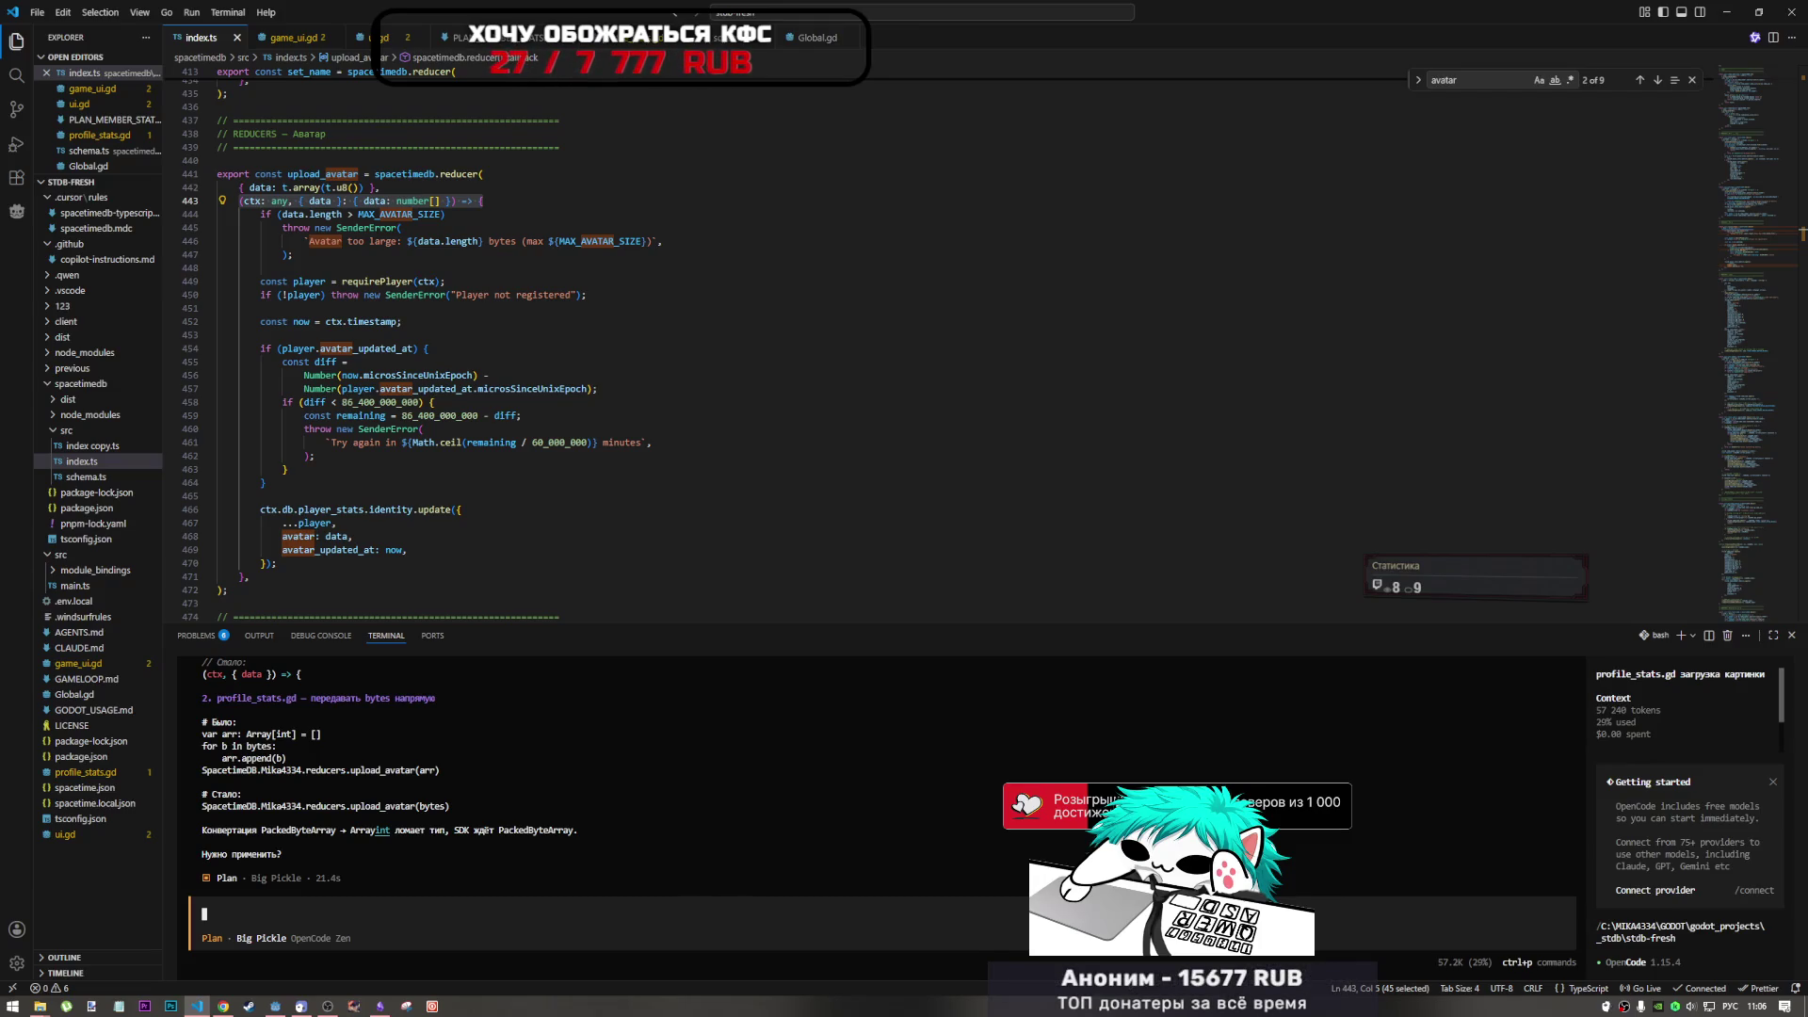
- Bring up the Godot editor with the generated reducers script showing upload_avatar
key("alt+Tab")
key("alt+Tab")
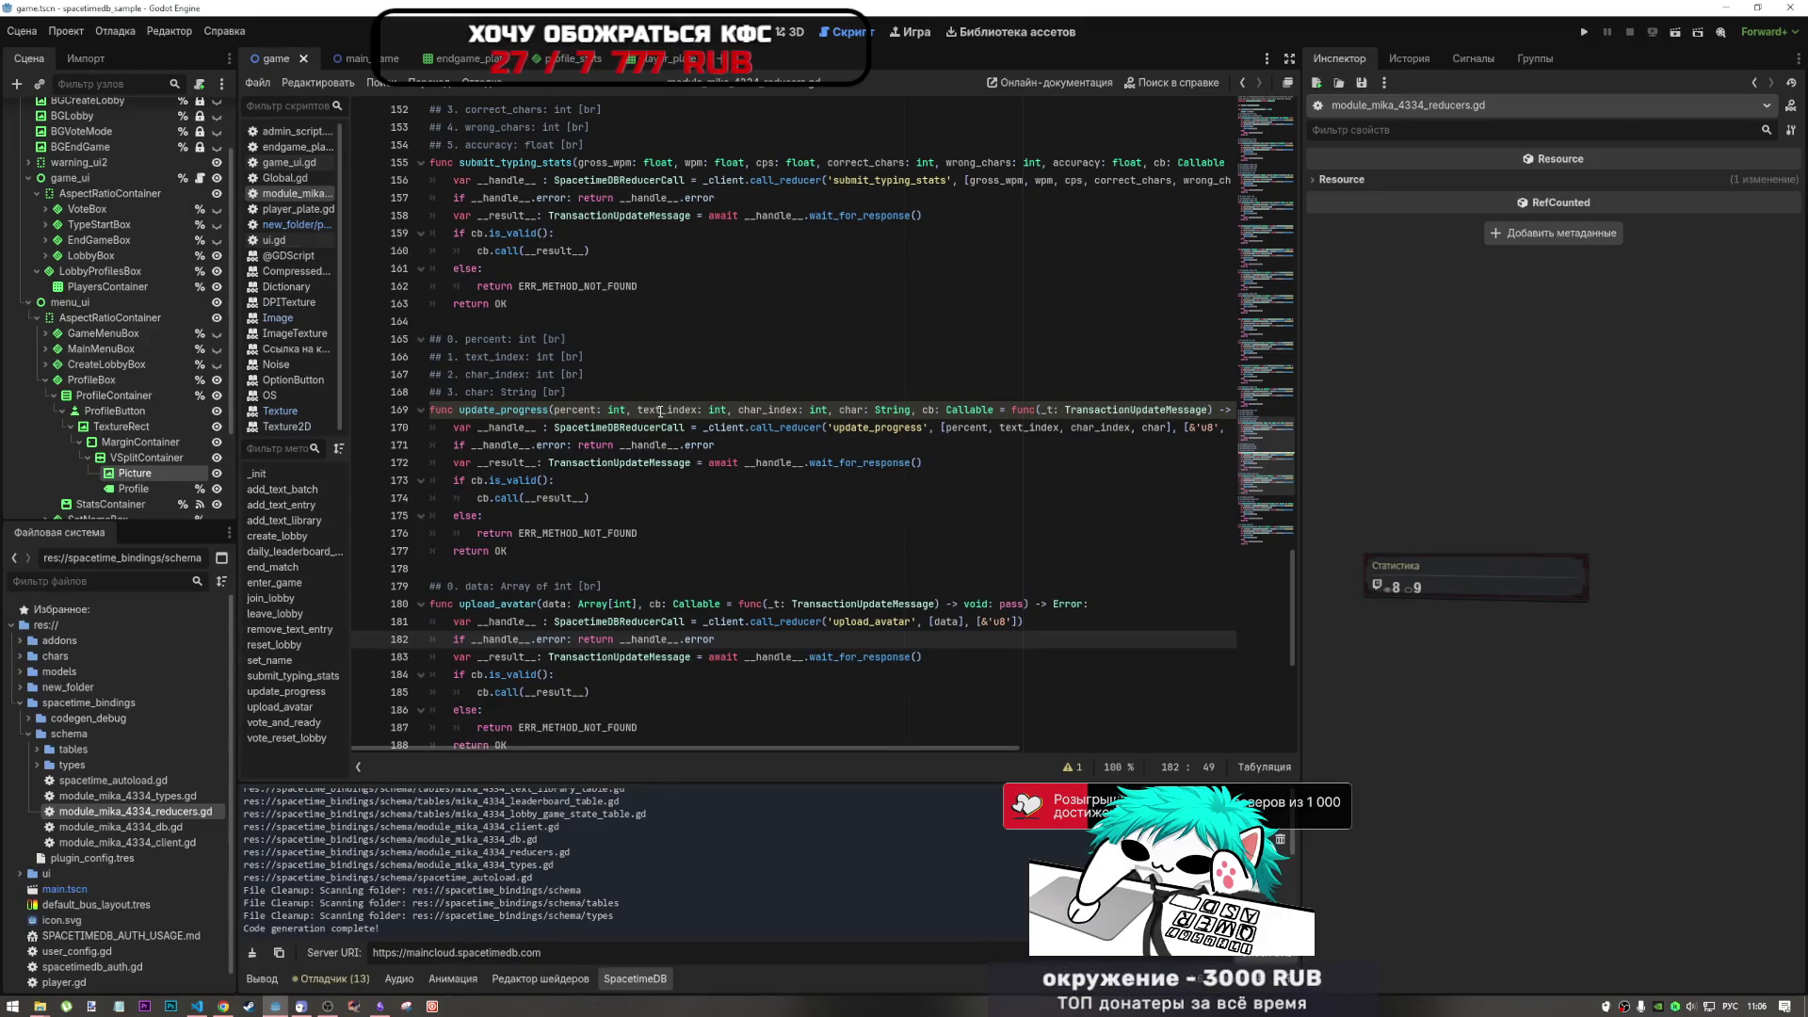
- Highlight the Array[int] parameter of upload_avatar, then move to the GitHub api.md docs
left_click_drag(578, 604, 640, 604)
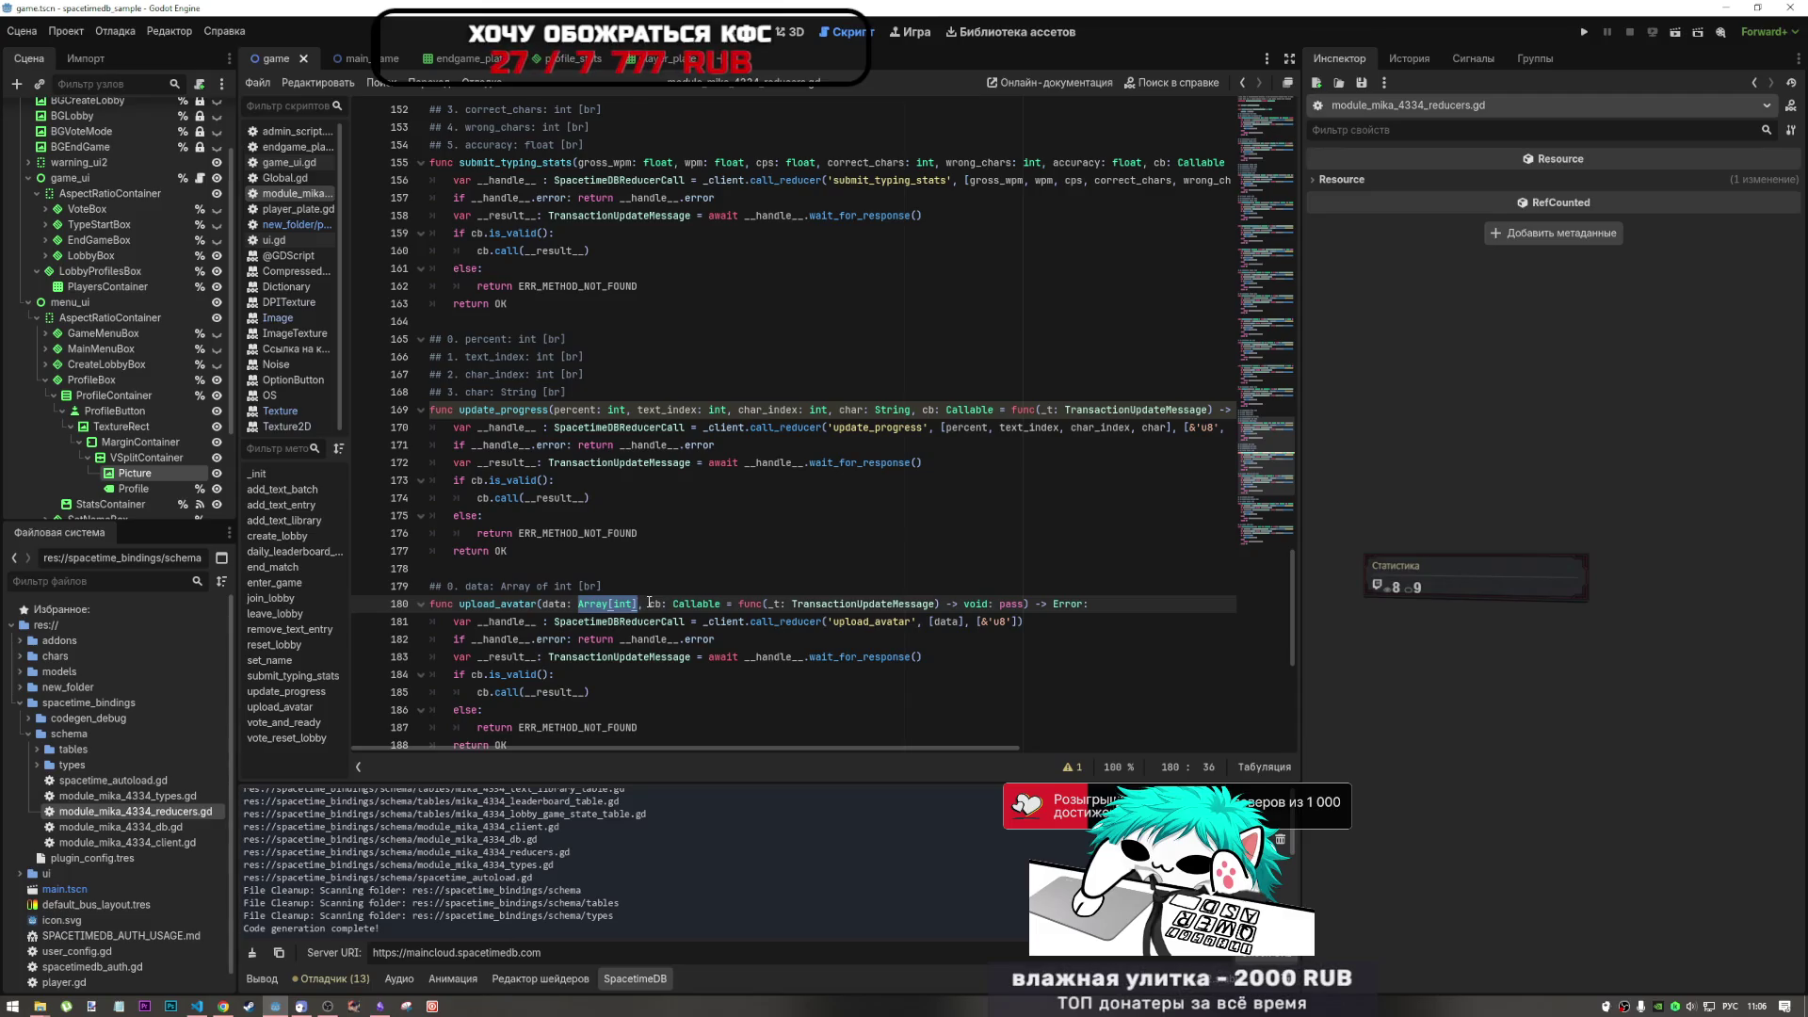
key("alt+Tab")
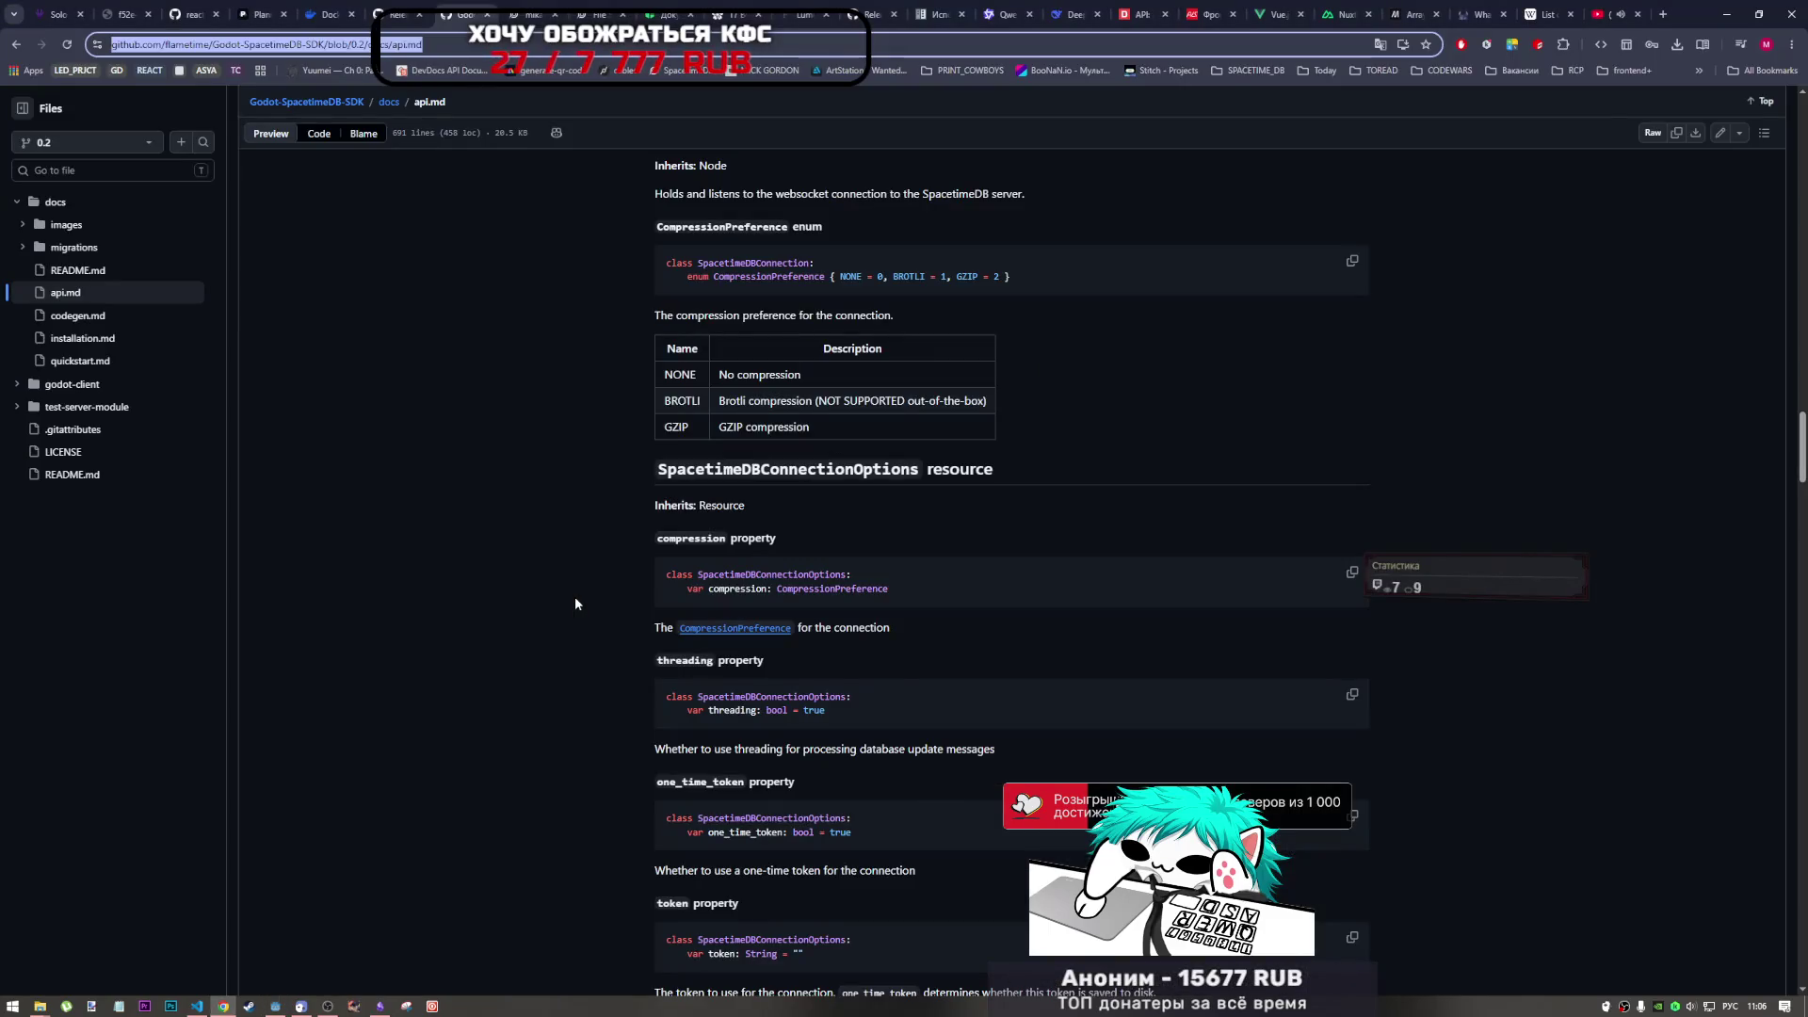
- Back in VS Code, highlight 'PackedByteArray' in the assistant's reply before returning to the browser docs
key("alt+Tab")
key("Tab")
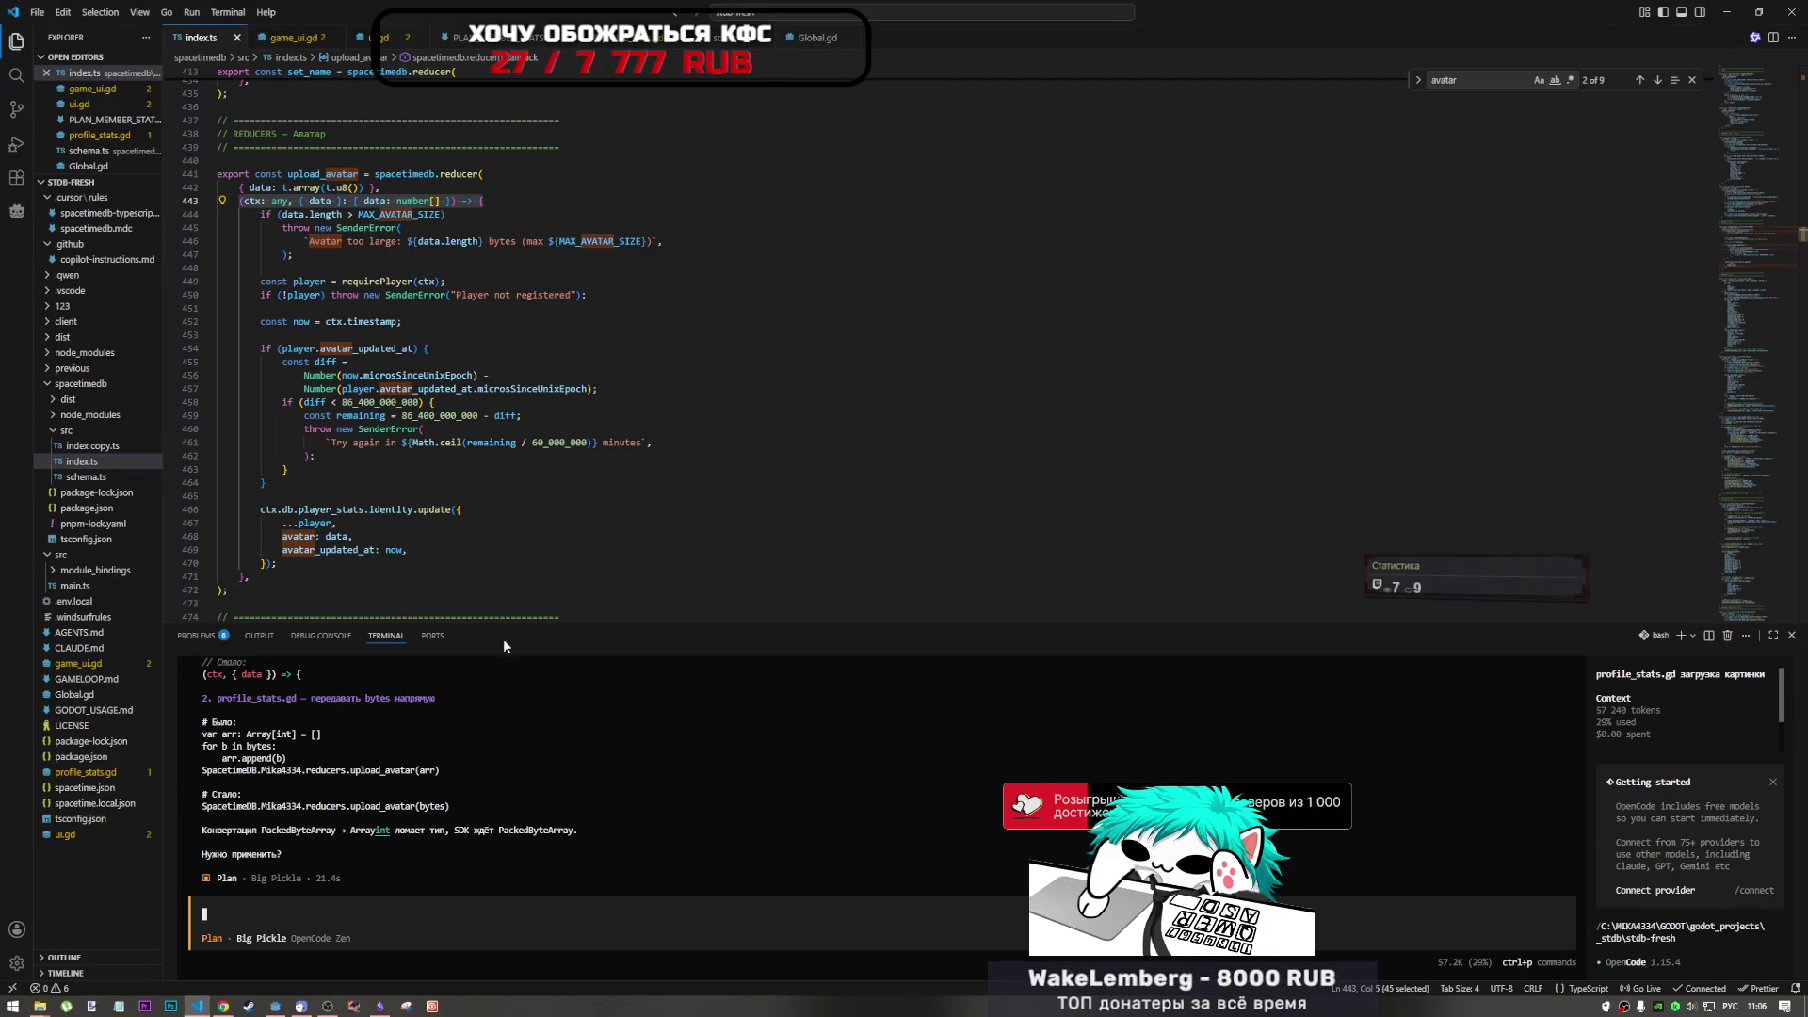
left_click_drag(336, 835, 267, 839)
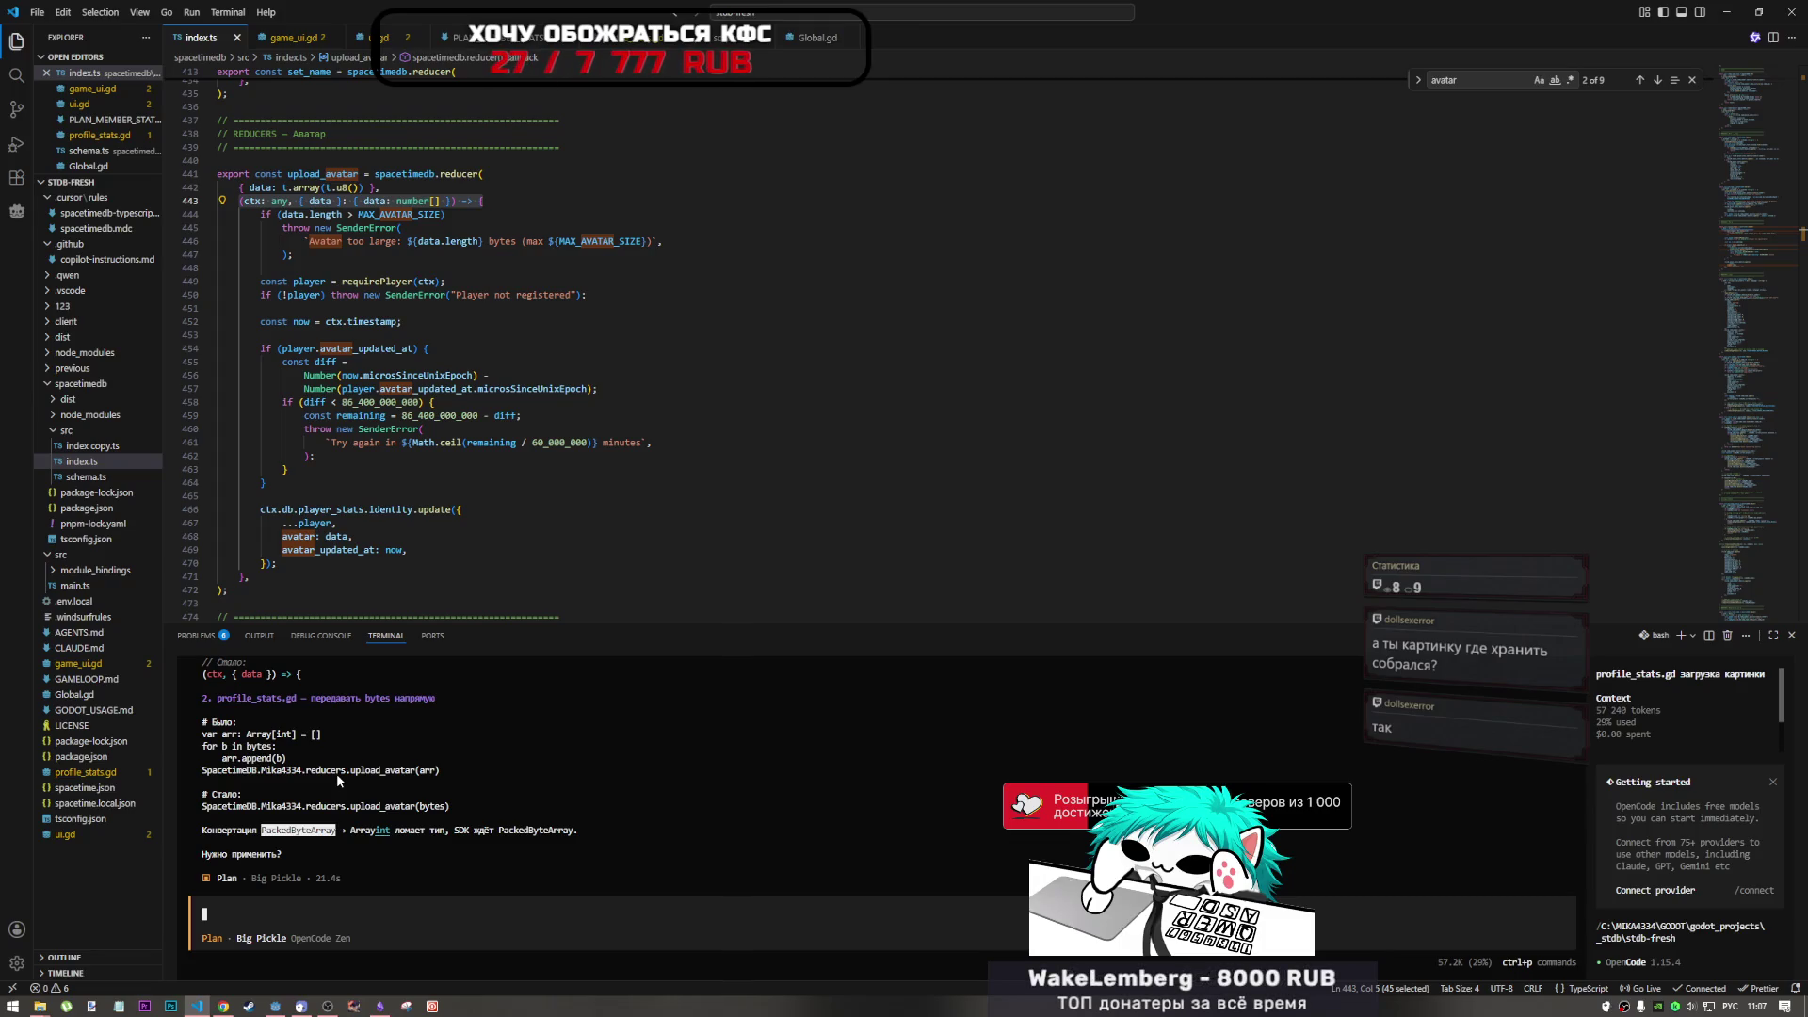
left_click(202, 1007)
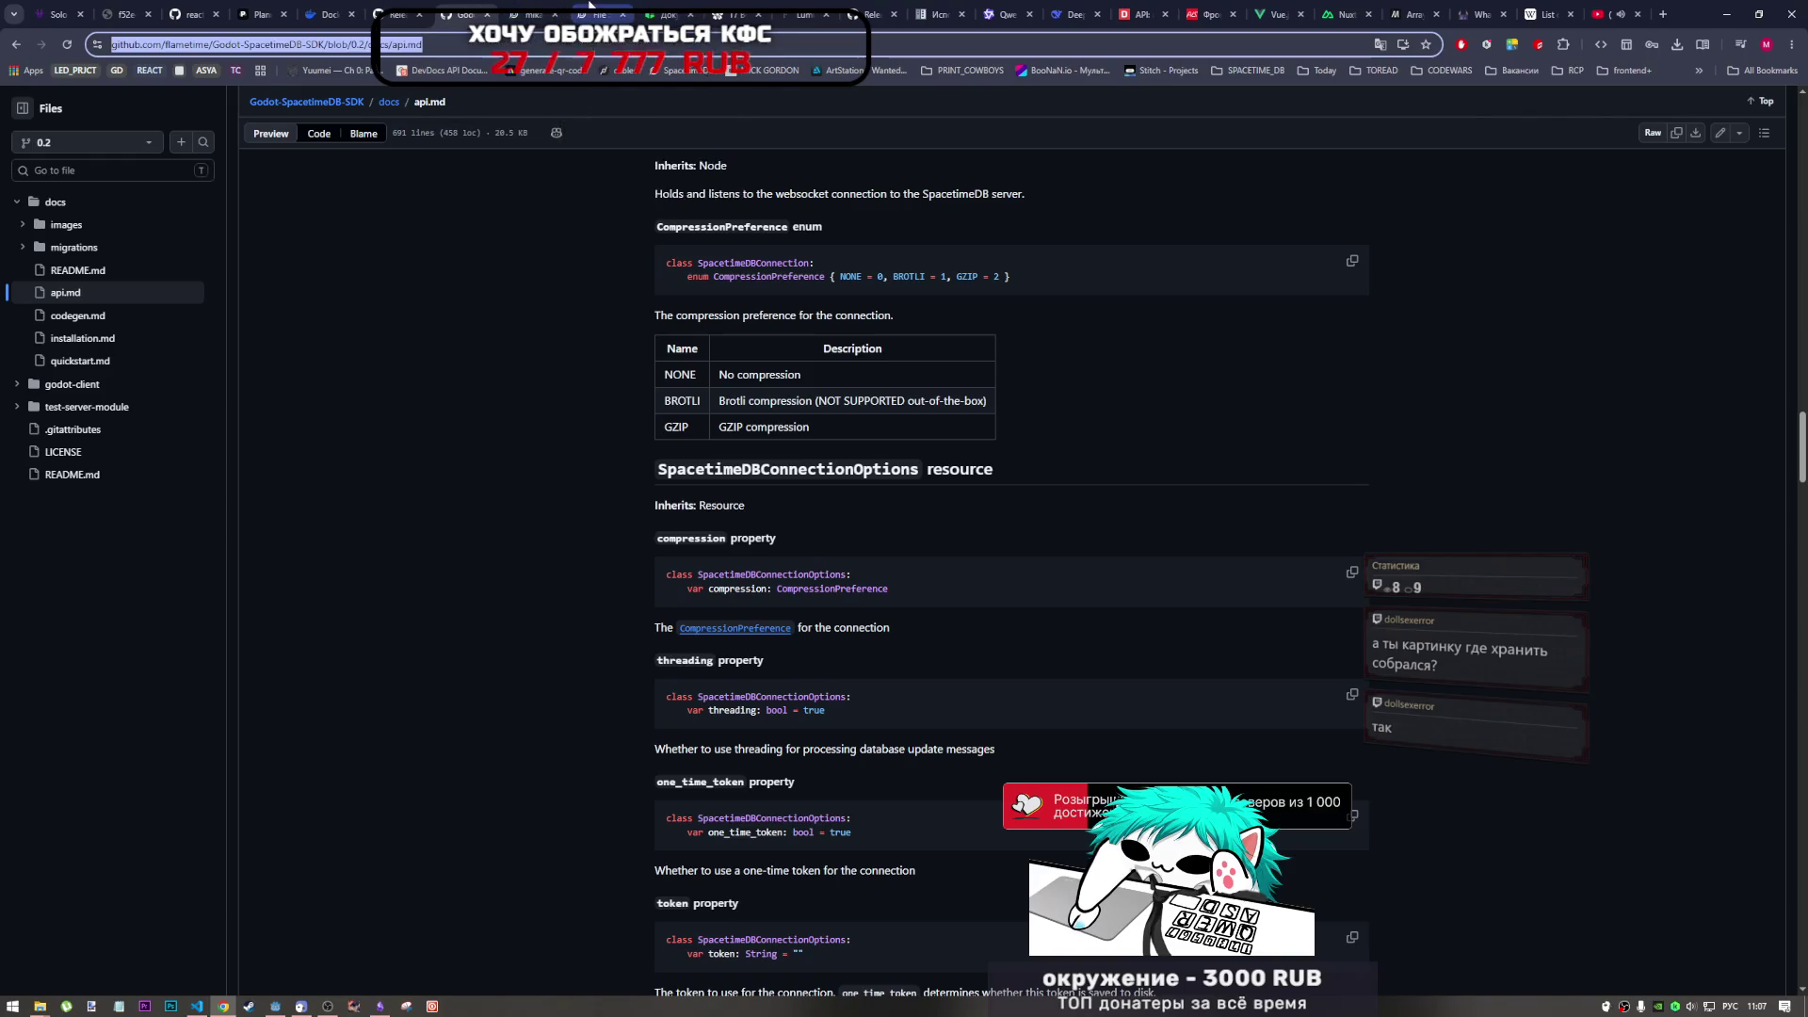
- In the File Storage docs' Choosing a Strategy table, find the User avatars row: inline storage under 10MB
left_click(600, 15)
scroll(580, 550, "down", 6)
scroll(614, 555, "down", 15)
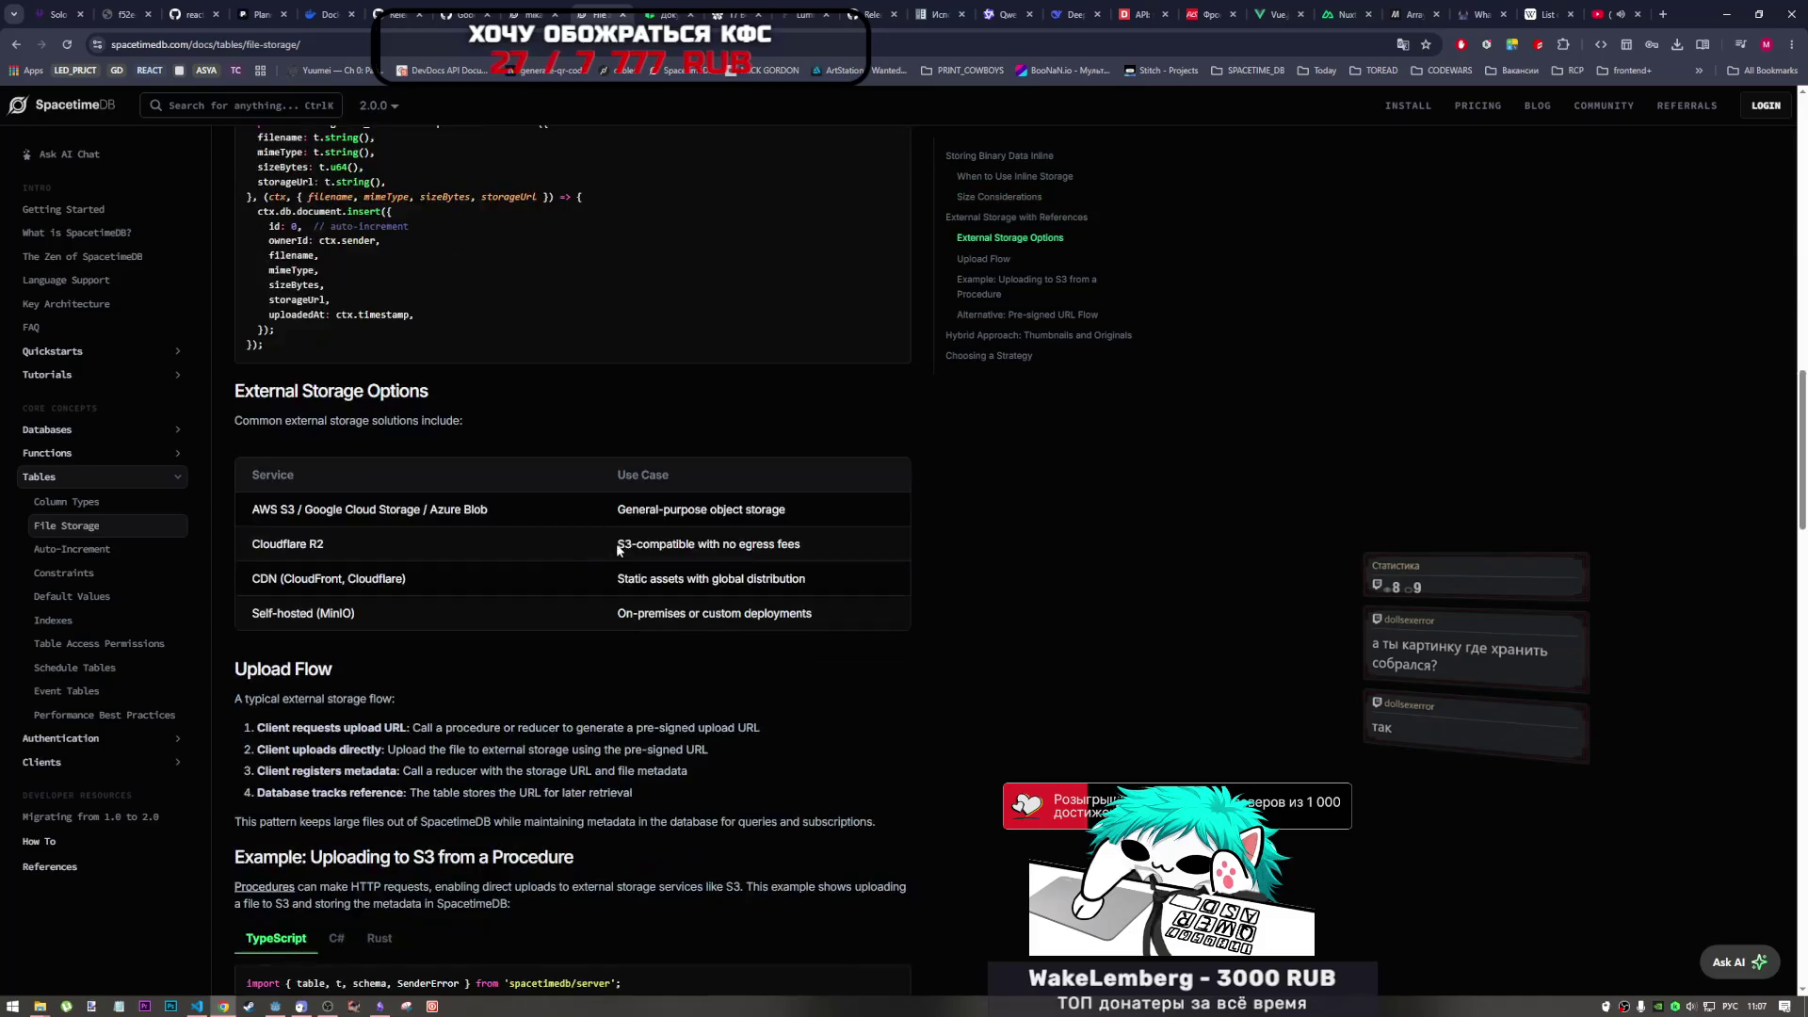
scroll(640, 603, "up", 5)
scroll(661, 612, "down", 15)
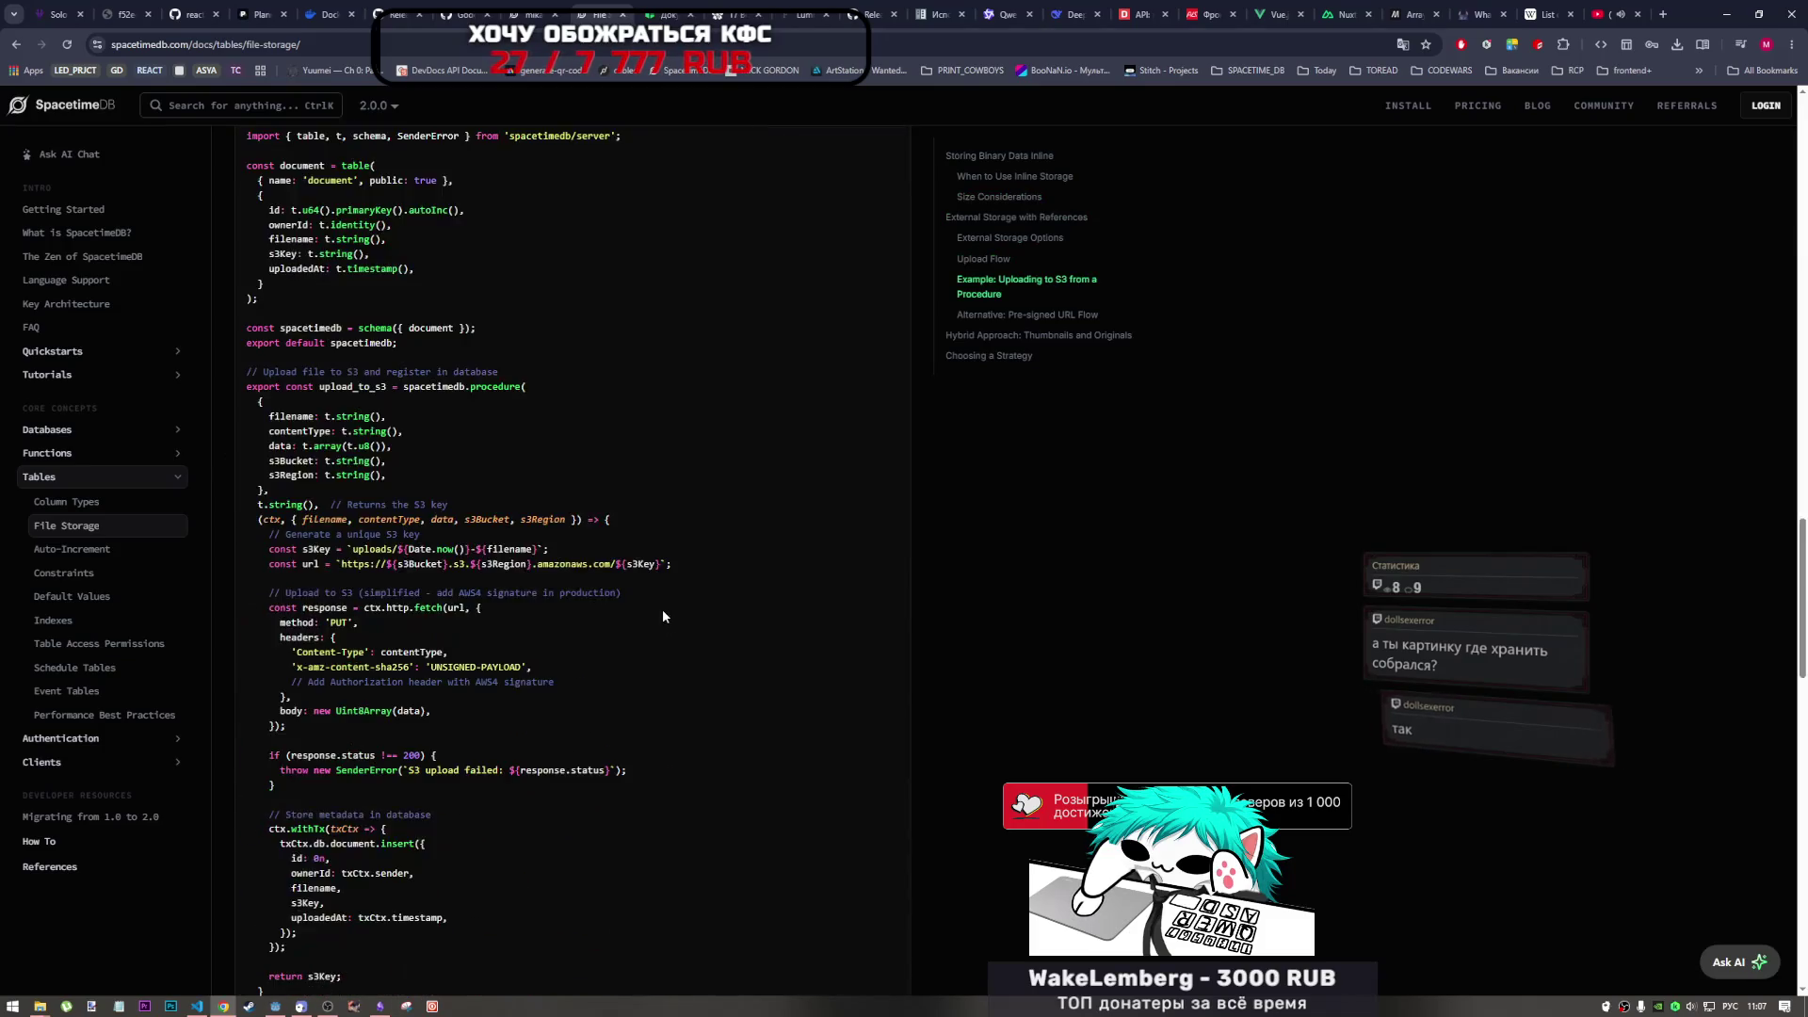
scroll(656, 634, "down", 5)
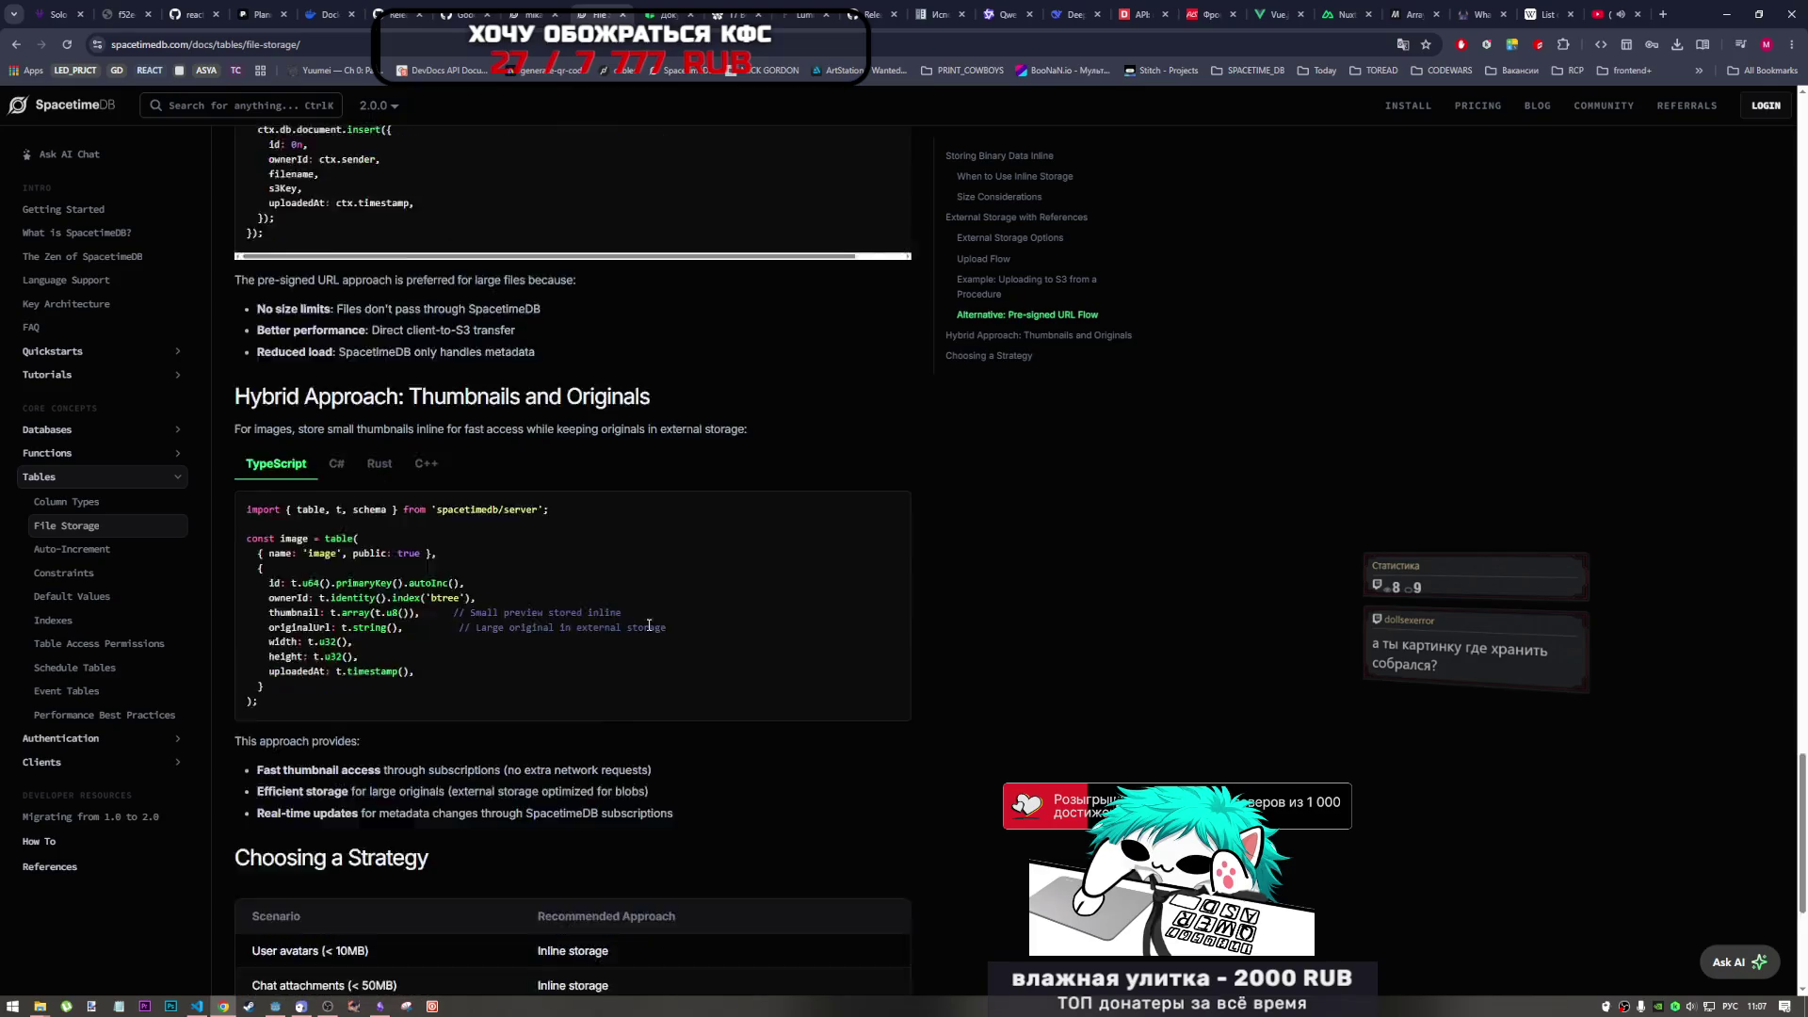
left_click_drag(364, 553, 300, 554)
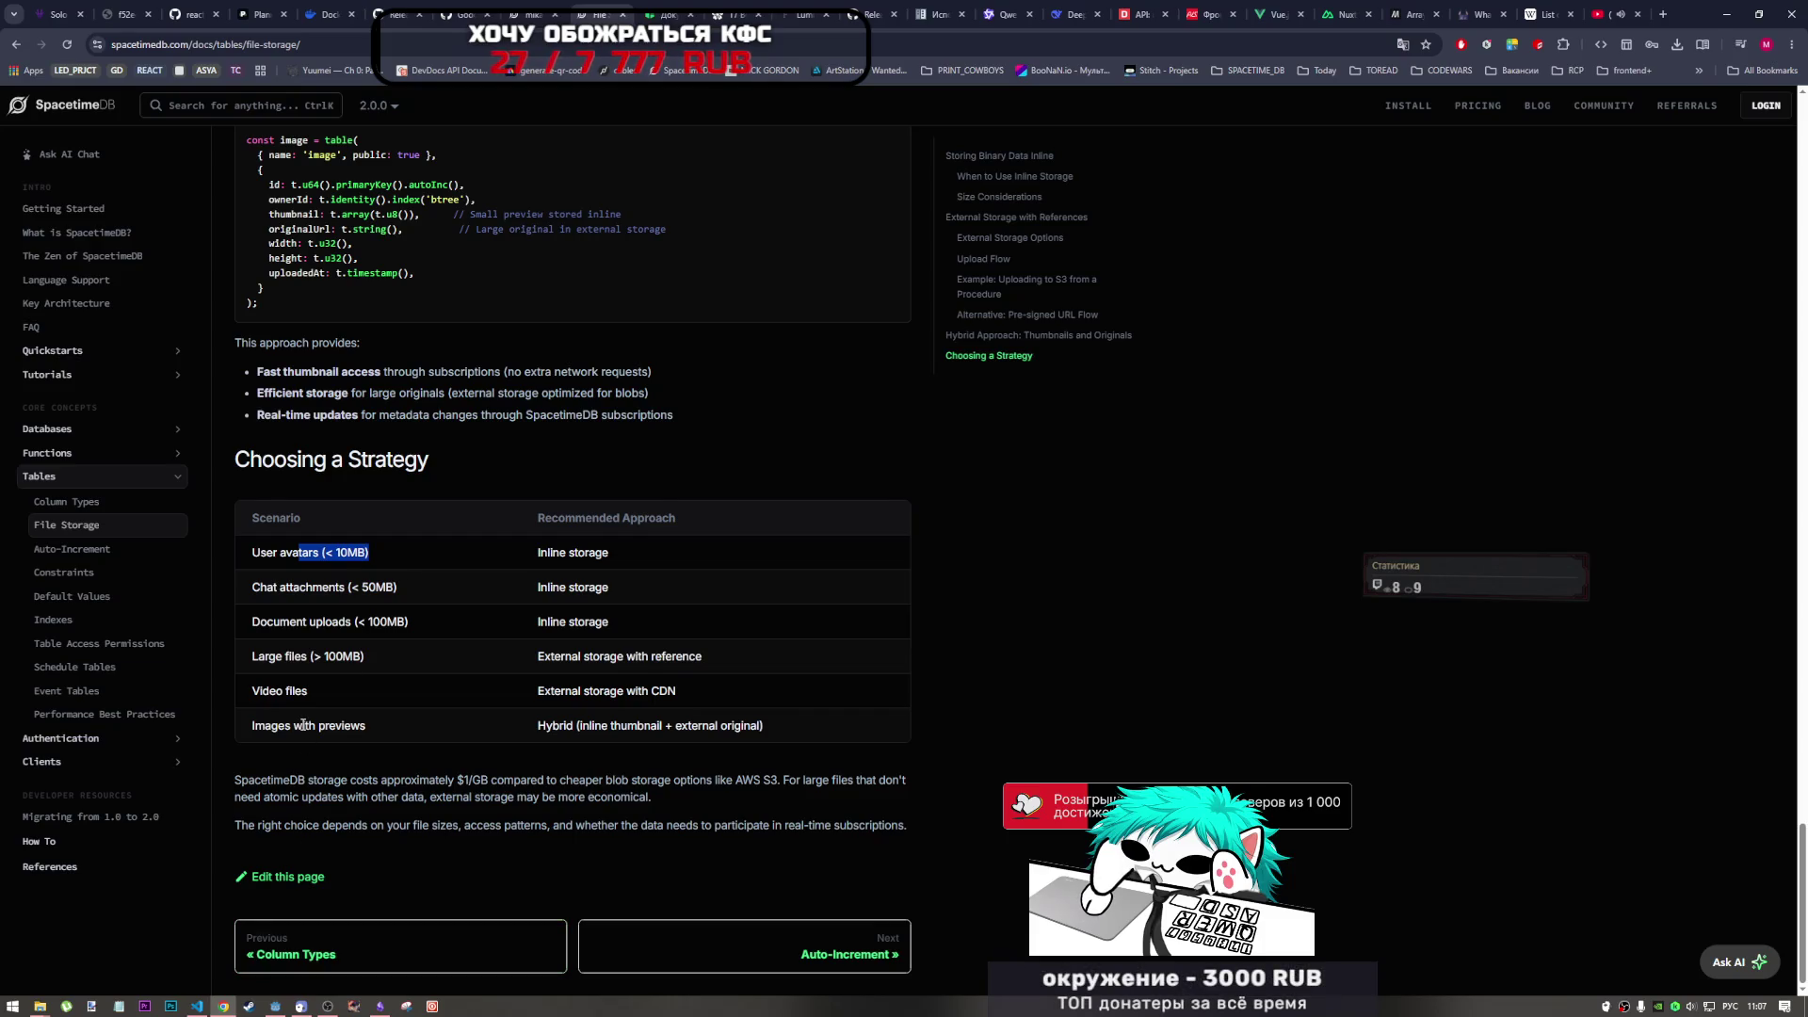
mouse_move(663, 554)
left_mouse_down()
mouse_move(273, 142)
mouse_move(254, 553)
left_mouse_up()
left_click(253, 553)
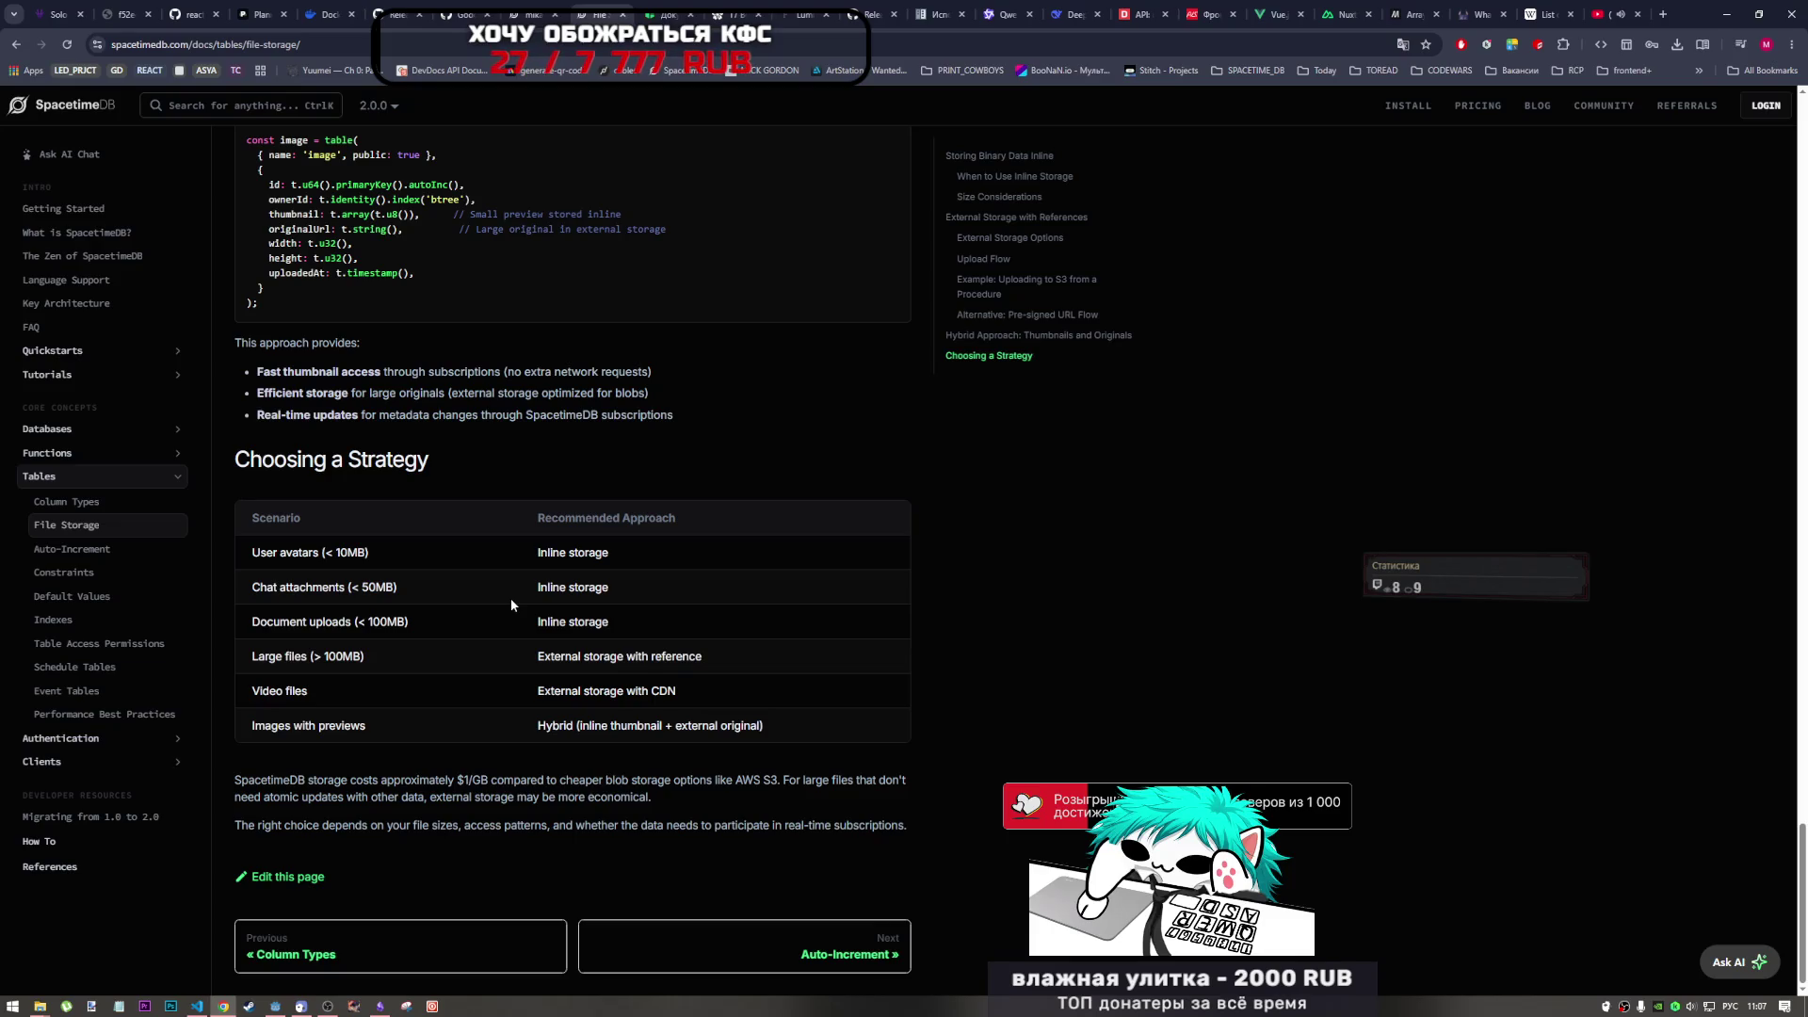
left_click(199, 1004)
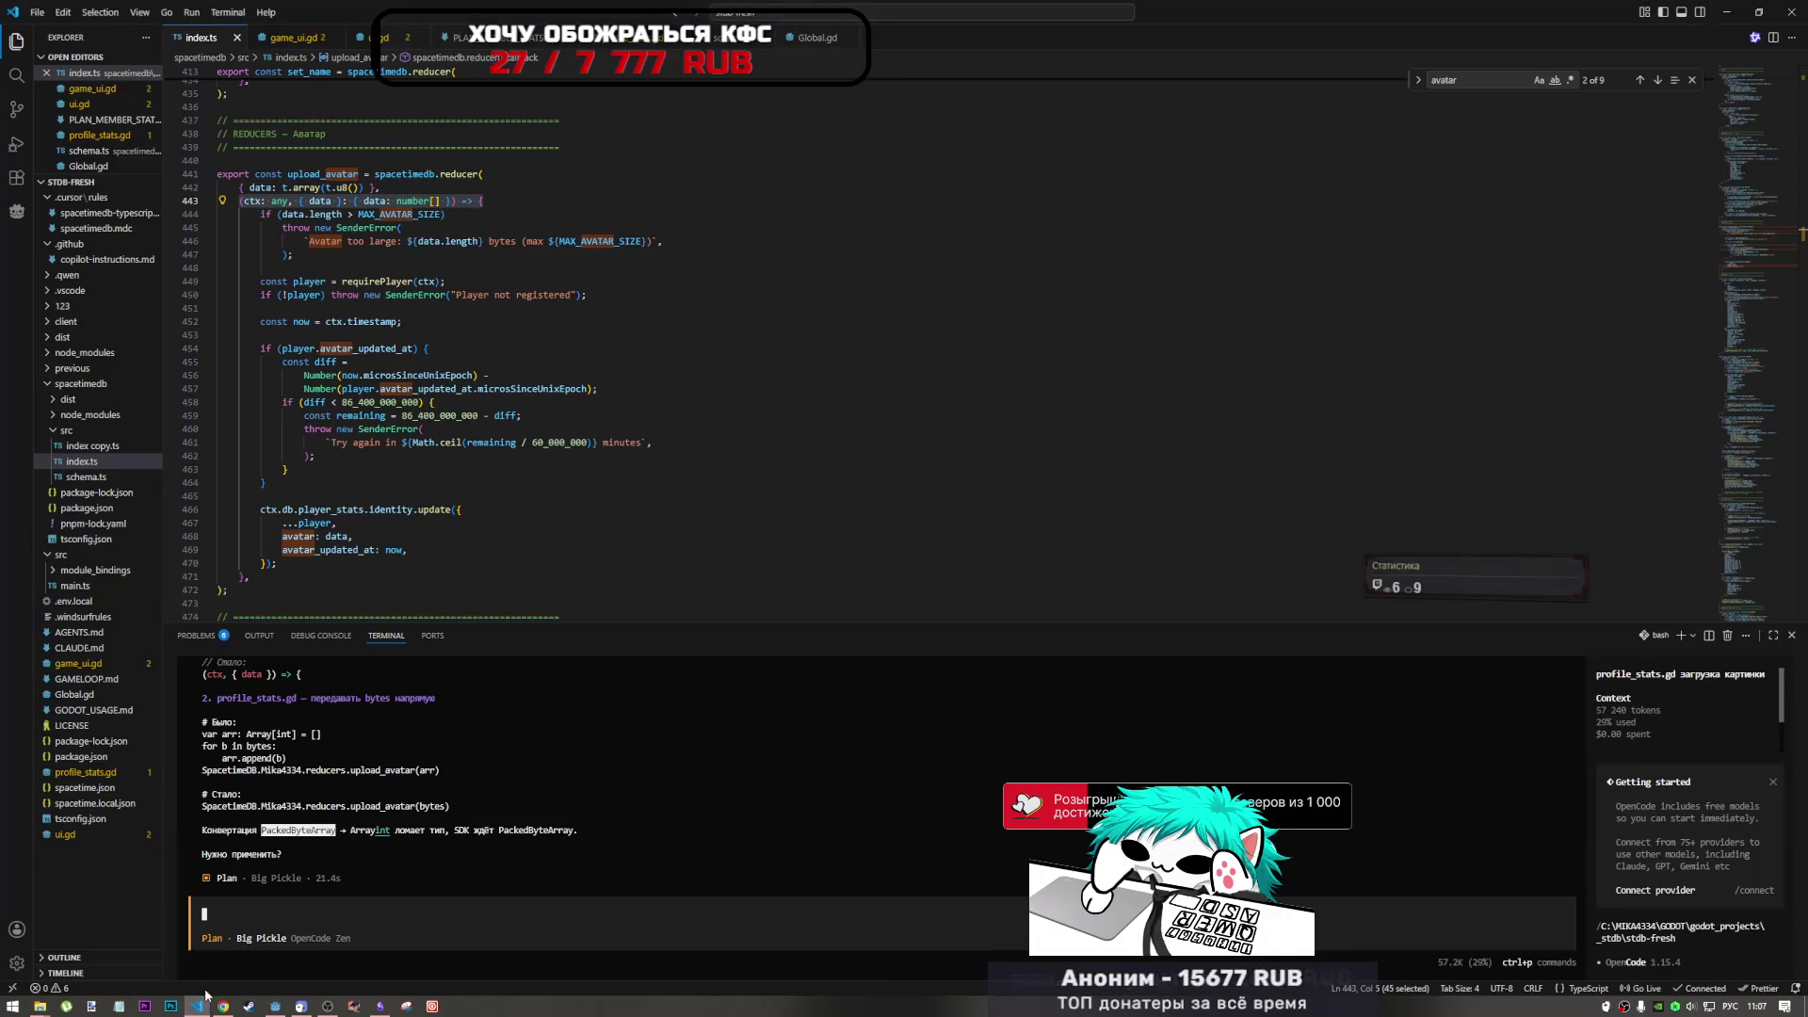
- Paste the old '# Было:' array-building upload_avatar snippet into the OpenCode prompt
left_click(501, 778)
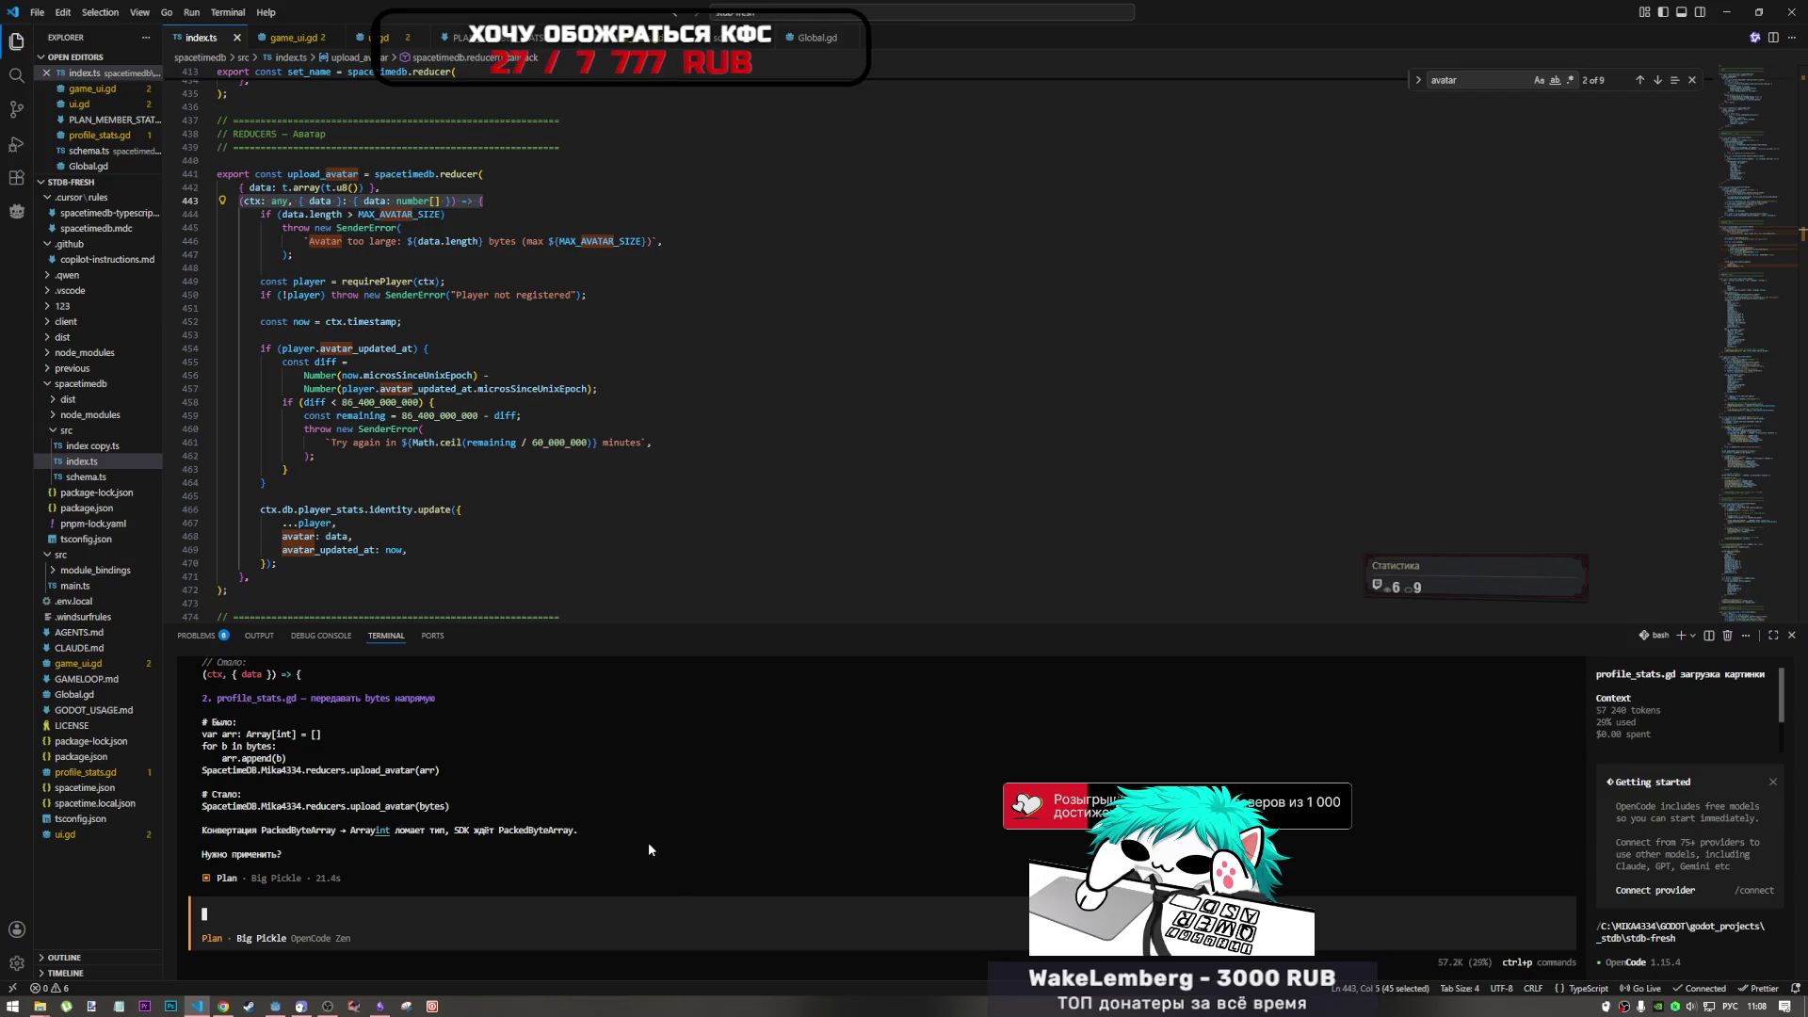
type("не")
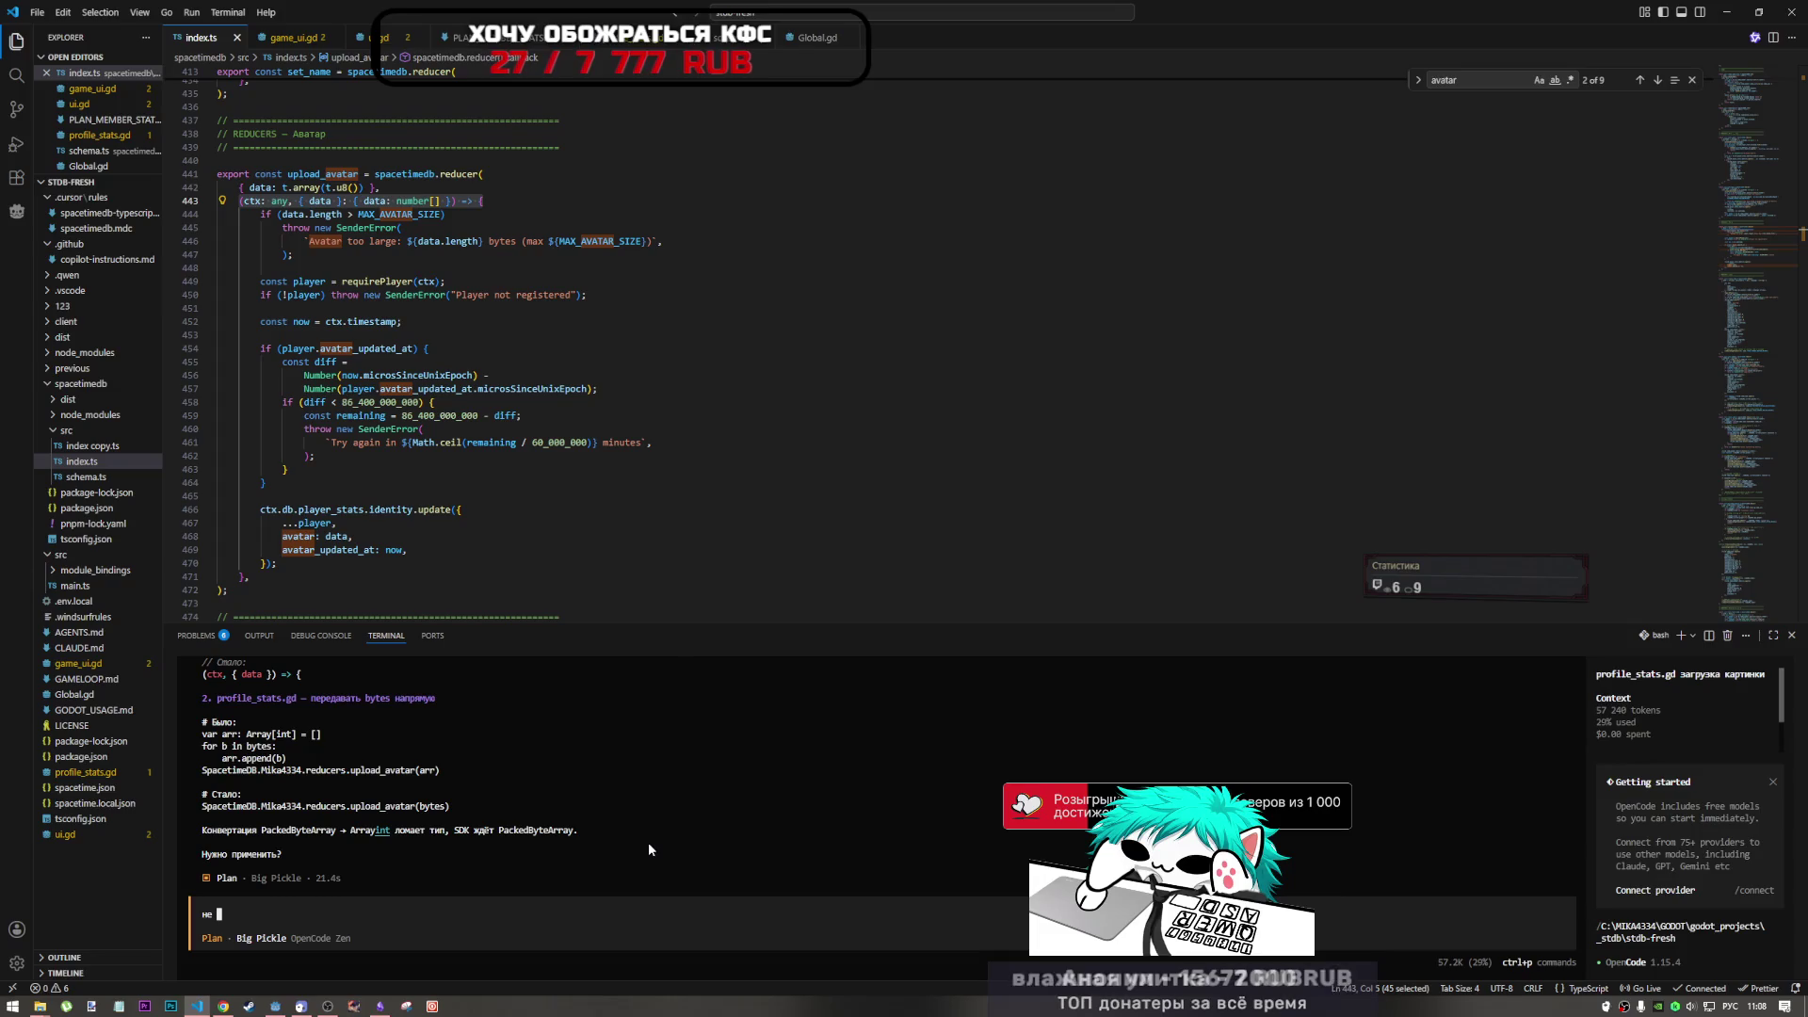
key("BackSpace")
key("BackSpace")
key("BackSpace")
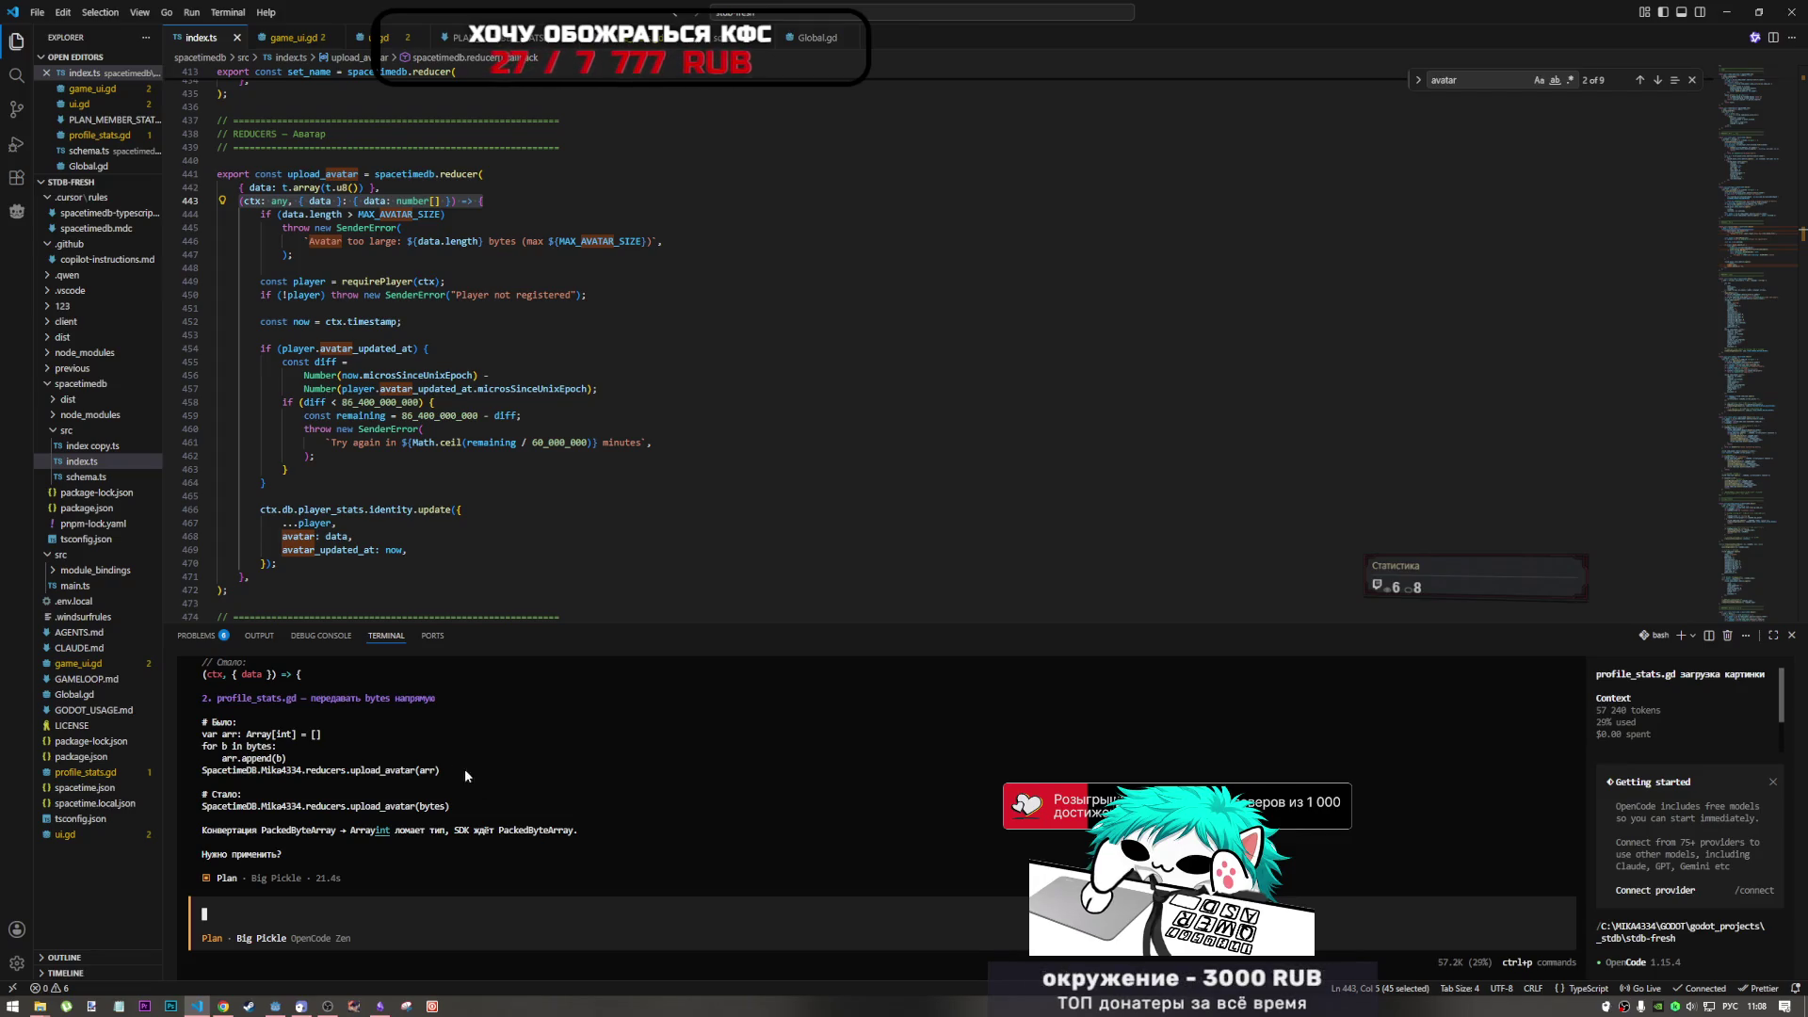
mouse_move(448, 769)
left_mouse_down()
mouse_move(191, 733)
mouse_move(204, 740)
left_mouse_up()
key("ctrl+v")
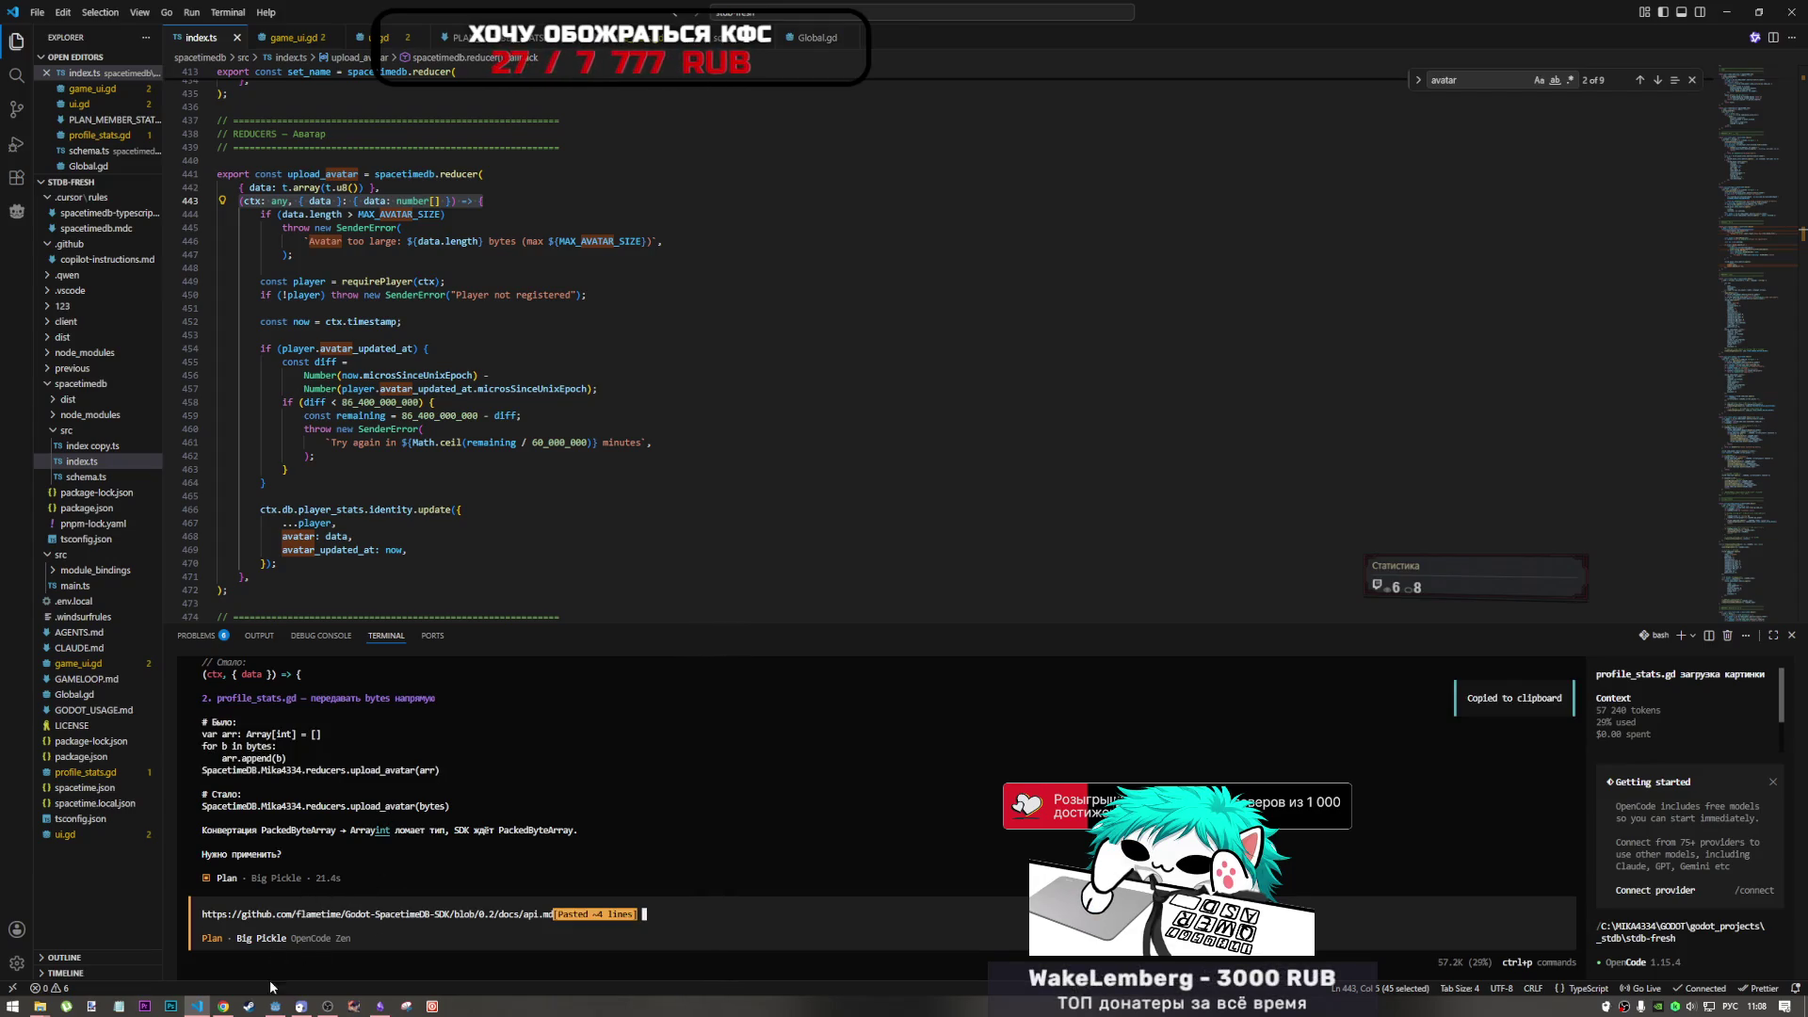
left_click(275, 1006)
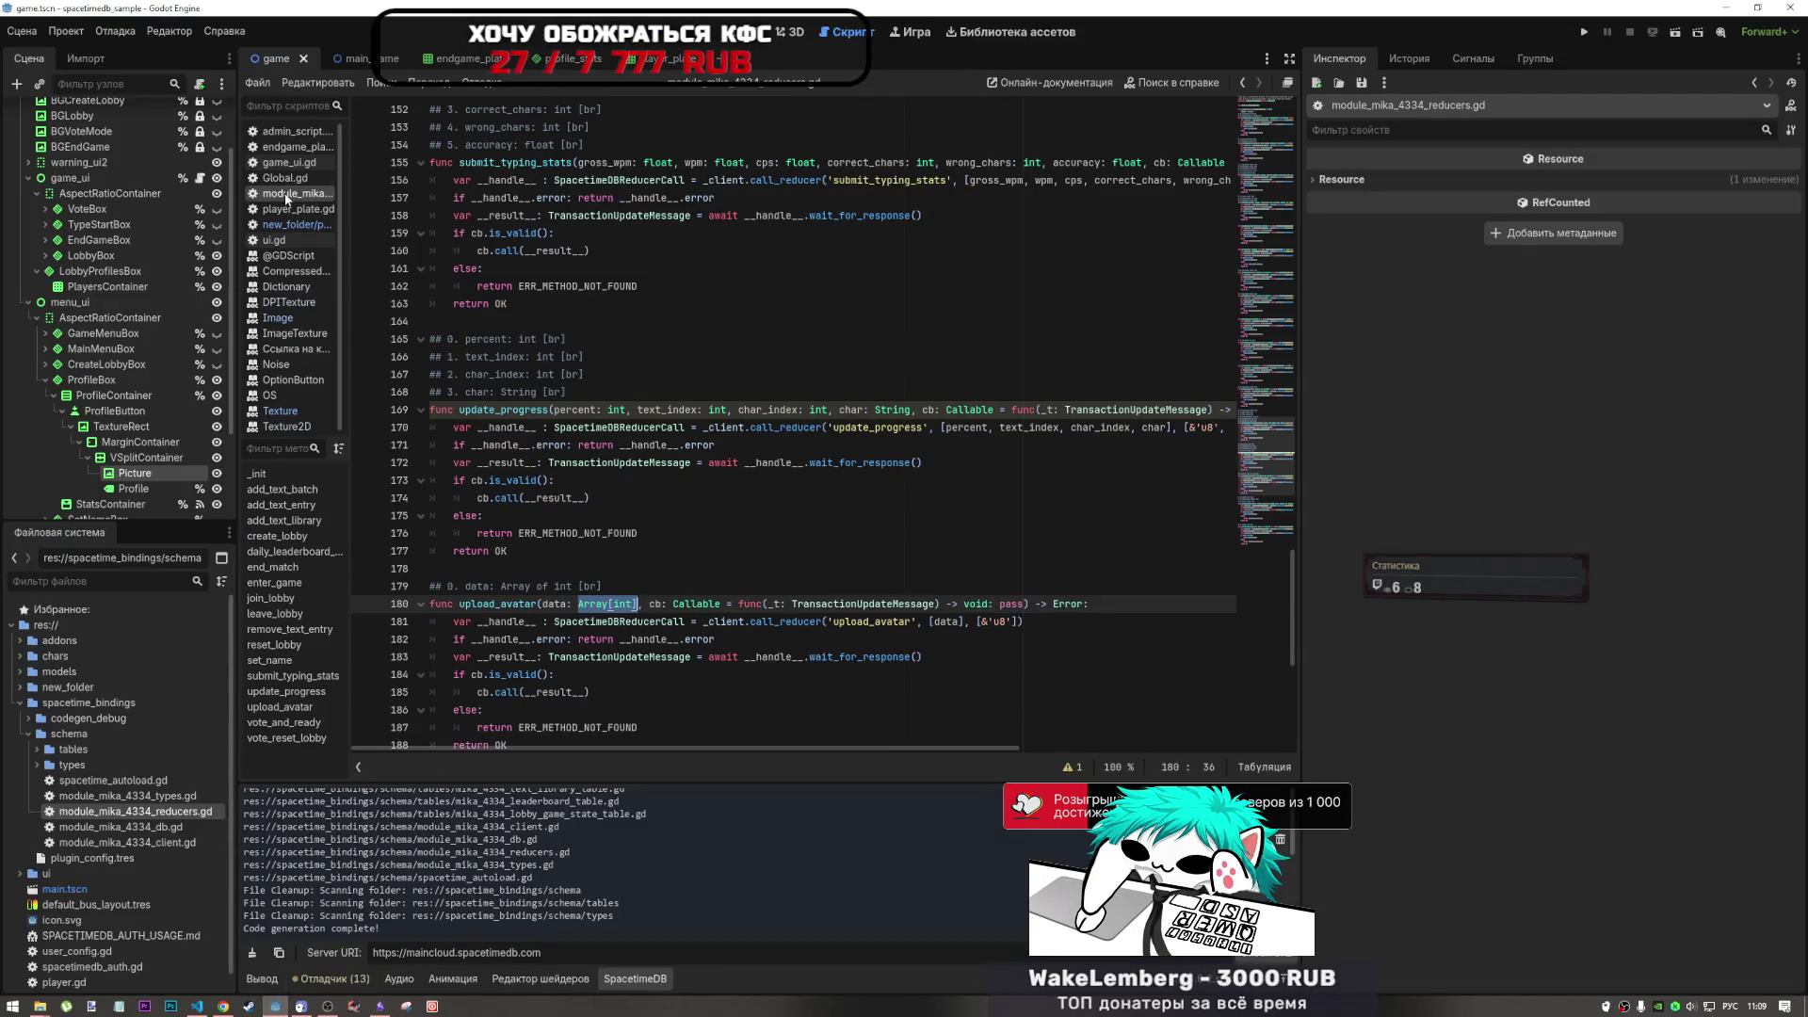
- Open profile_stats.gd and paste the arr-building loop over the upload_avatar(bytes) line
left_click(290, 222)
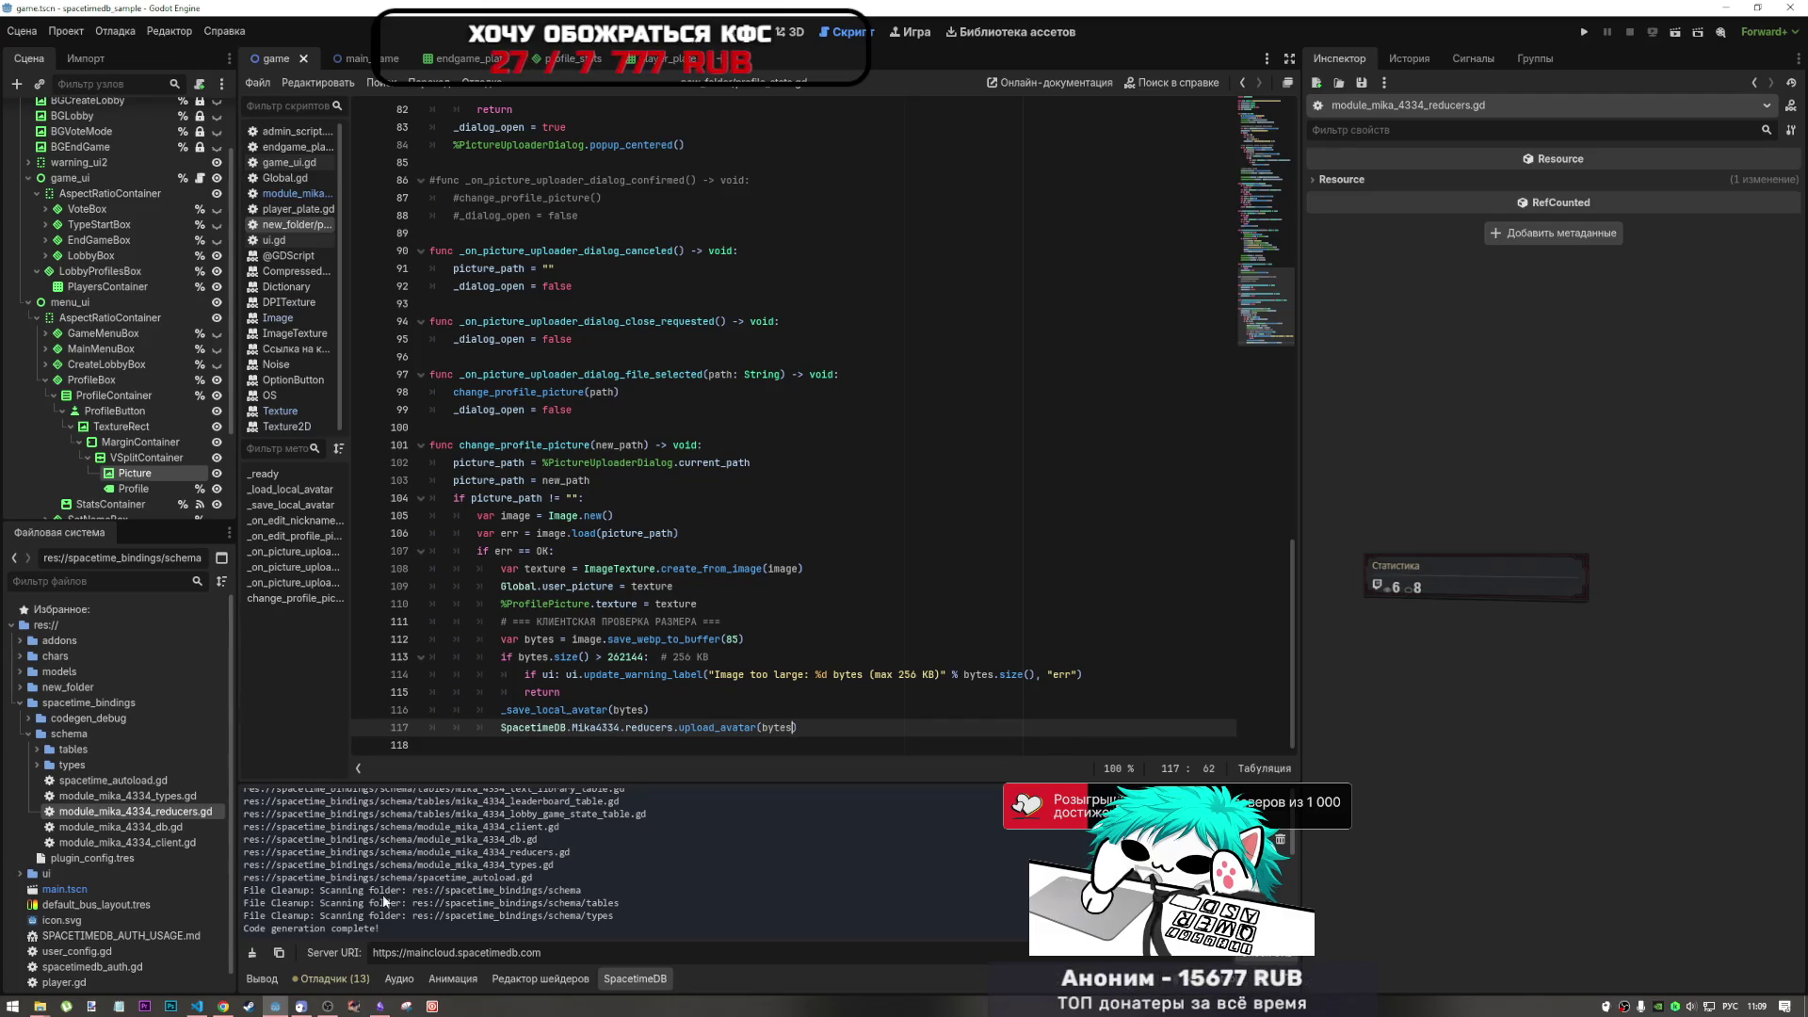
left_click(199, 1007)
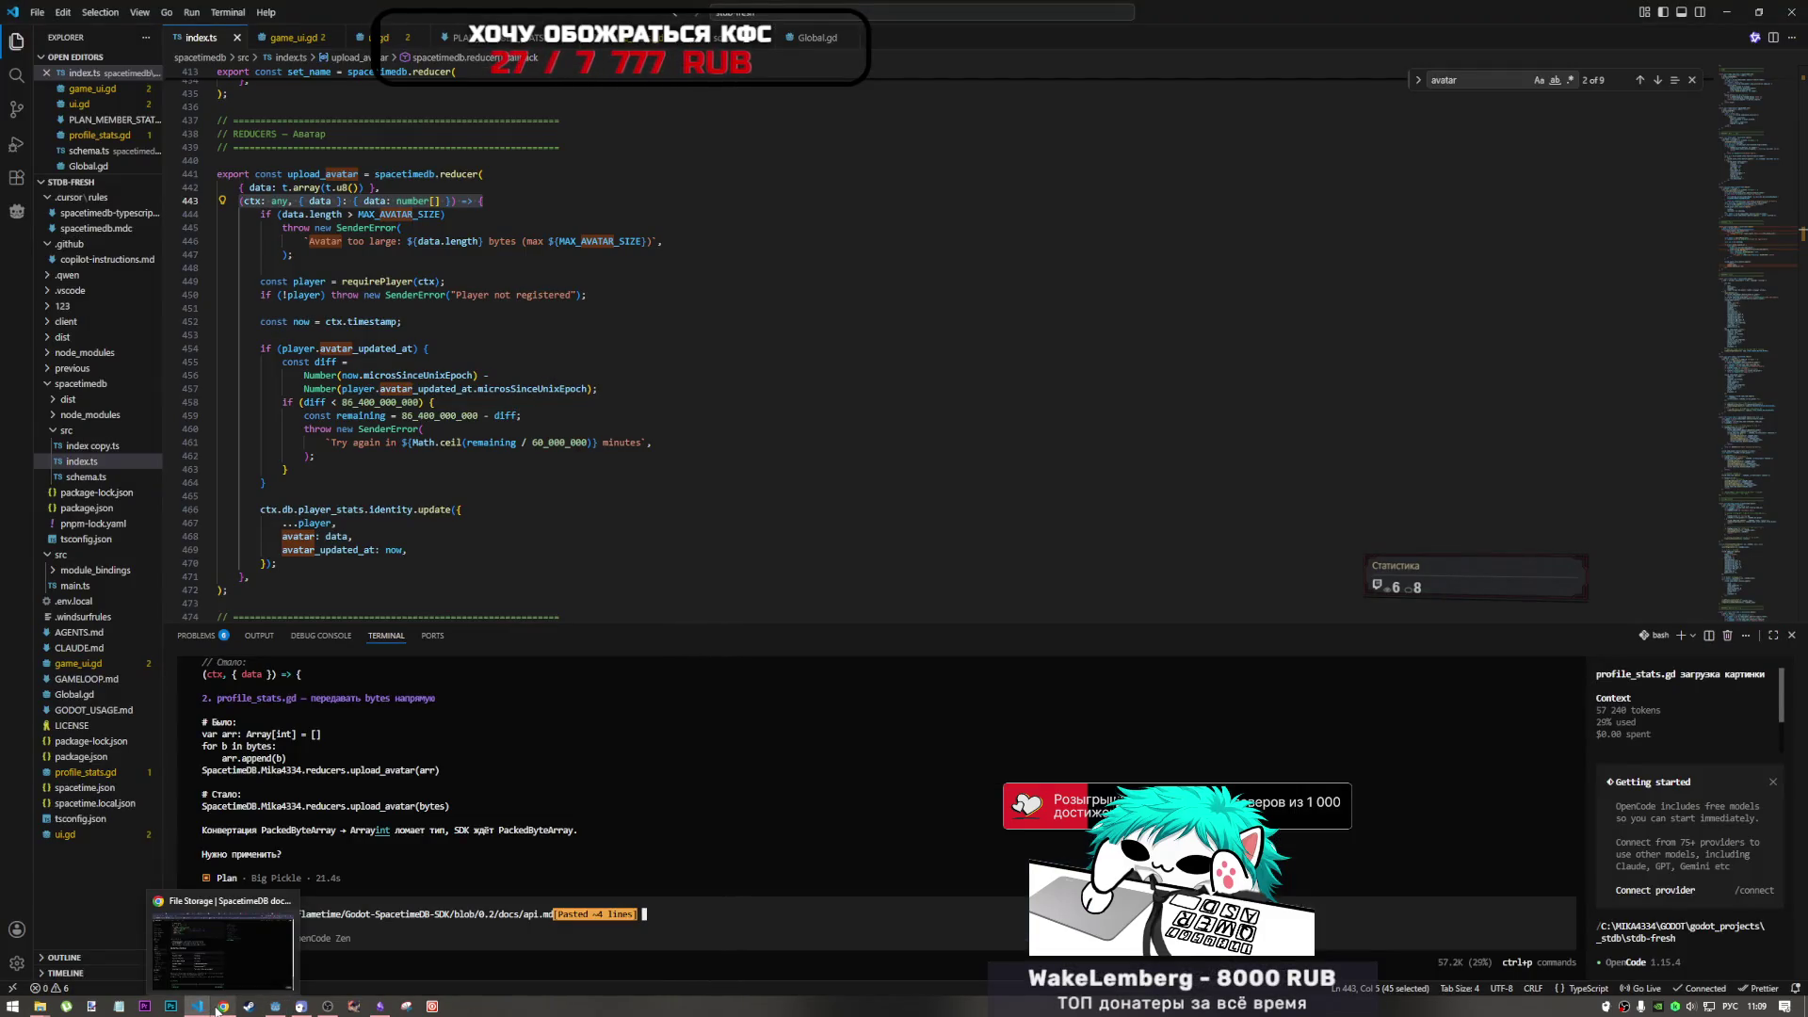
left_click(220, 1007)
left_click(276, 1006)
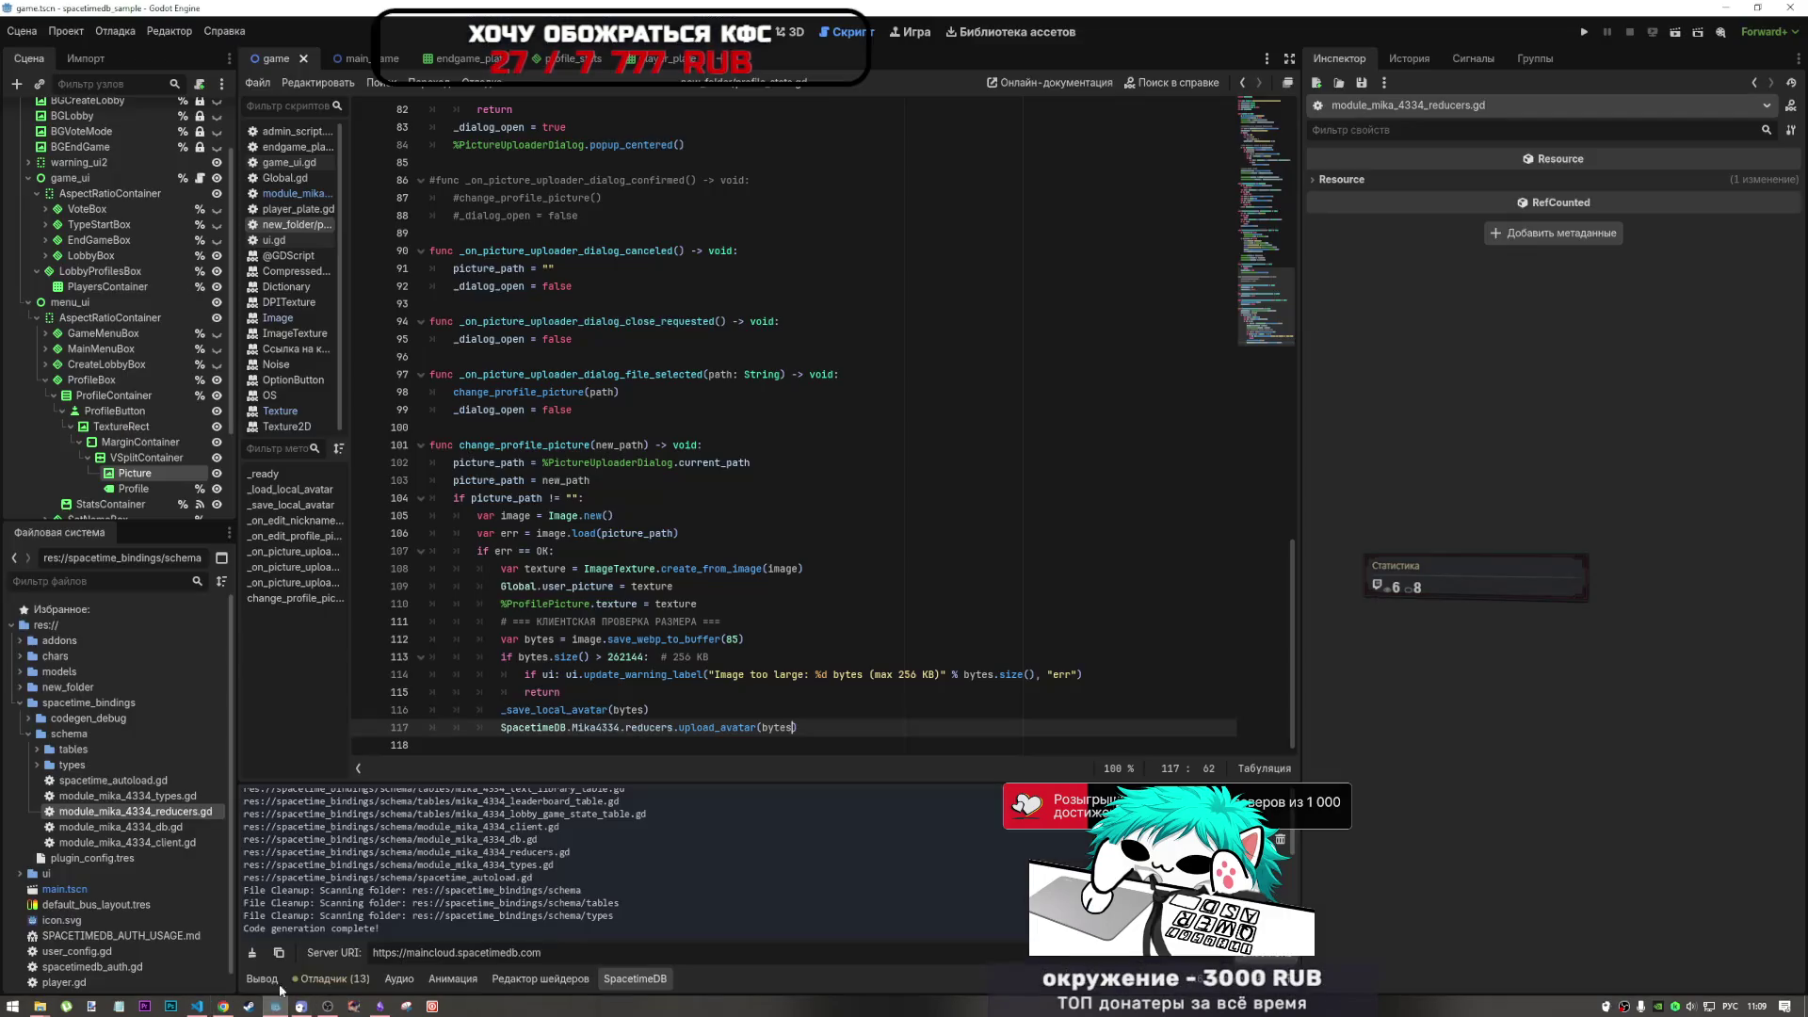
key("shift+Home")
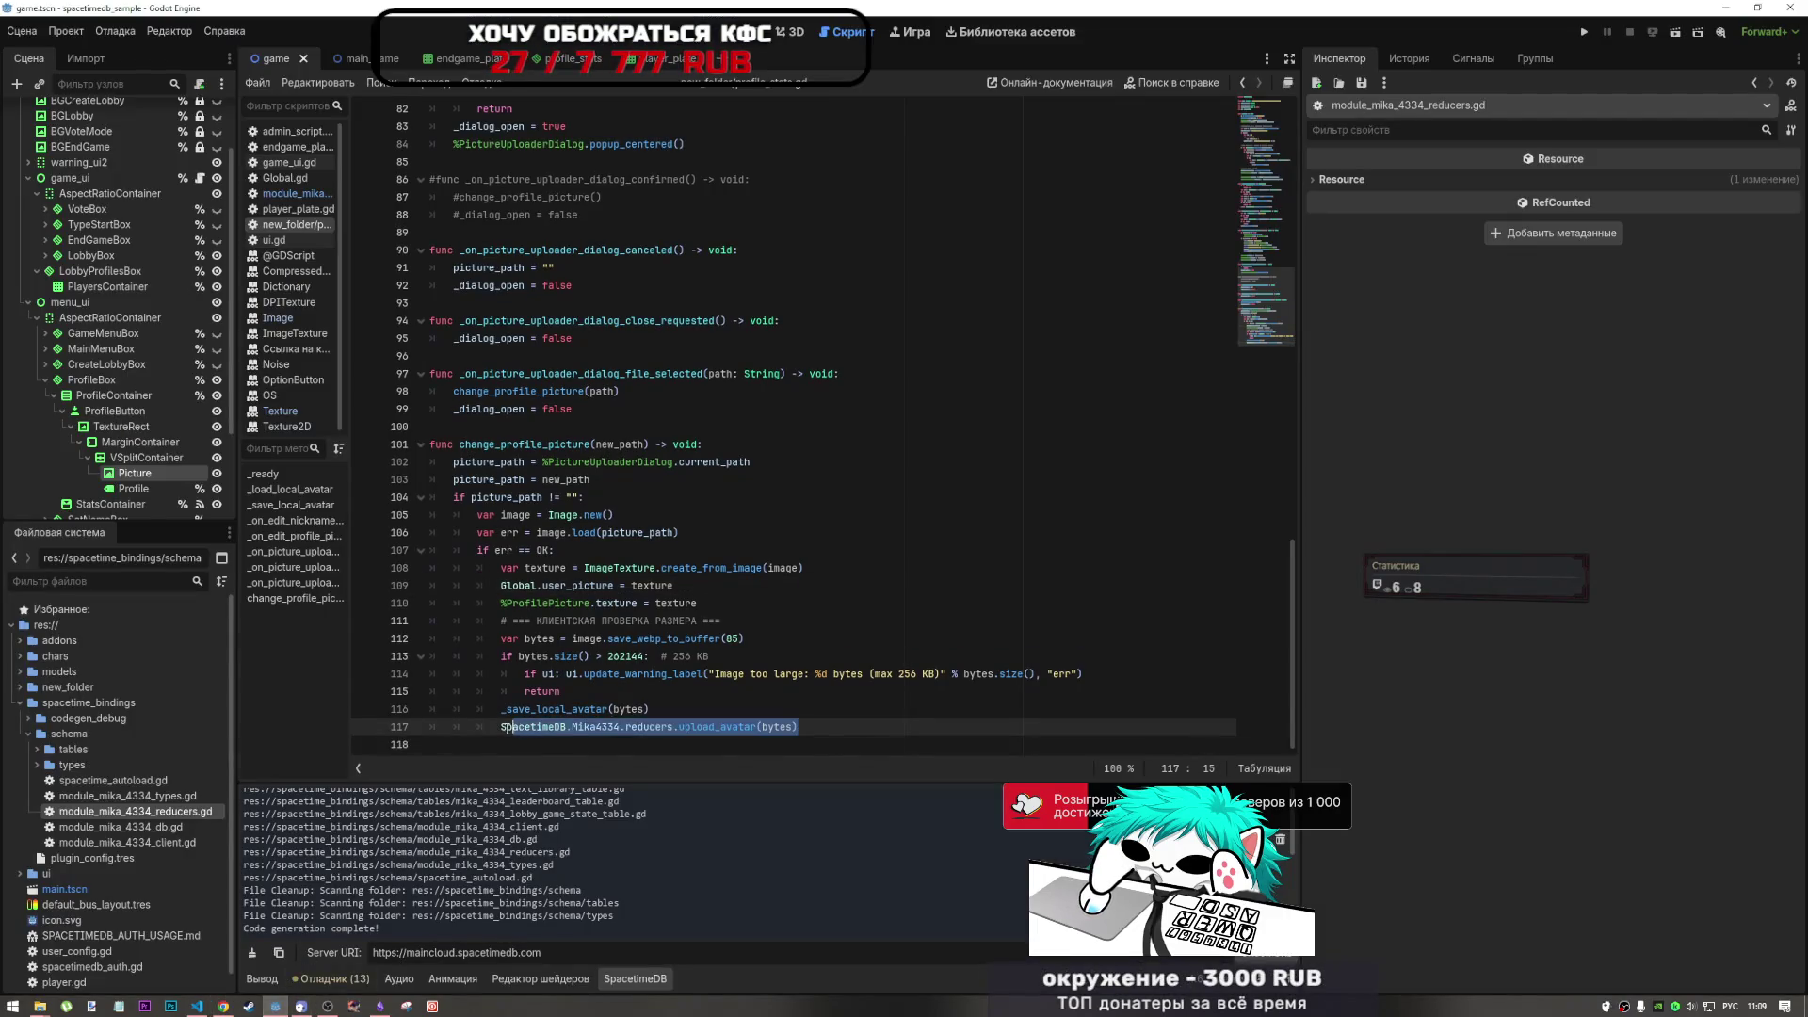
type("var arr: Array[int] = [] for b in bytes: \tarr.append(b) SpacetimeDB.Mika4334.reducers.upload_avatar(arr)")
- Fix the indentation of the pasted arr loop and run the current scene
left_click(470, 713)
left_click_drag(470, 713, 527, 744)
key("Tab")
key("Tab")
key("Tab")
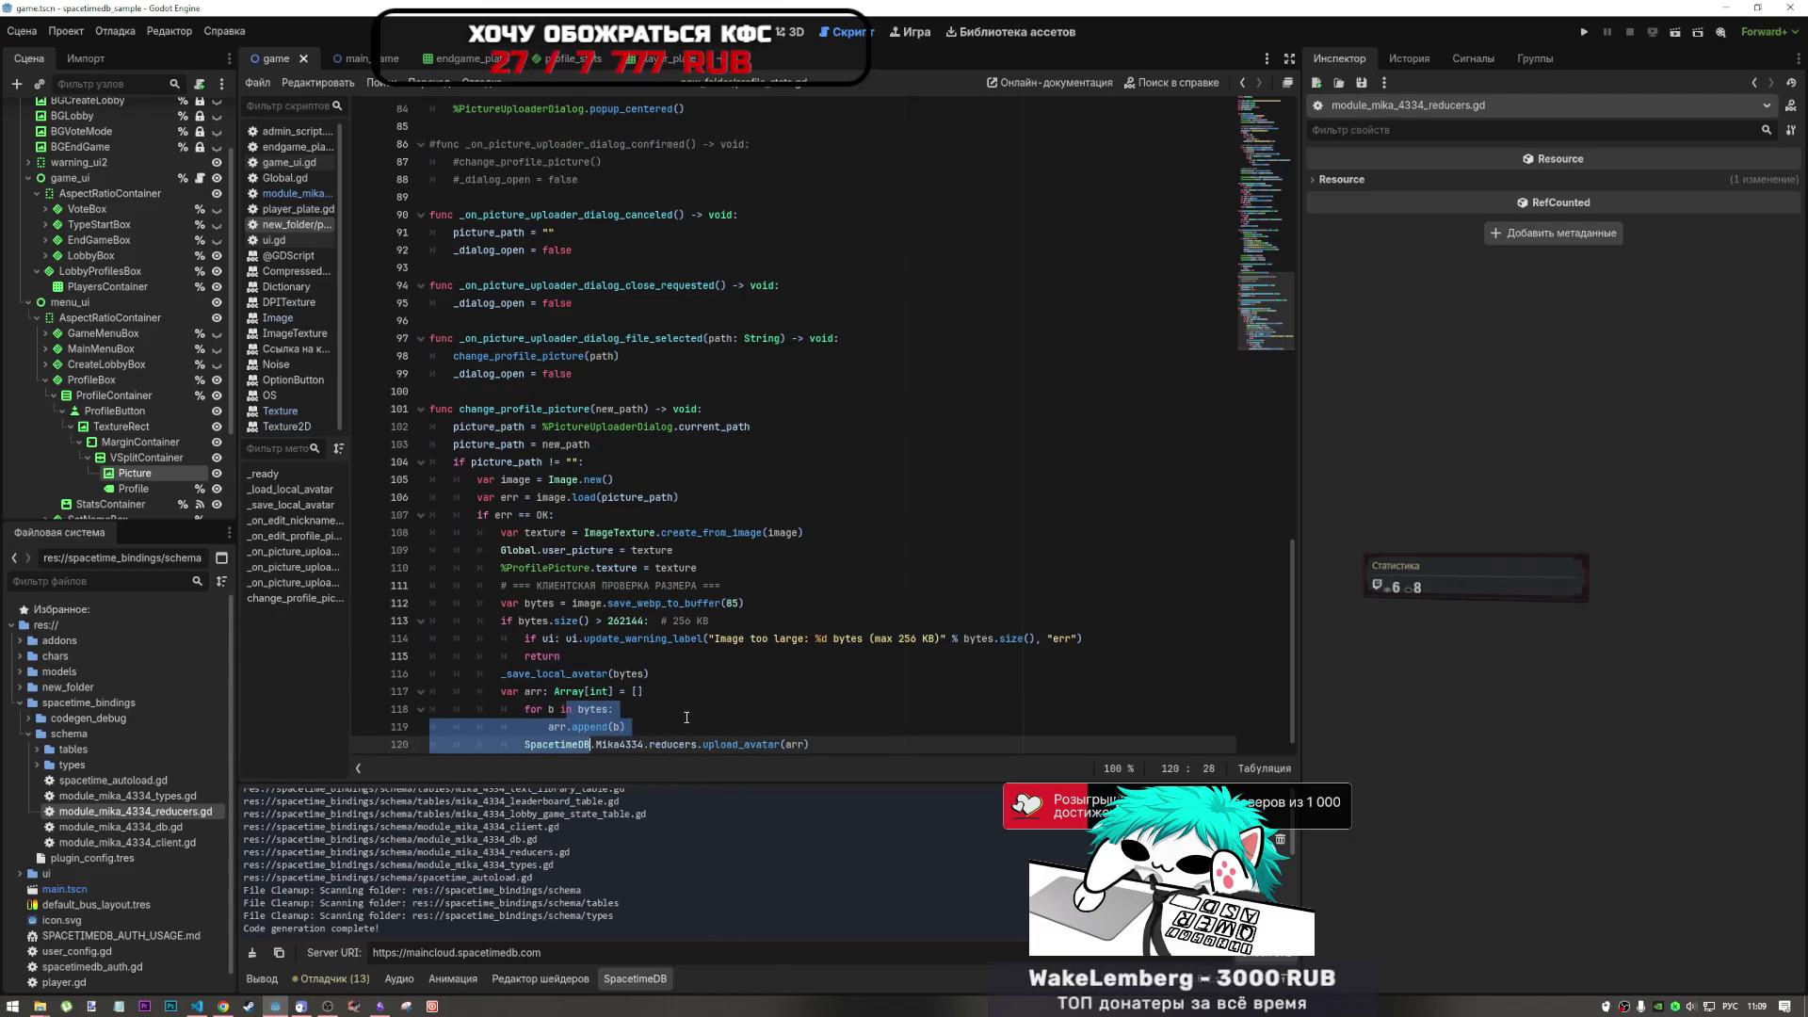
key("shift+Tab")
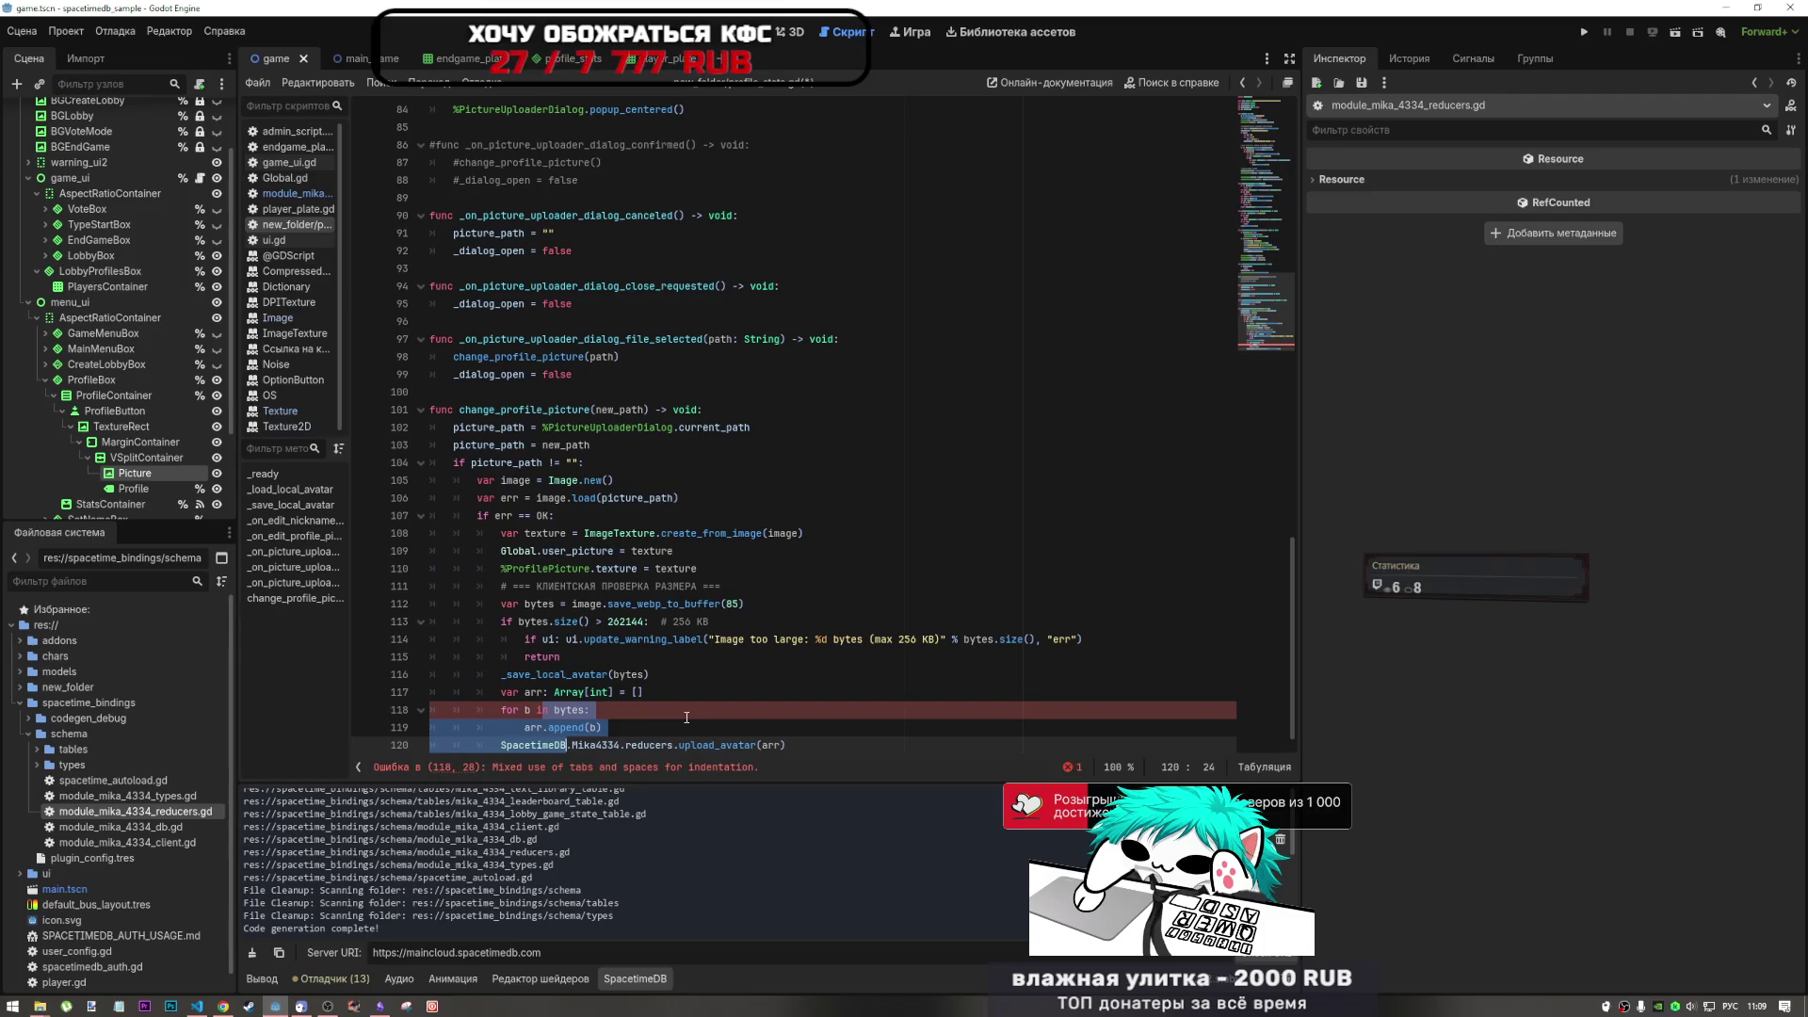
left_click(600, 692)
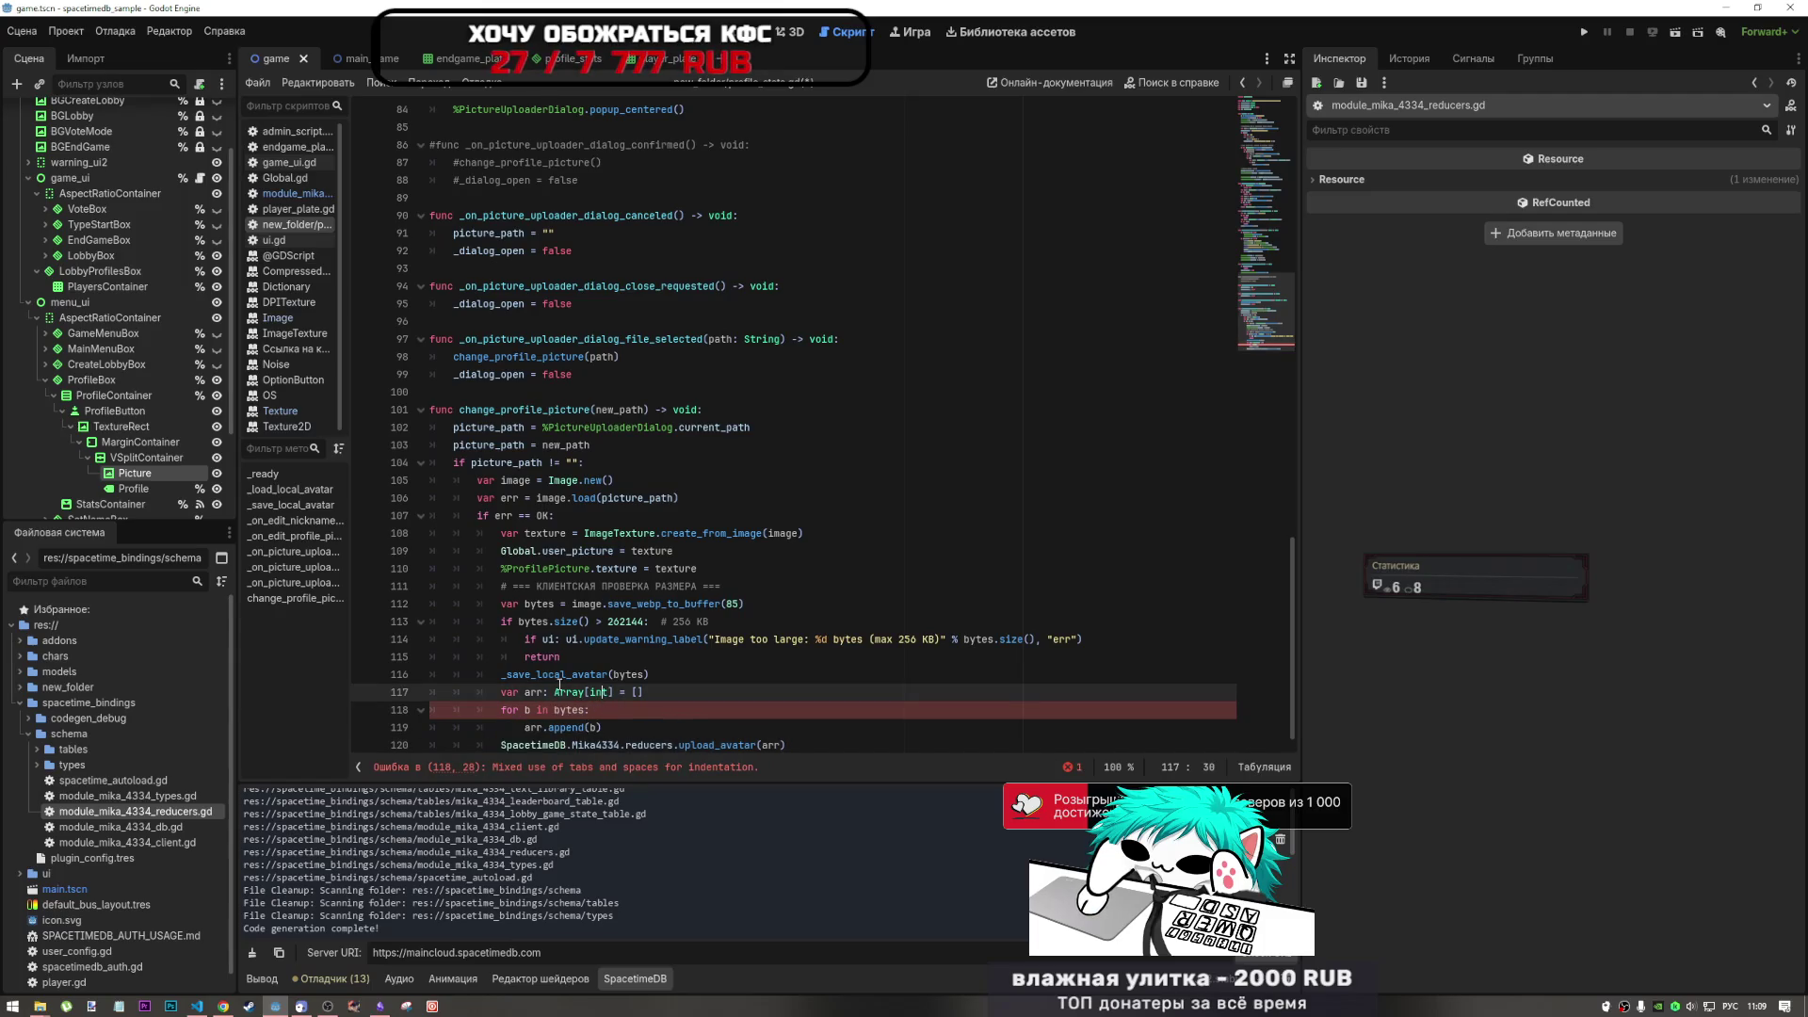
scroll(560, 685, "down", 1)
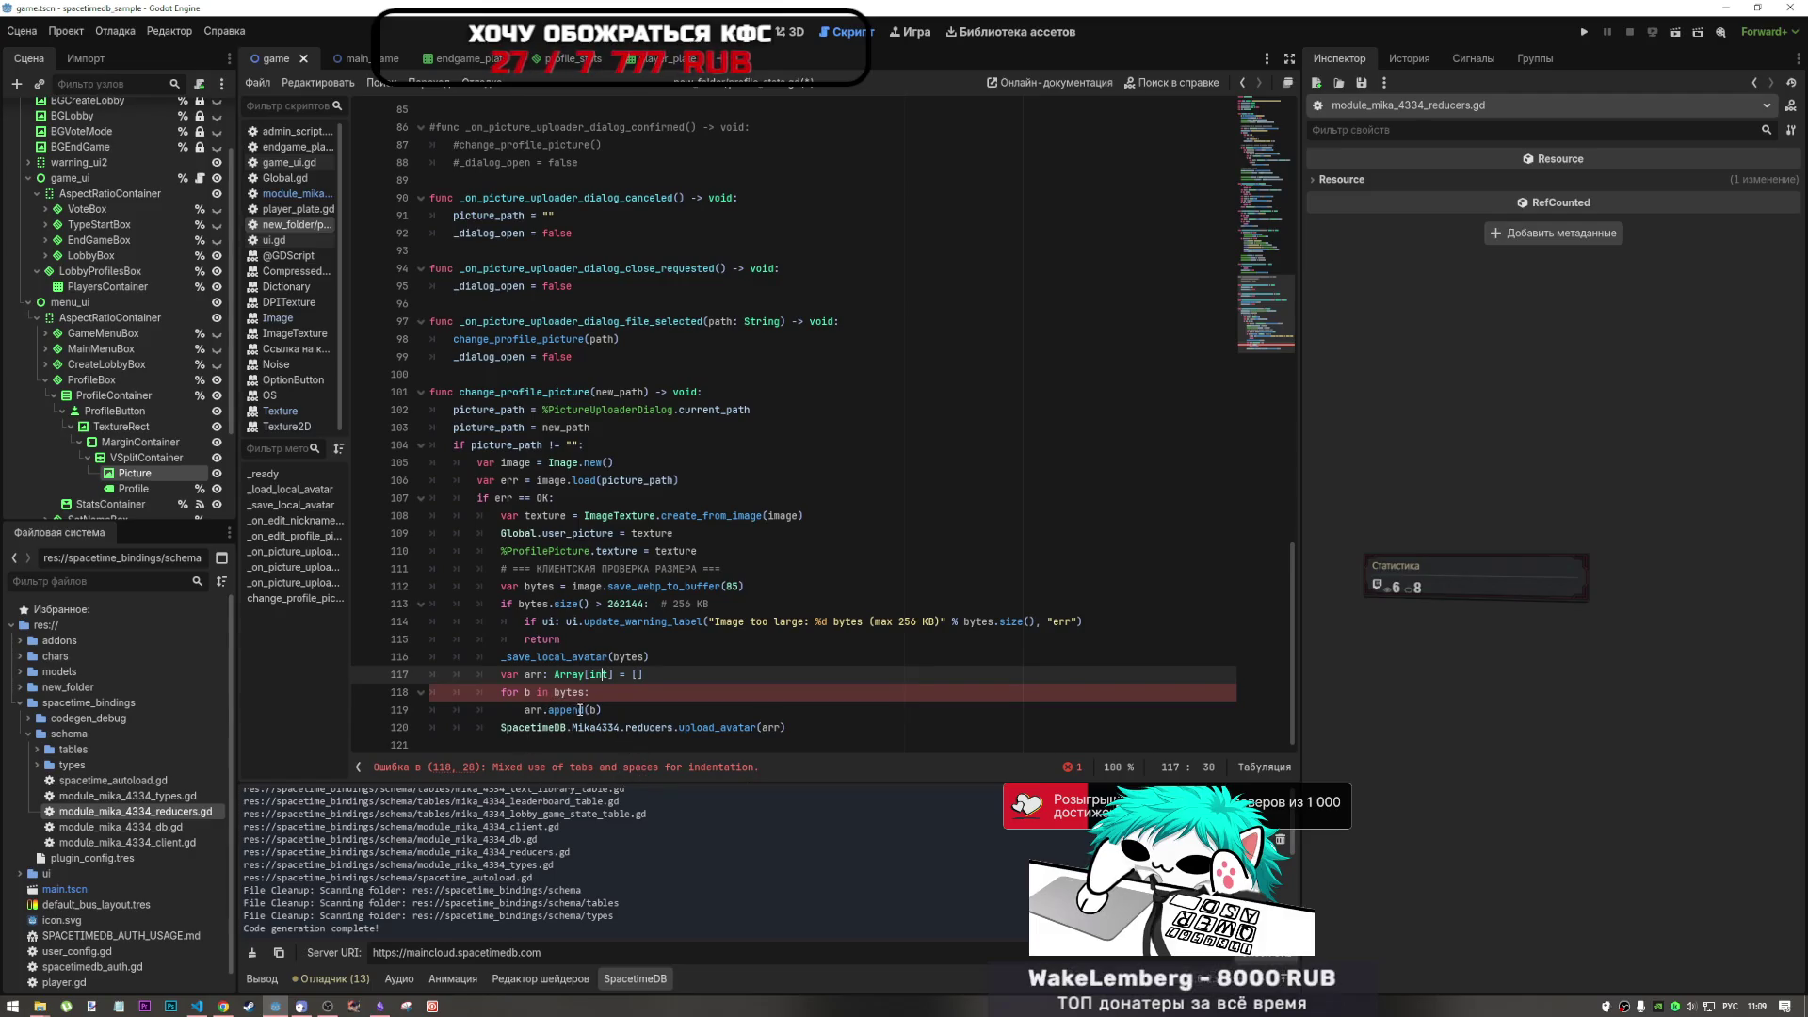
left_click(548, 711)
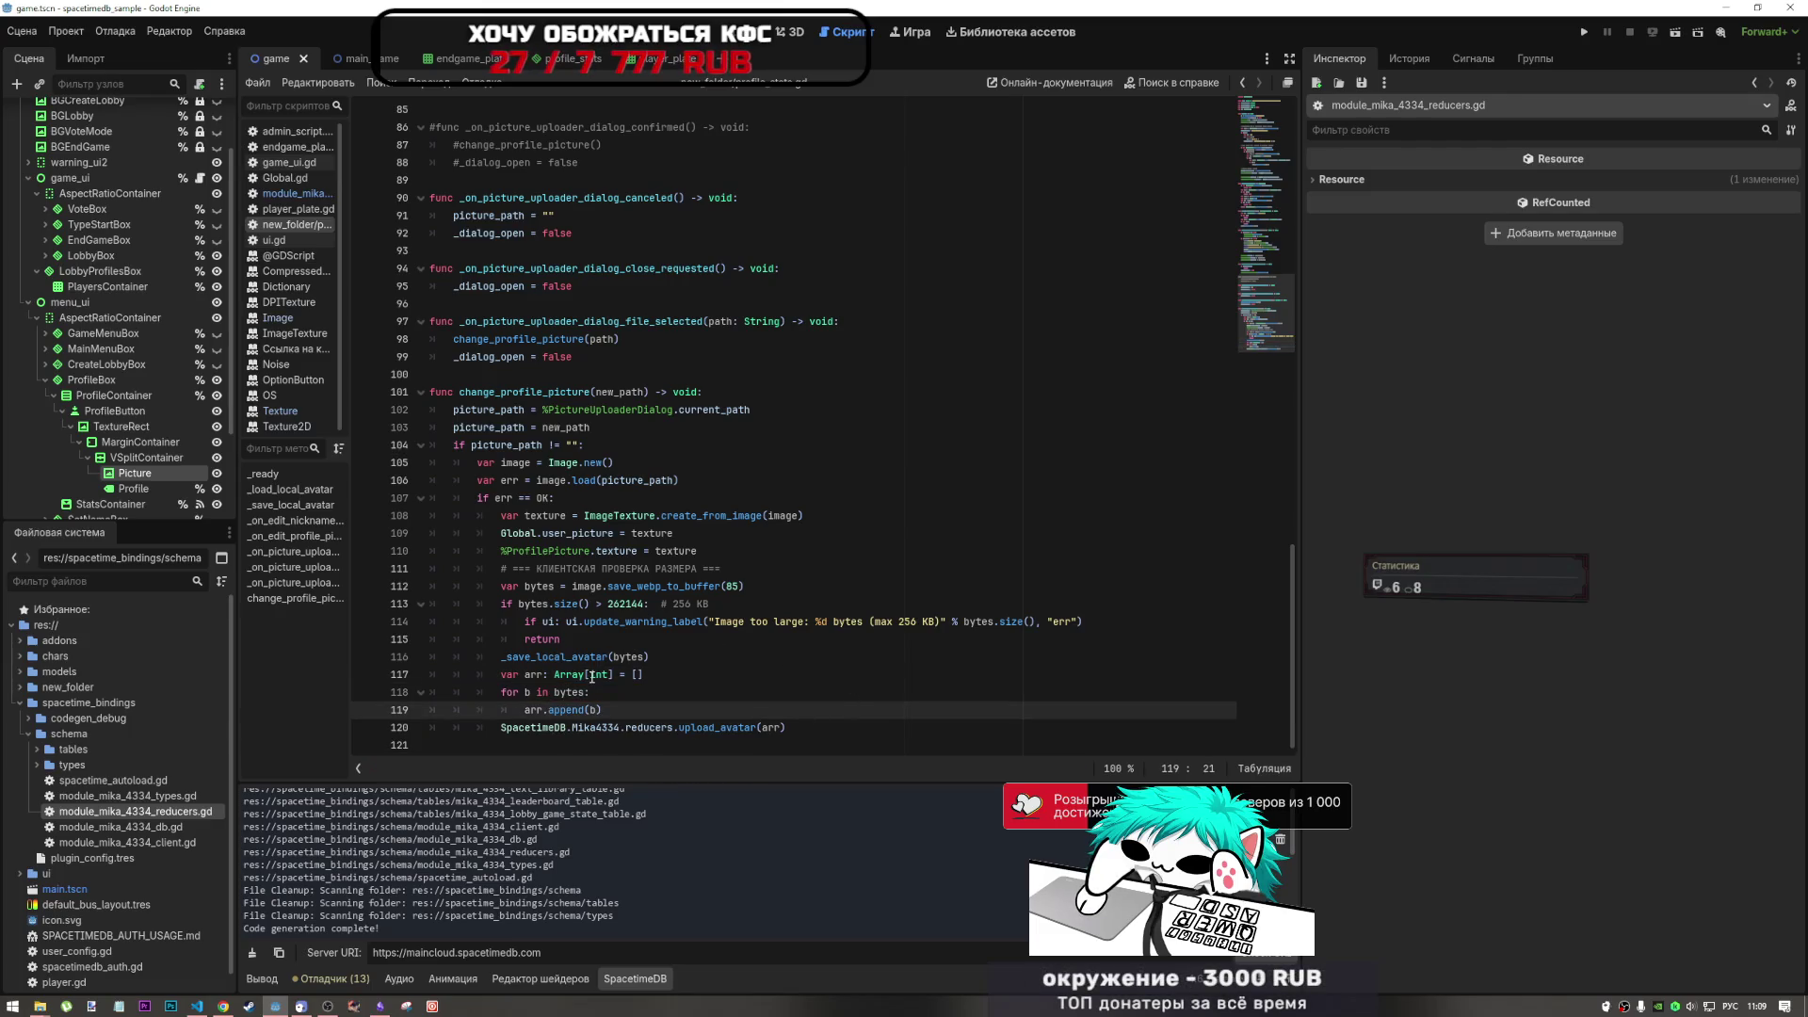
mouse_move(591, 679)
left_click(763, 727, "ctrl")
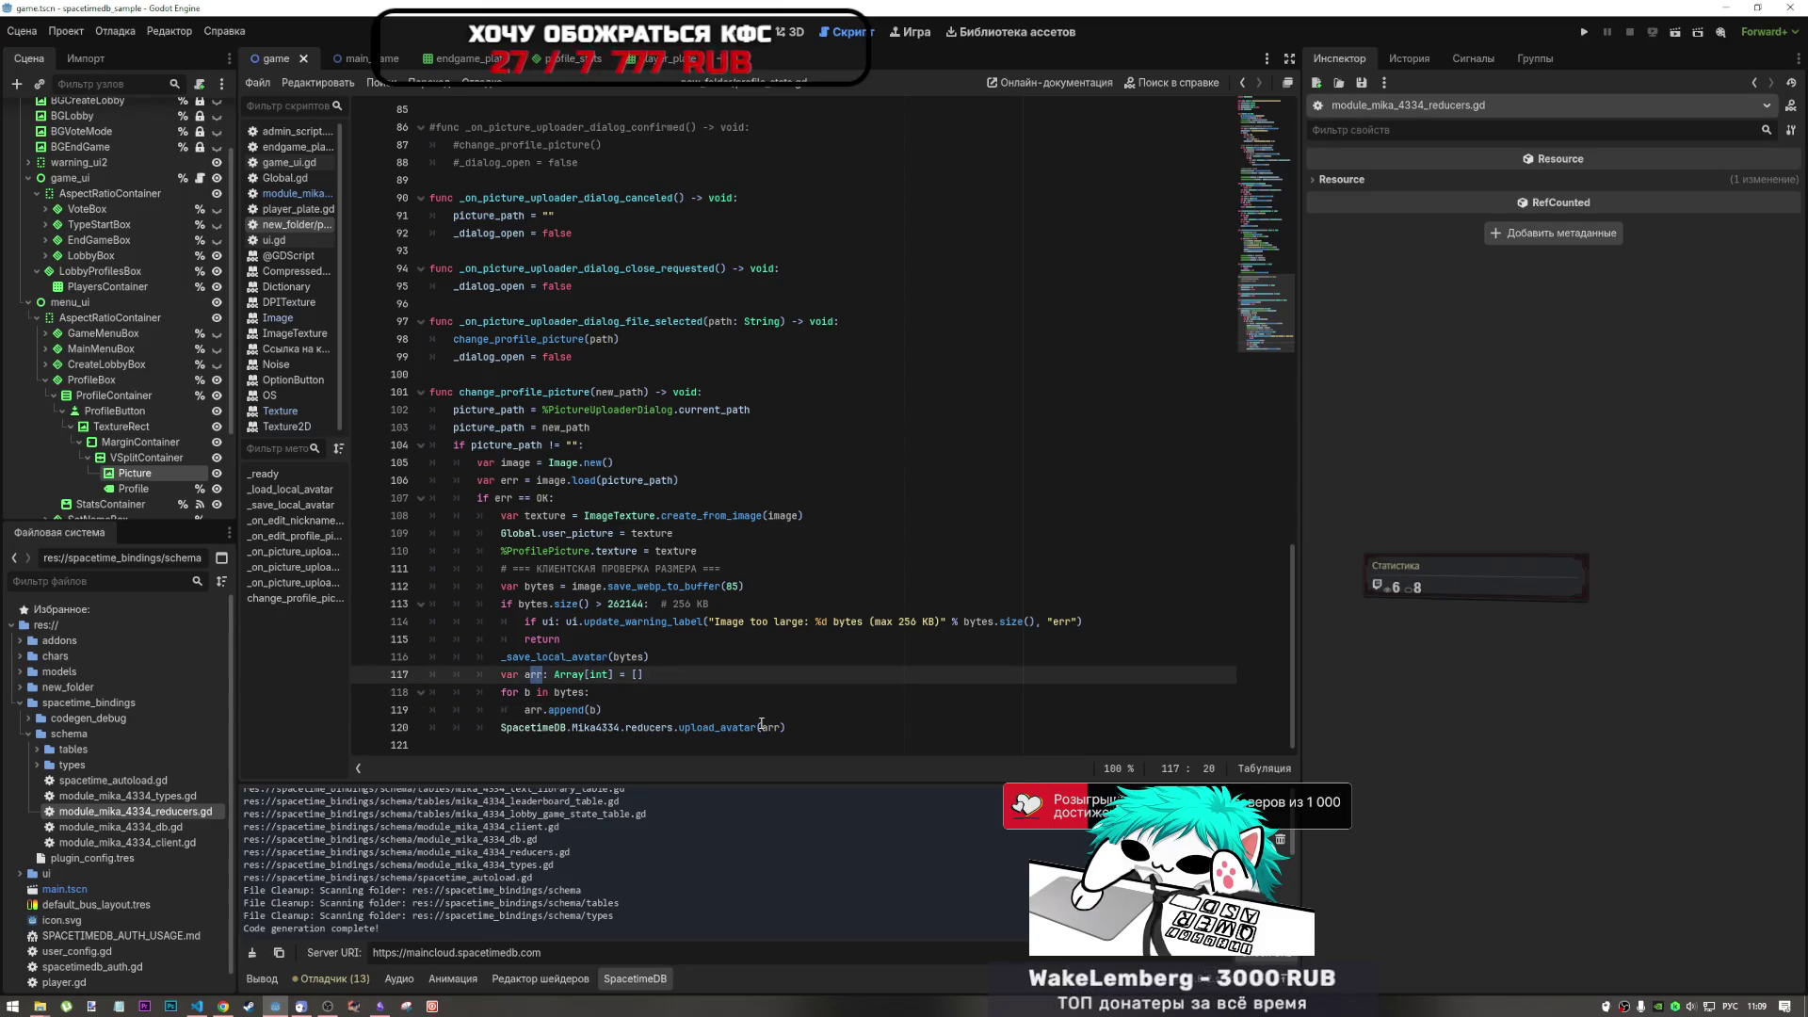
left_click(1680, 31)
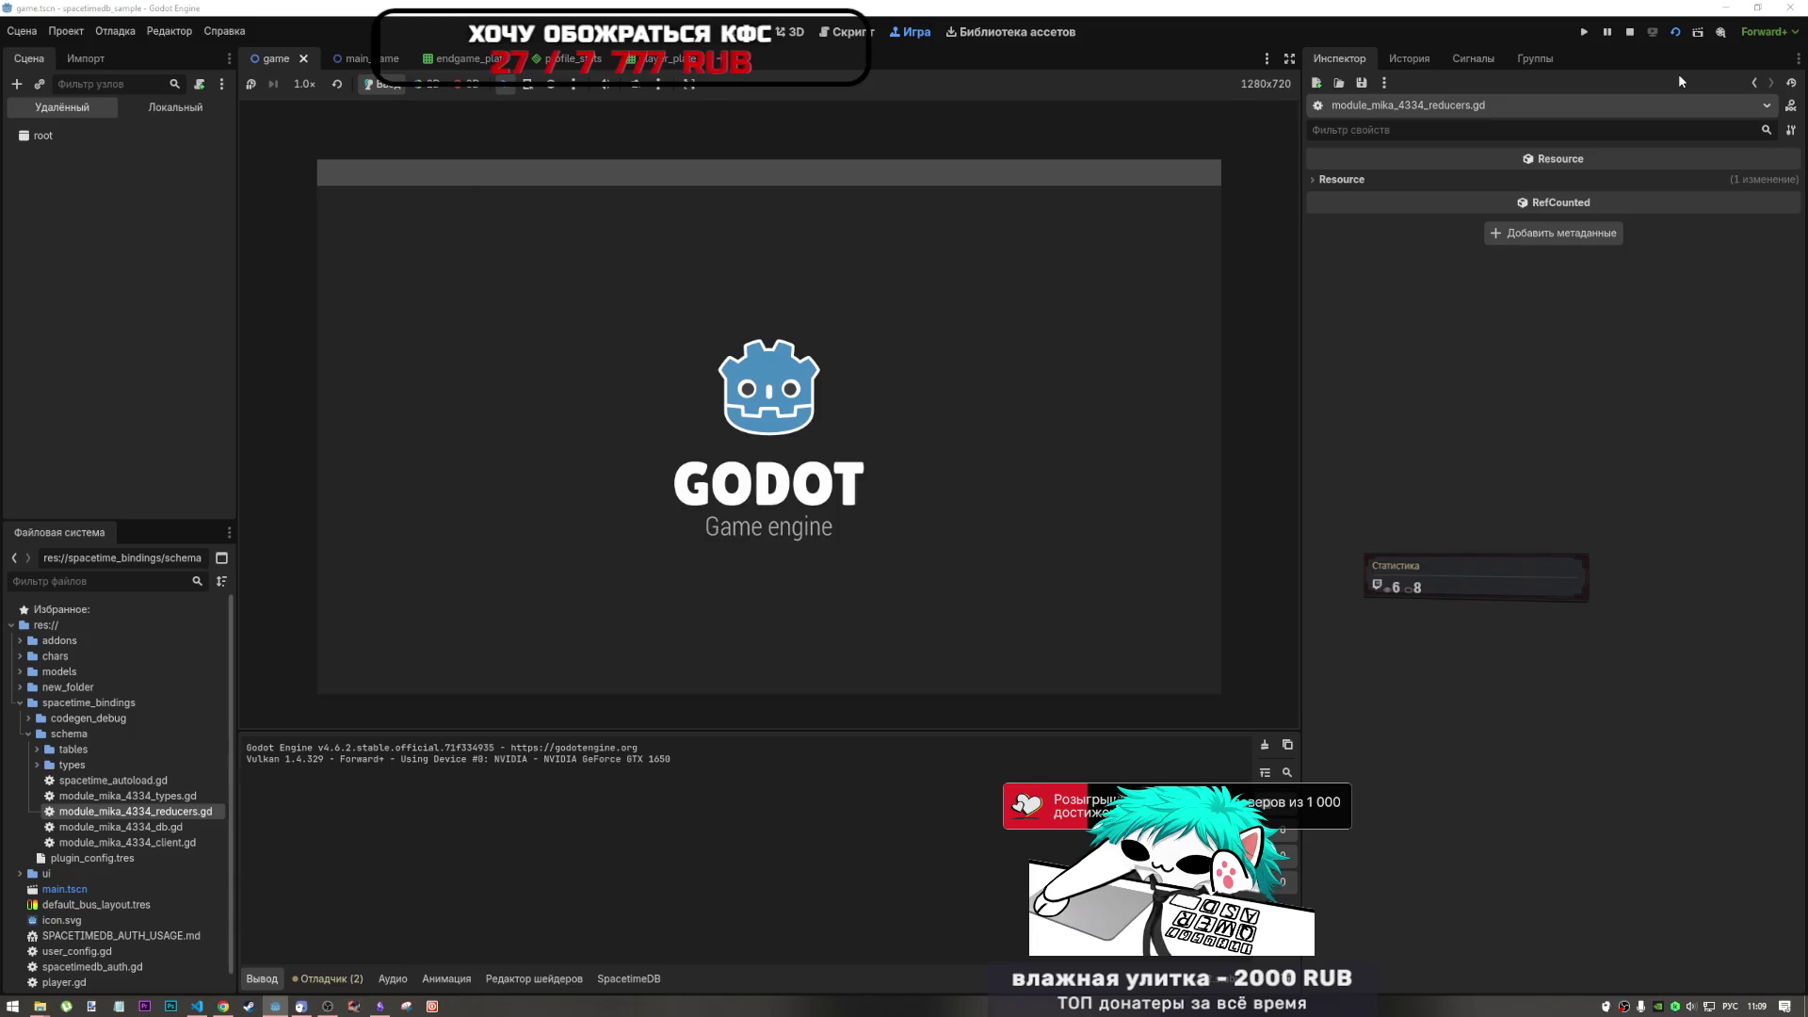
- Stop the game and add print(b) inside the byte-copying for loop
left_click(1630, 32)
scroll(598, 655, "down", 1)
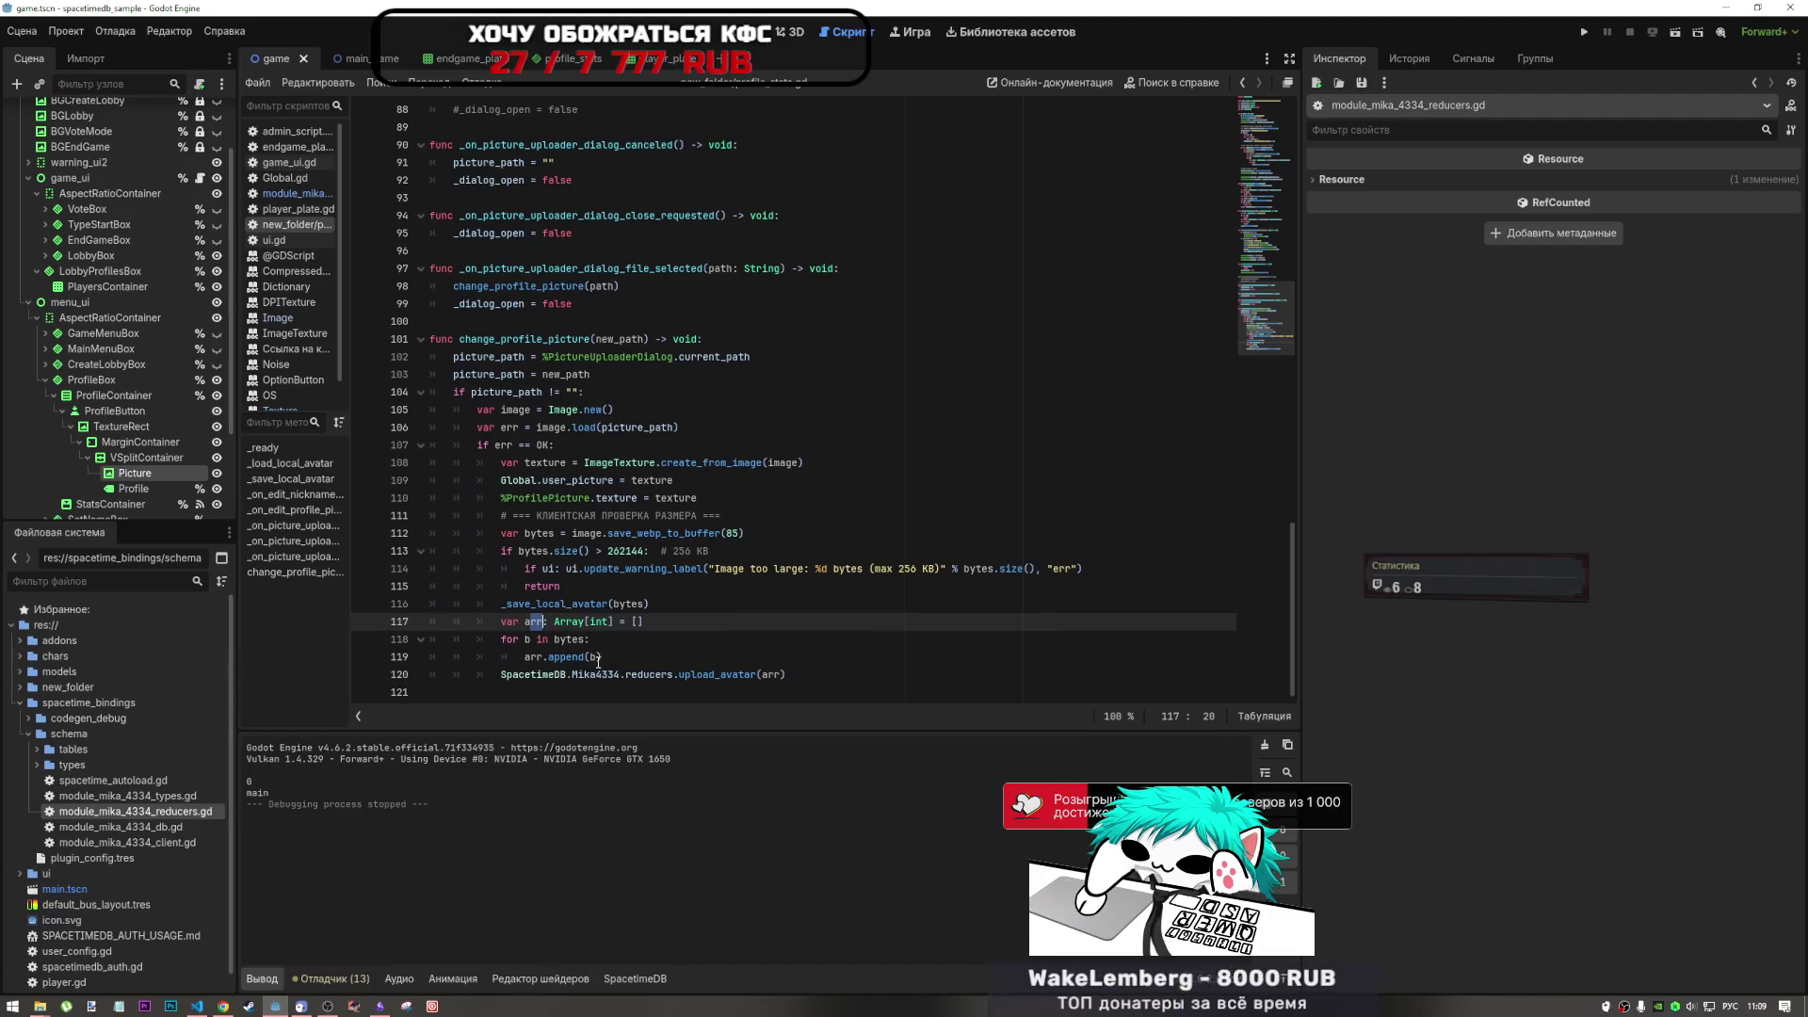
left_click(591, 657)
left_click(610, 640)
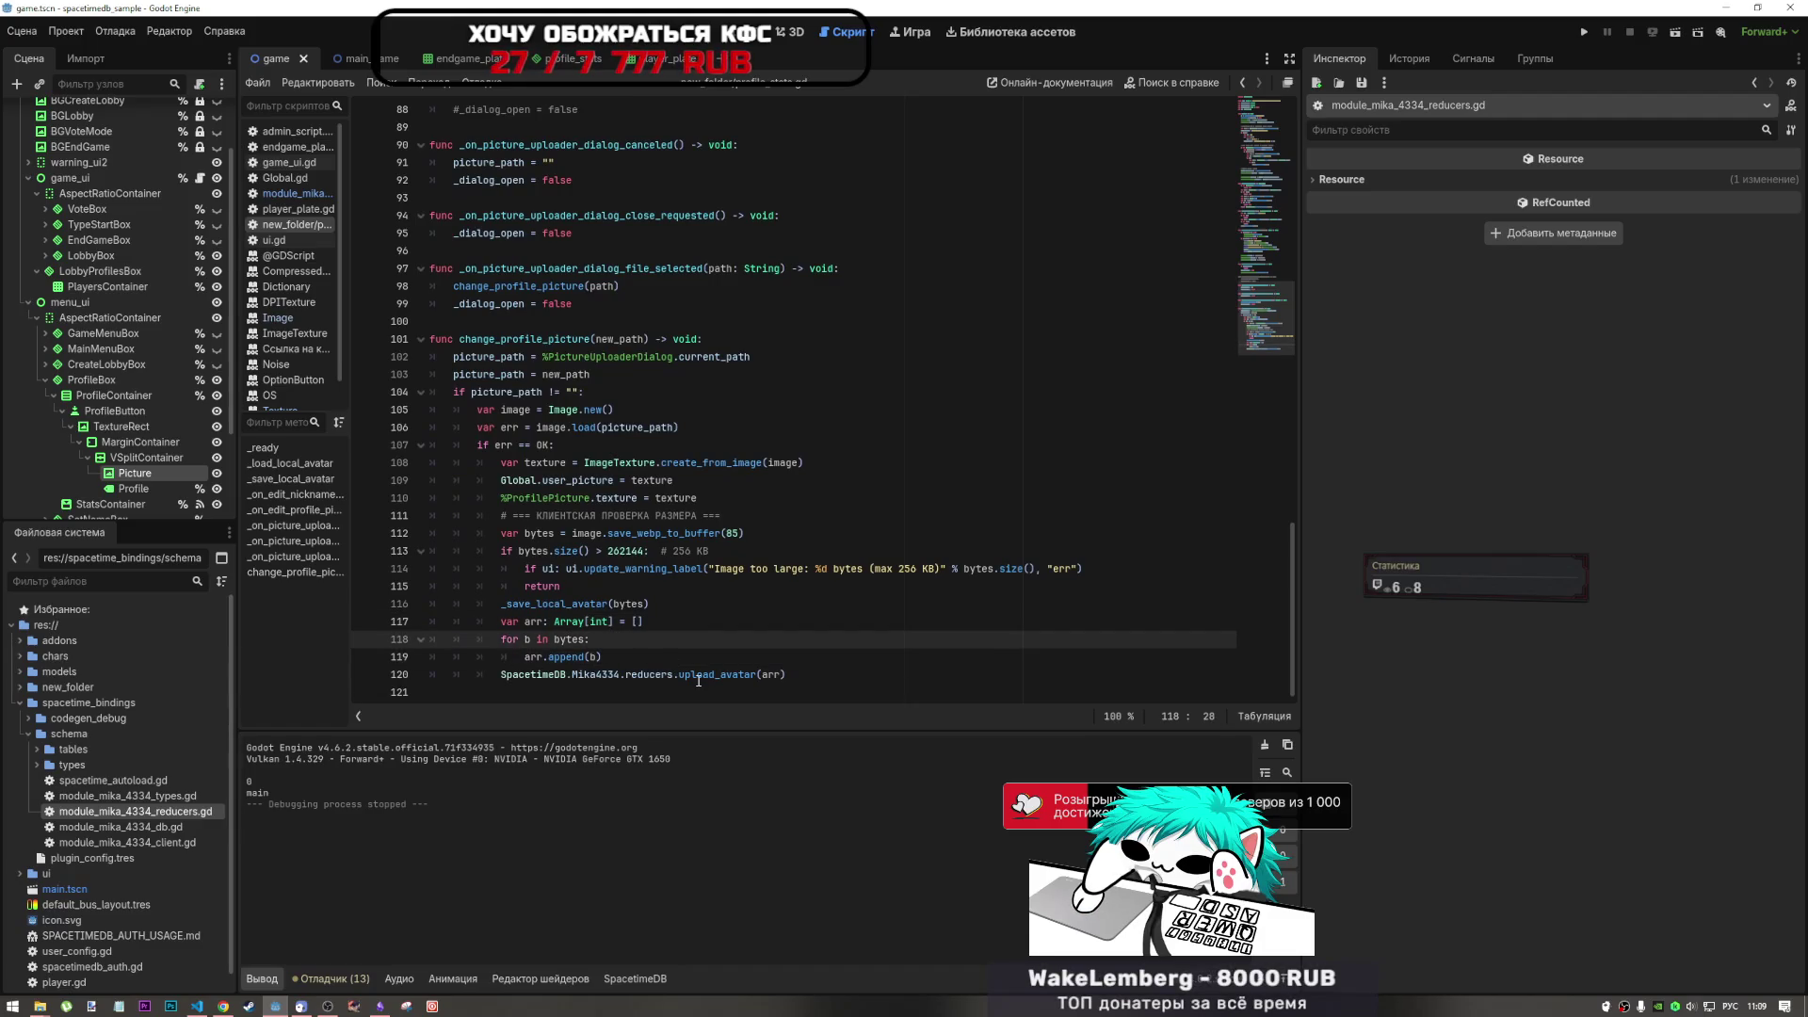
key("Return")
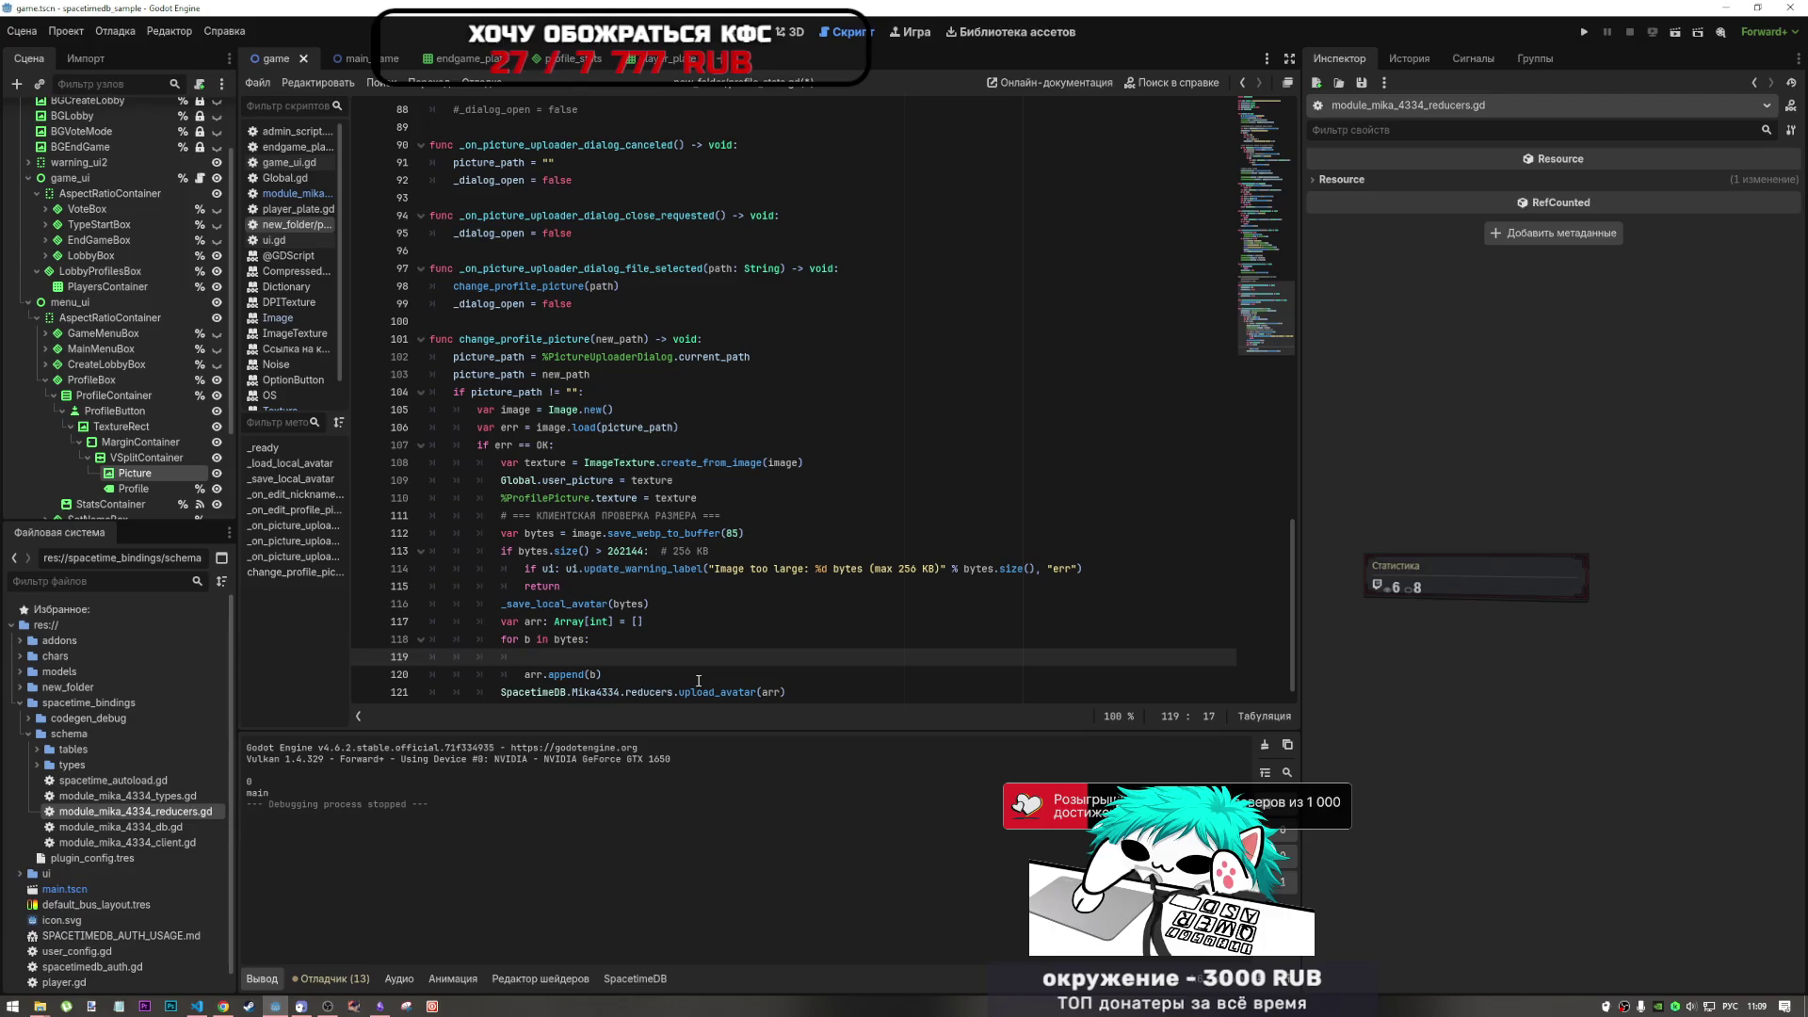
type("зкште")
key("BackSpace")
key("BackSpace")
key("BackSpace")
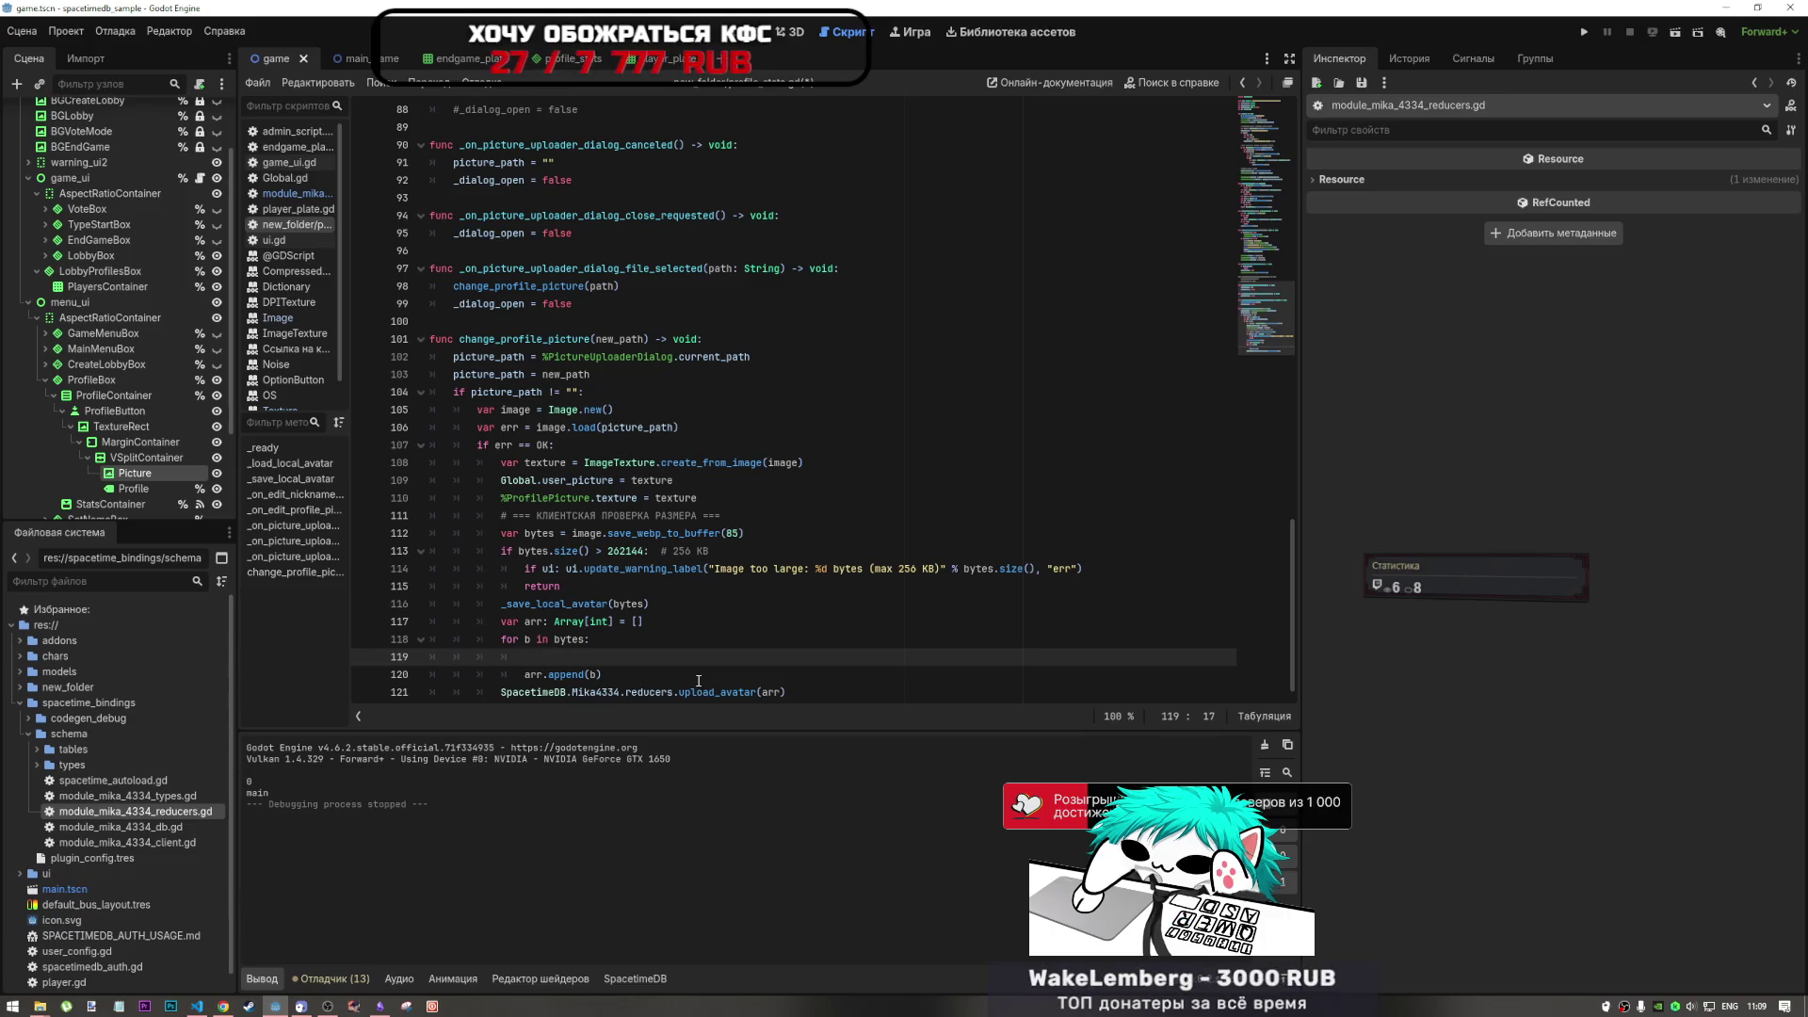
type("rint(b")
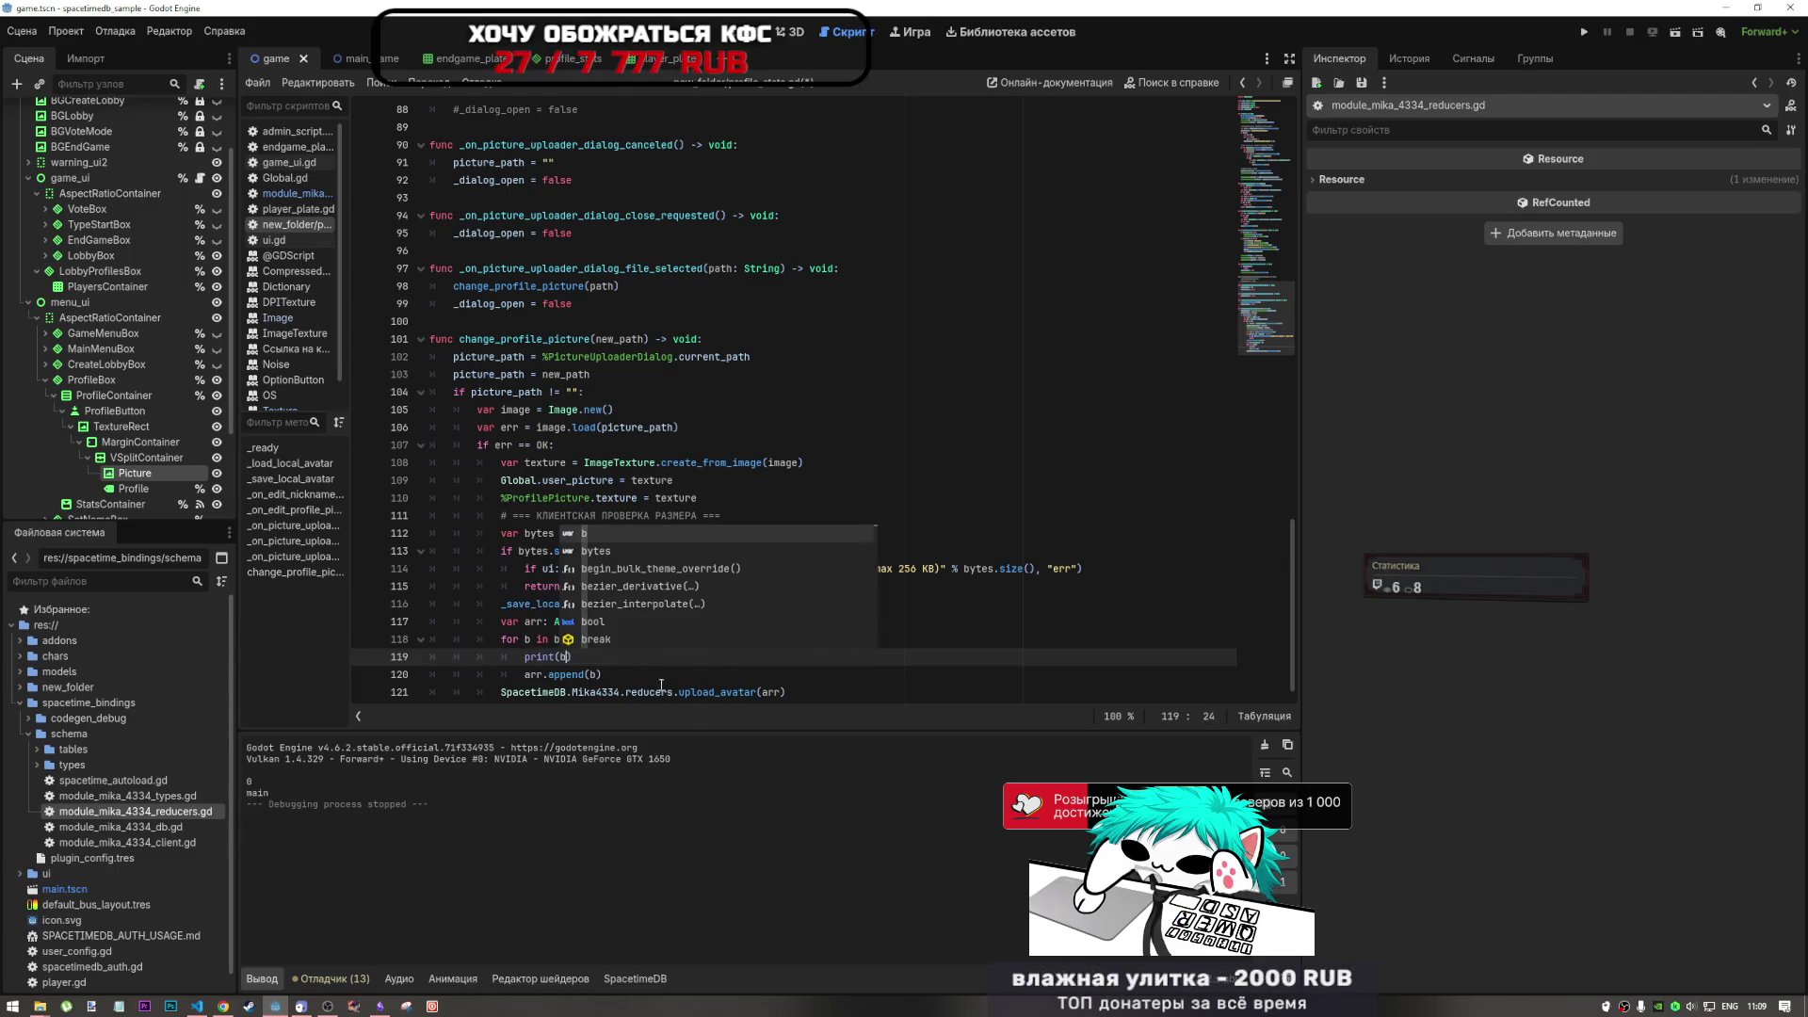
type("arr.append(b)")
- Replace the upload_avatar(arr) call line with print(arr)
left_click(697, 678)
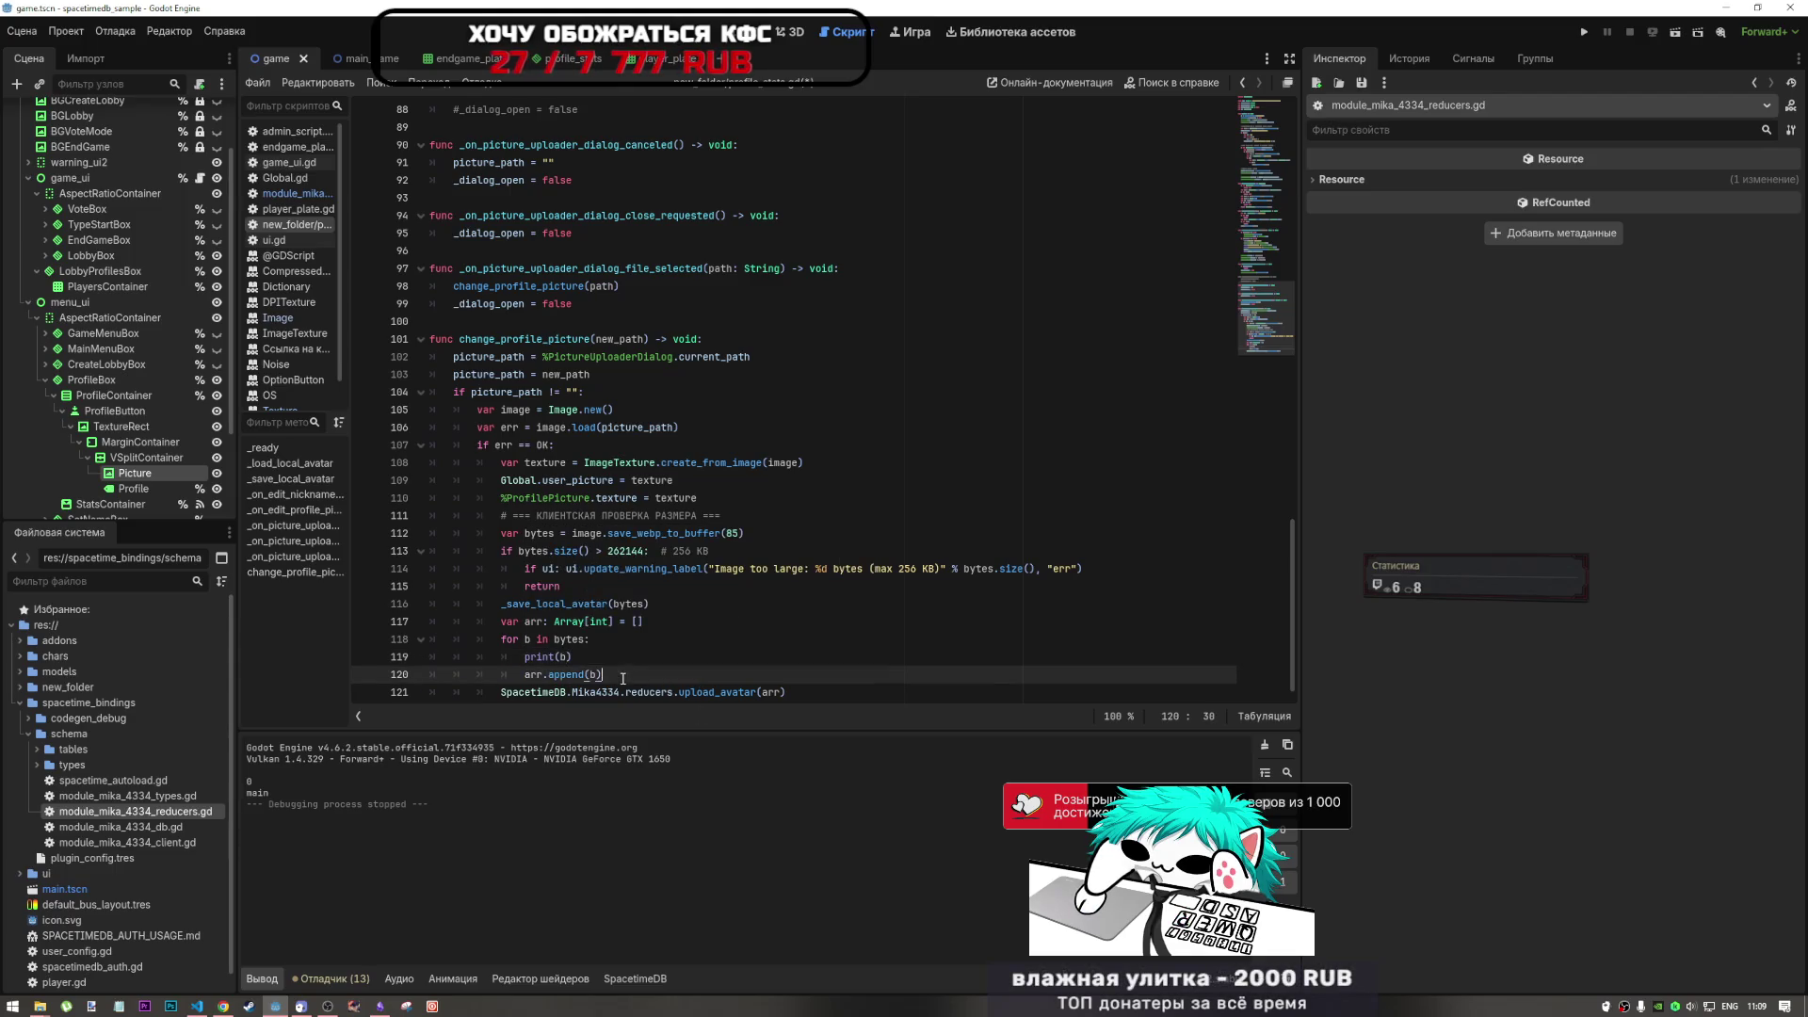
left_click(664, 693)
key("End")
key("shift+Home")
key("BackSpace")
type("rint(a")
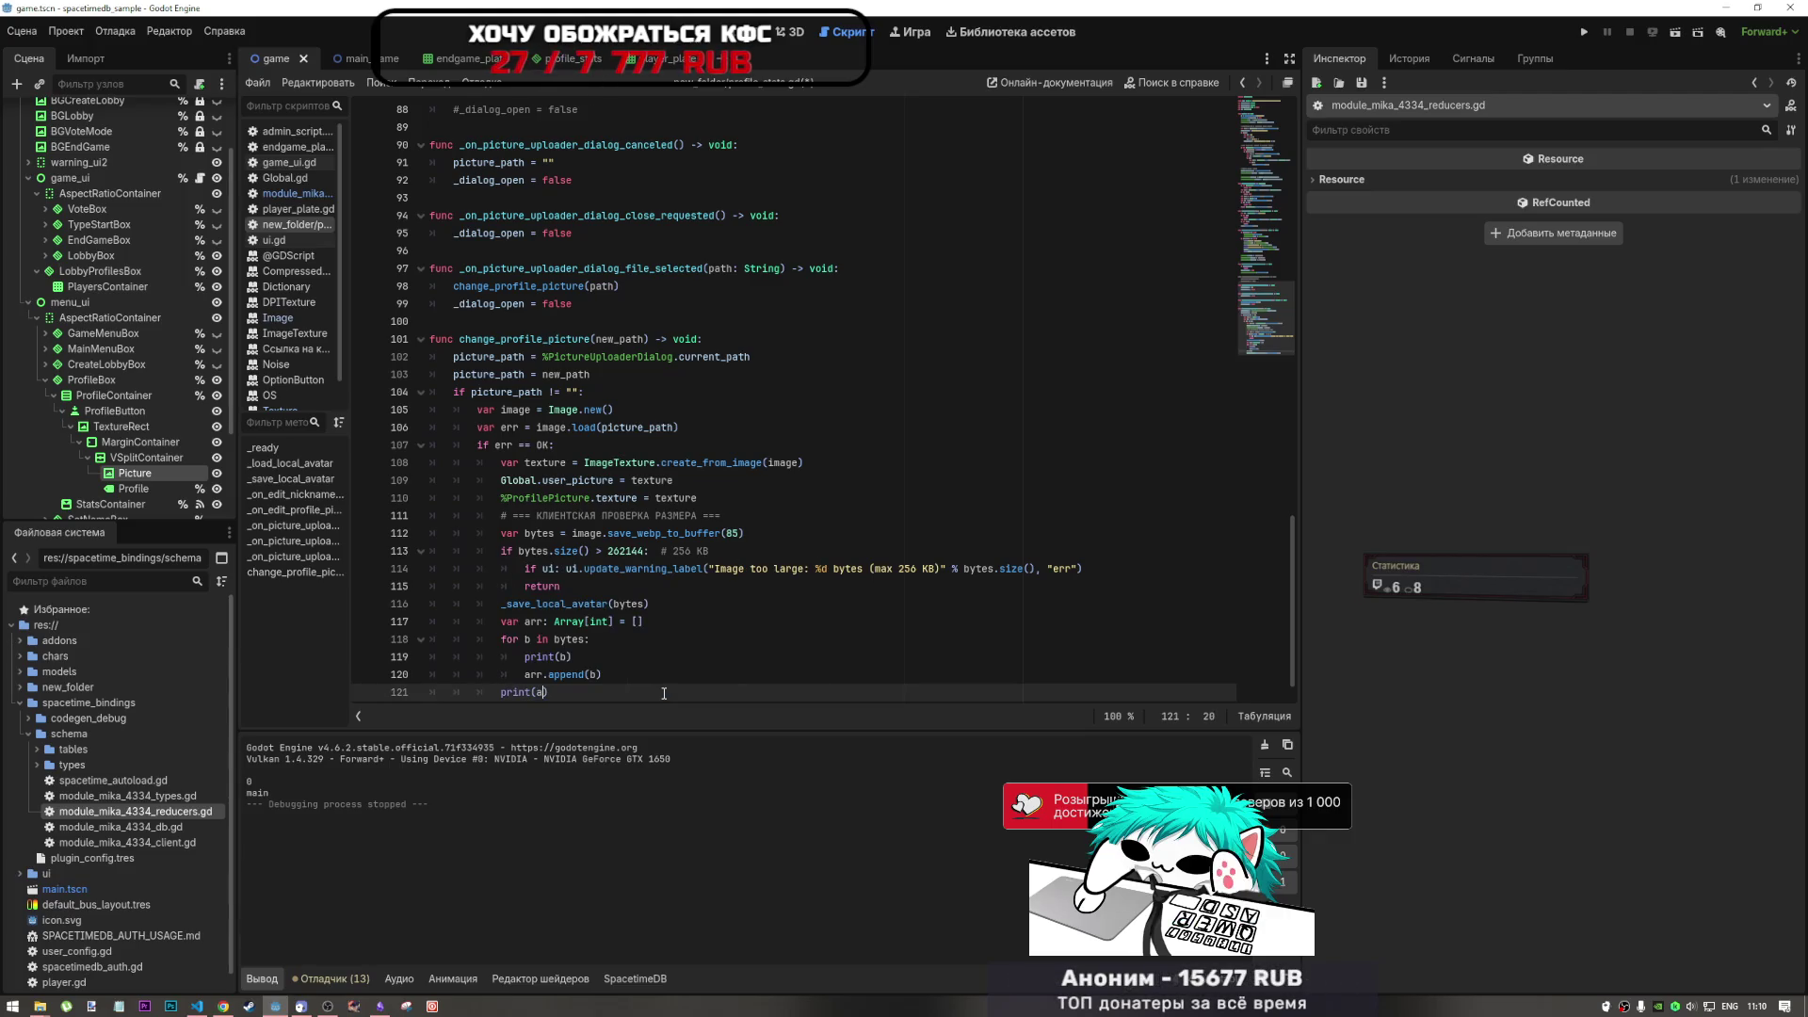
type("rr")
left_click(983, 676)
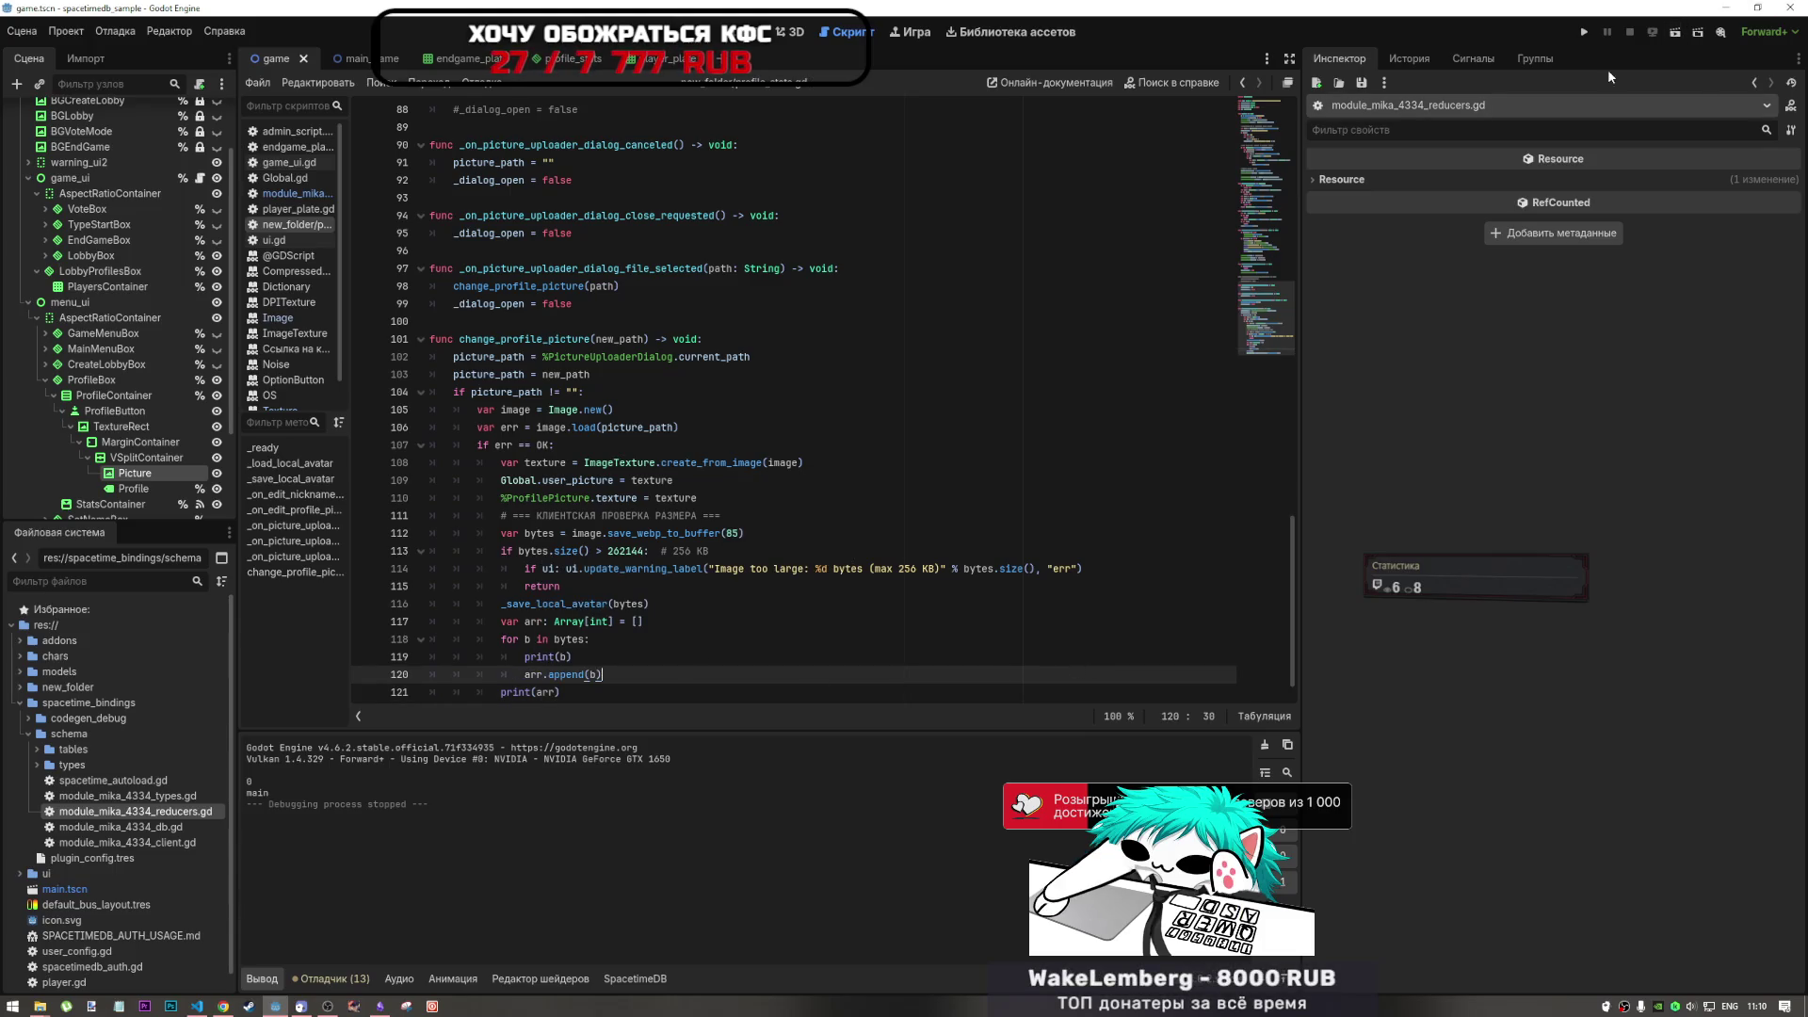
- Run the game, confirm the nickname, and pick Desktop's 111l.jpg as the profile avatar
left_click(1674, 34)
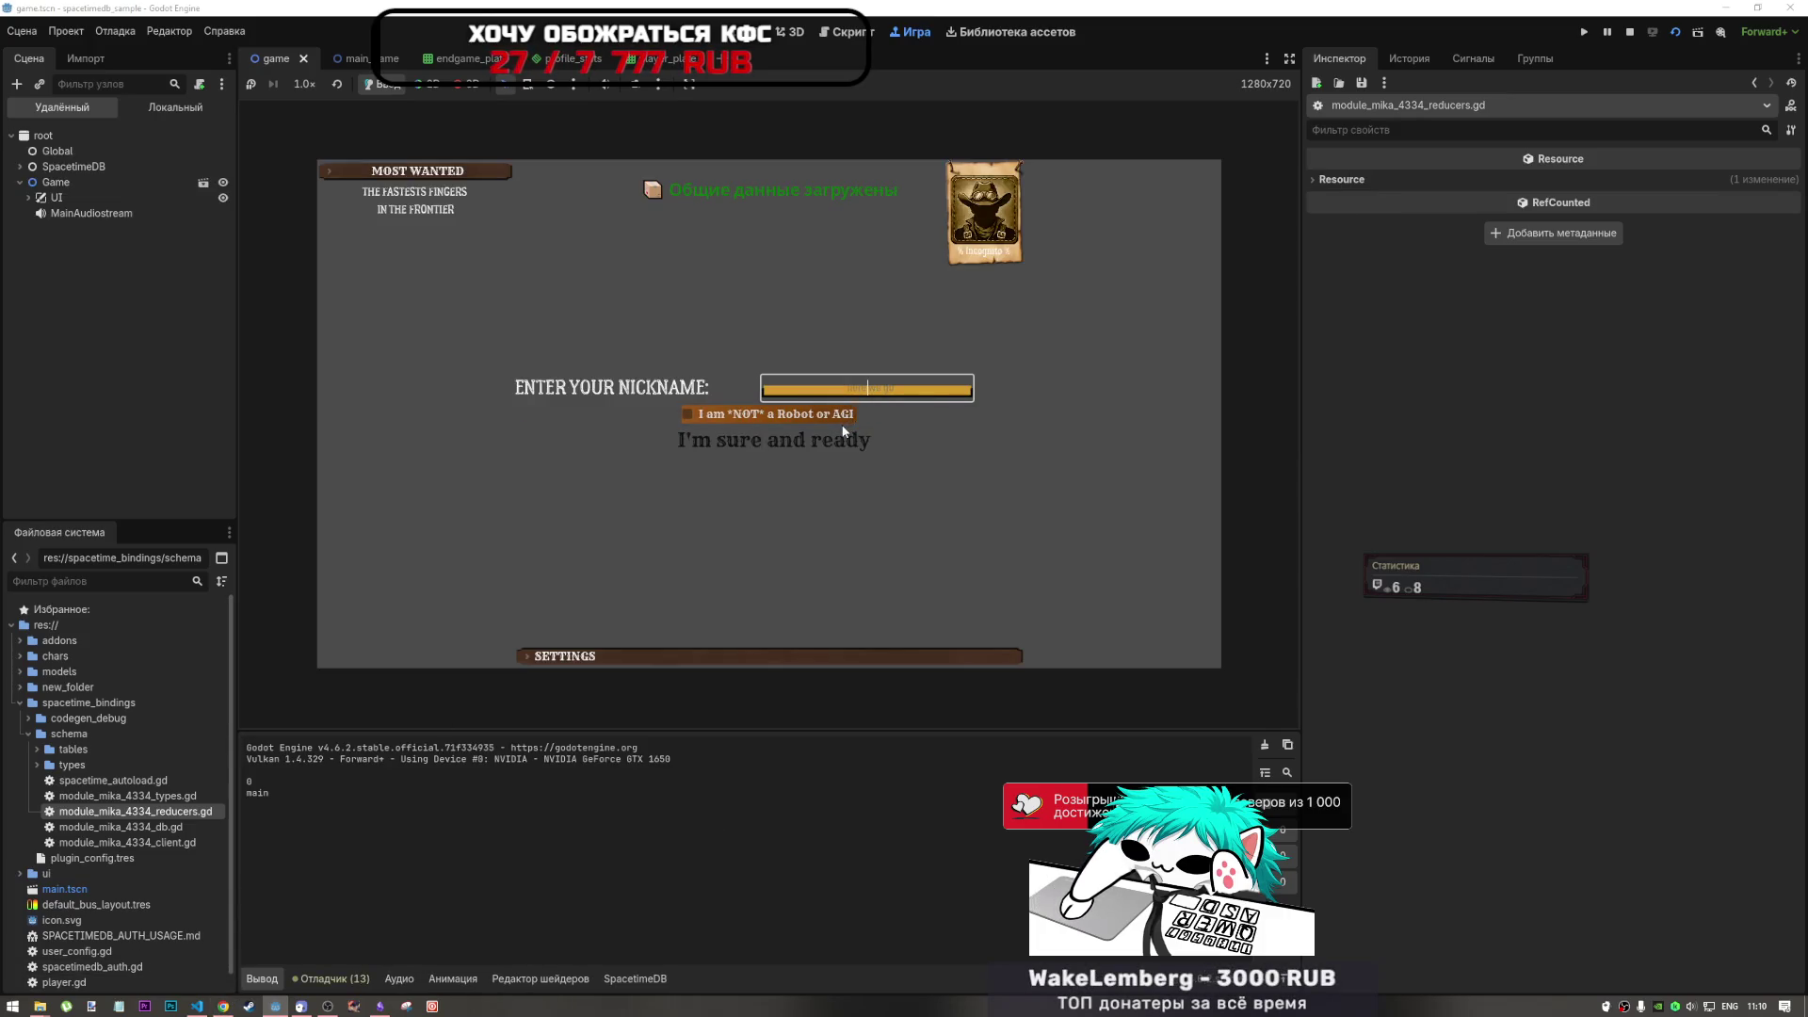
left_click(820, 443)
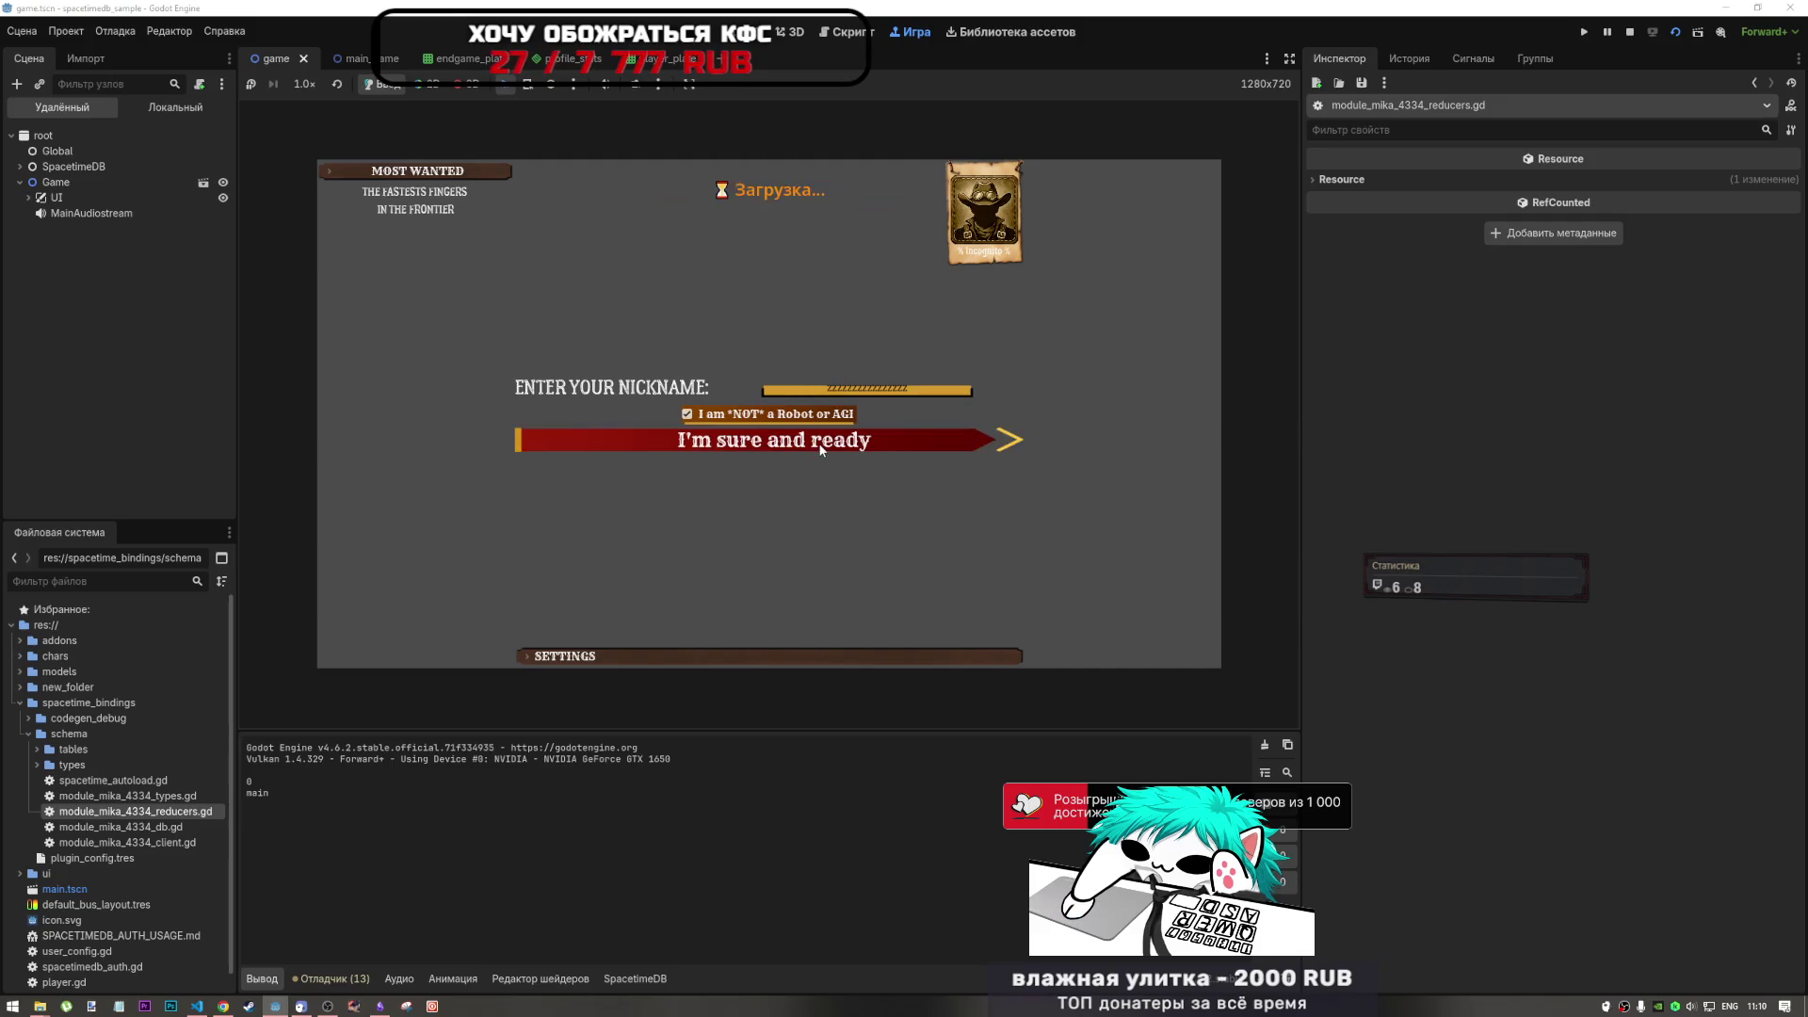
left_click(989, 278)
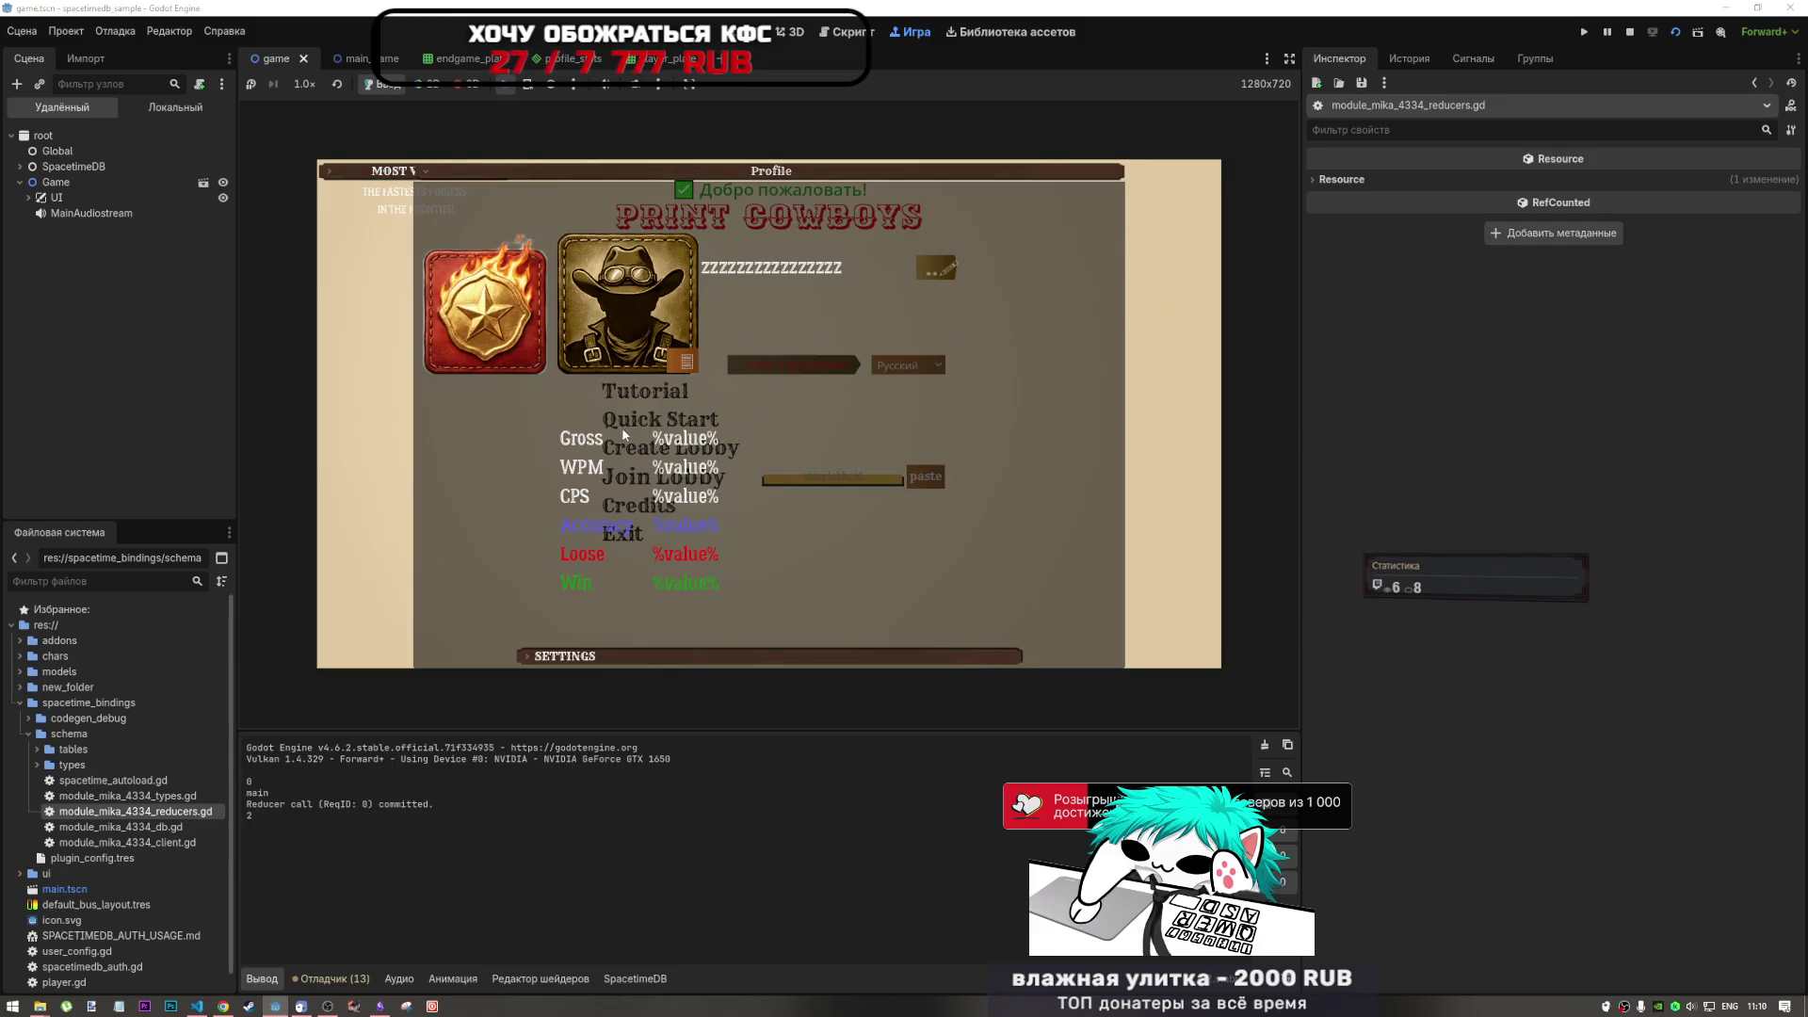
left_click(686, 360)
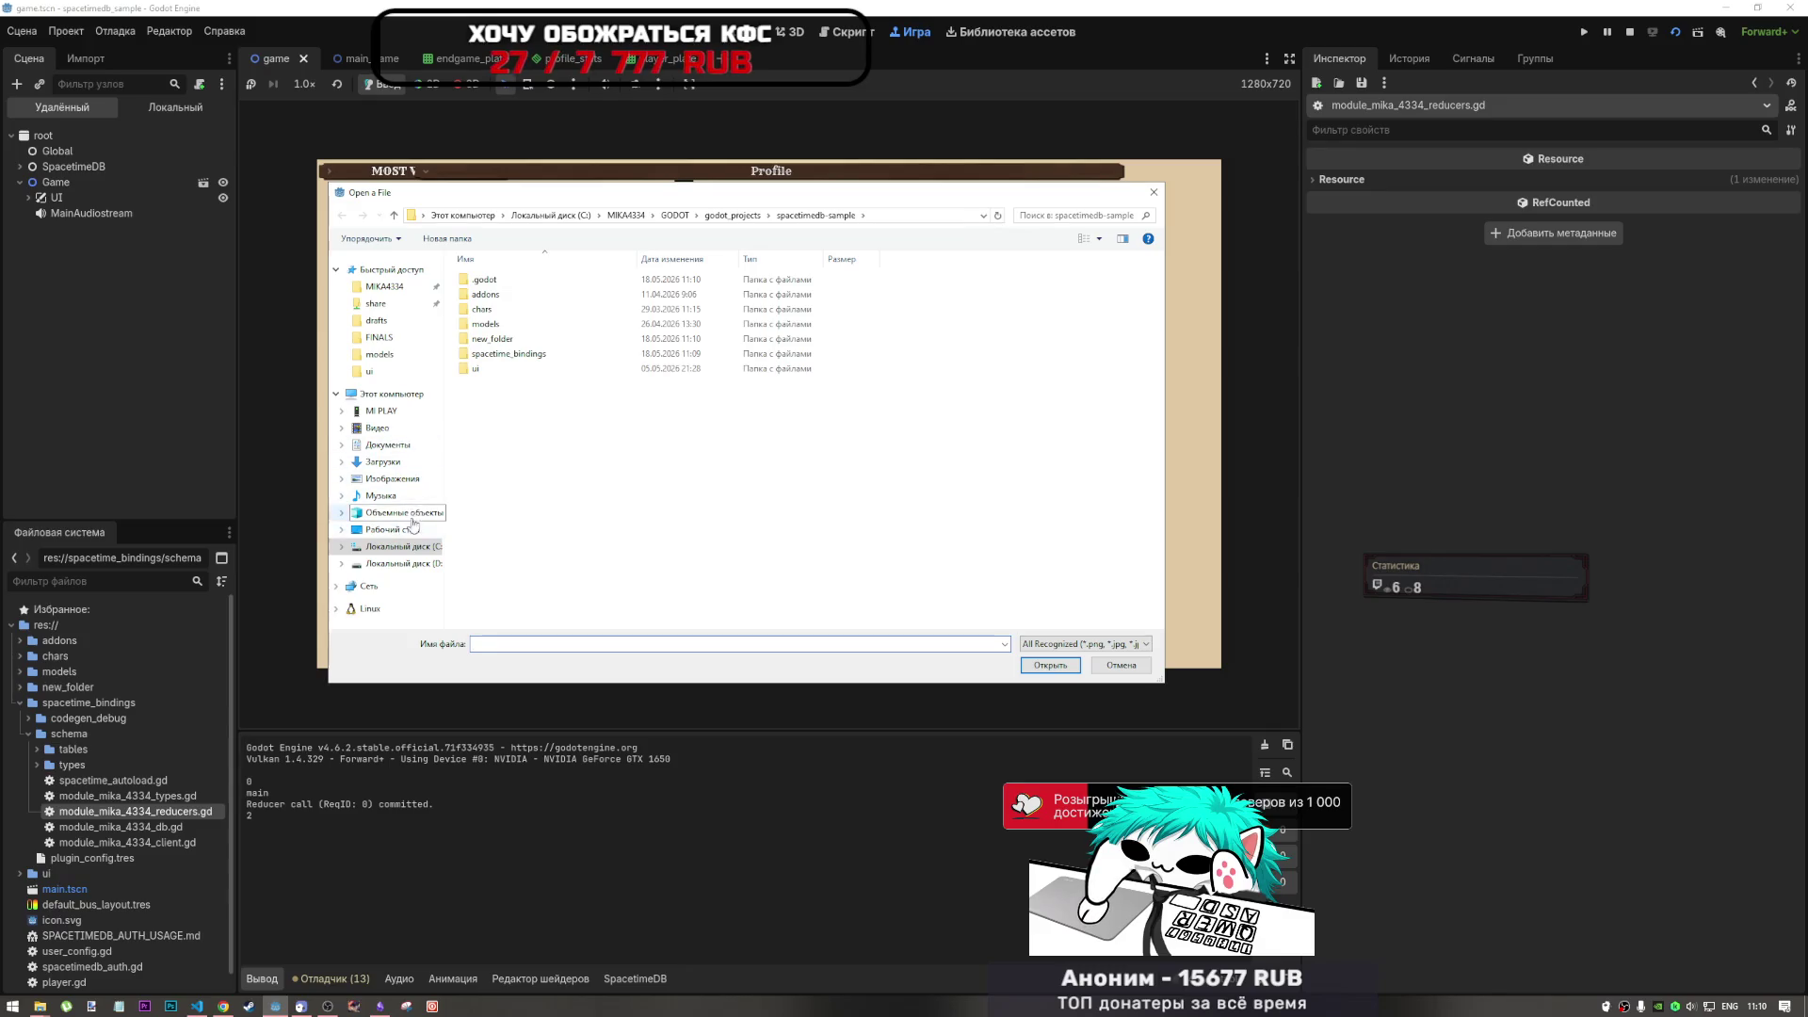
left_click(391, 529)
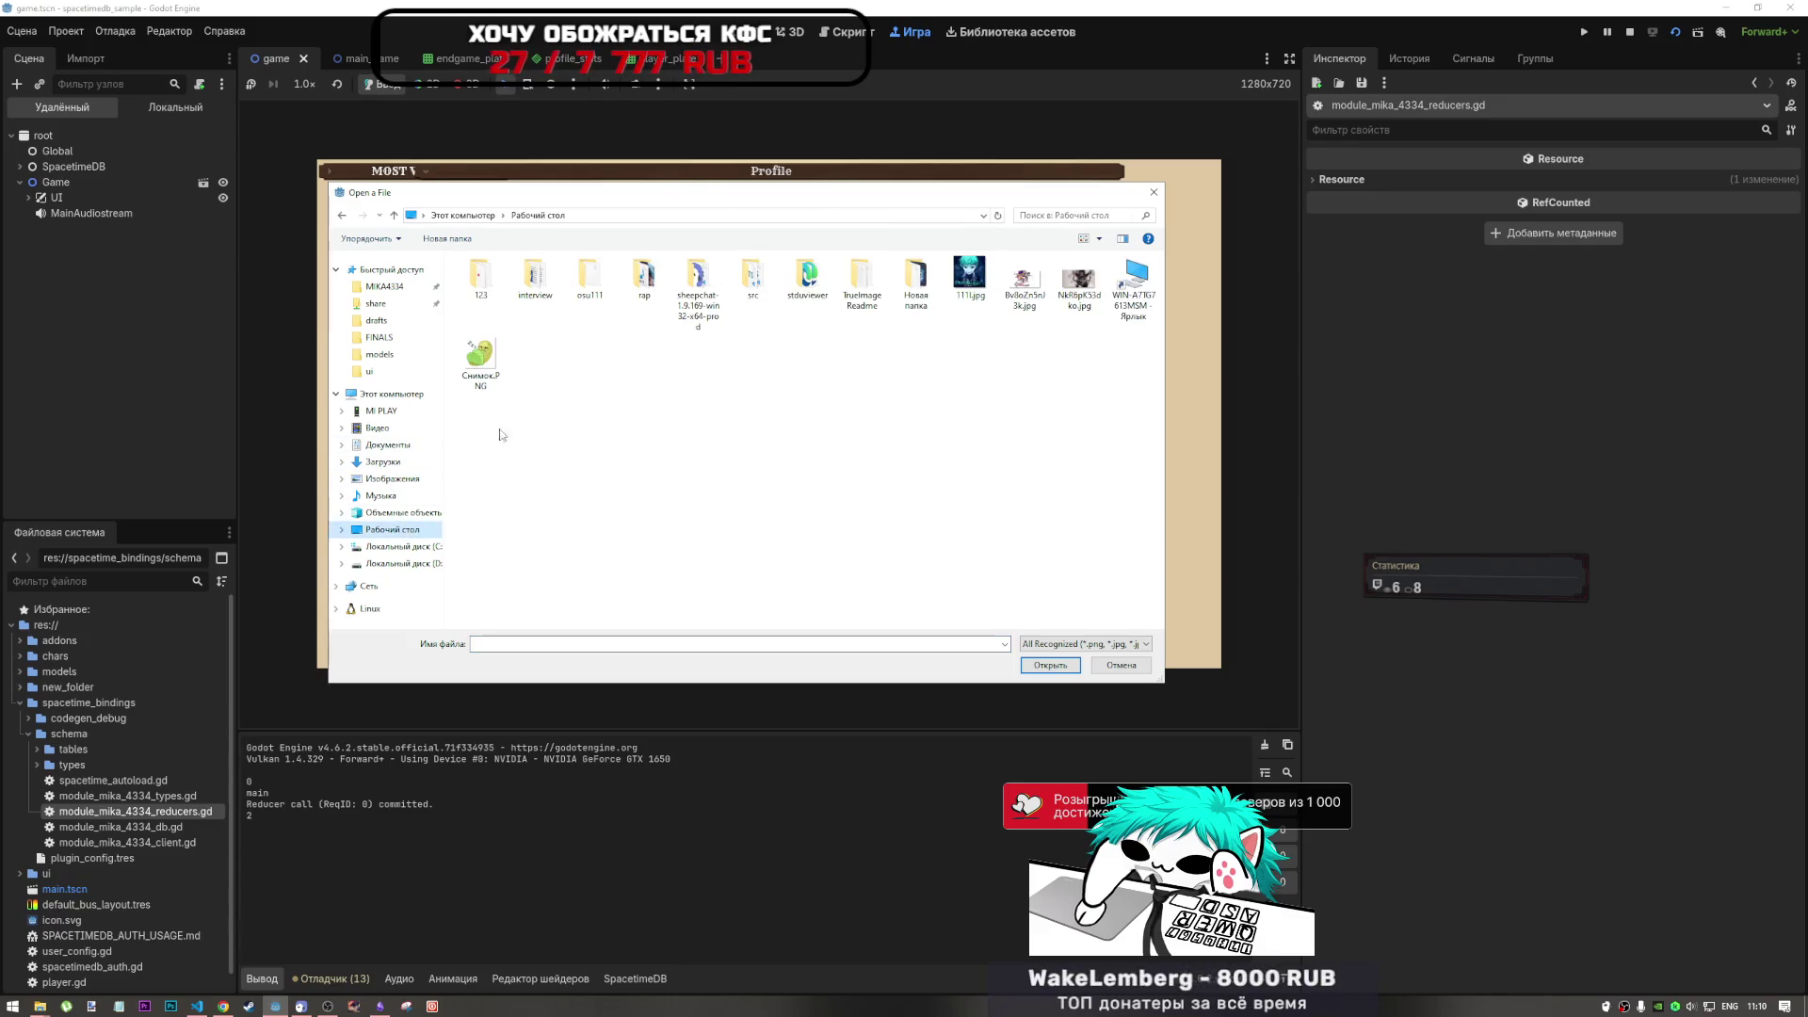
left_click(969, 275)
left_click(1036, 665)
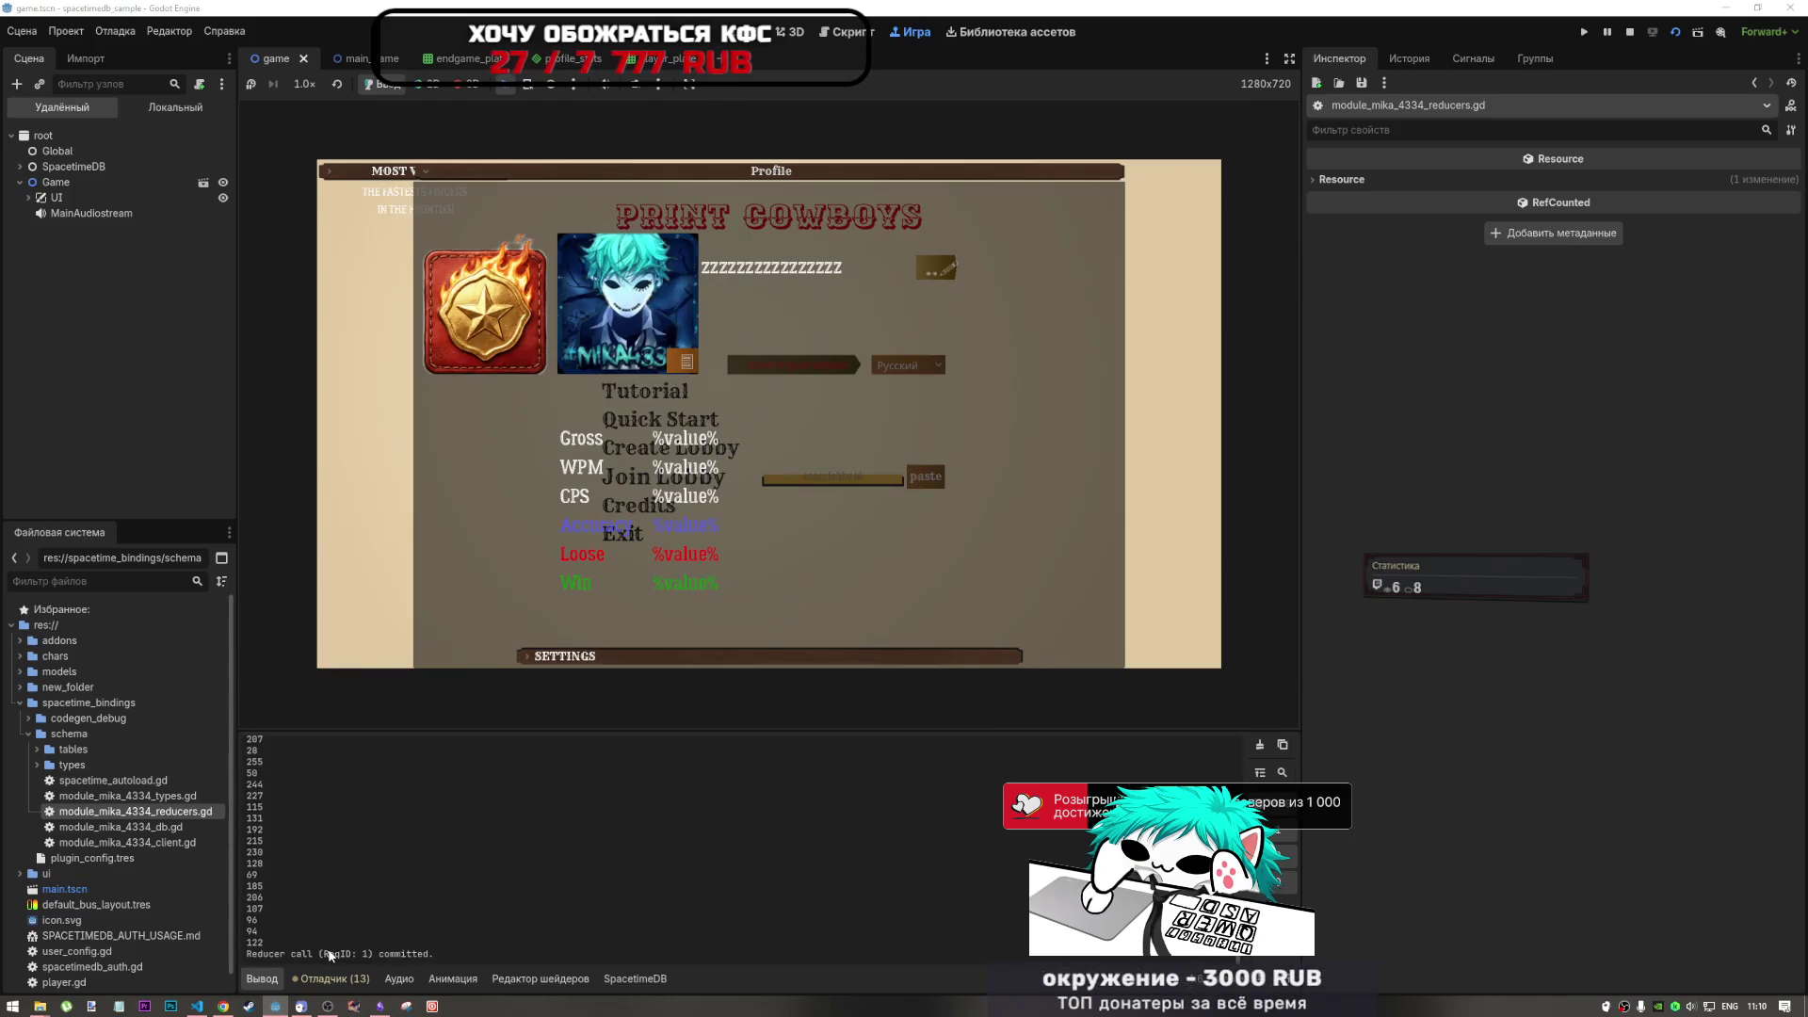
left_click(223, 1006)
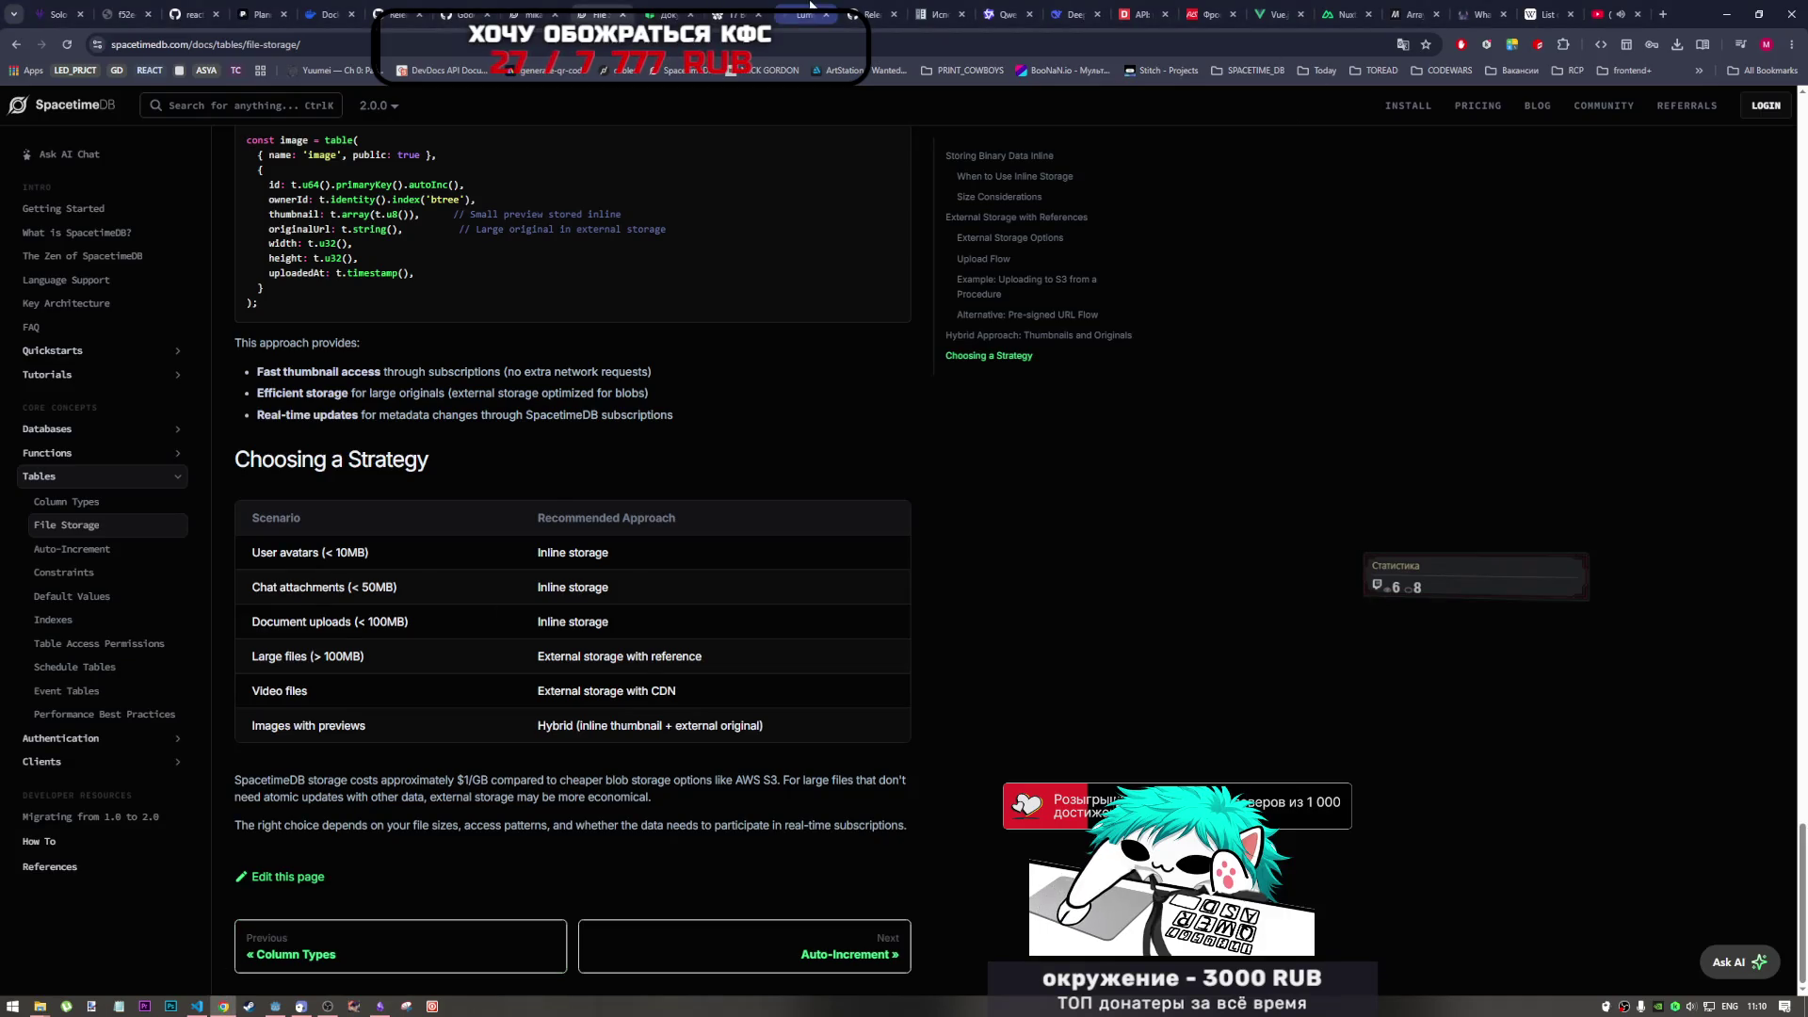
- Reload the SpacetimeDB dashboard, open player_stats, and inspect the first avatar value's error text
left_click(532, 14)
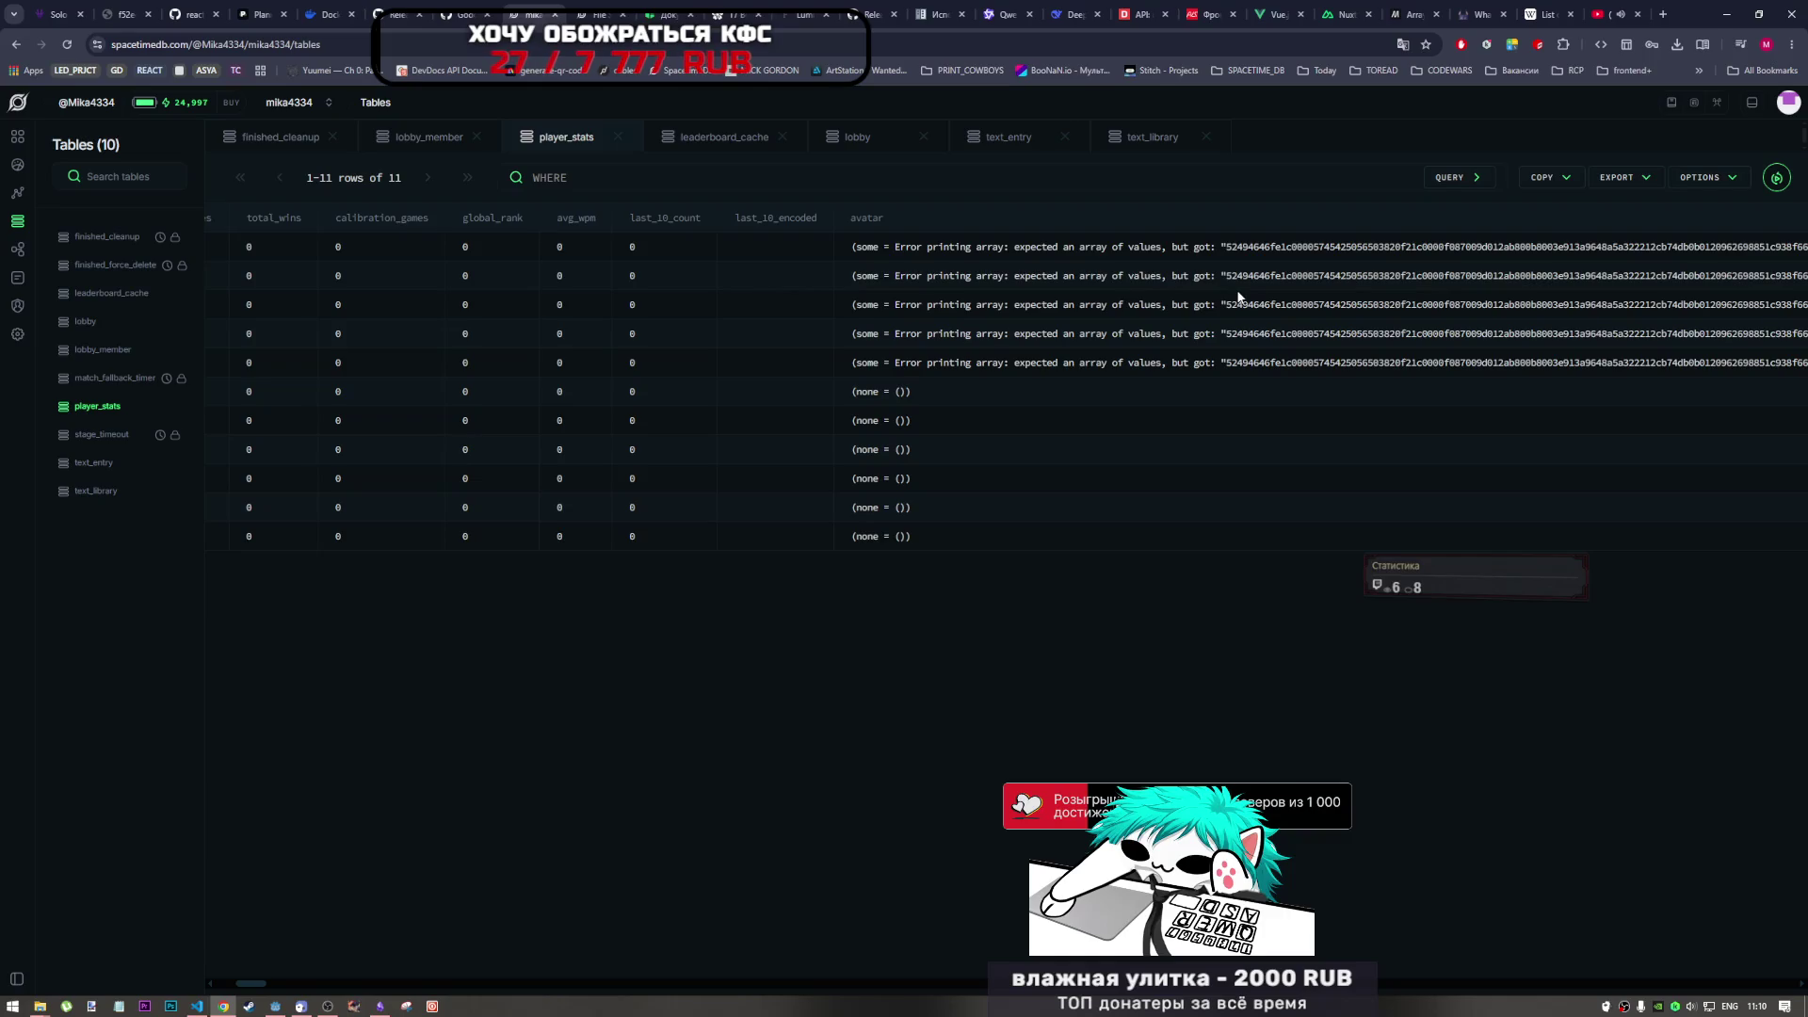
left_click(69, 44)
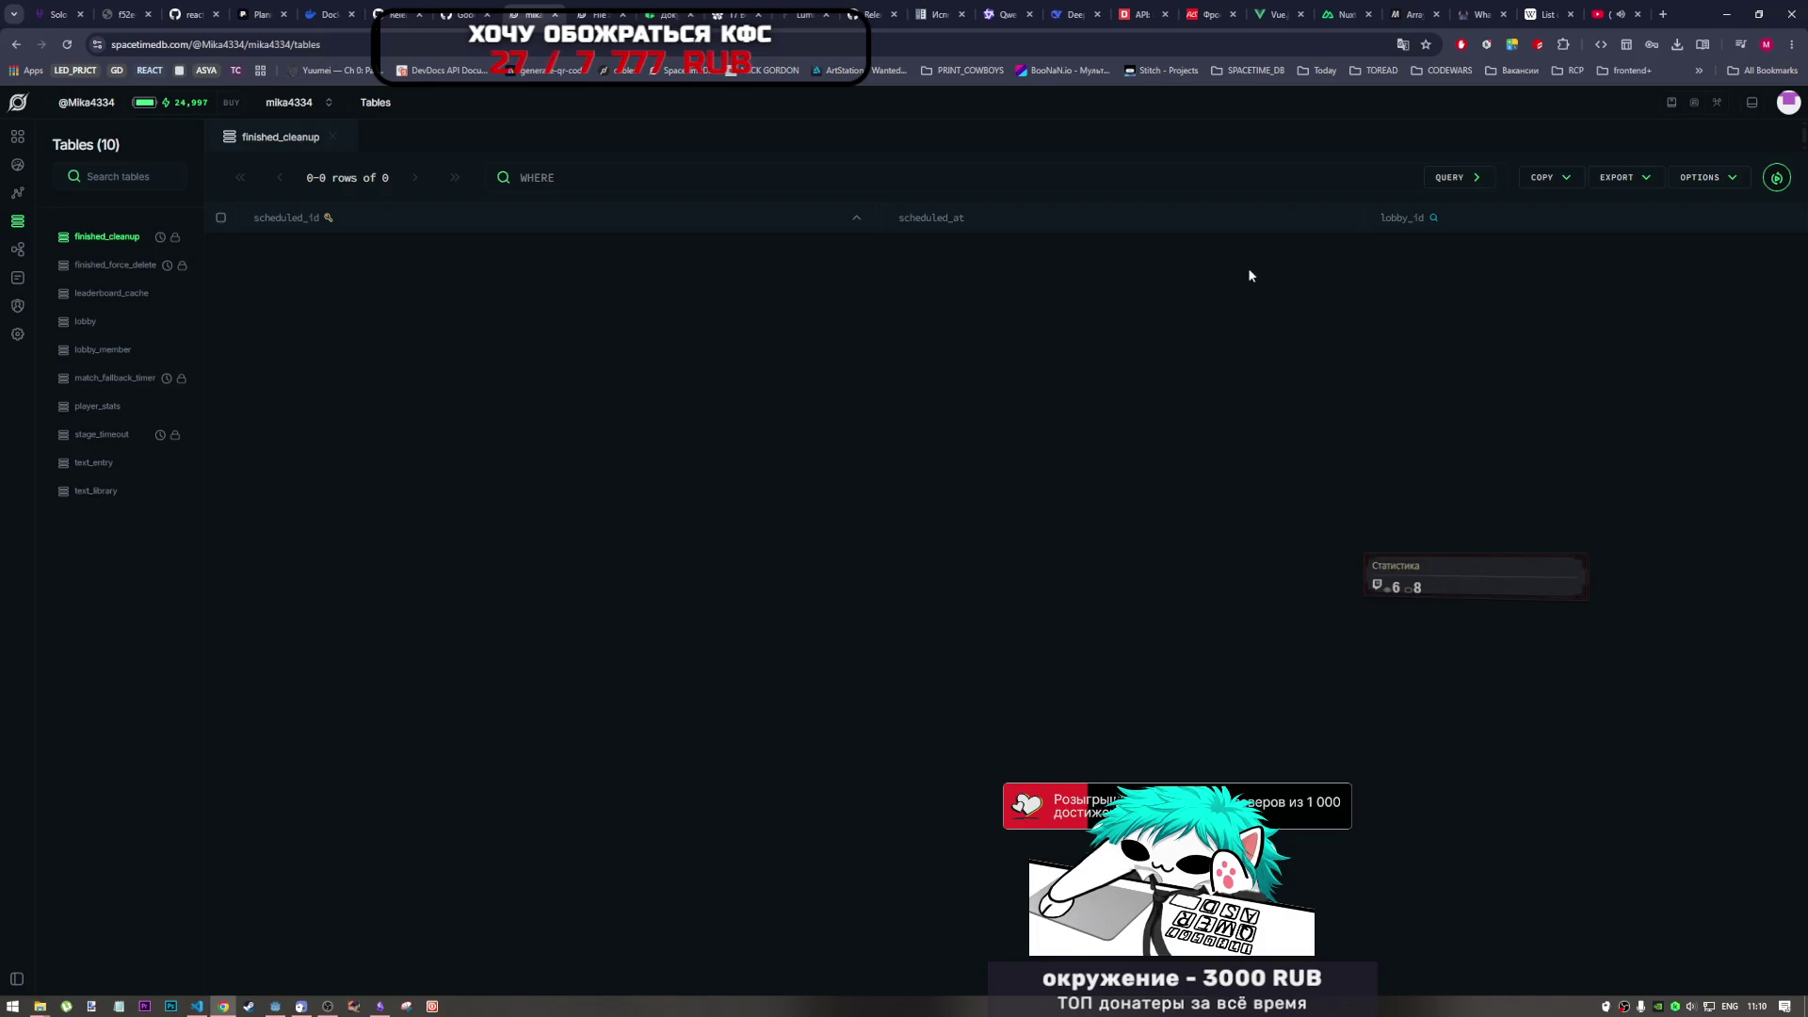
left_click(120, 408)
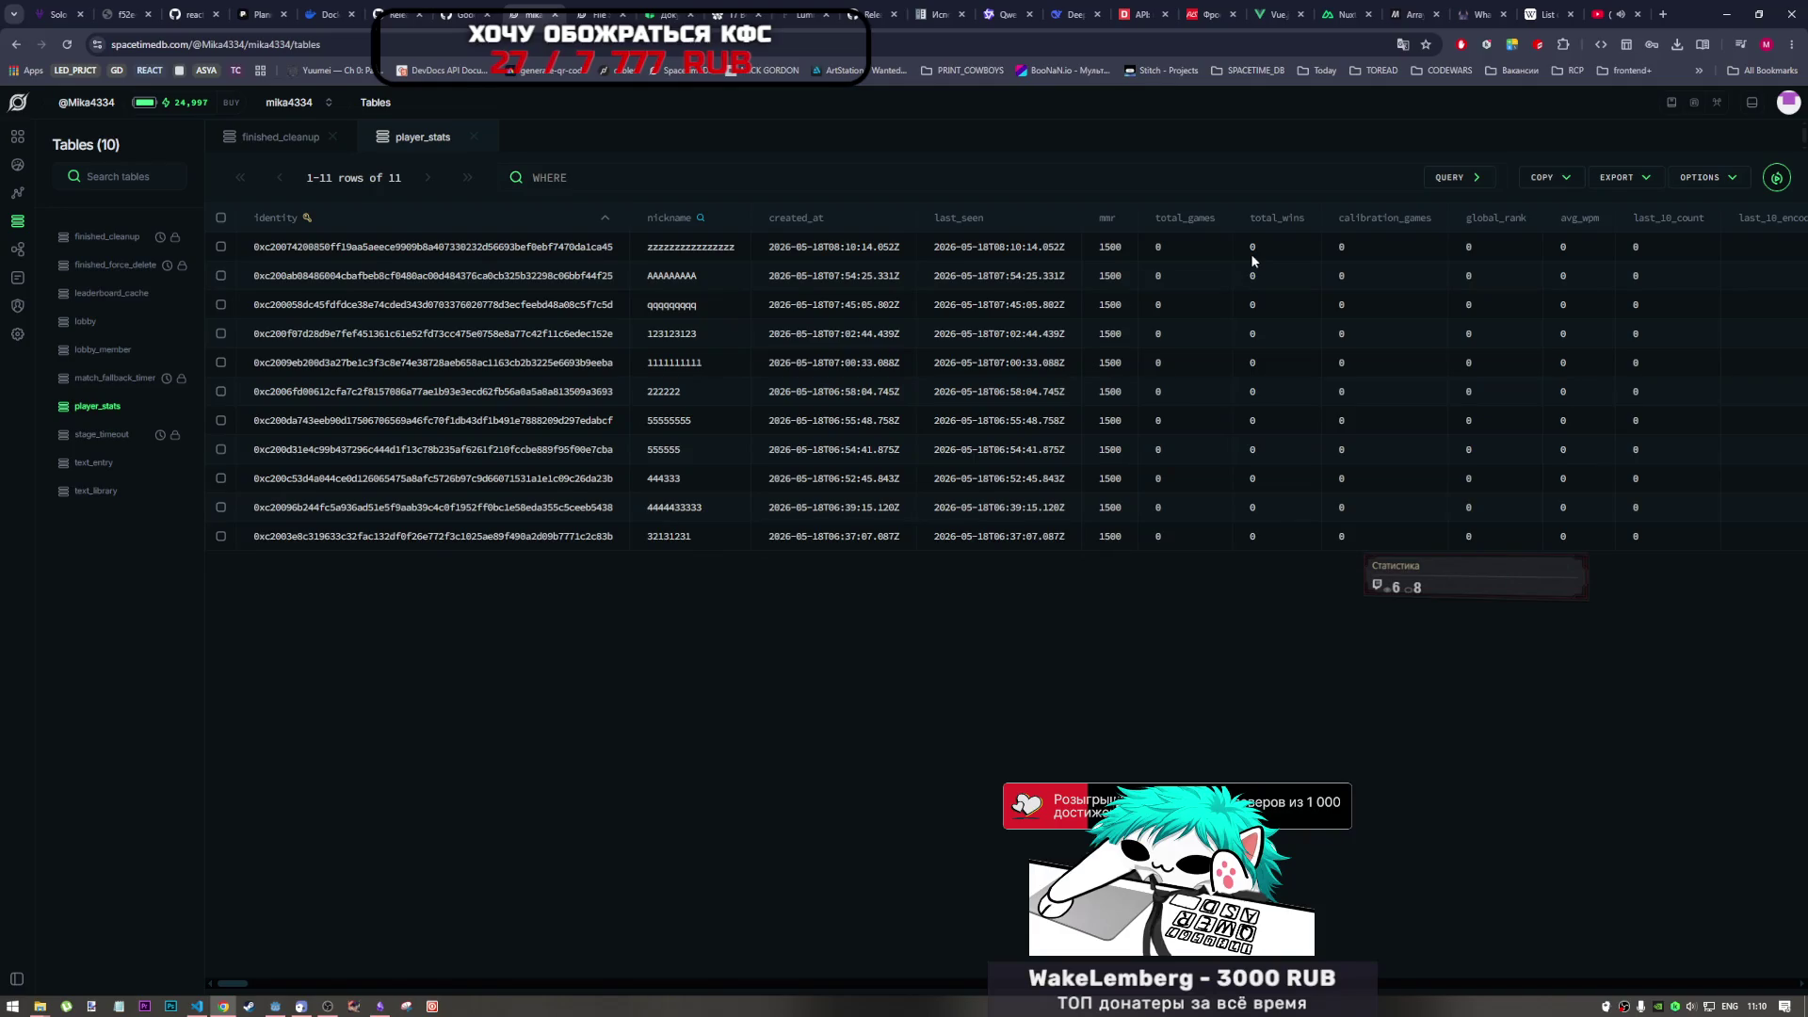
left_click_drag(233, 983, 257, 982)
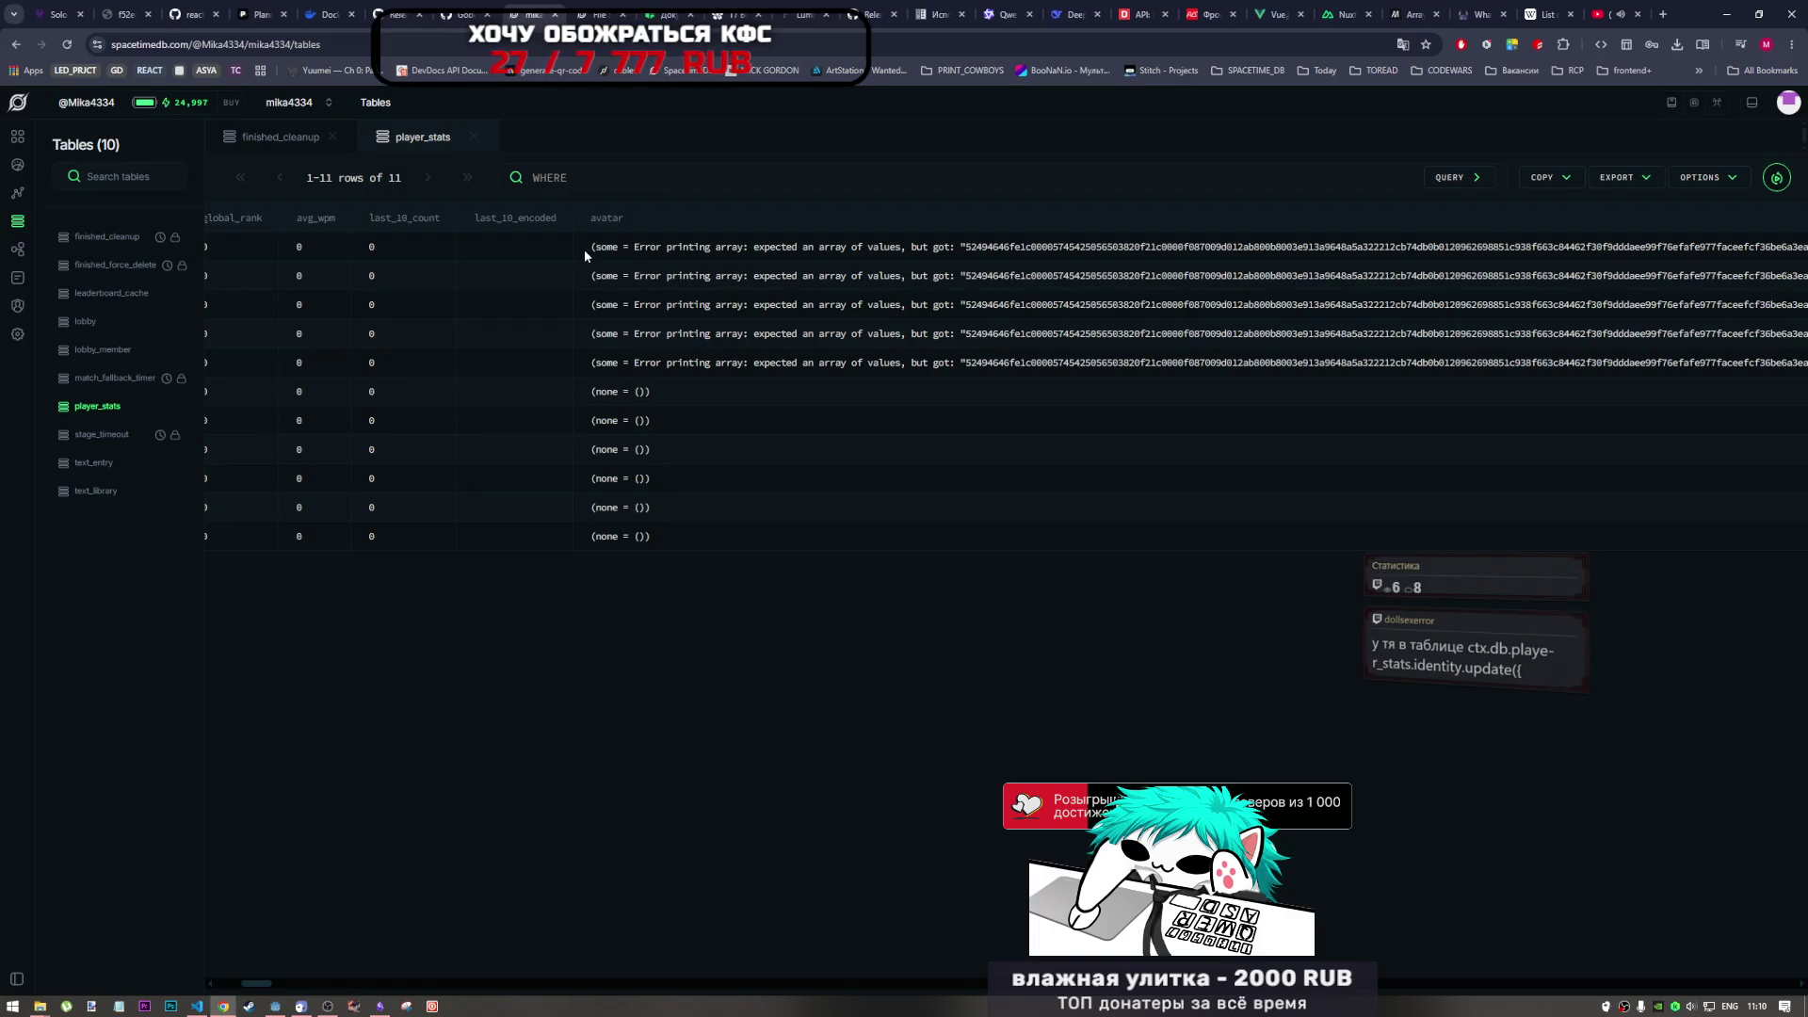
left_click_drag(589, 245, 732, 247)
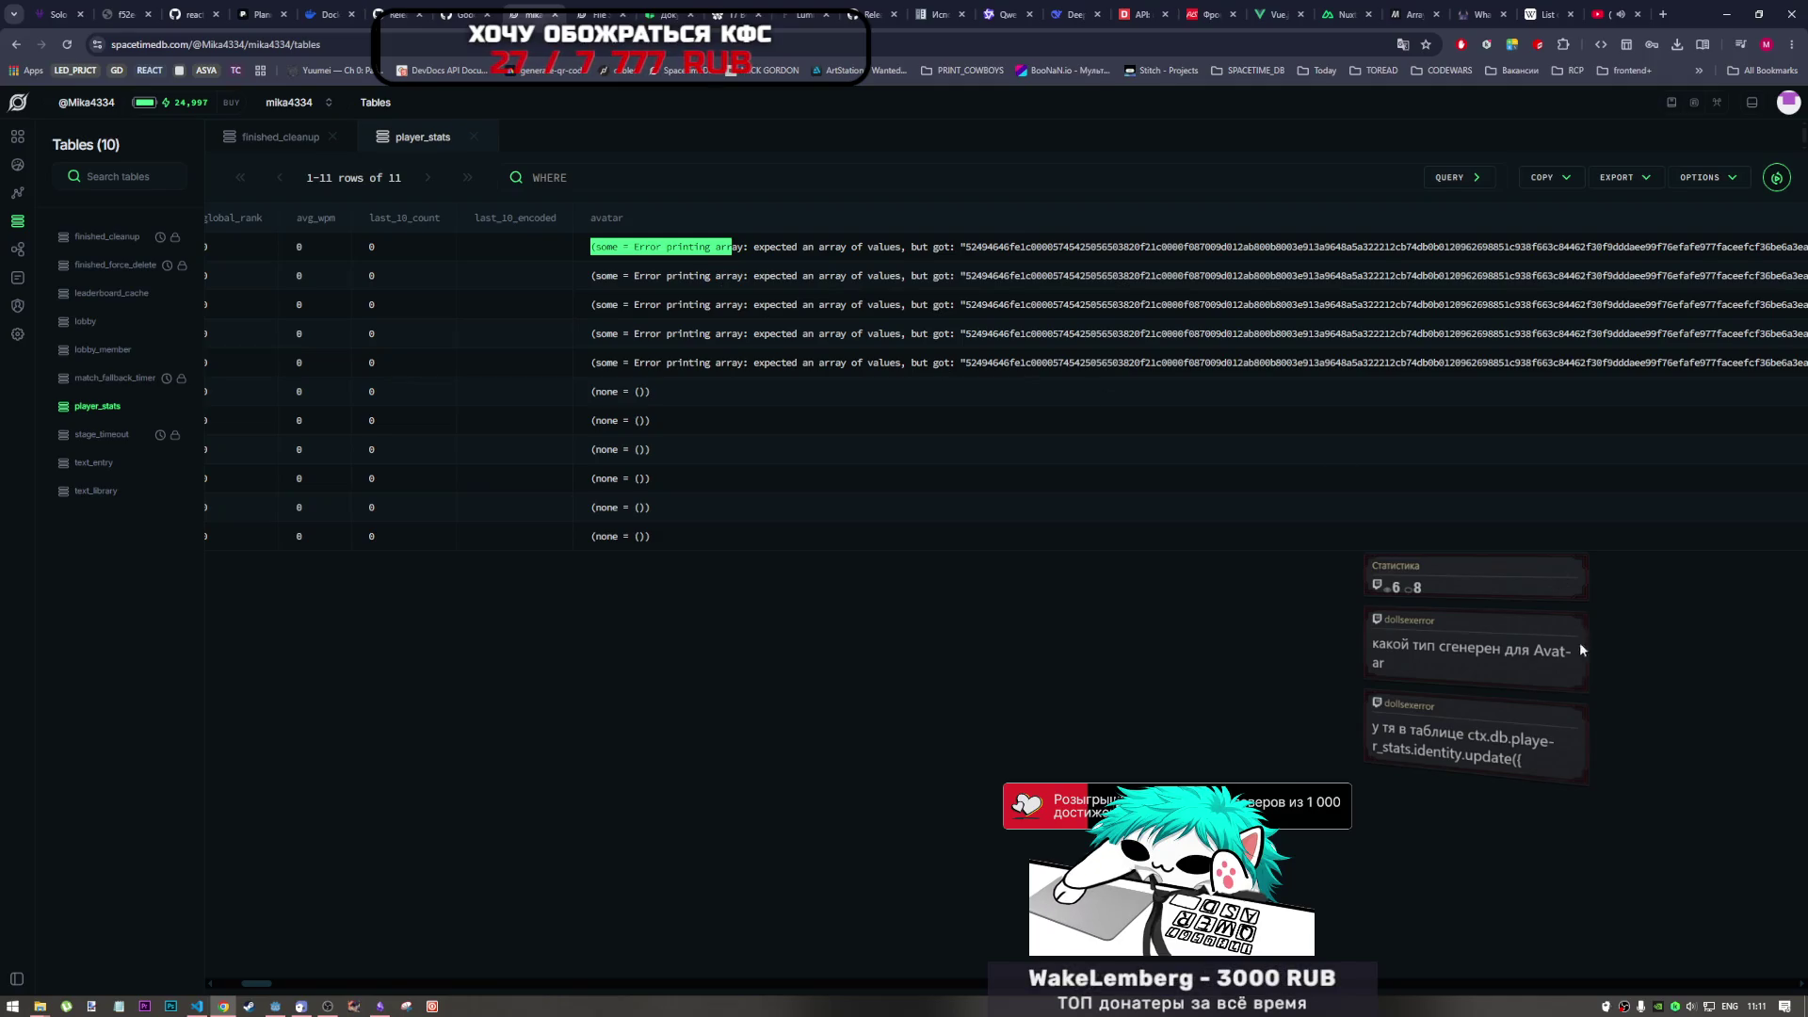
left_click(327, 1003)
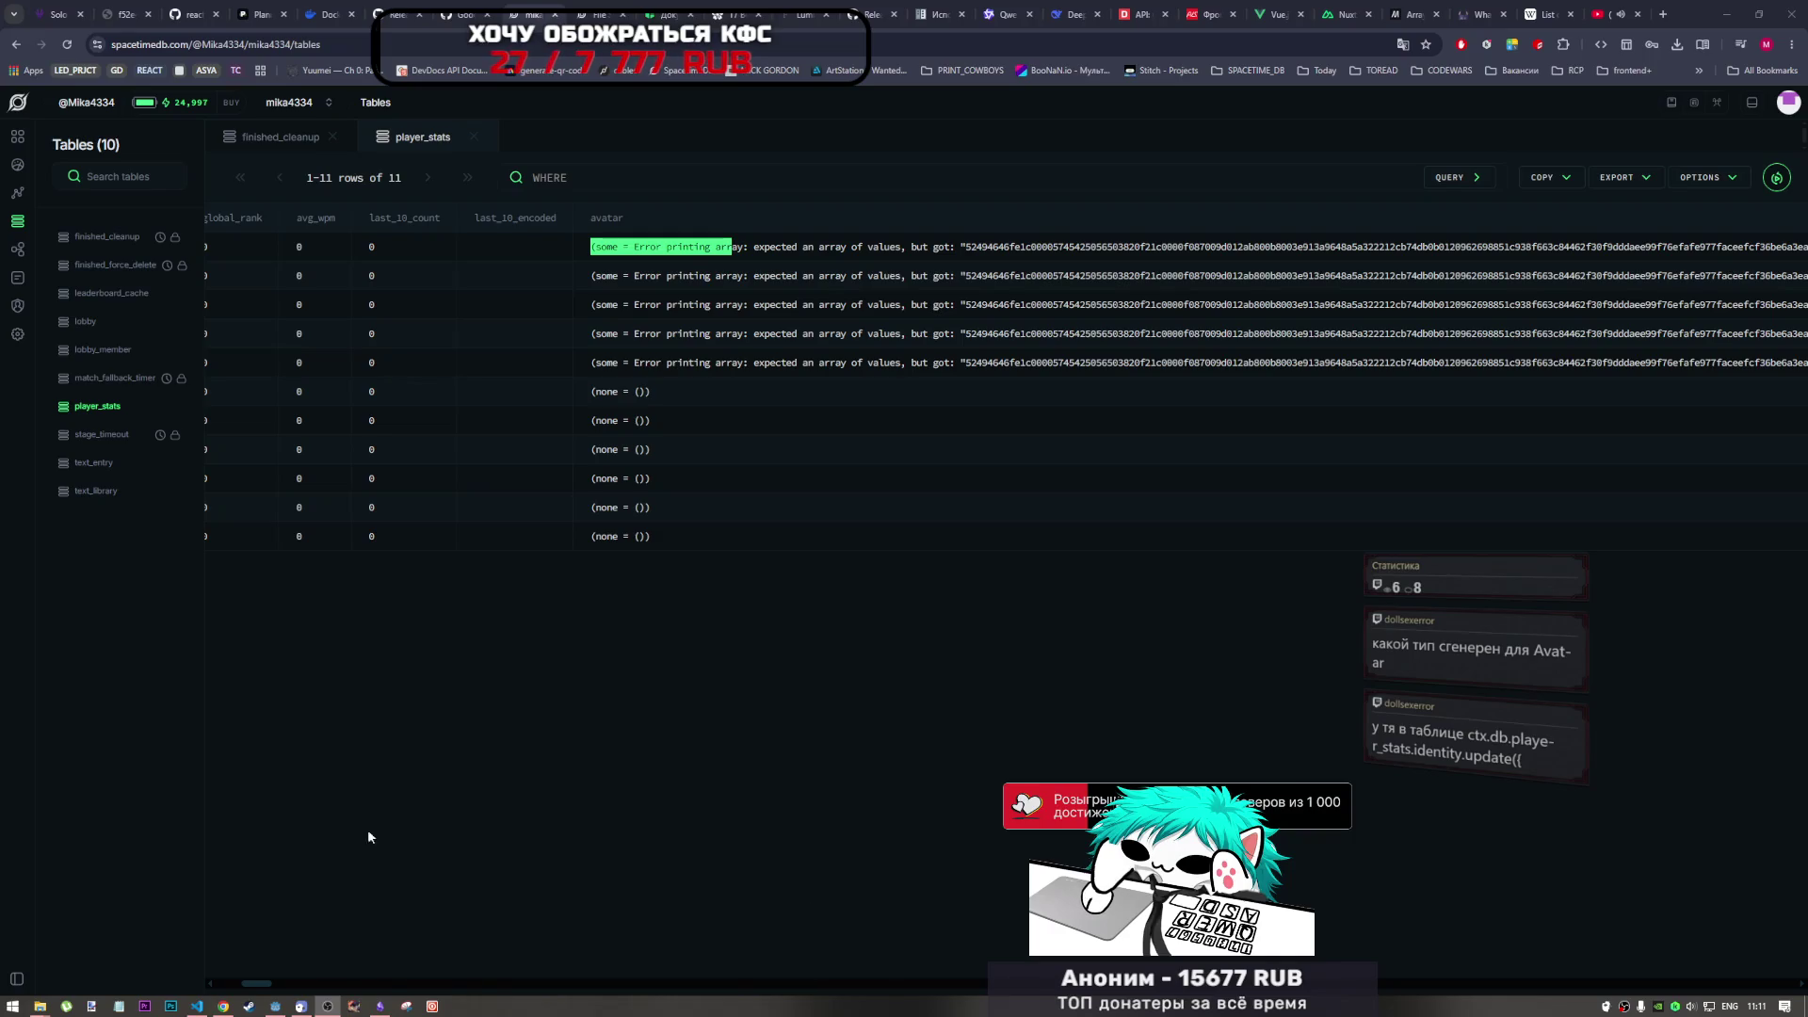
left_click(282, 810)
left_click(197, 1006)
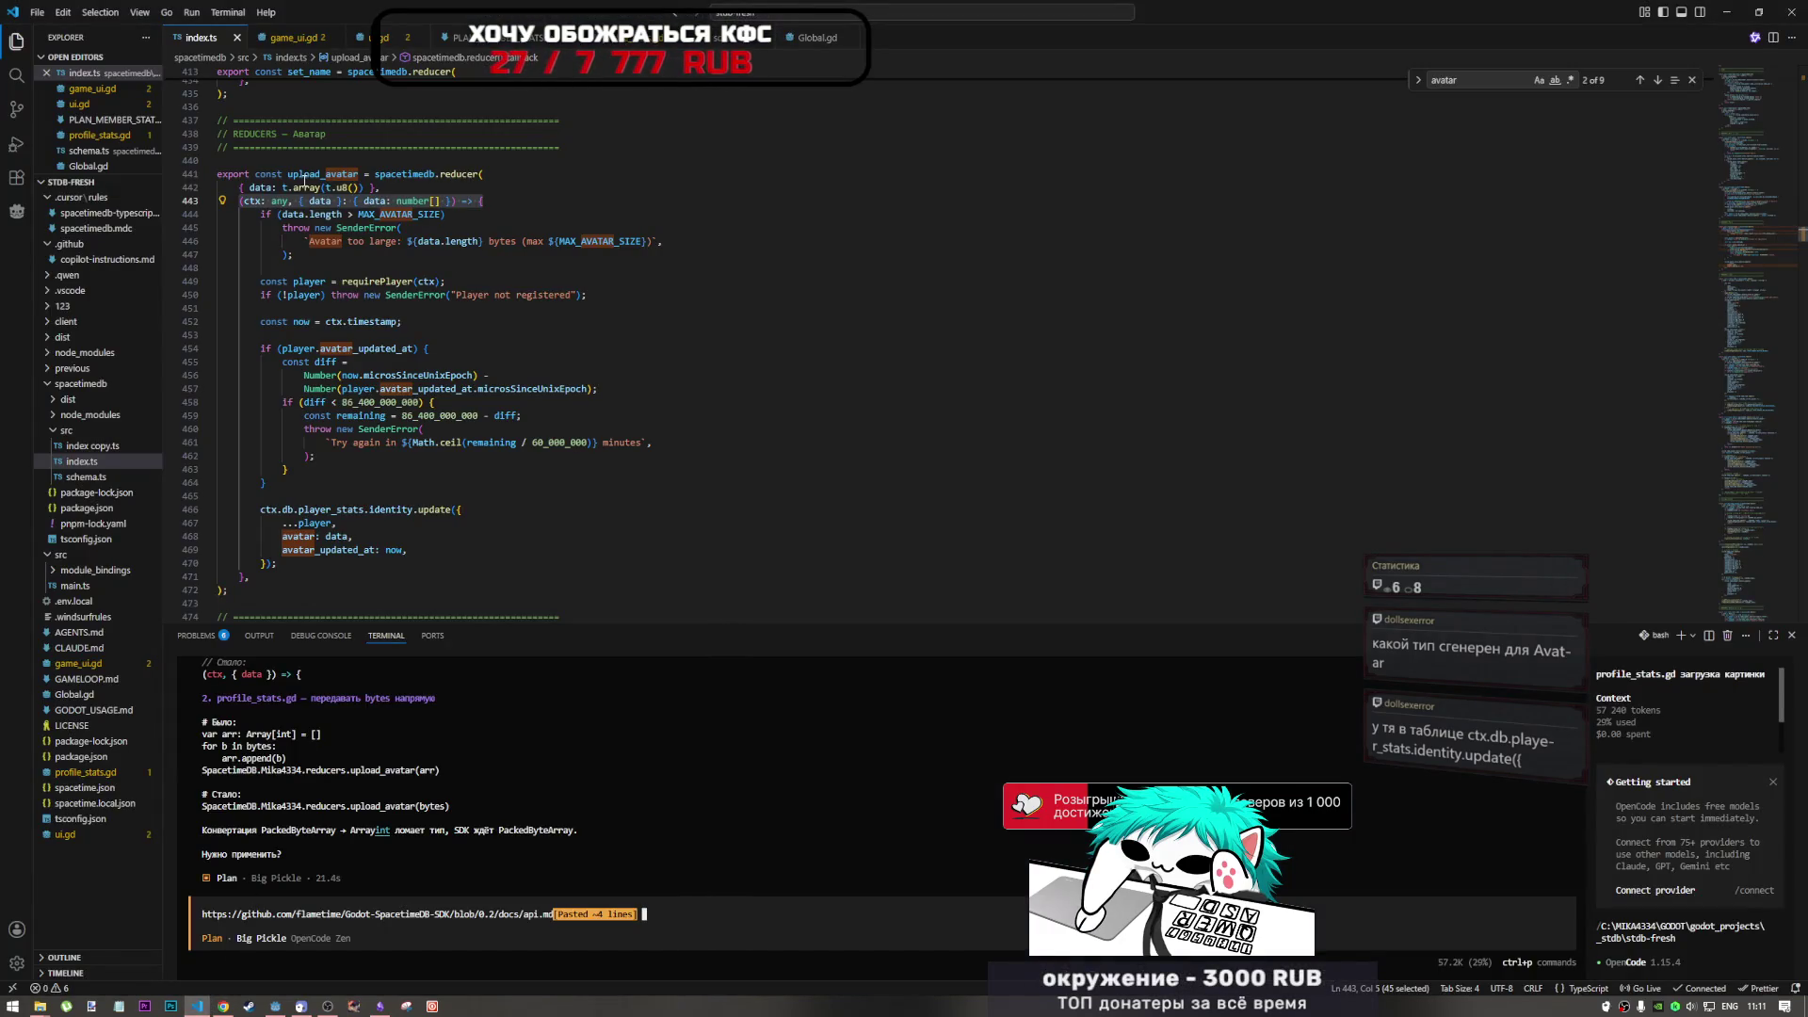
- Compare the reducer's array(t.u8()) argument with the optional array(t.u8()) avatar field in schema.ts
left_click_drag(358, 188, 291, 188)
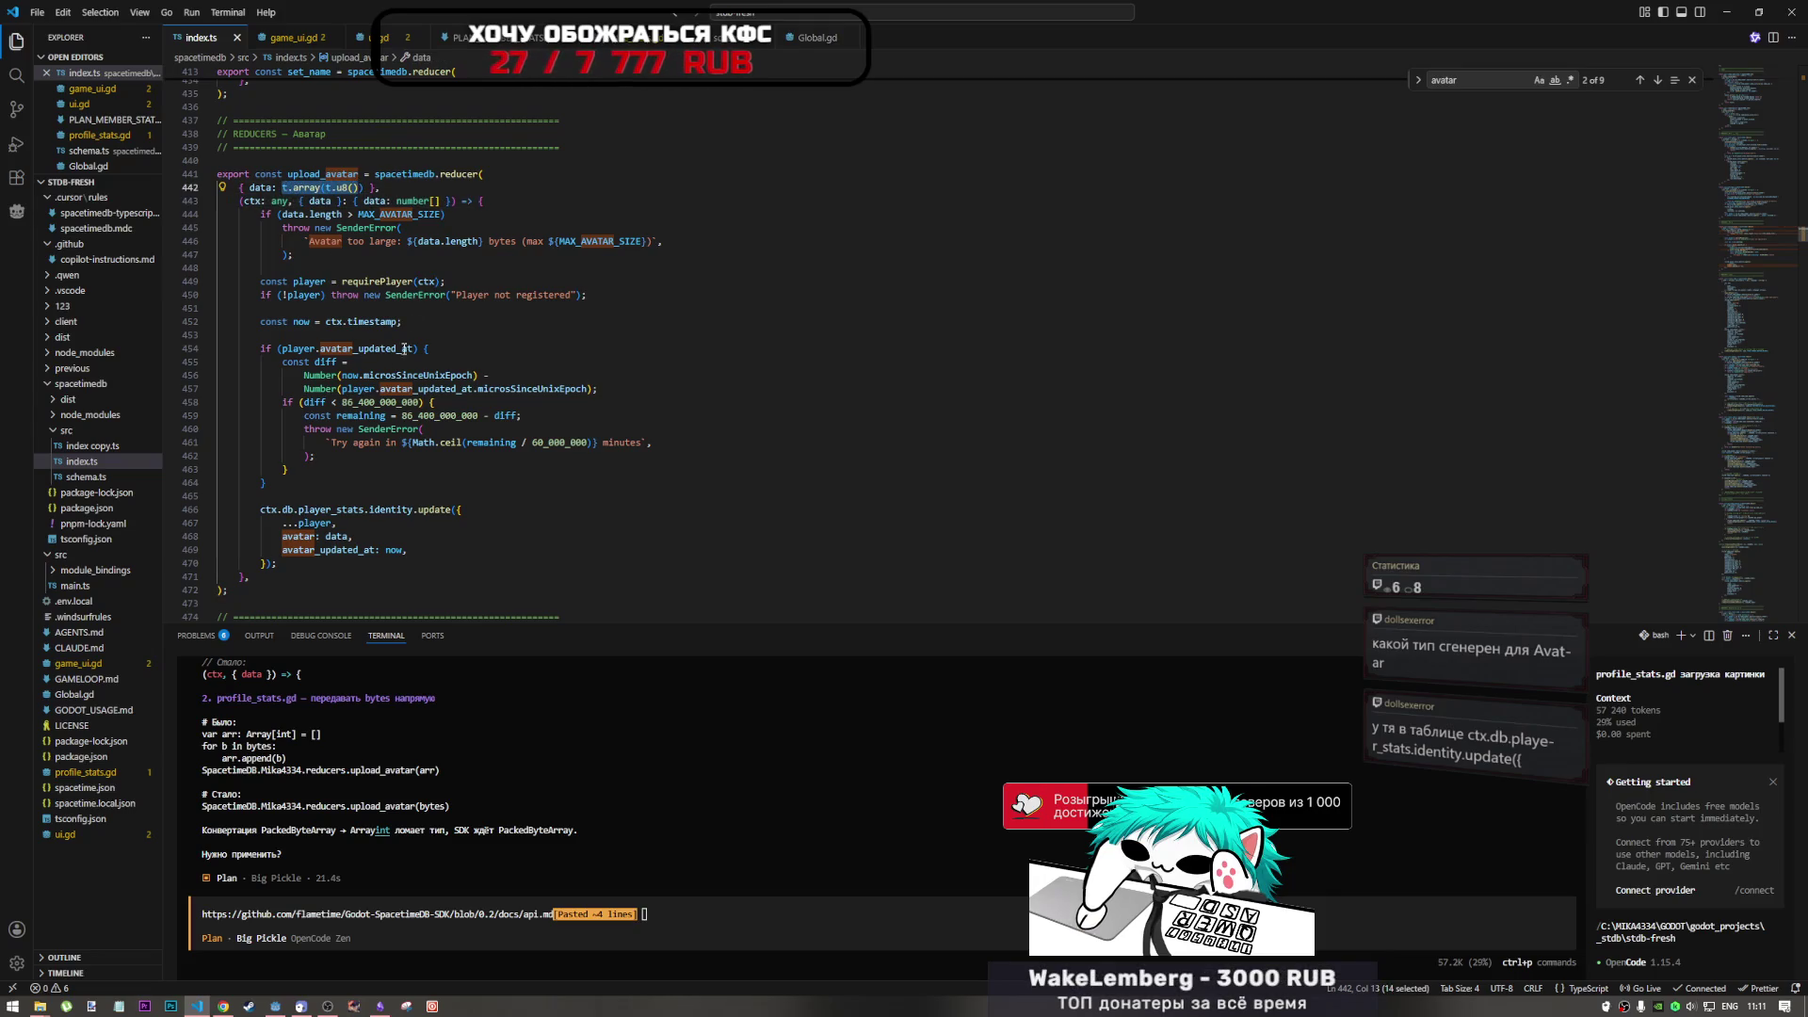
left_click(702, 40)
left_click(359, 265)
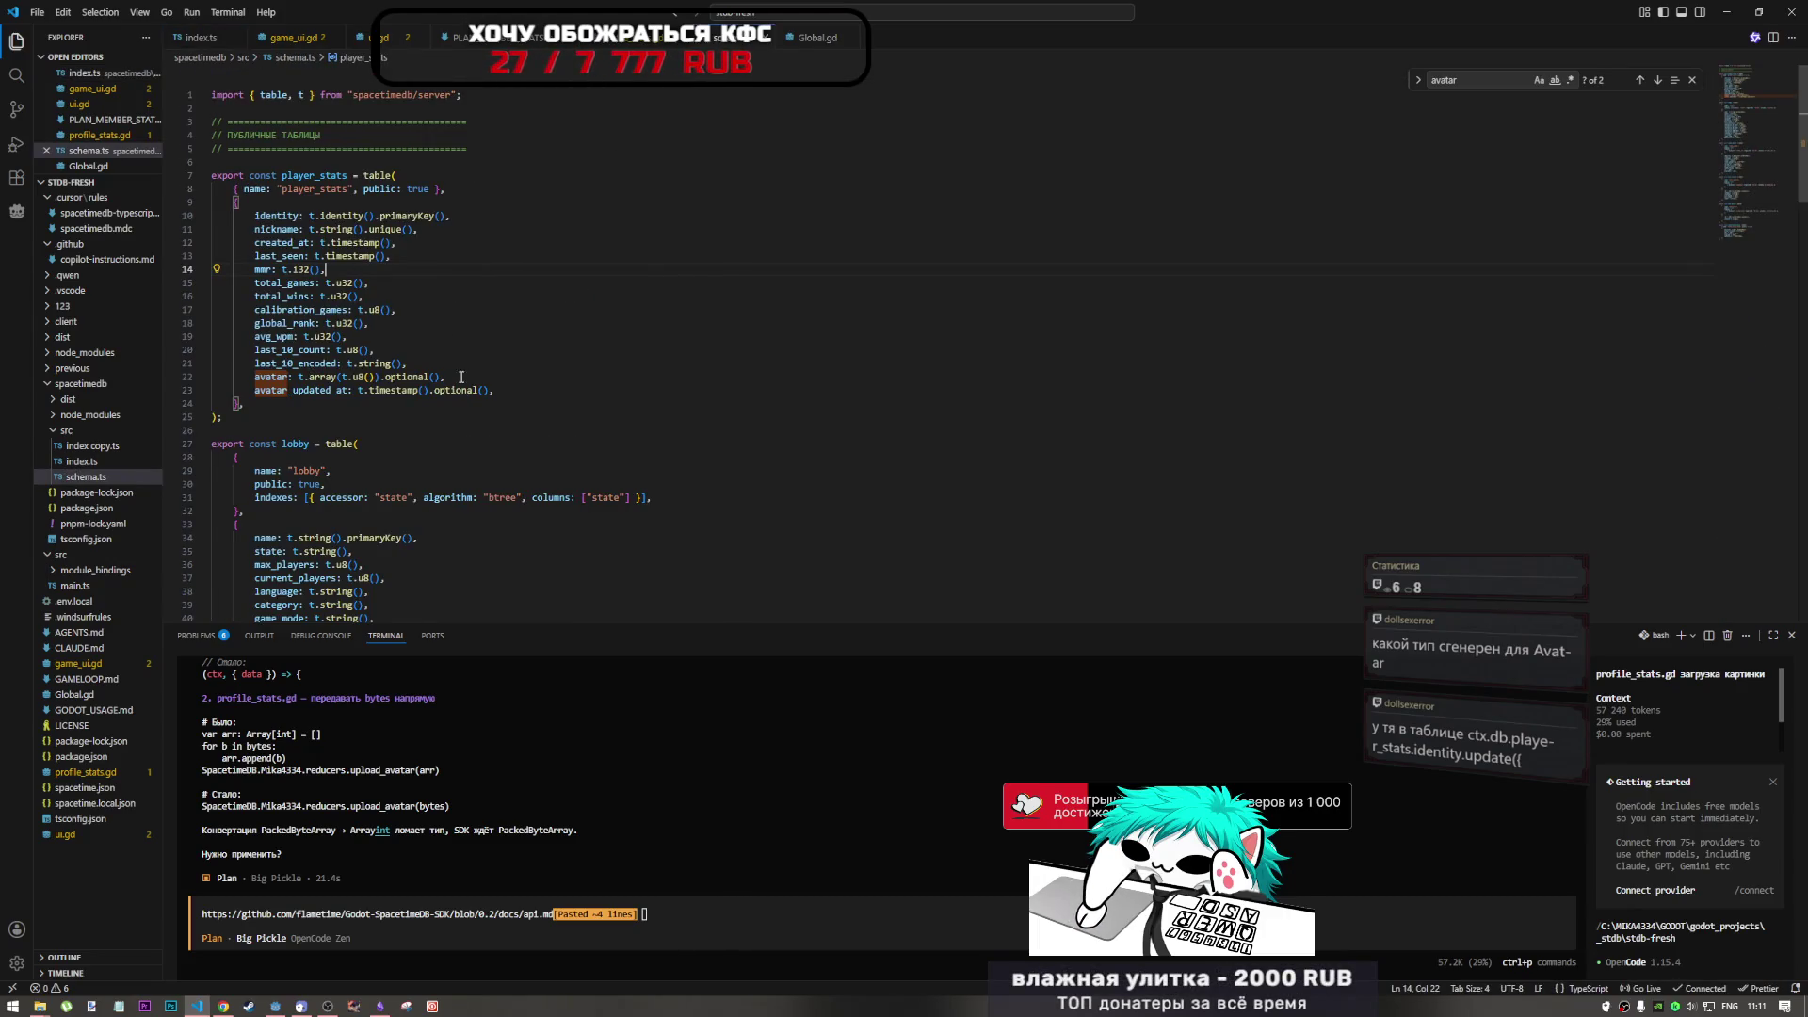
left_click_drag(444, 377, 252, 380)
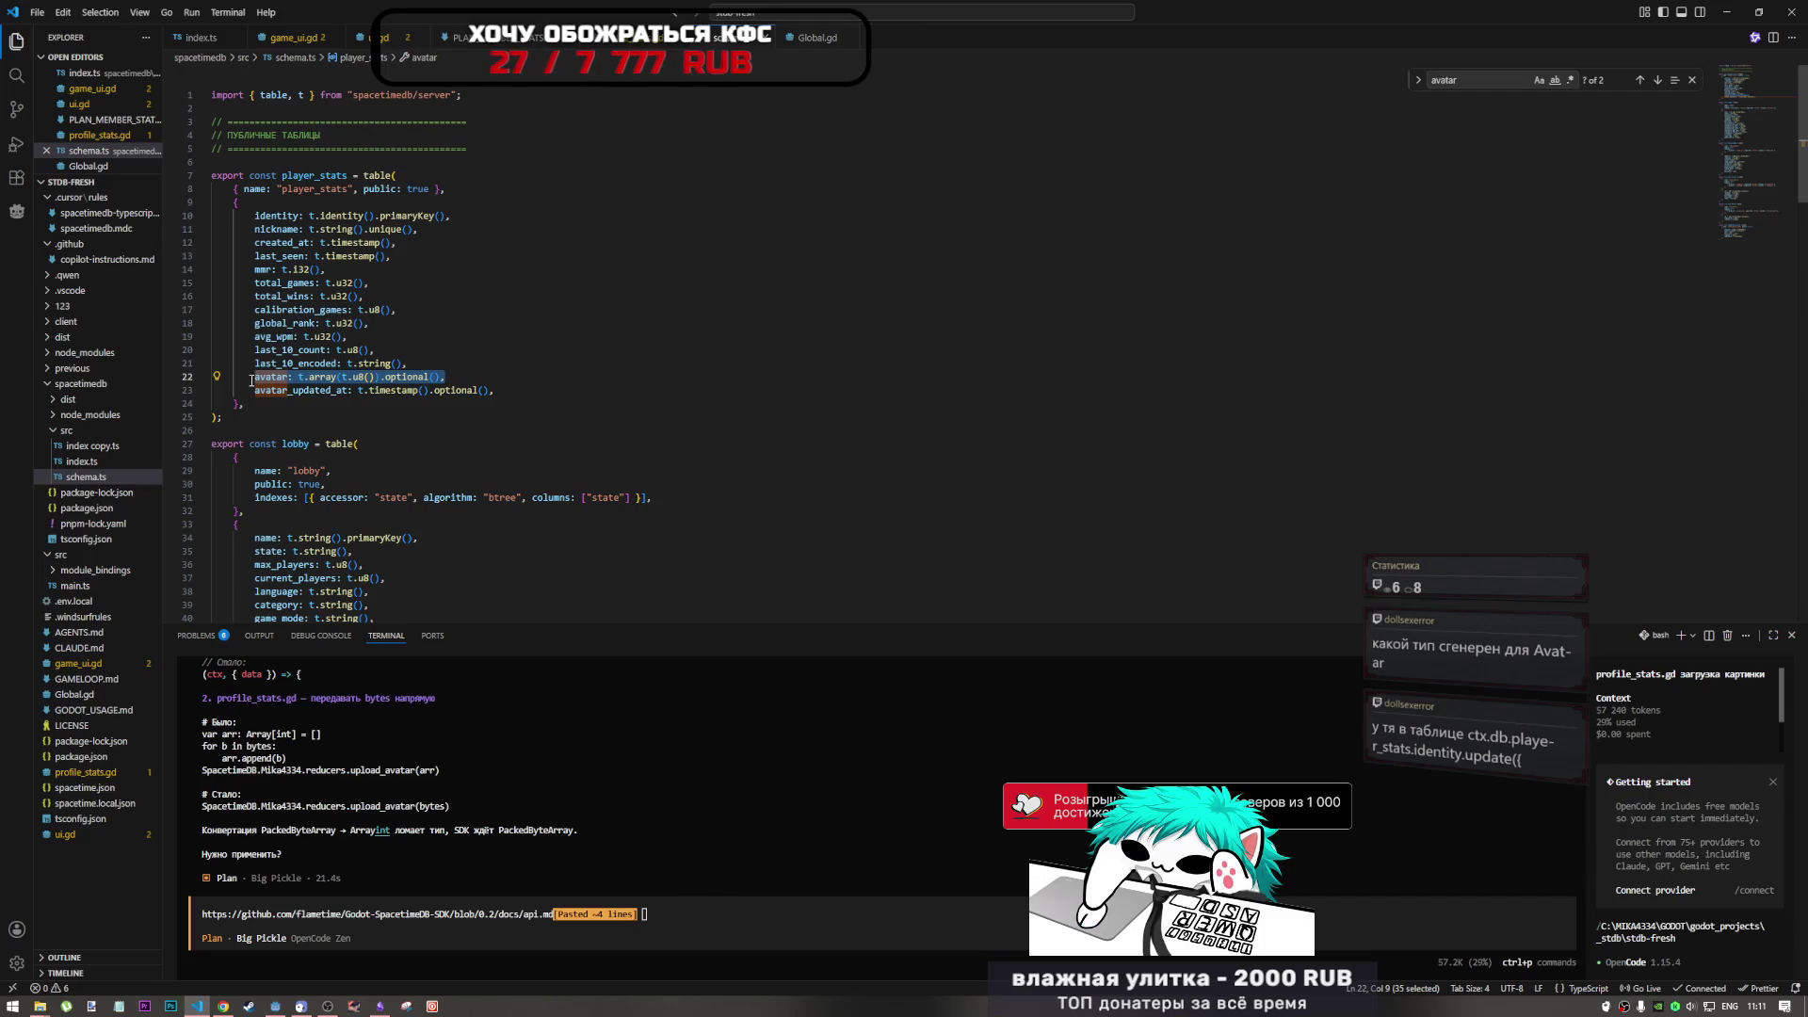
left_click_drag(439, 377, 380, 376)
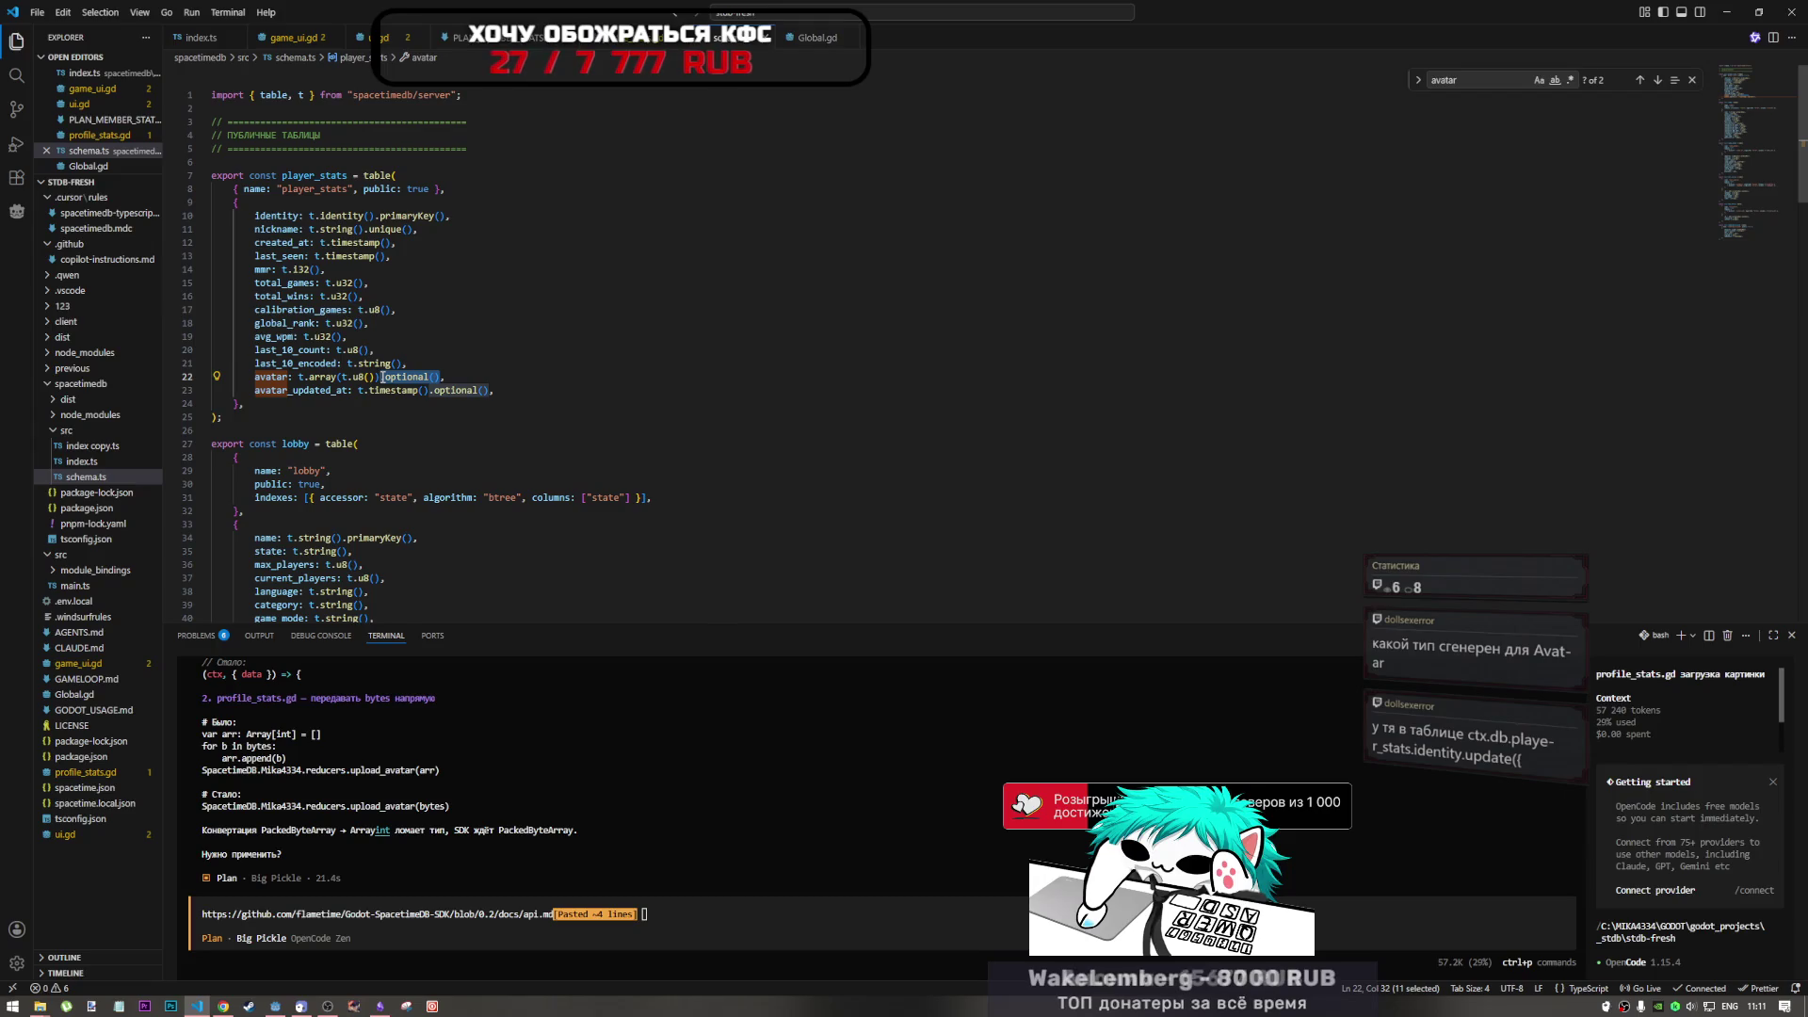
mouse_move(380, 377)
left_mouse_down()
mouse_move(274, 377)
mouse_move(310, 378)
mouse_move(294, 378)
left_mouse_up()
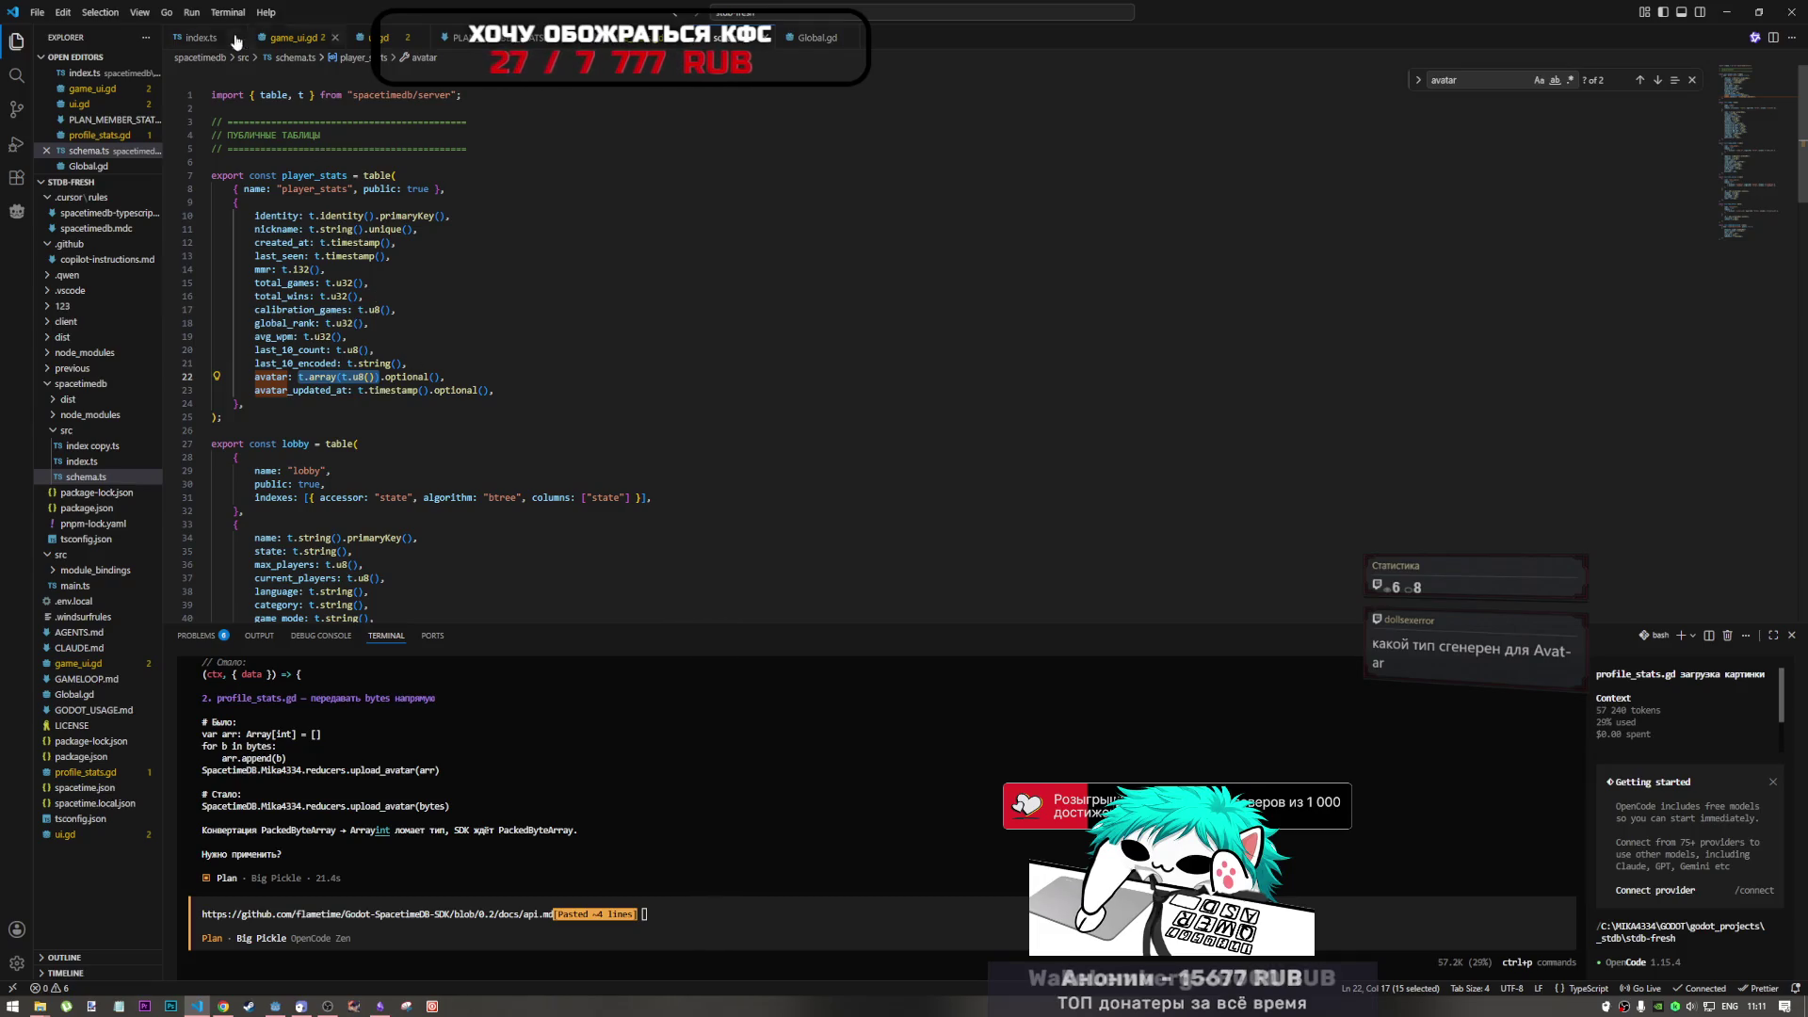
left_click(188, 40)
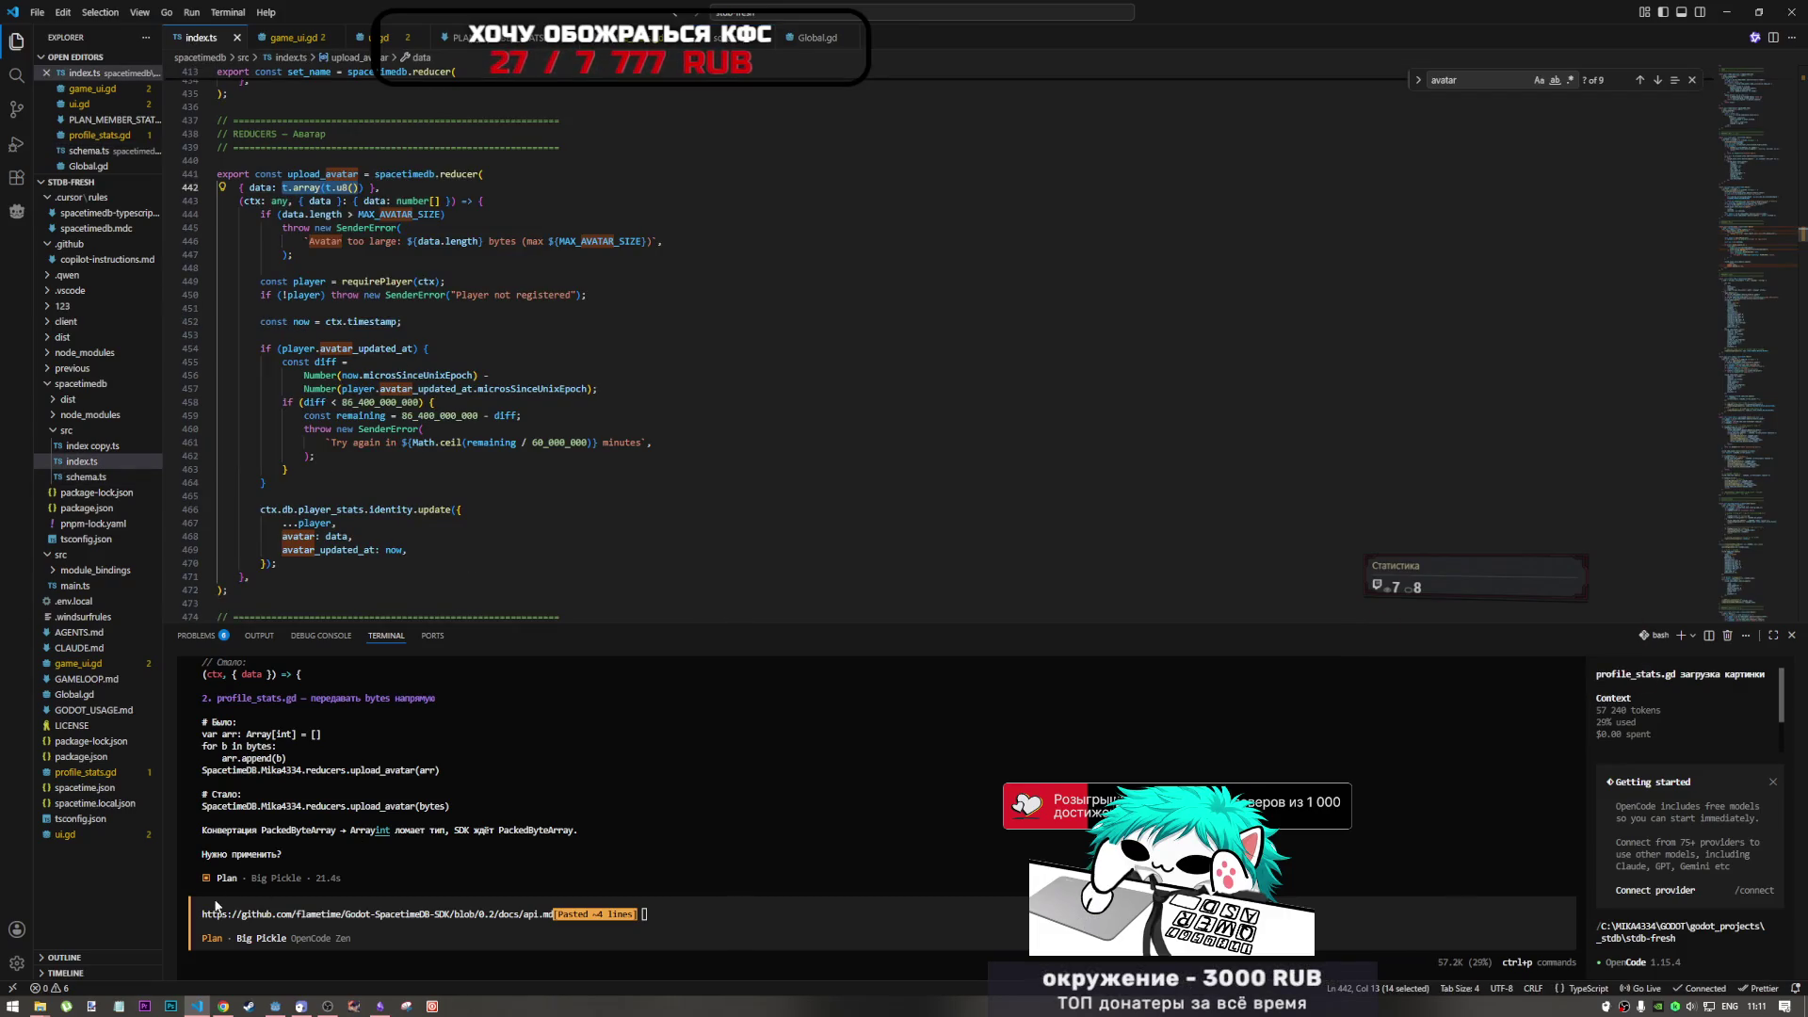
- Search index.ts for 'player' and mark the identity lookup in the player_stats update
left_click(328, 1006)
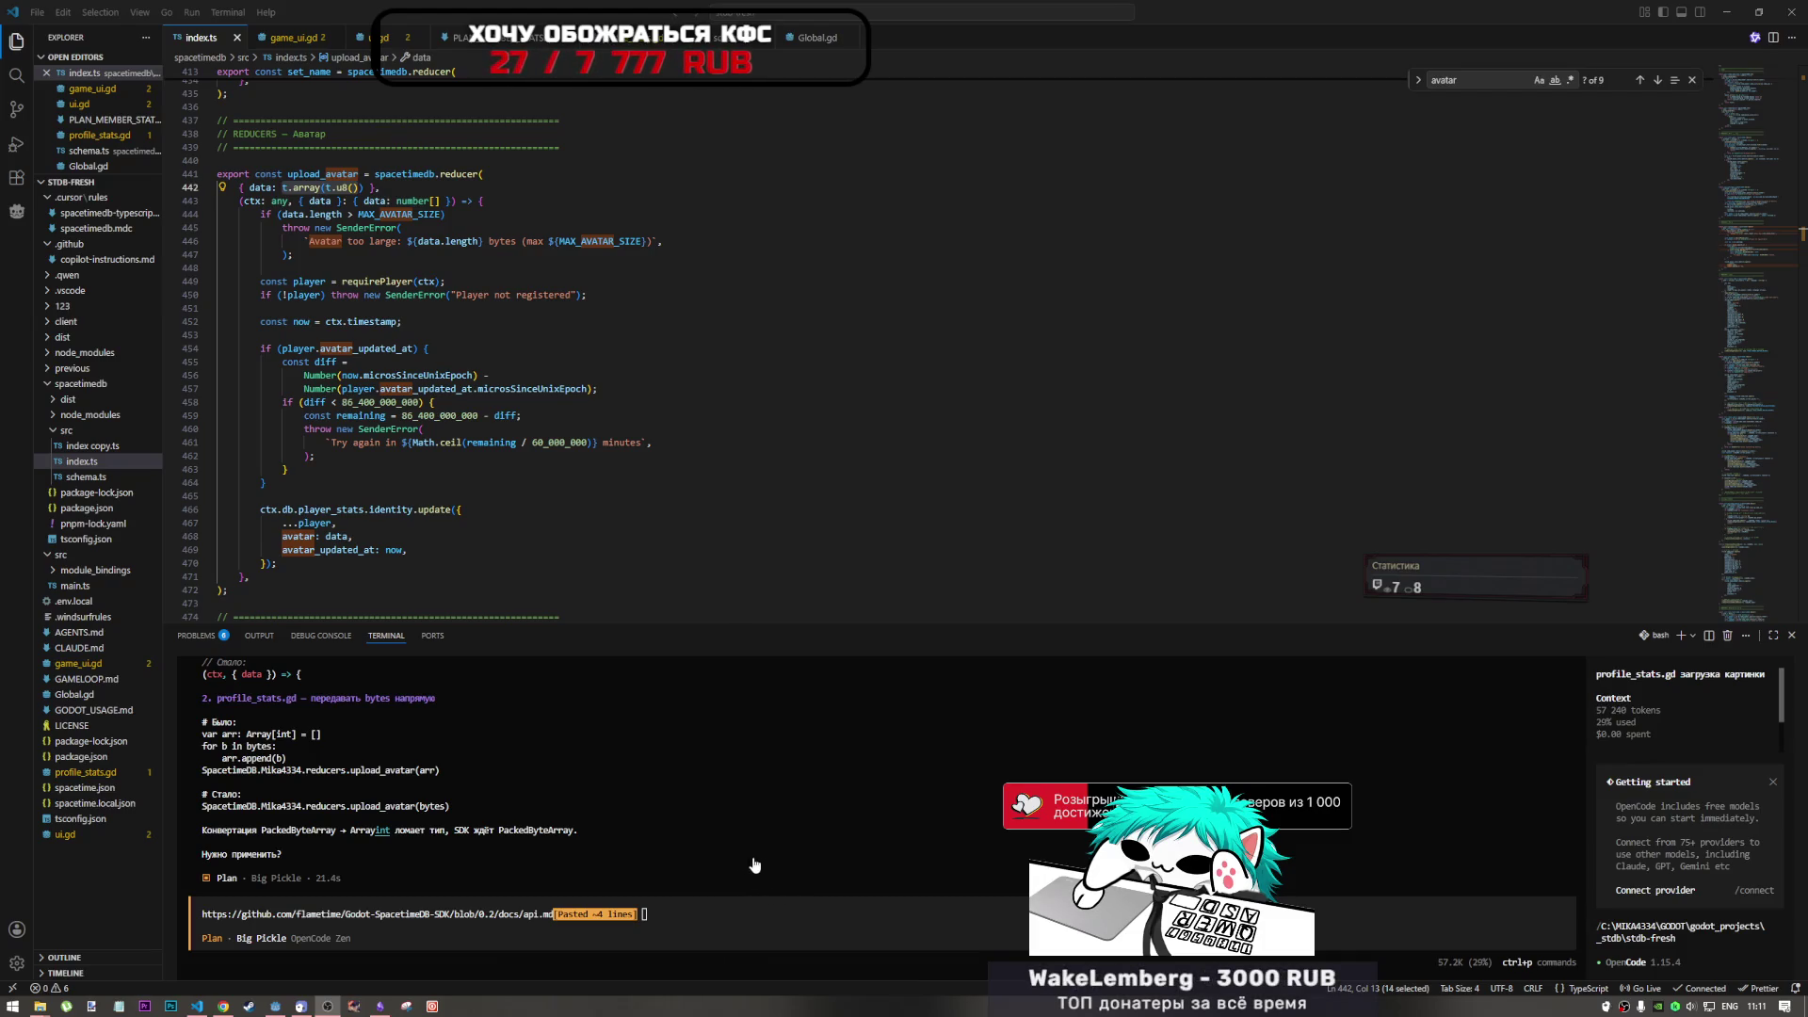
left_click(1156, 181)
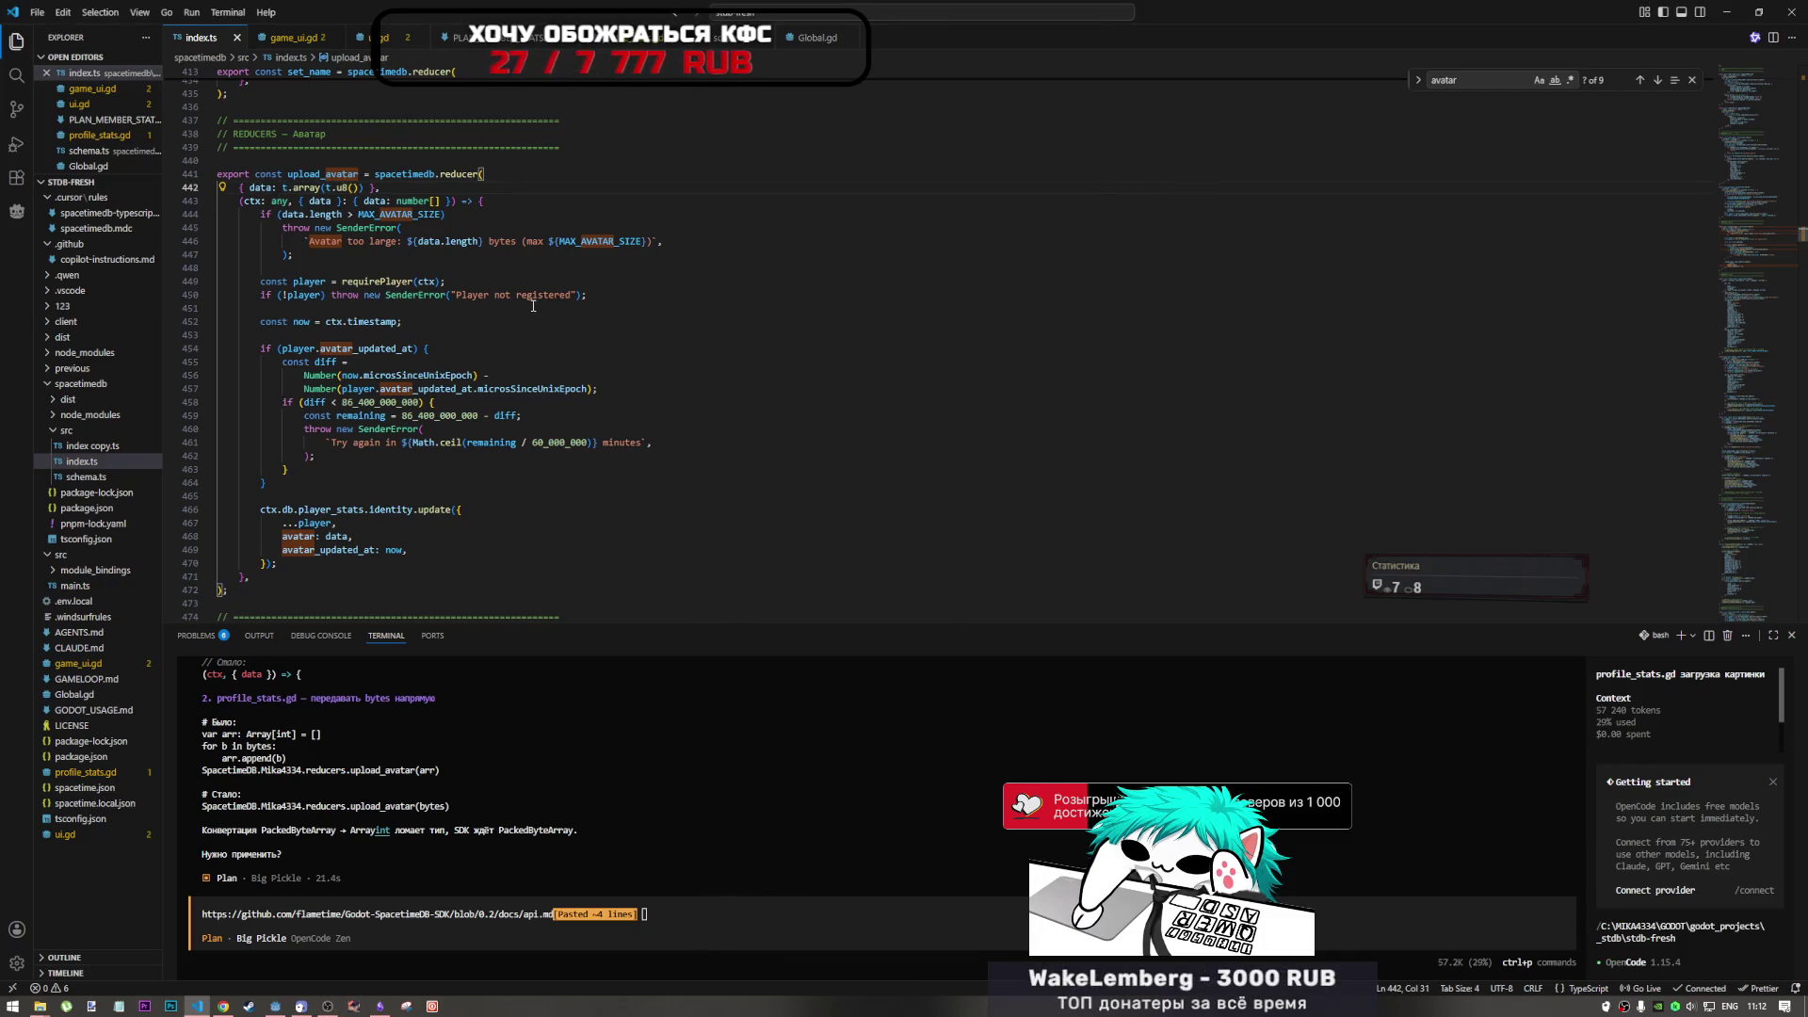
key("ctrl+f")
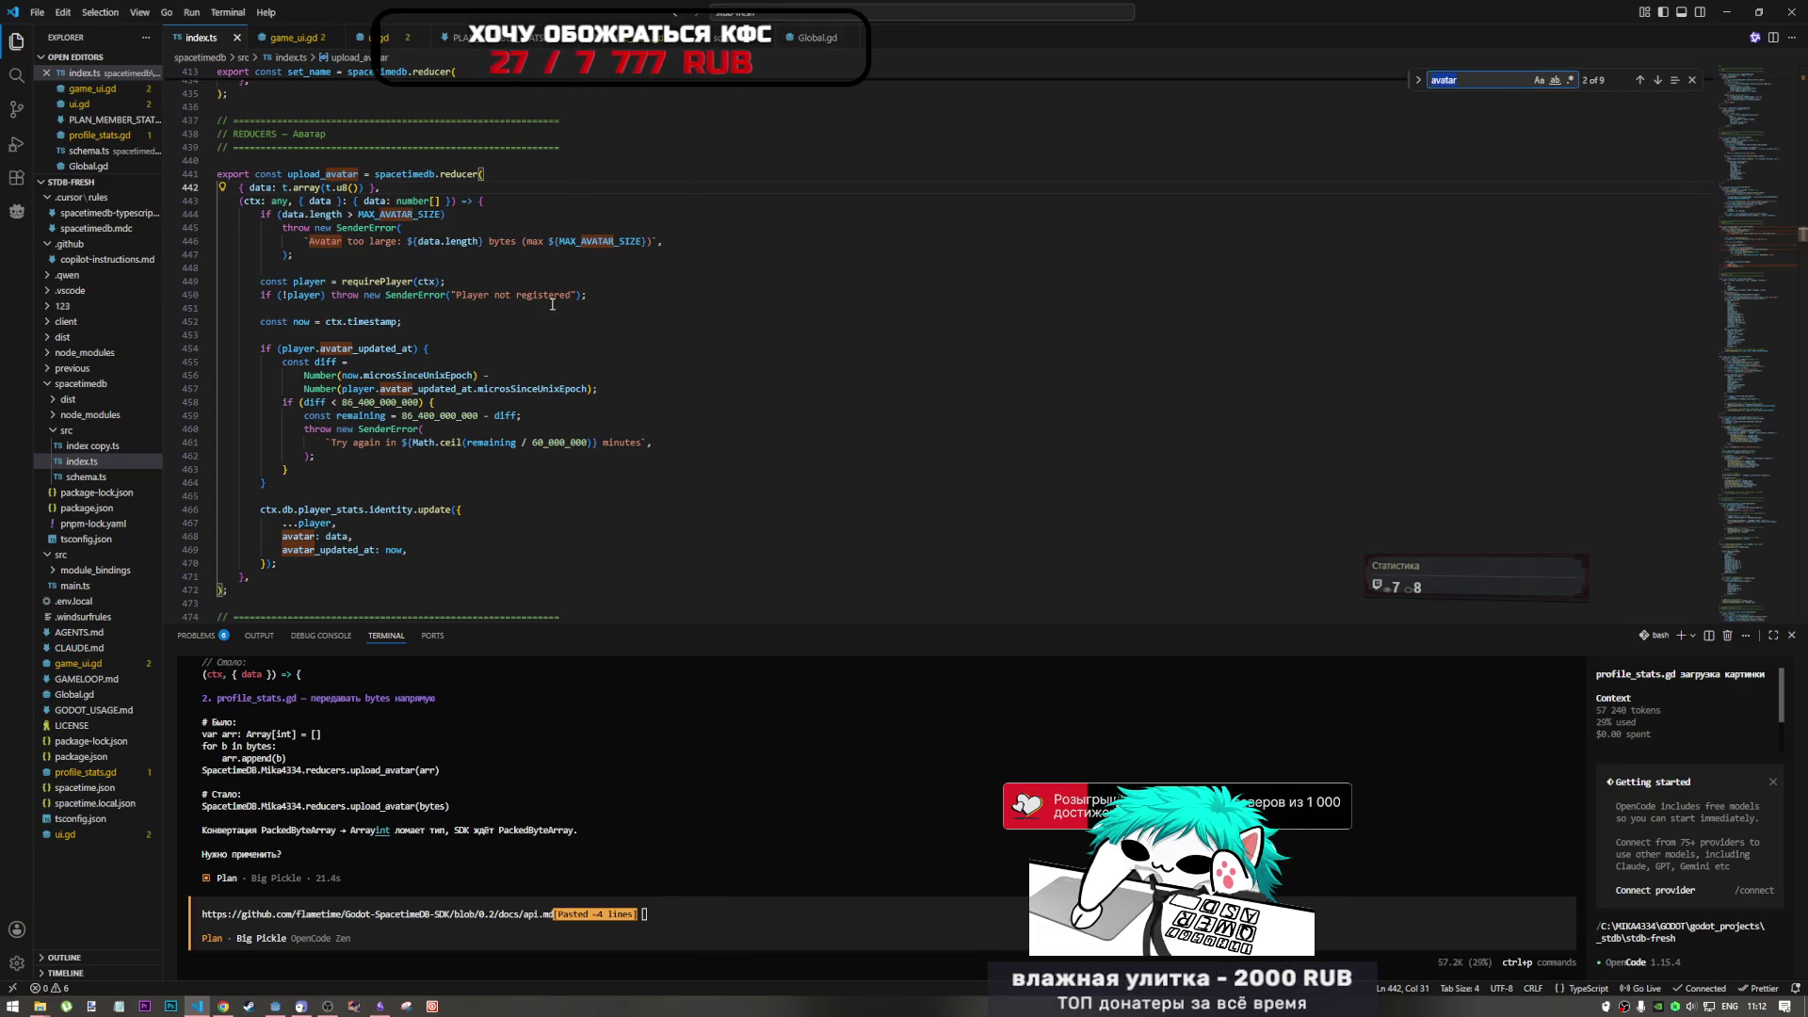
type("player")
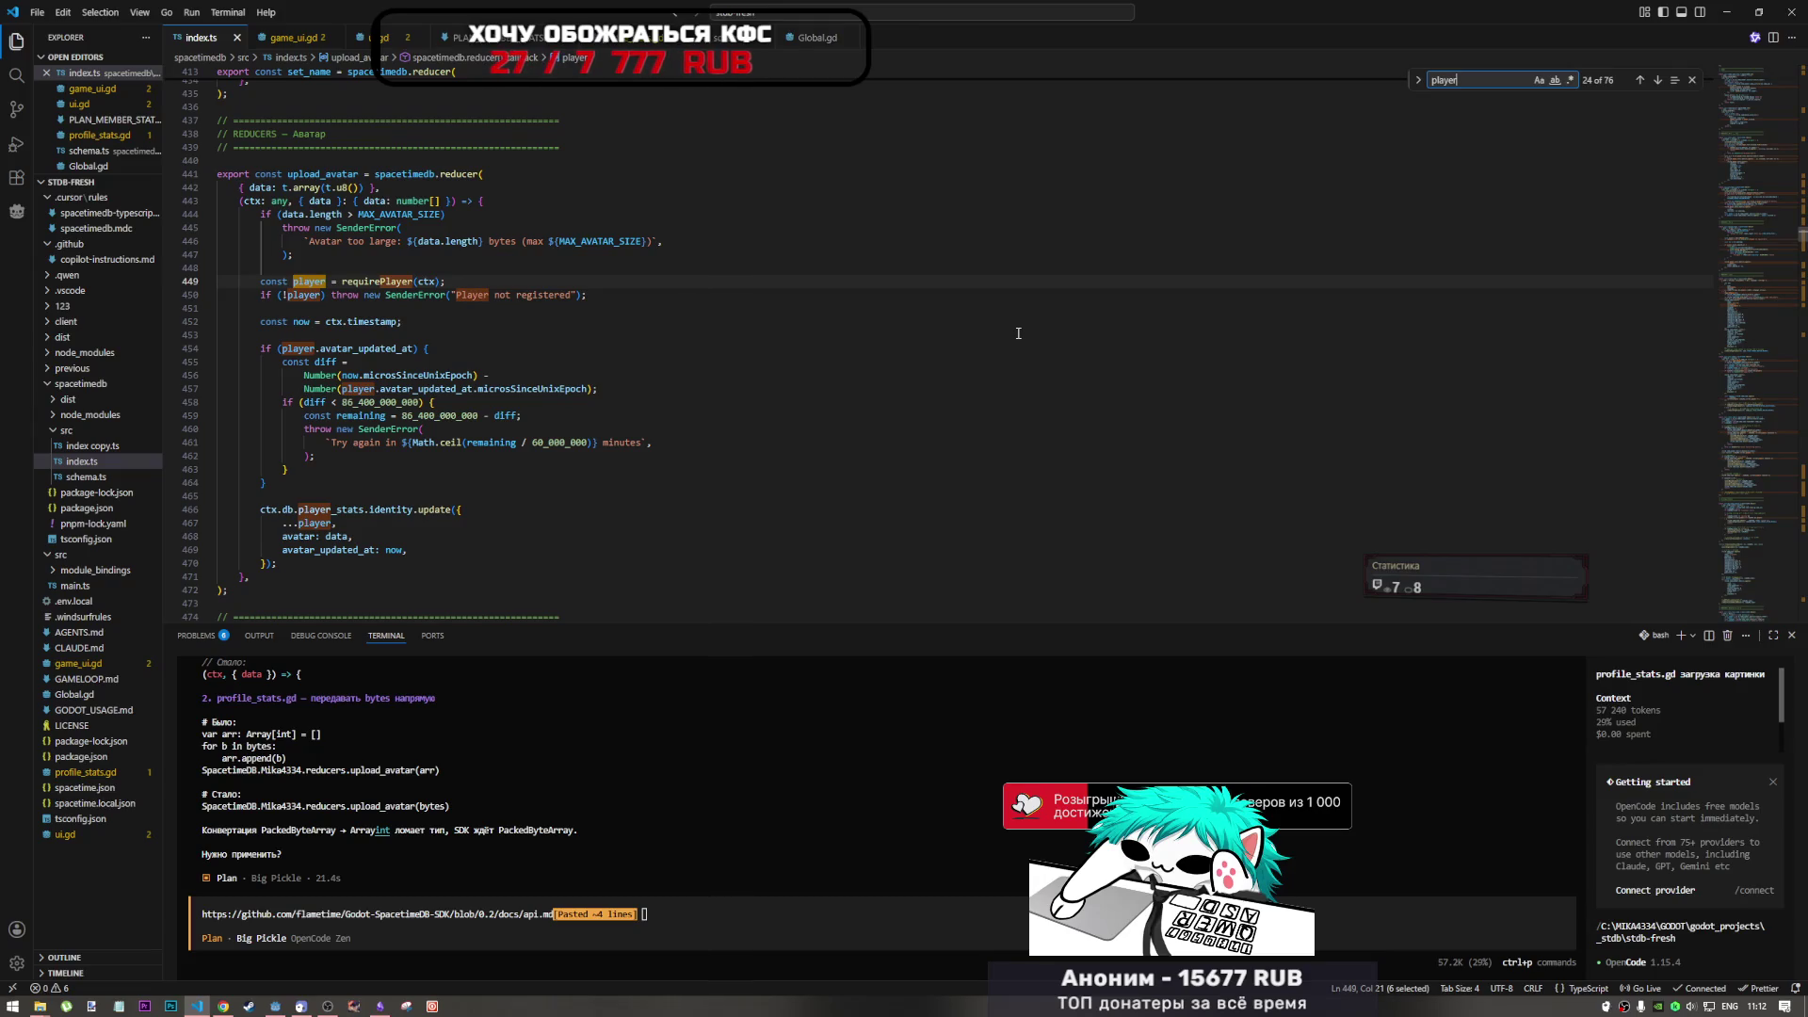
left_click_drag(369, 510, 405, 509)
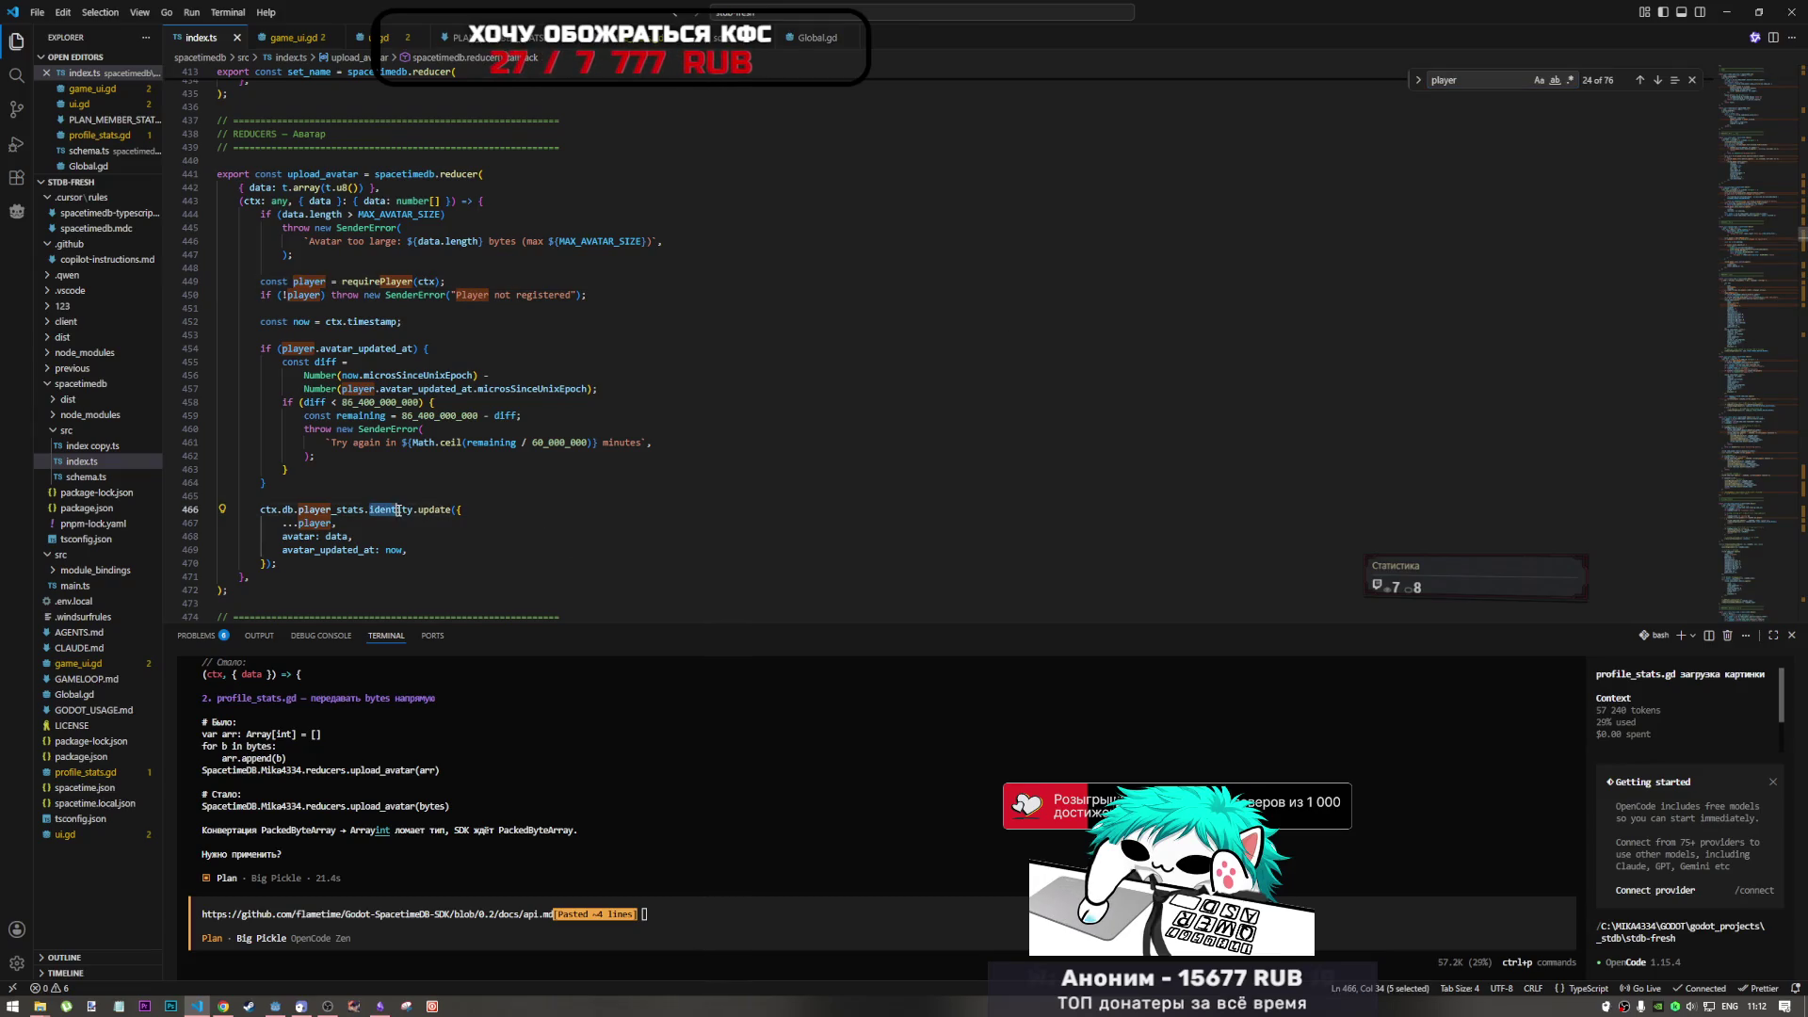
left_click(224, 1006)
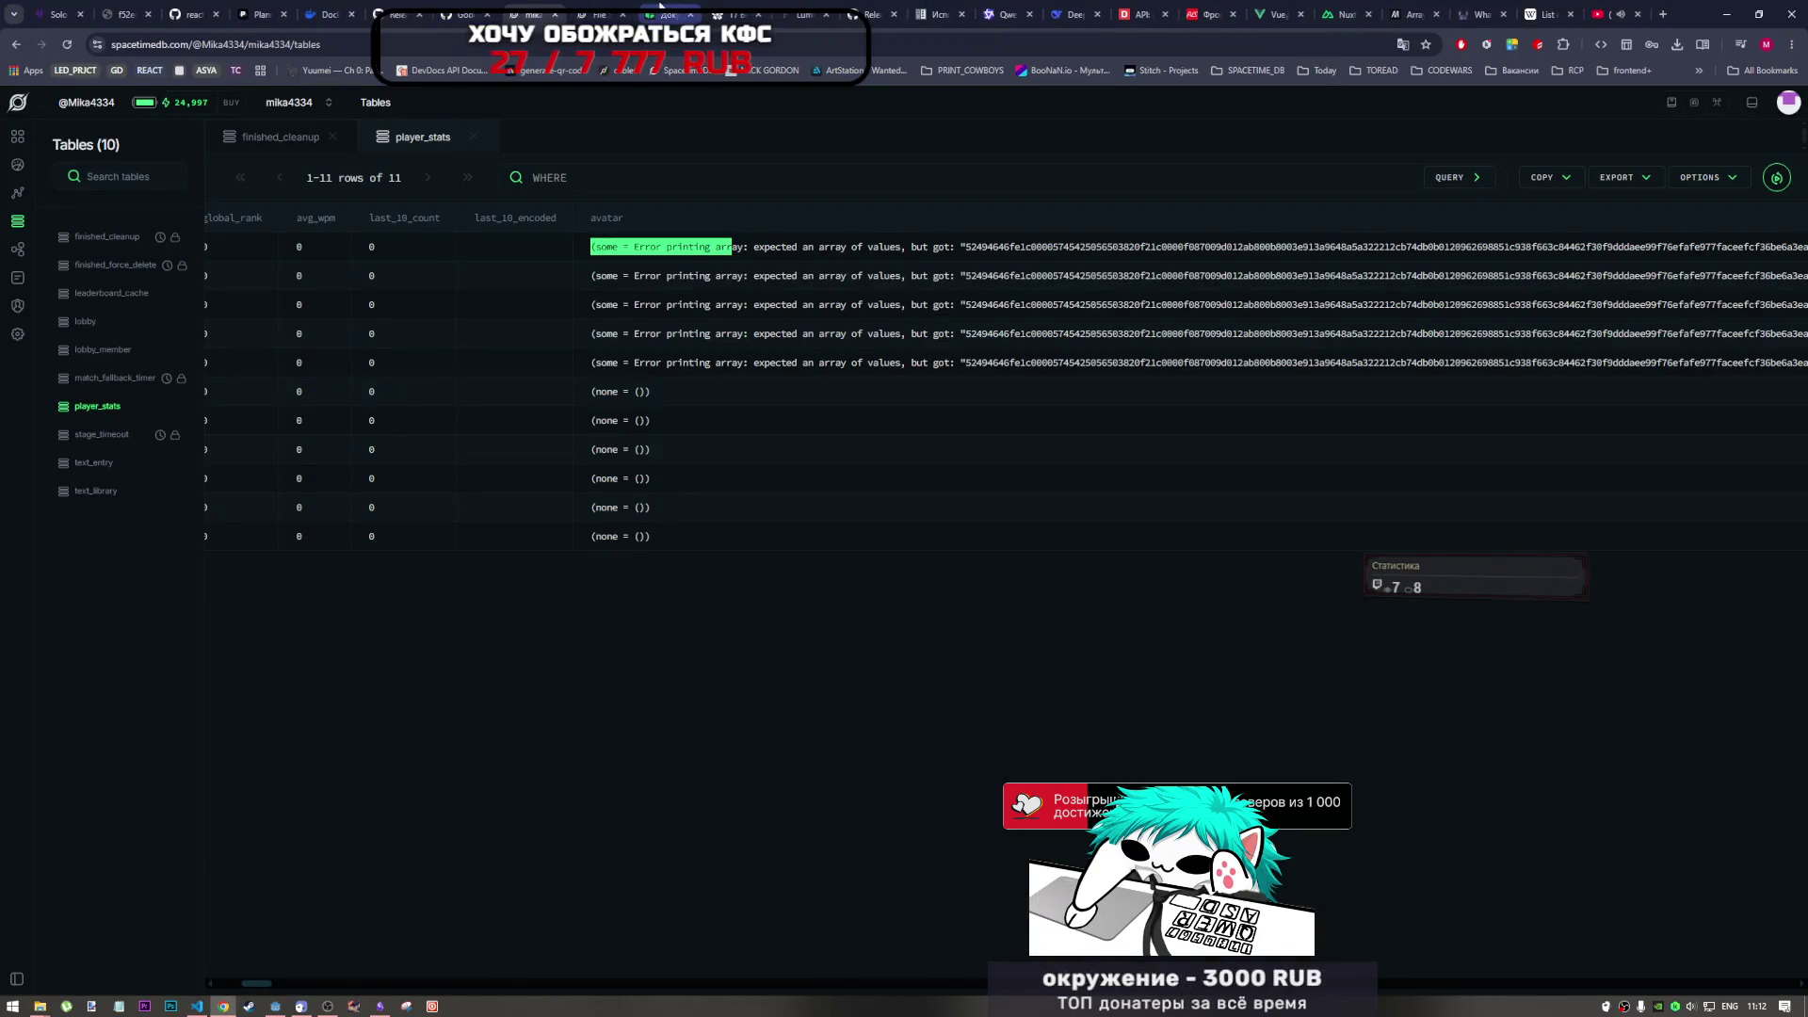
- Read the docs' 'Storing Binary Data Inline' example, highlighting its insert({ call, then return to upload_avatar
left_click(596, 14)
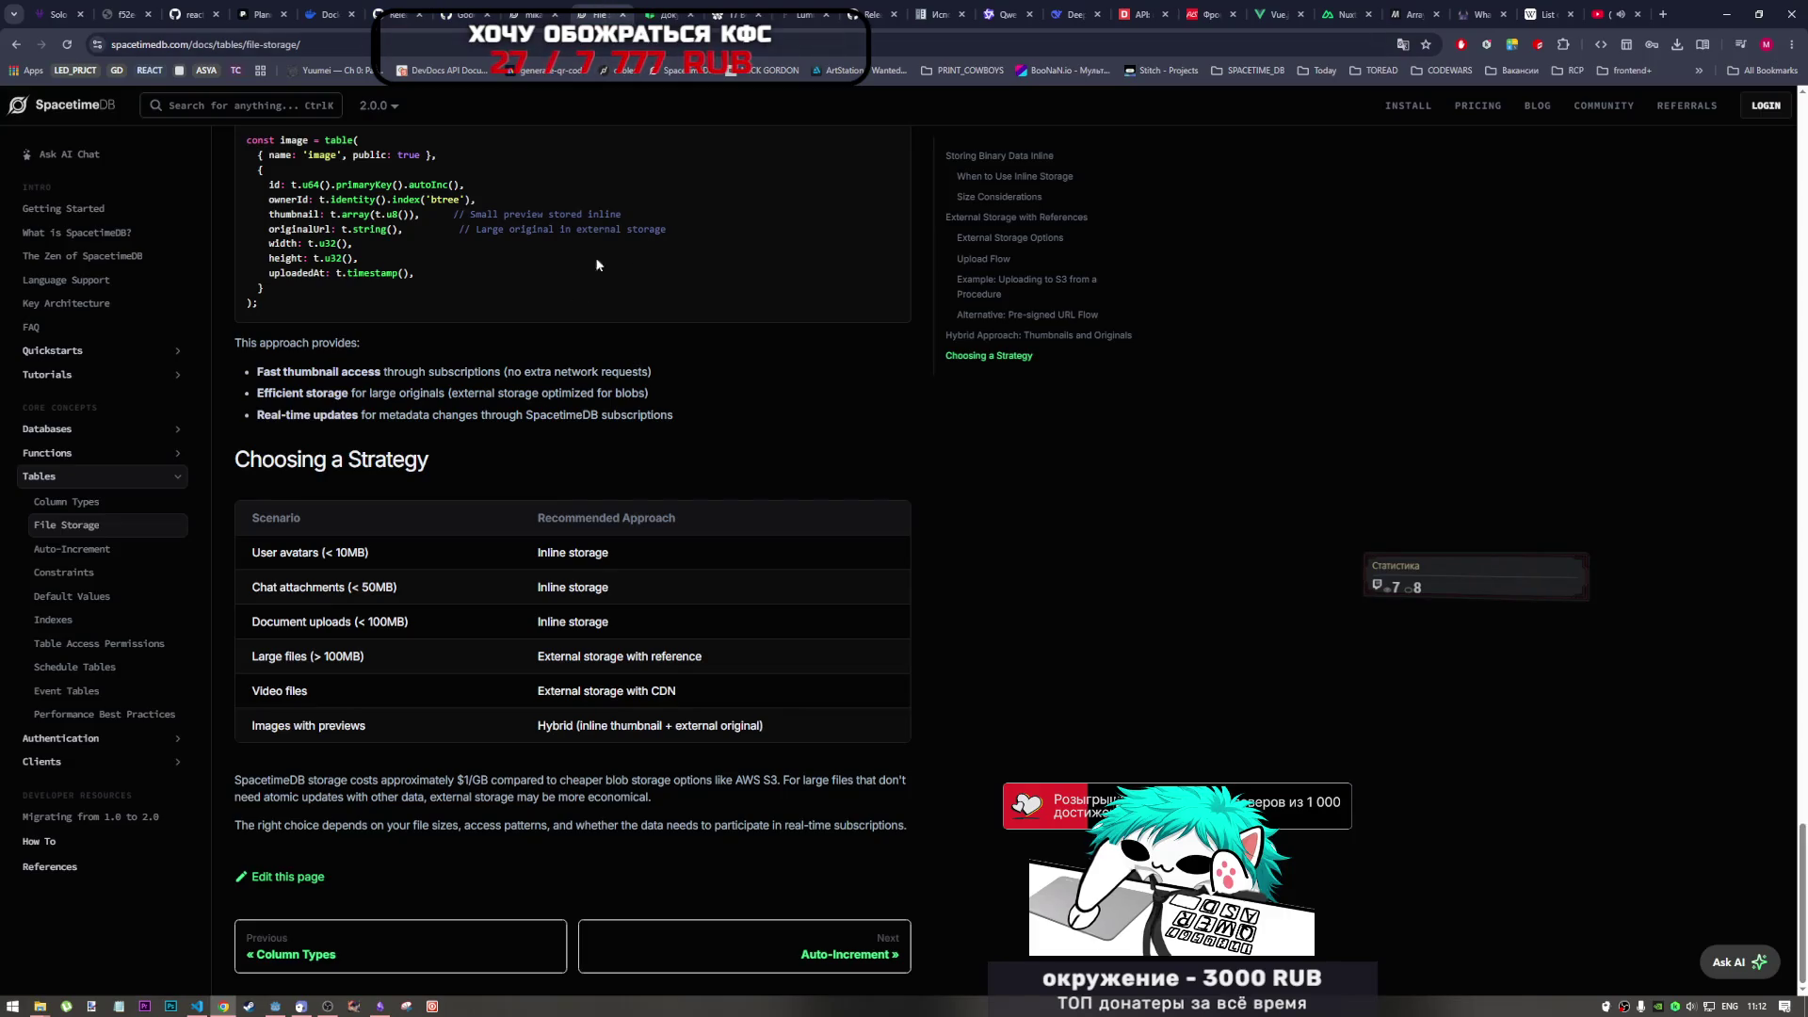
scroll(1804, 726, "up", 10)
scroll(1805, 726, "up", 15)
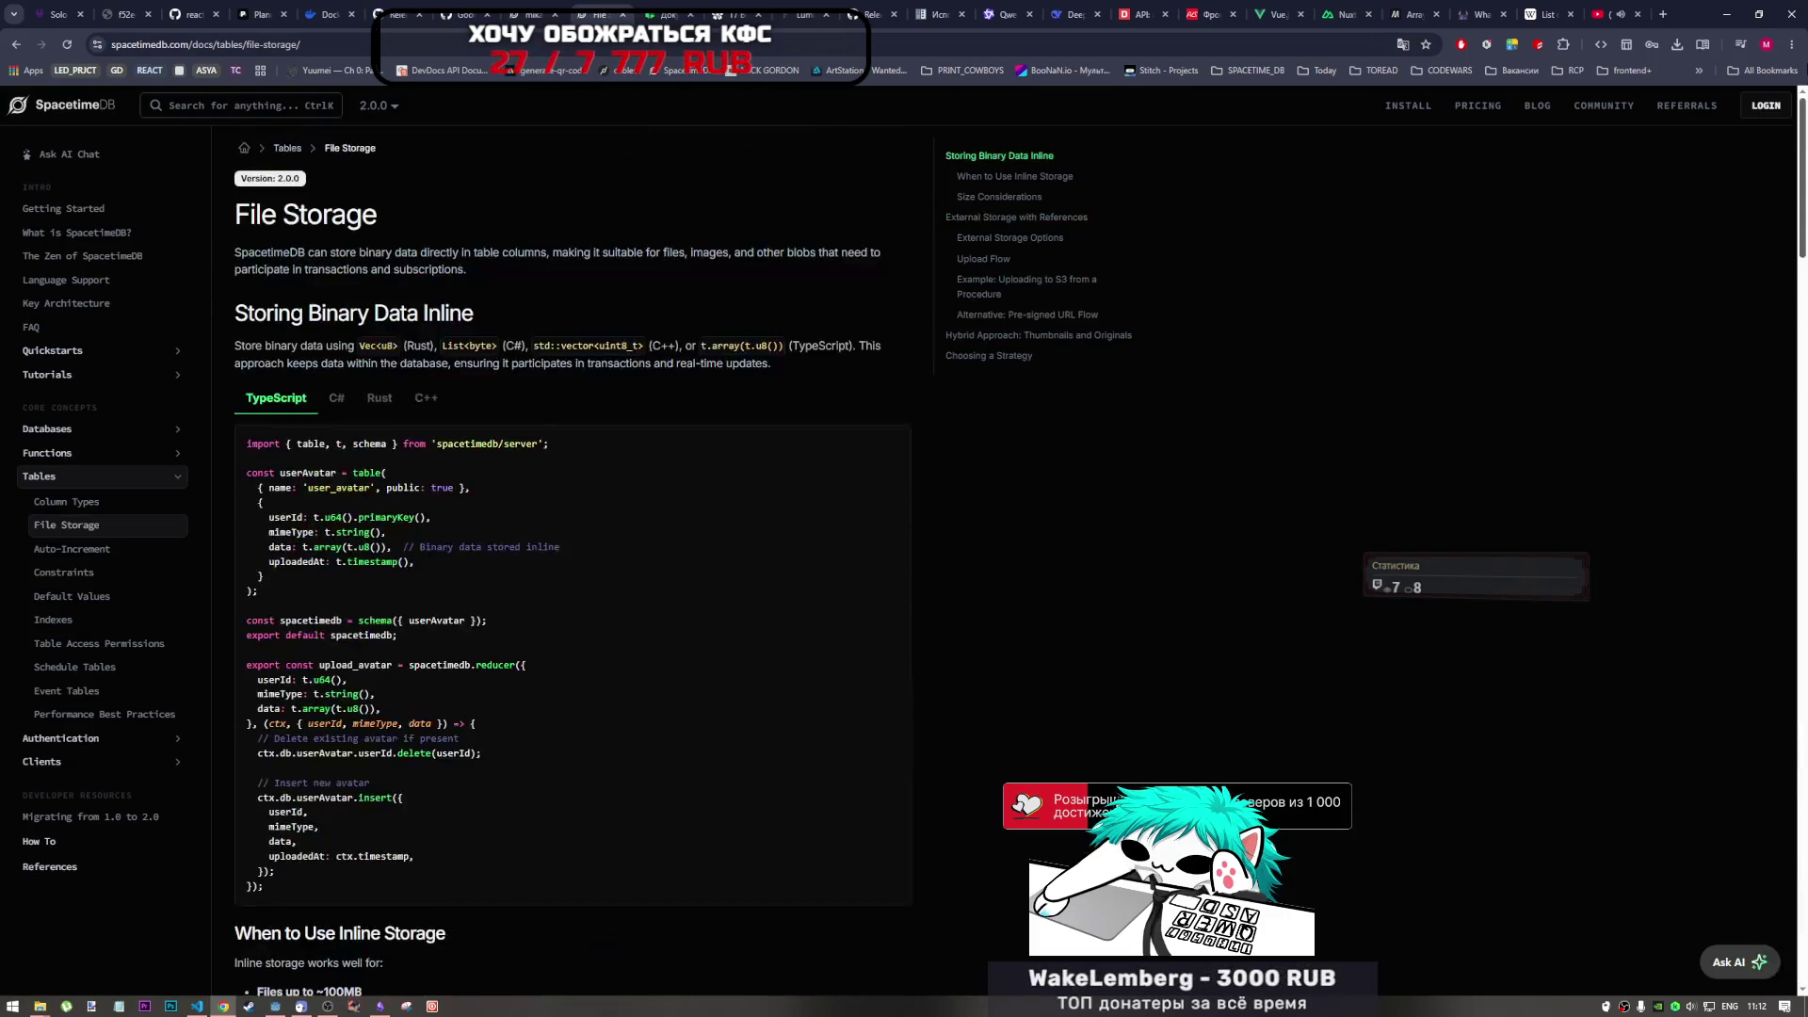
scroll(387, 544, "down", 1)
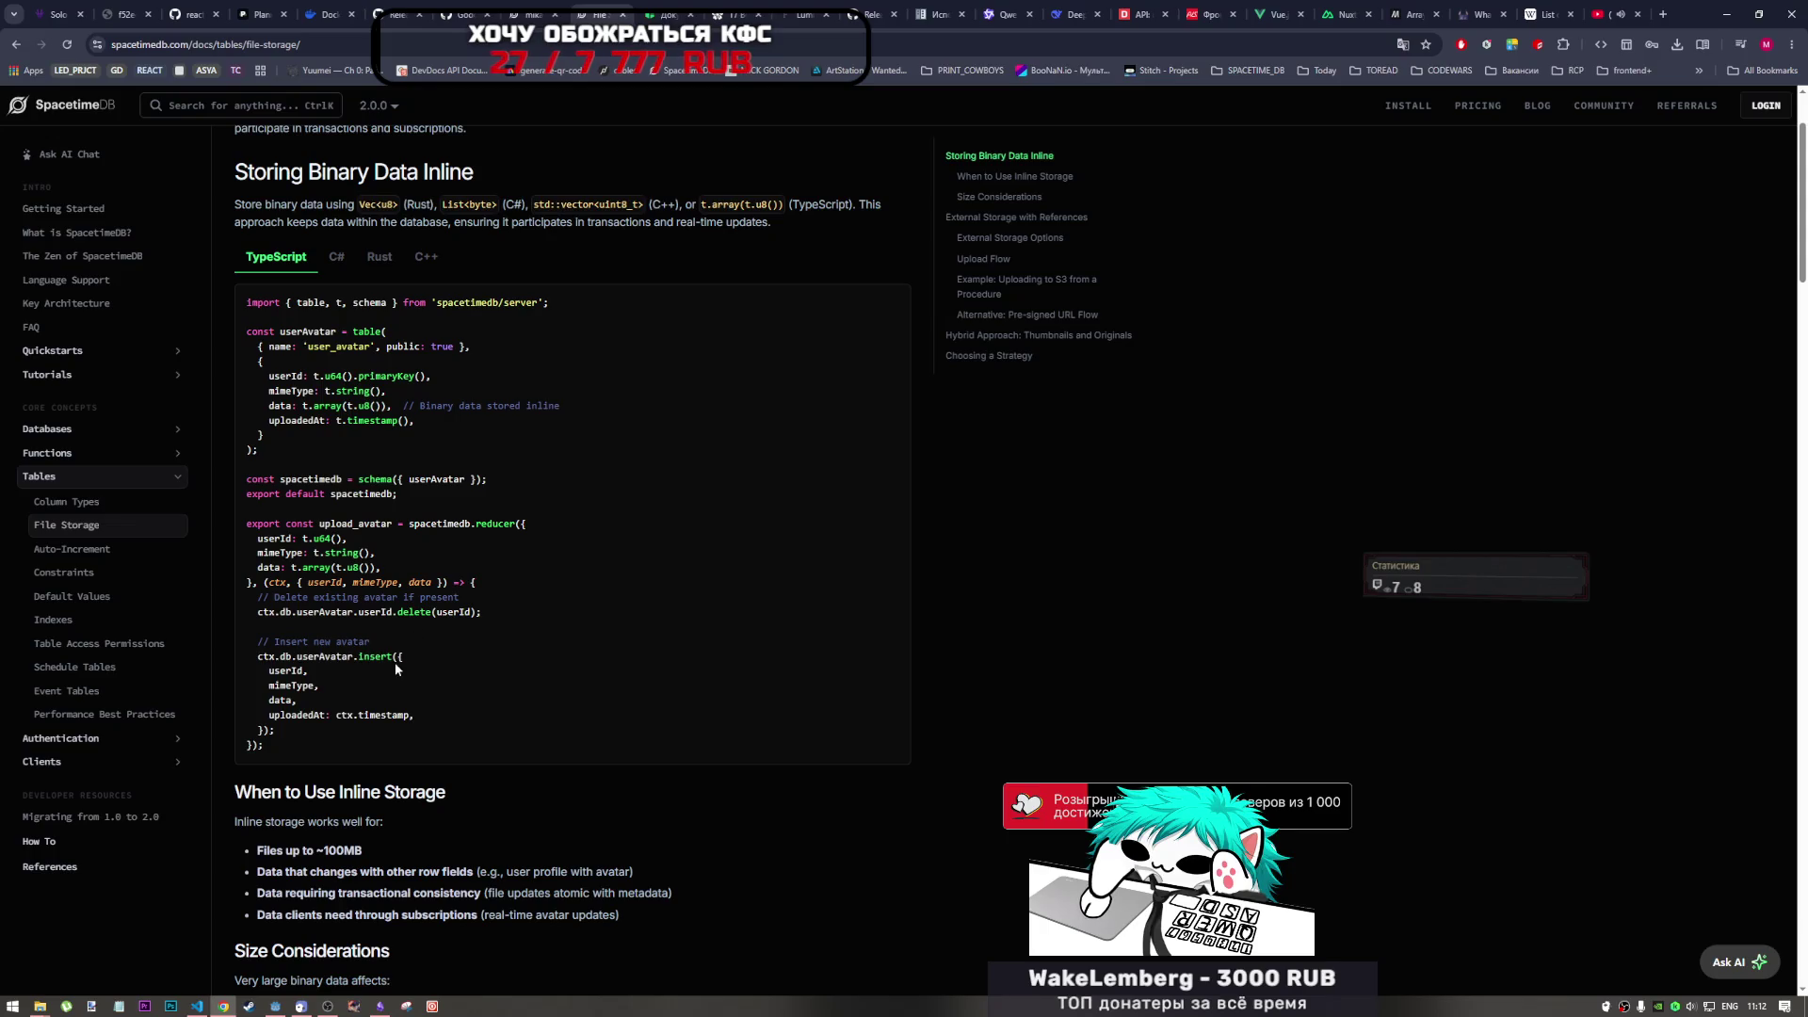
left_click_drag(358, 657, 406, 659)
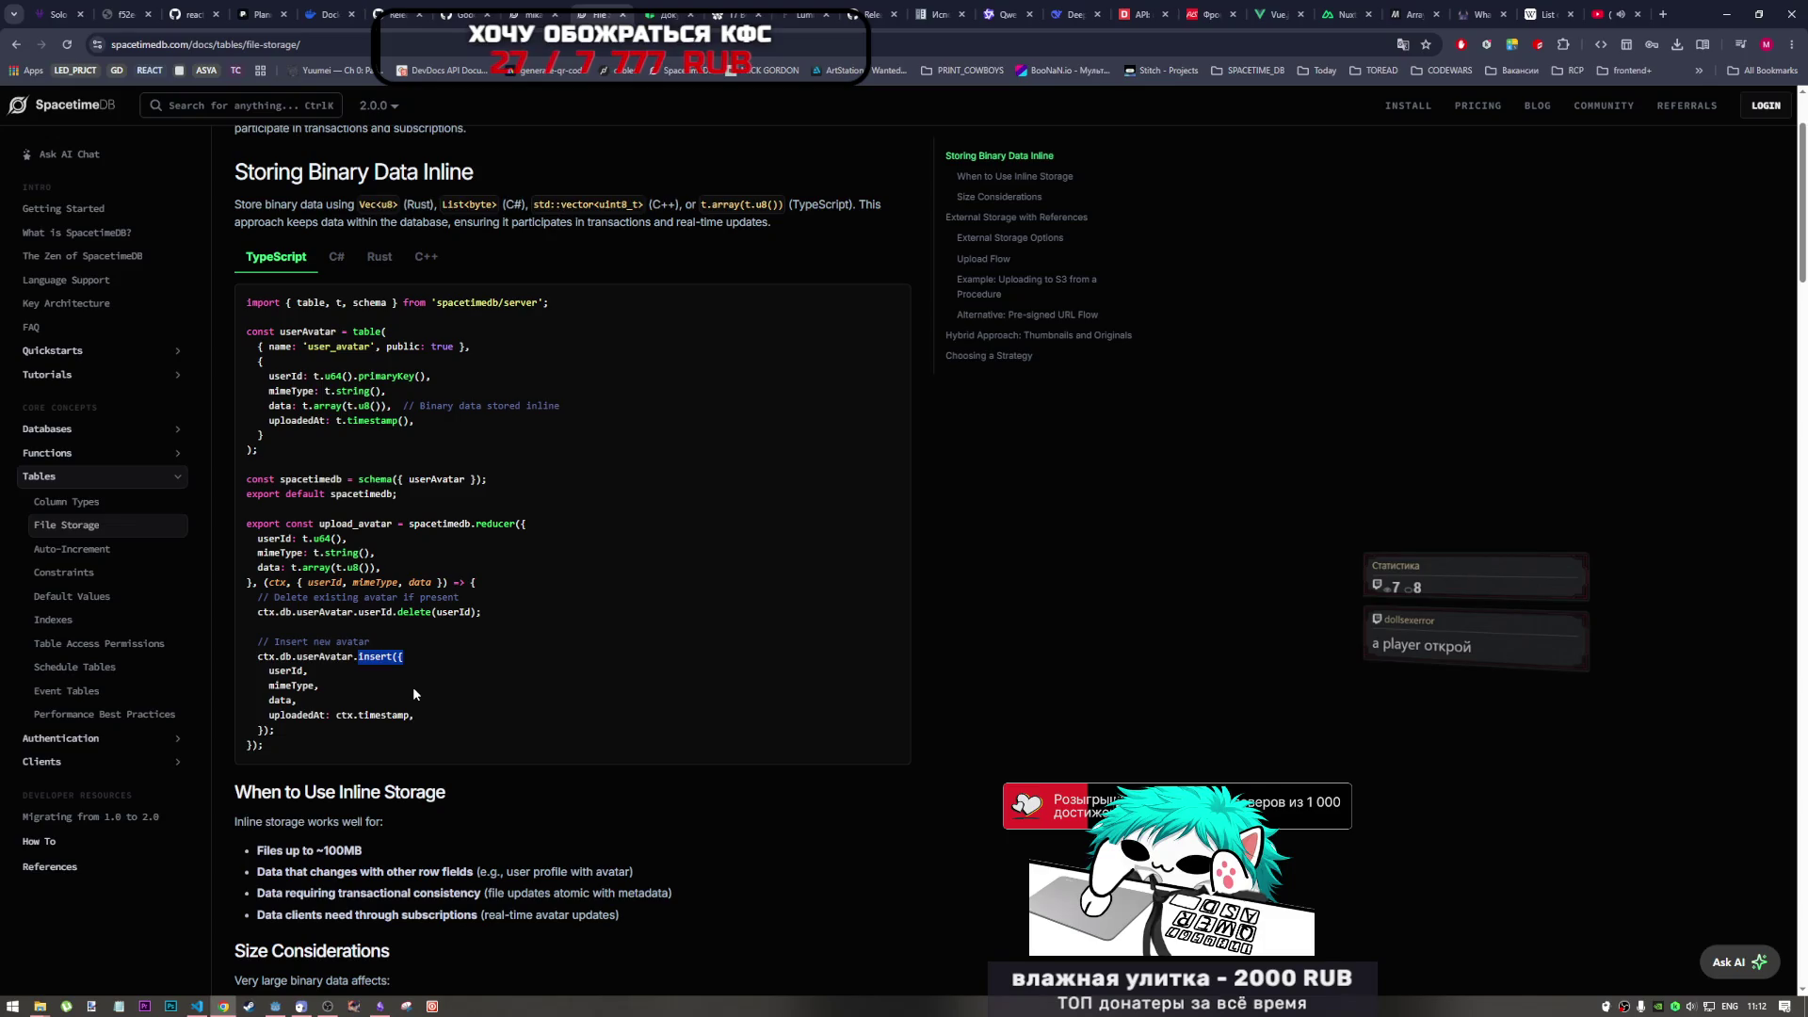
left_click(379, 660)
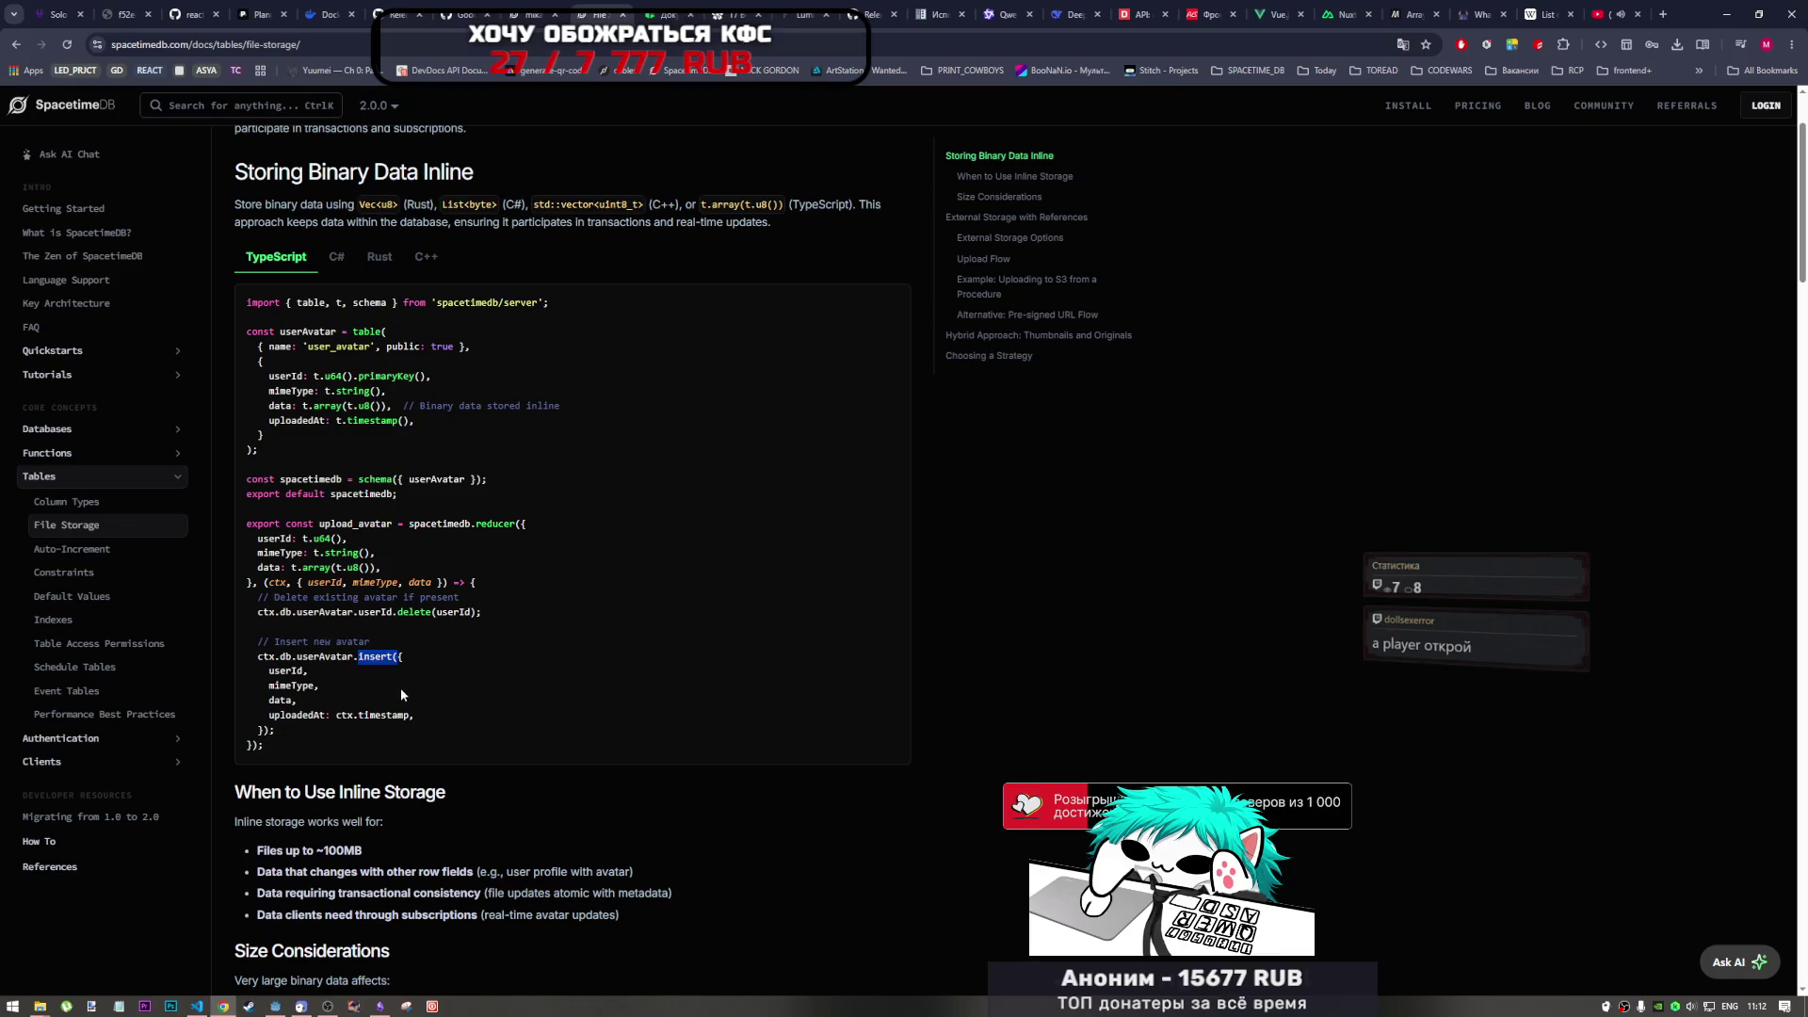
left_click(382, 659)
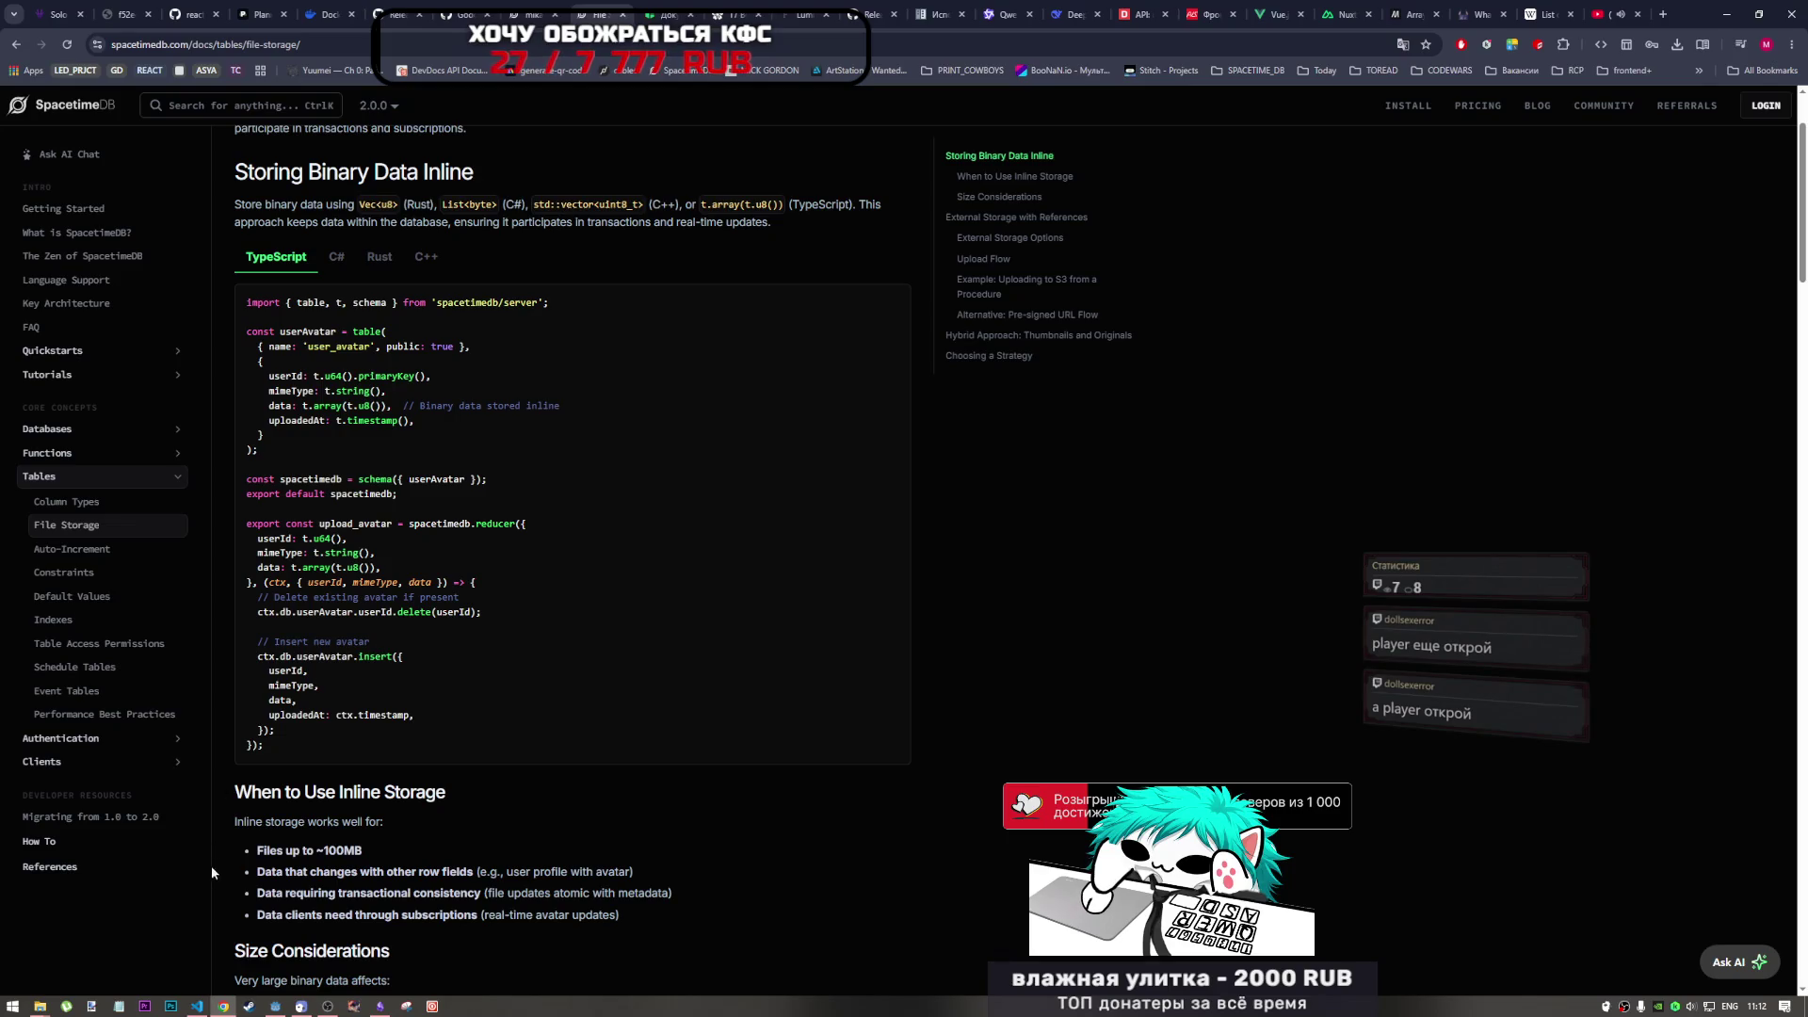
left_click(196, 1006)
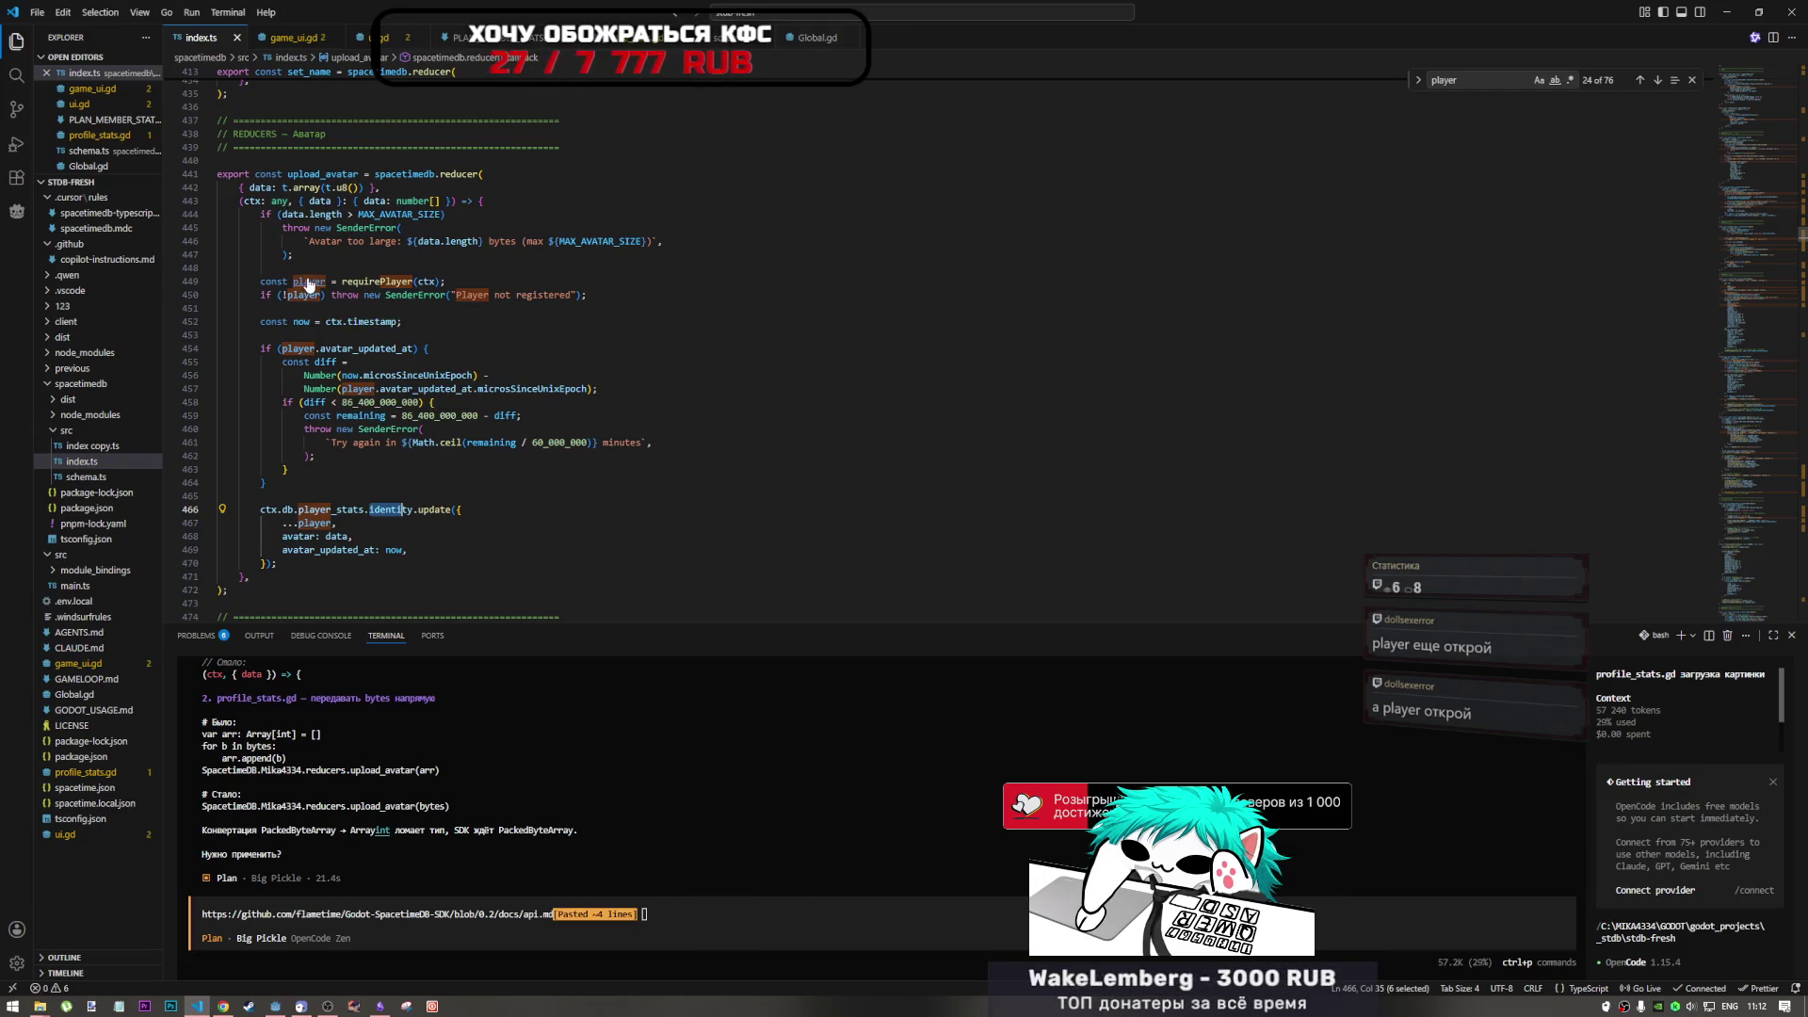
- Open schema.ts from the reducer and highlight the player_stats table's column definitions
mouse_move(386, 280)
left_click(456, 281)
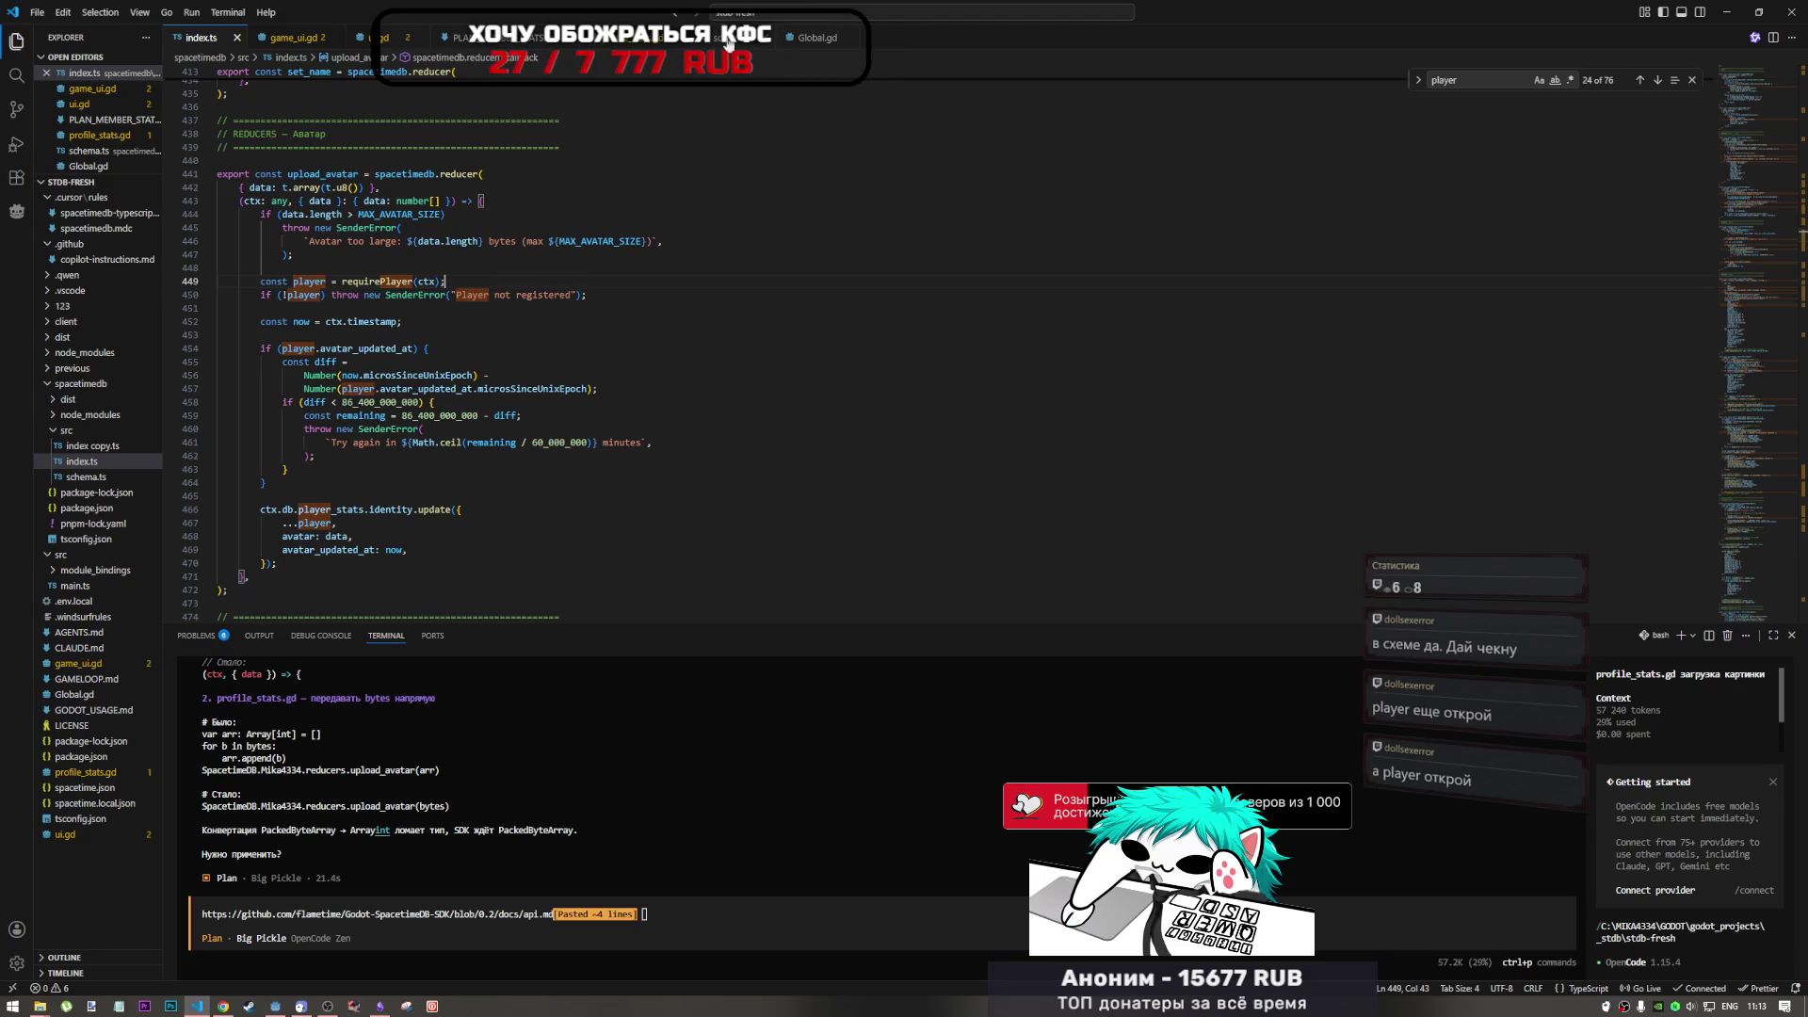
key("ctrl+Tab")
scroll(434, 349, "down", 3)
scroll(429, 376, "up", 3)
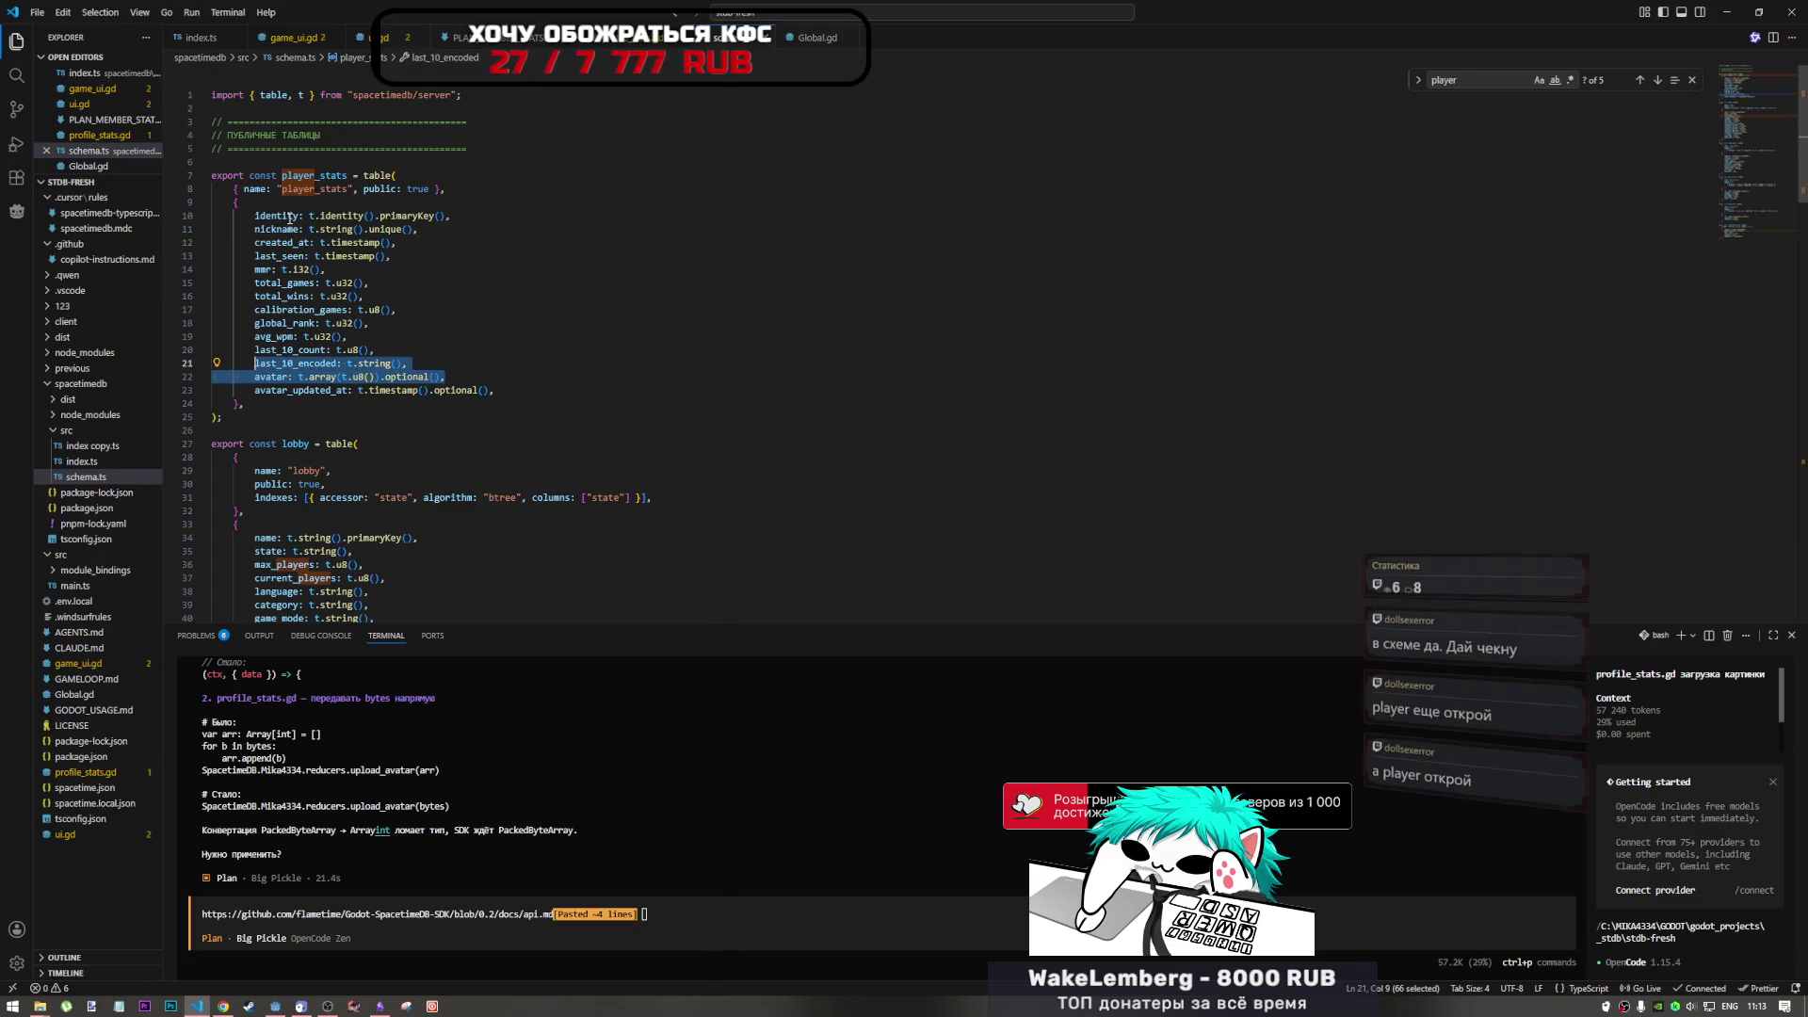
left_click(292, 175)
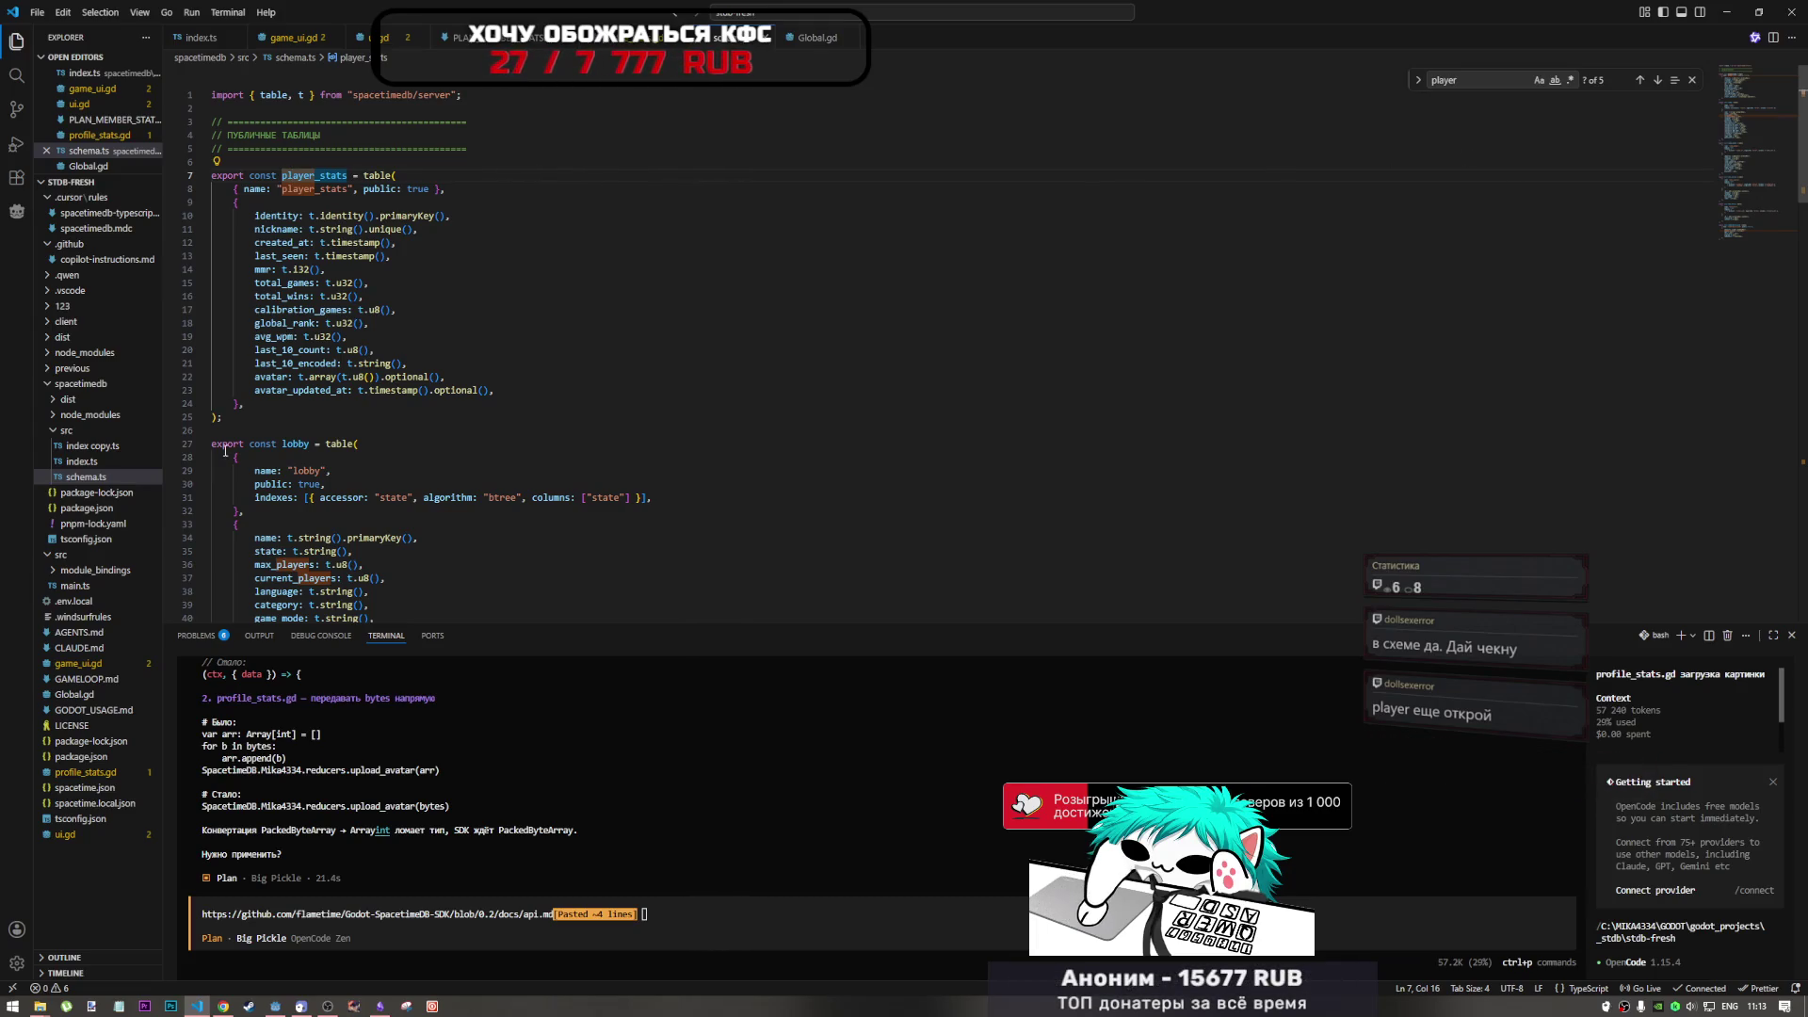
left_click_drag(238, 203, 509, 405)
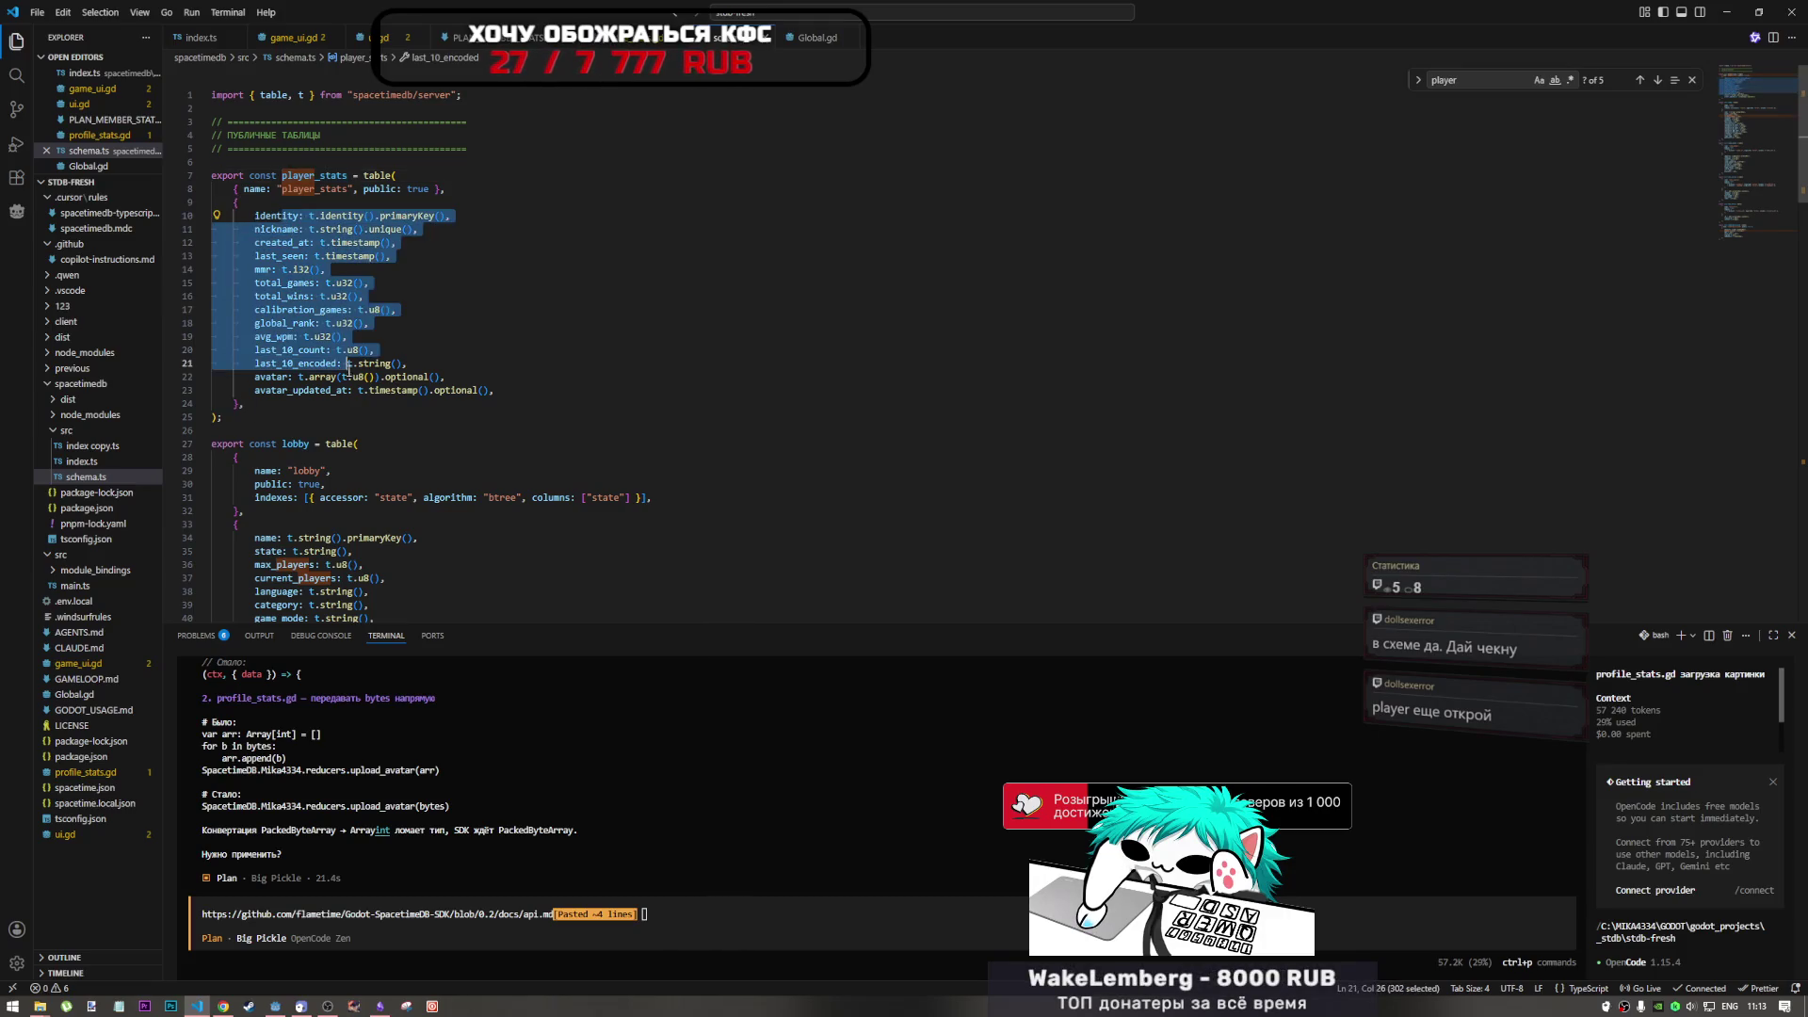
left_click(518, 389)
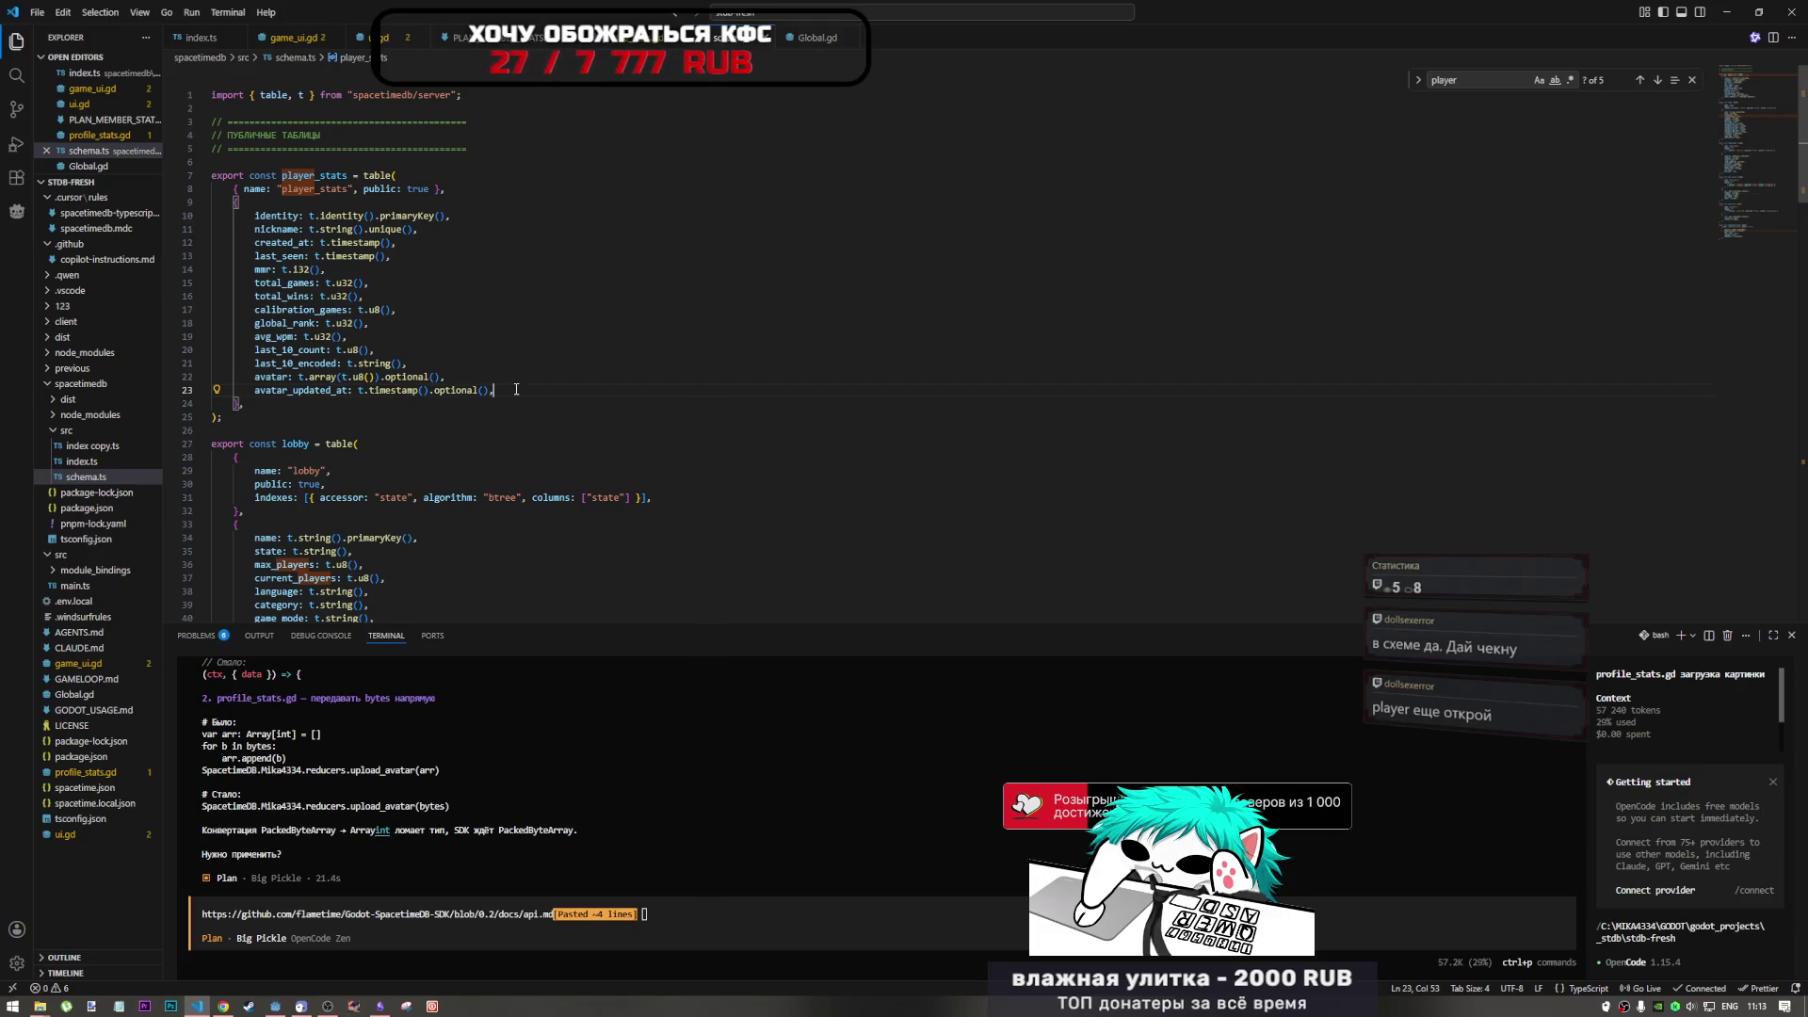
- Re-select player_stats lines 8–24, then switch back to the File Storage docs
mouse_move(1749, 106)
left_mouse_down()
mouse_move(1766, 256)
mouse_move(1767, 4)
left_mouse_up()
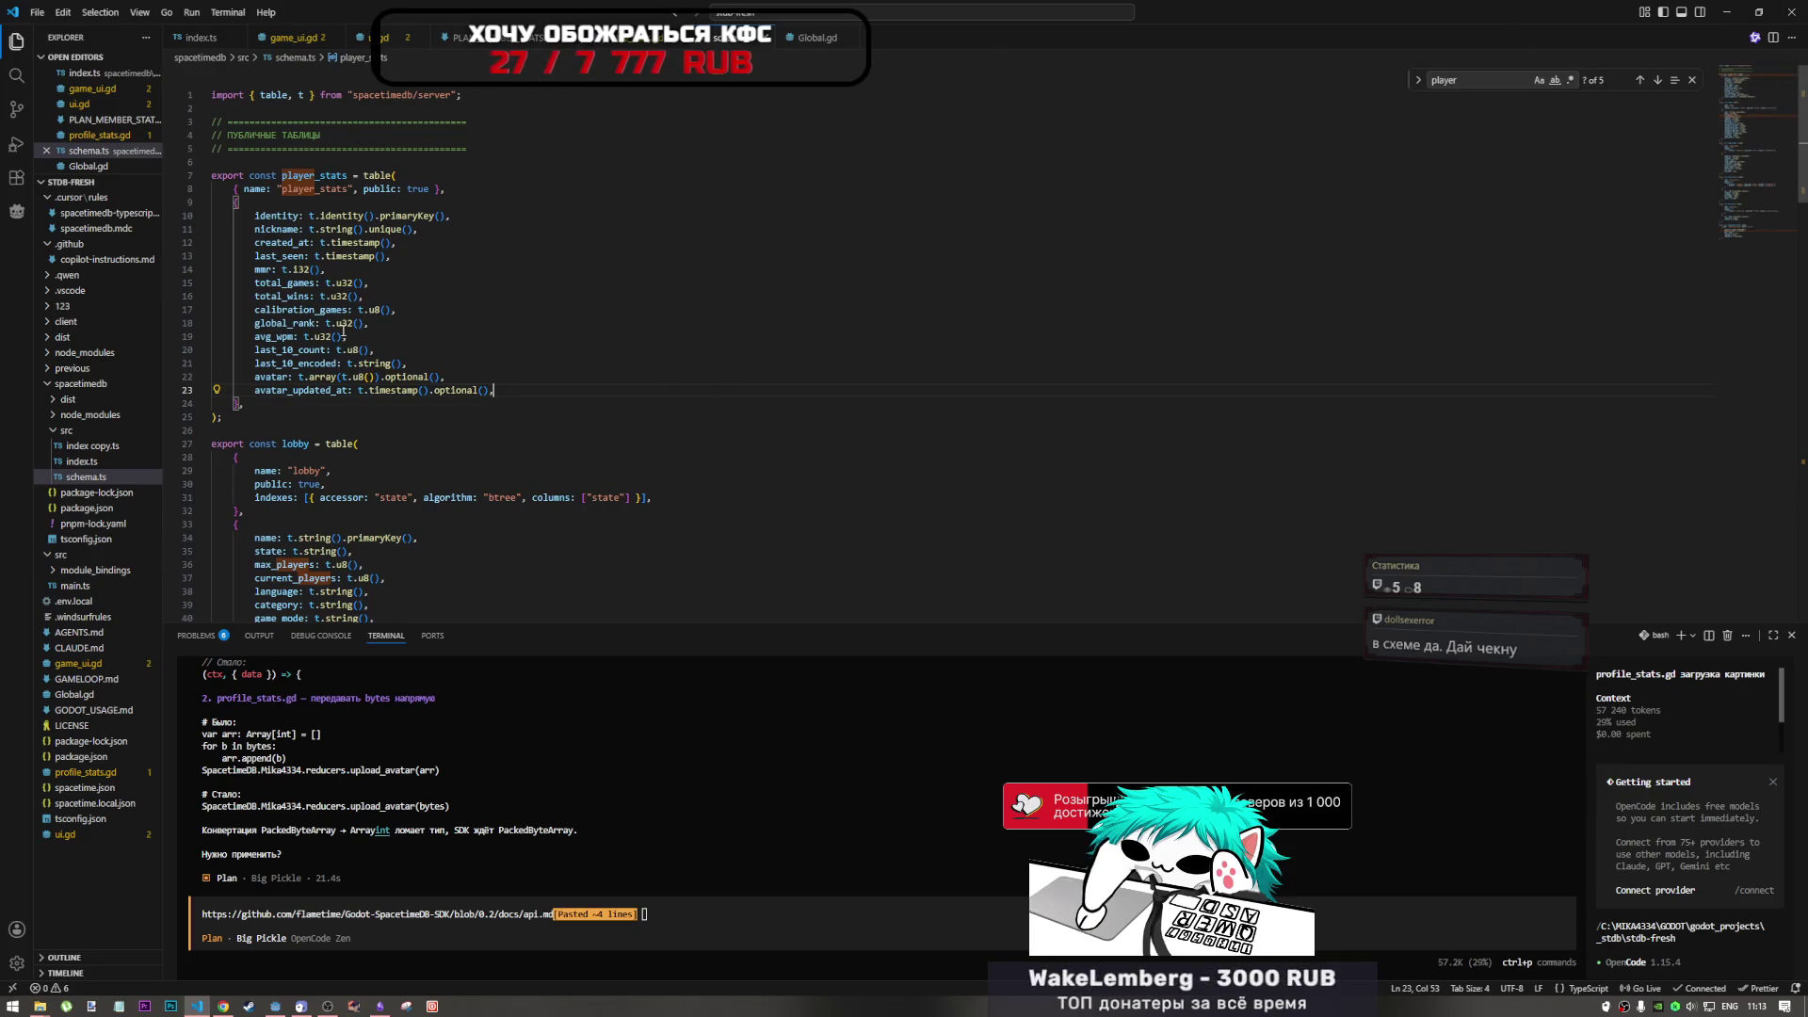
mouse_move(293, 190)
left_mouse_down()
mouse_move(471, 390)
mouse_move(494, 390)
left_mouse_up()
left_click(494, 390)
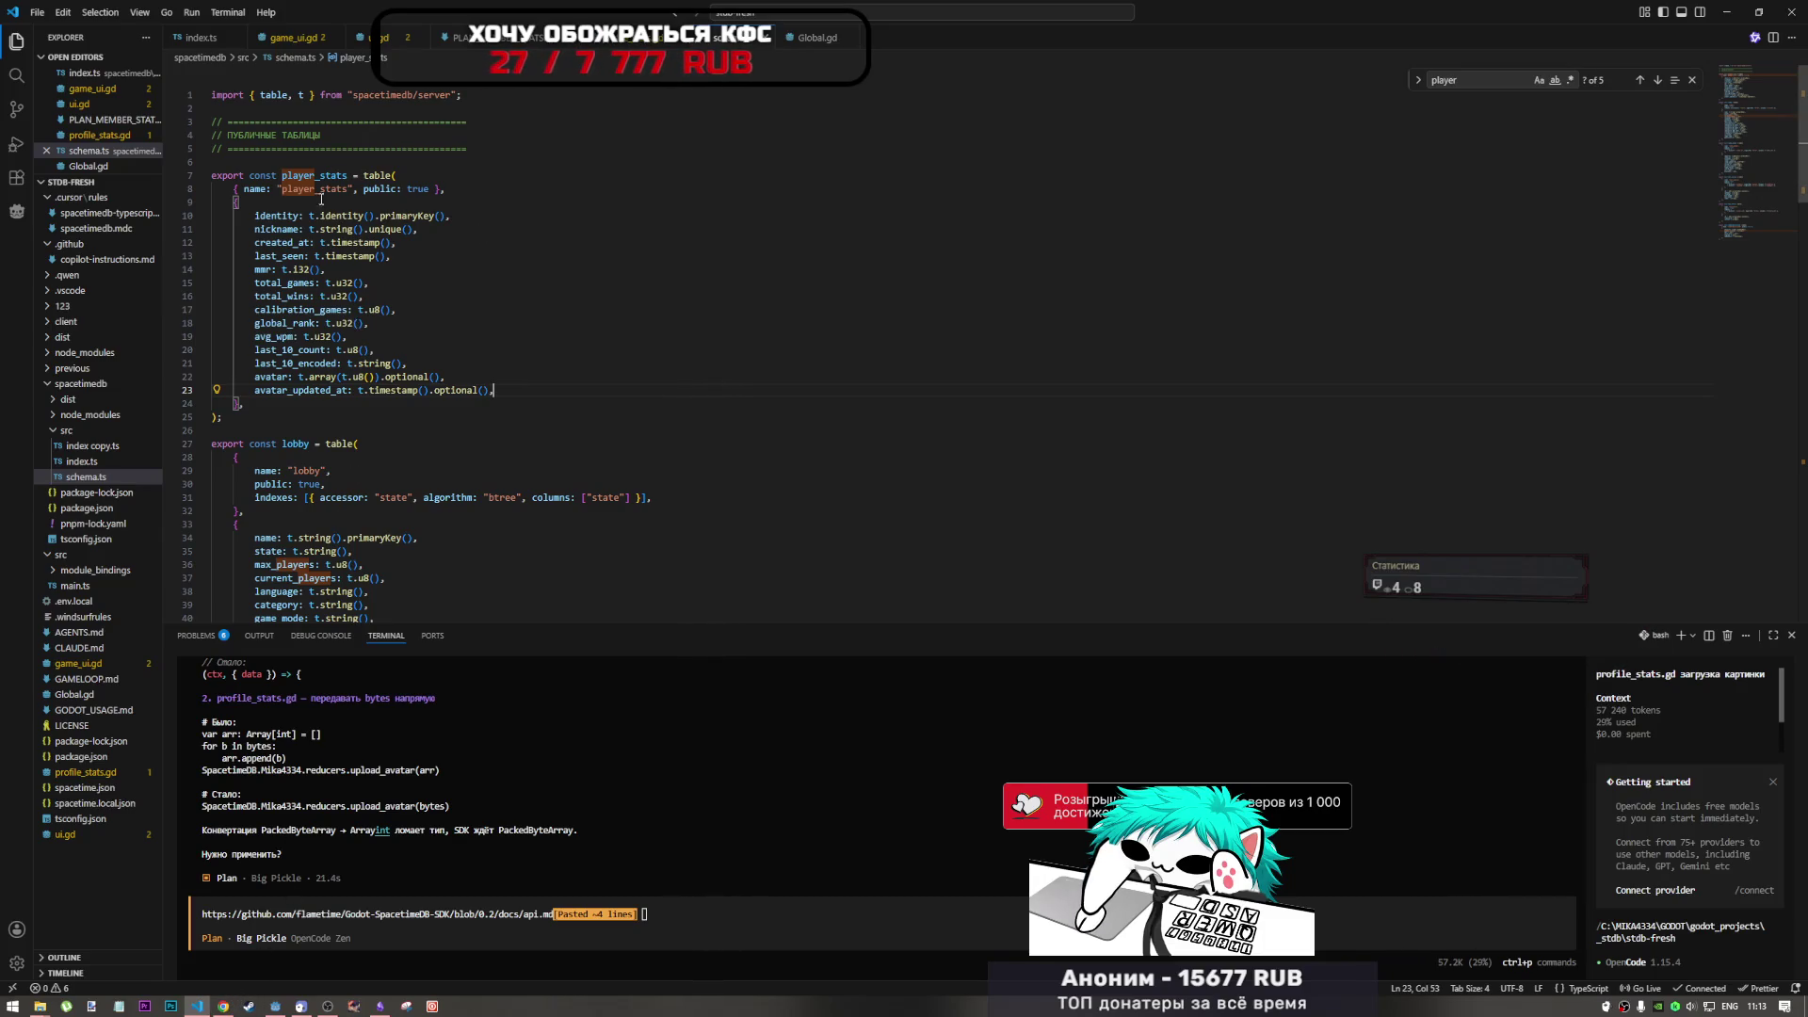
mouse_move(223, 1005)
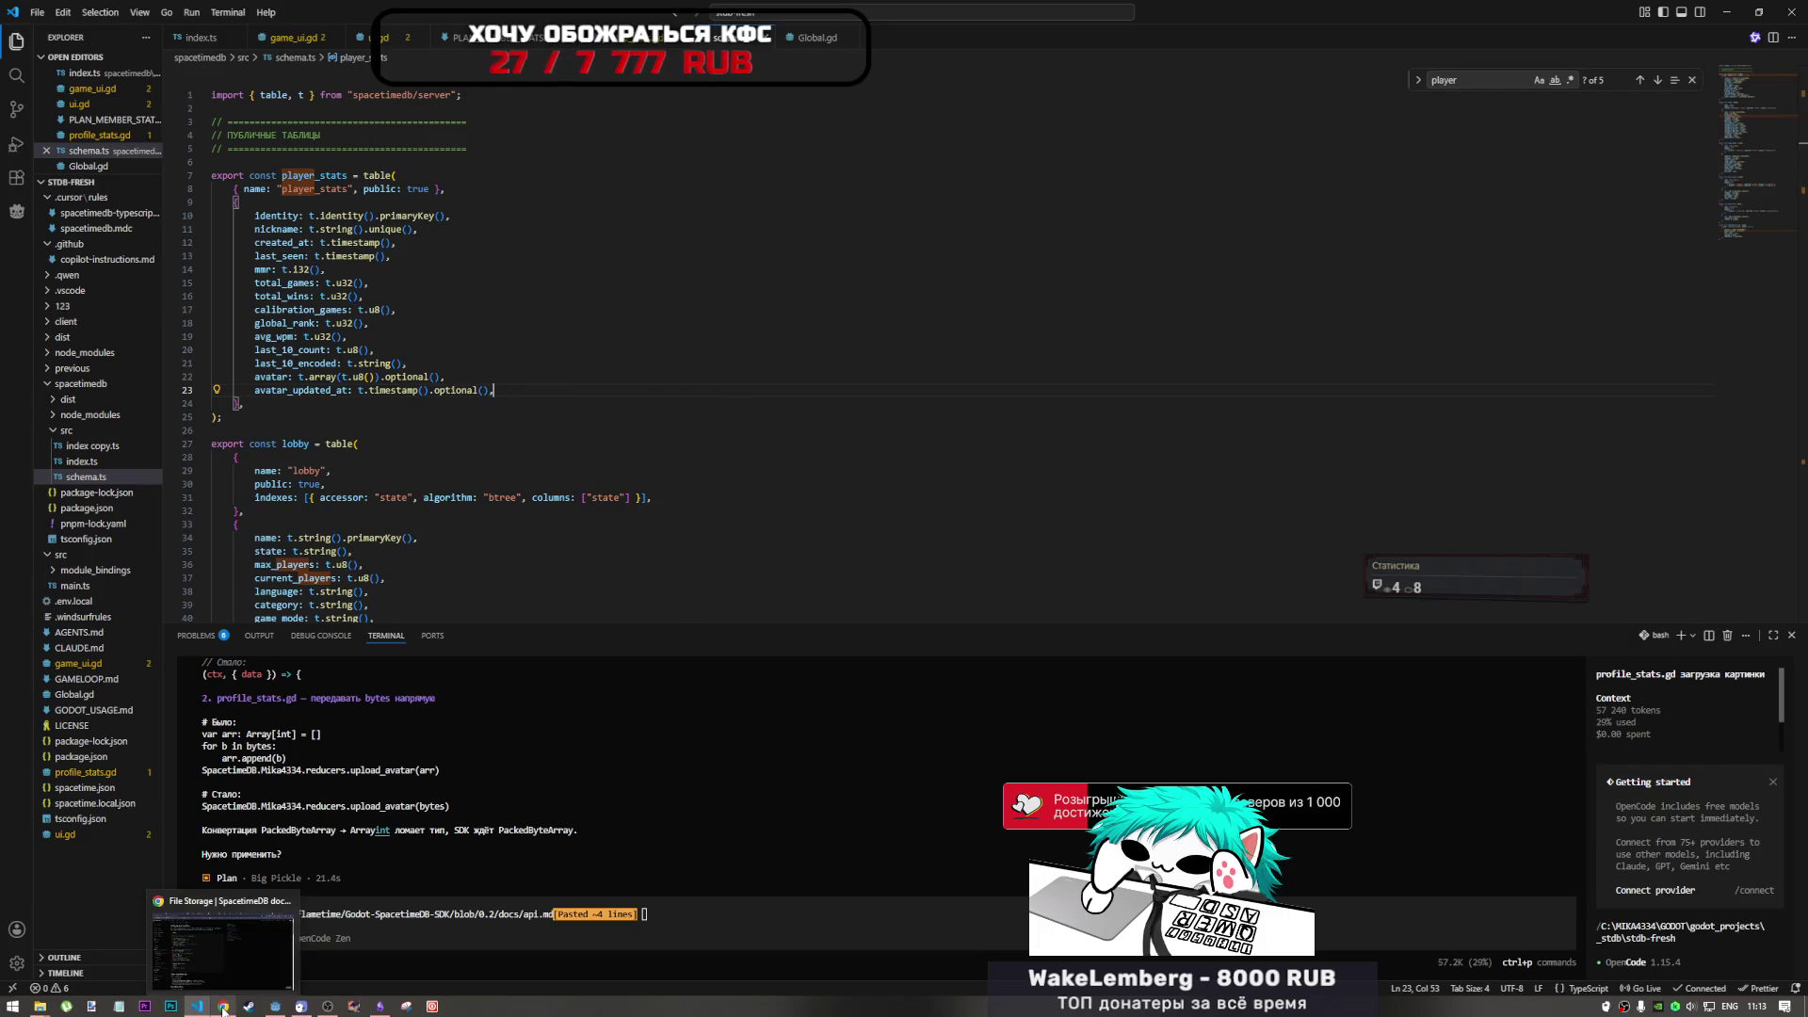
left_click(213, 968)
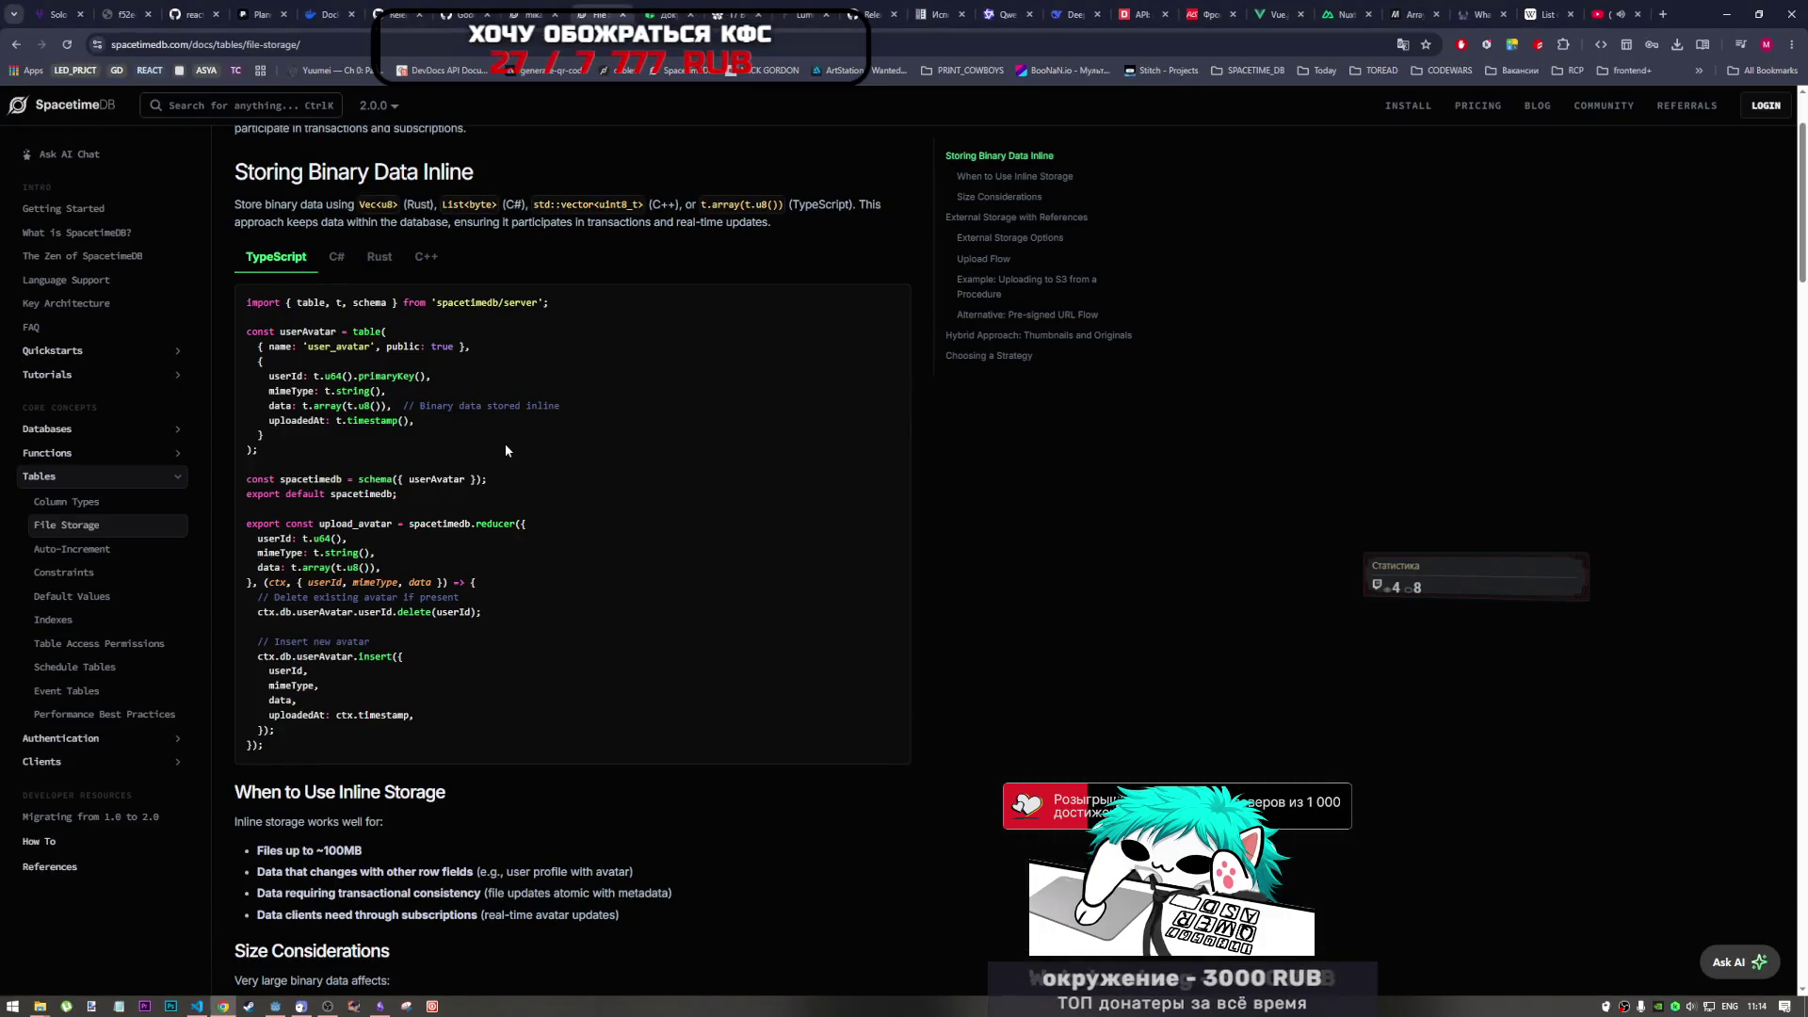
- Stop the running game.tscn scene in Godot with F8 and return to schema.ts
mouse_move(282, 1008)
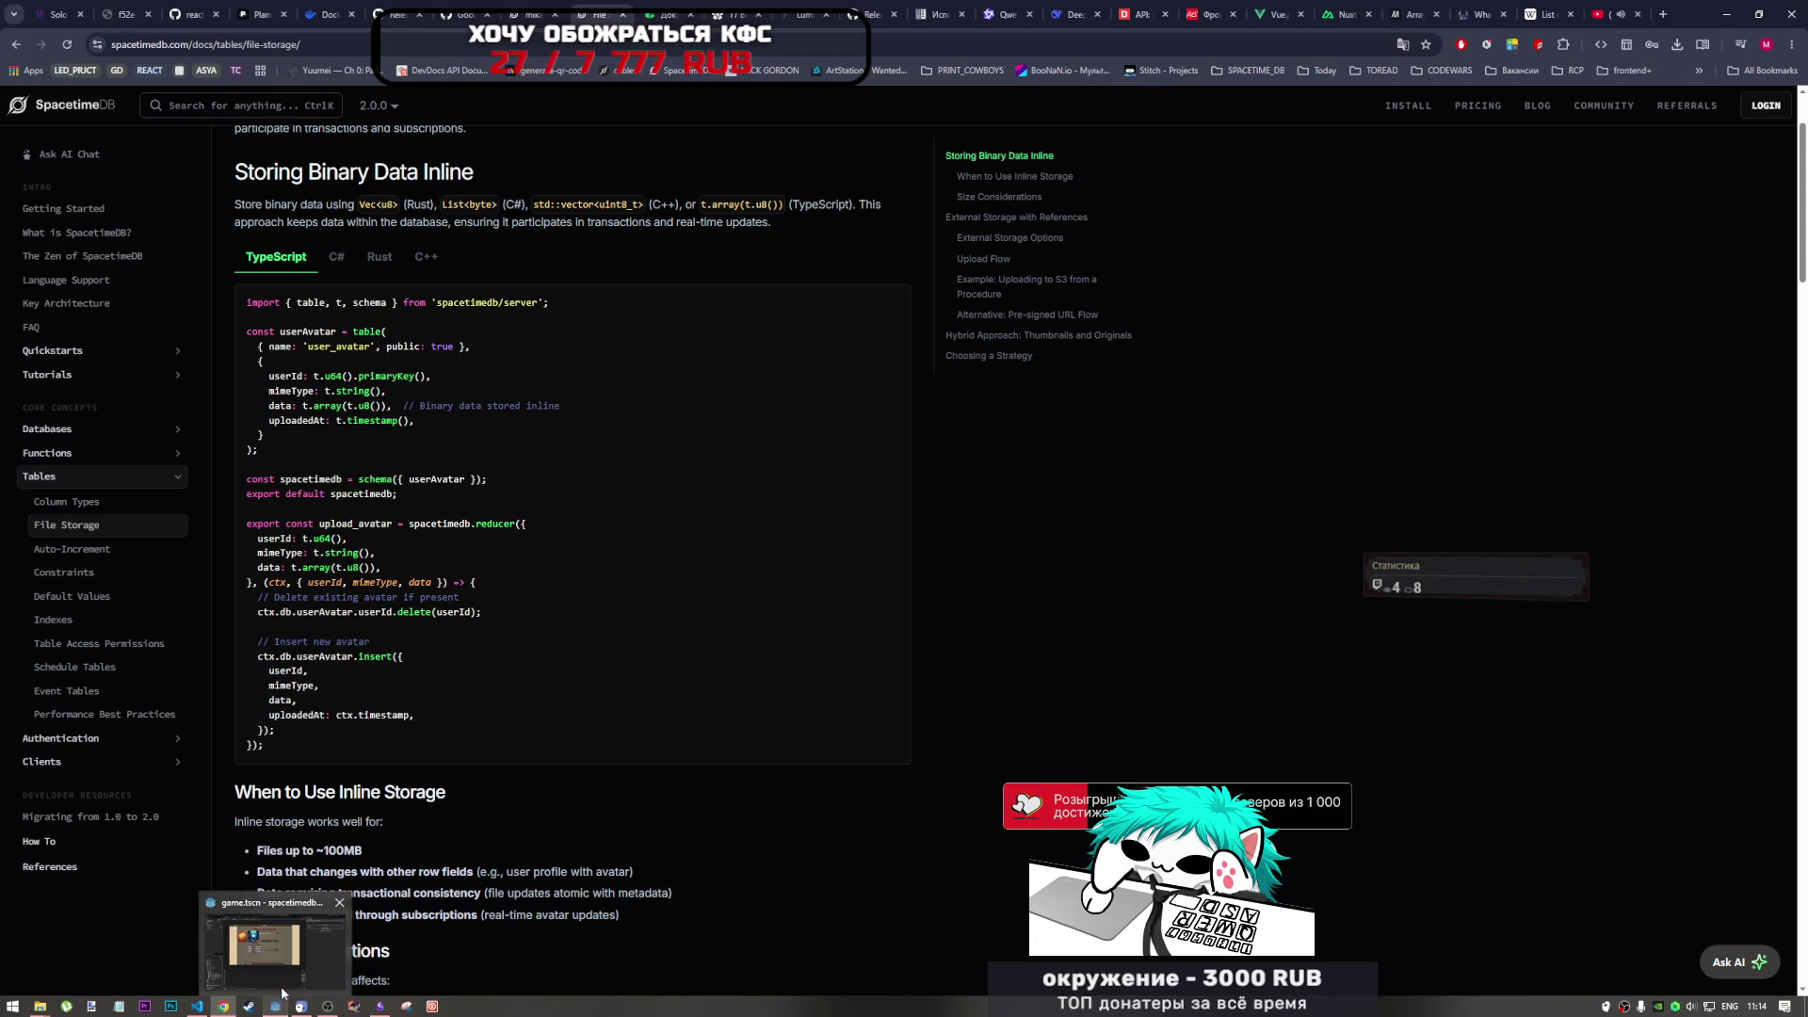
left_click(296, 951)
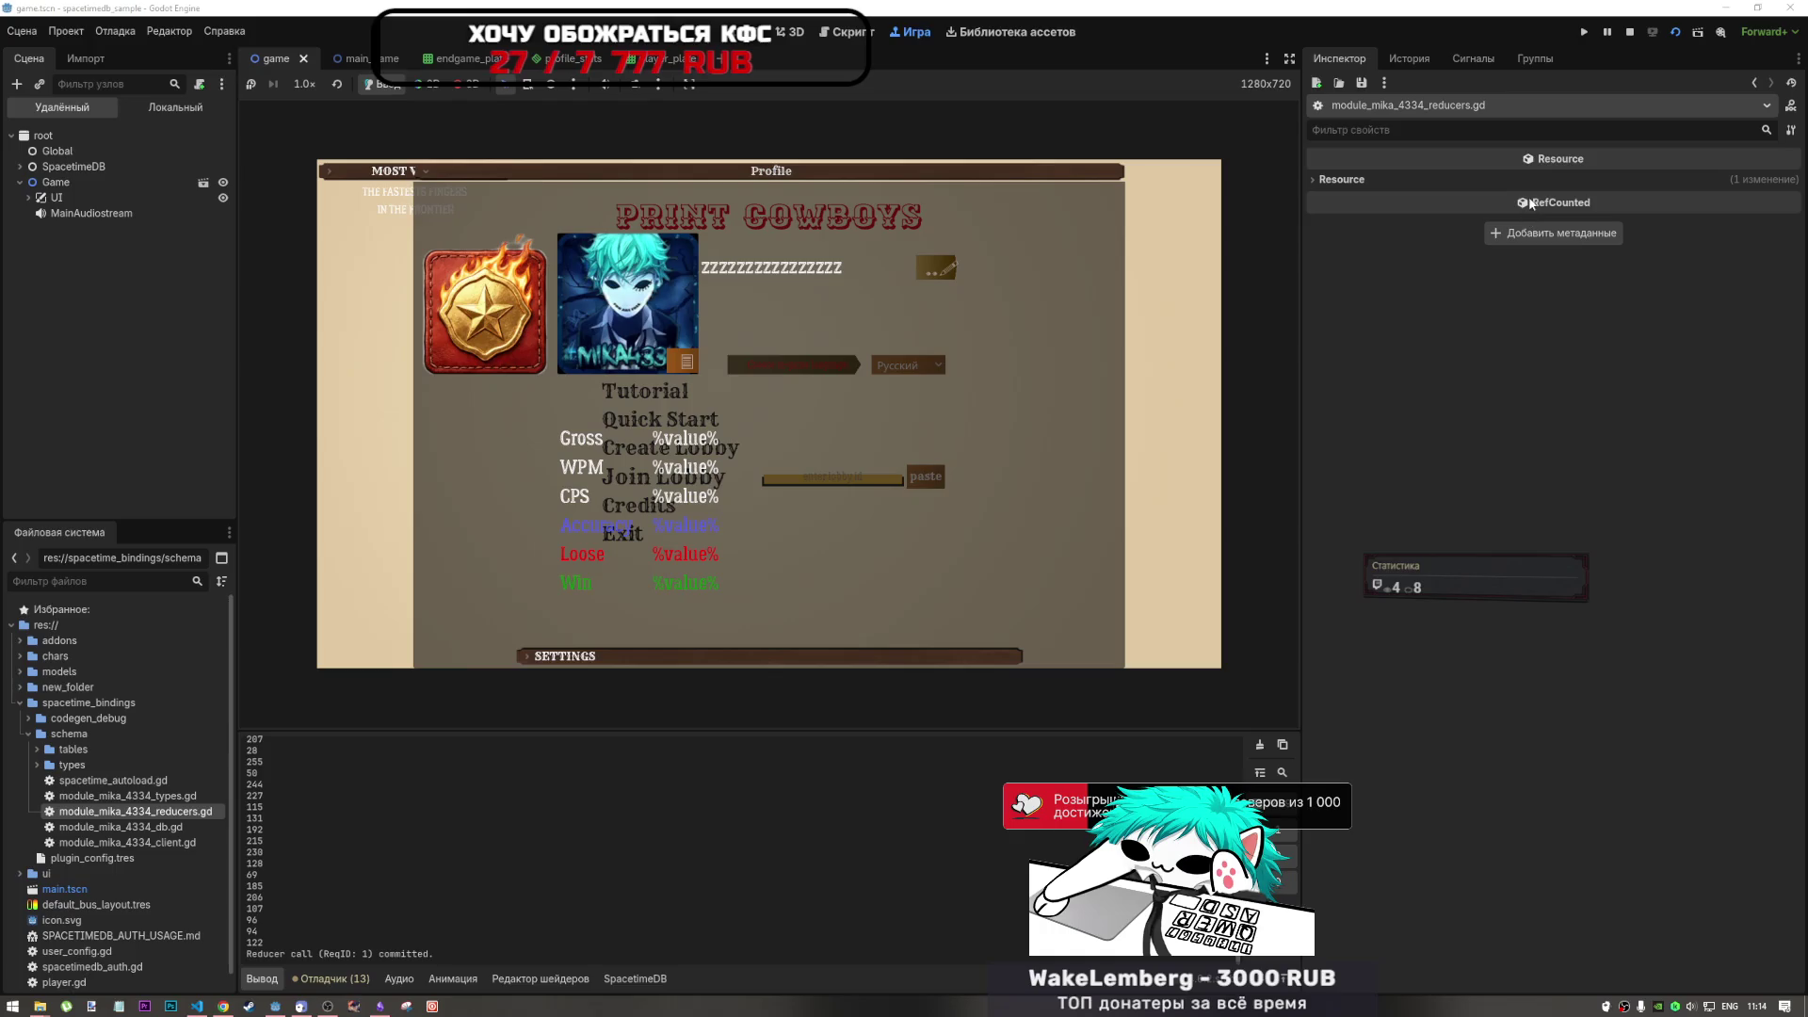
key("F8")
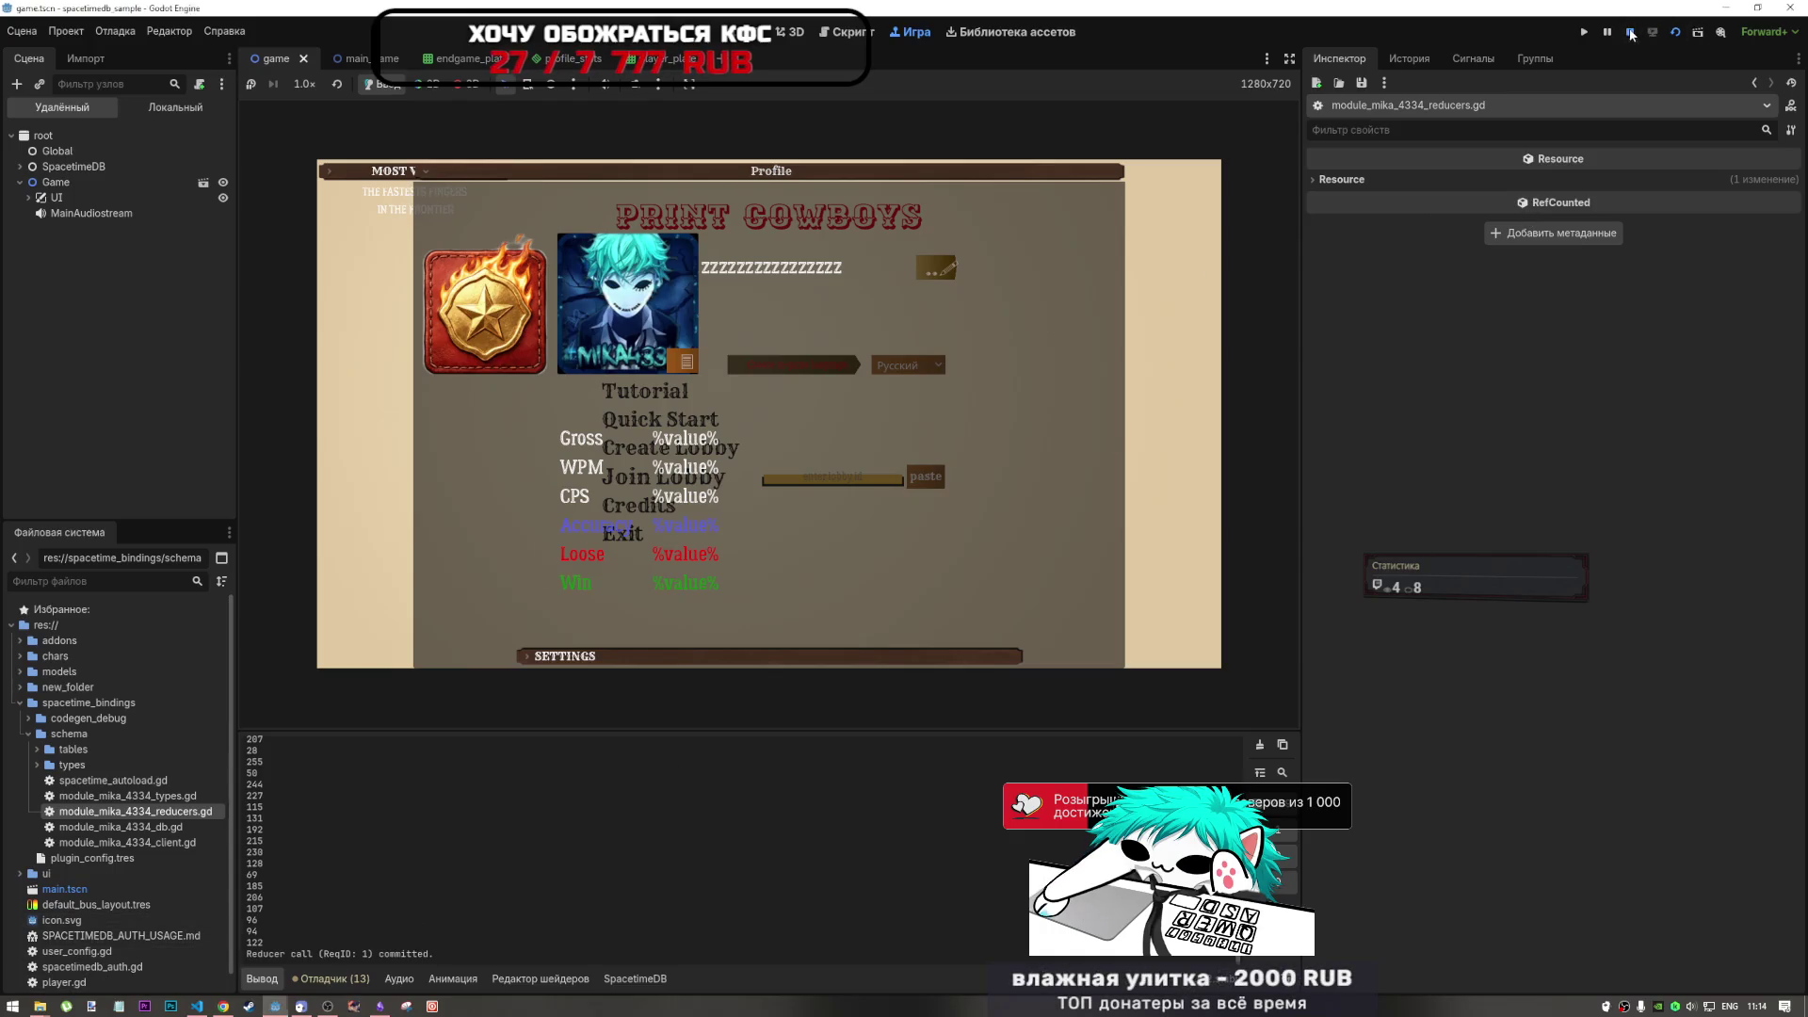
left_click(197, 1004)
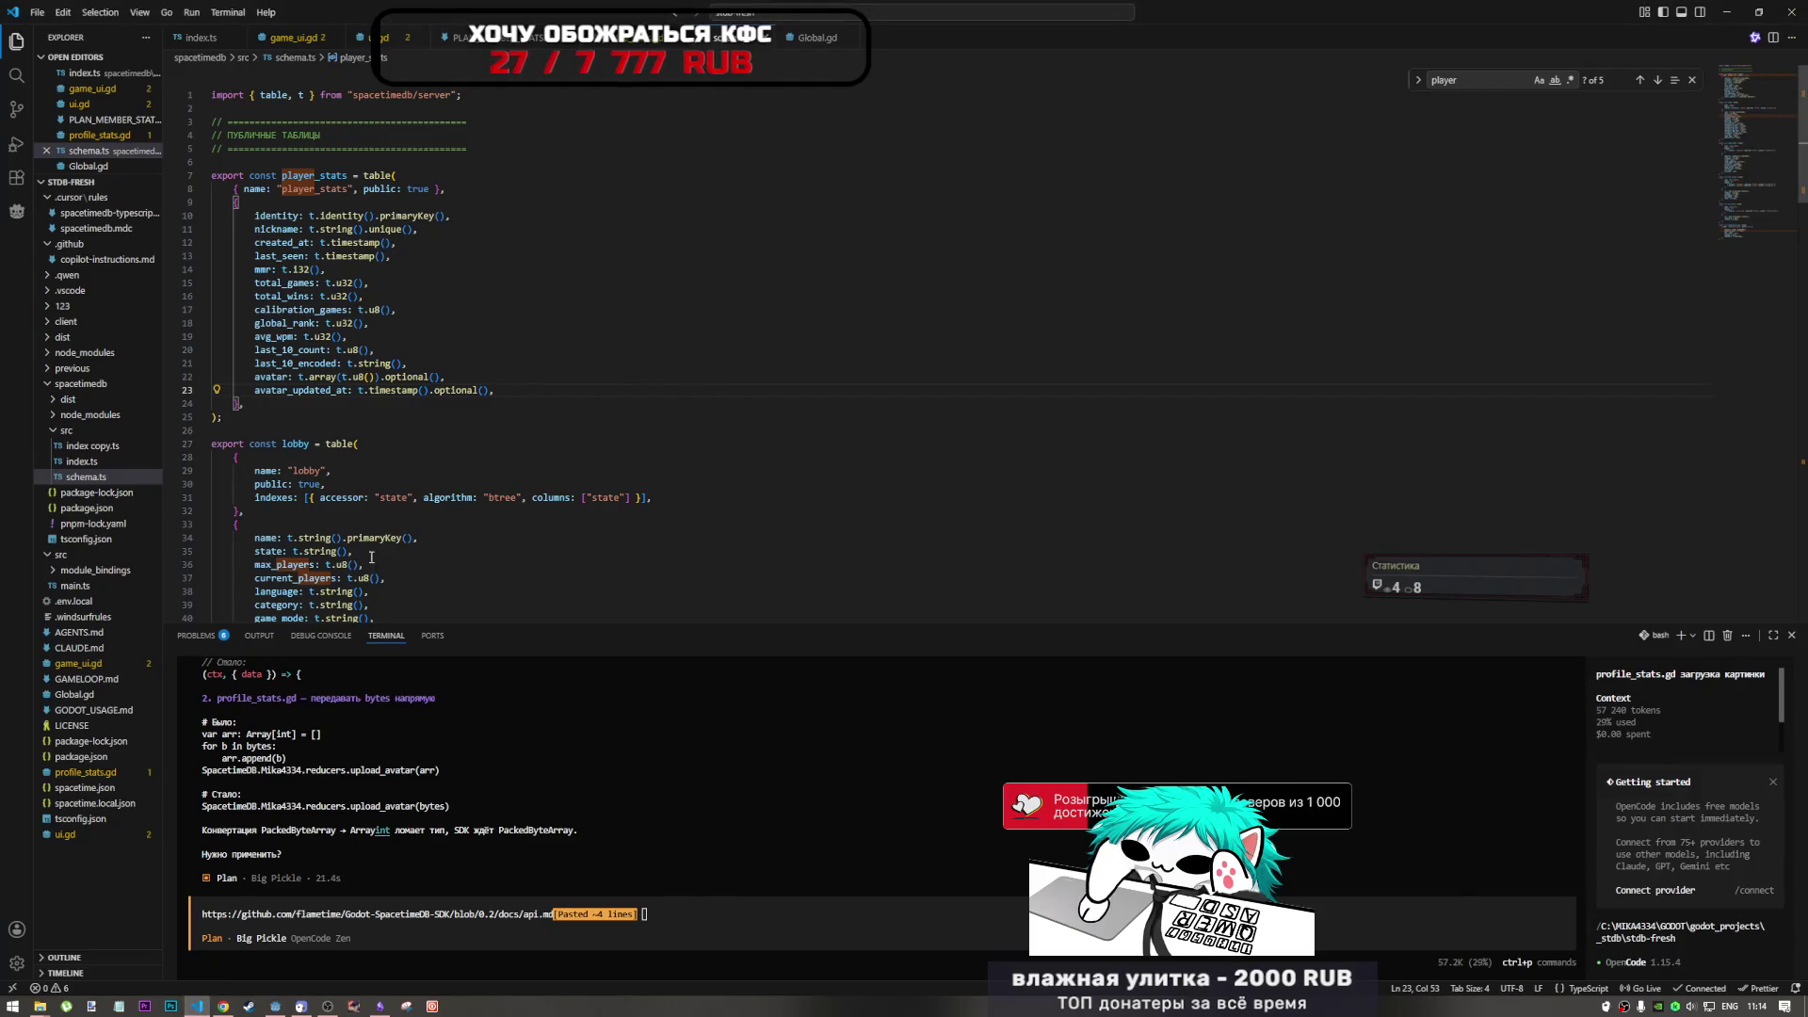
- Select the player_stats update block (lines 466–470) in index.ts's upload_avatar reducer
left_click(198, 38)
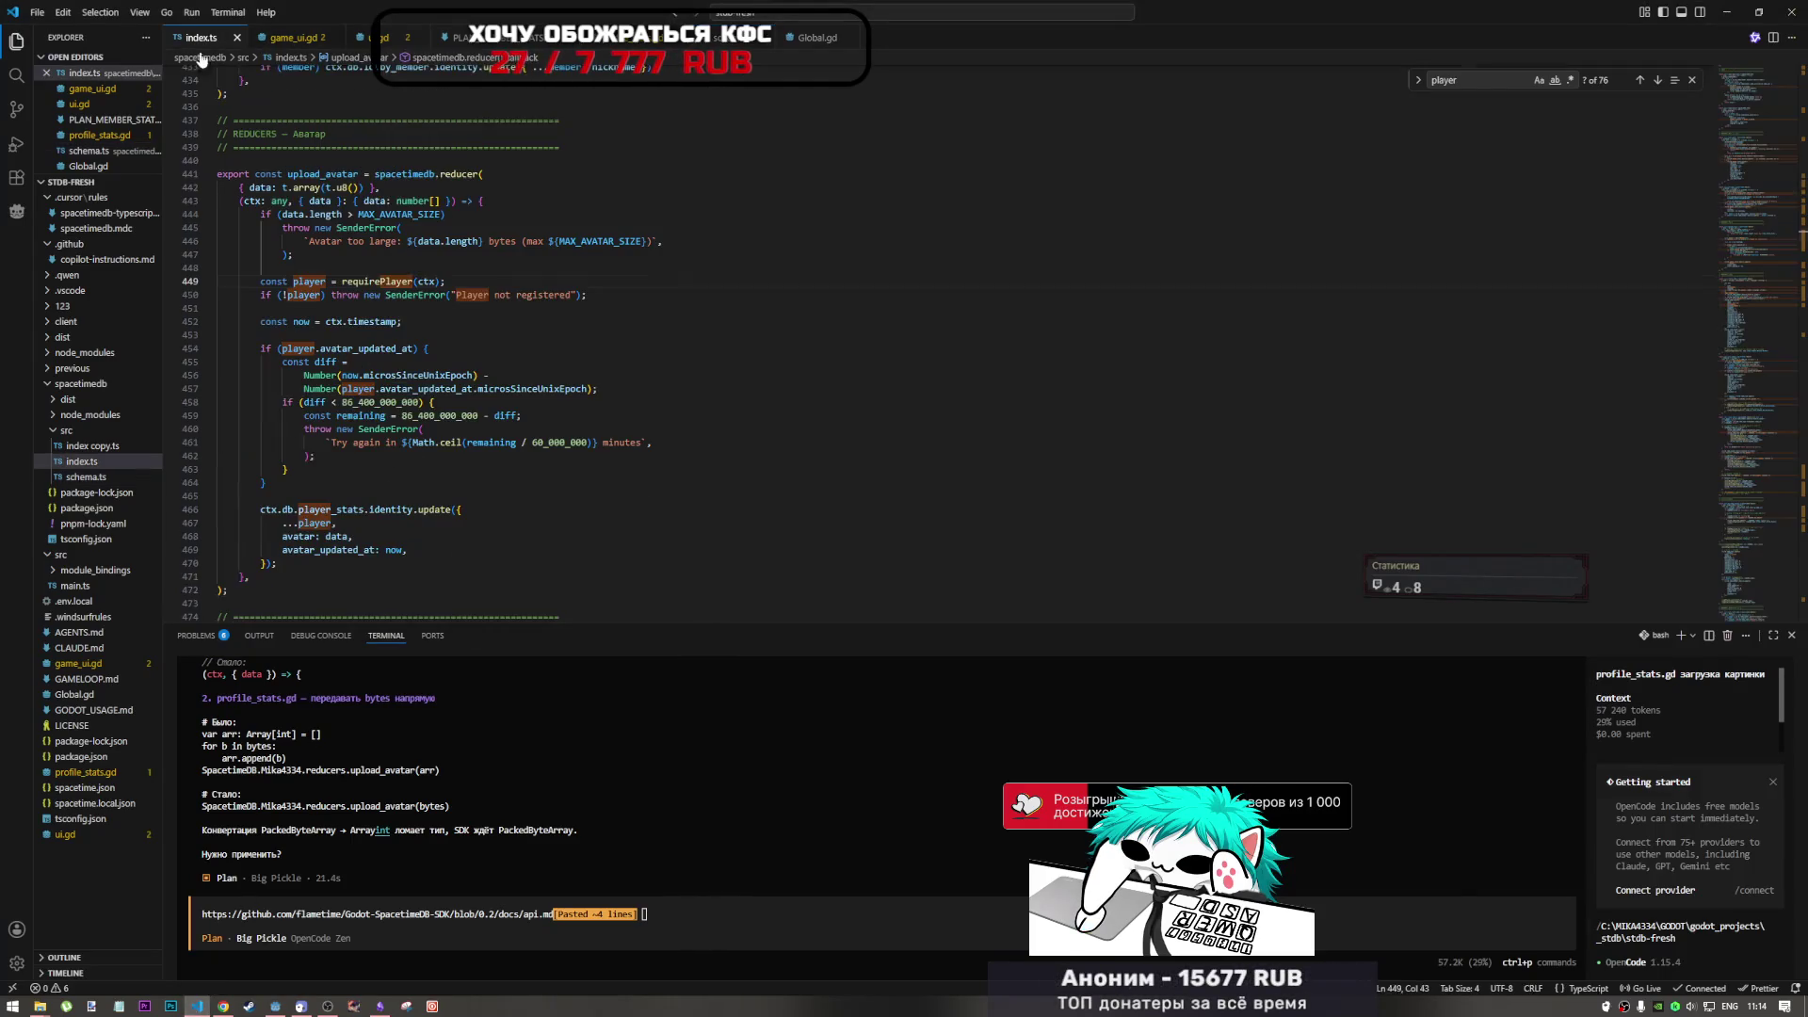
double_click(439, 510)
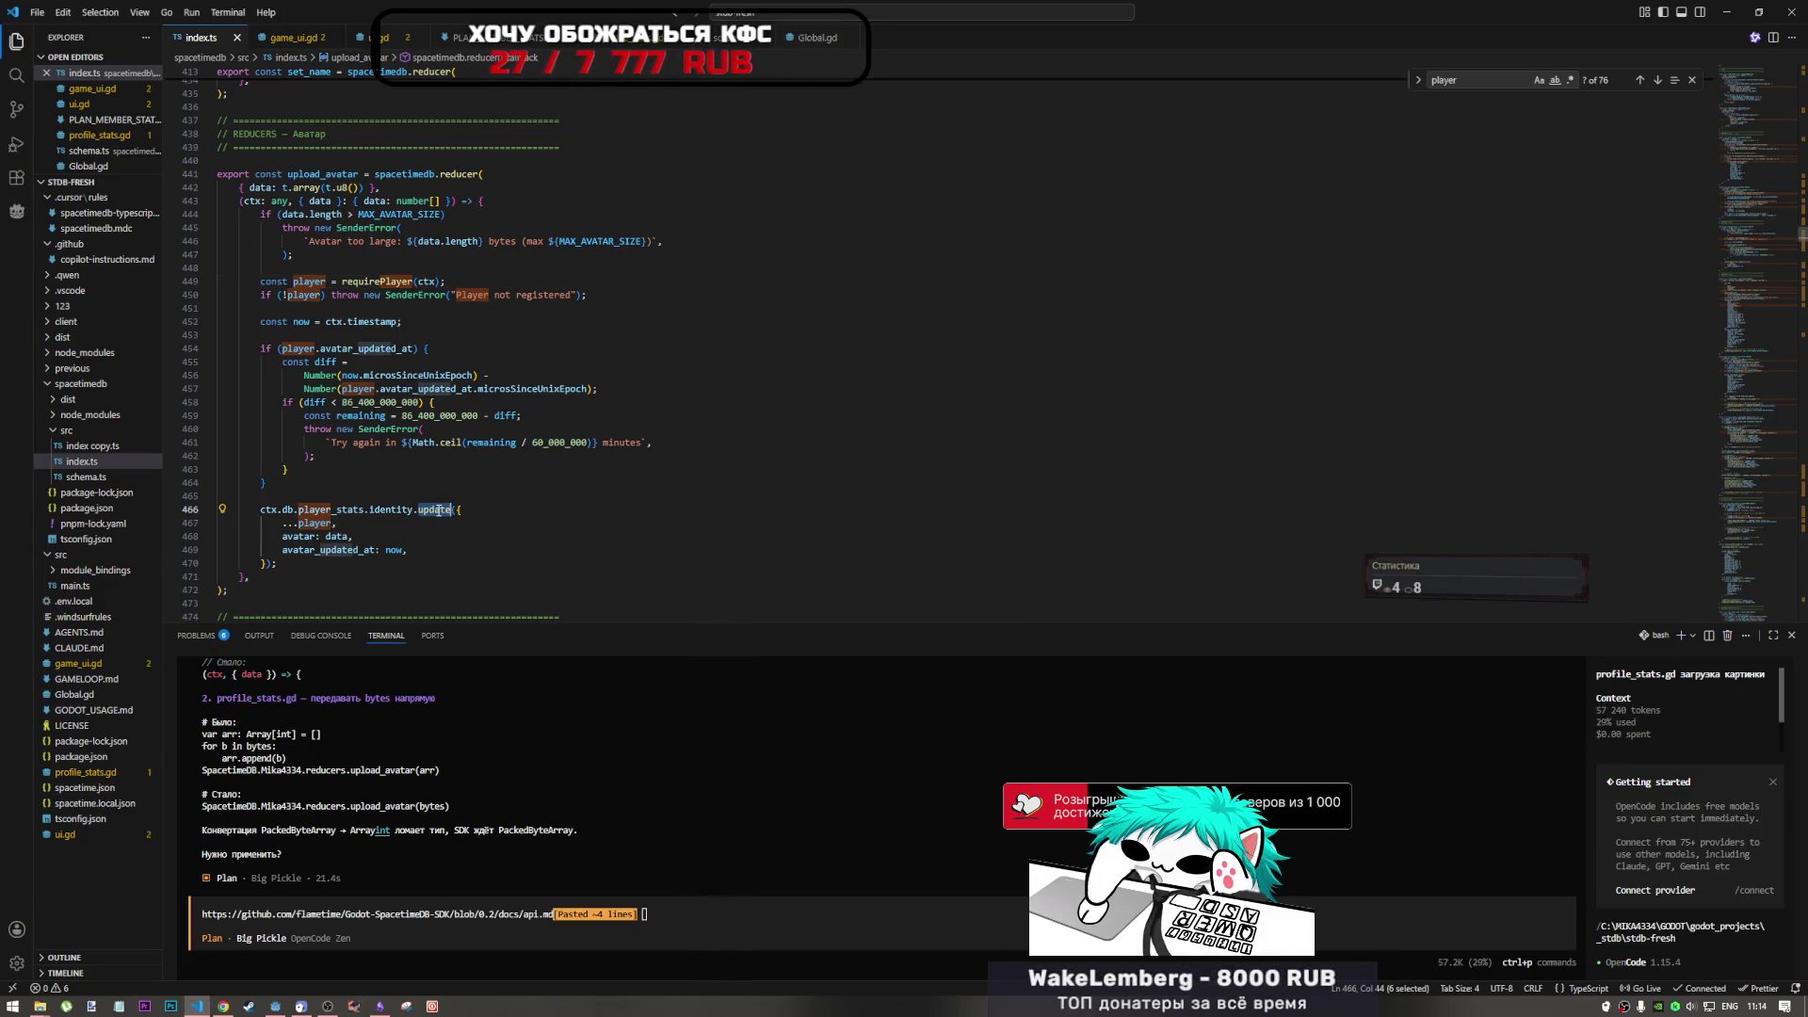
left_click(353, 550)
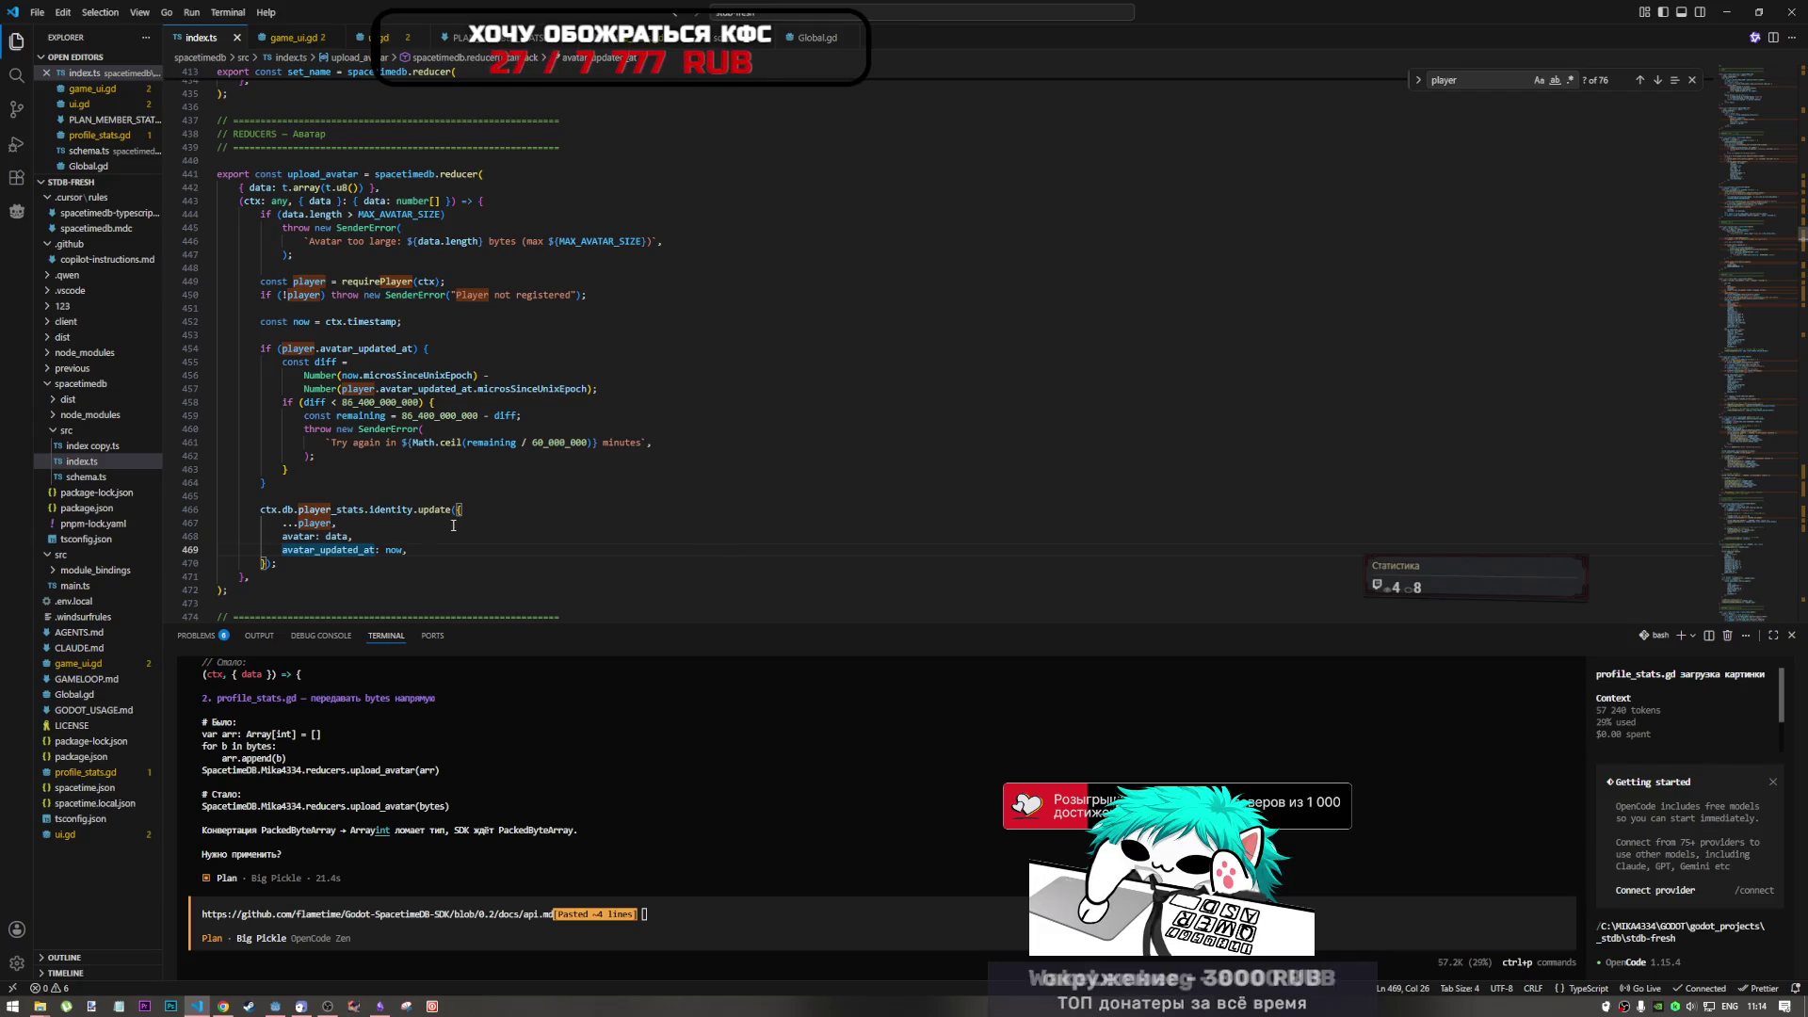
left_click_drag(301, 569, 261, 509)
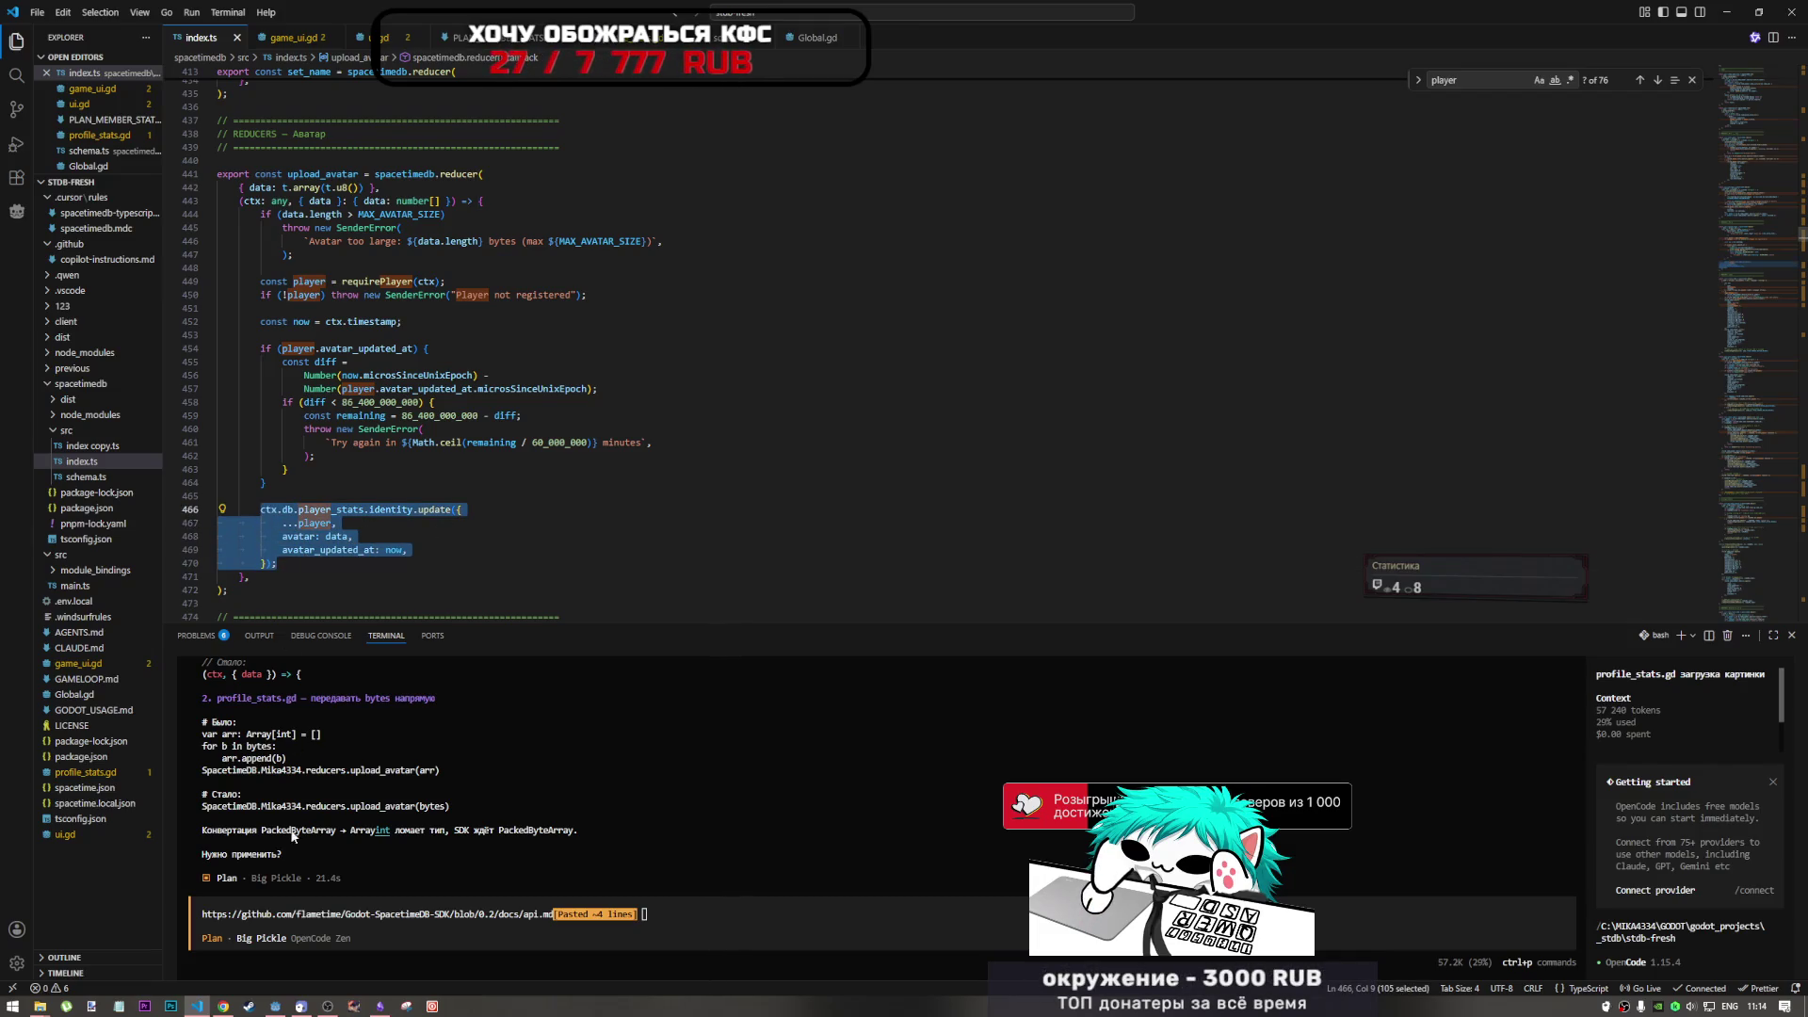
- Replace the assistant prompt with a note that it should be insert, not update, plus the pasted code, and send
left_click(672, 919)
triple_click(660, 912)
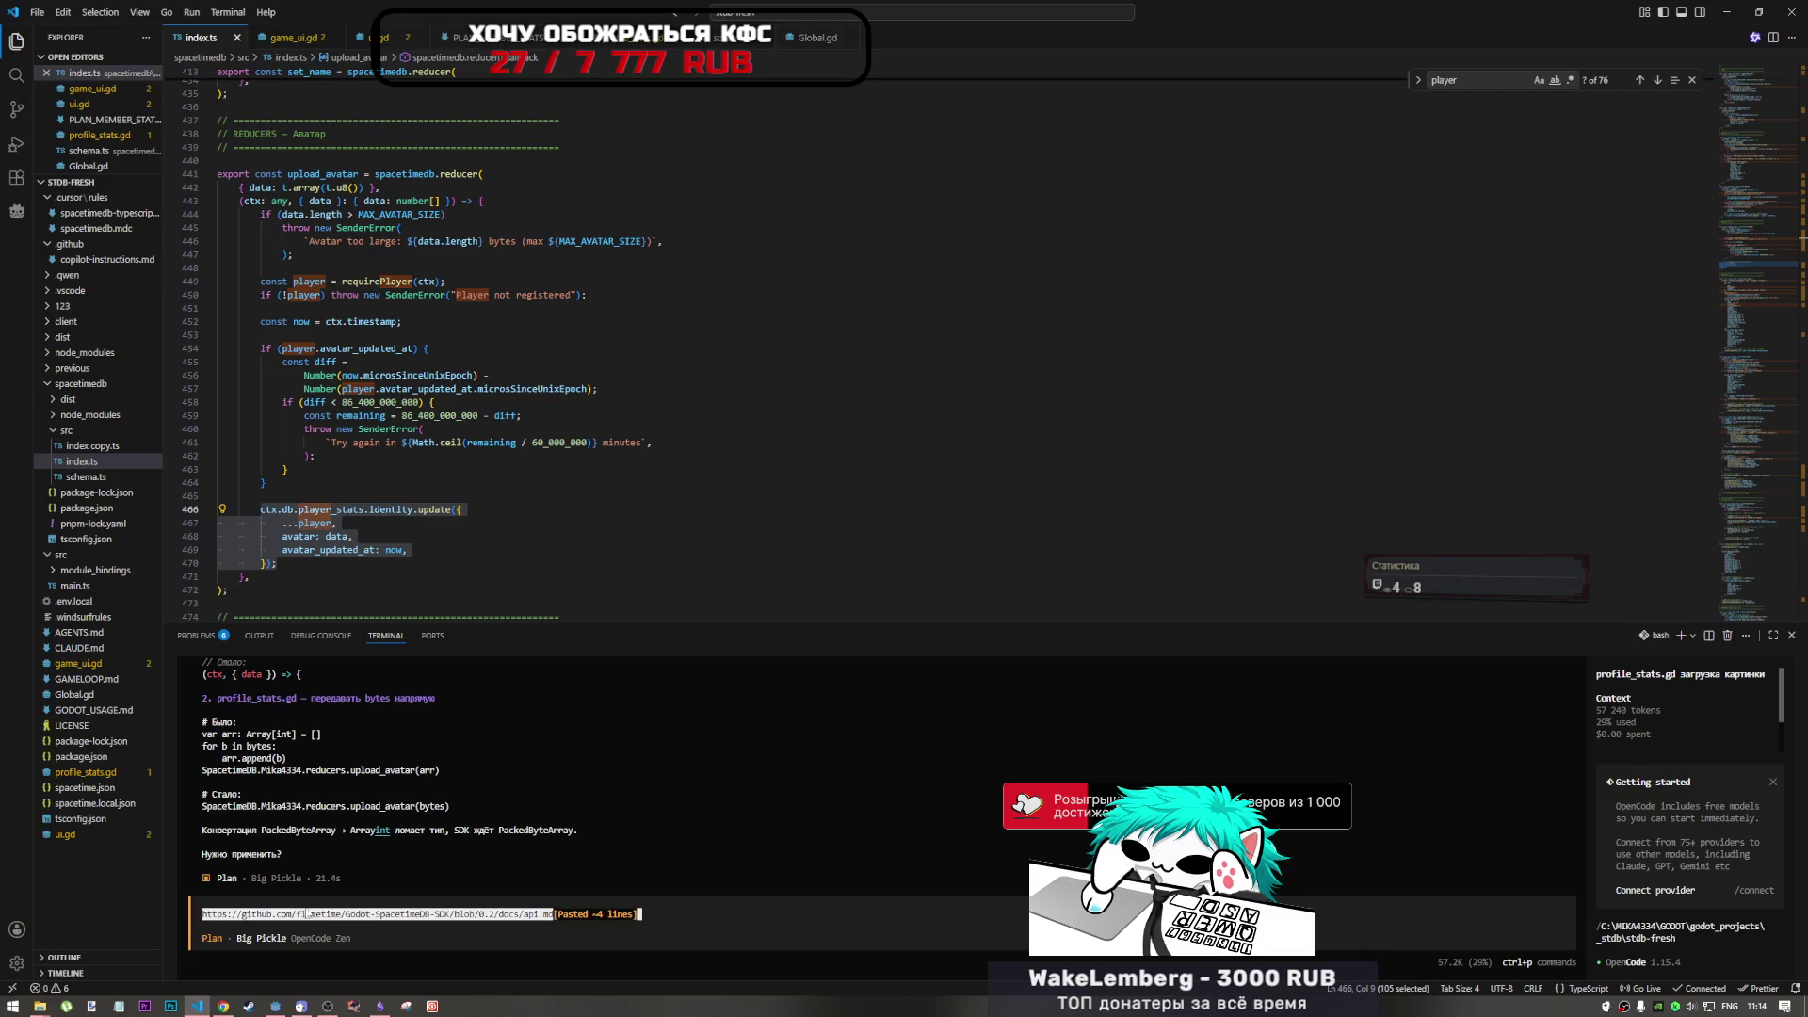
key("BackSpace")
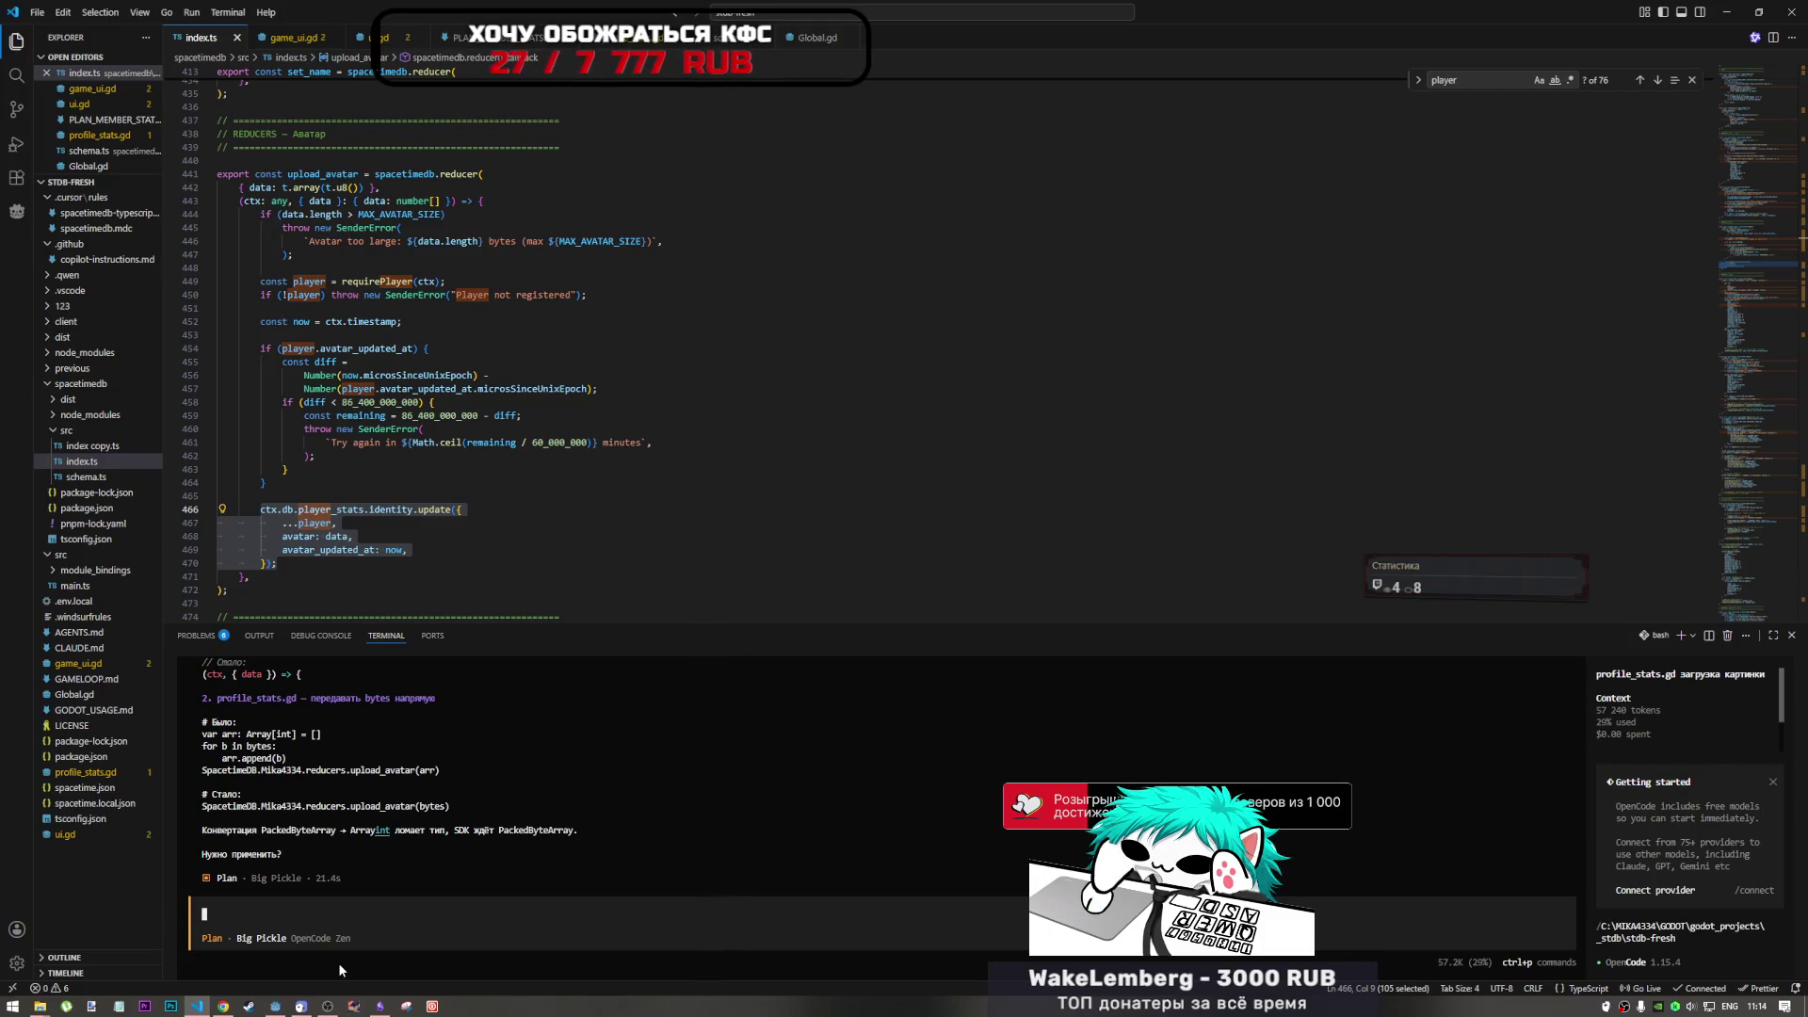
type("jib")
key("BackSpace")
key("BackSpace")
key("BackSpace")
key("alt+shift")
type("ошибка")
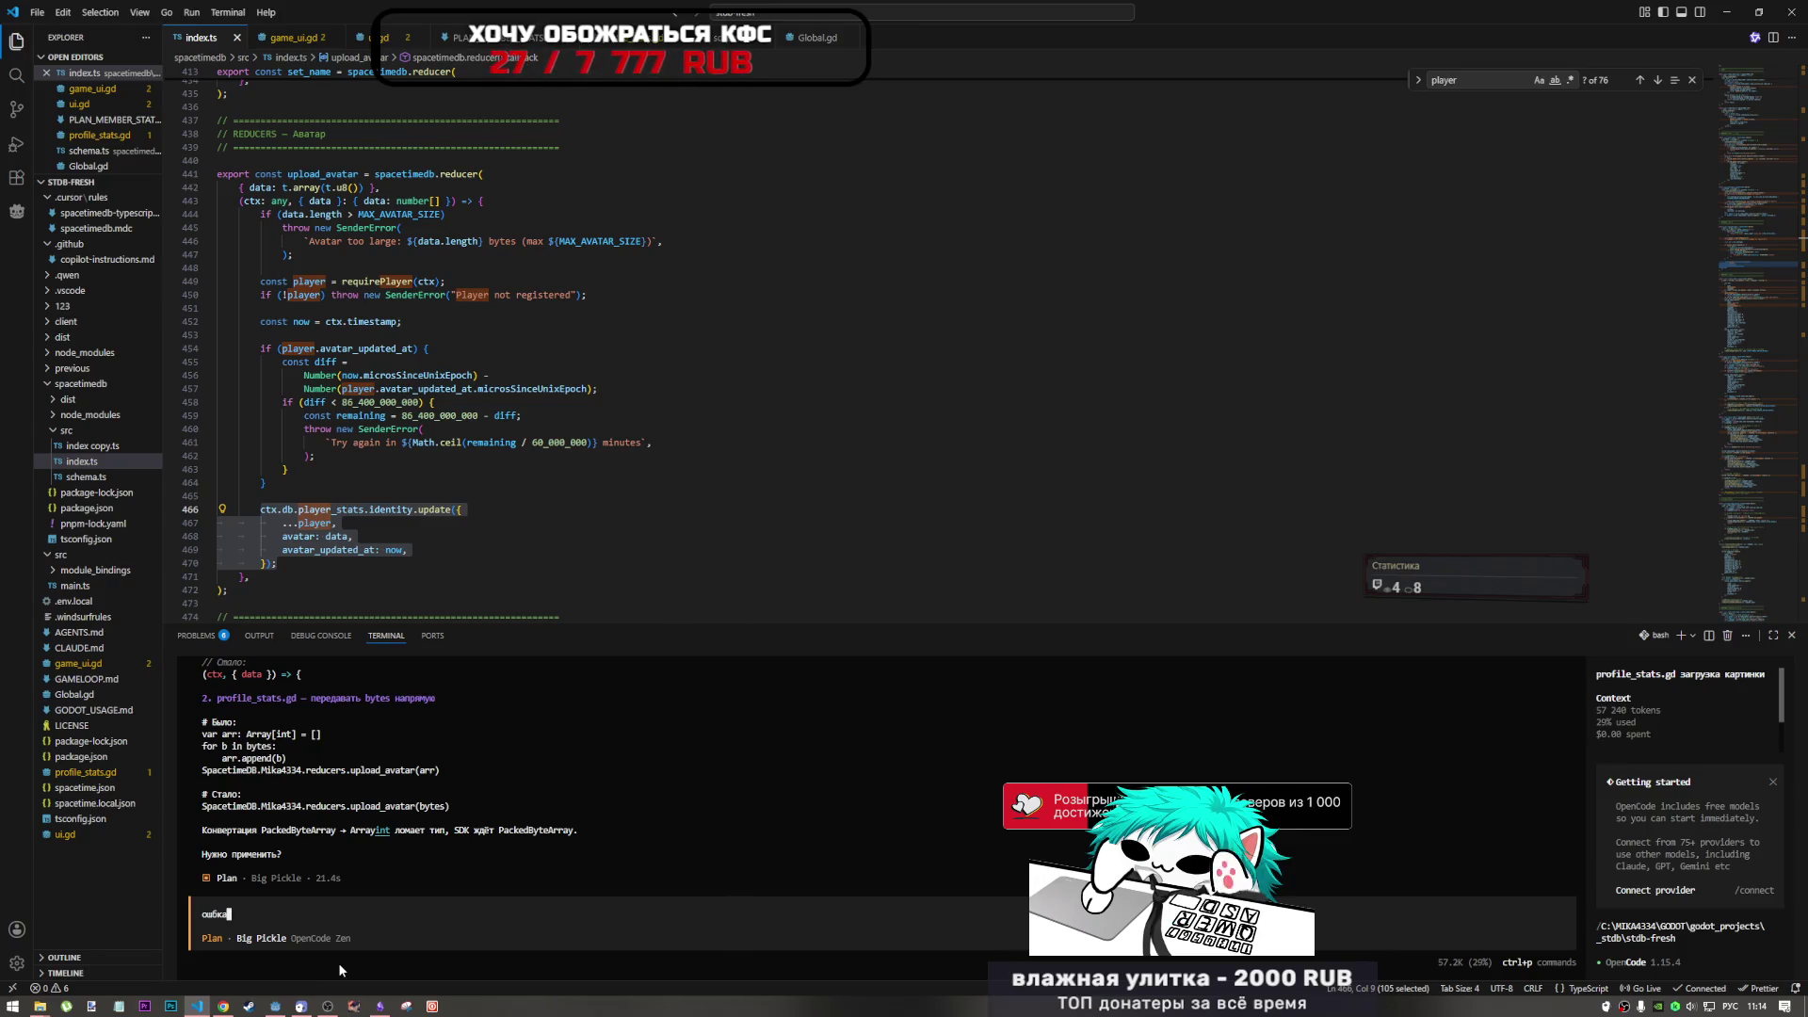
type(" в том что там не")
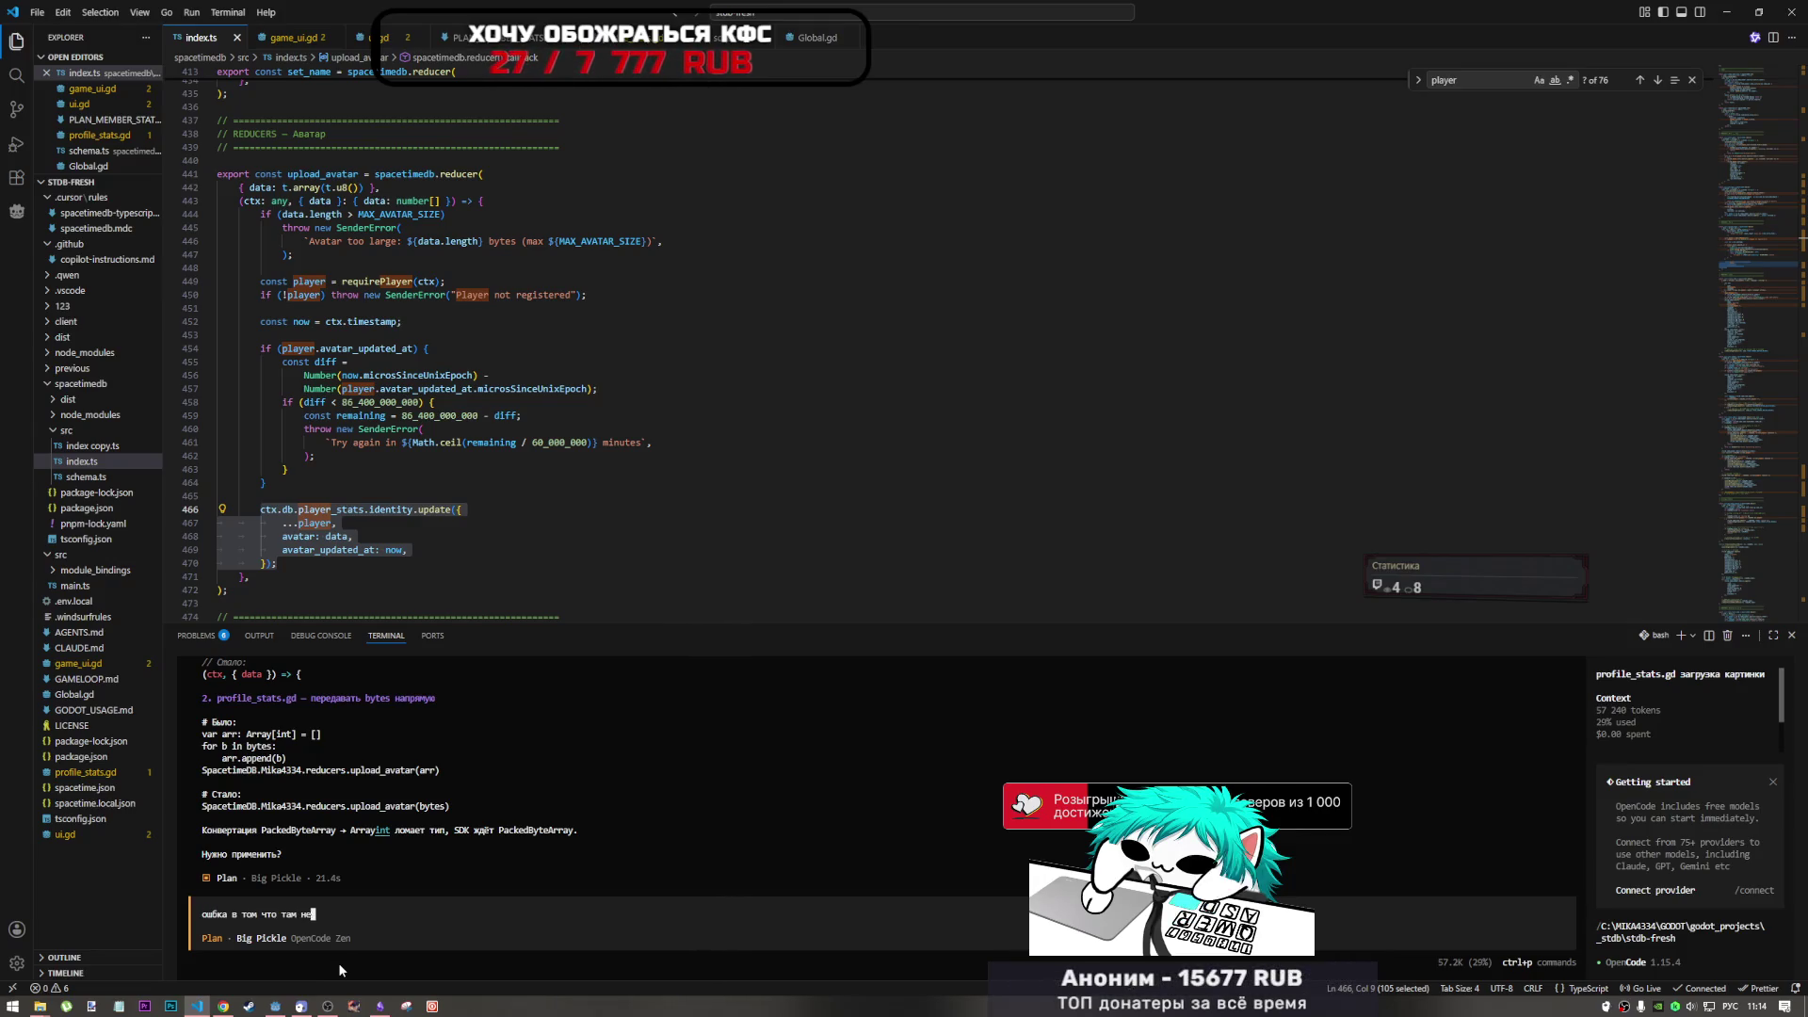
key("alt+shift")
type(" update ")
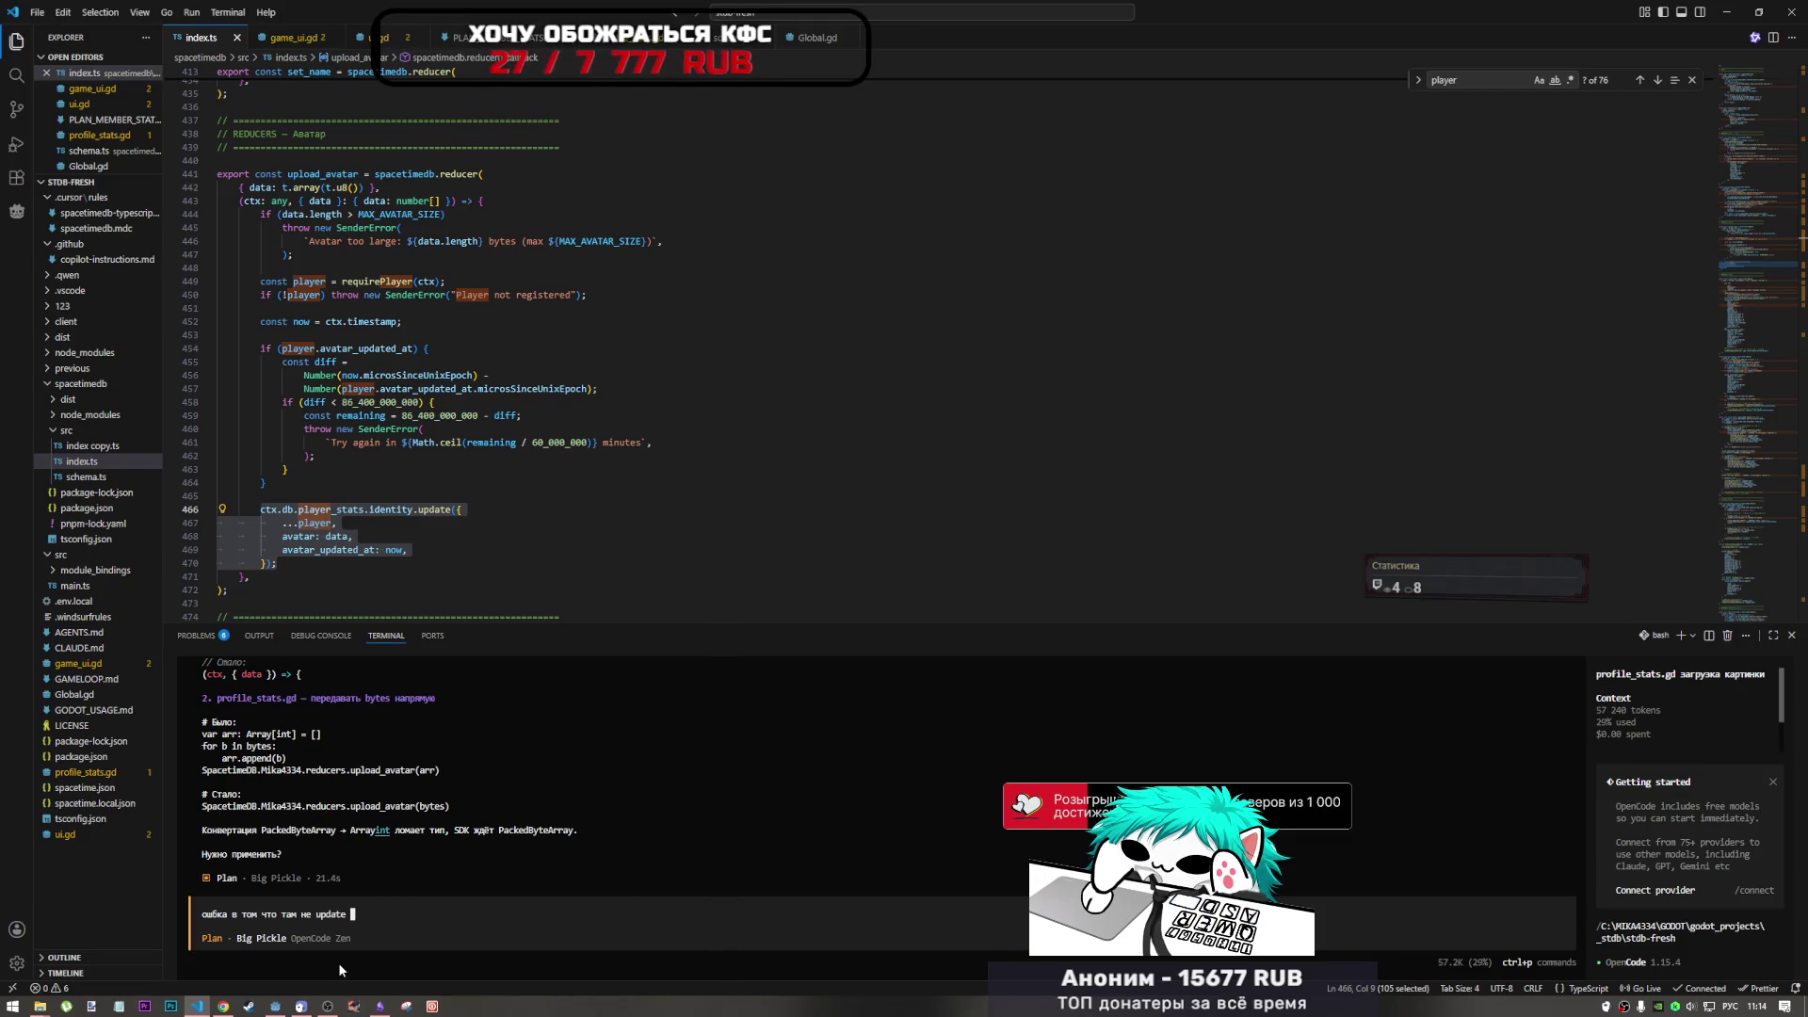
type("a insert")
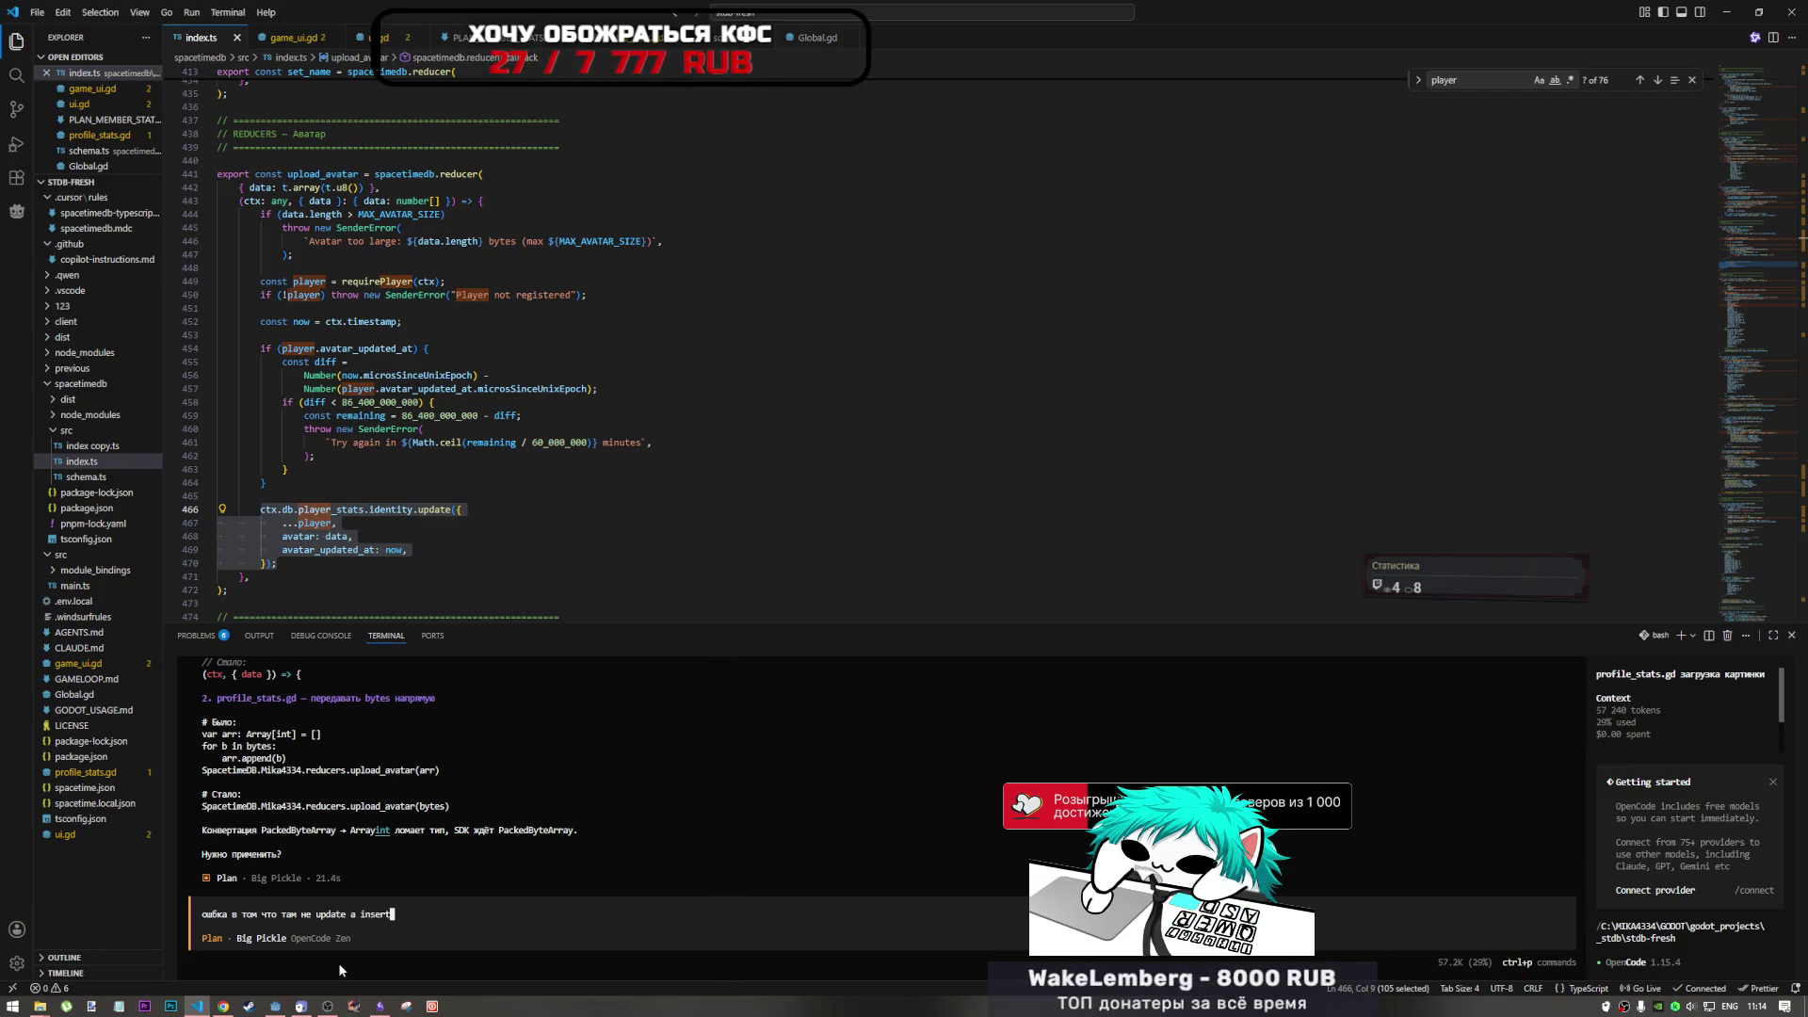
key("alt+shift")
type("Долже")
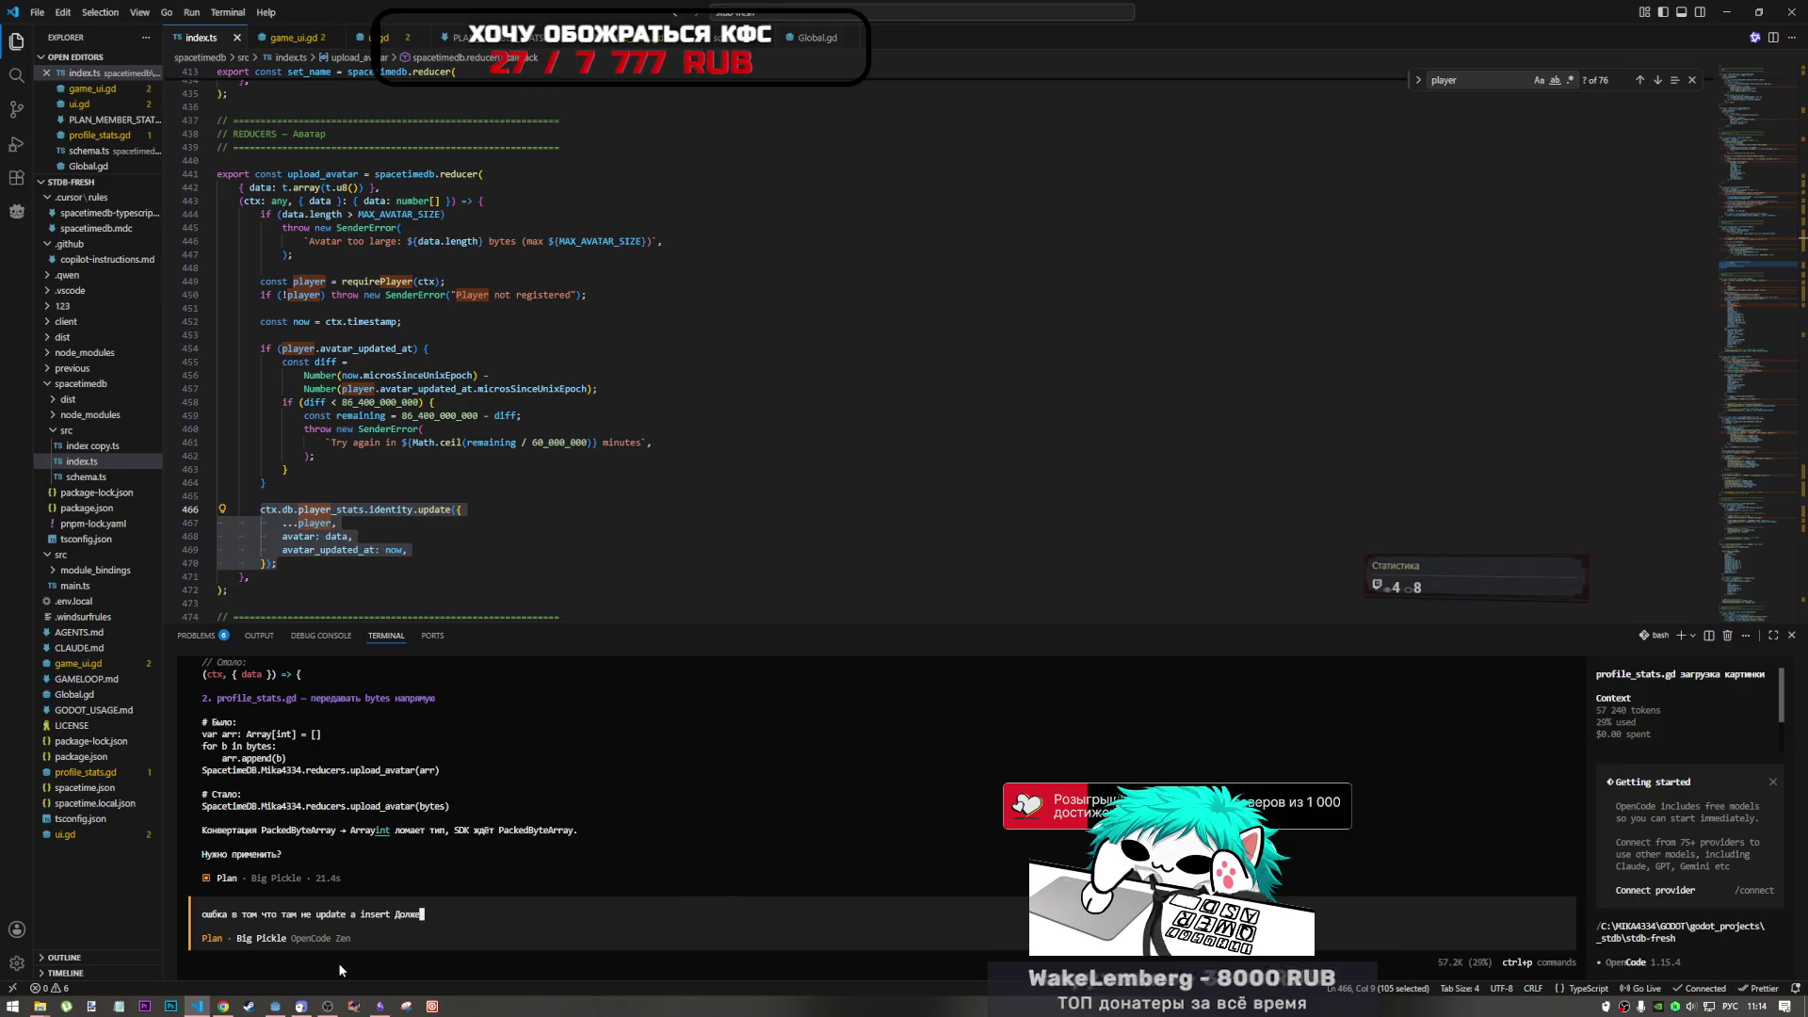
type("н быть [Pasted ~5 lines")
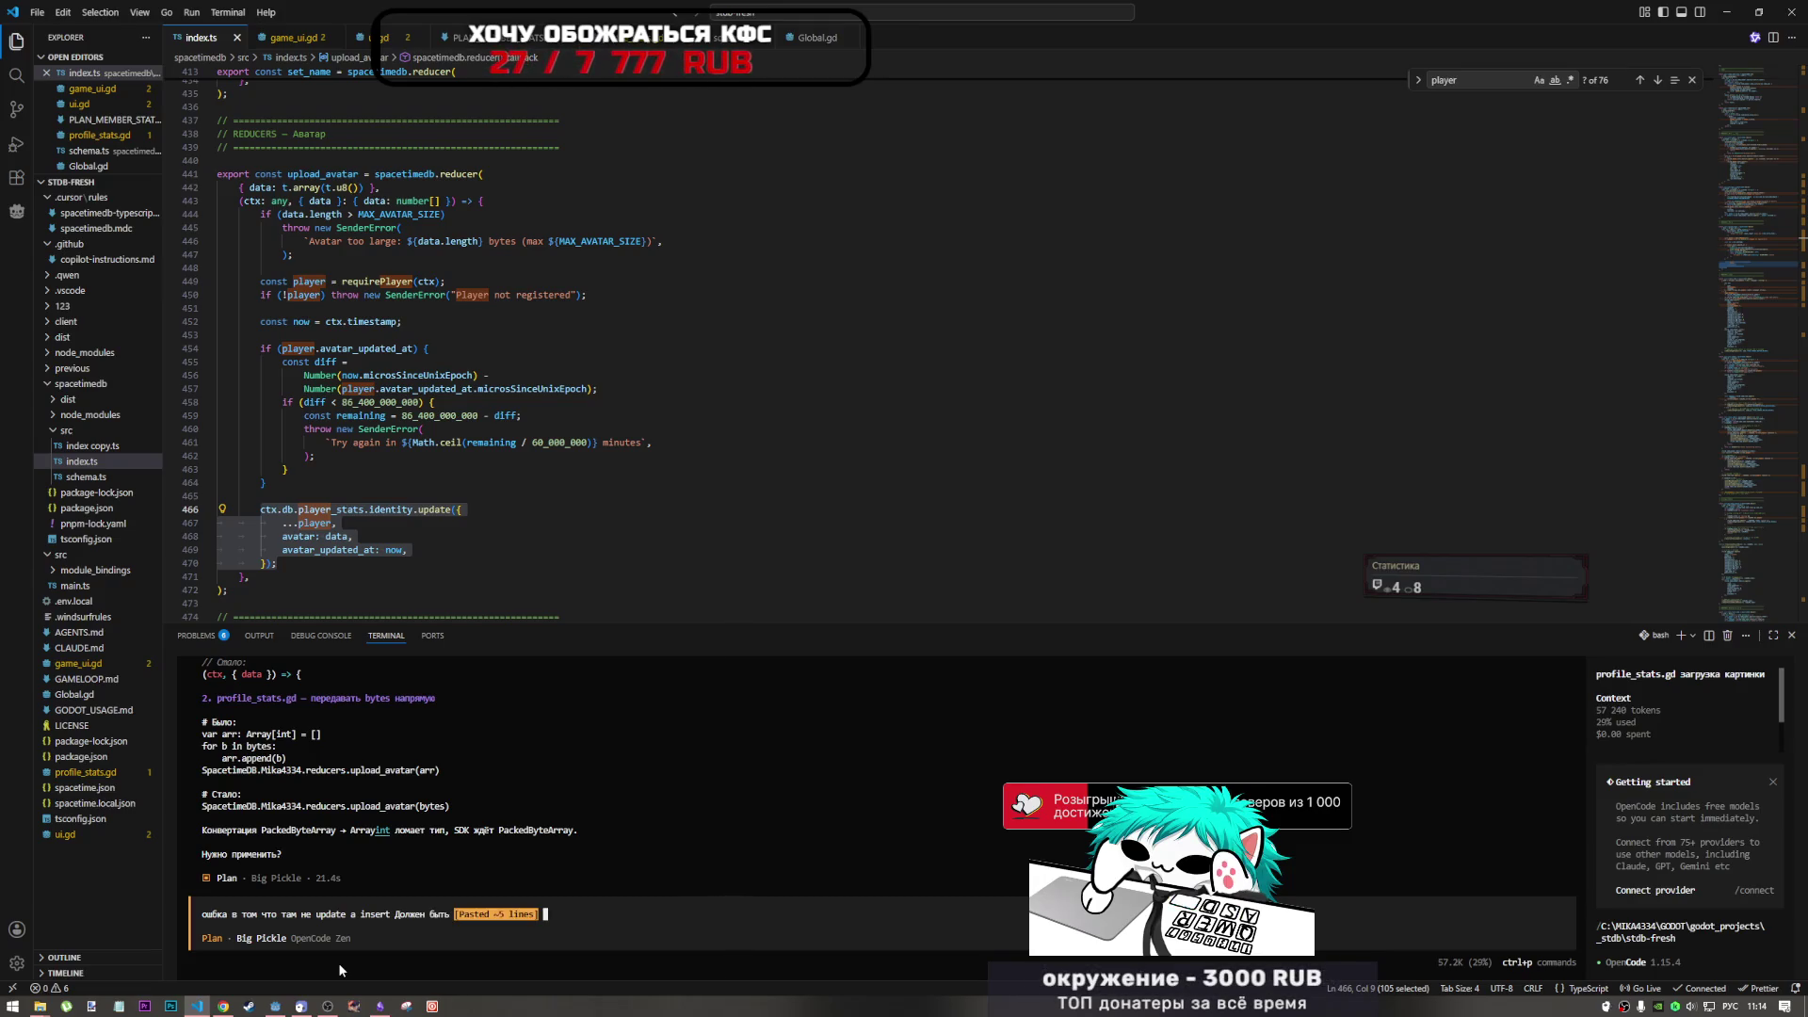
type("ctx.db.player_stats.identity.update({ \t\t\t...player, \t\t\tavatar: data, \t\t\tavatar_updated_at: now, \t\t});")
key("Return")
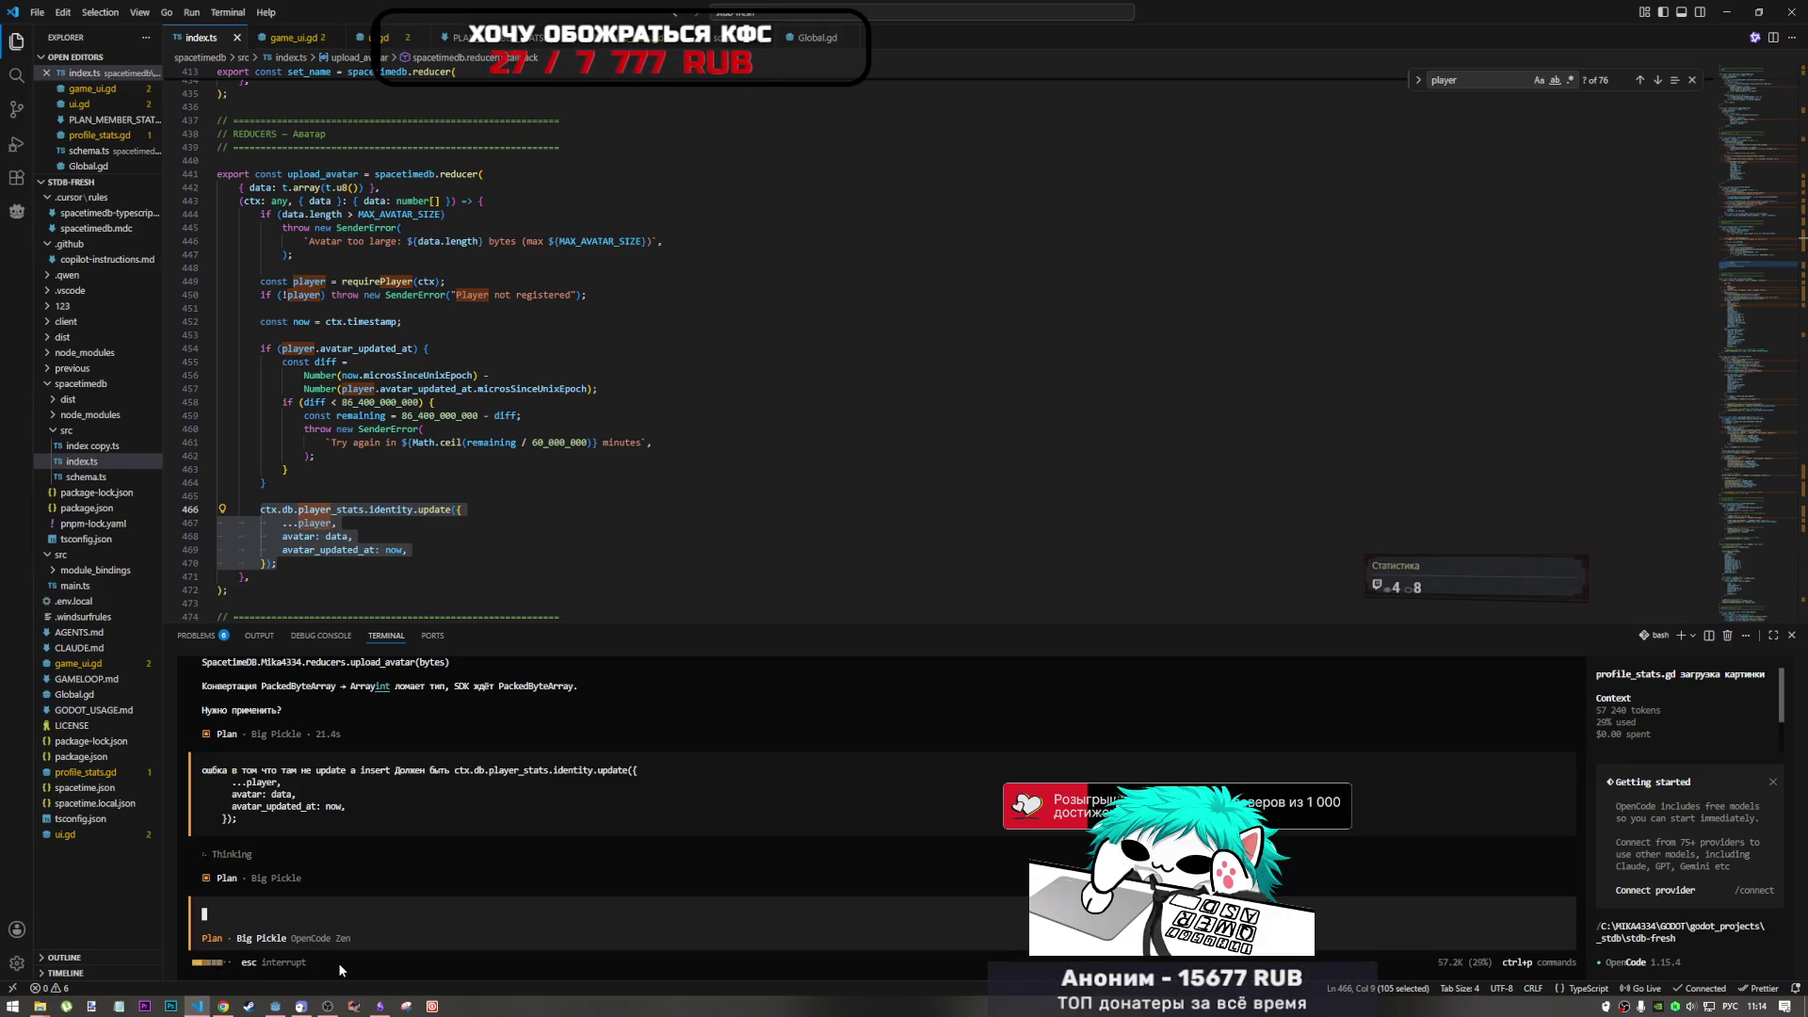
- Change player_stats.identity.update on line 466 to insert using the autocomplete suggestion
left_click(462, 536)
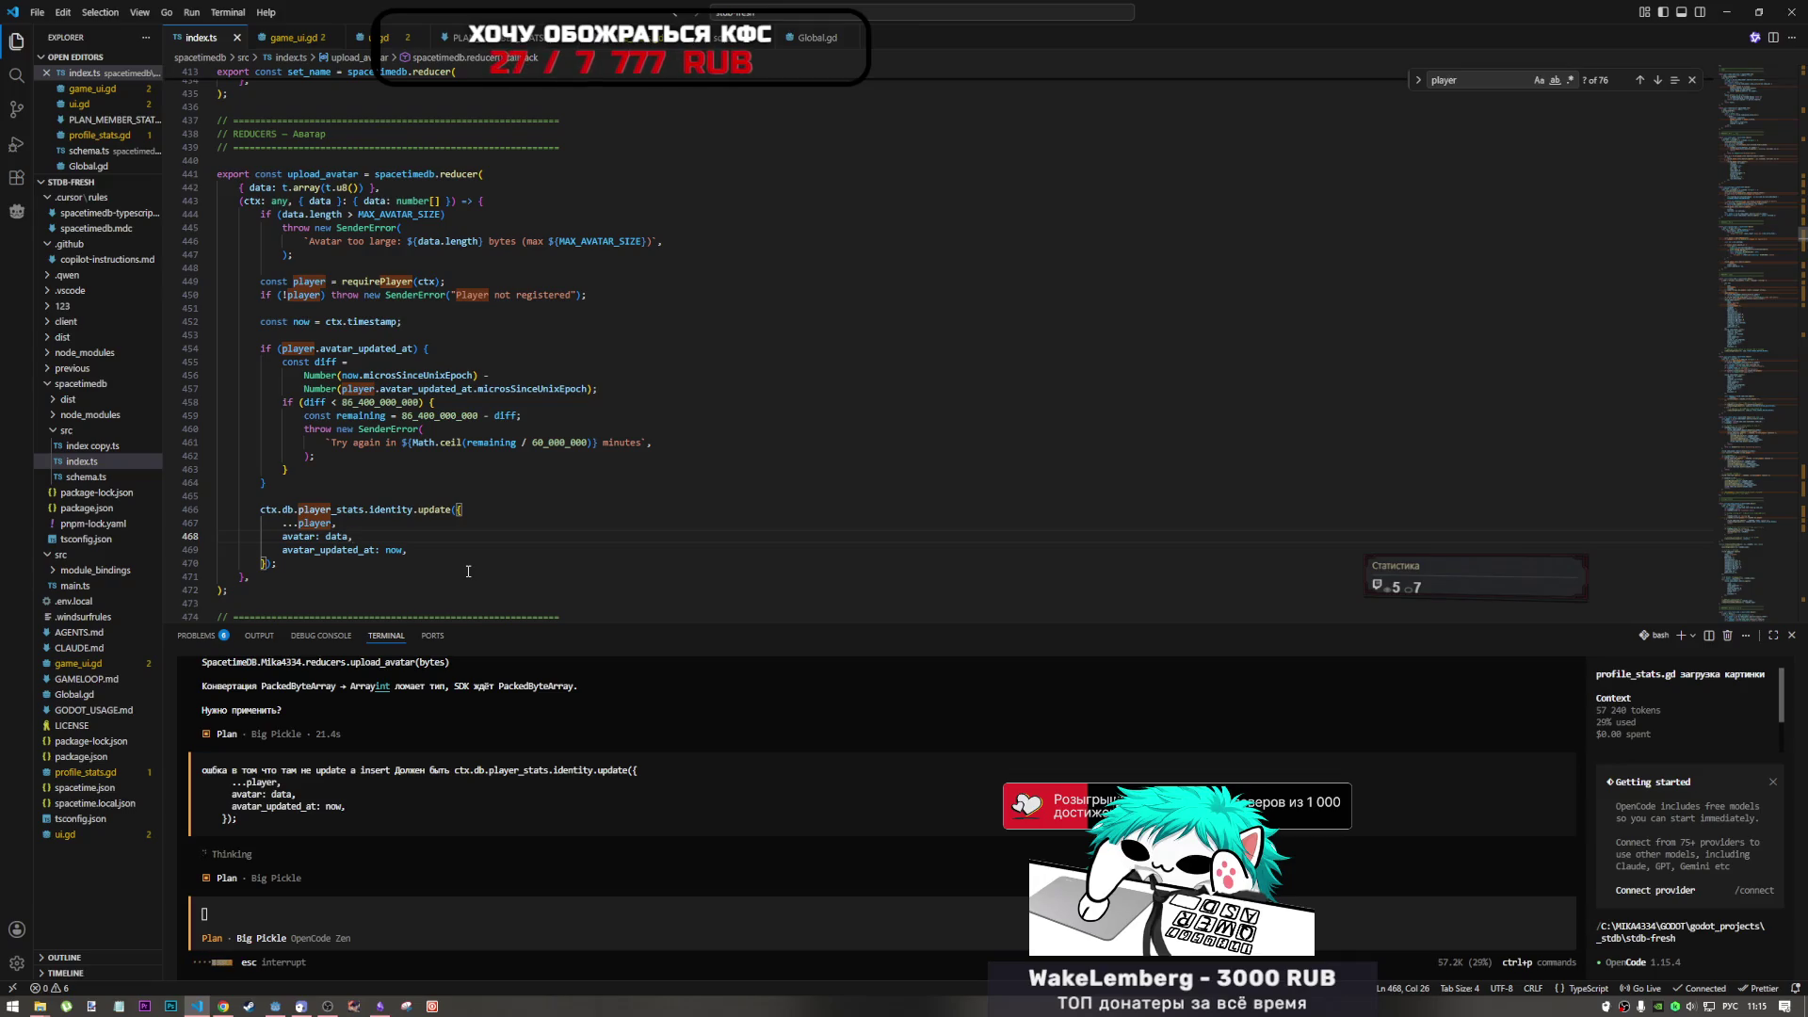
right_click(468, 569)
key("Escape")
double_click(431, 510)
type("штыуке")
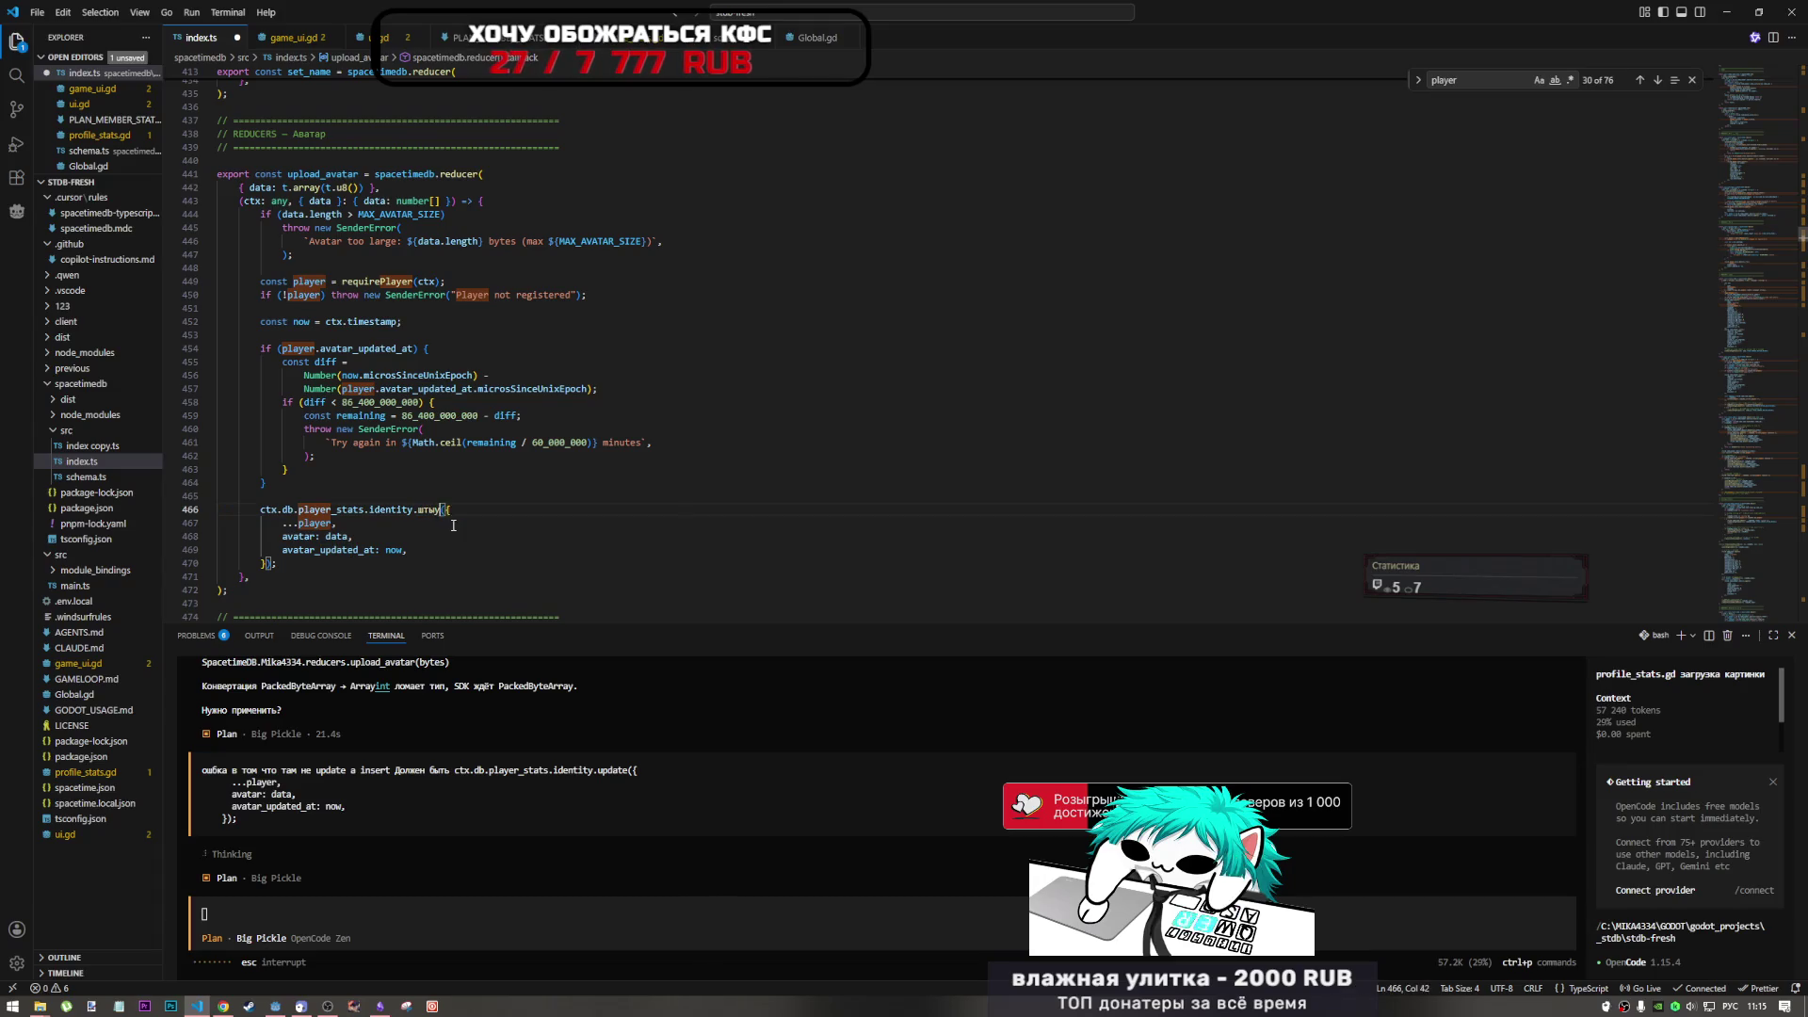
key("BackSpace")
key("BackSpace")
key("BackSpace")
key("alt+shift")
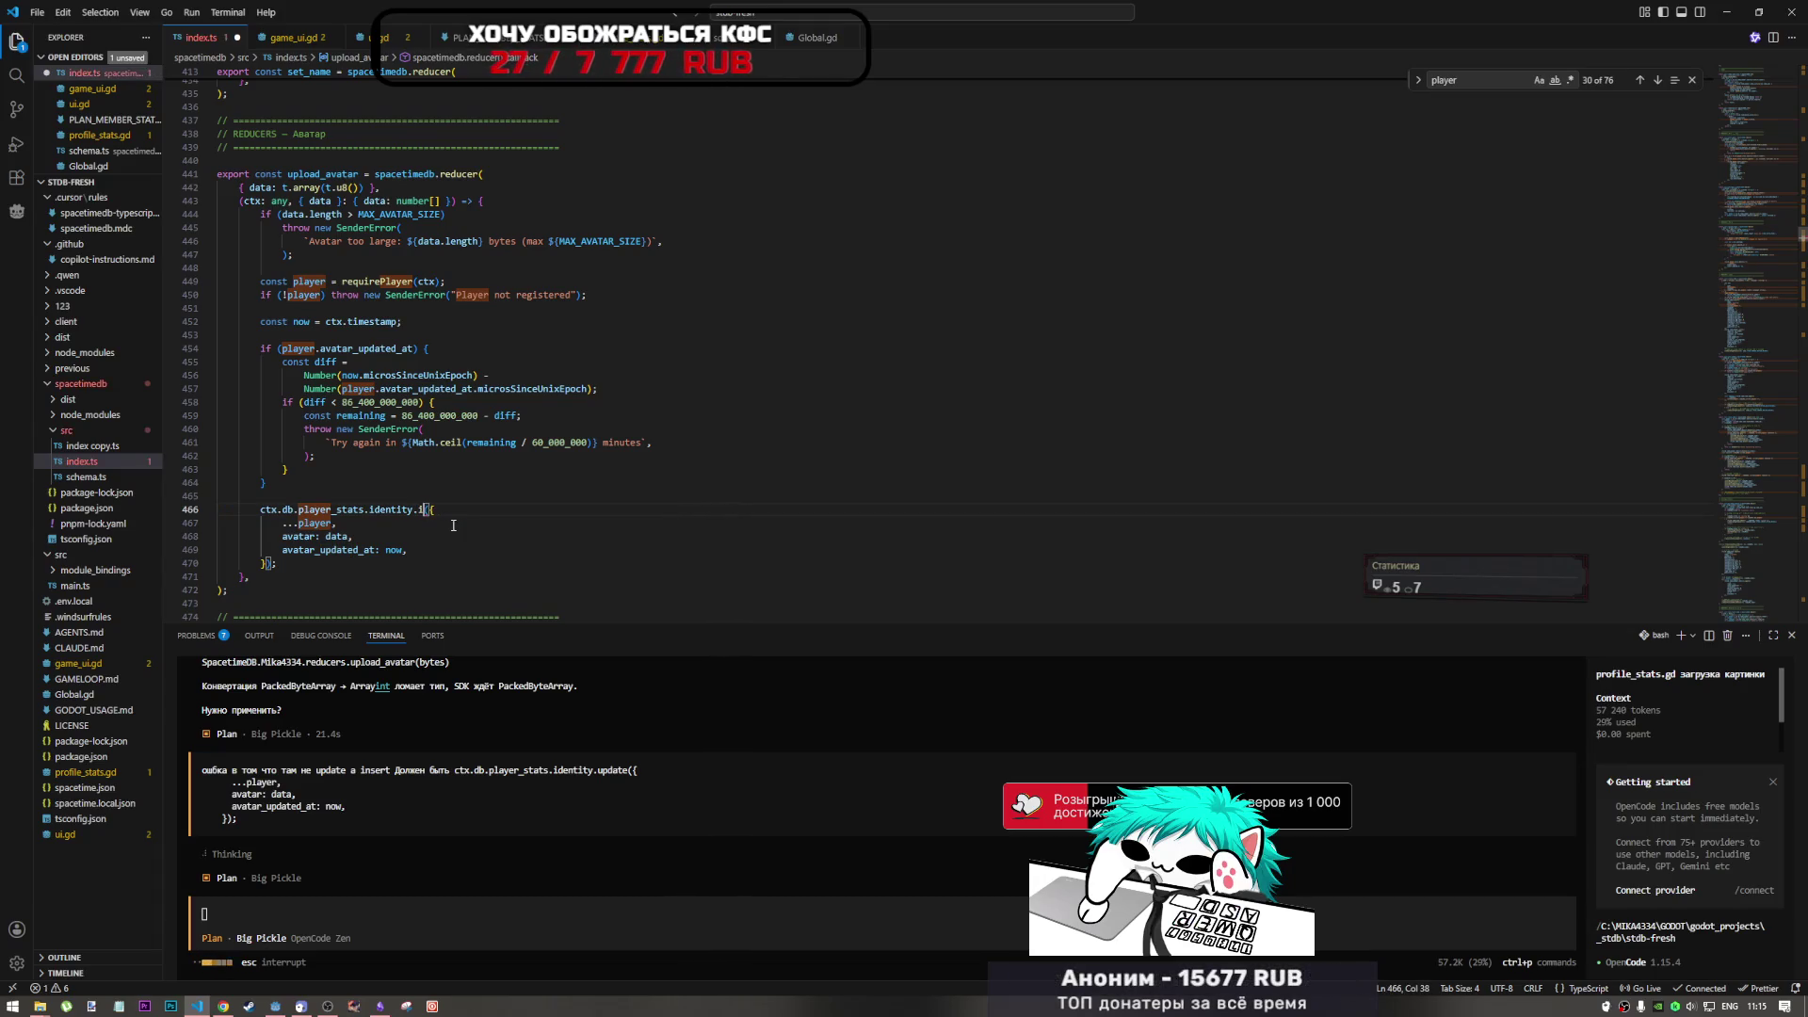
type("insert")
key("Return")
key("Up")
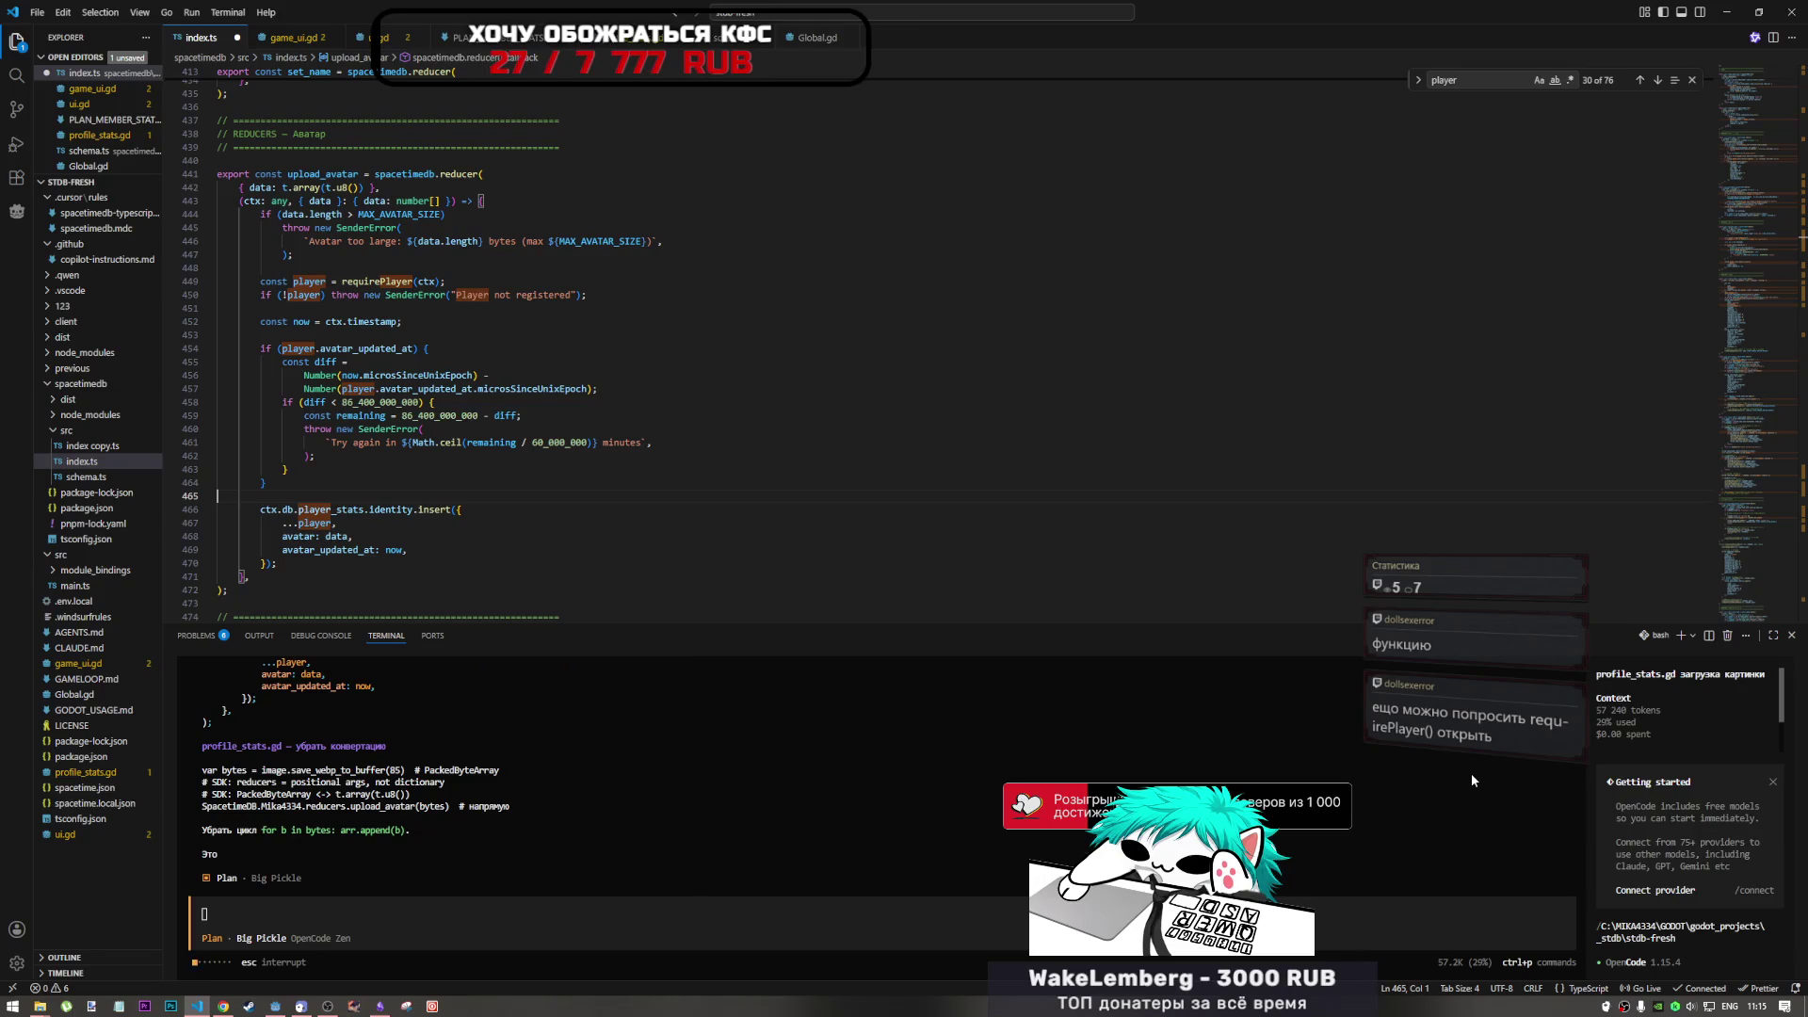
- Scroll through the assistant's final plan, then jump to the requirePlayer definition
scroll(710, 809, "up", 3)
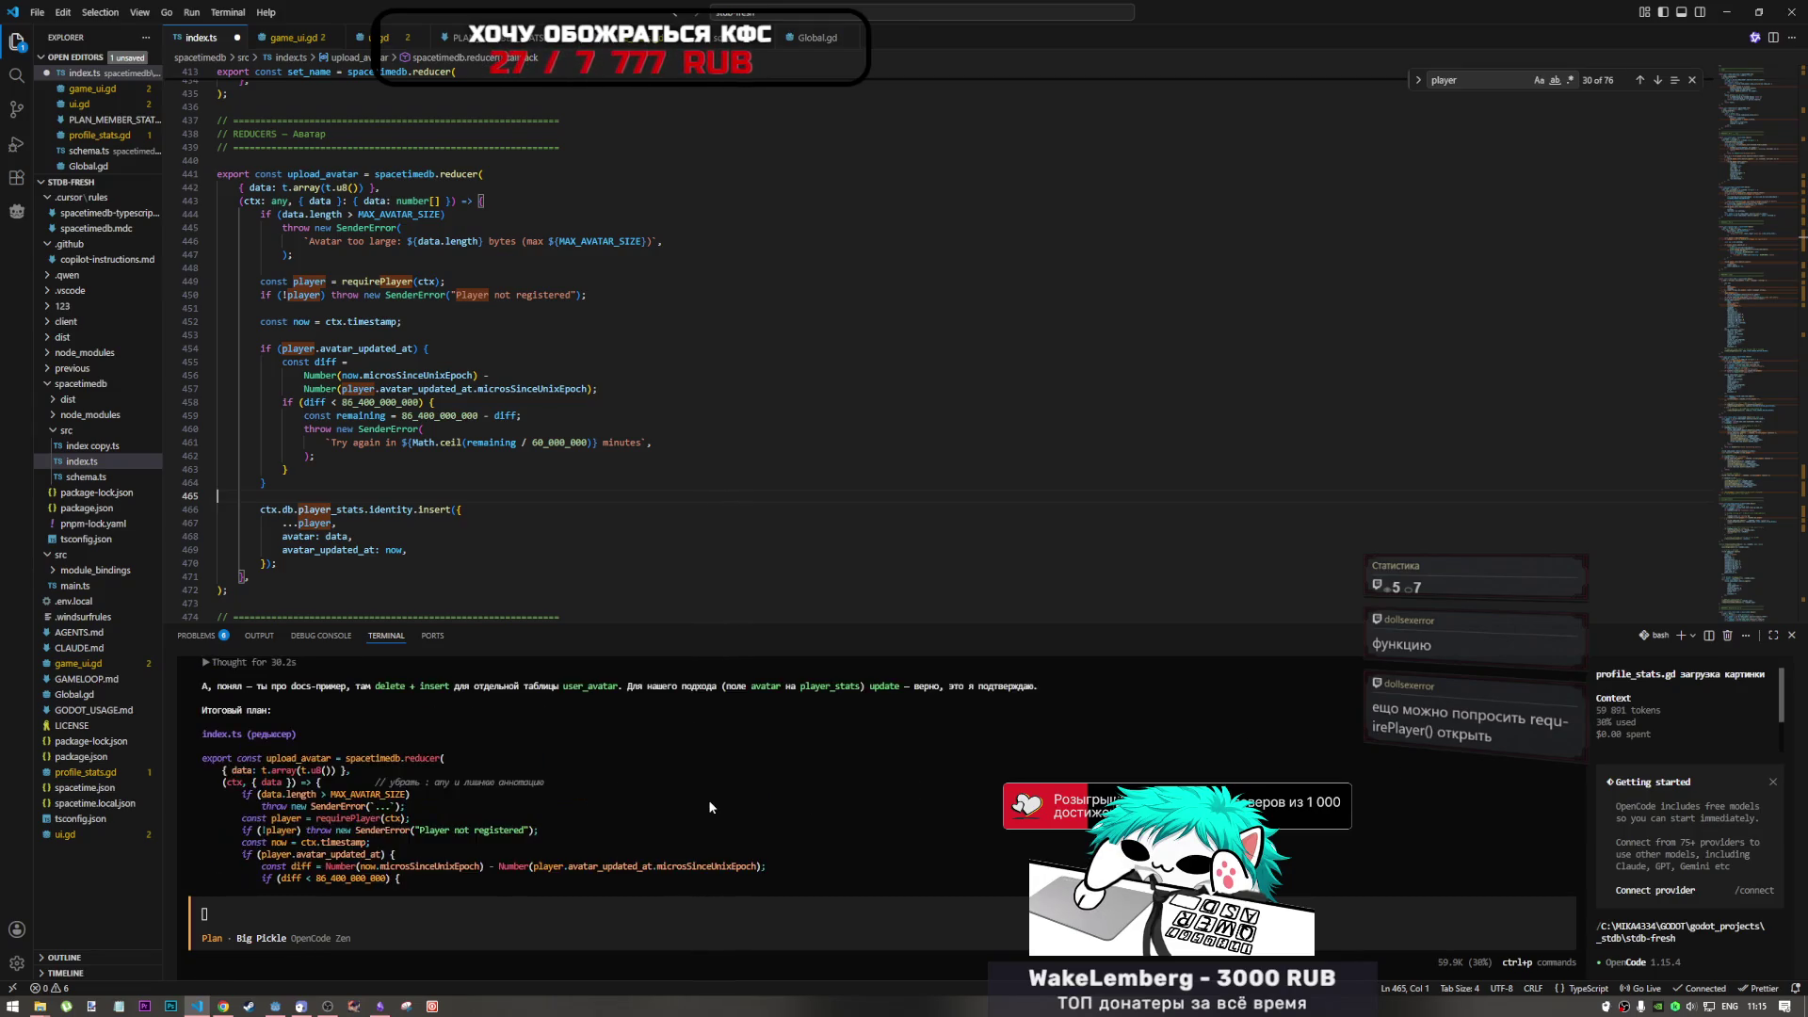
scroll(708, 801, "up", 3)
scroll(708, 799, "down", 5)
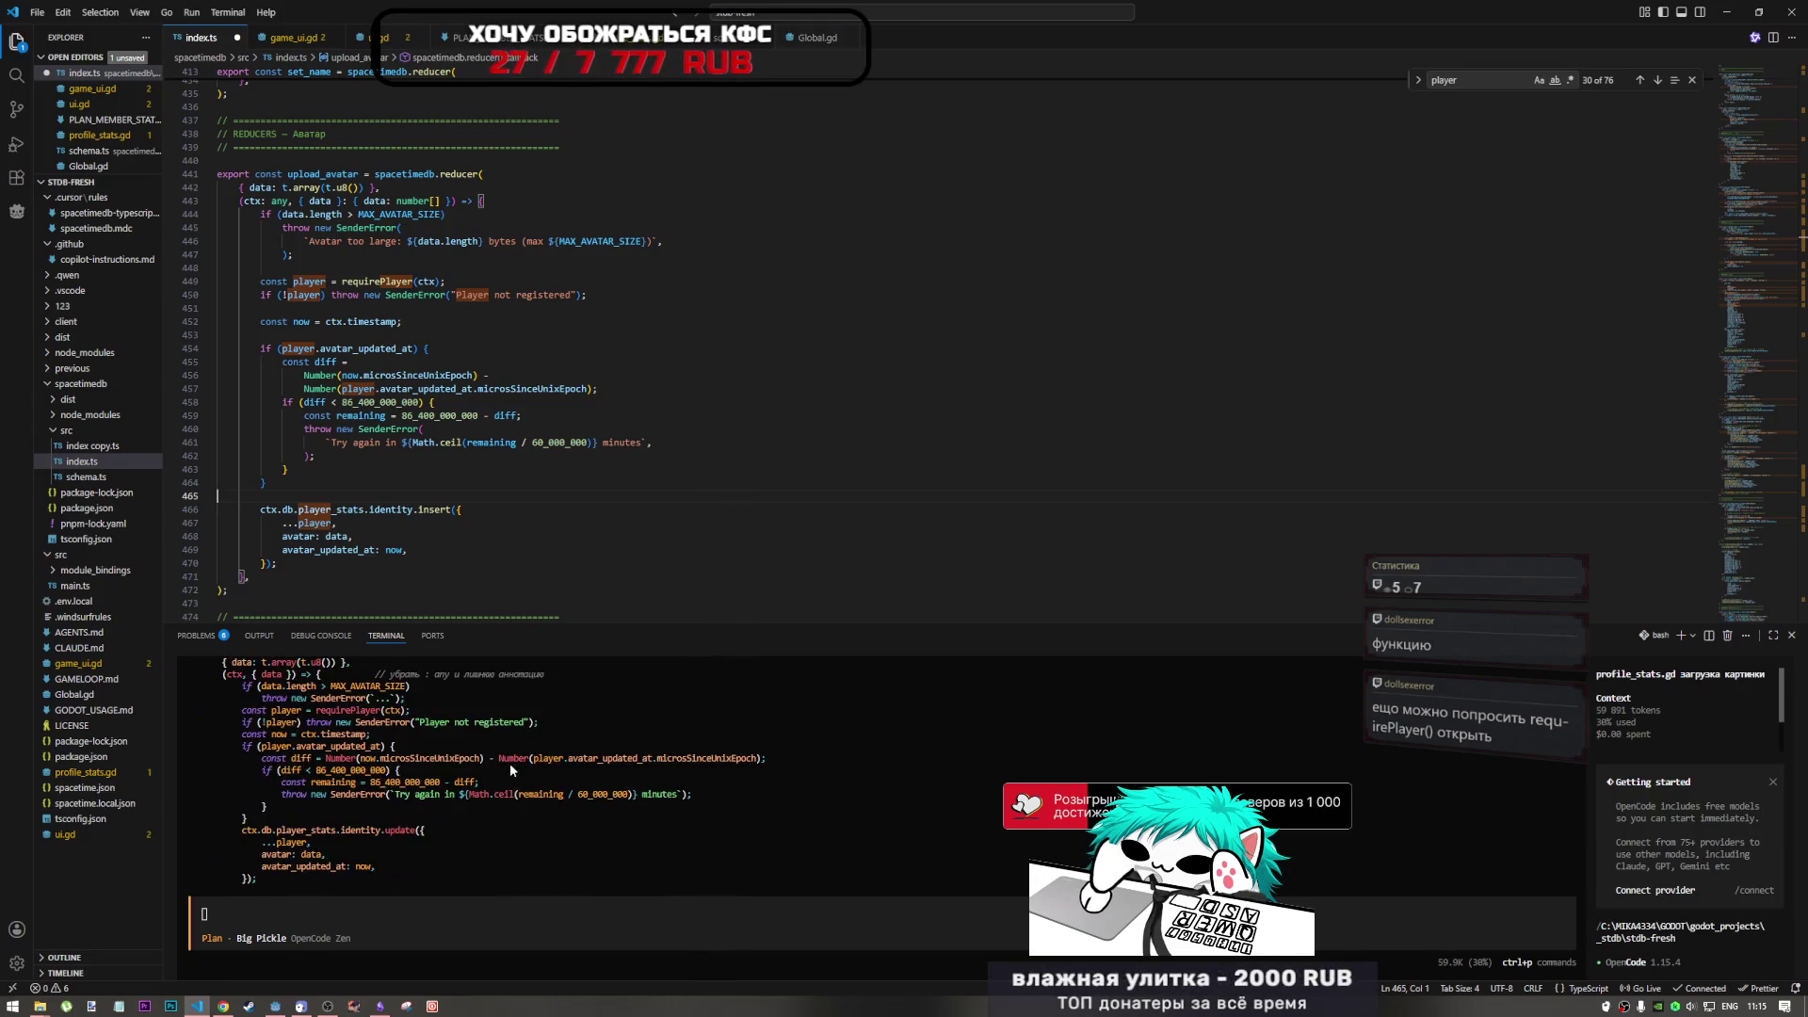
left_click_drag(200, 722, 427, 725)
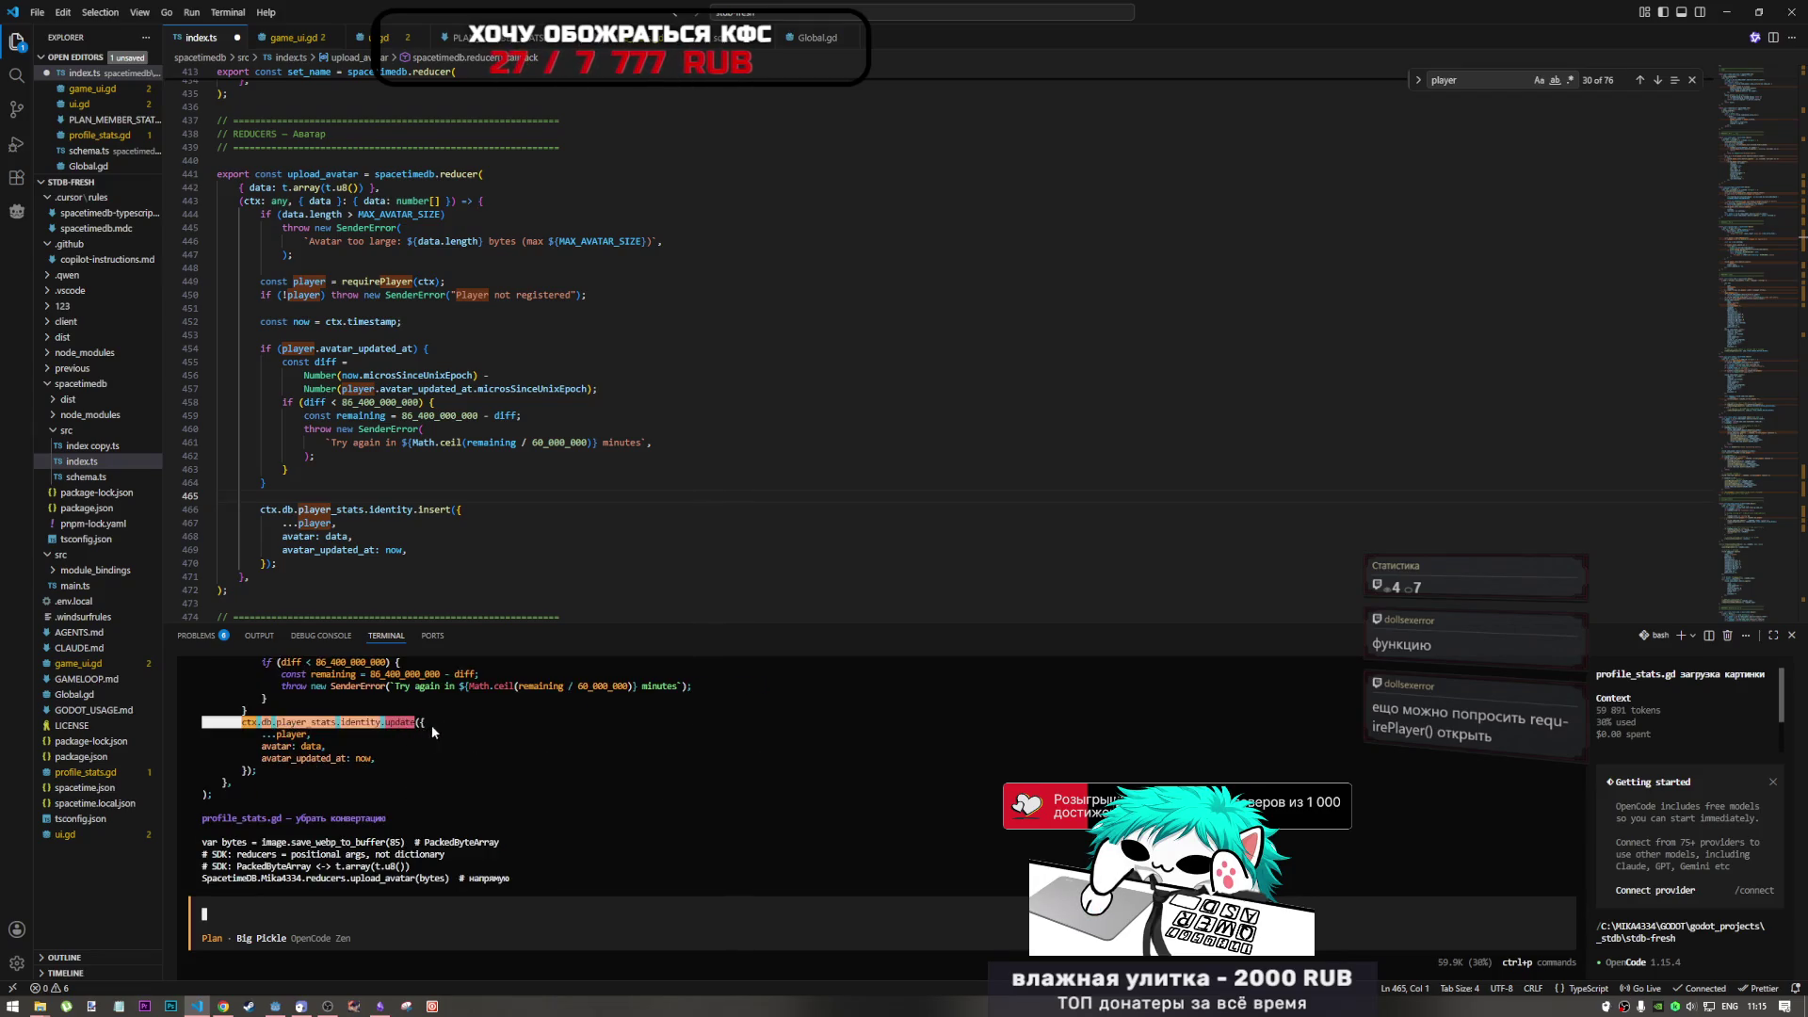
scroll(439, 783, "up", 5)
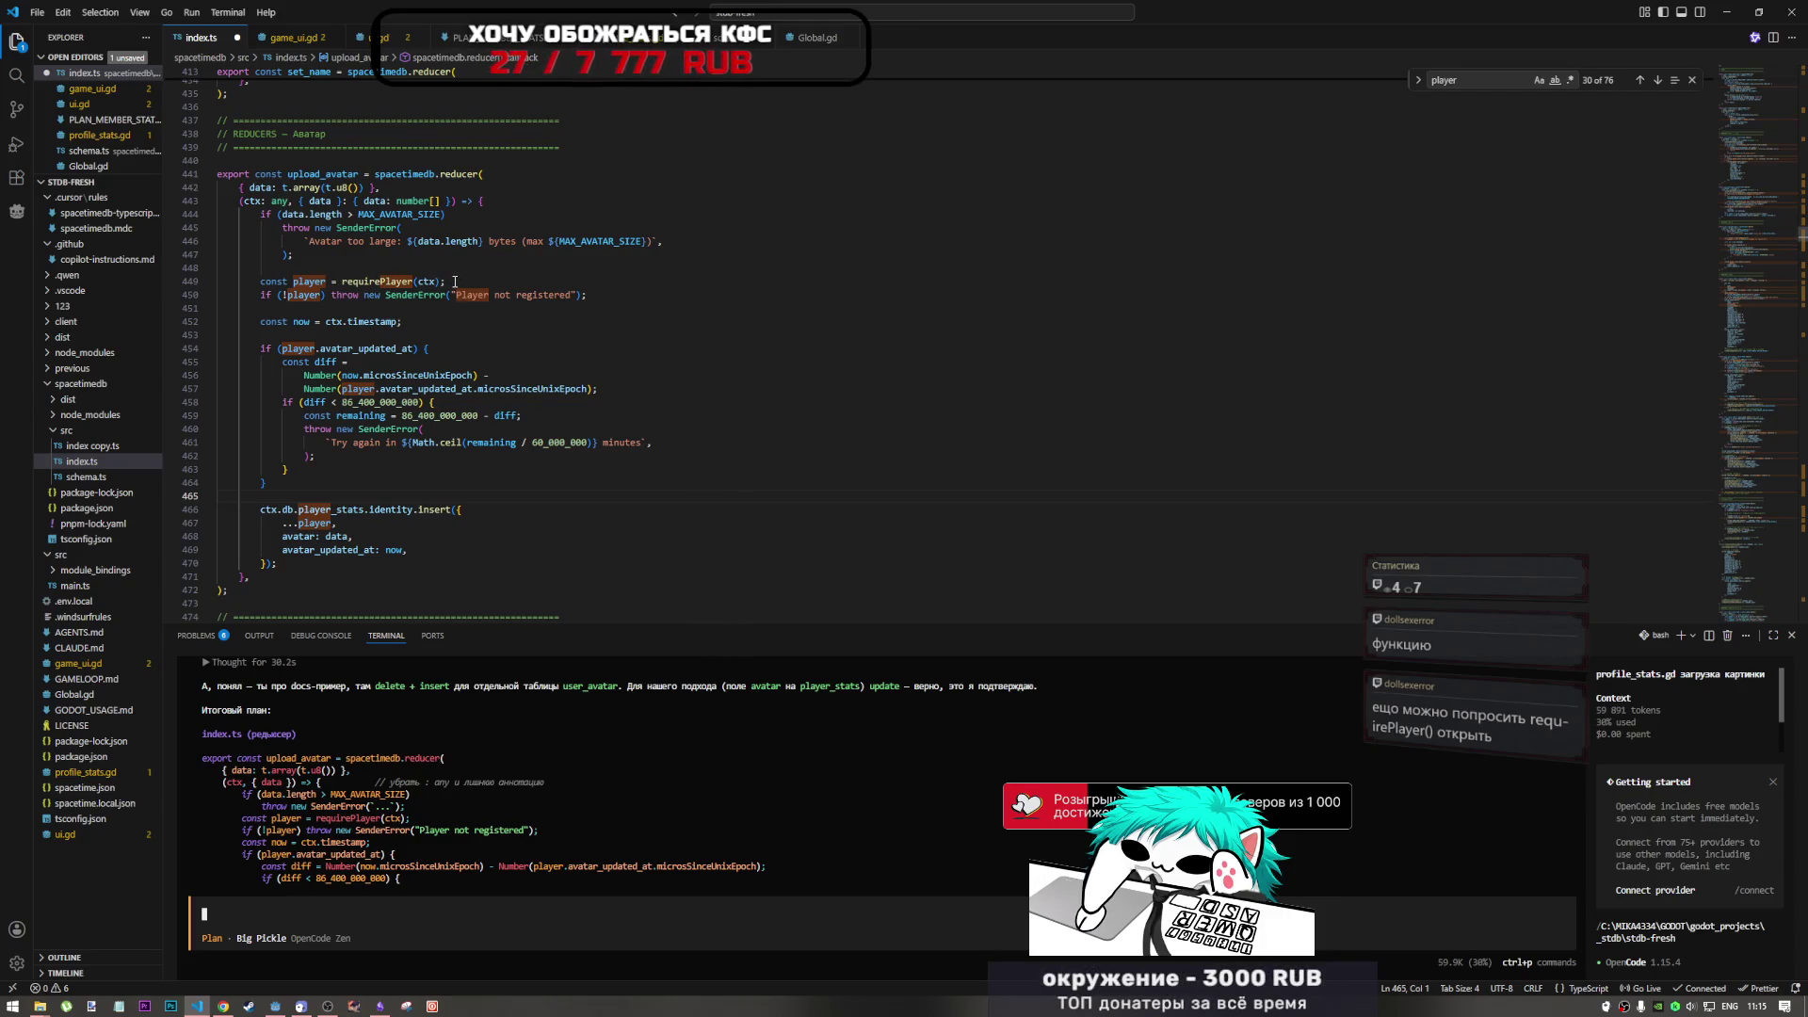
left_click(382, 282, "ctrl")
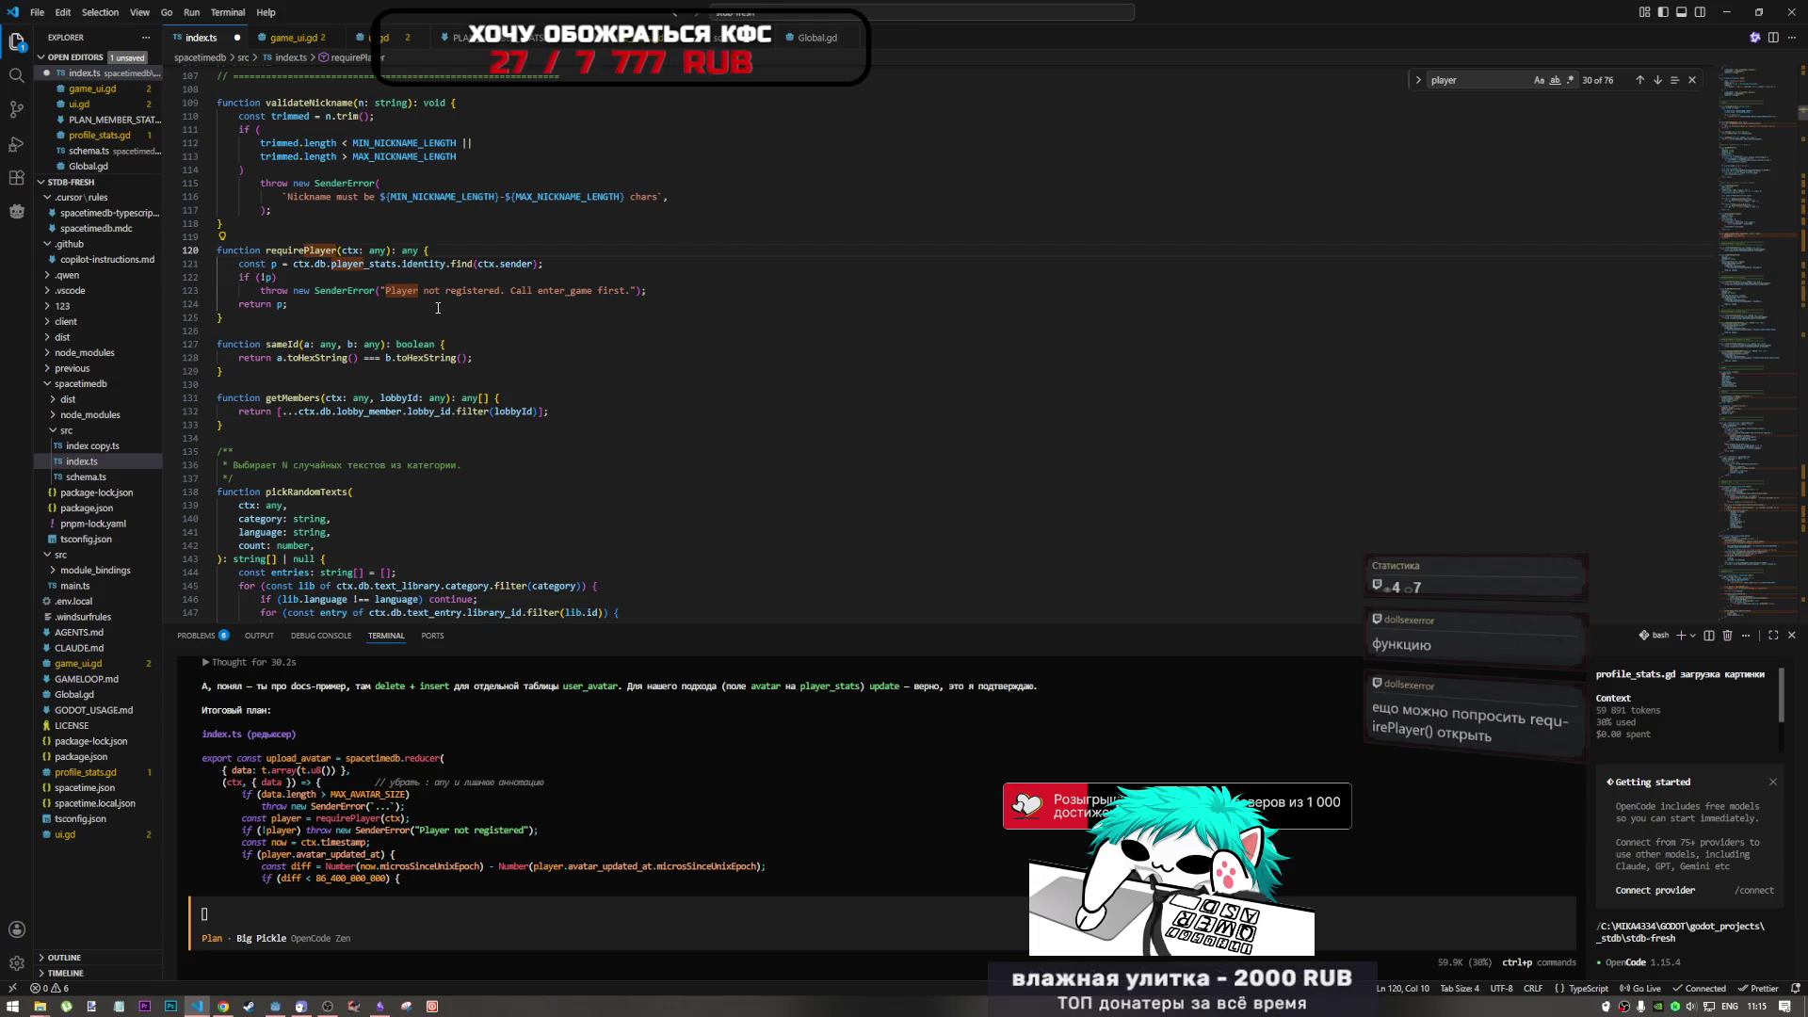
- Highlight requirePlayer's identity.find(ctx.sender) lookup on line 121
mouse_move(543, 264)
left_mouse_down()
mouse_move(401, 264)
mouse_move(528, 264)
left_mouse_up()
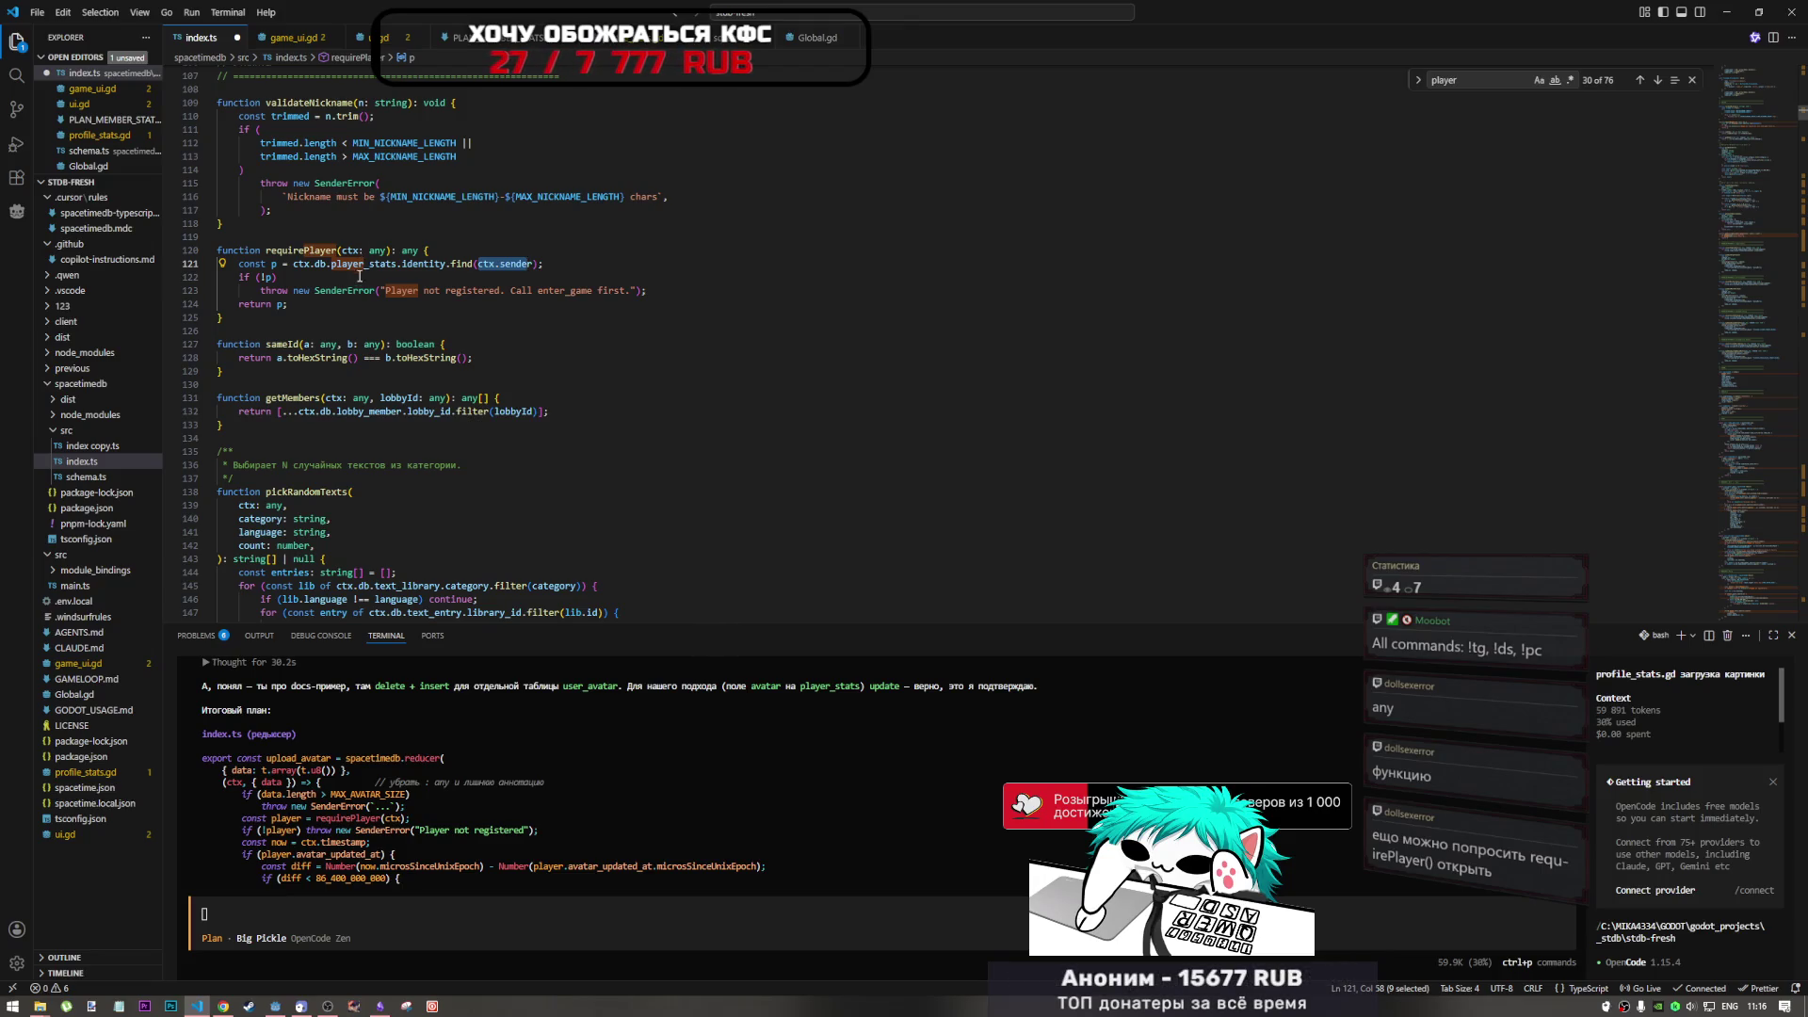
left_click(524, 393)
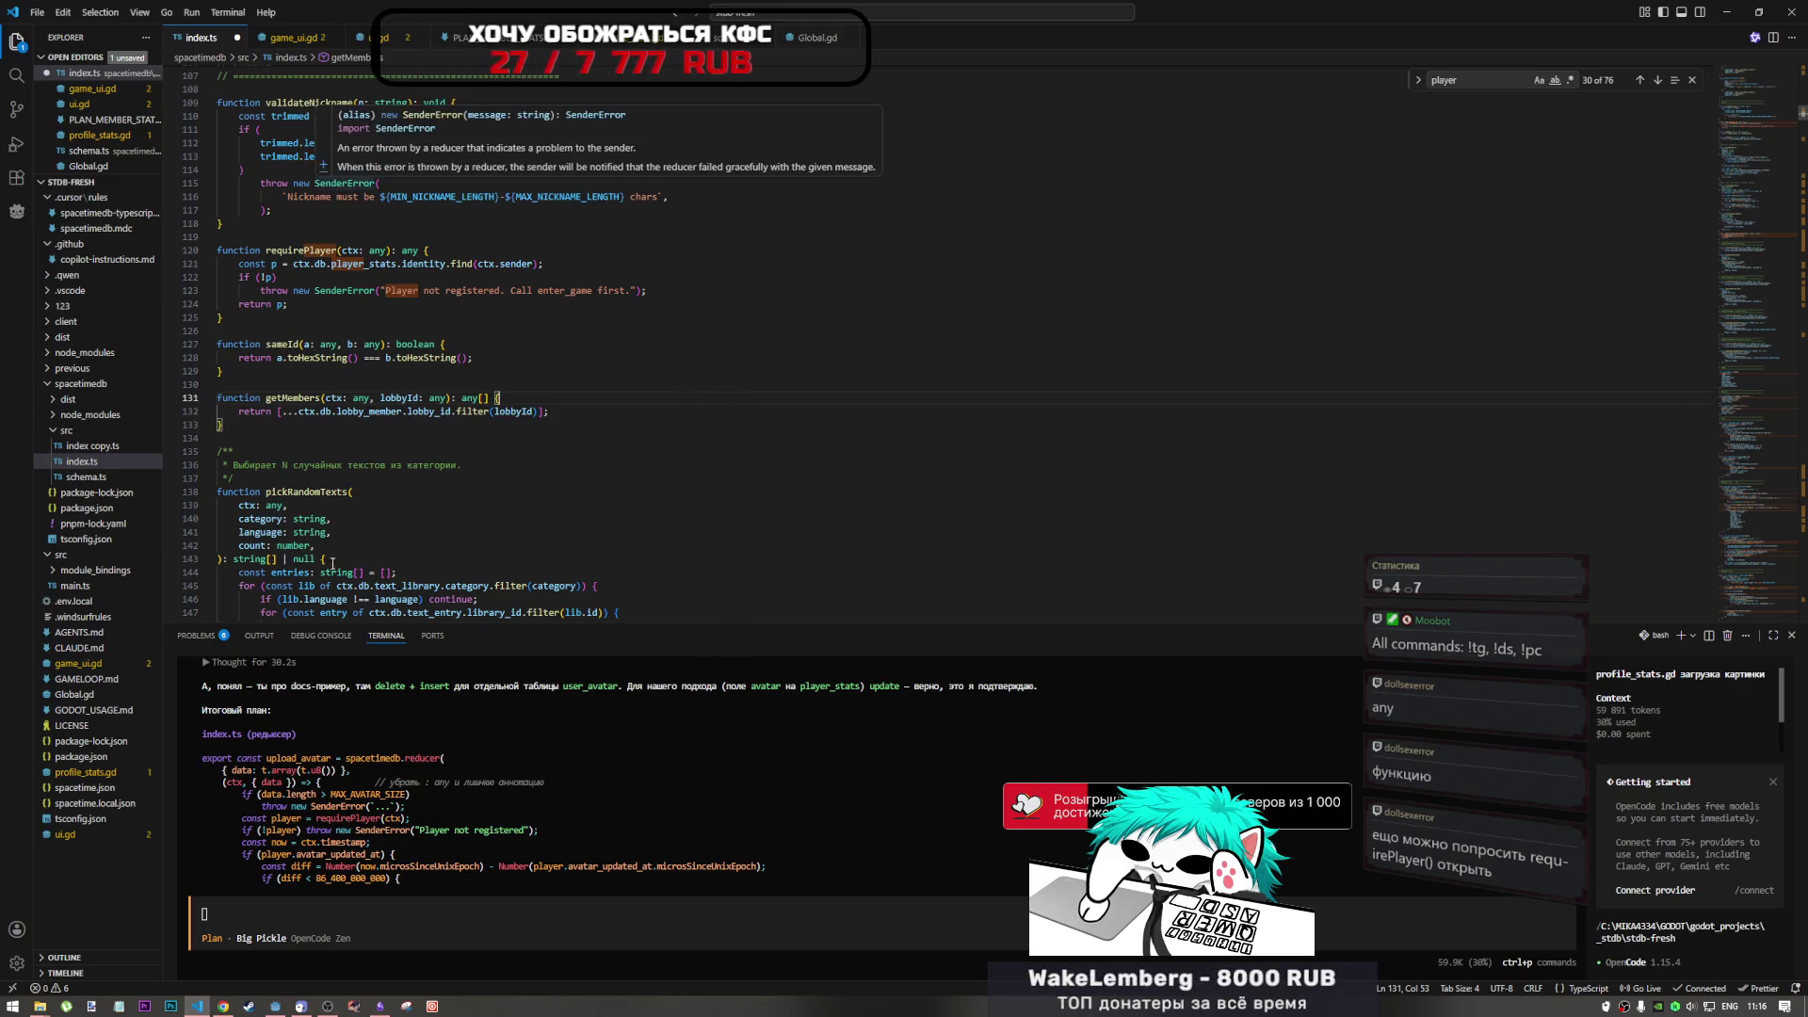
scroll(466, 788, "down", 5)
scroll(466, 782, "down", 3)
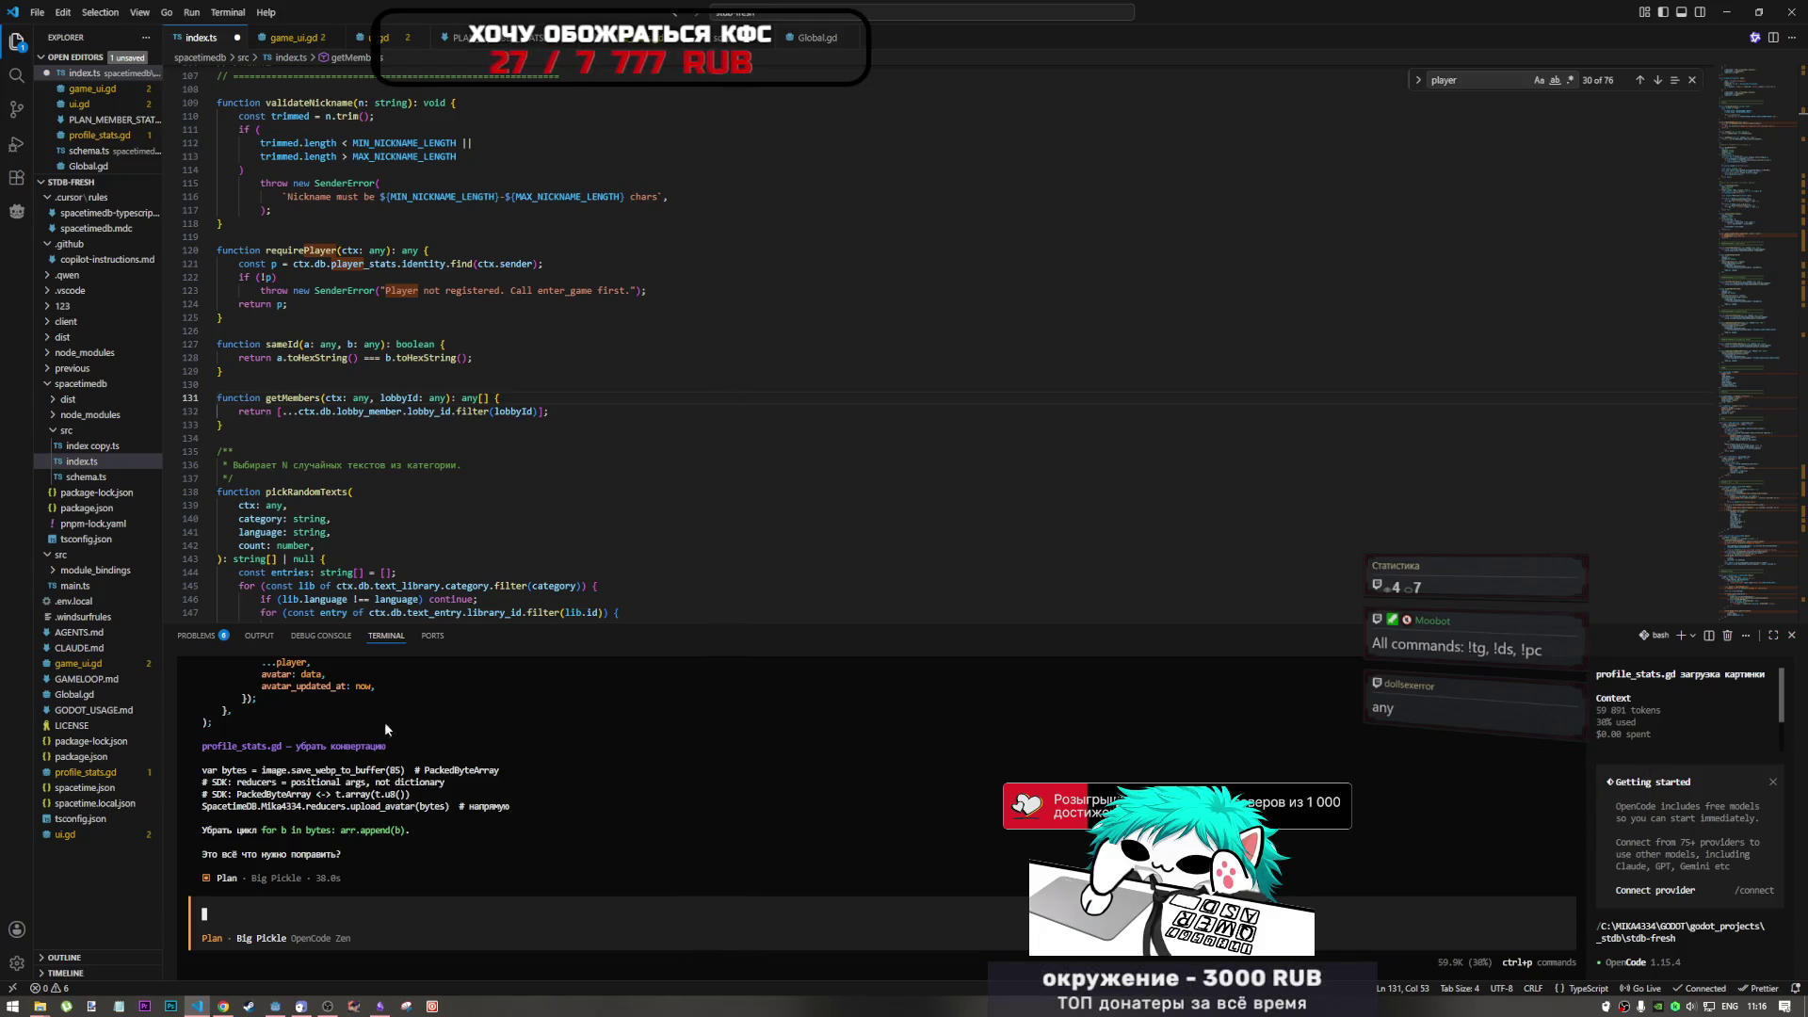
- Highlight the any types on line 127 and in getMembers, then switch to Godot
double_click(371, 344)
left_click_drag(429, 397, 457, 398)
scroll(300, 558, "down", 10)
scroll(301, 558, "up", 12)
left_click(433, 429)
left_click(577, 451)
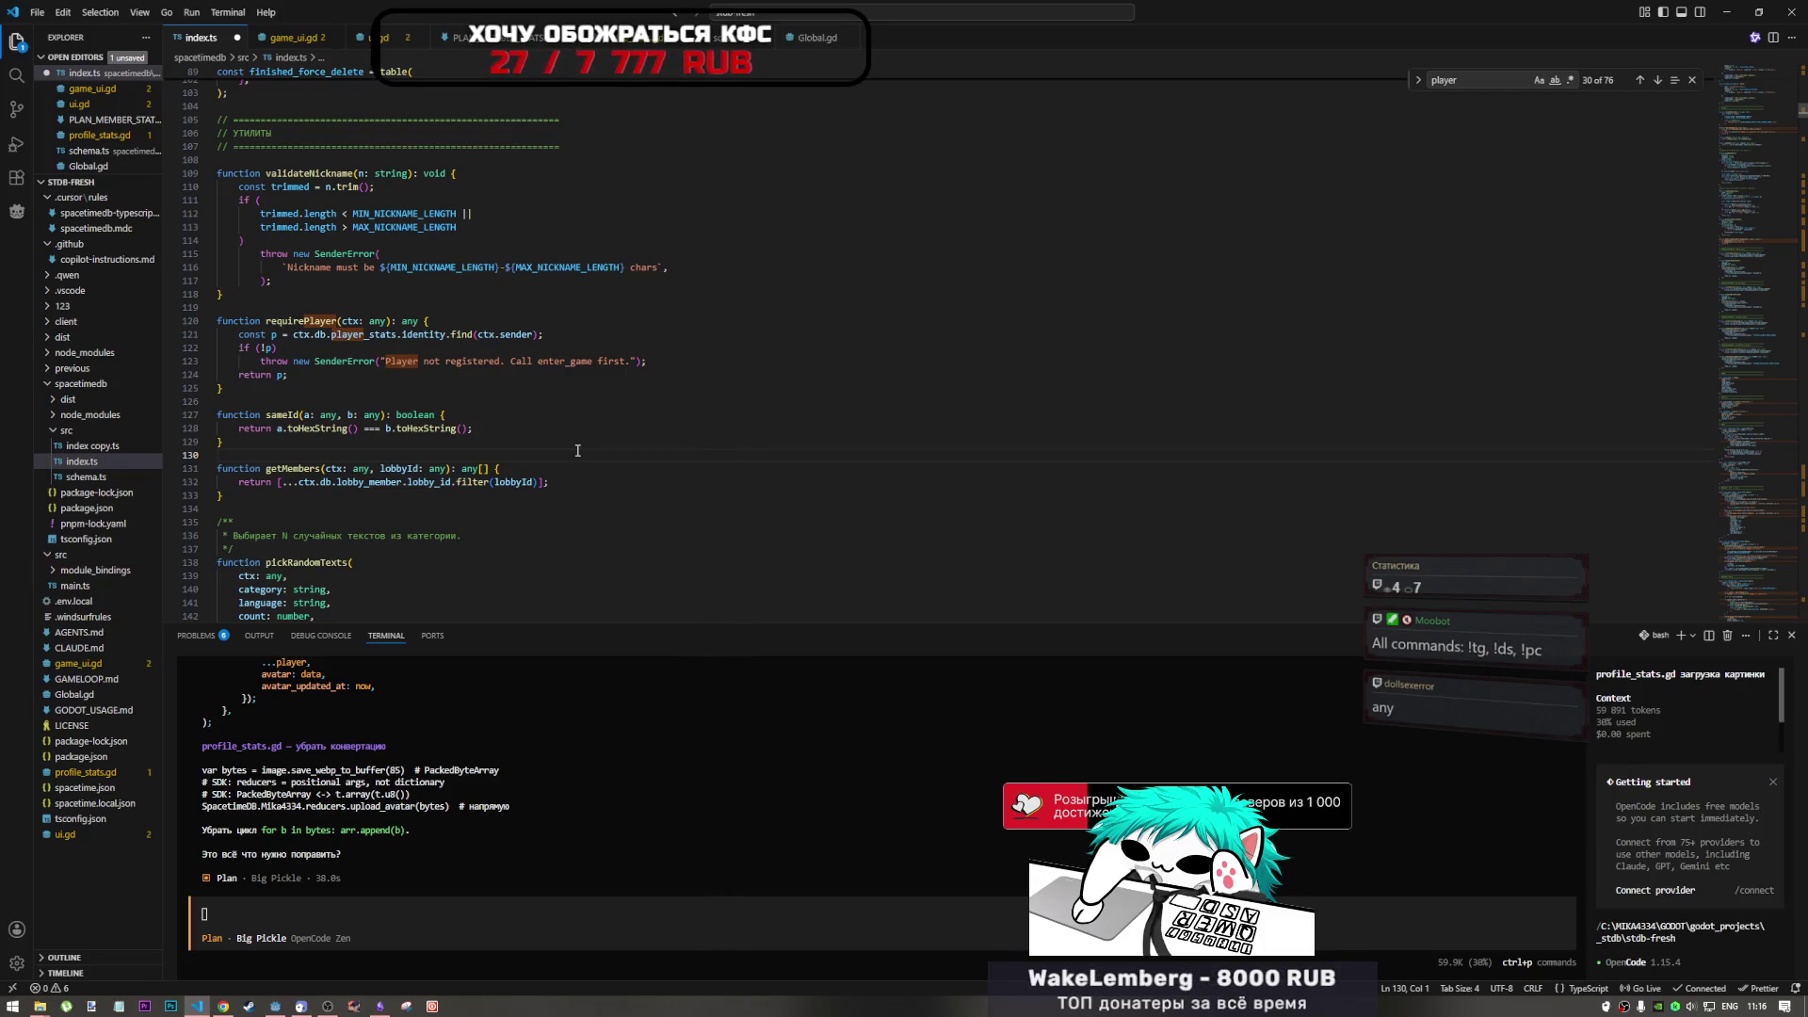
scroll(439, 790, "up", 5)
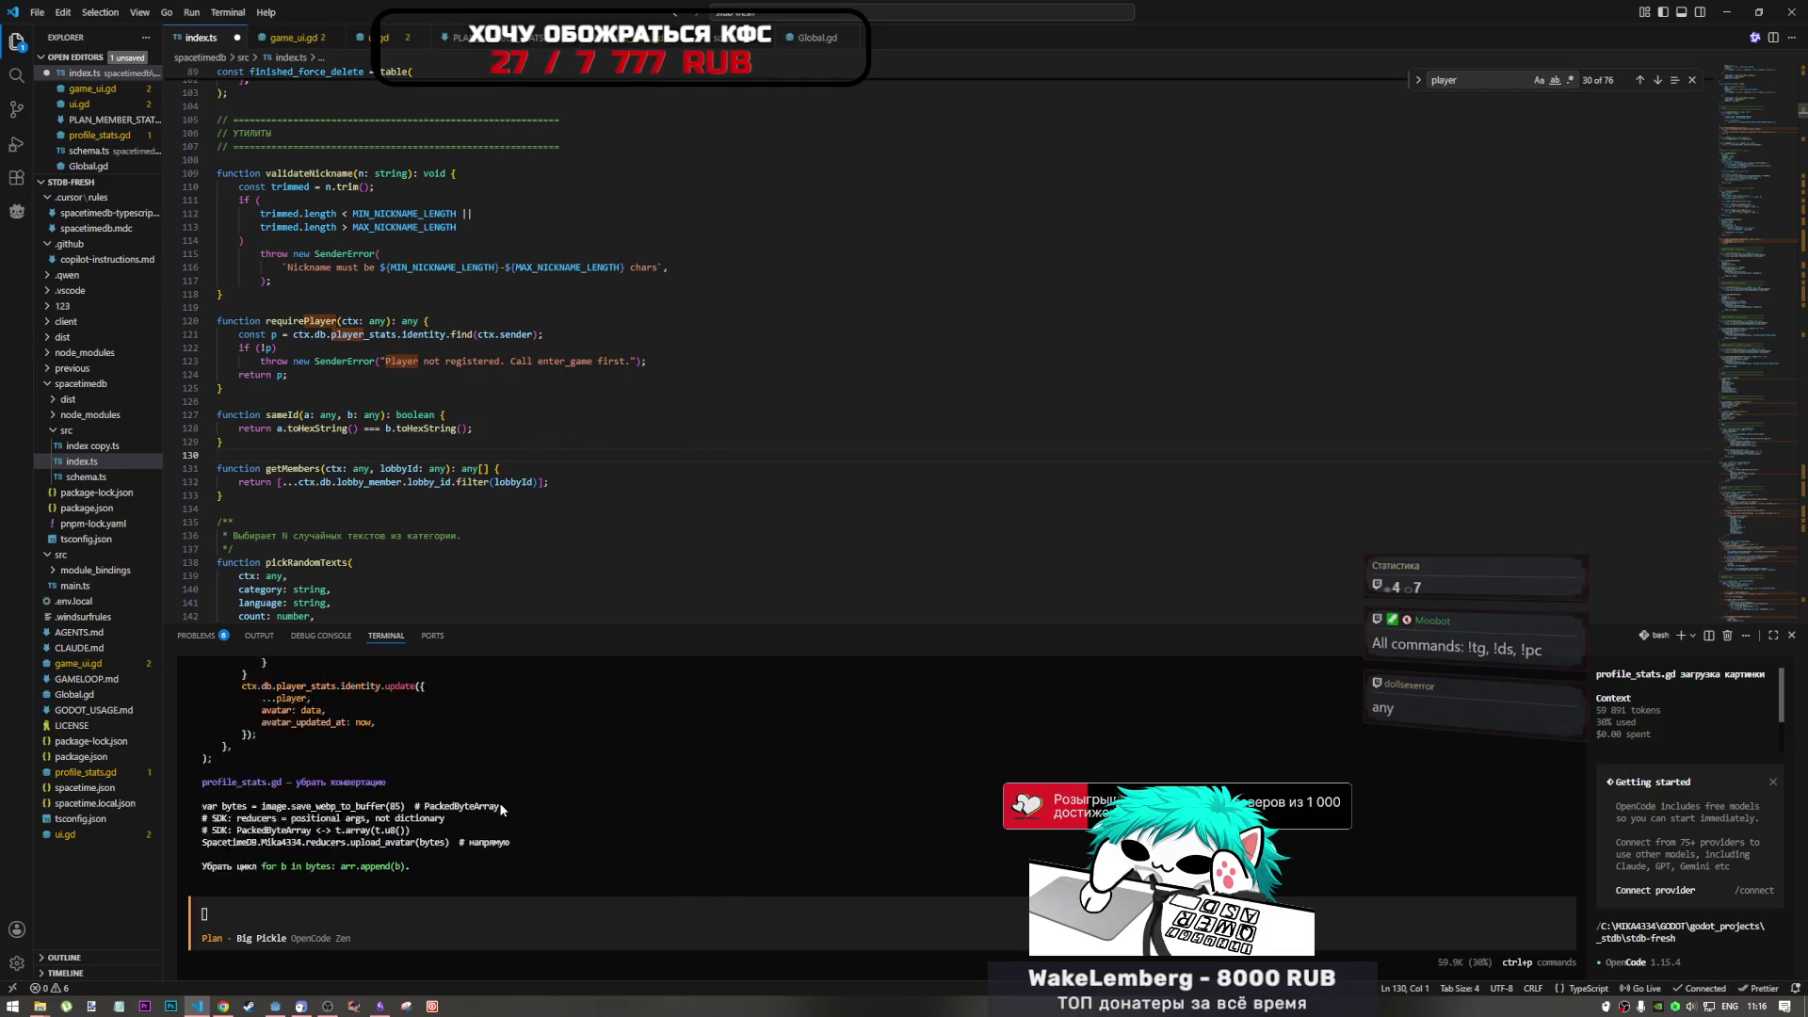
key("alt+Tab")
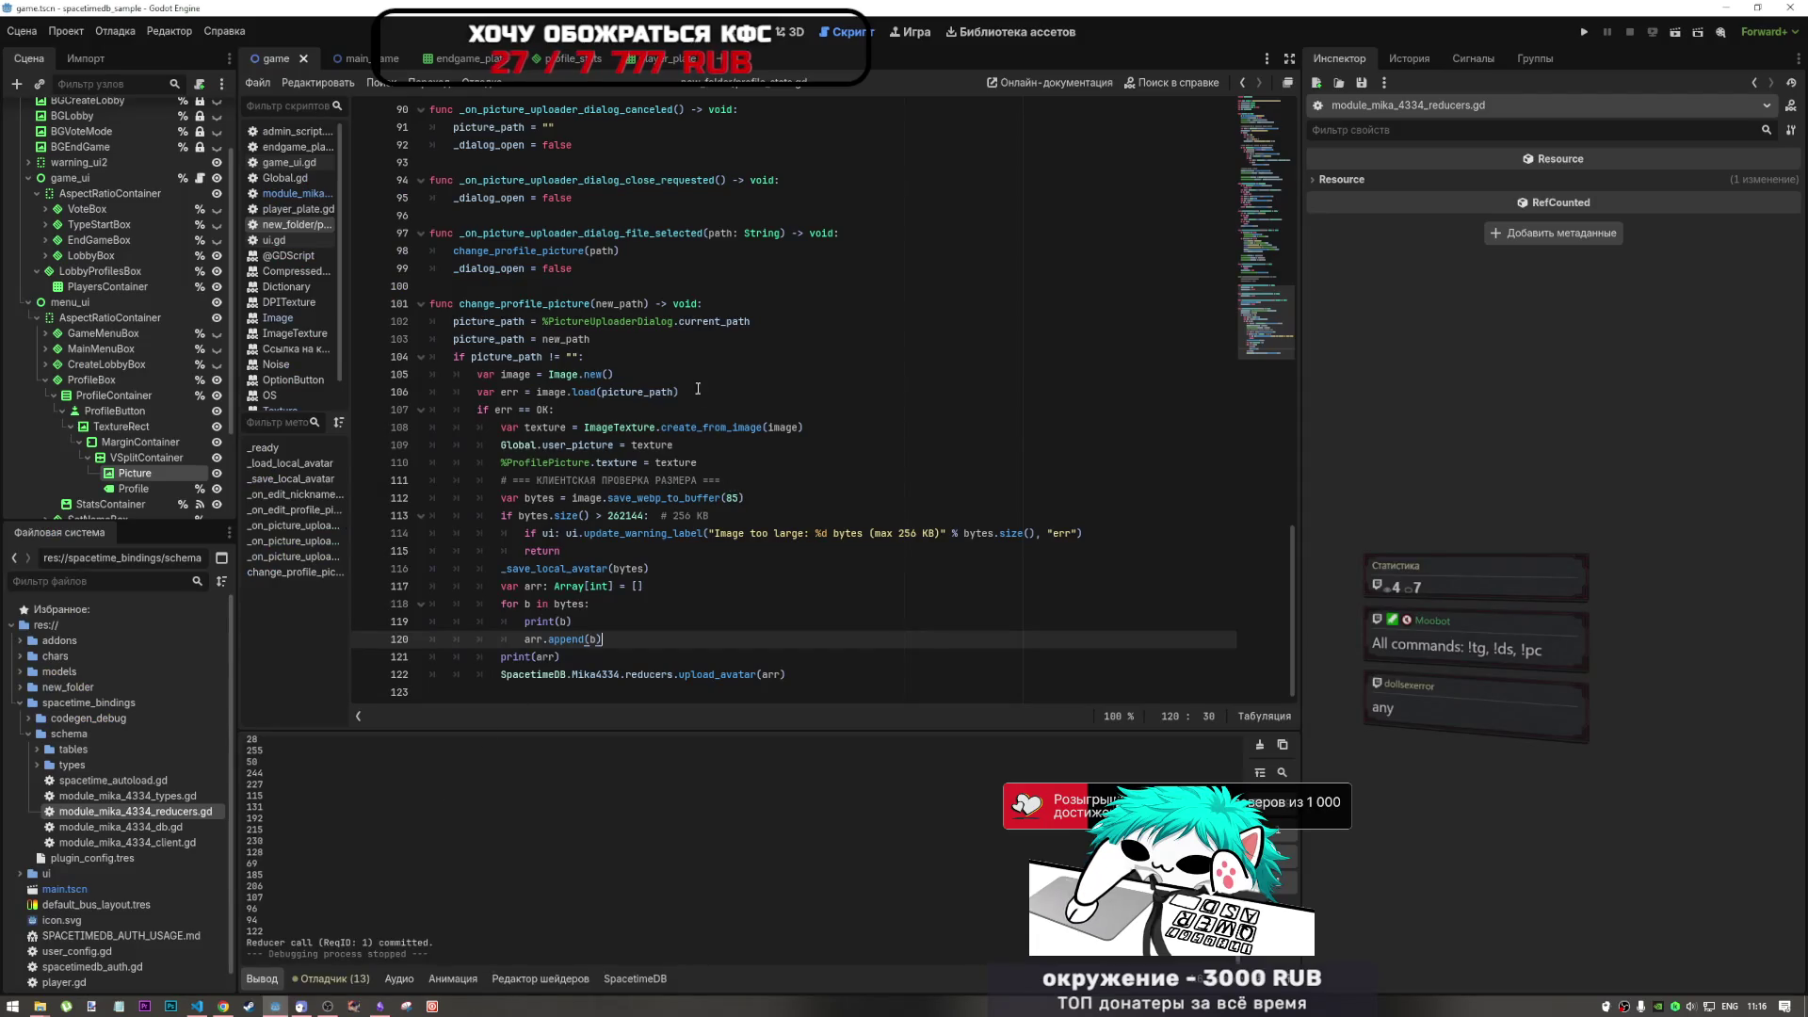
- Copy the docs' '// Insert new avatar' and ctx.db.userAvatar.insert({ lines into the OpenCode prompt
key("alt+Tab")
key("alt+Tab")
key("alt+Tab")
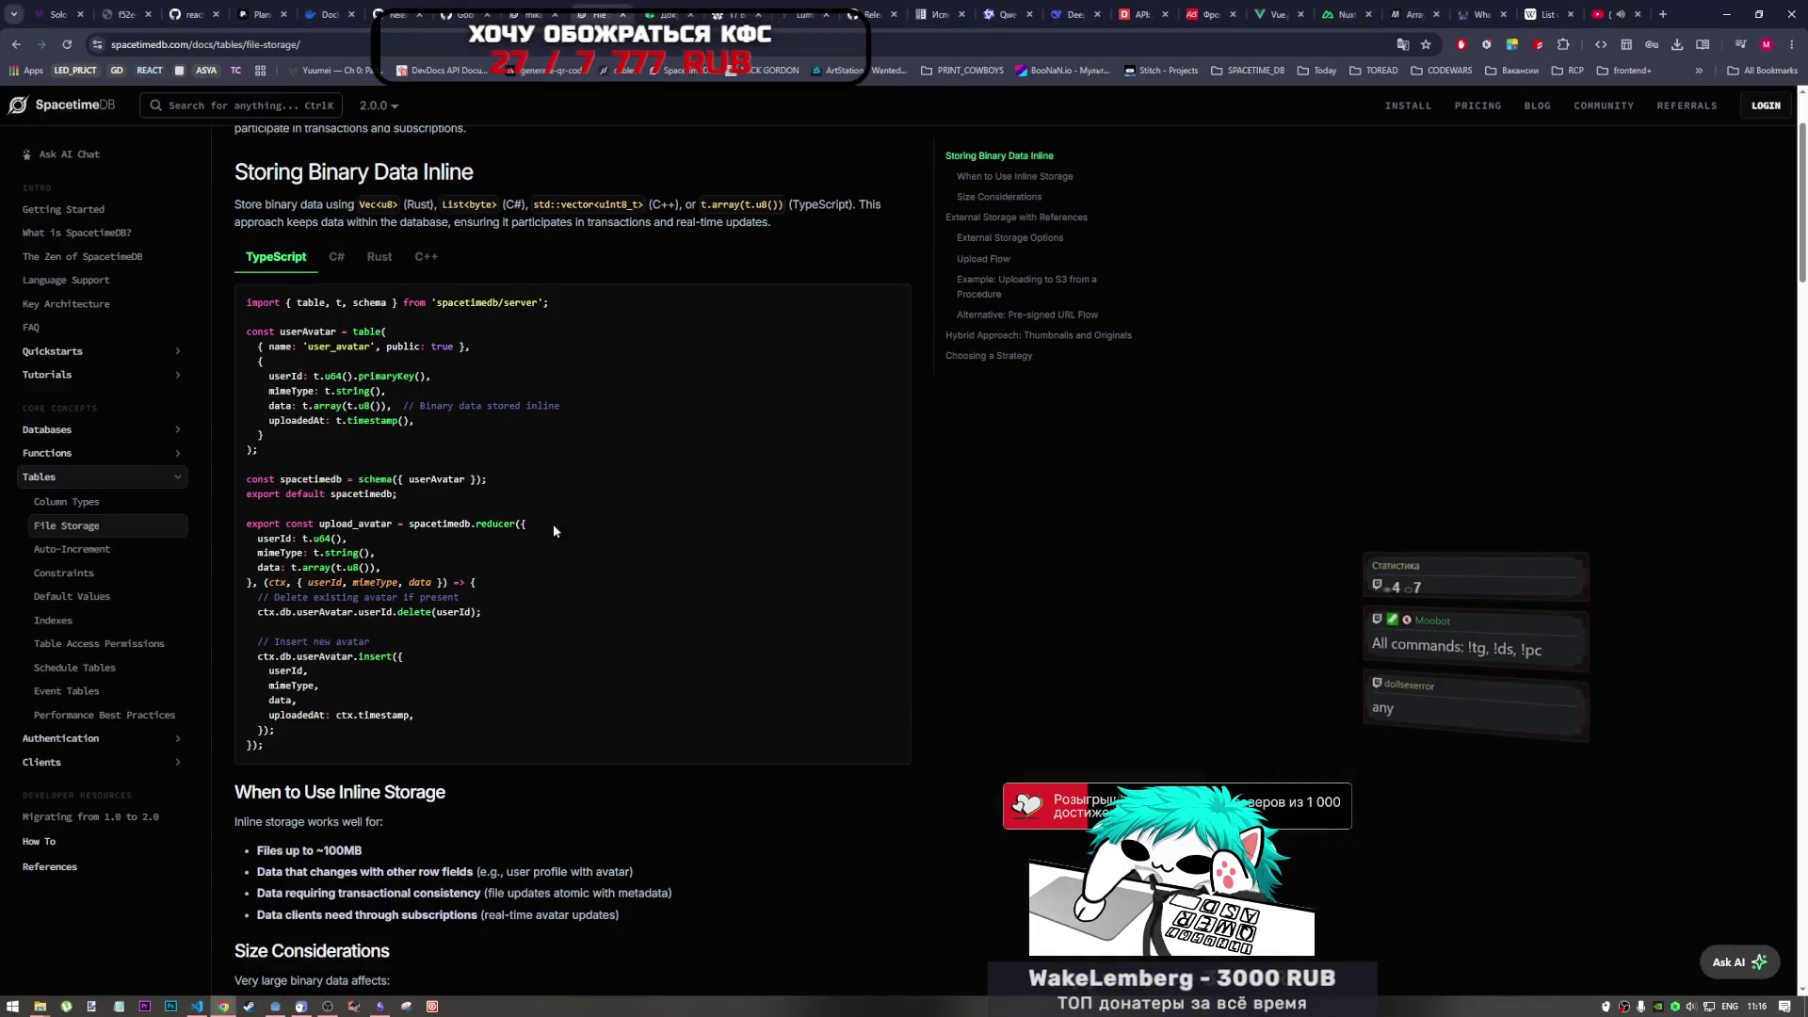
left_click_drag(426, 657, 252, 657)
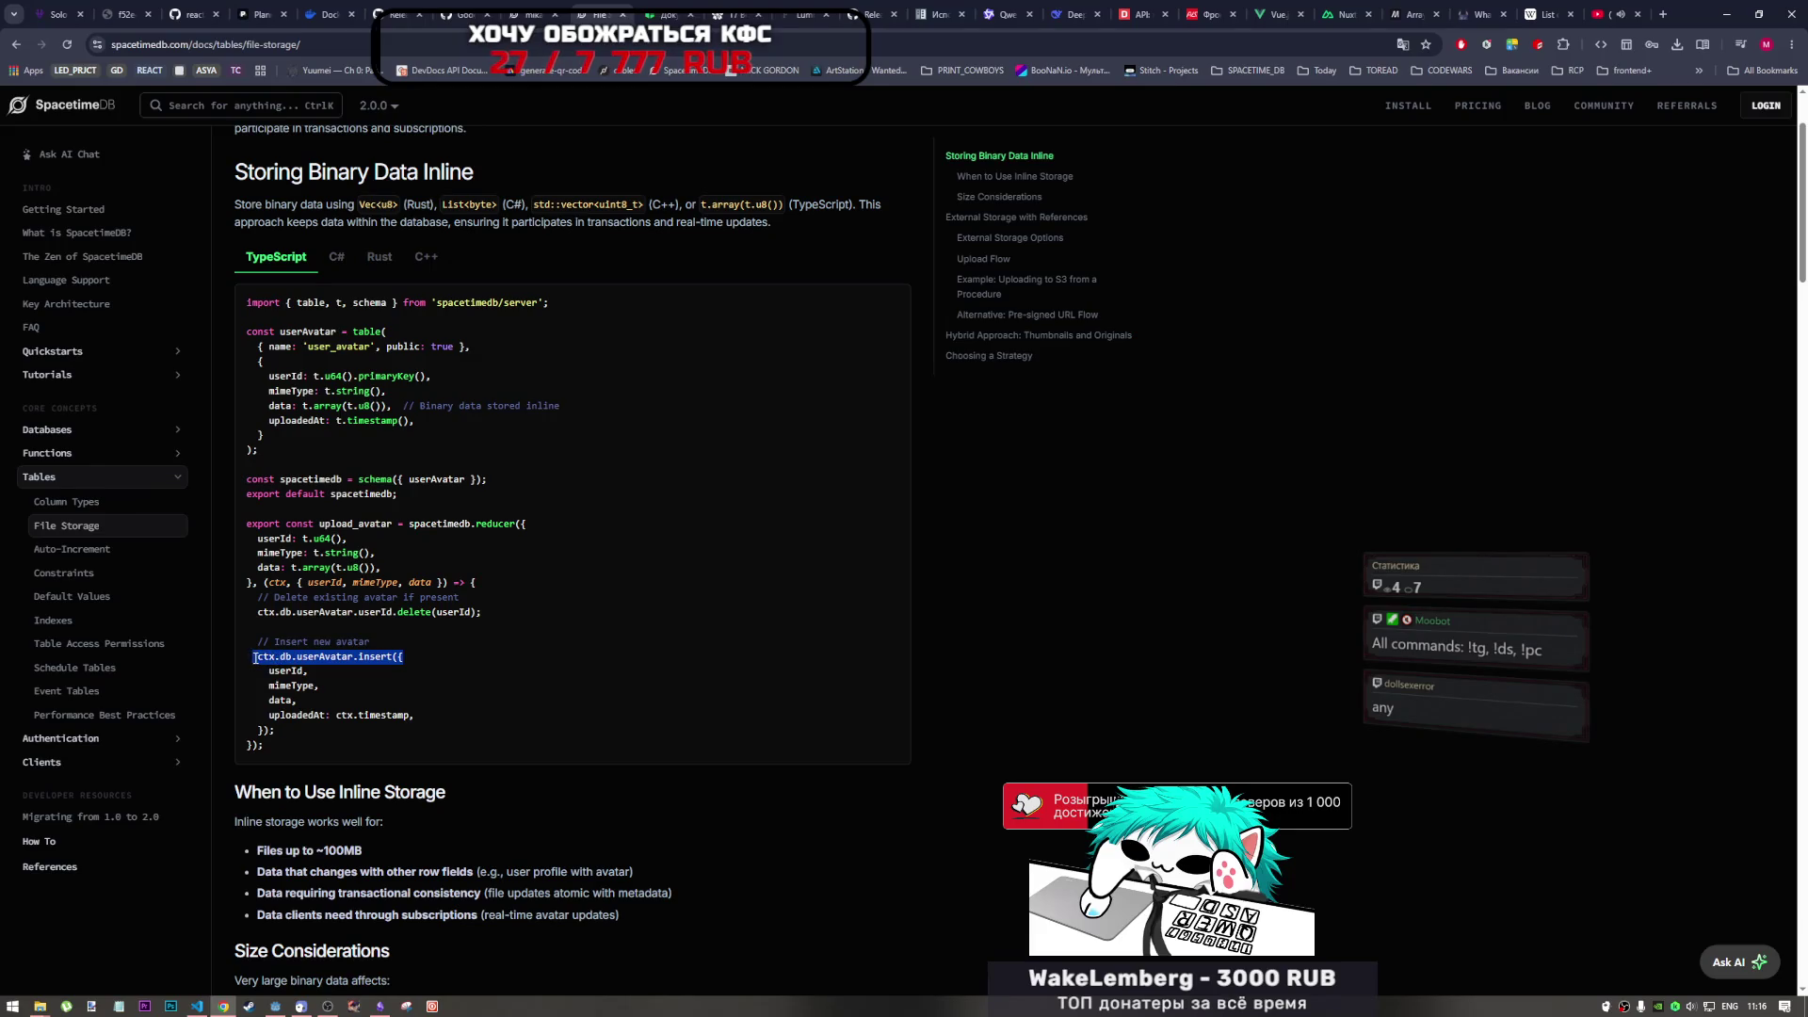
left_click_drag(405, 656, 257, 644)
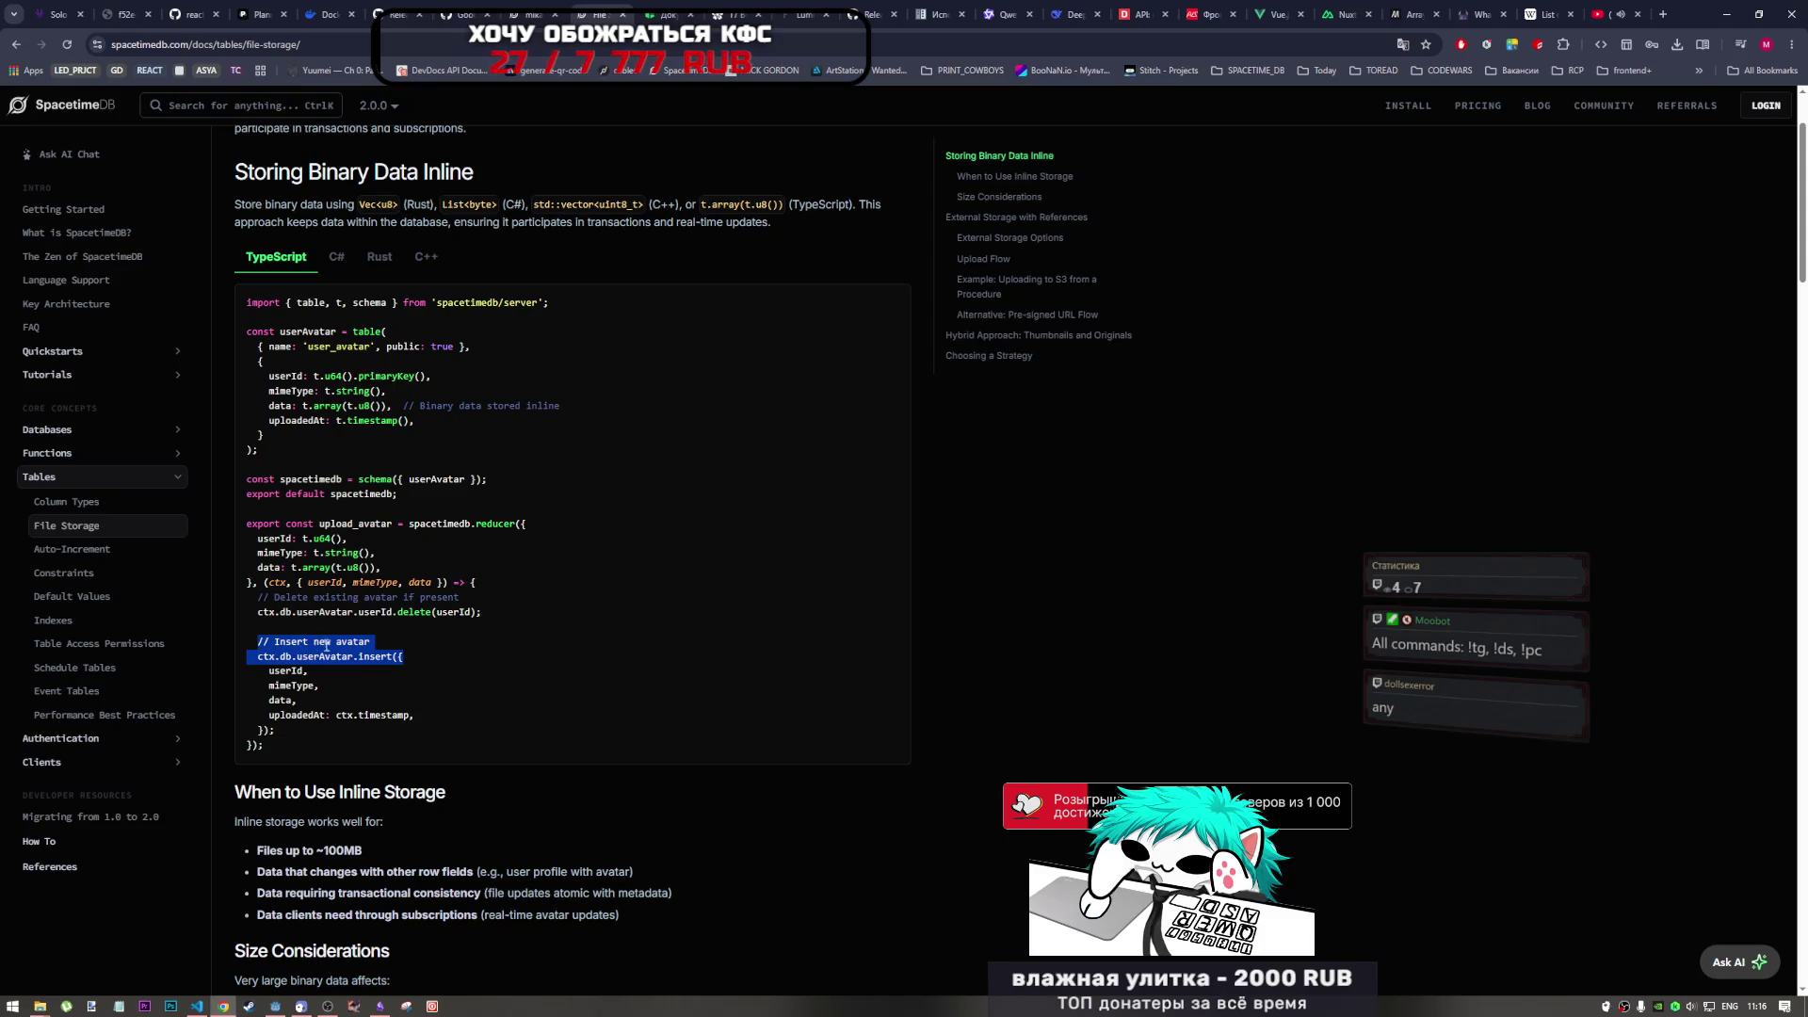
key("ctrl+c")
key("alt+Tab")
key("ctrl+v")
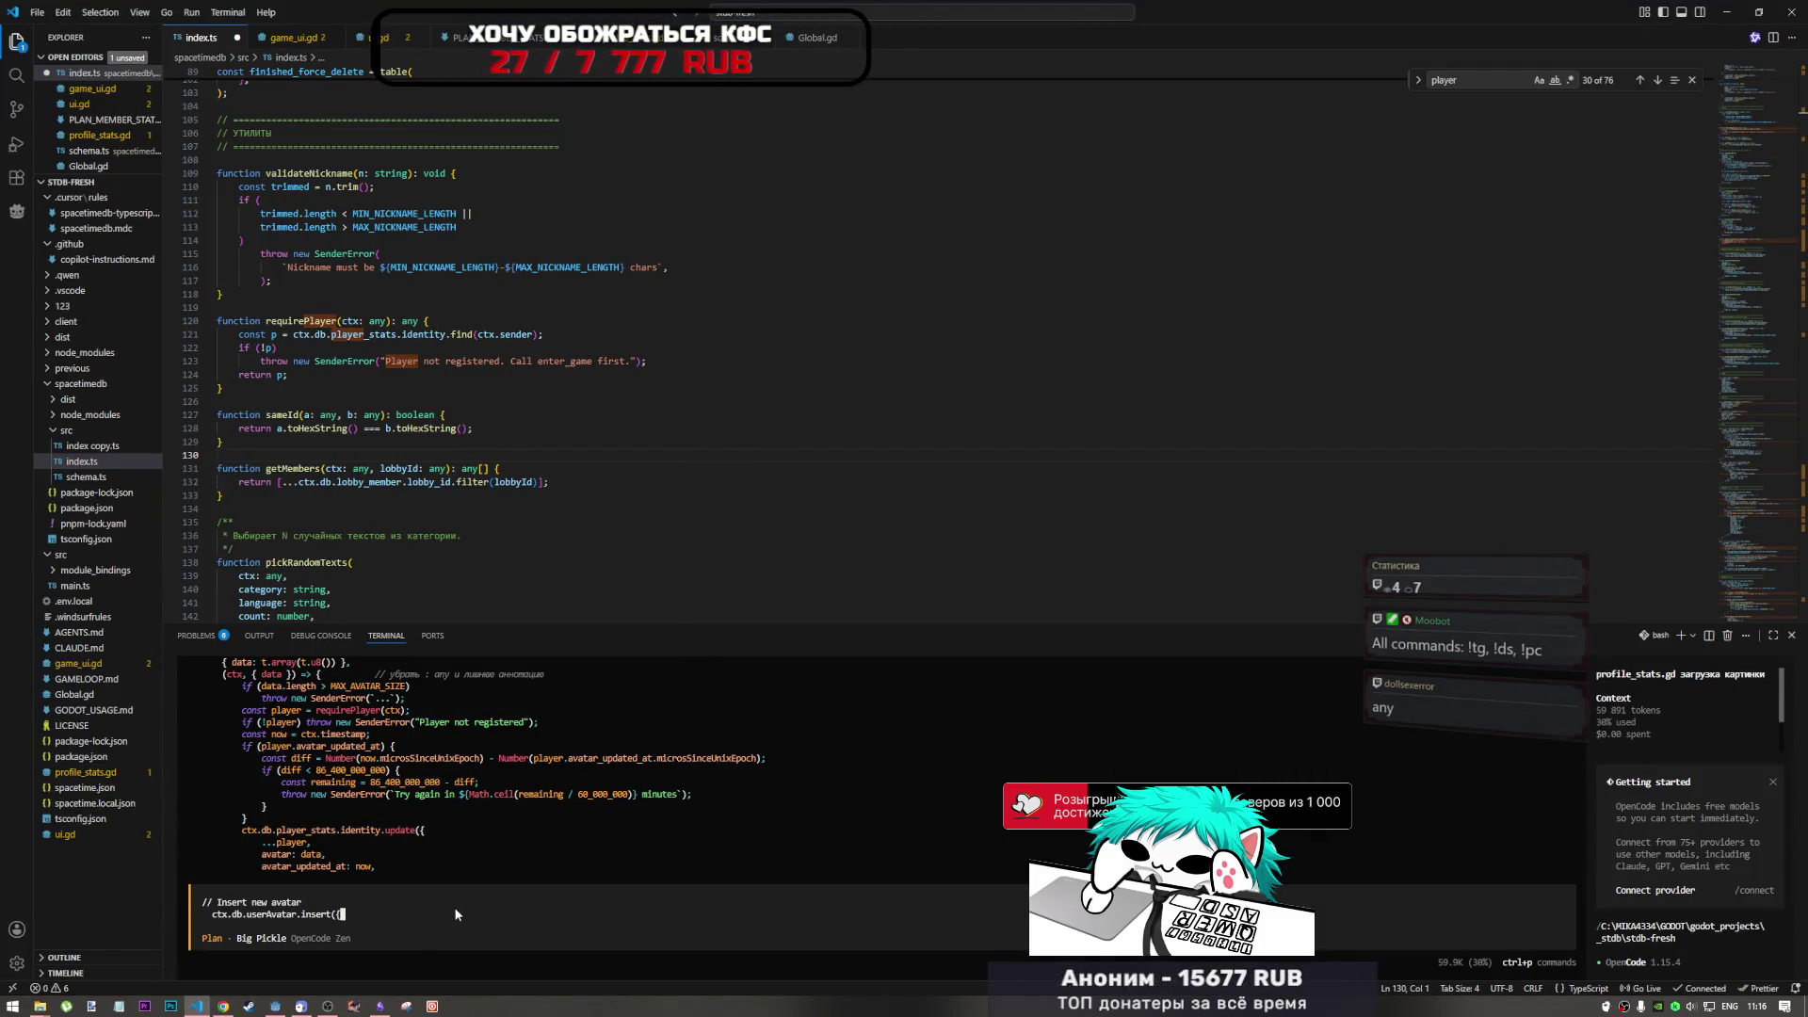
- Send the pasted userAvatar insert snippet to the assistant with the note 'я про это'
key("alt+shift")
type("я про з")
type("то")
key("Return")
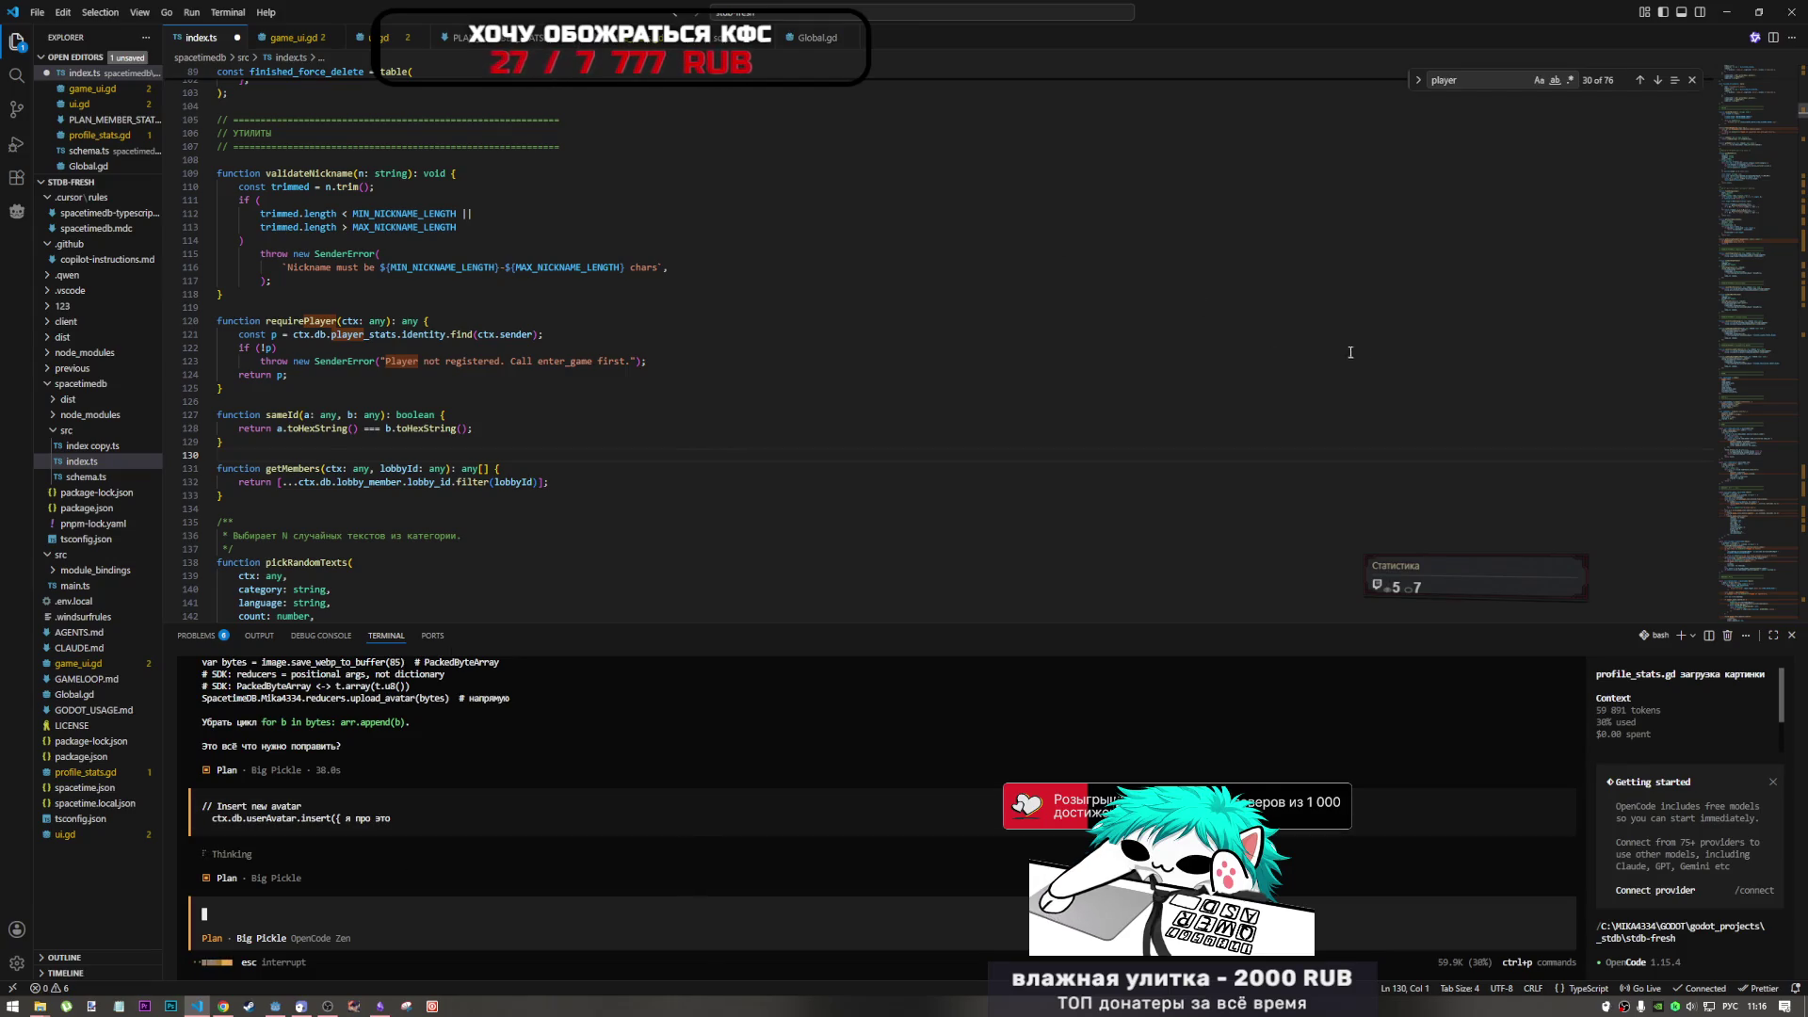
left_click(1755, 121)
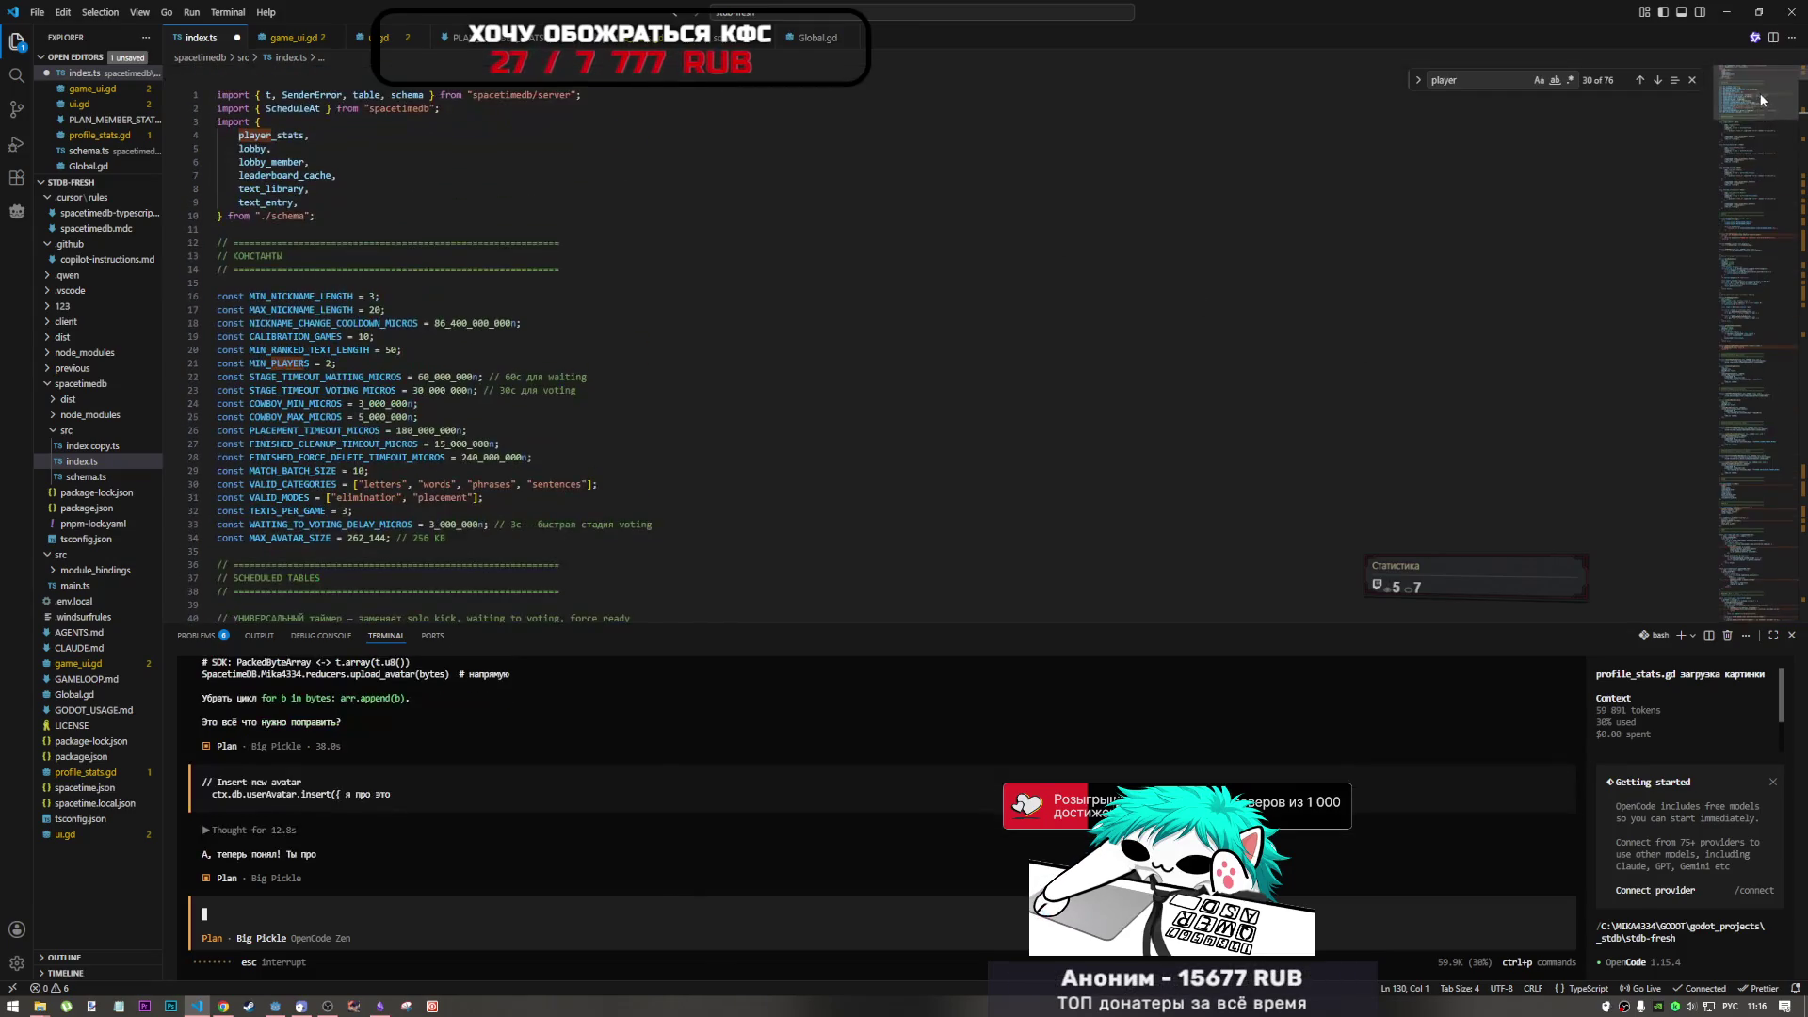
- Check that requirePlayer's player_stats.identity lookup on line 121 is typed any, then return to the docs
scroll(578, 437, "down", 20)
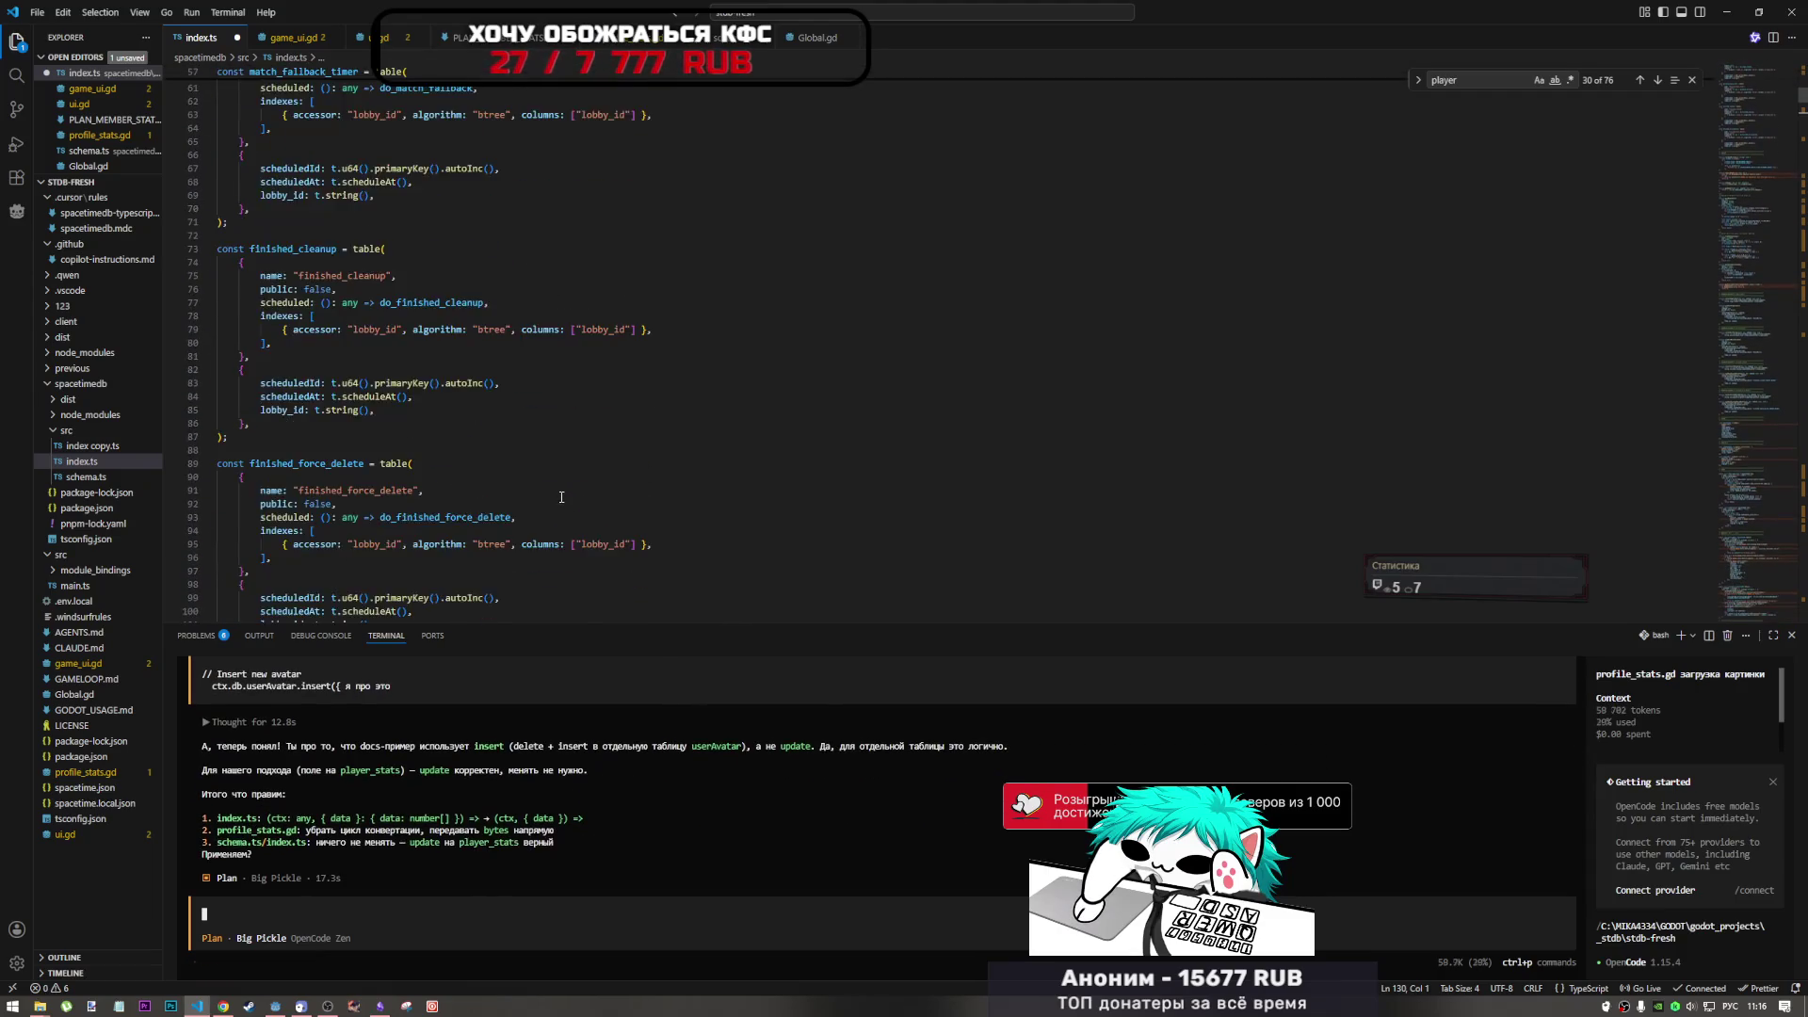
left_click(561, 497)
left_click(407, 471)
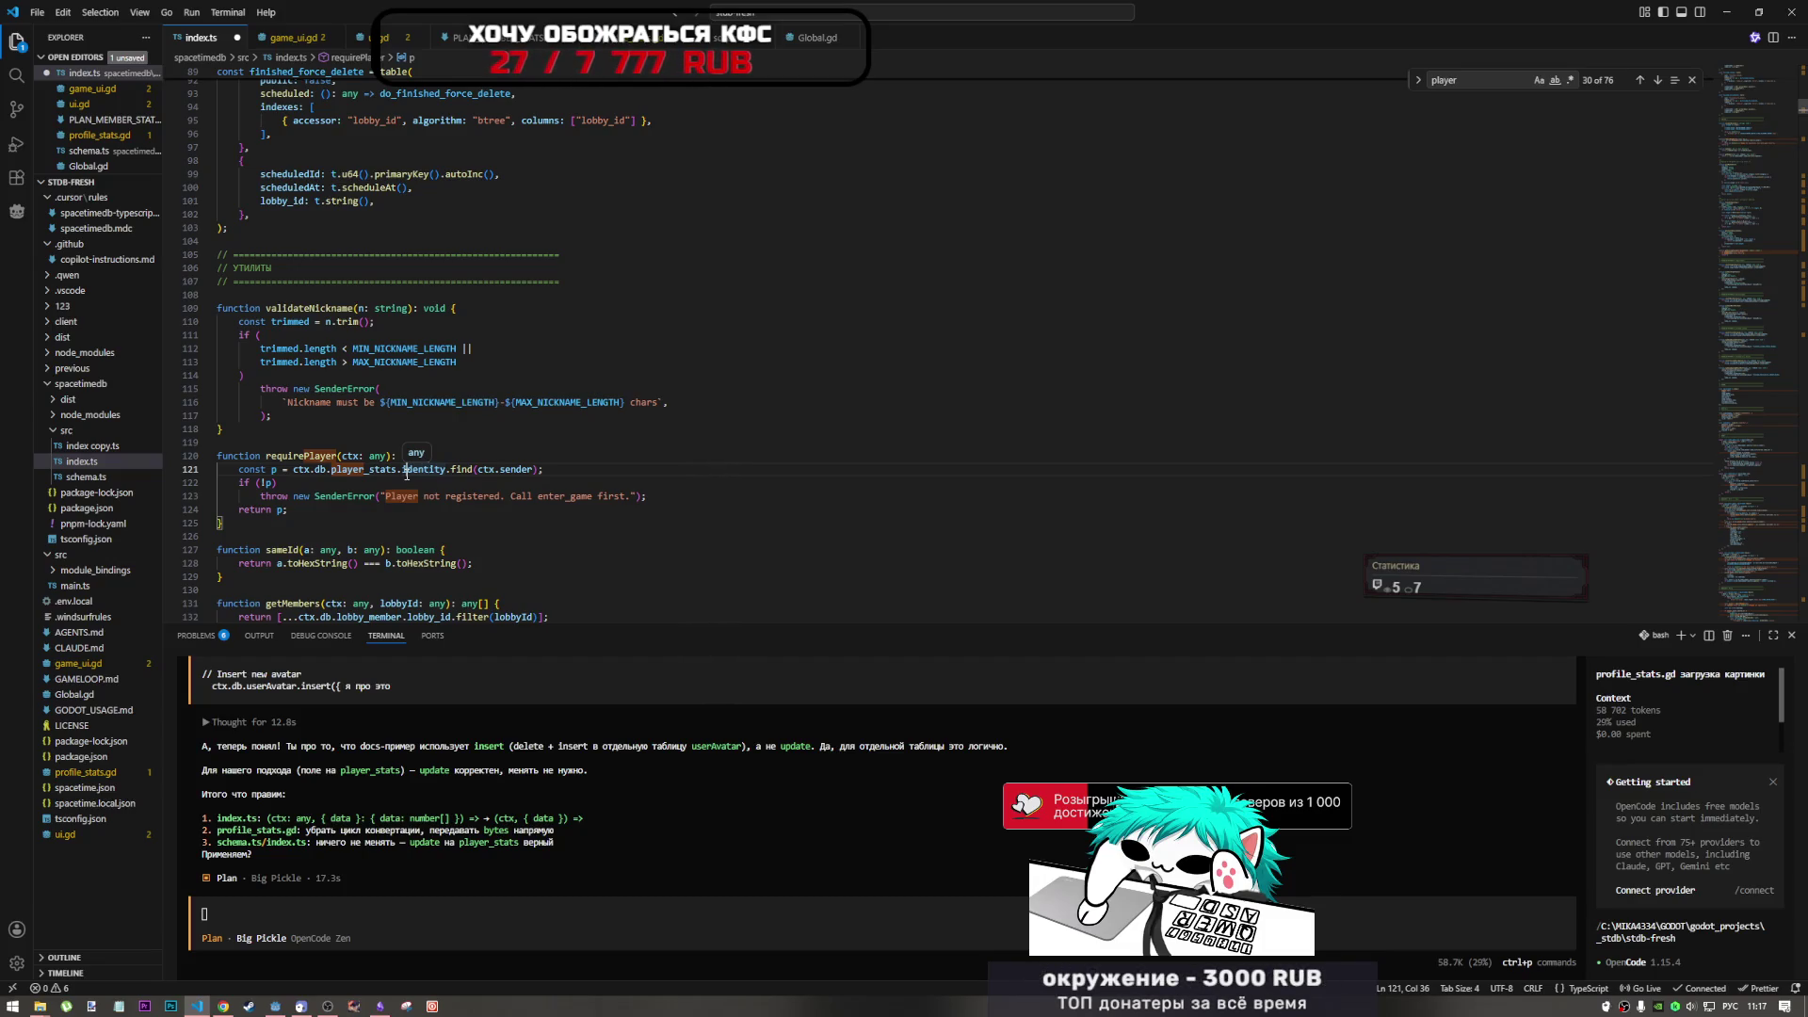
left_click(442, 861)
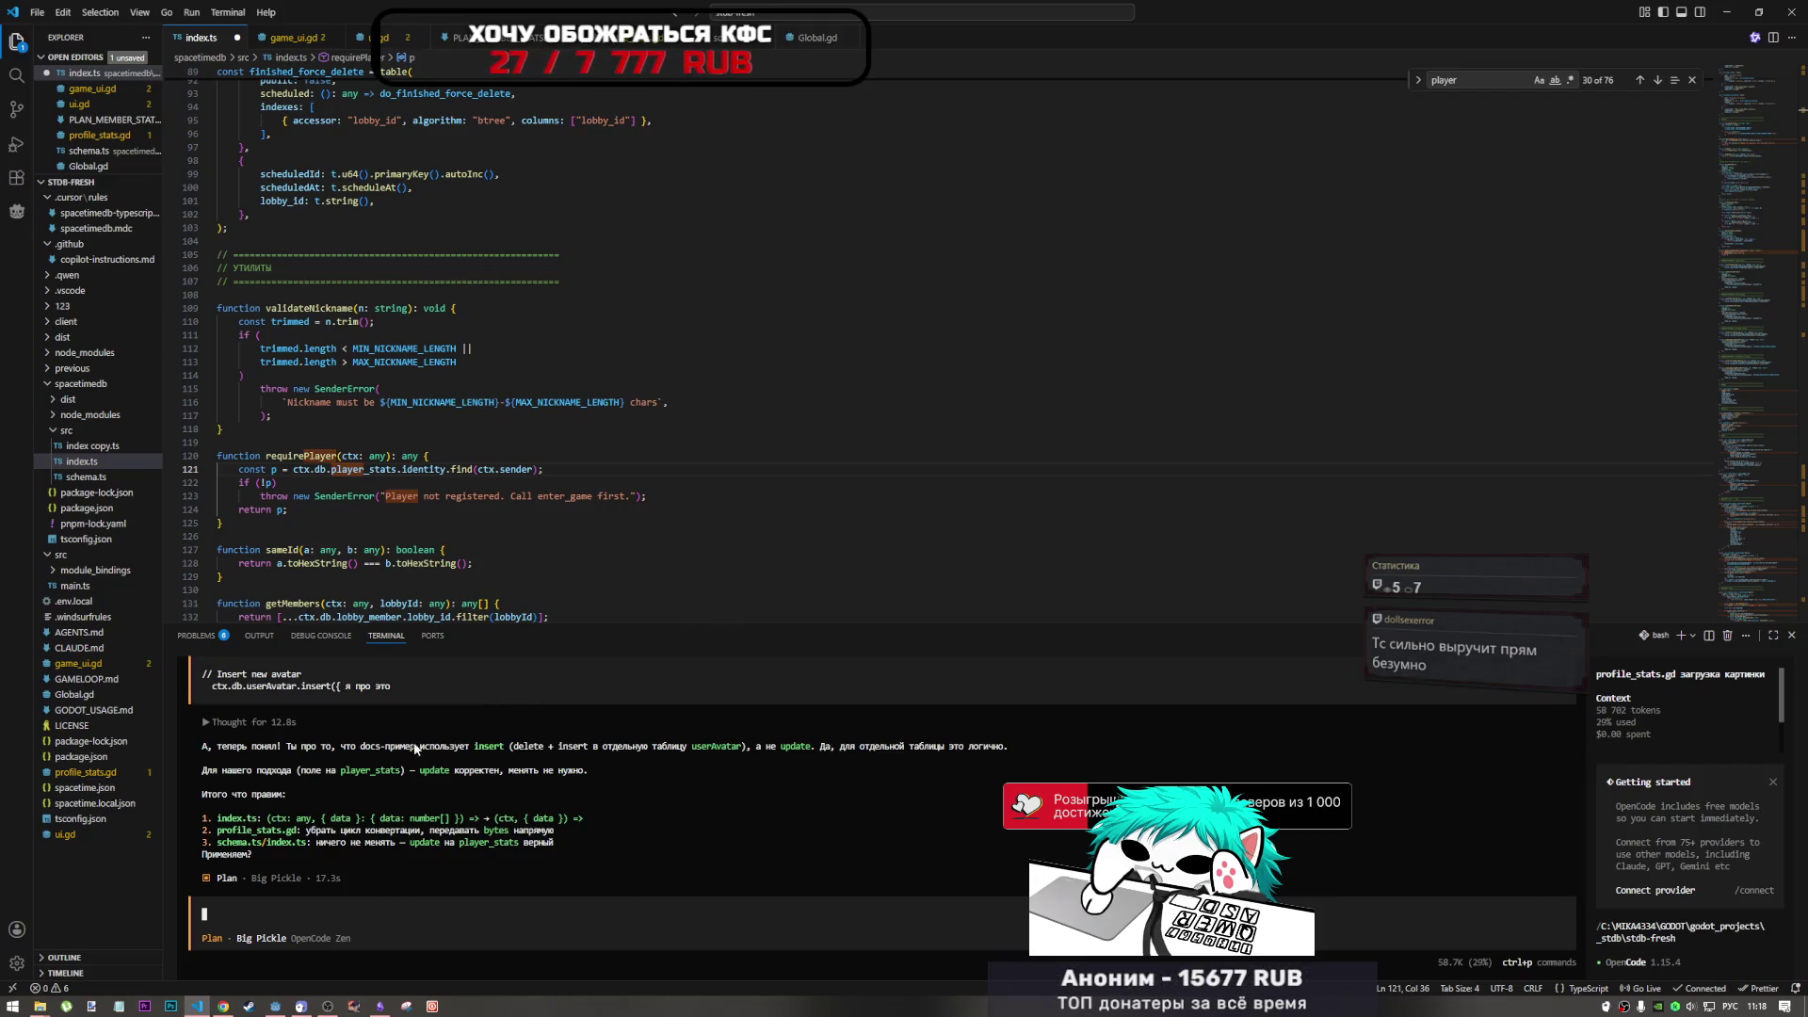
left_click(223, 1006)
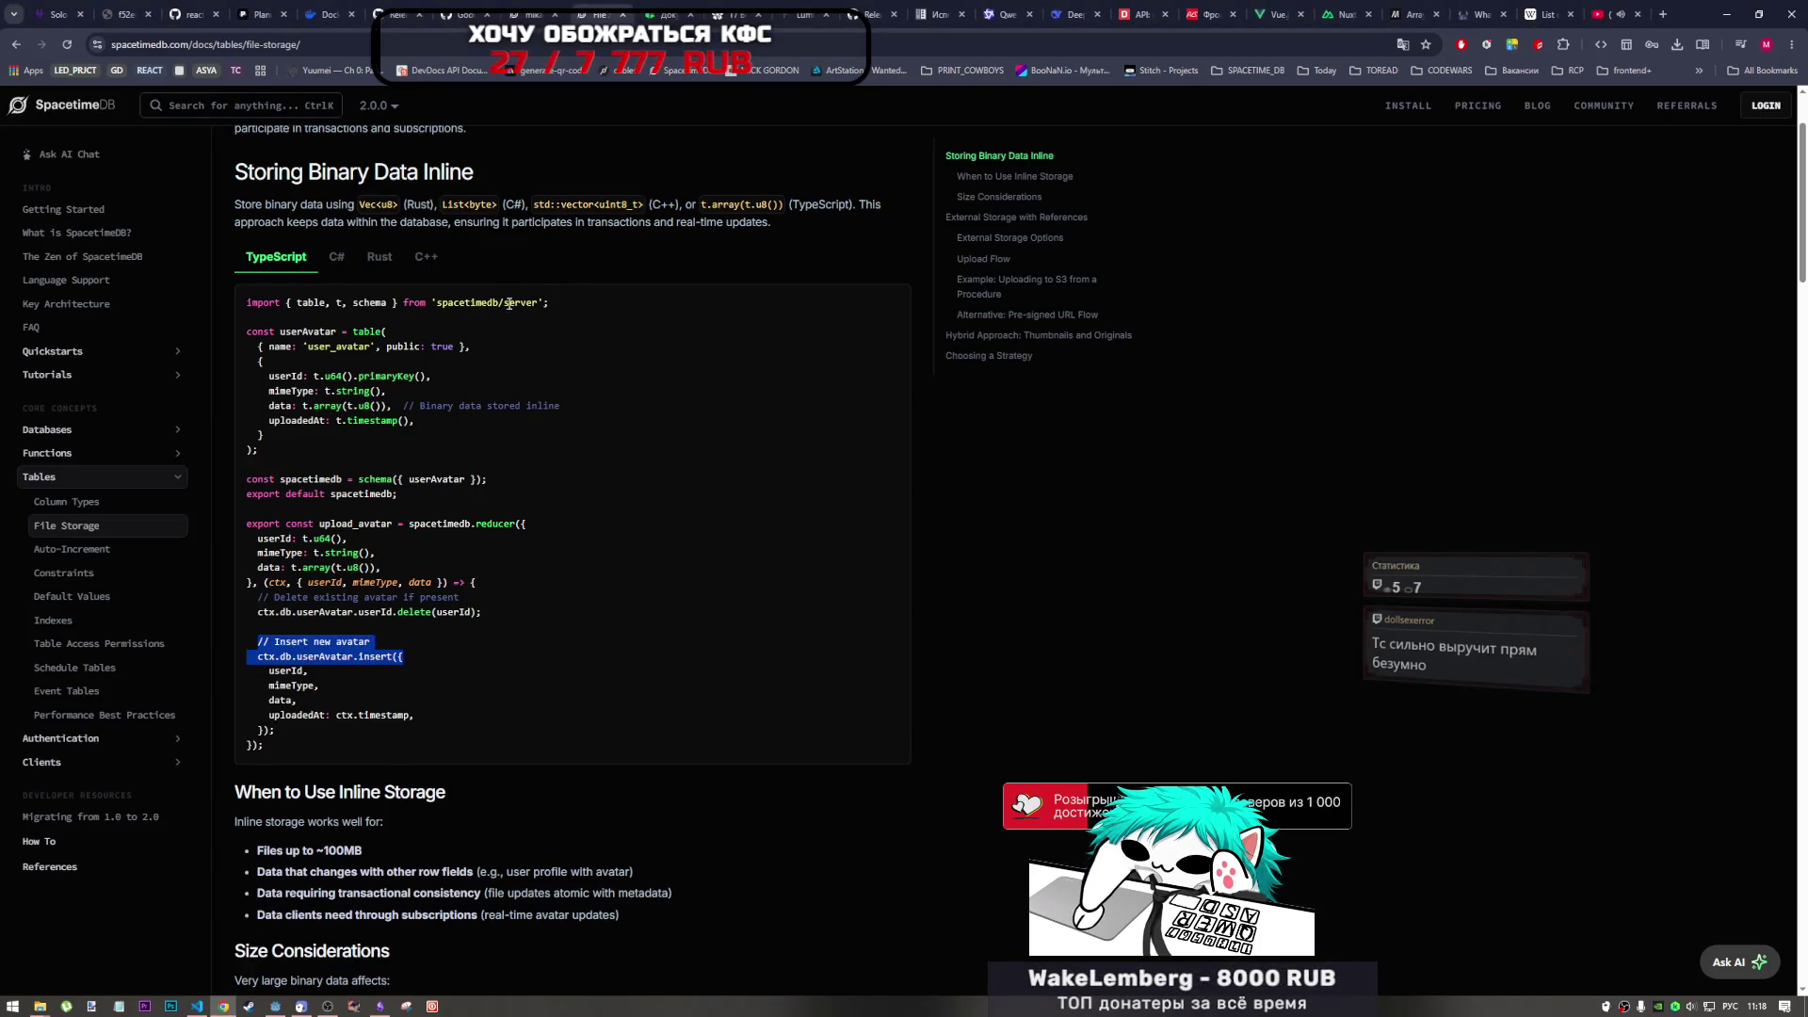
- Examine the userAvatar table insert call in the inline avatar storage example and open a SpacetimeDB page in a background tab
left_click(377, 659)
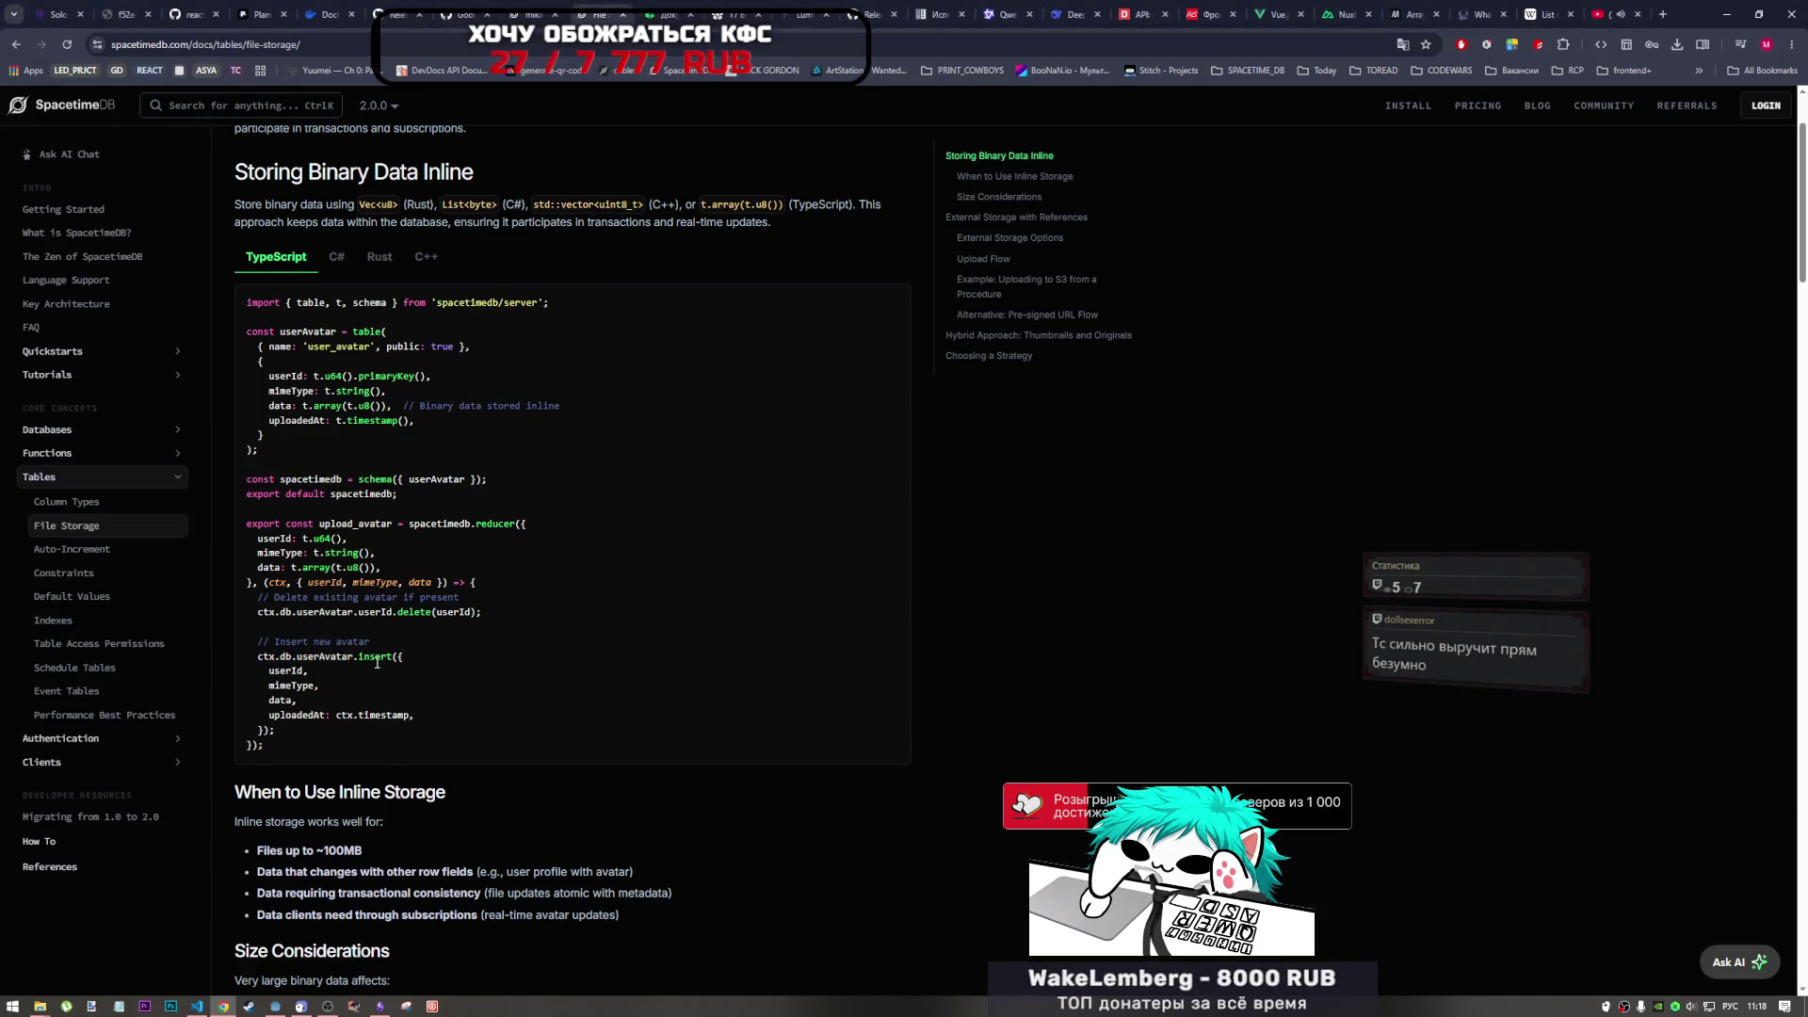
left_click_drag(359, 658, 309, 657)
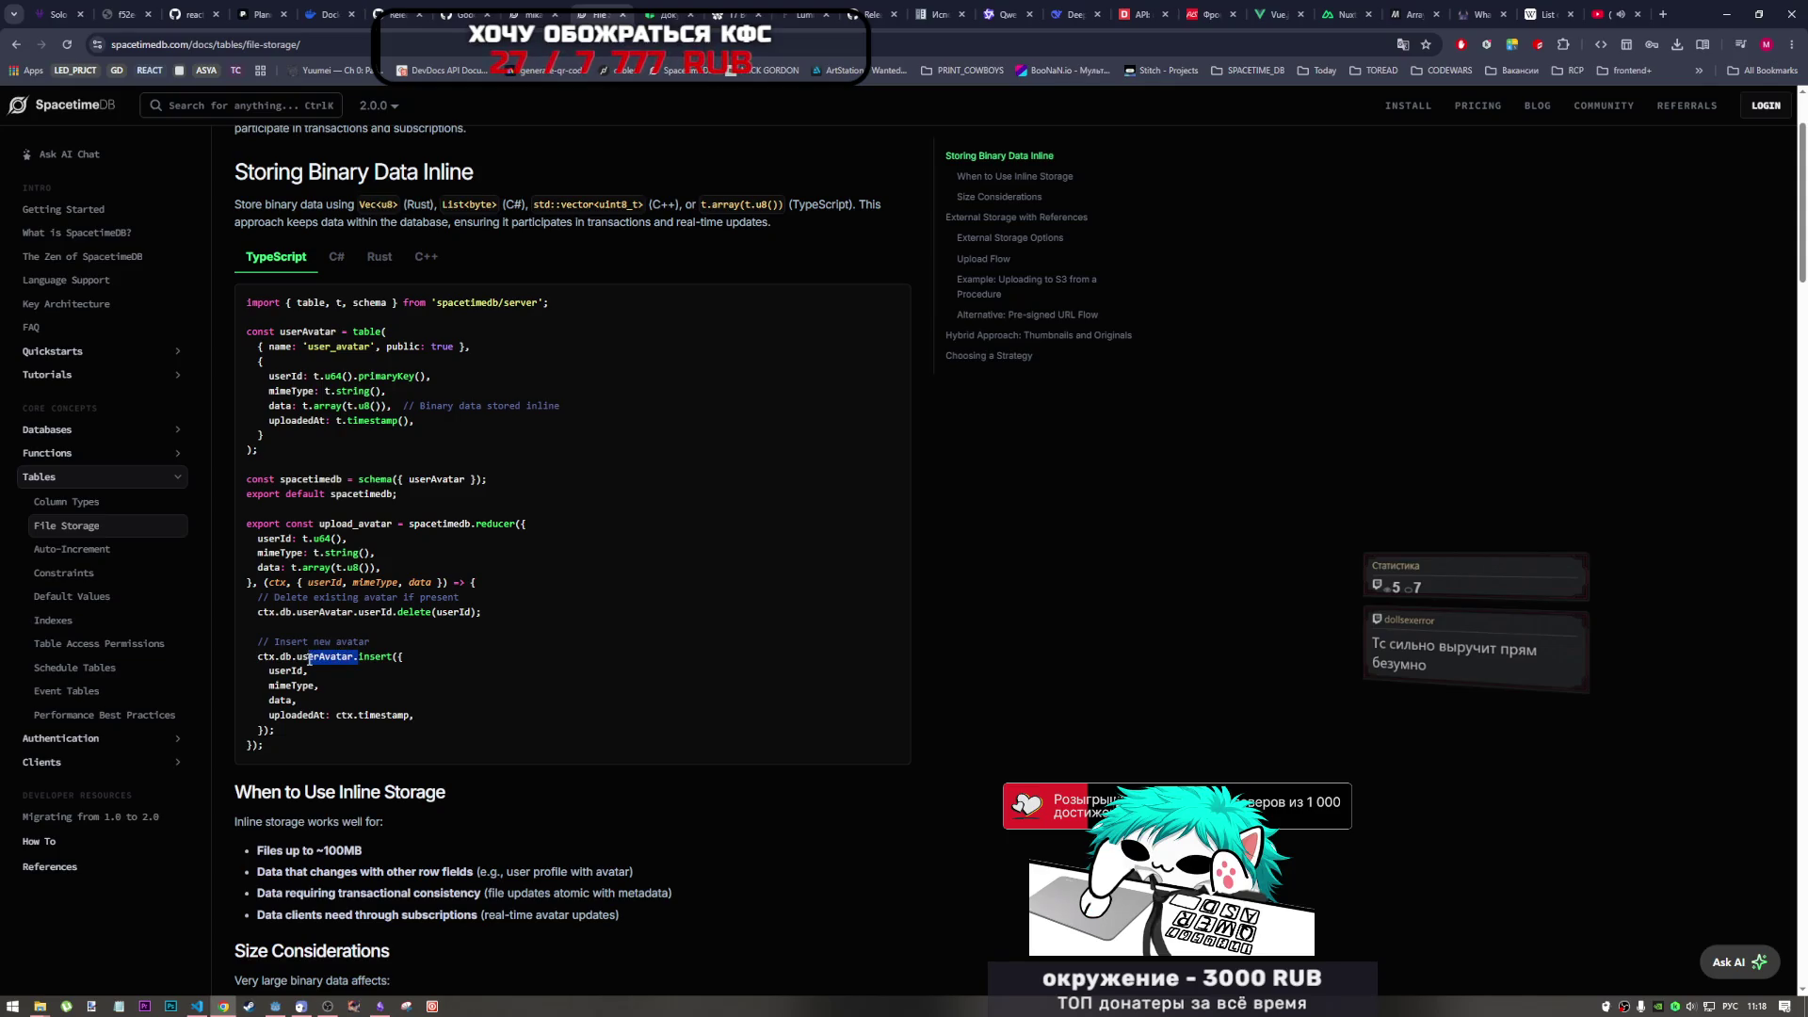
left_click_drag(359, 659, 393, 662)
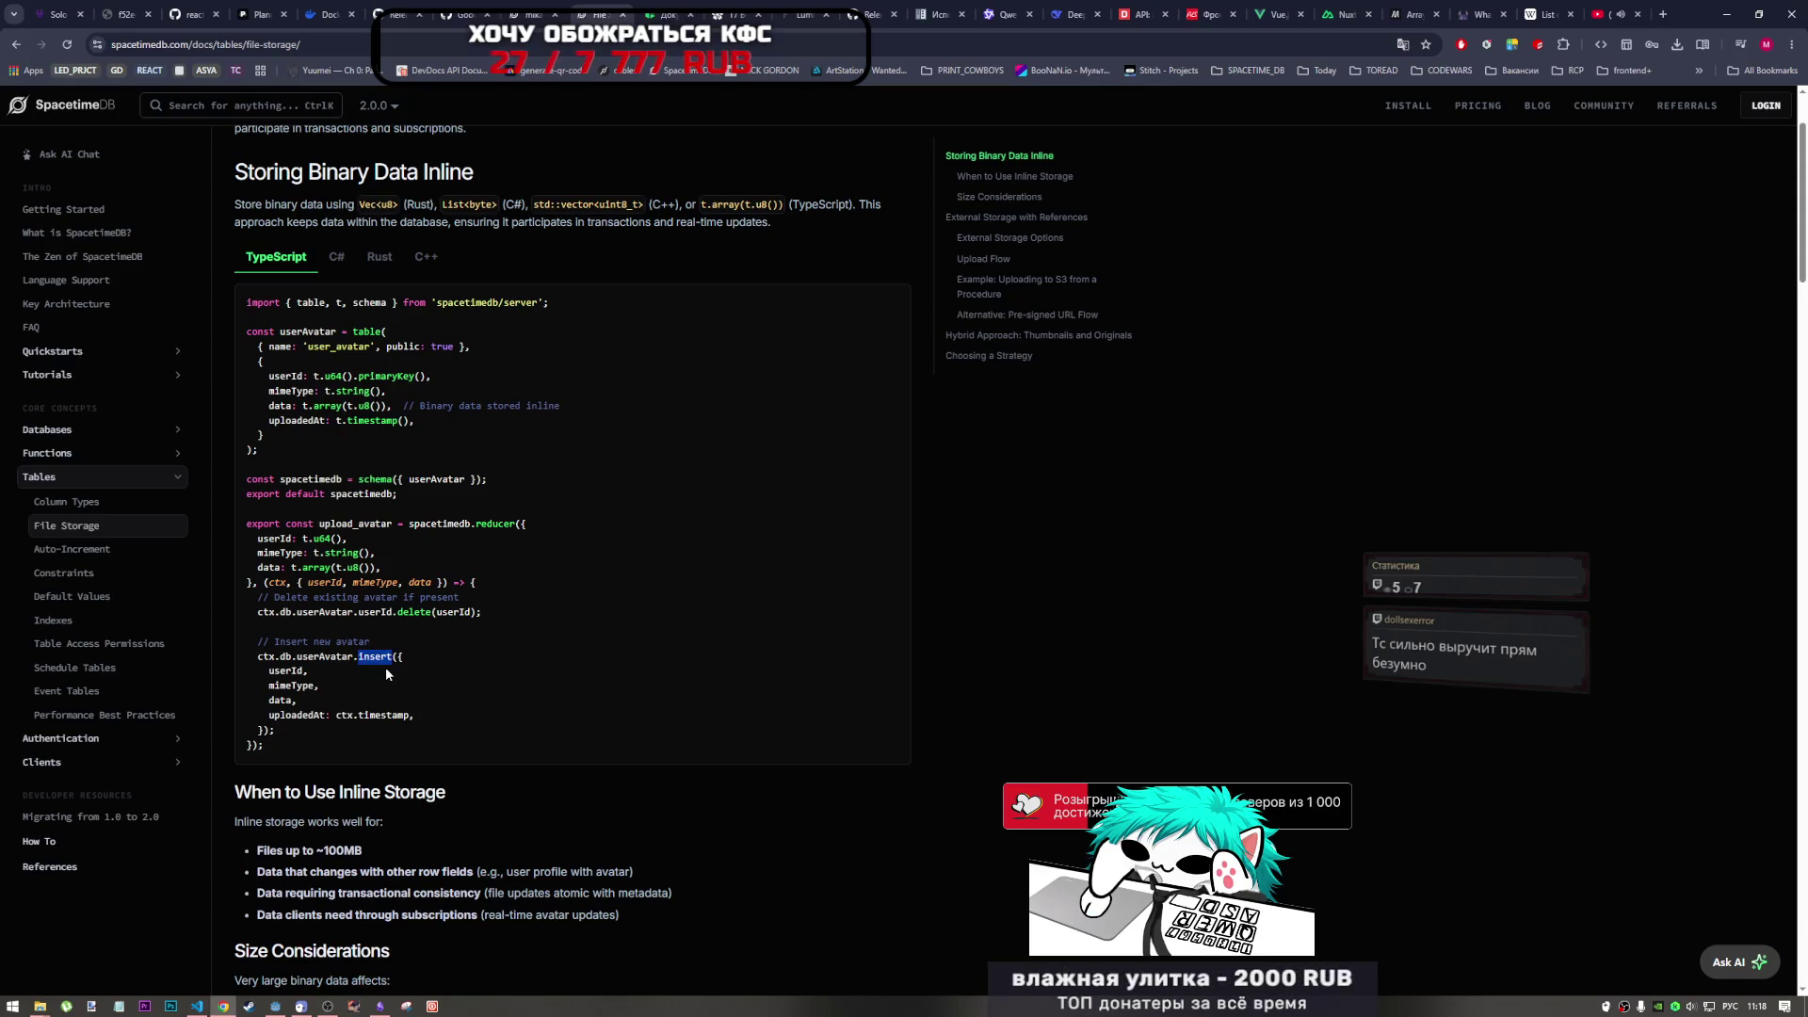
left_click(440, 652)
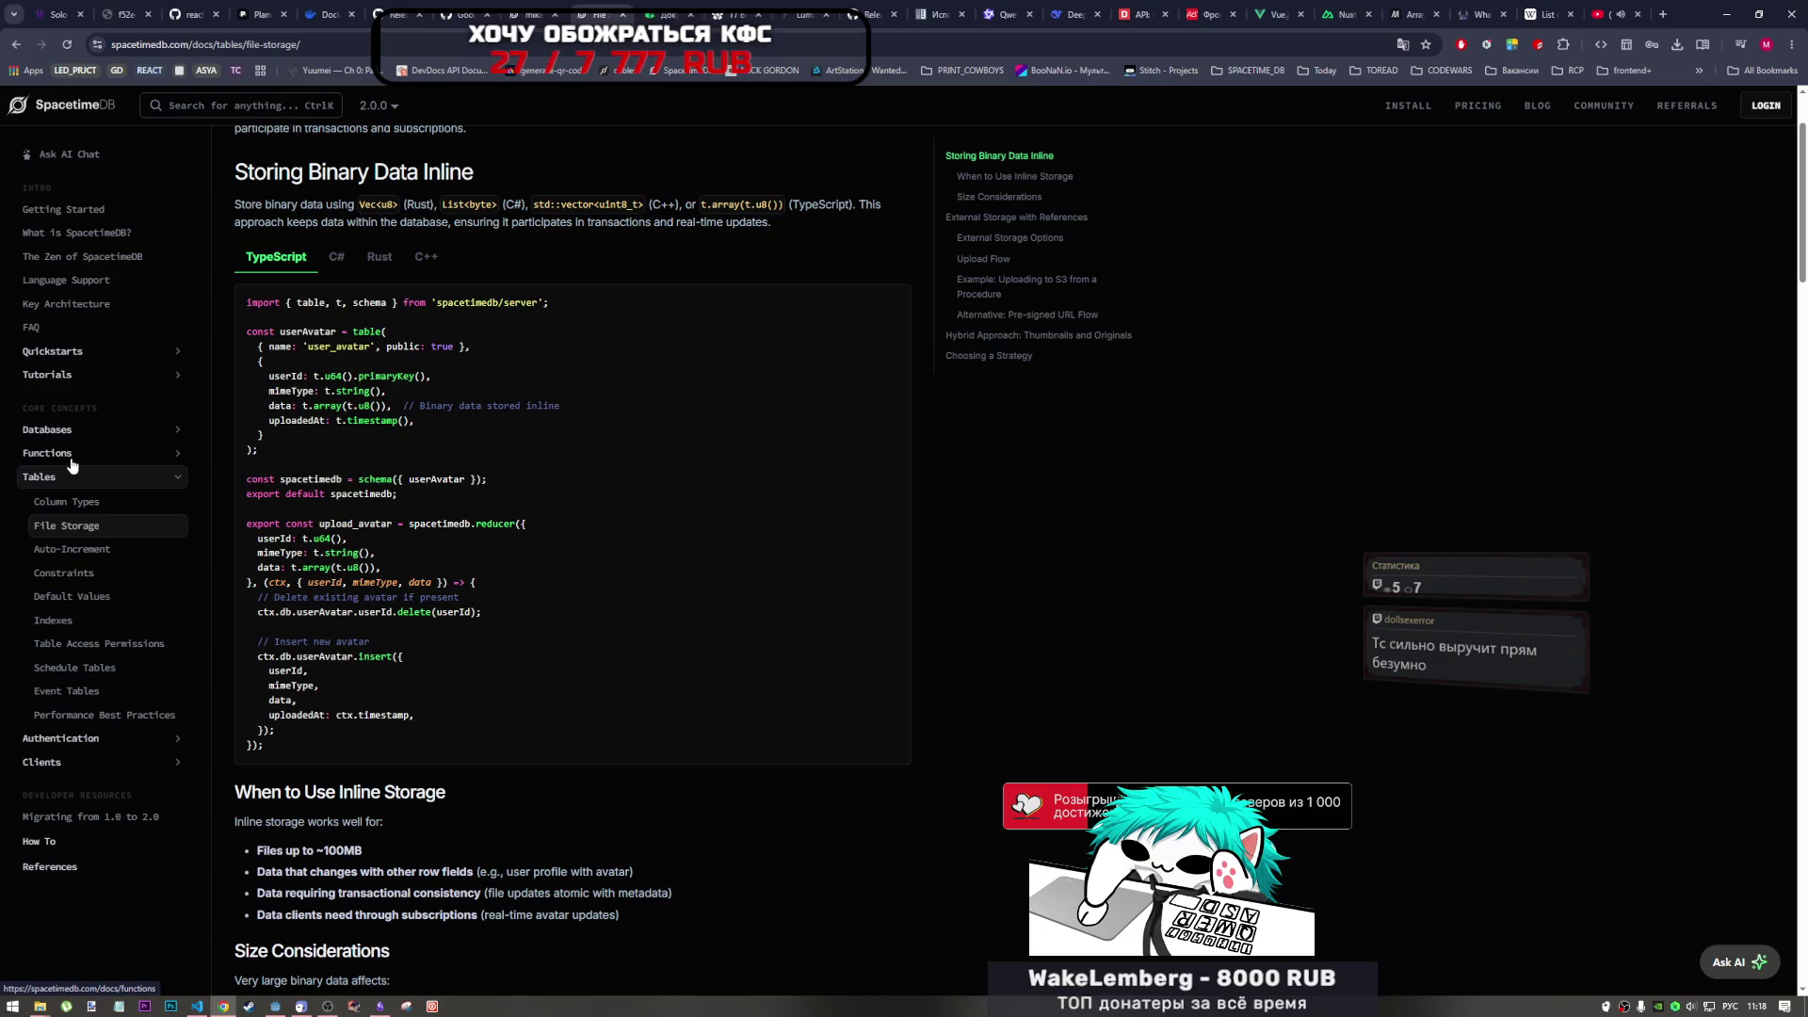
middle_click(81, 128)
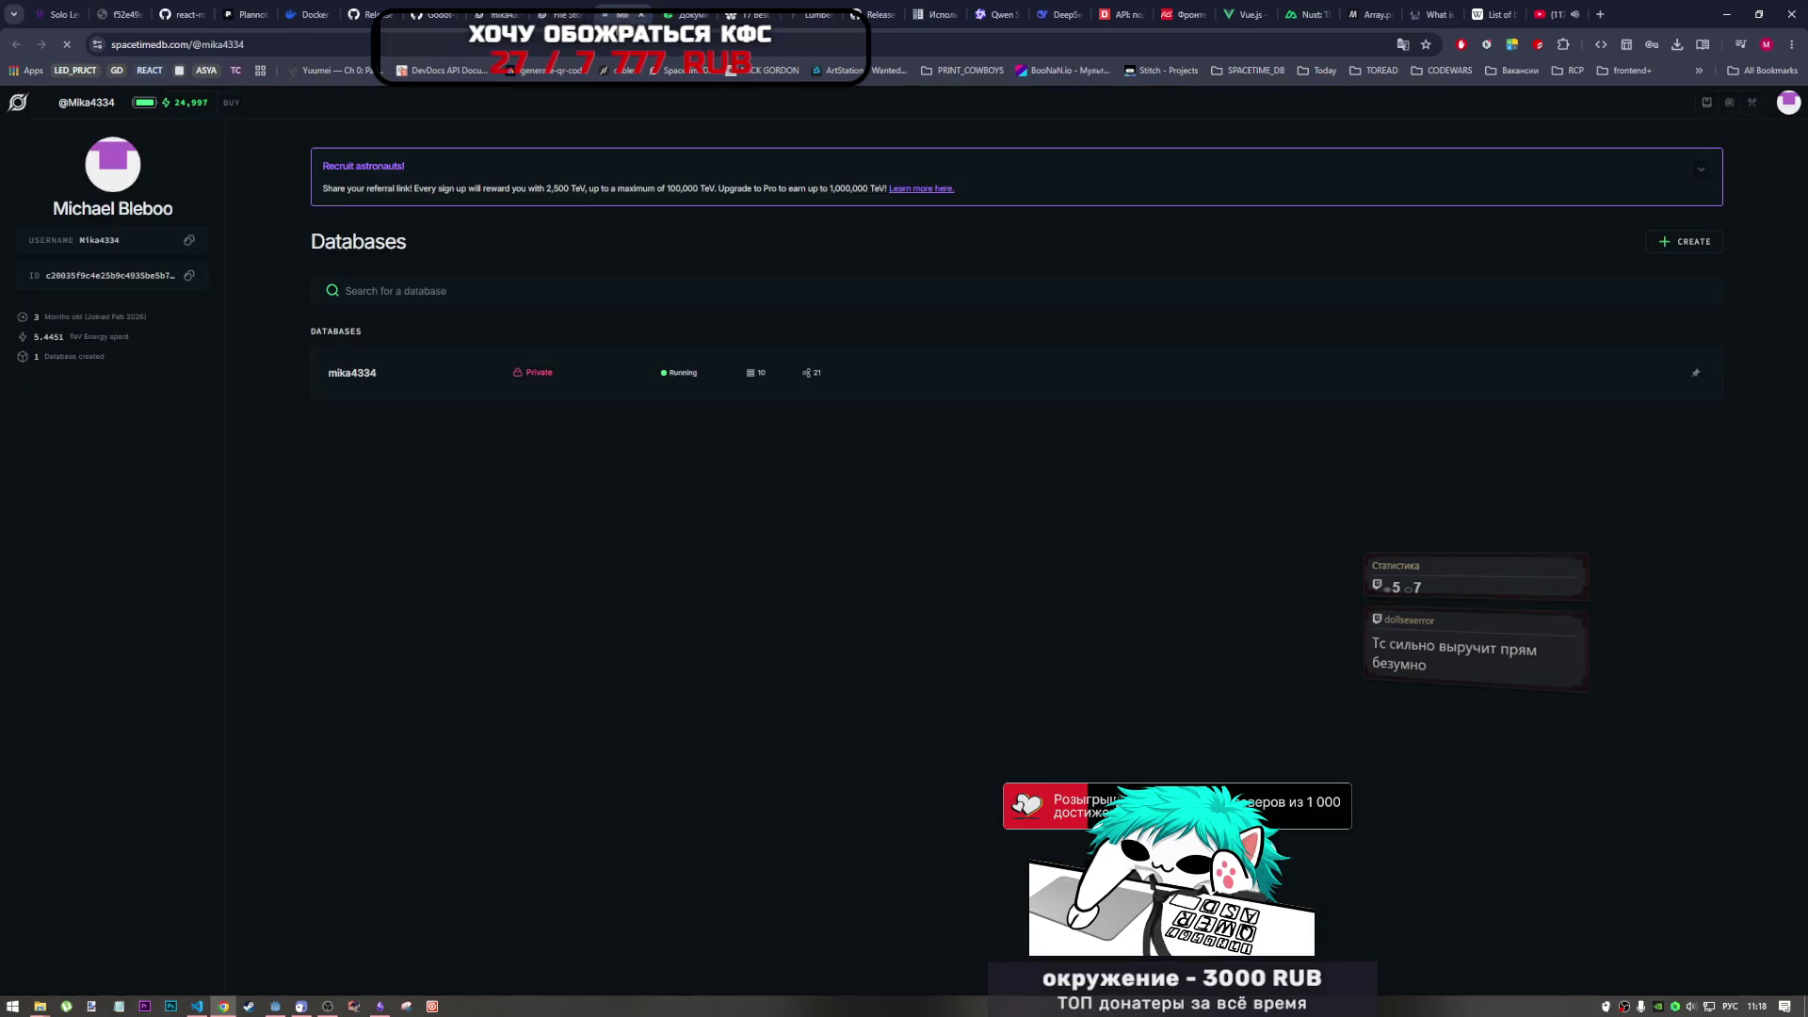
- Go from the account dashboard to the SpacetimeDB docs and open Functions > Reducers
left_click(633, 17)
left_click(29, 105)
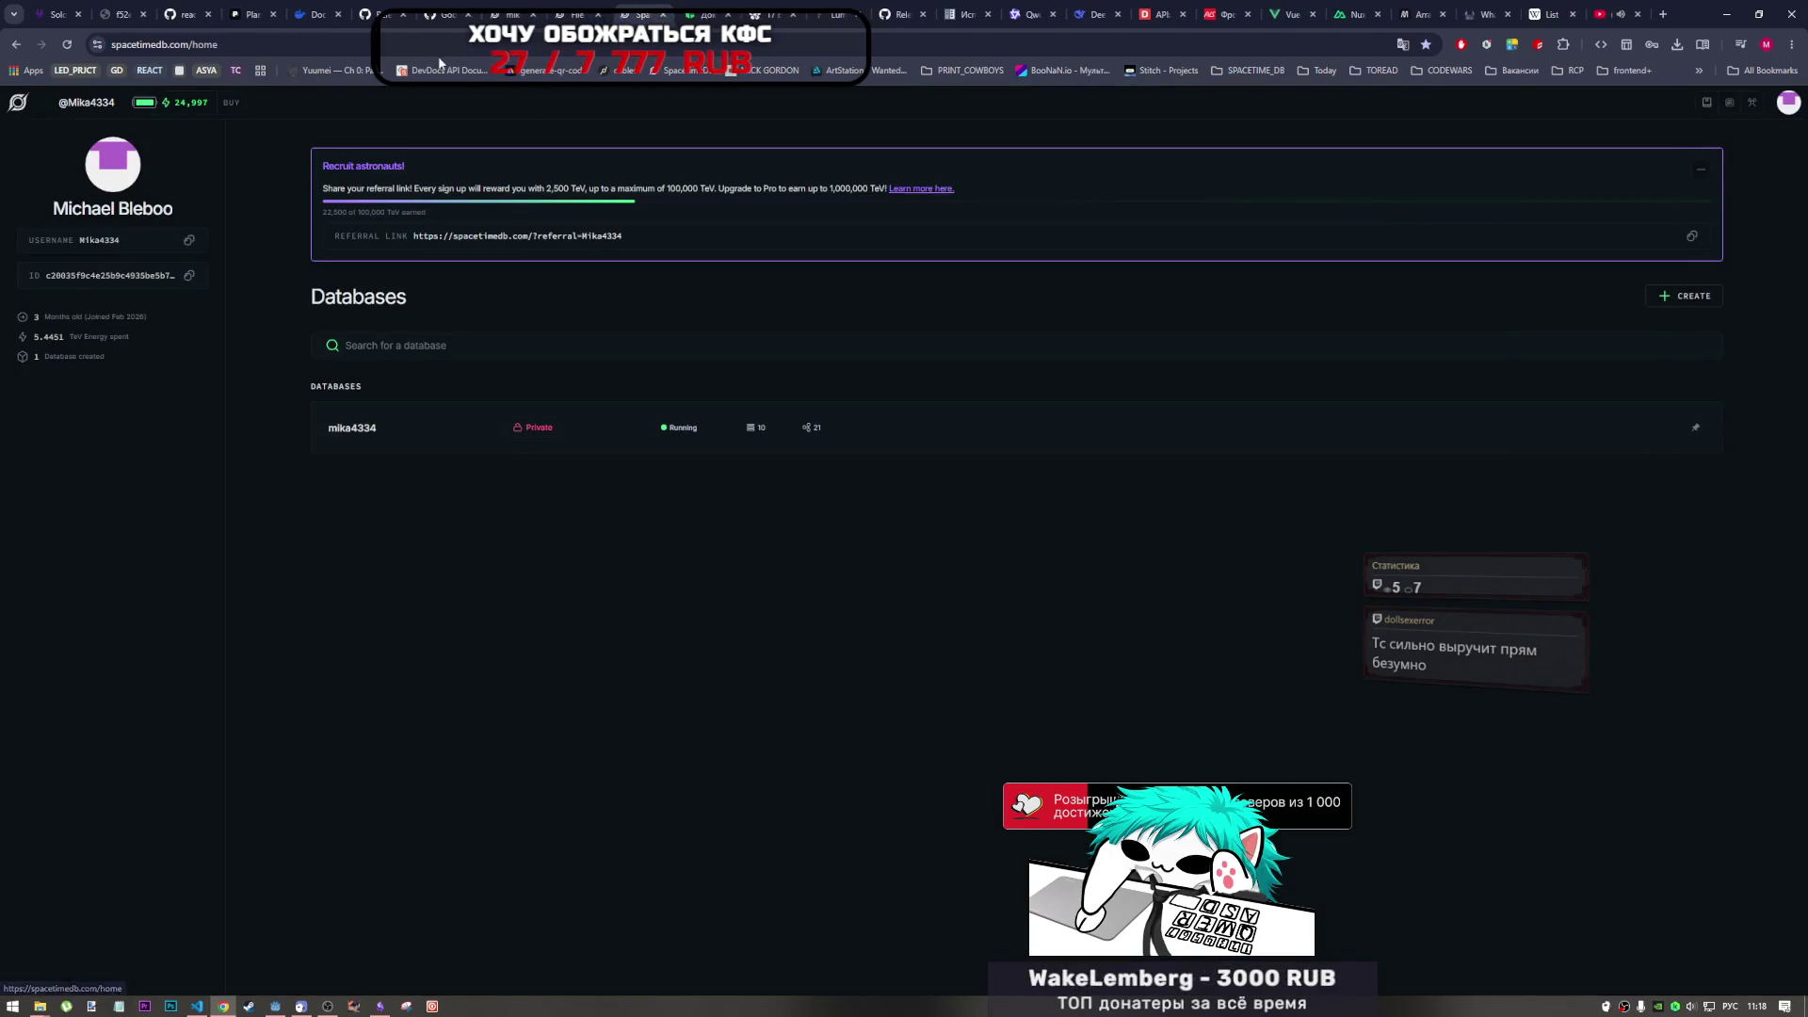
left_click(270, 111)
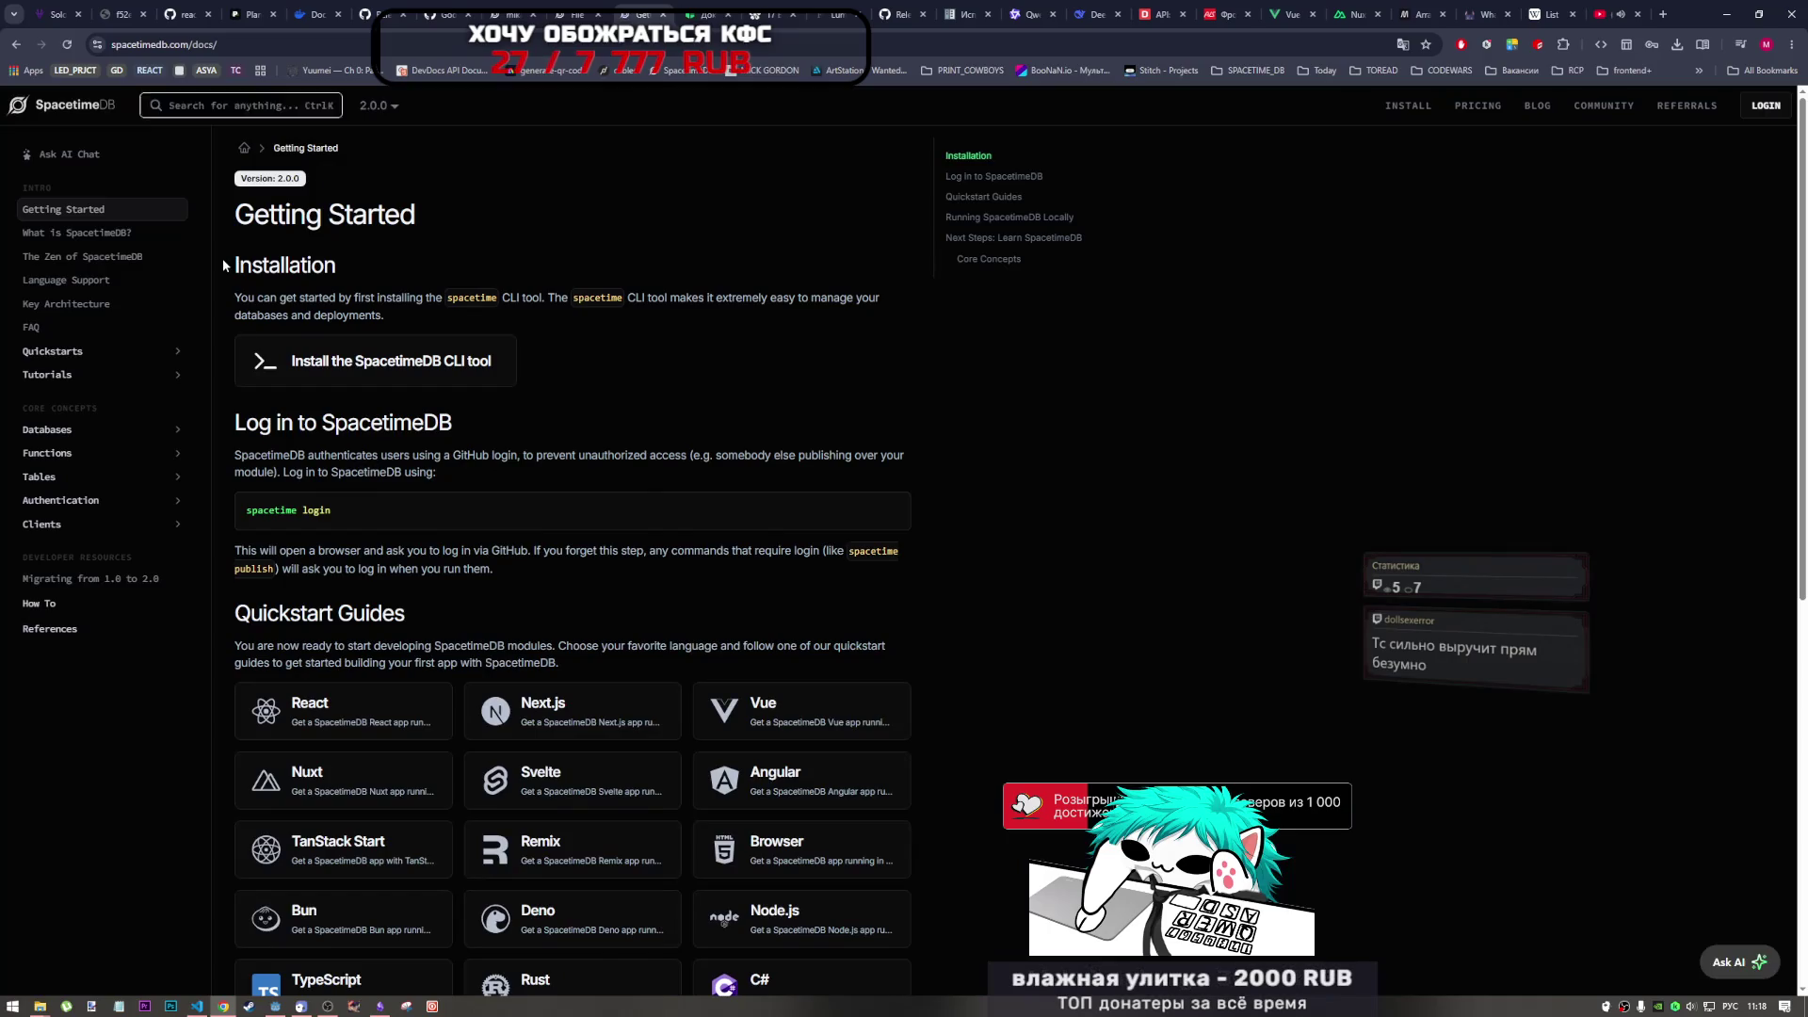
left_click(58, 456)
left_click(62, 479)
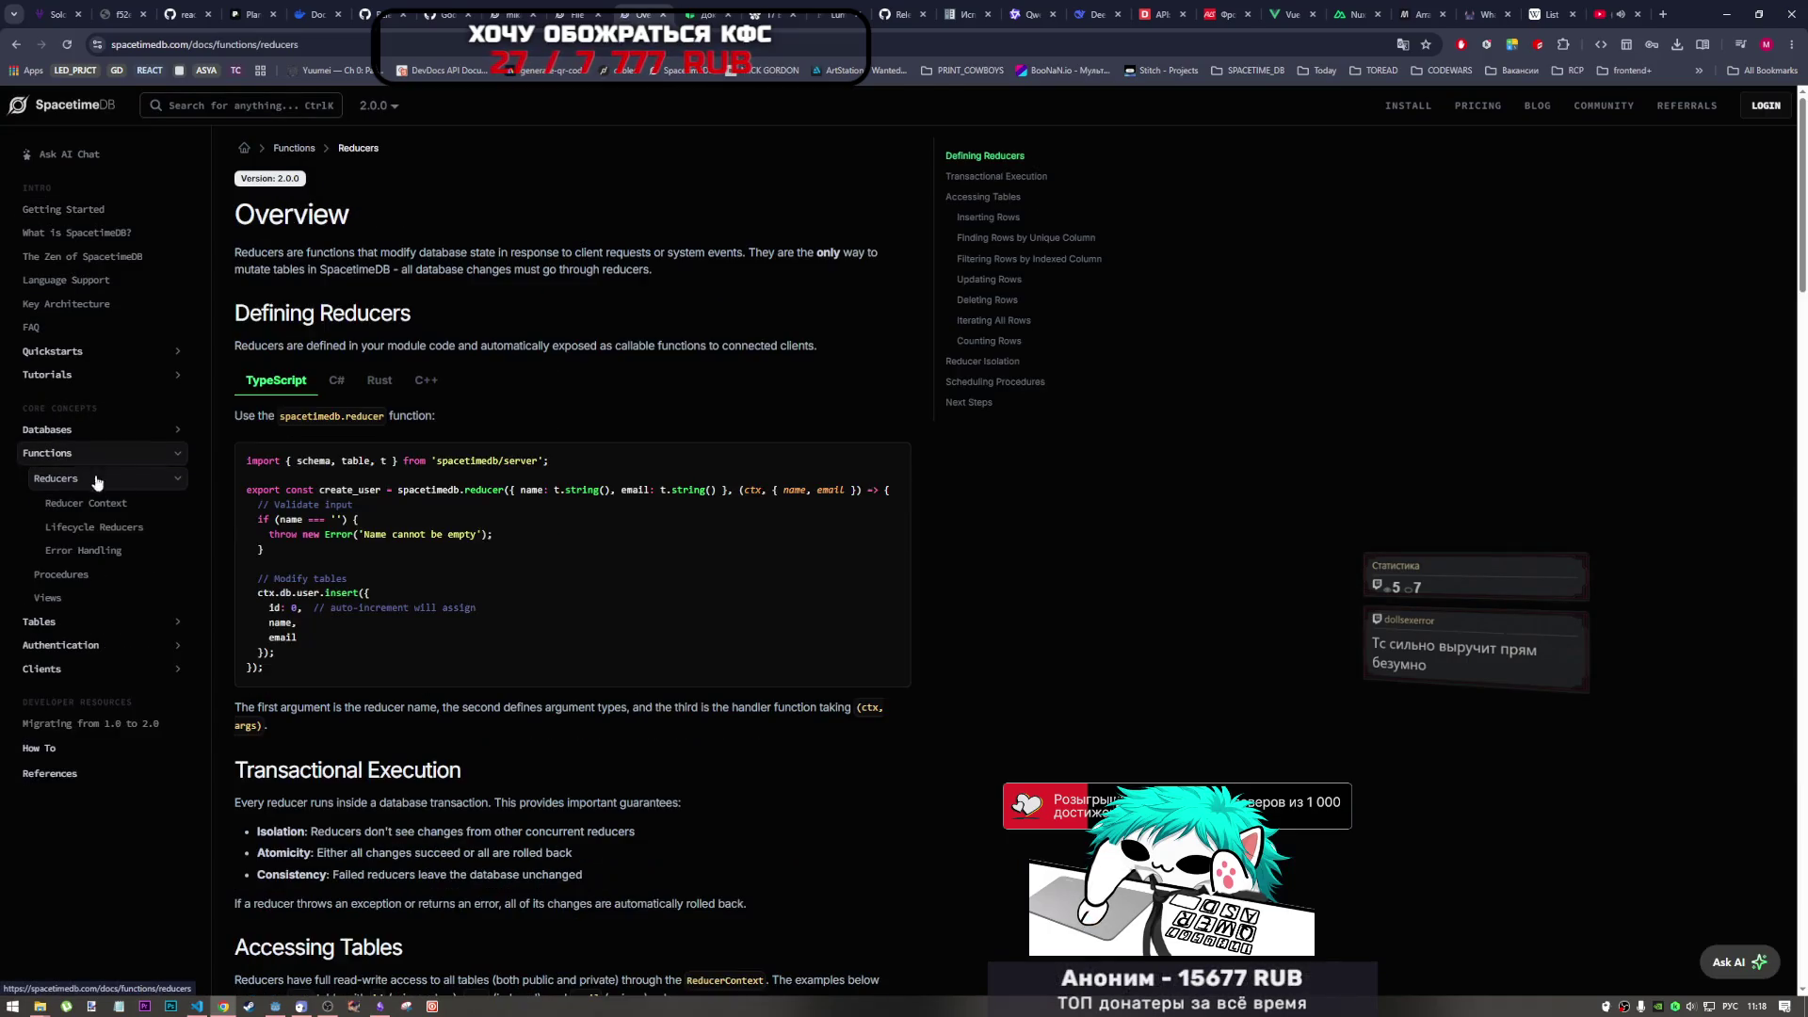
- Read the Reducers page from Updating Rows down to Scheduling Procedures
scroll(478, 506, "down", 1)
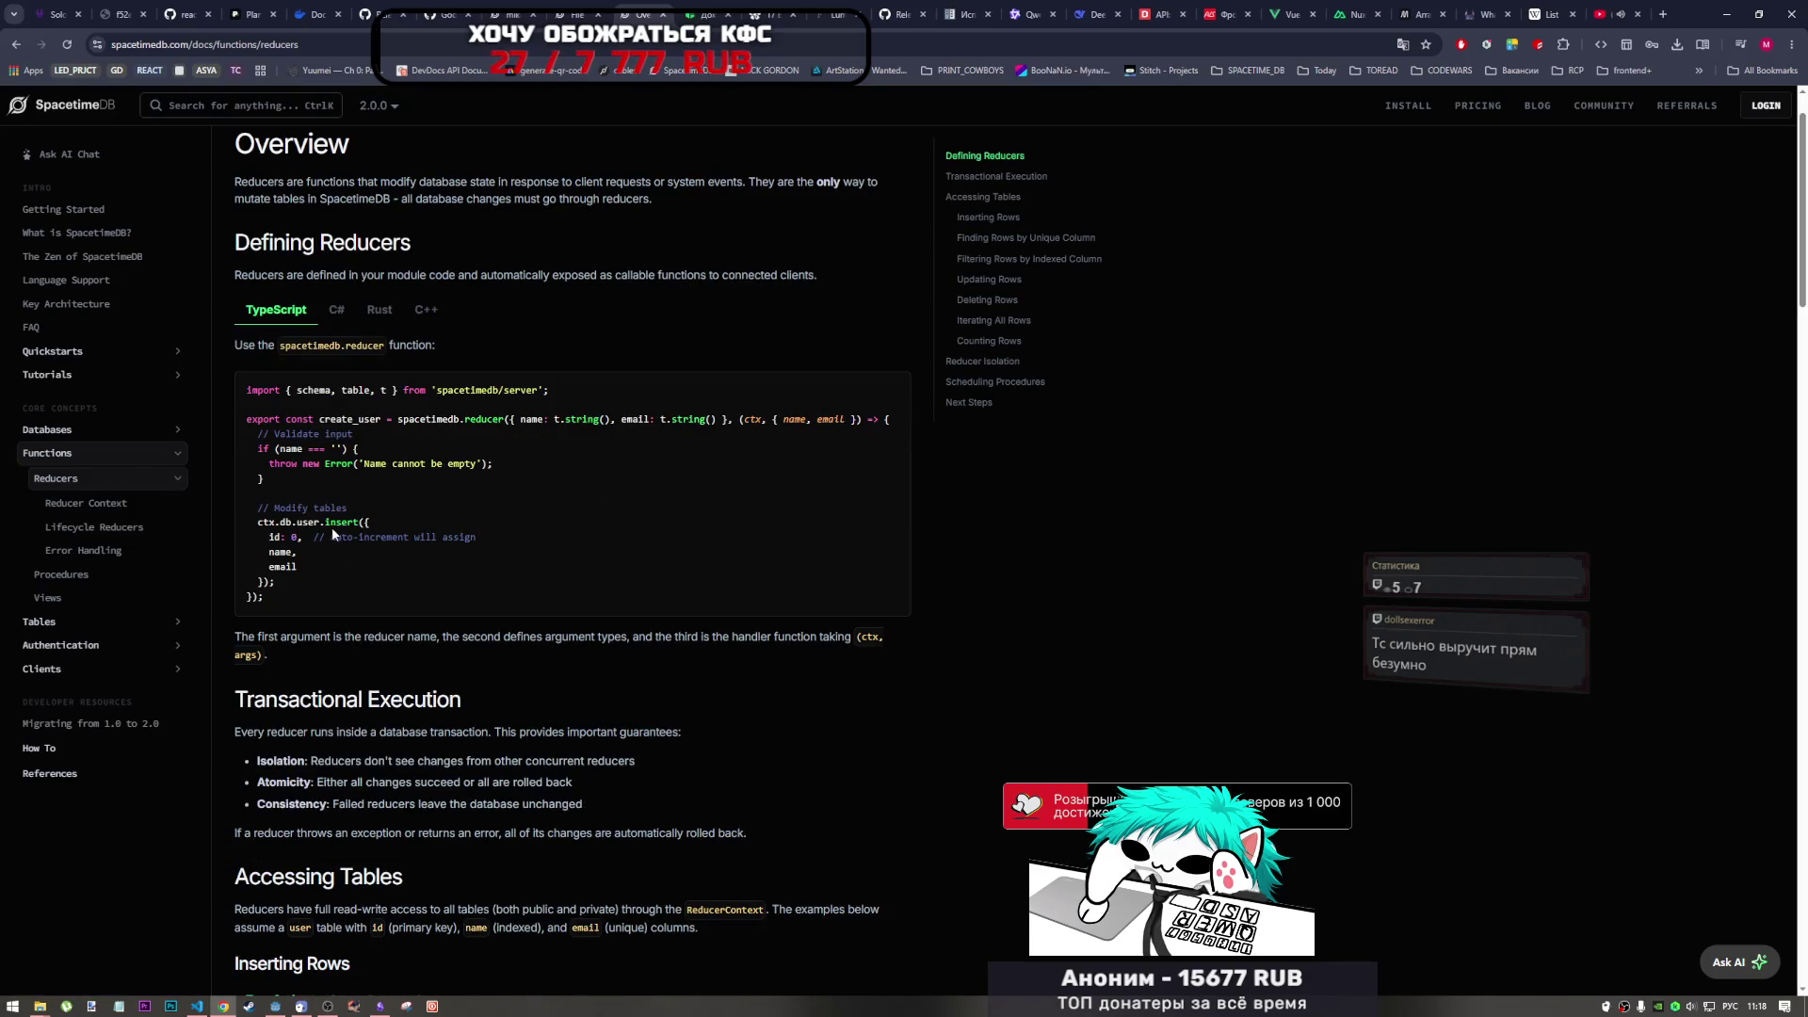
scroll(370, 540, "down", 4)
scroll(367, 545, "down", 9)
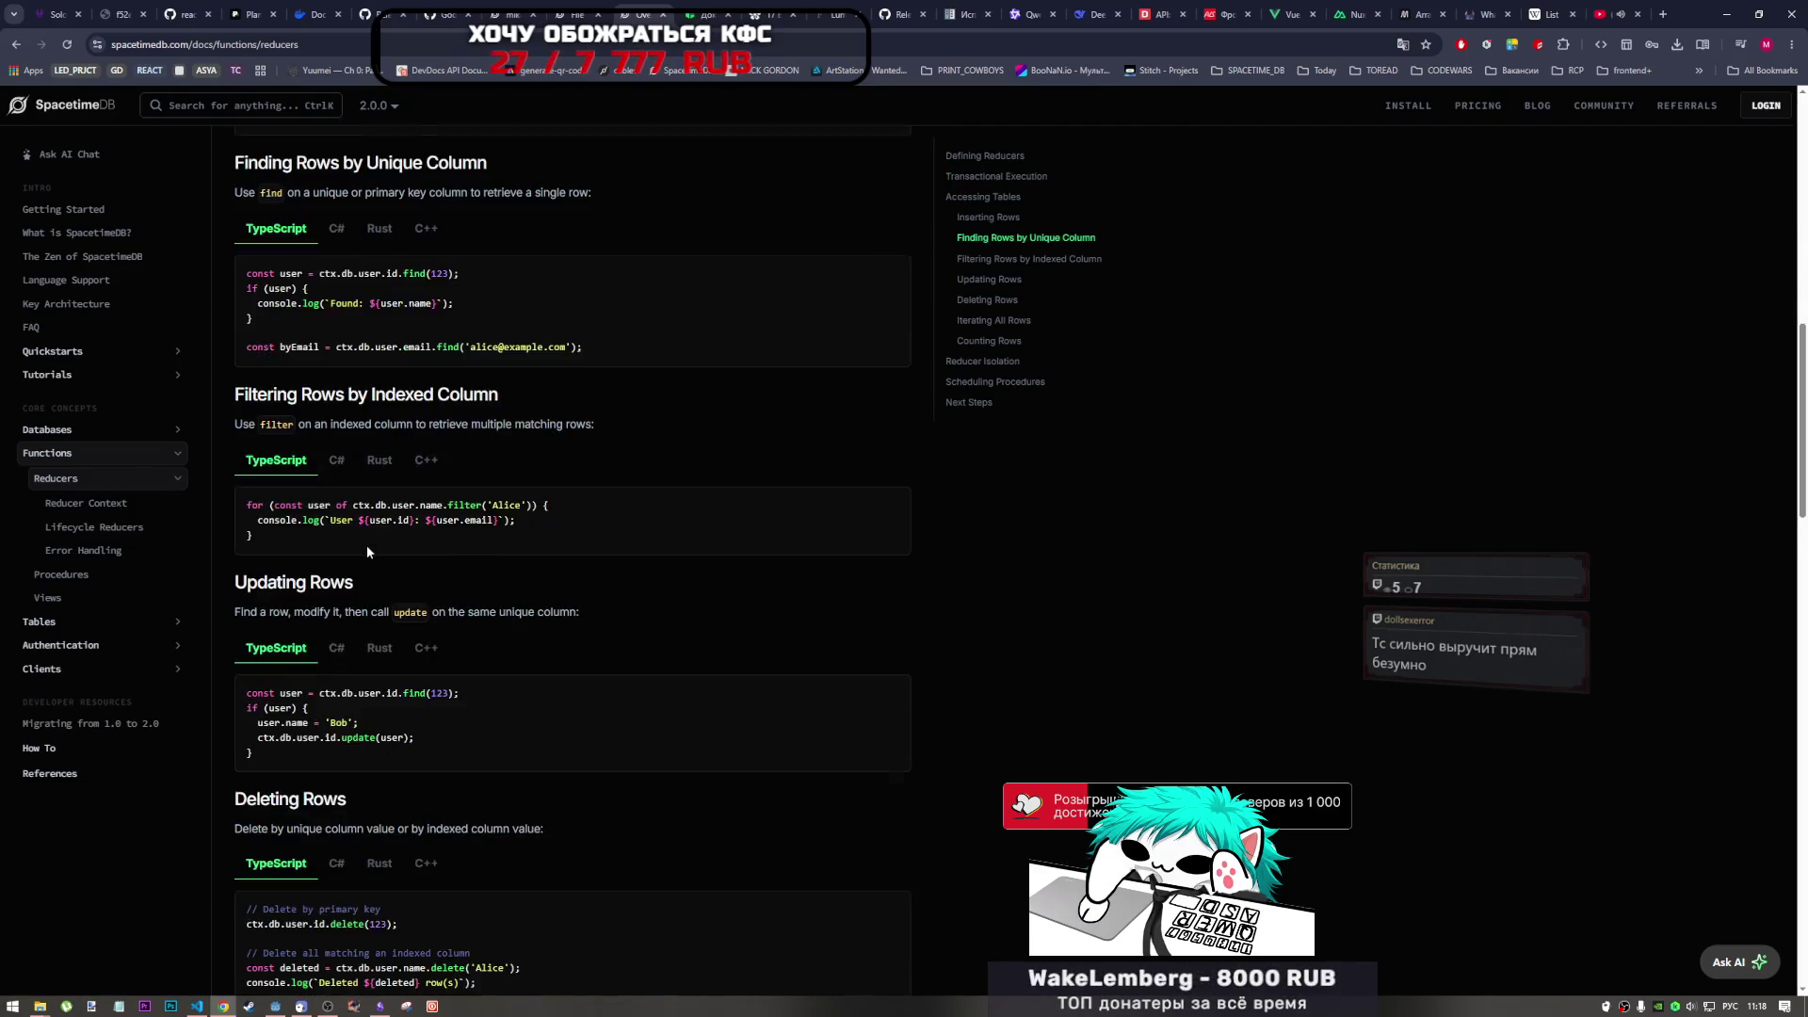
scroll(365, 548, "down", 3)
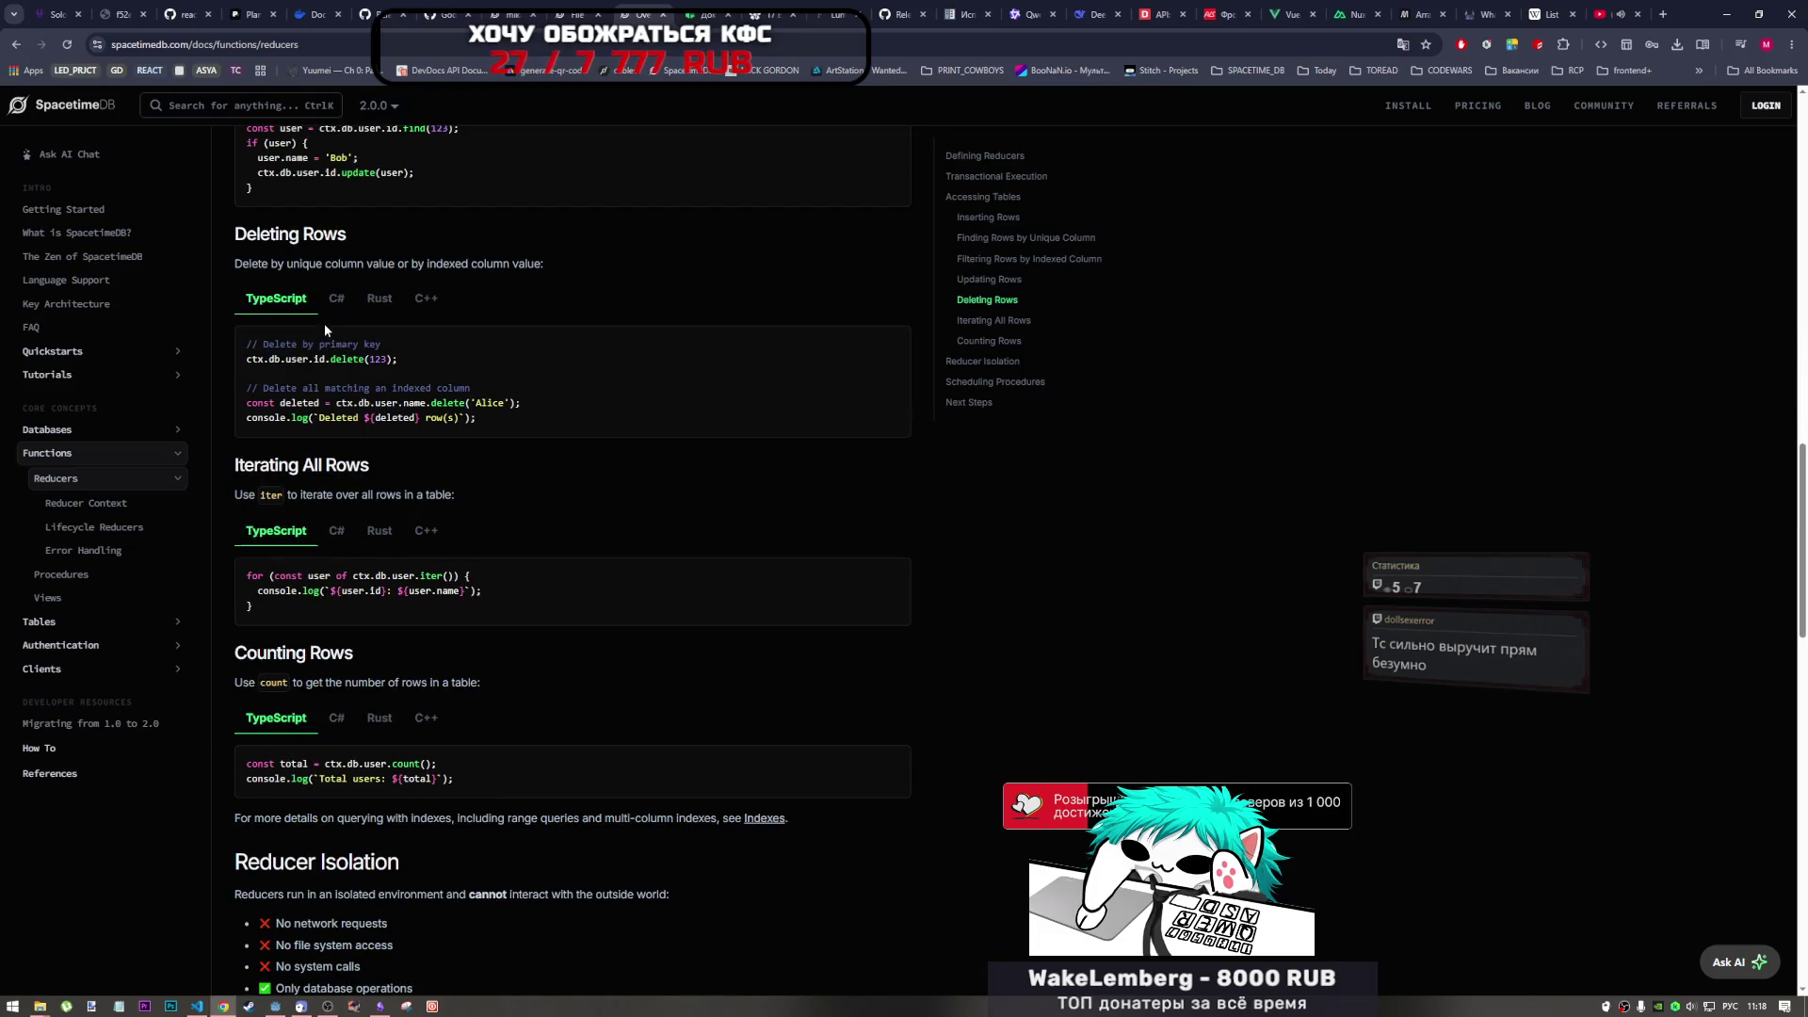
scroll(332, 364, "up", 2)
left_click_drag(331, 385, 380, 386)
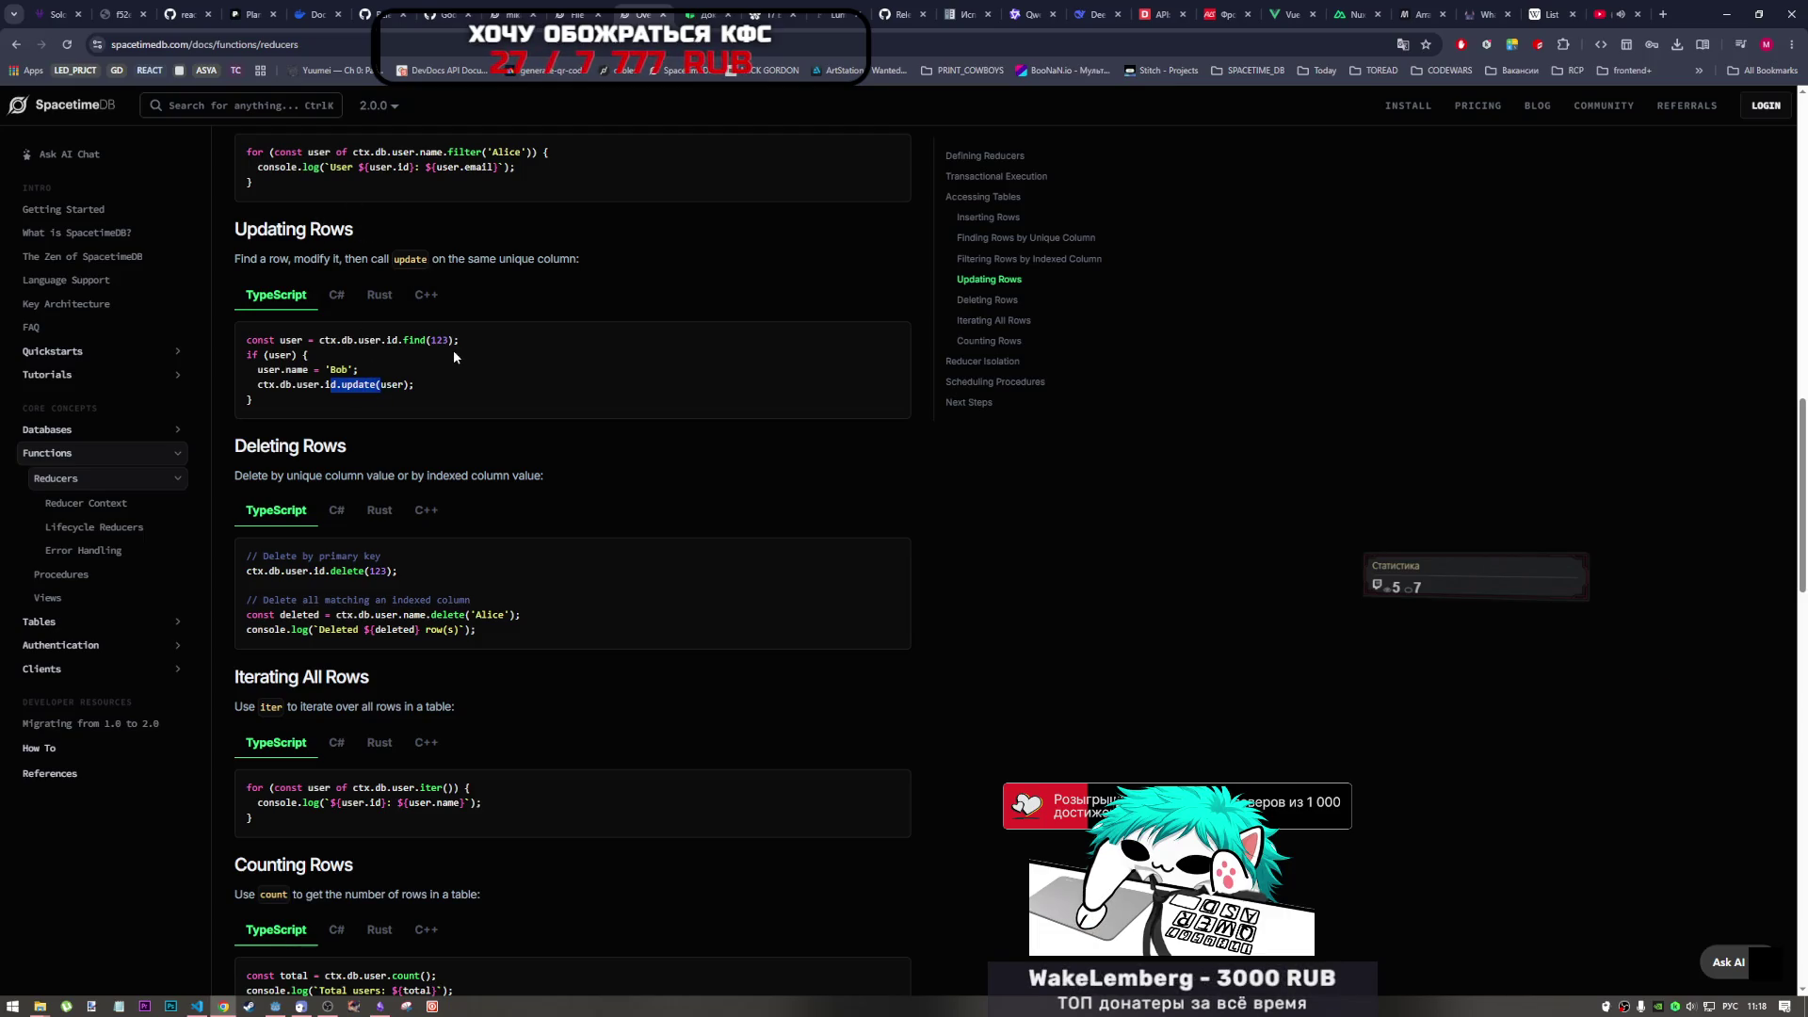
scroll(546, 488, "down", 10)
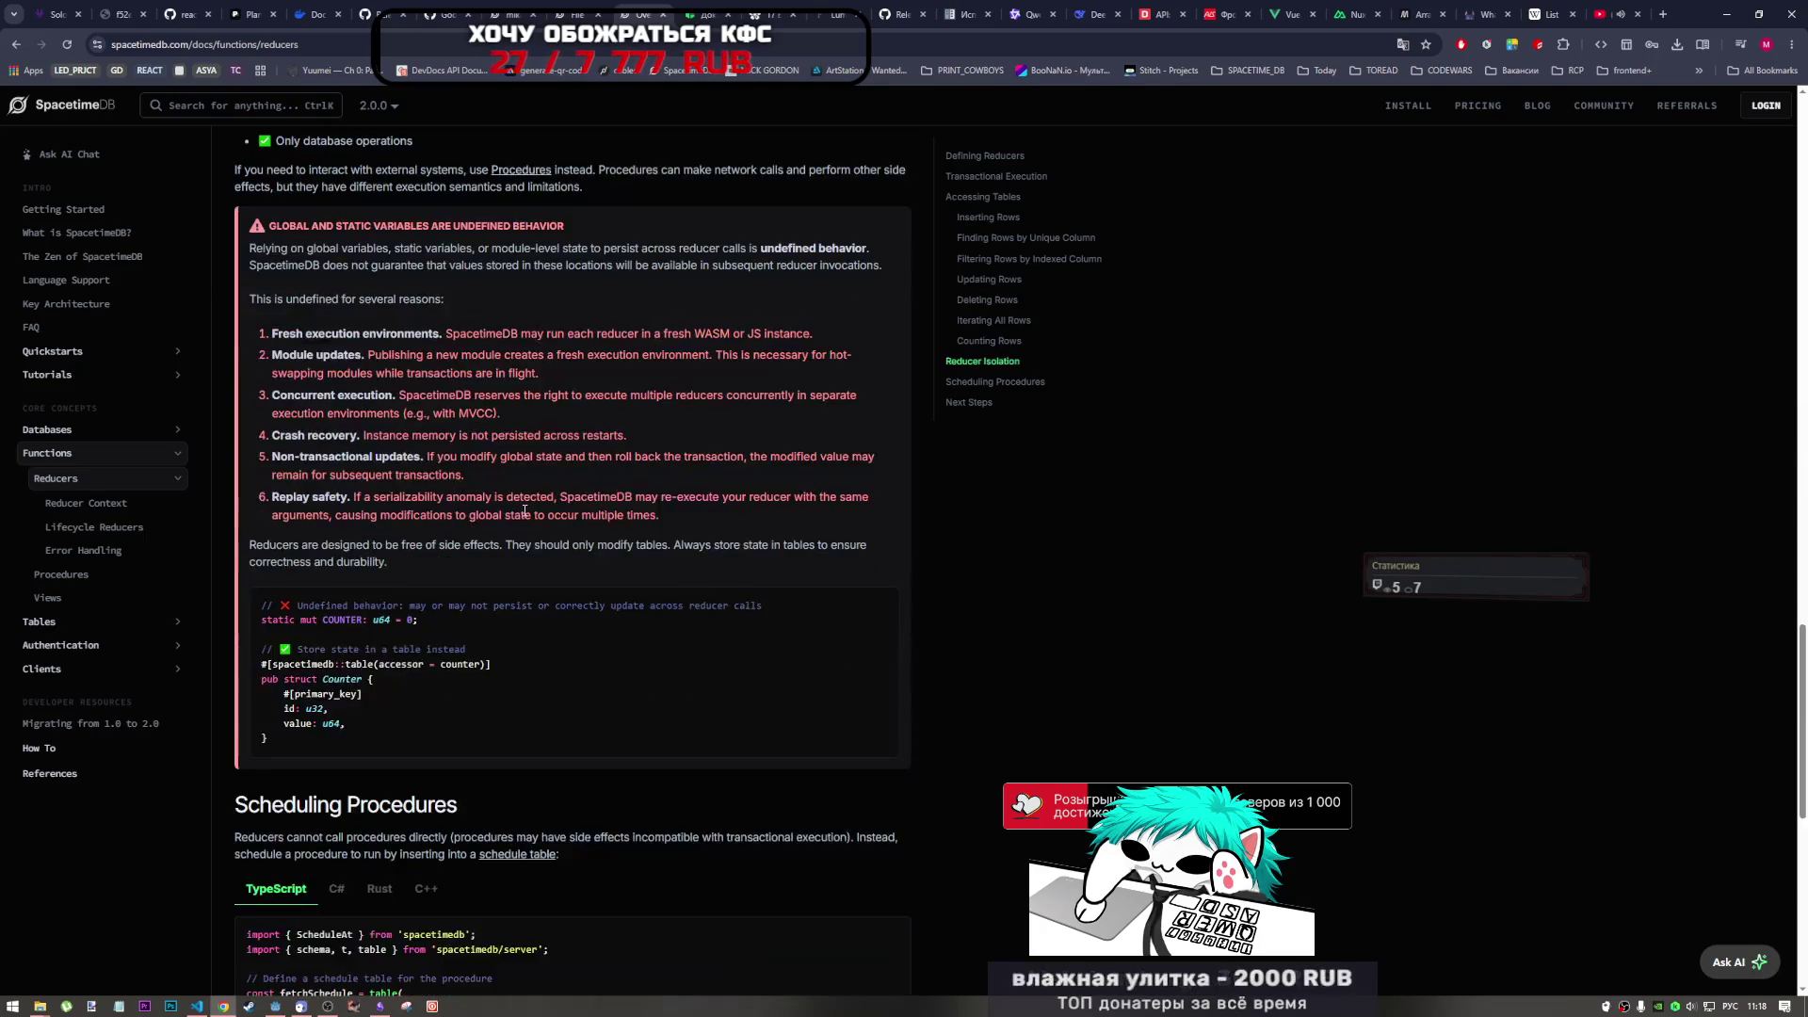
scroll(524, 511, "down", 4)
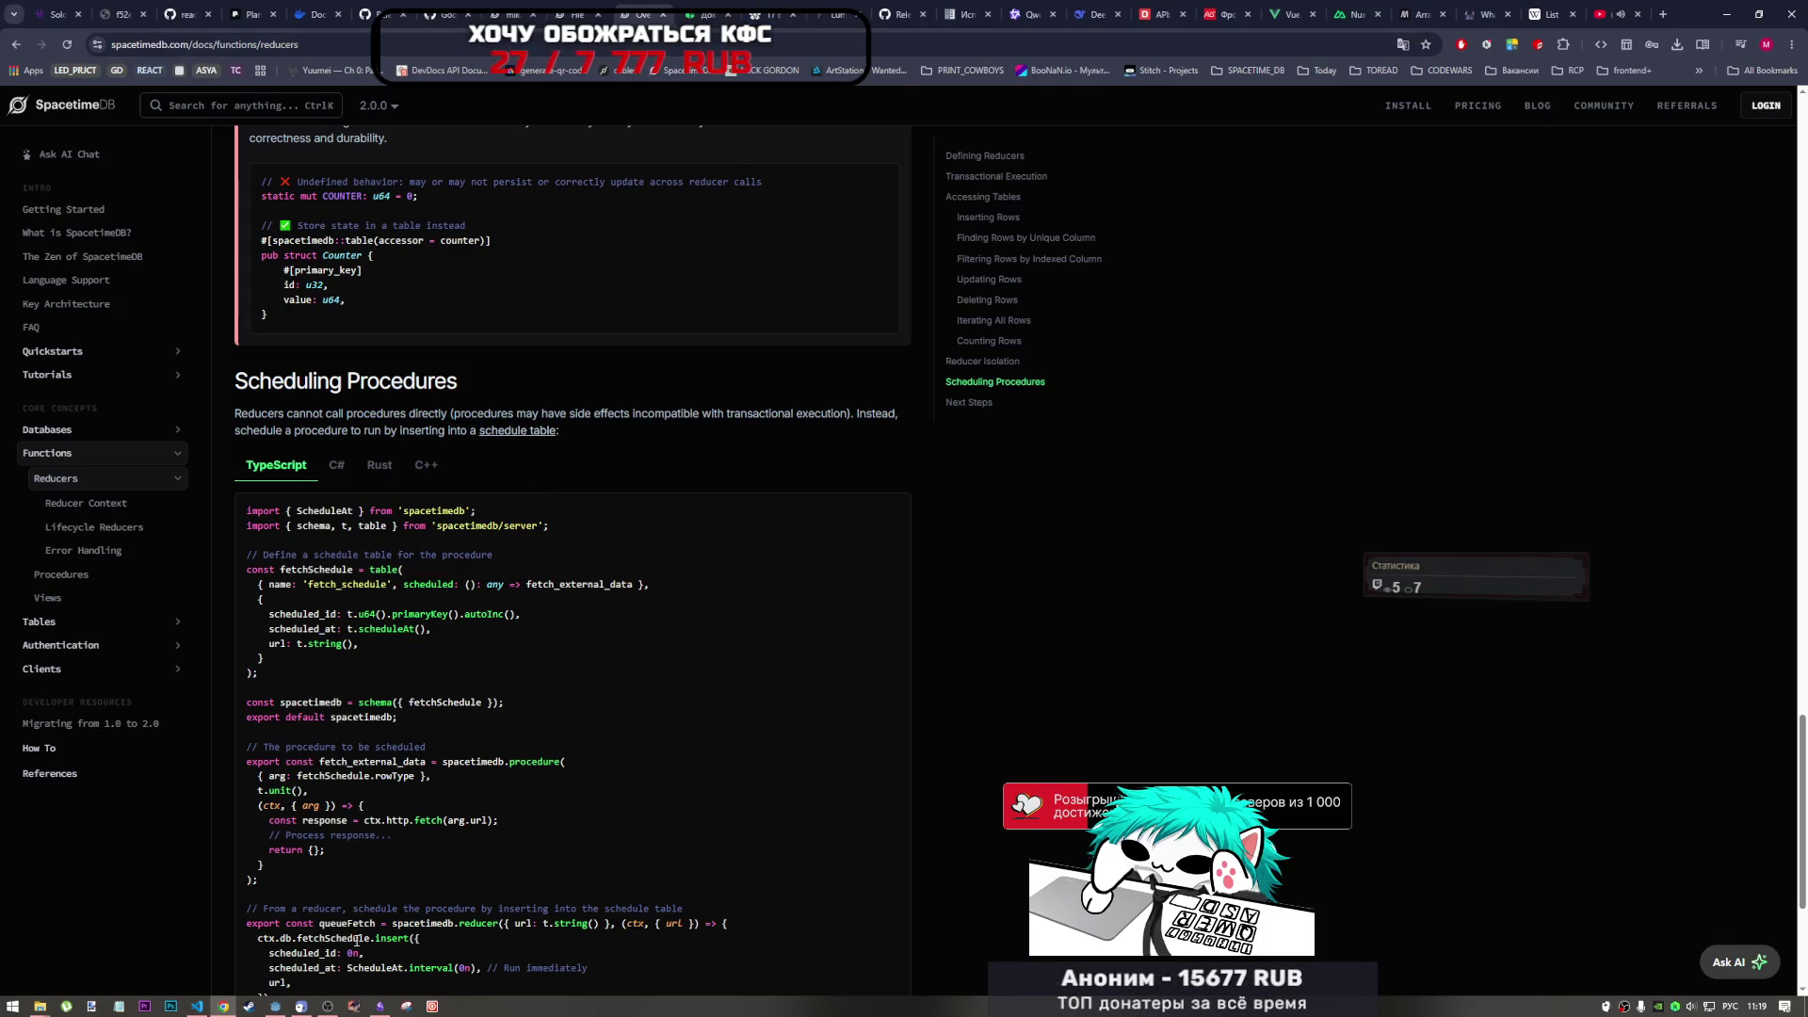
left_click(332, 1004)
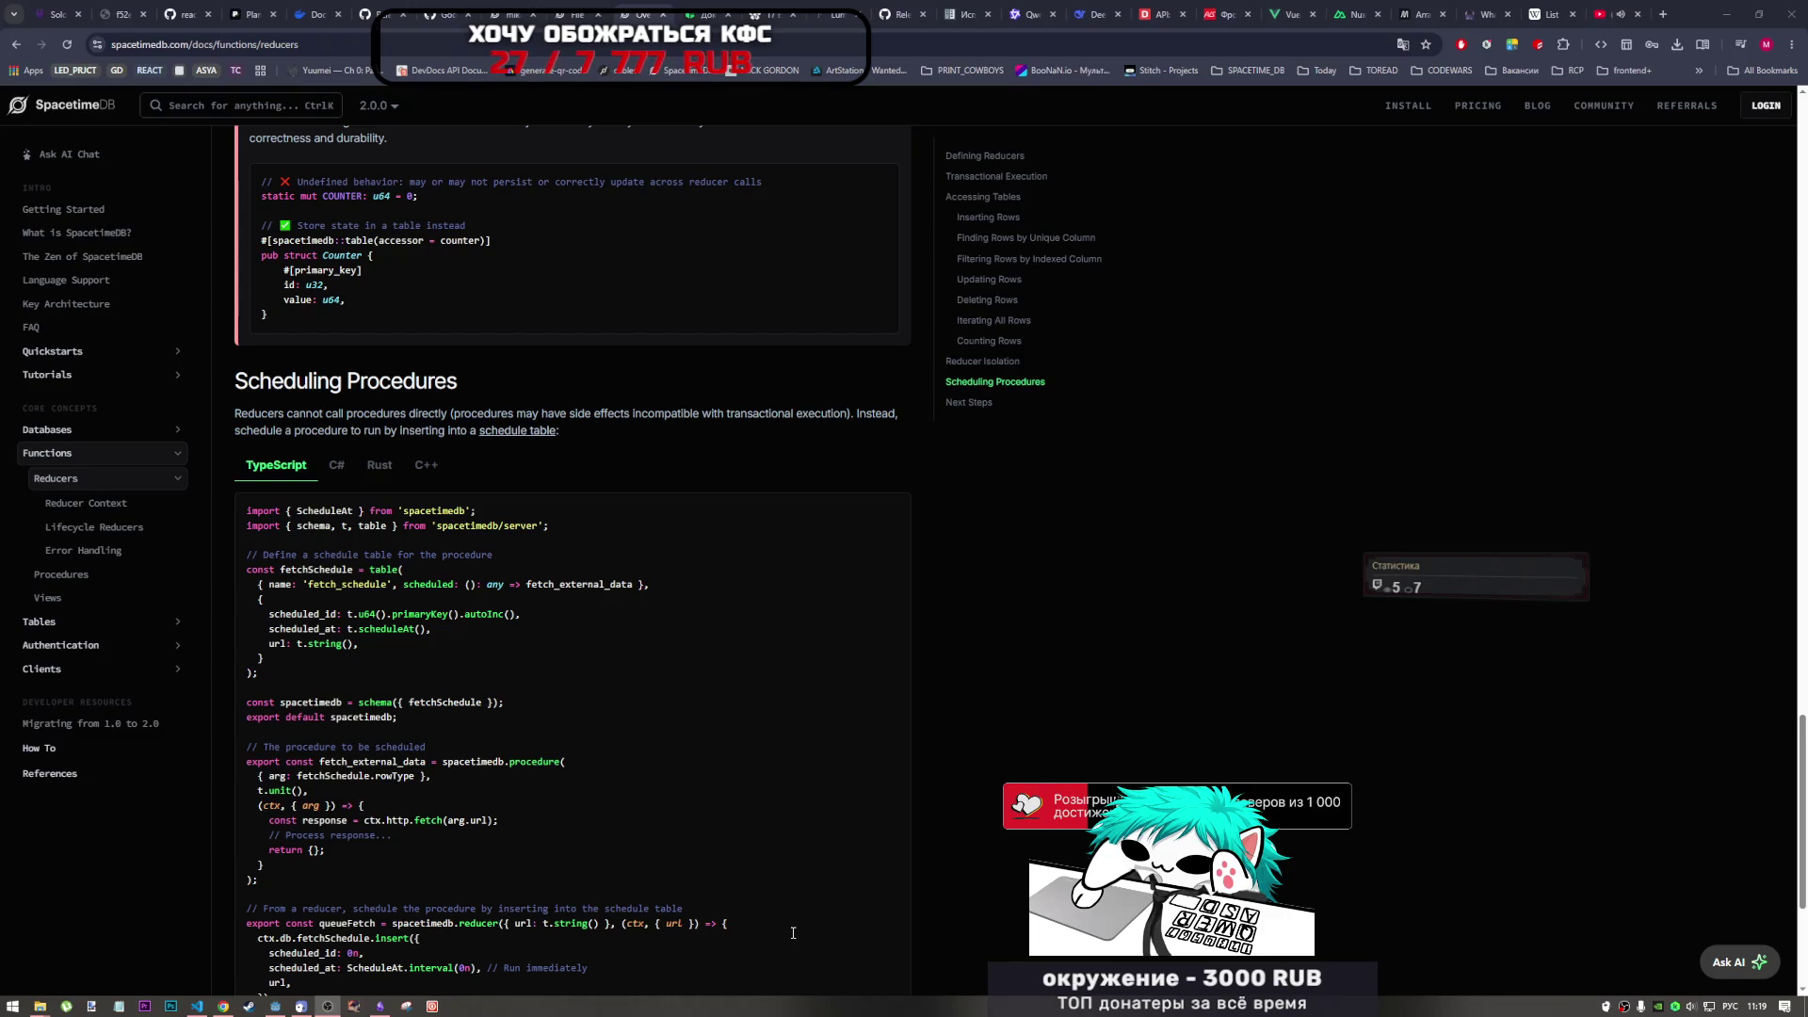
left_click(197, 1006)
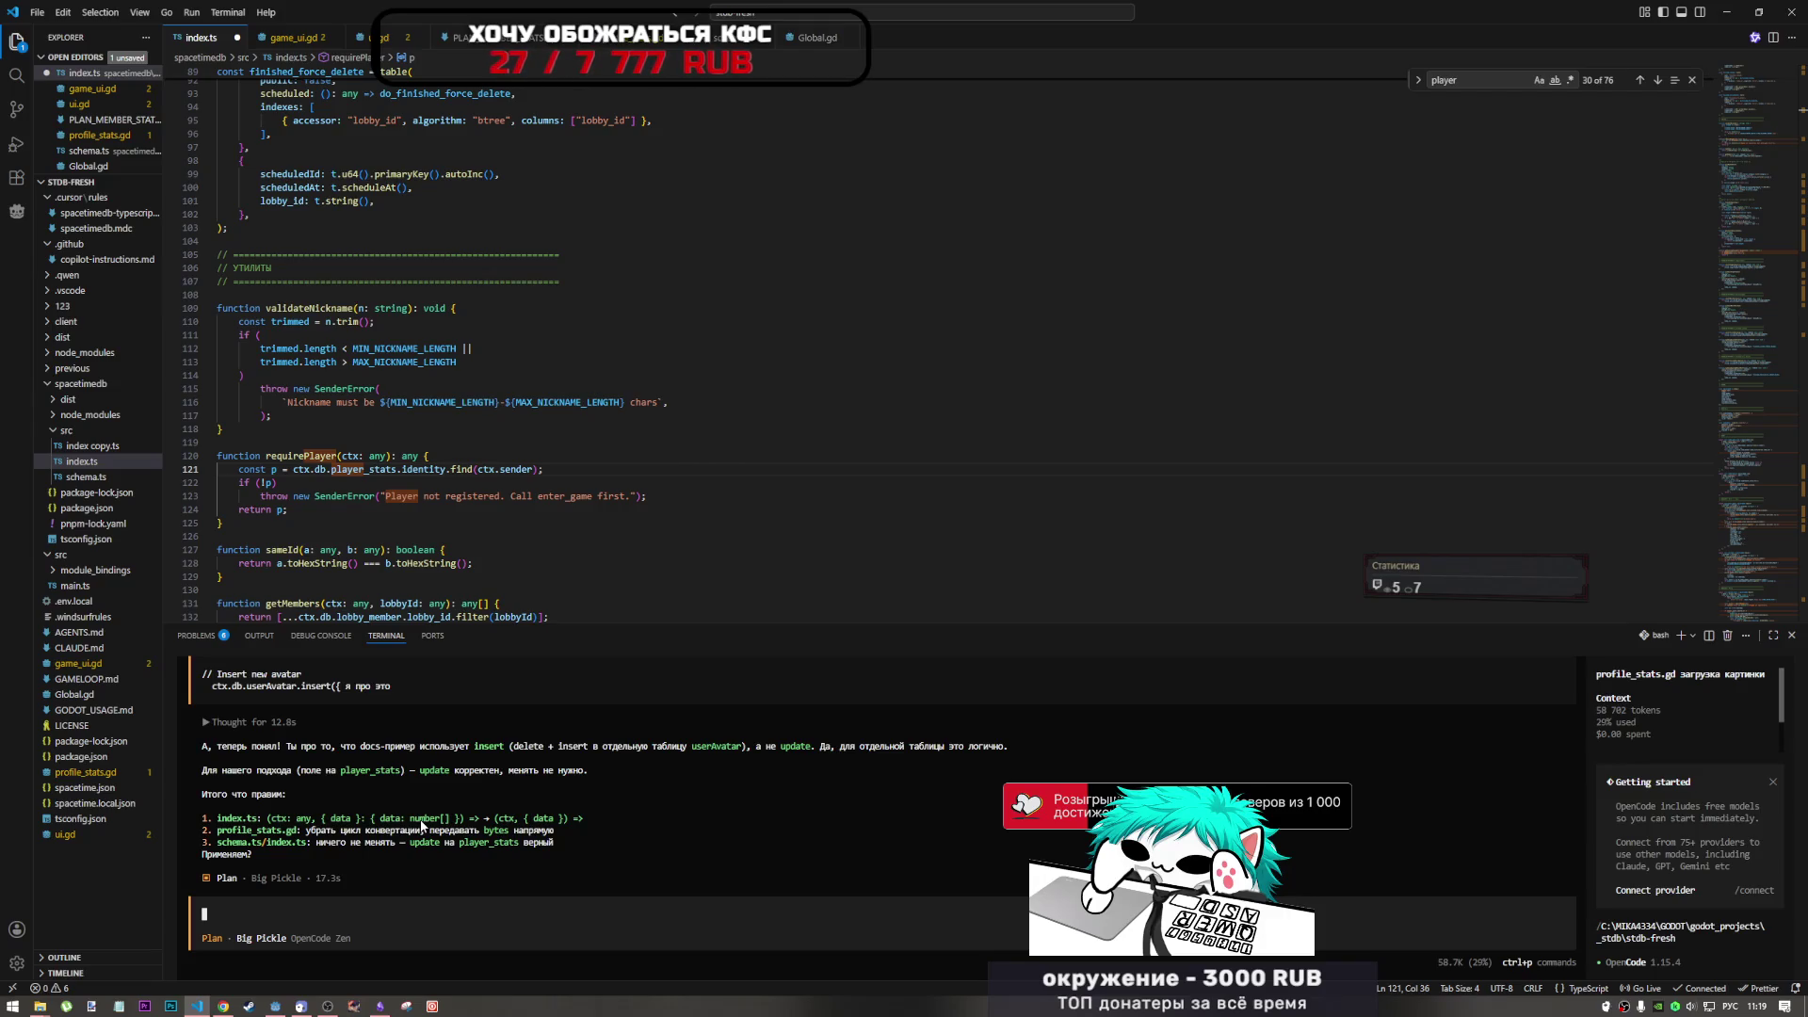
- Read the assistant's revised upload_avatar plan and its PackedByteArray <-> t.array(t.u8()) mapping note
left_click(524, 603)
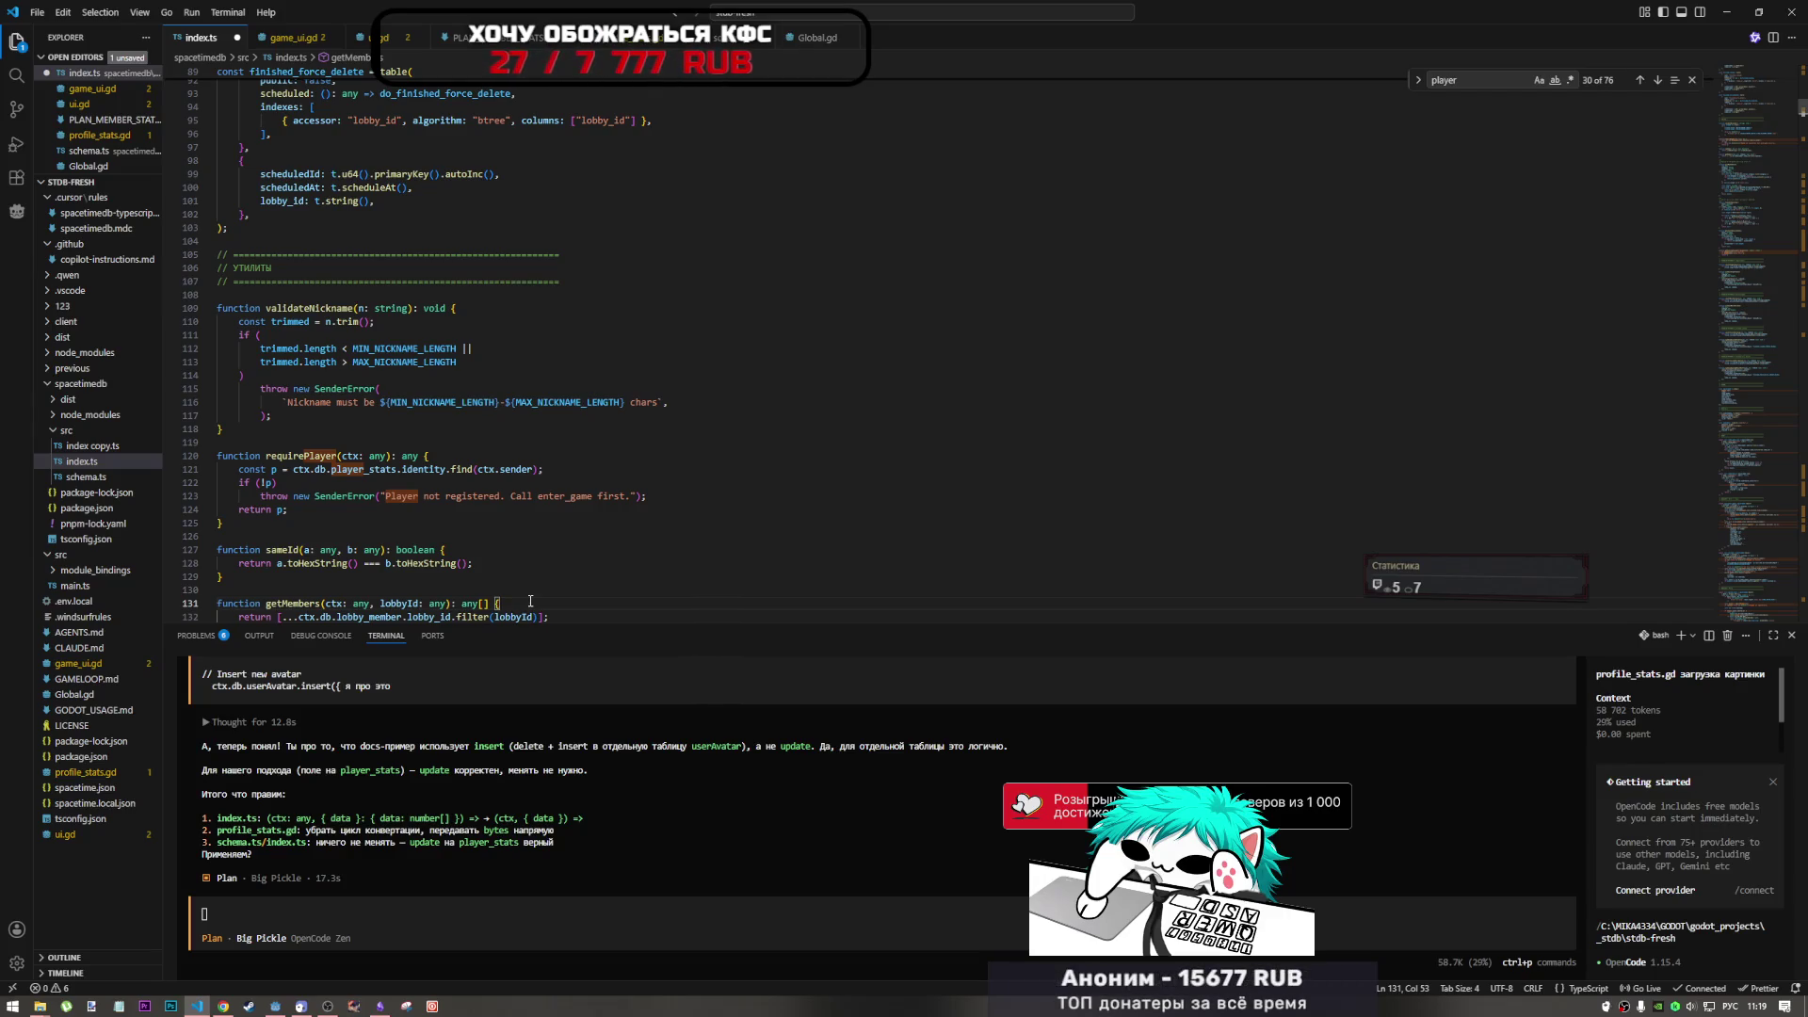
scroll(534, 772, "up", 5)
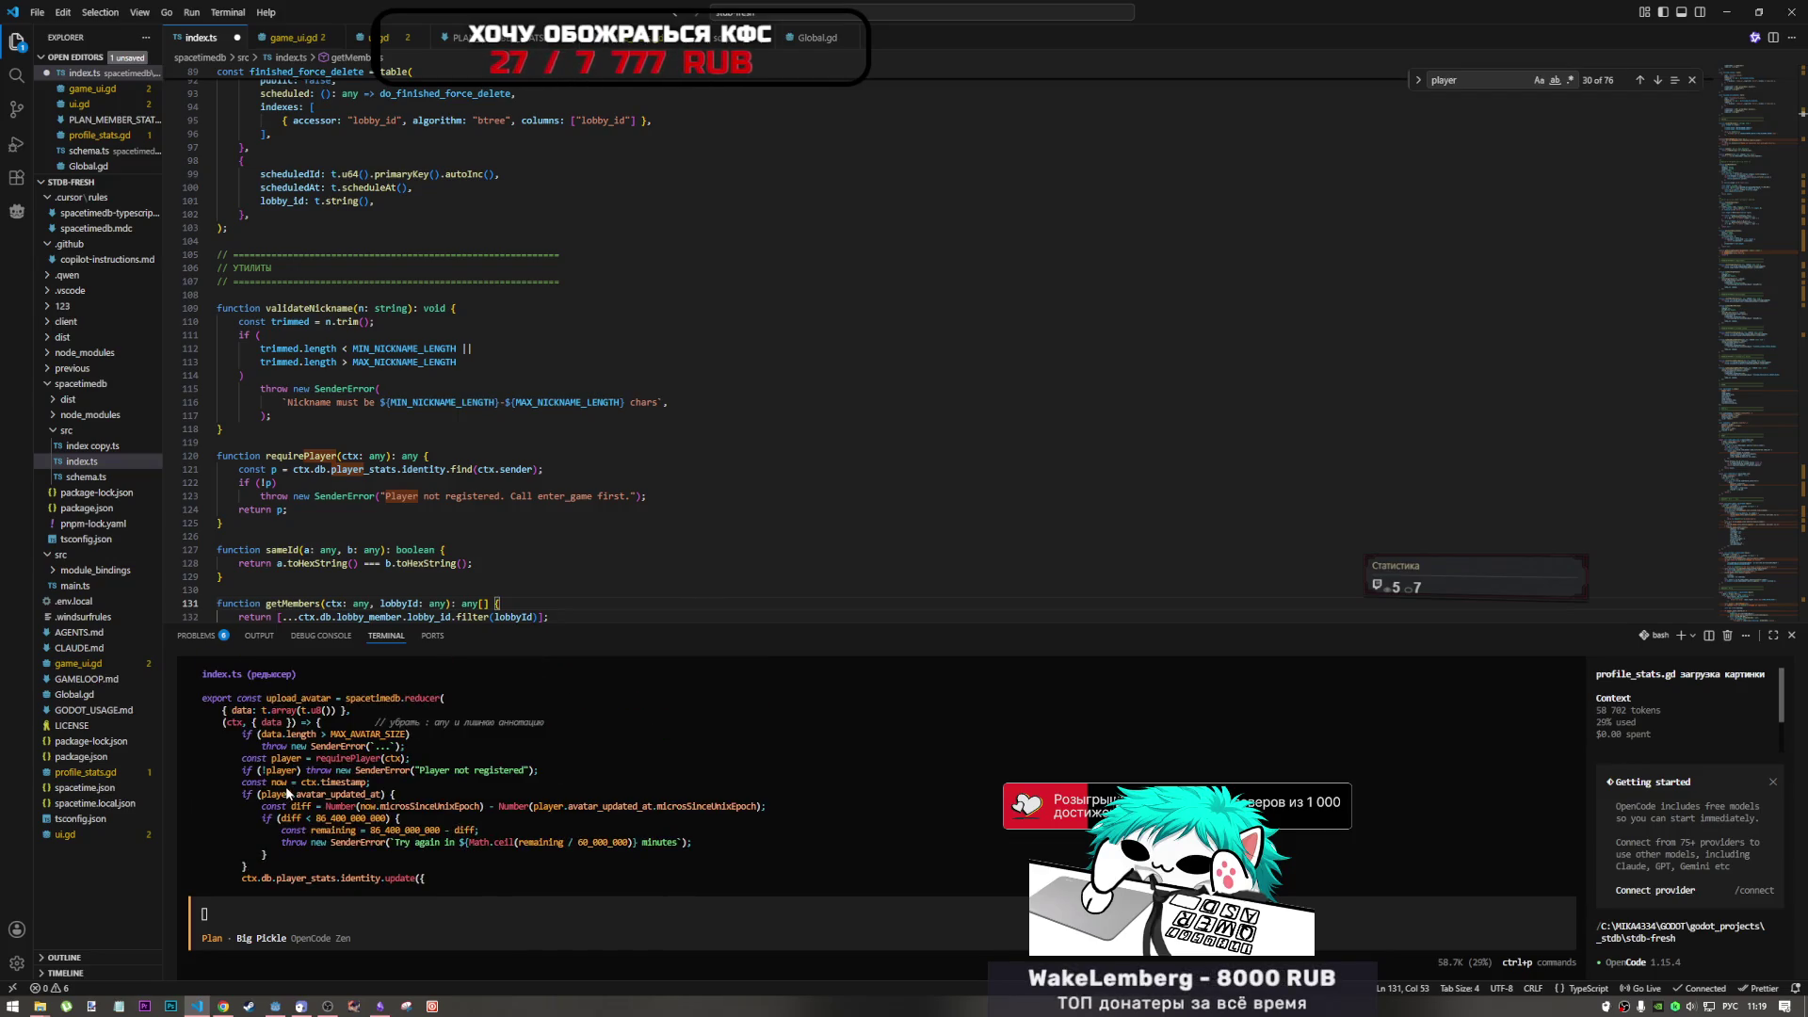
scroll(287, 794, "up", 3)
scroll(289, 794, "down", 2)
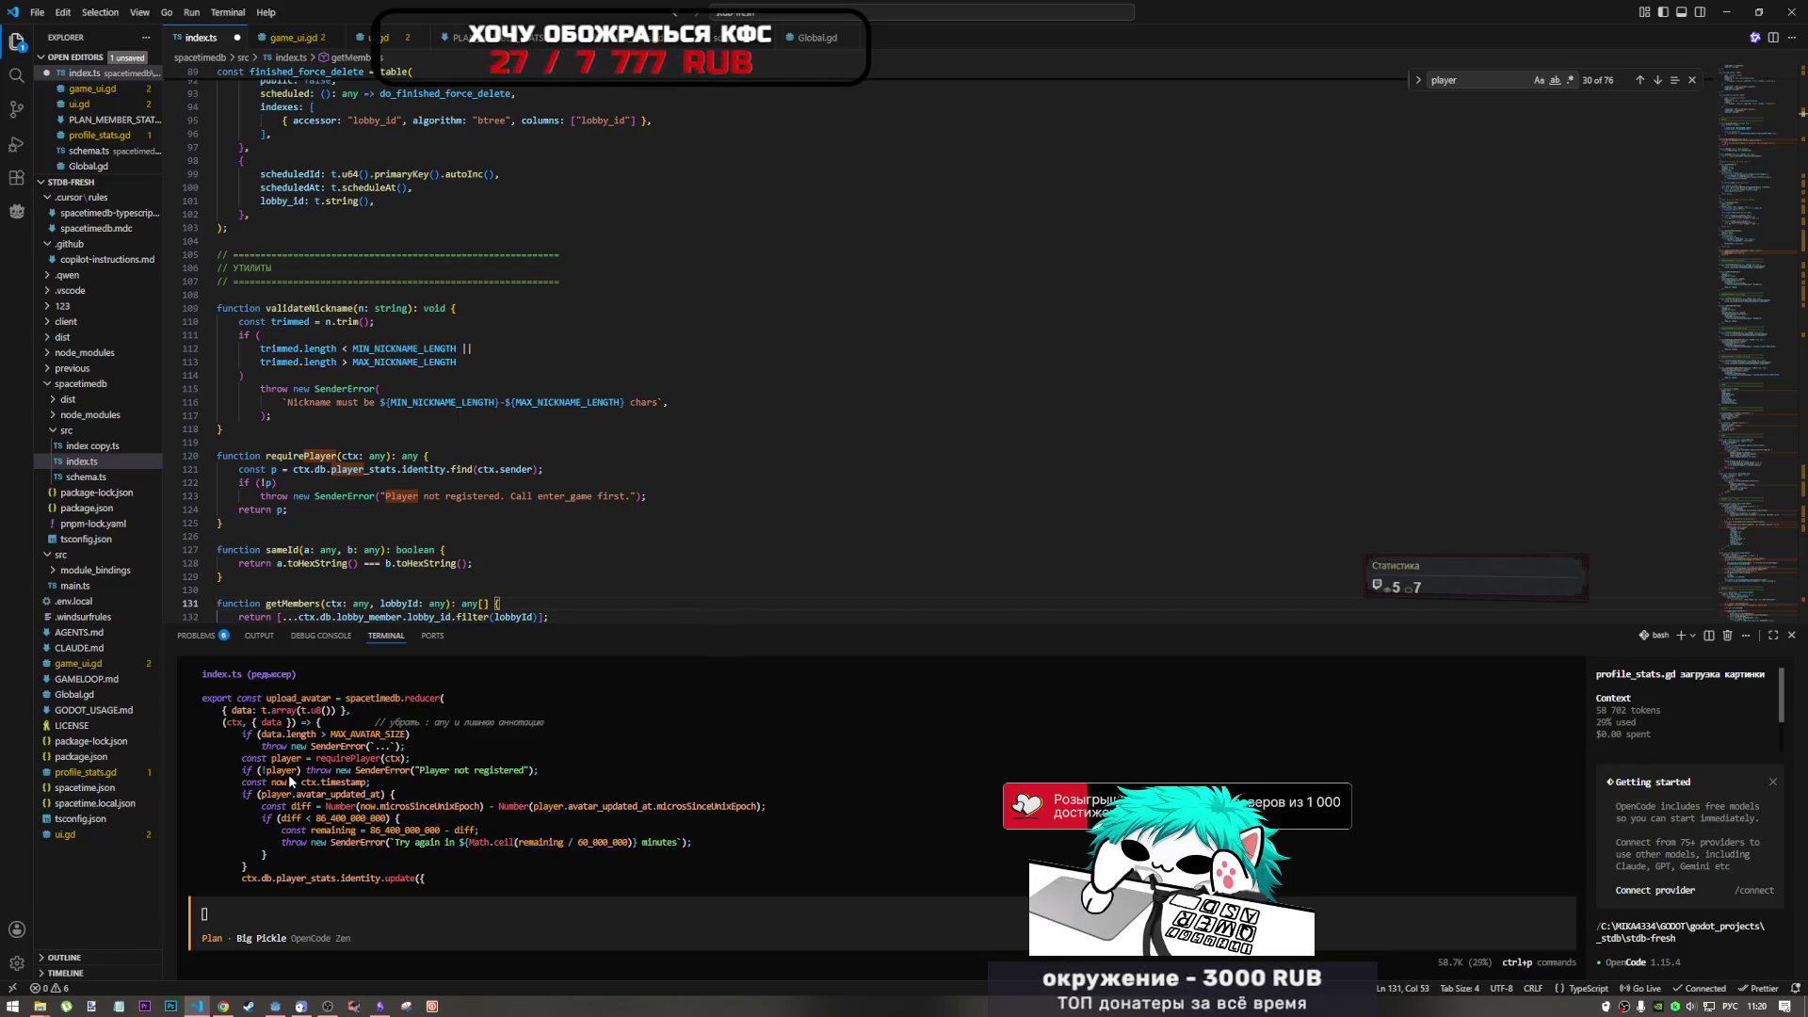
scroll(290, 780, "down", 4)
scroll(289, 774, "down", 3)
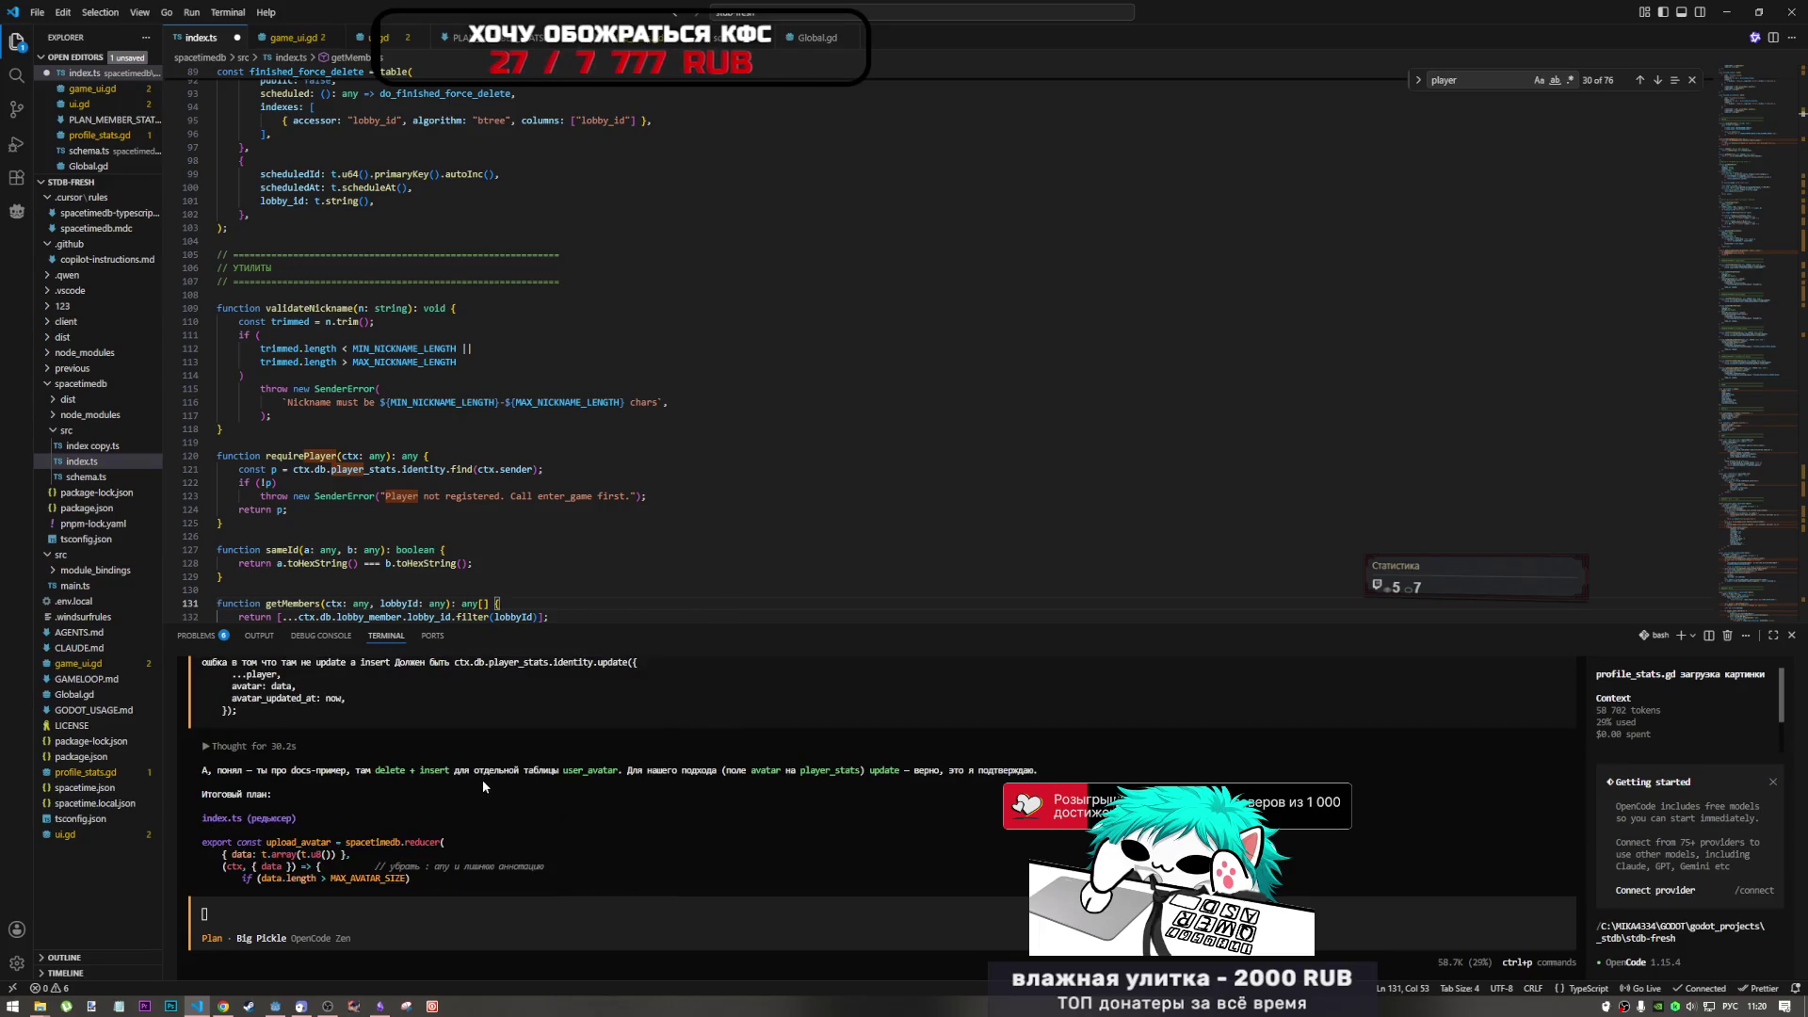
scroll(482, 780, "down", 5)
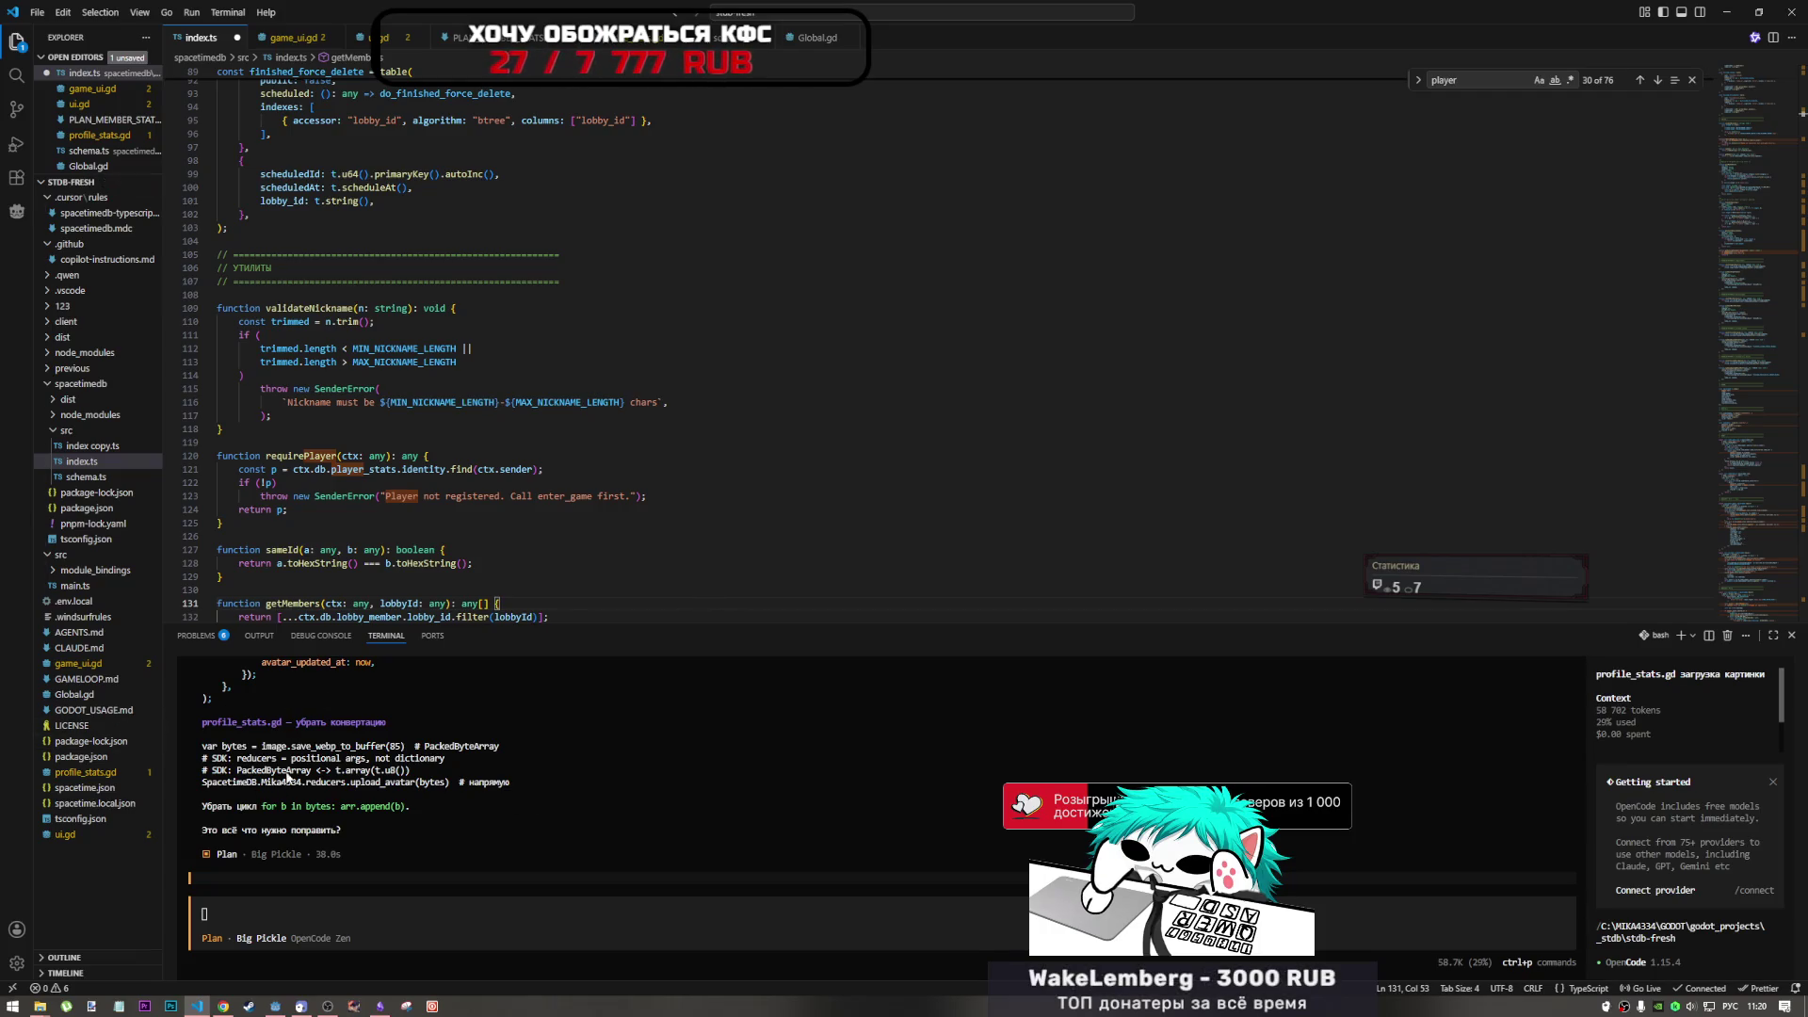
left_click_drag(348, 770, 411, 773)
left_click_drag(263, 770, 555, 781)
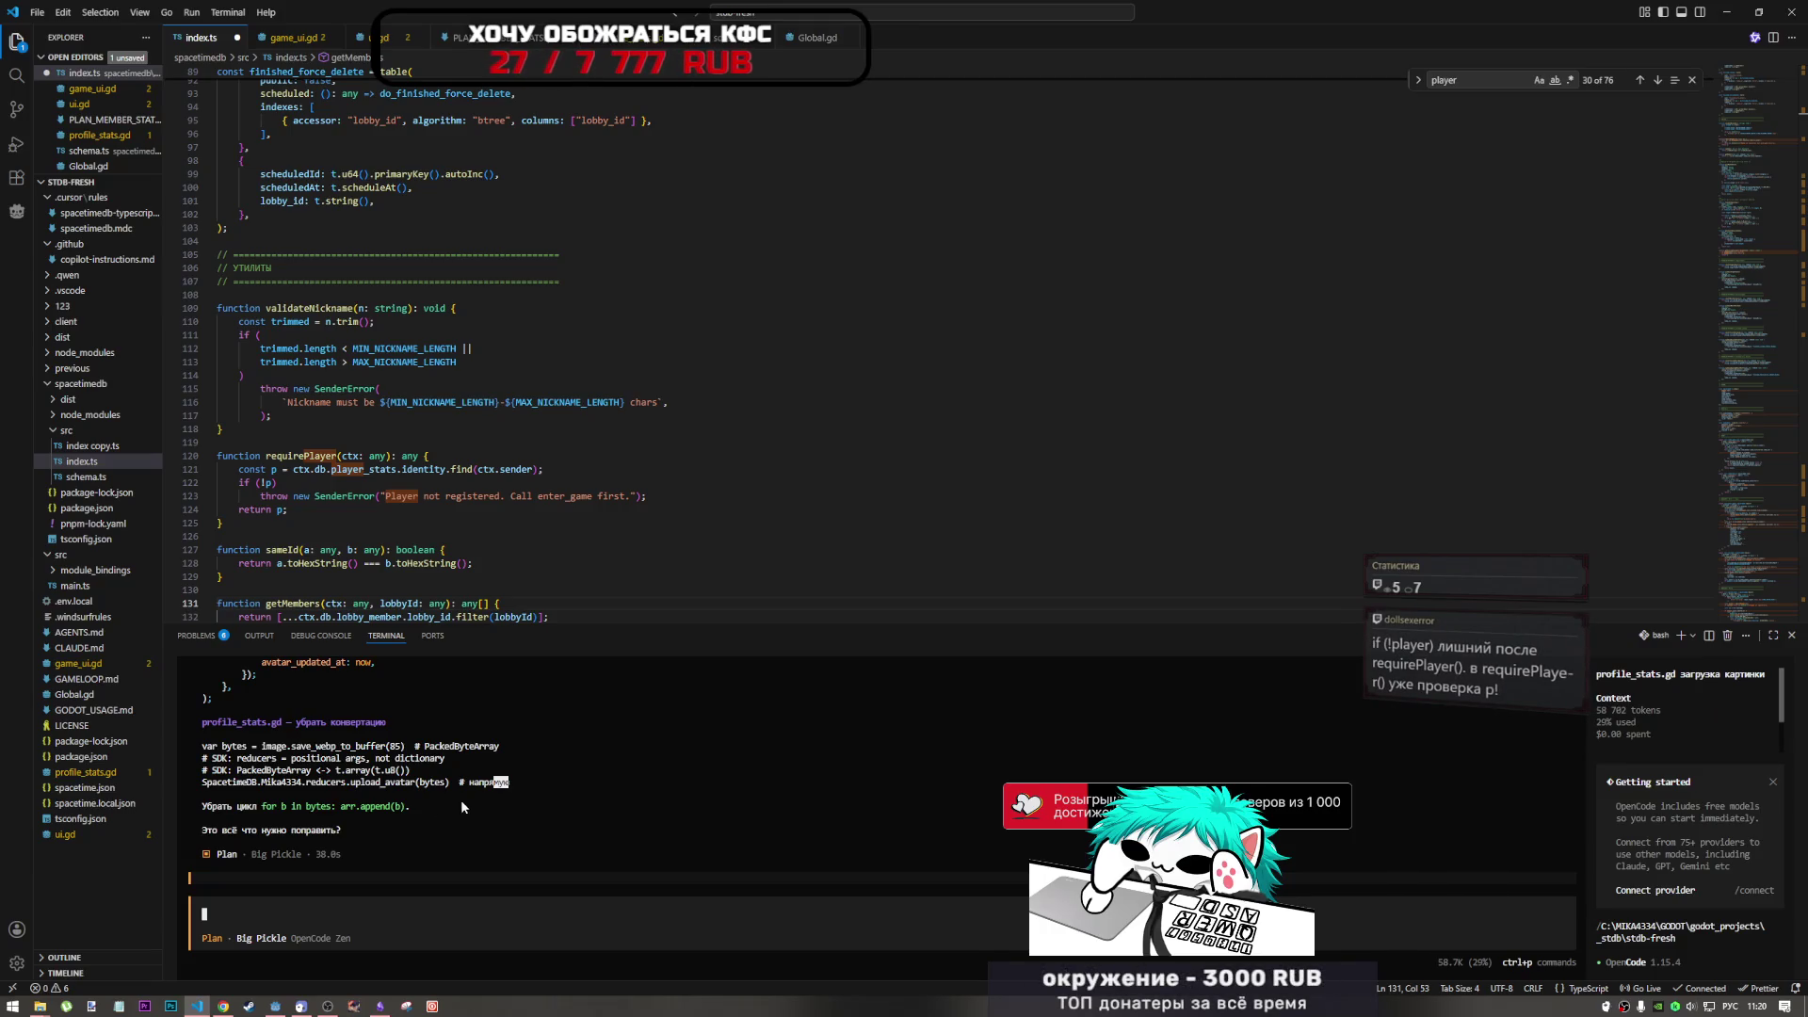
left_click(224, 1005)
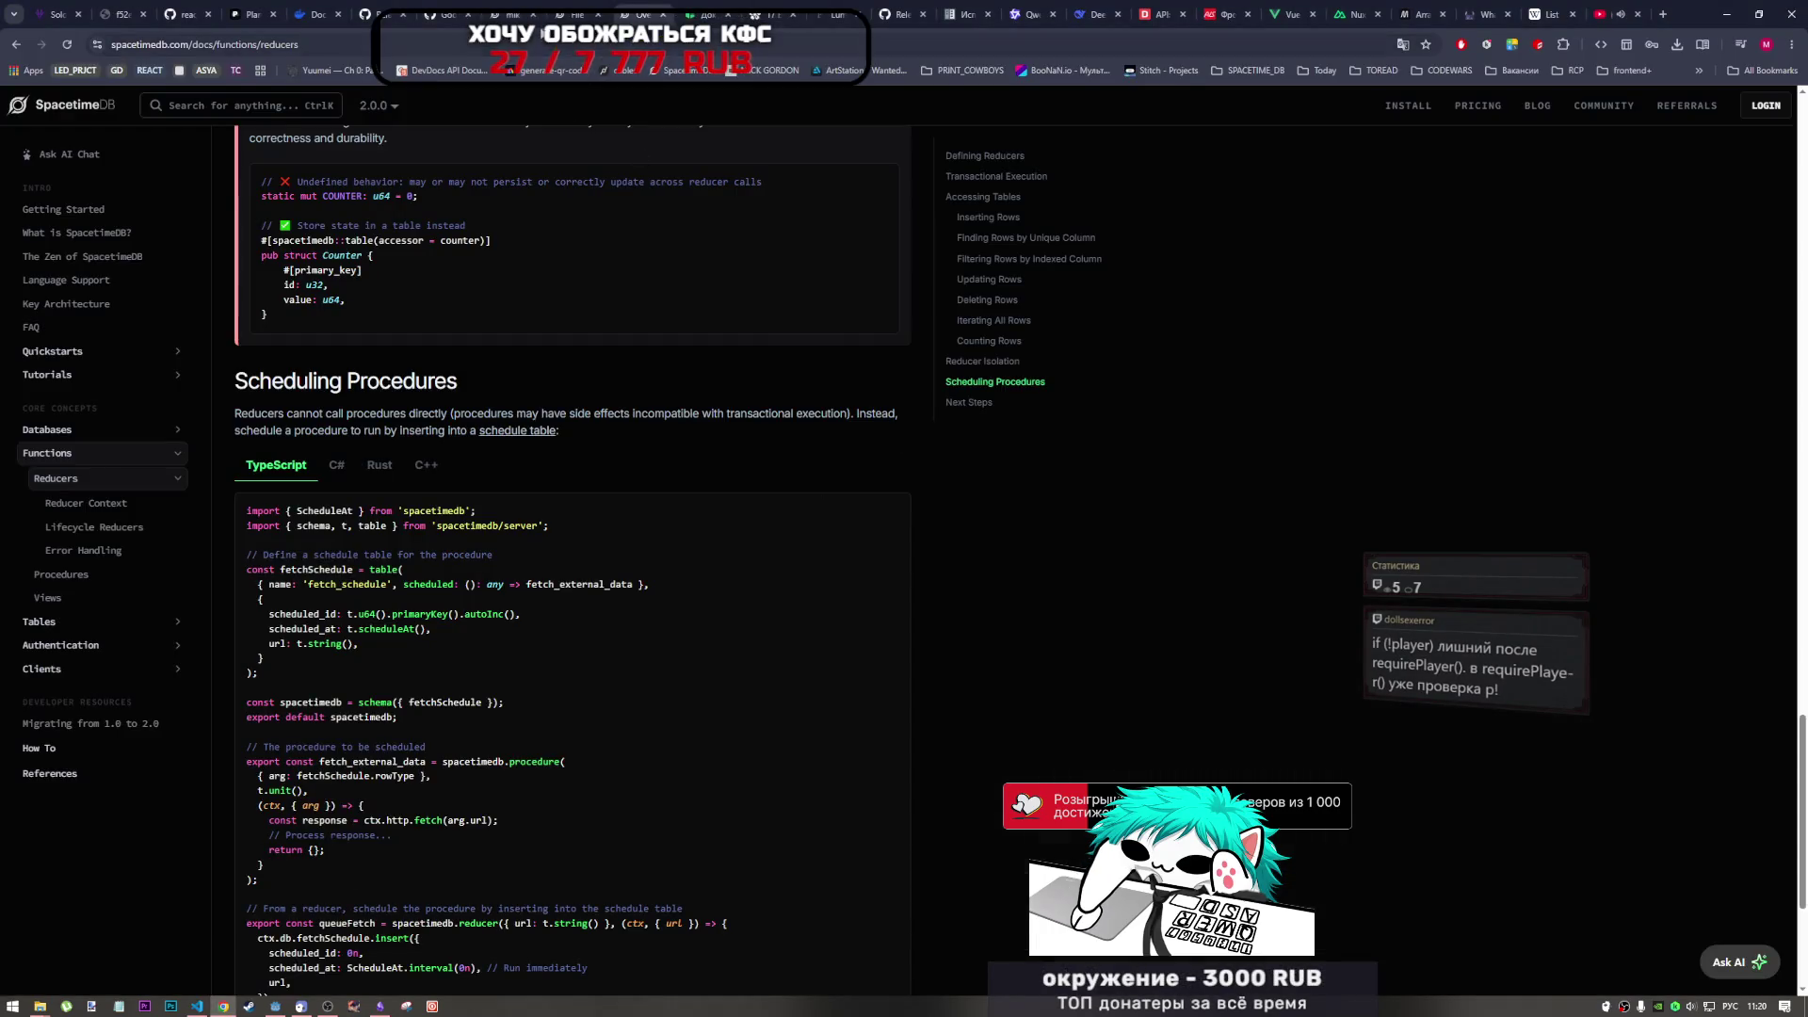
- Inspect the 'expected an array of values' error in the first player_stats avatar cell
left_click(570, 13)
left_click(513, 14)
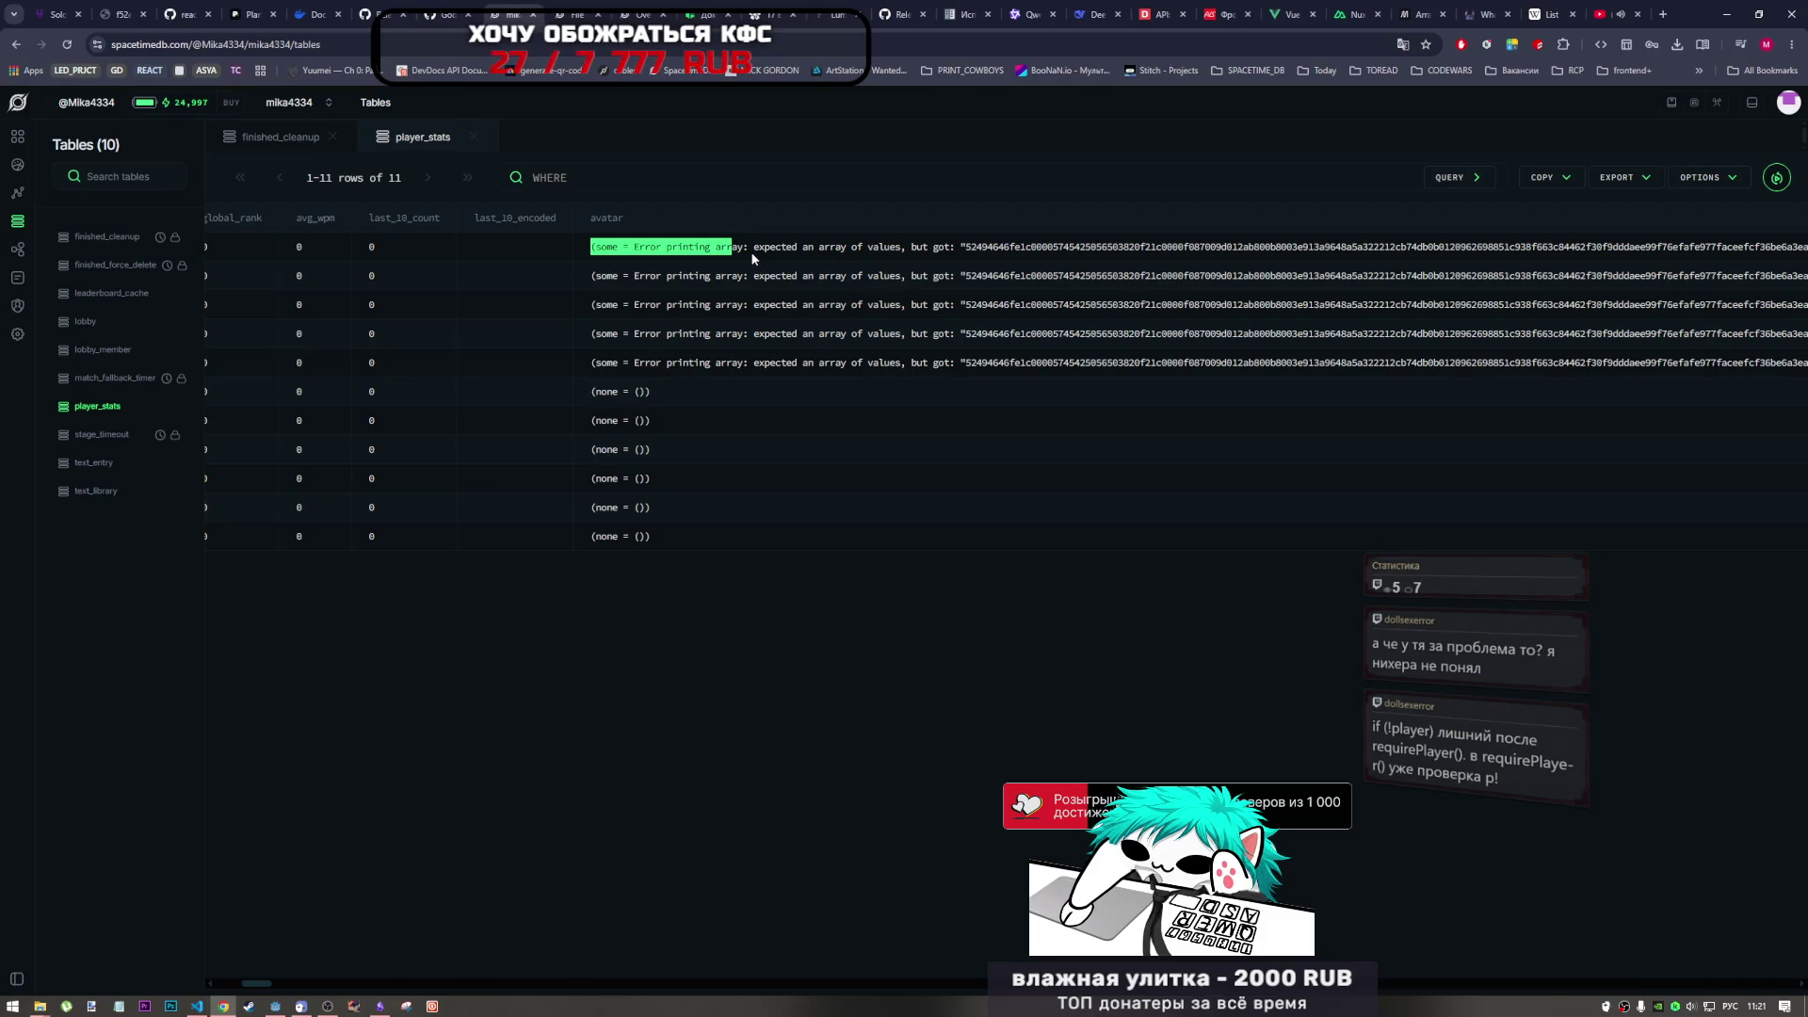
left_click_drag(633, 247, 733, 252)
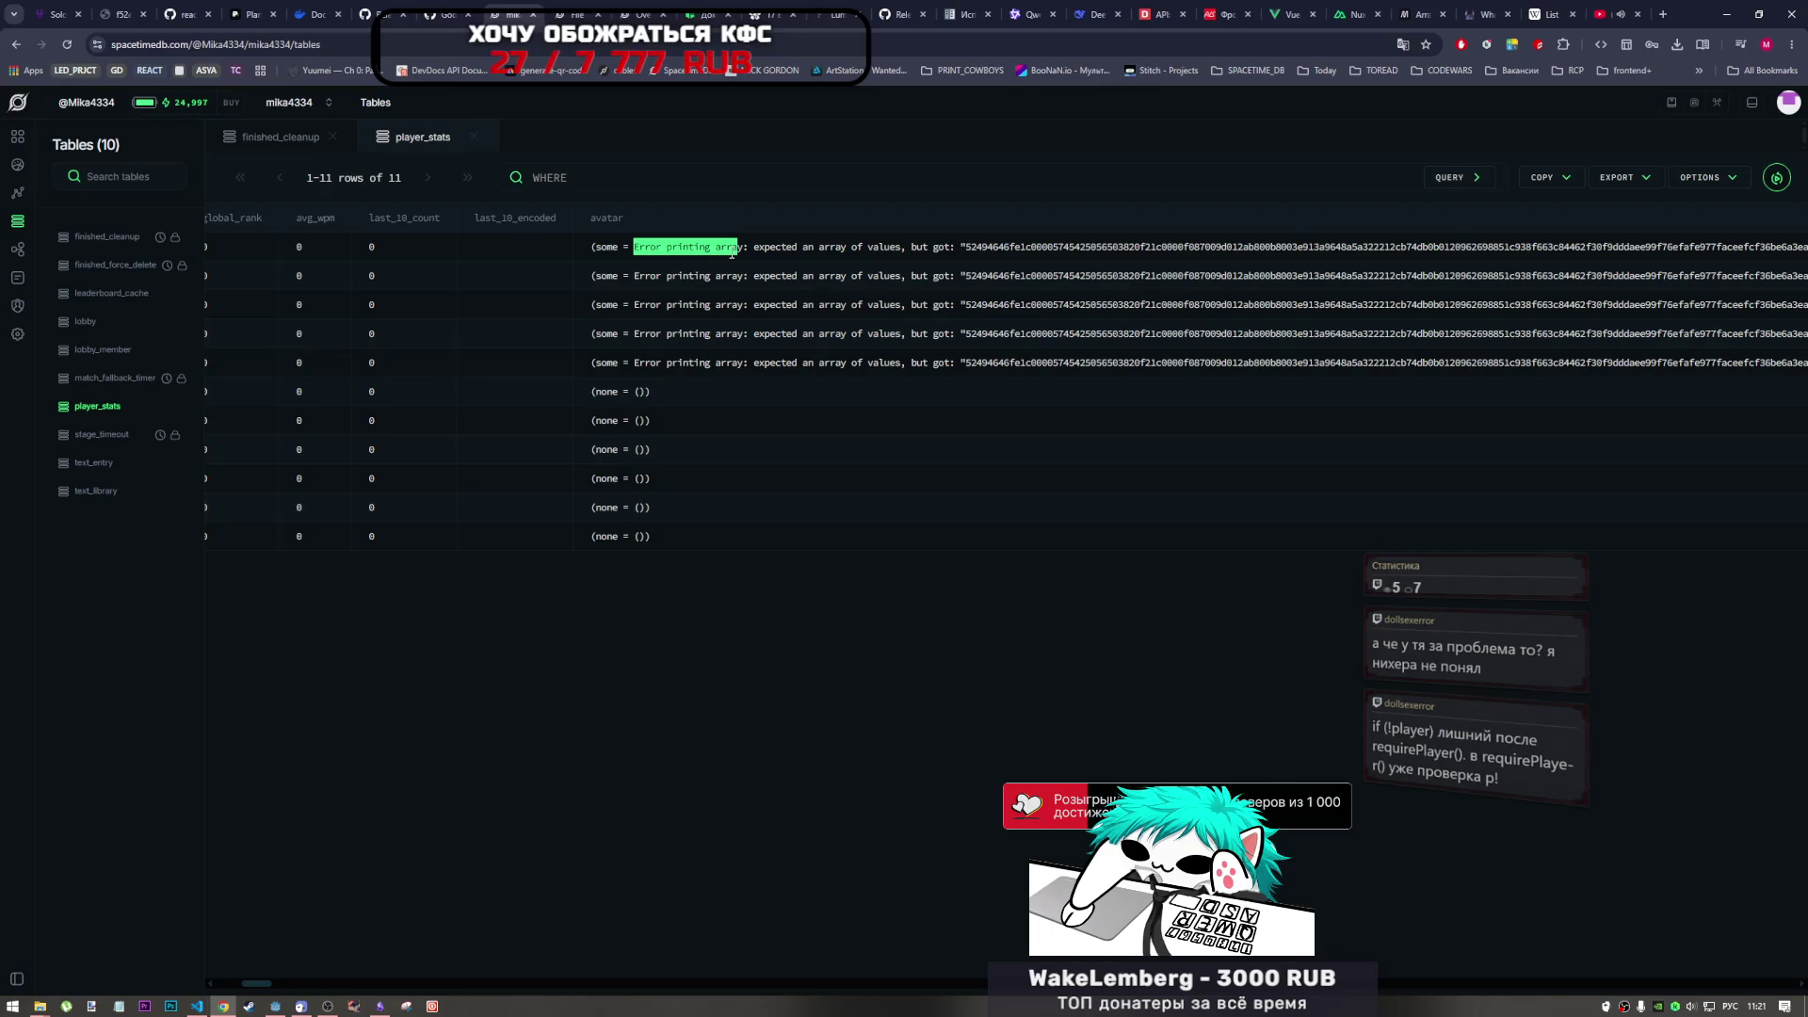
left_click(200, 1006)
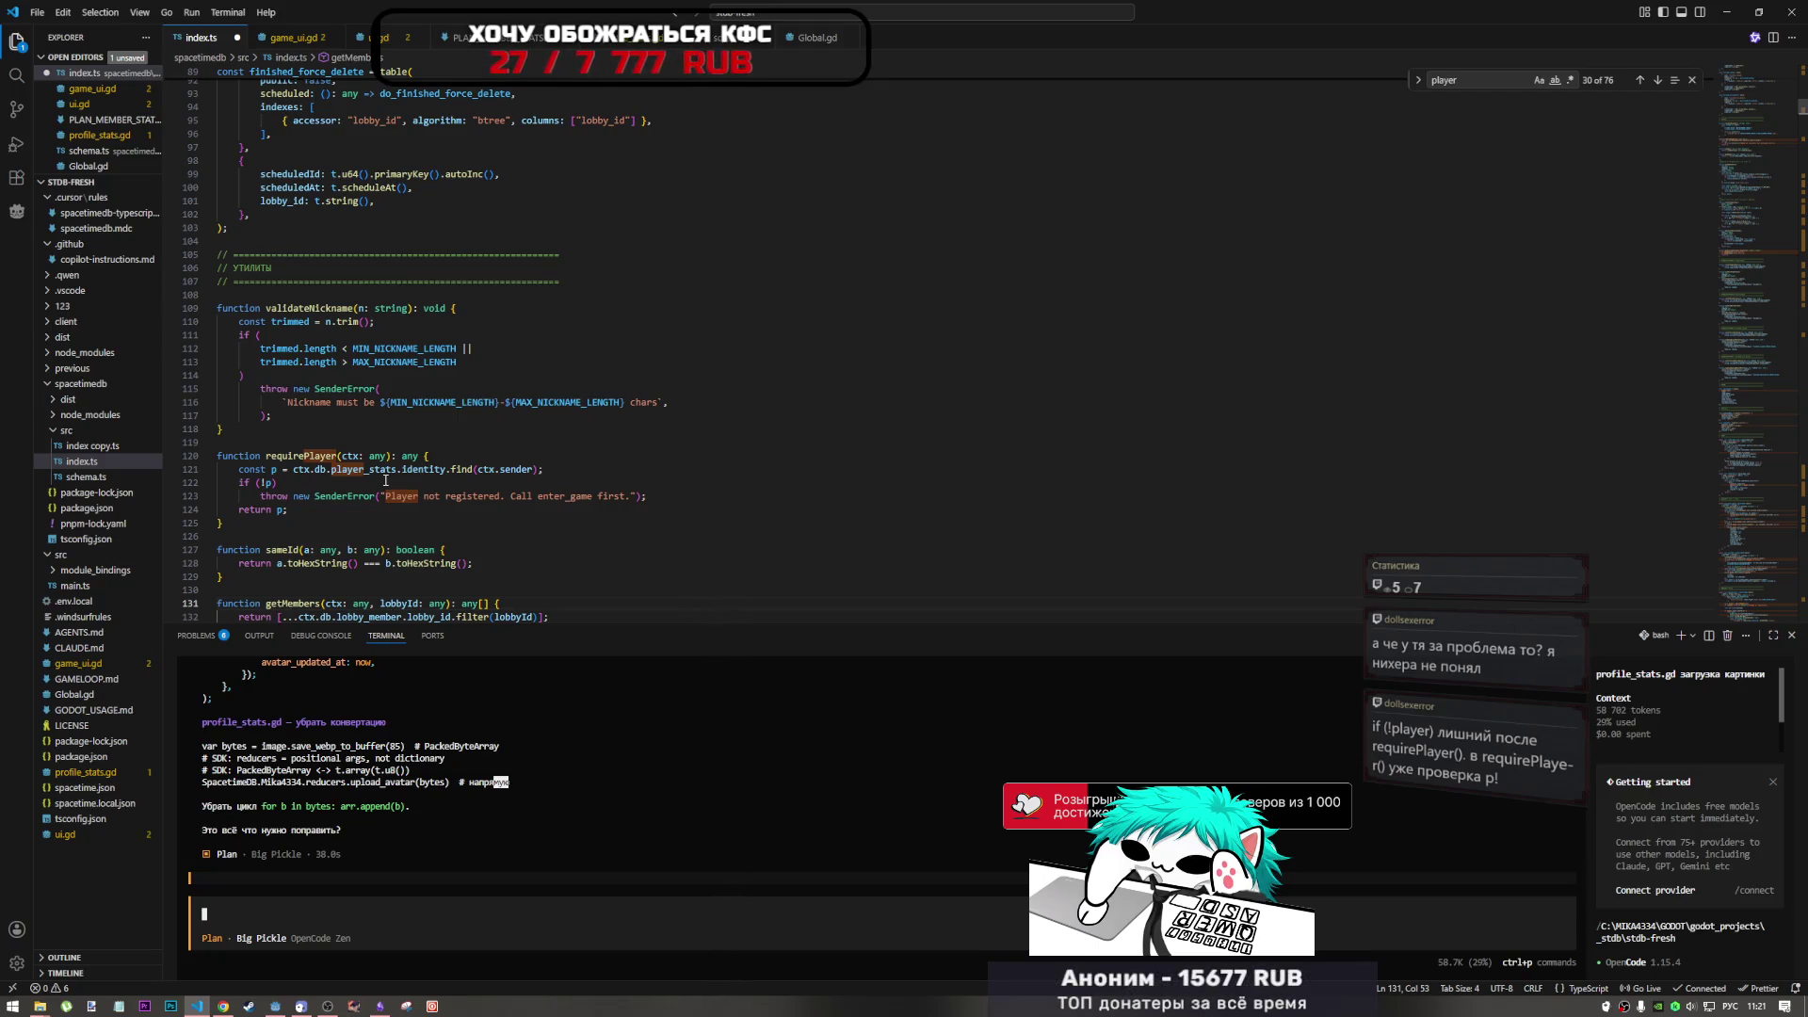
- Search for requirePlayer and reach its SenderError check inside upload_avatar at line 449
scroll(1746, 447, "up", 10)
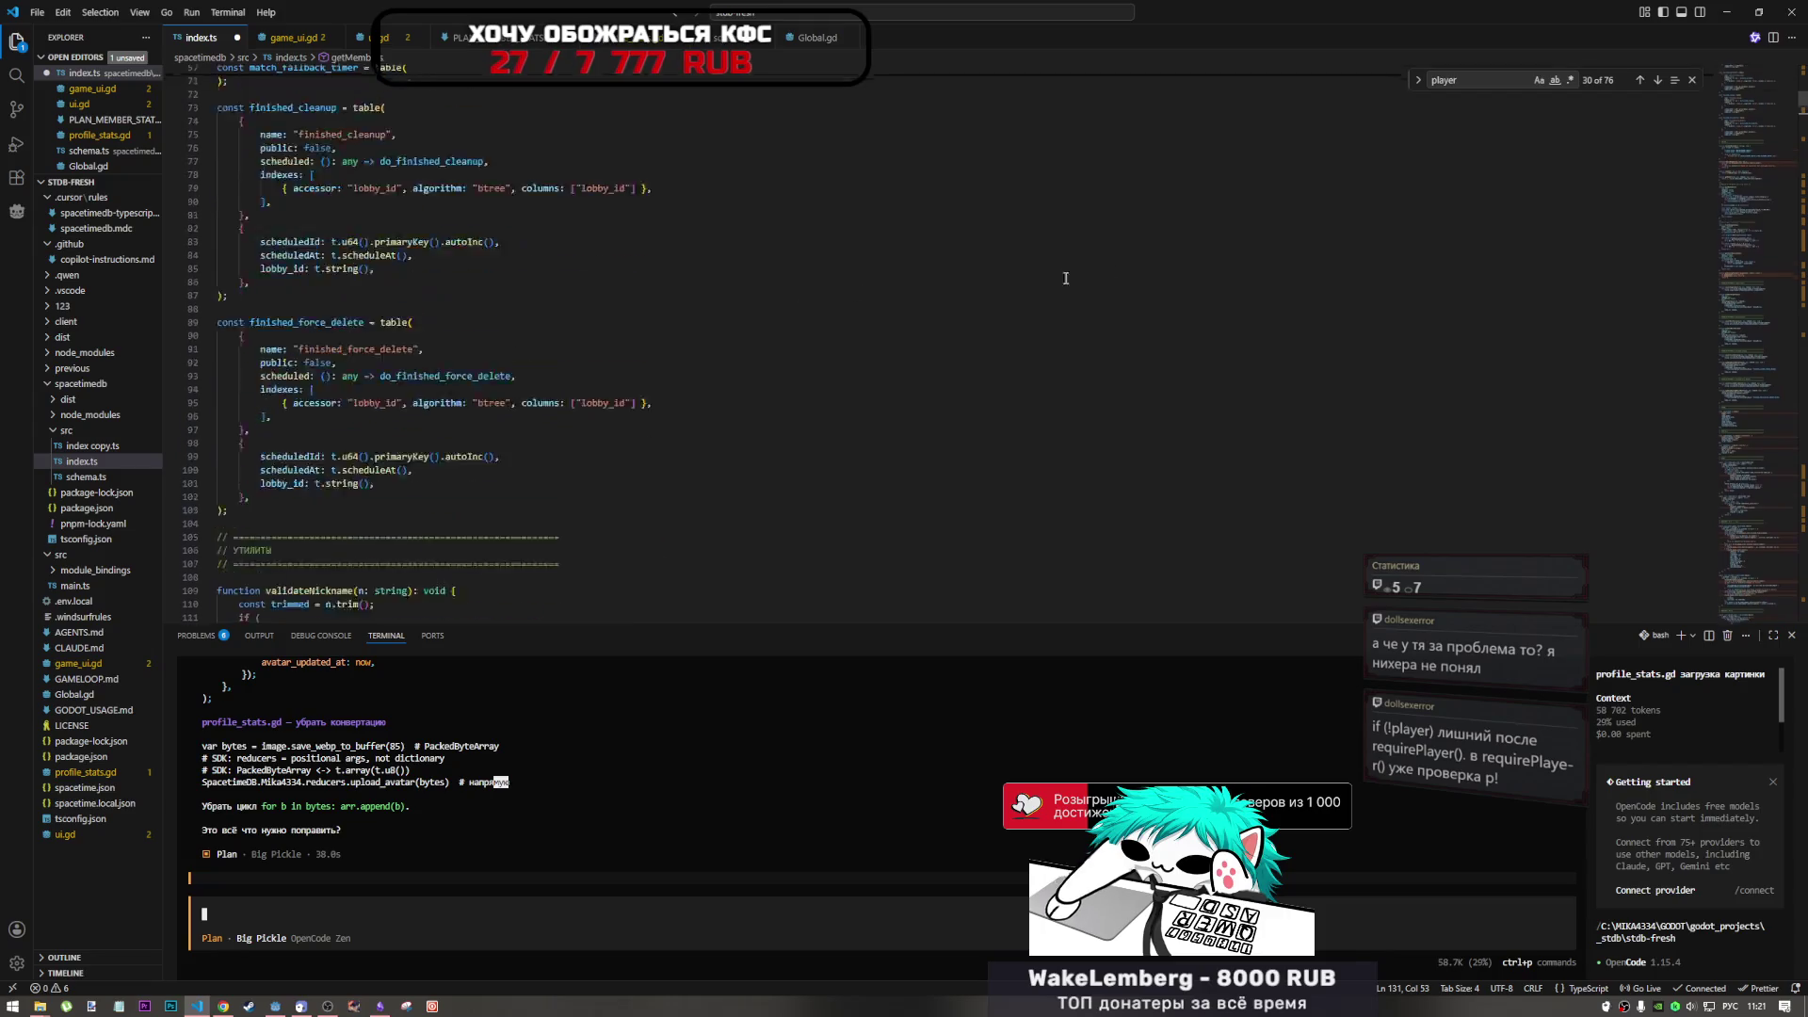
left_click_drag(1748, 94, 1749, 126)
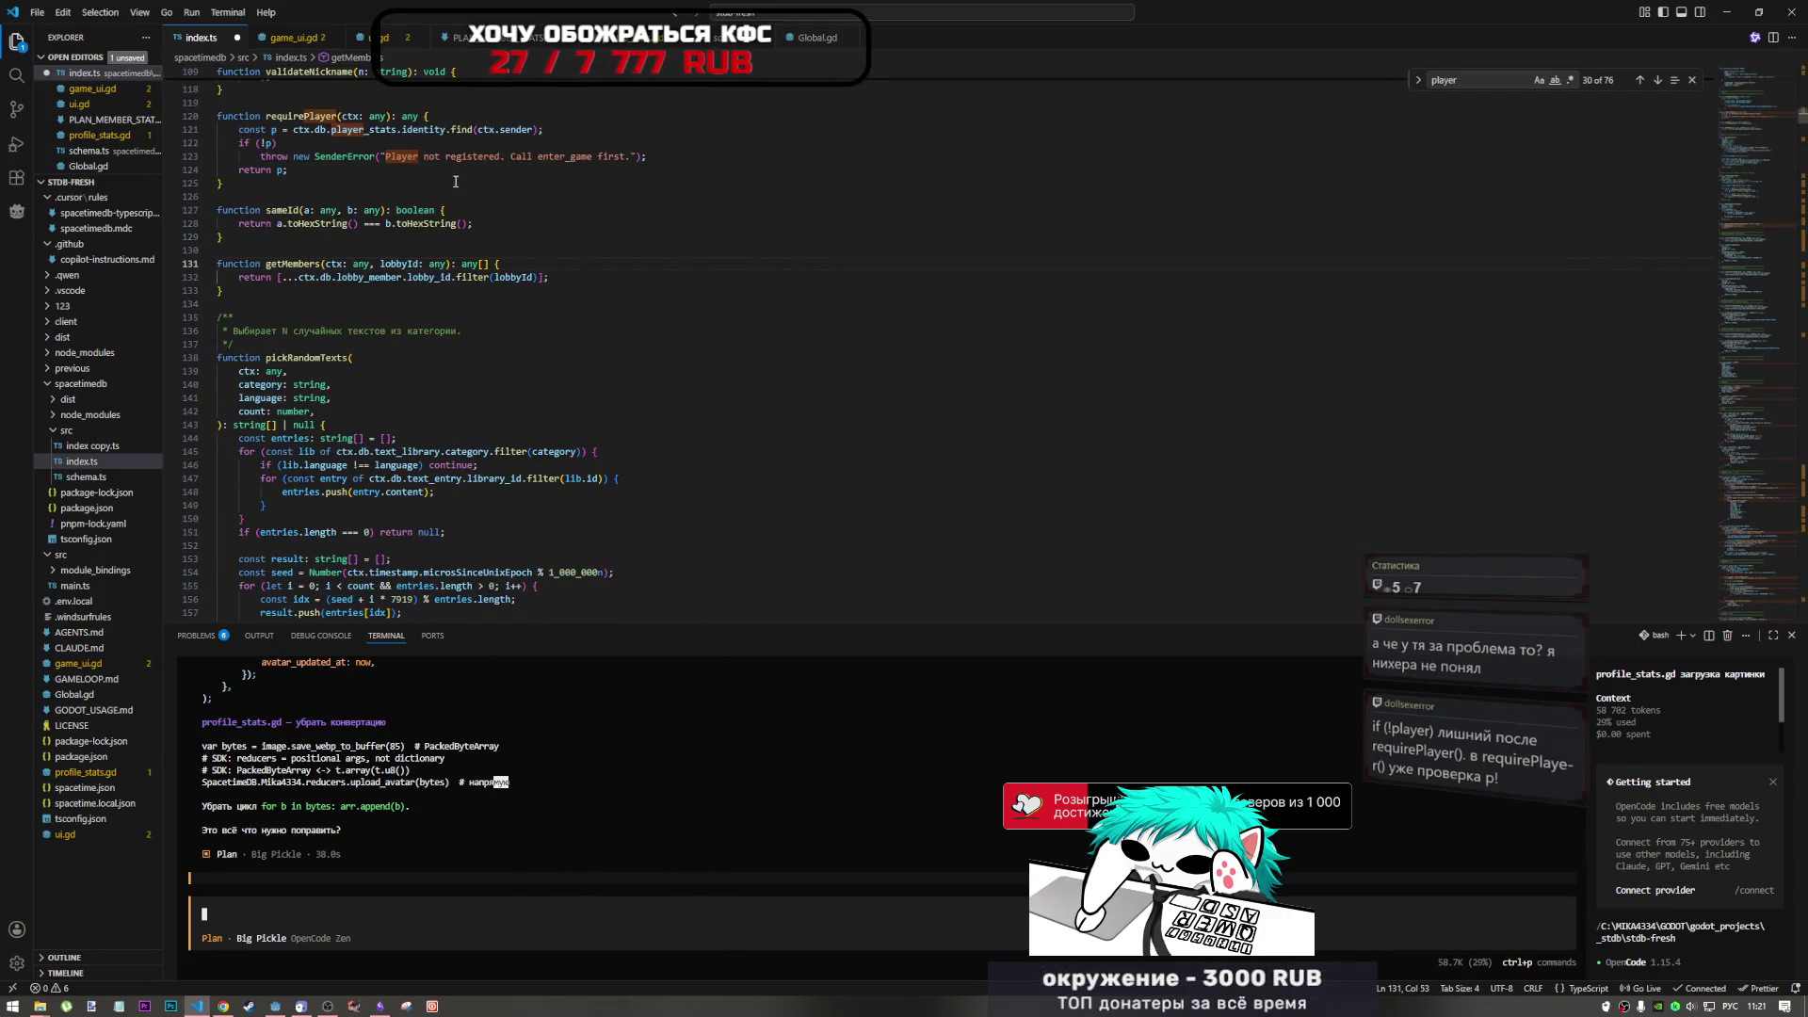
scroll(426, 185, "up", 5)
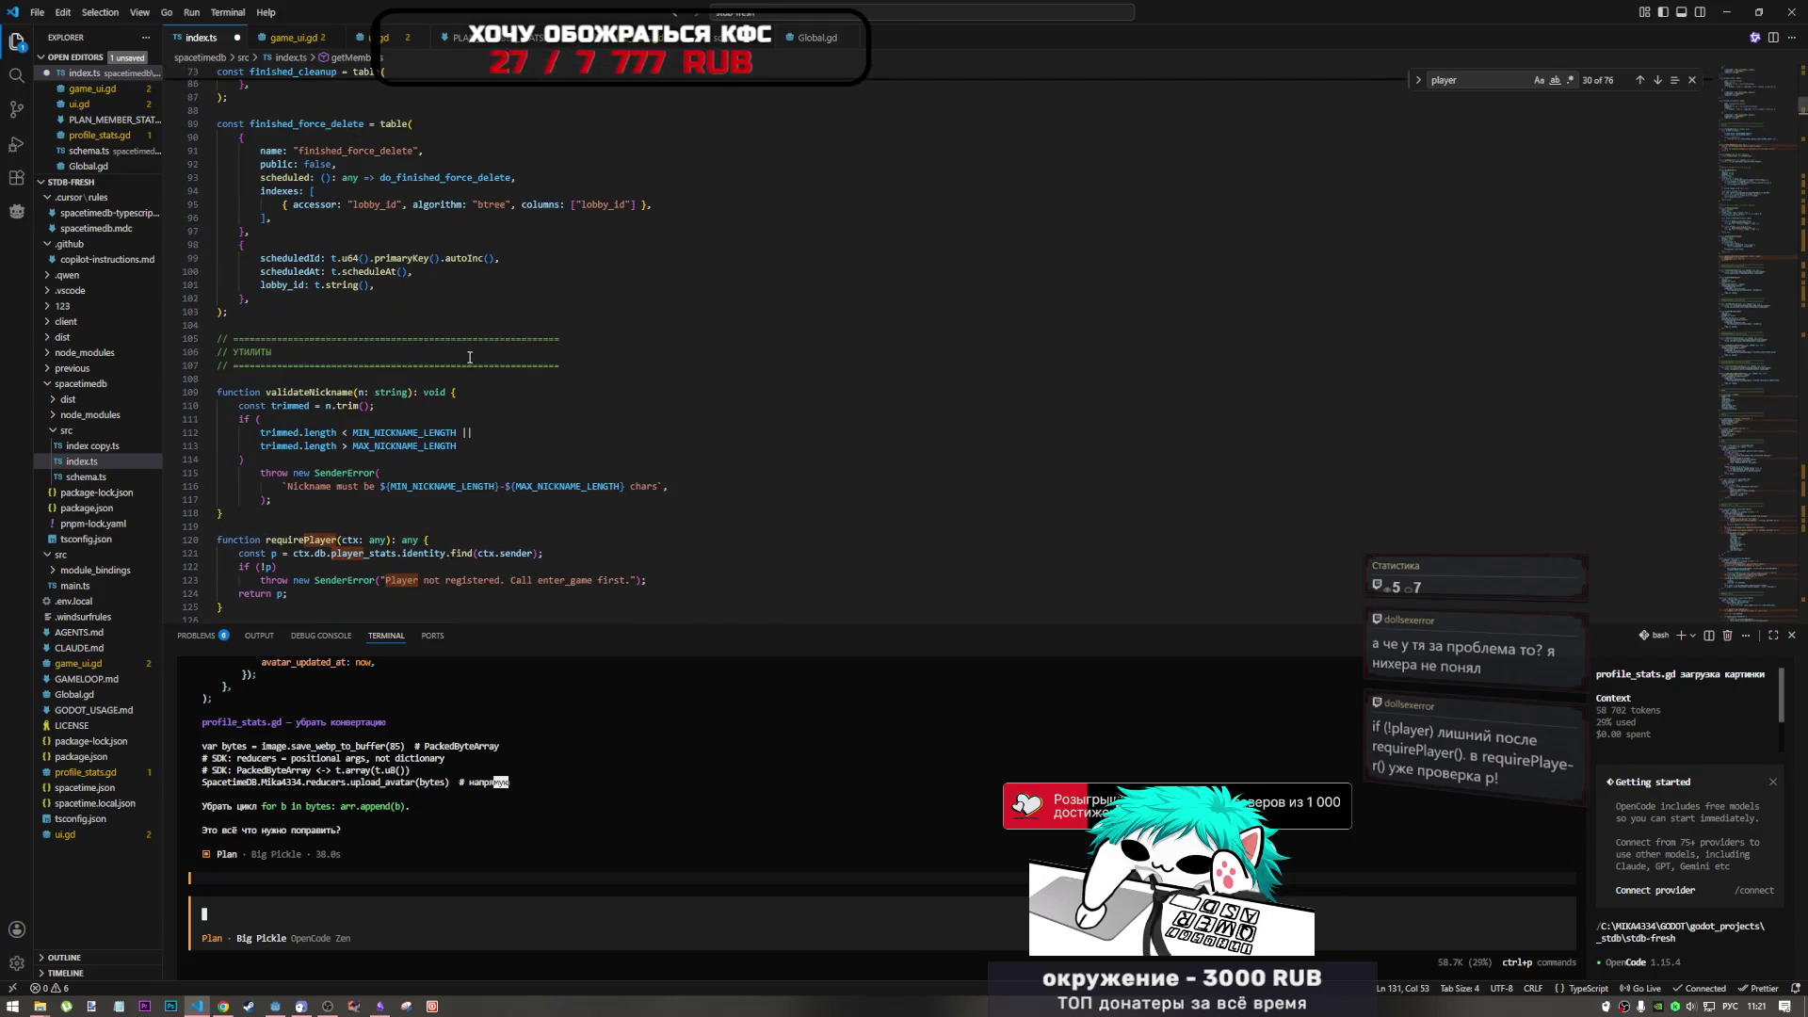
double_click(299, 399)
key("ctrl+f")
left_click(1641, 81)
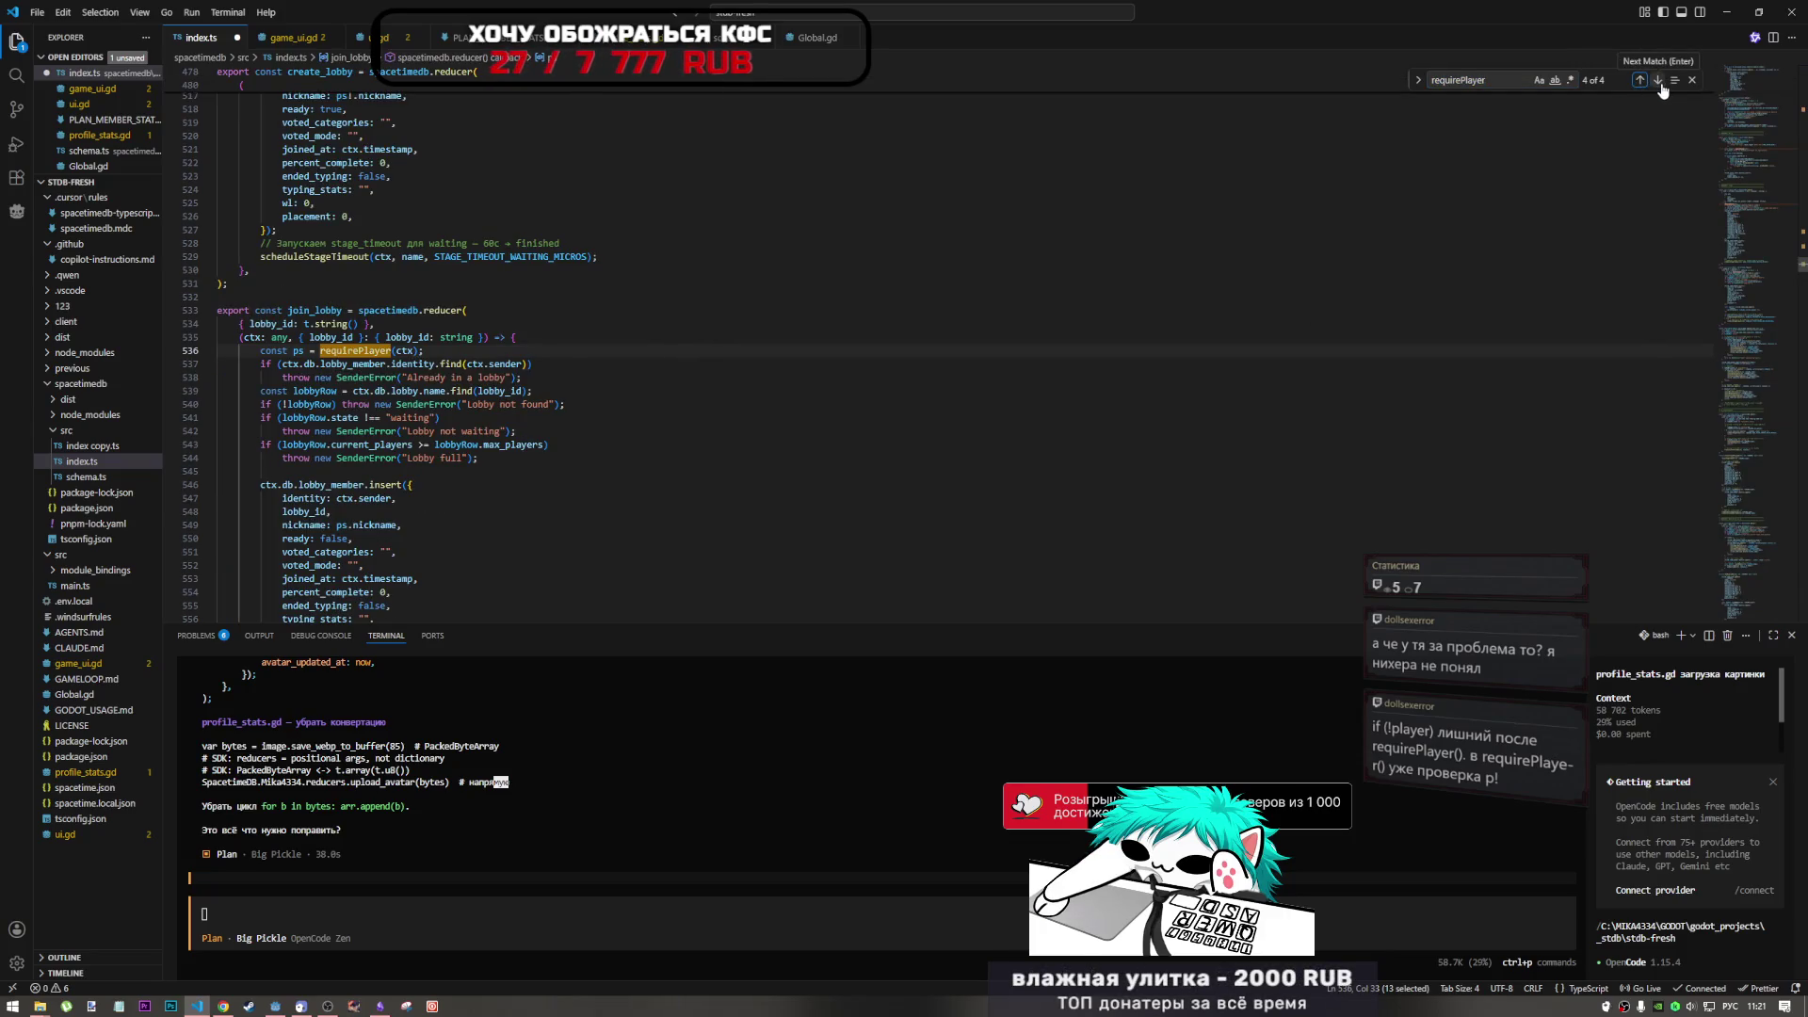
left_click(1659, 81)
left_click(1658, 81)
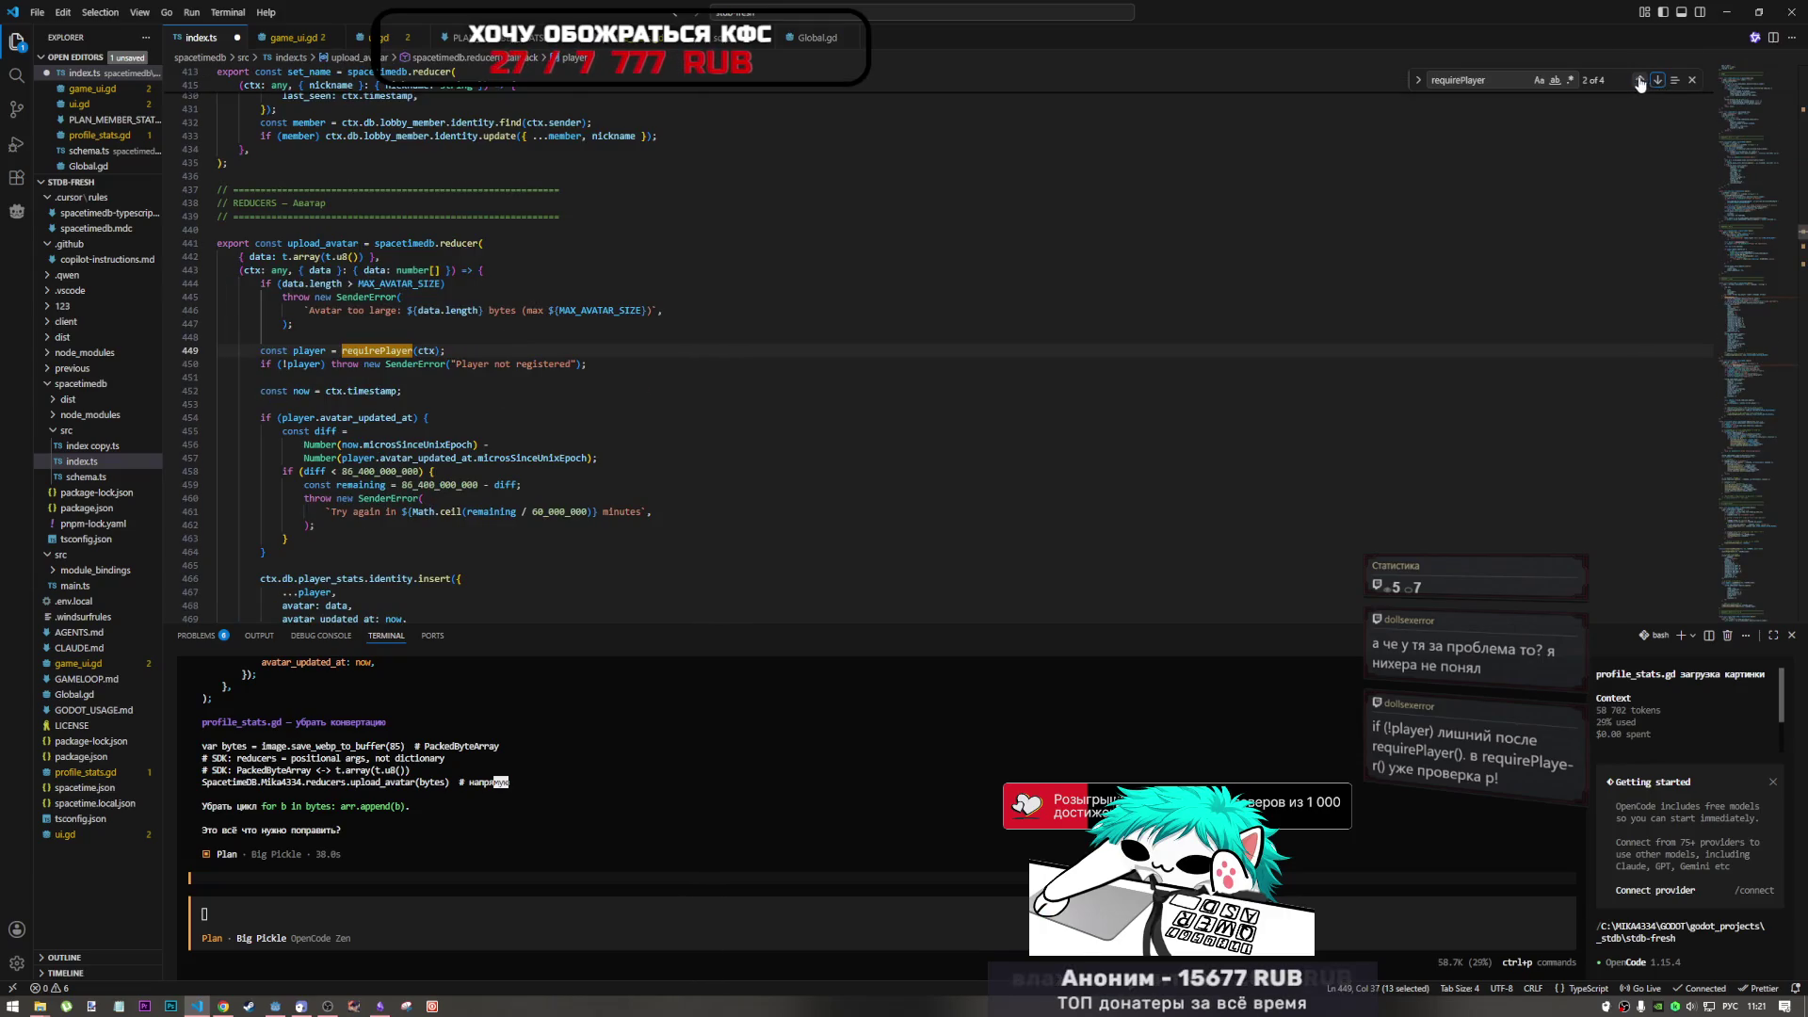
double_click(461, 368)
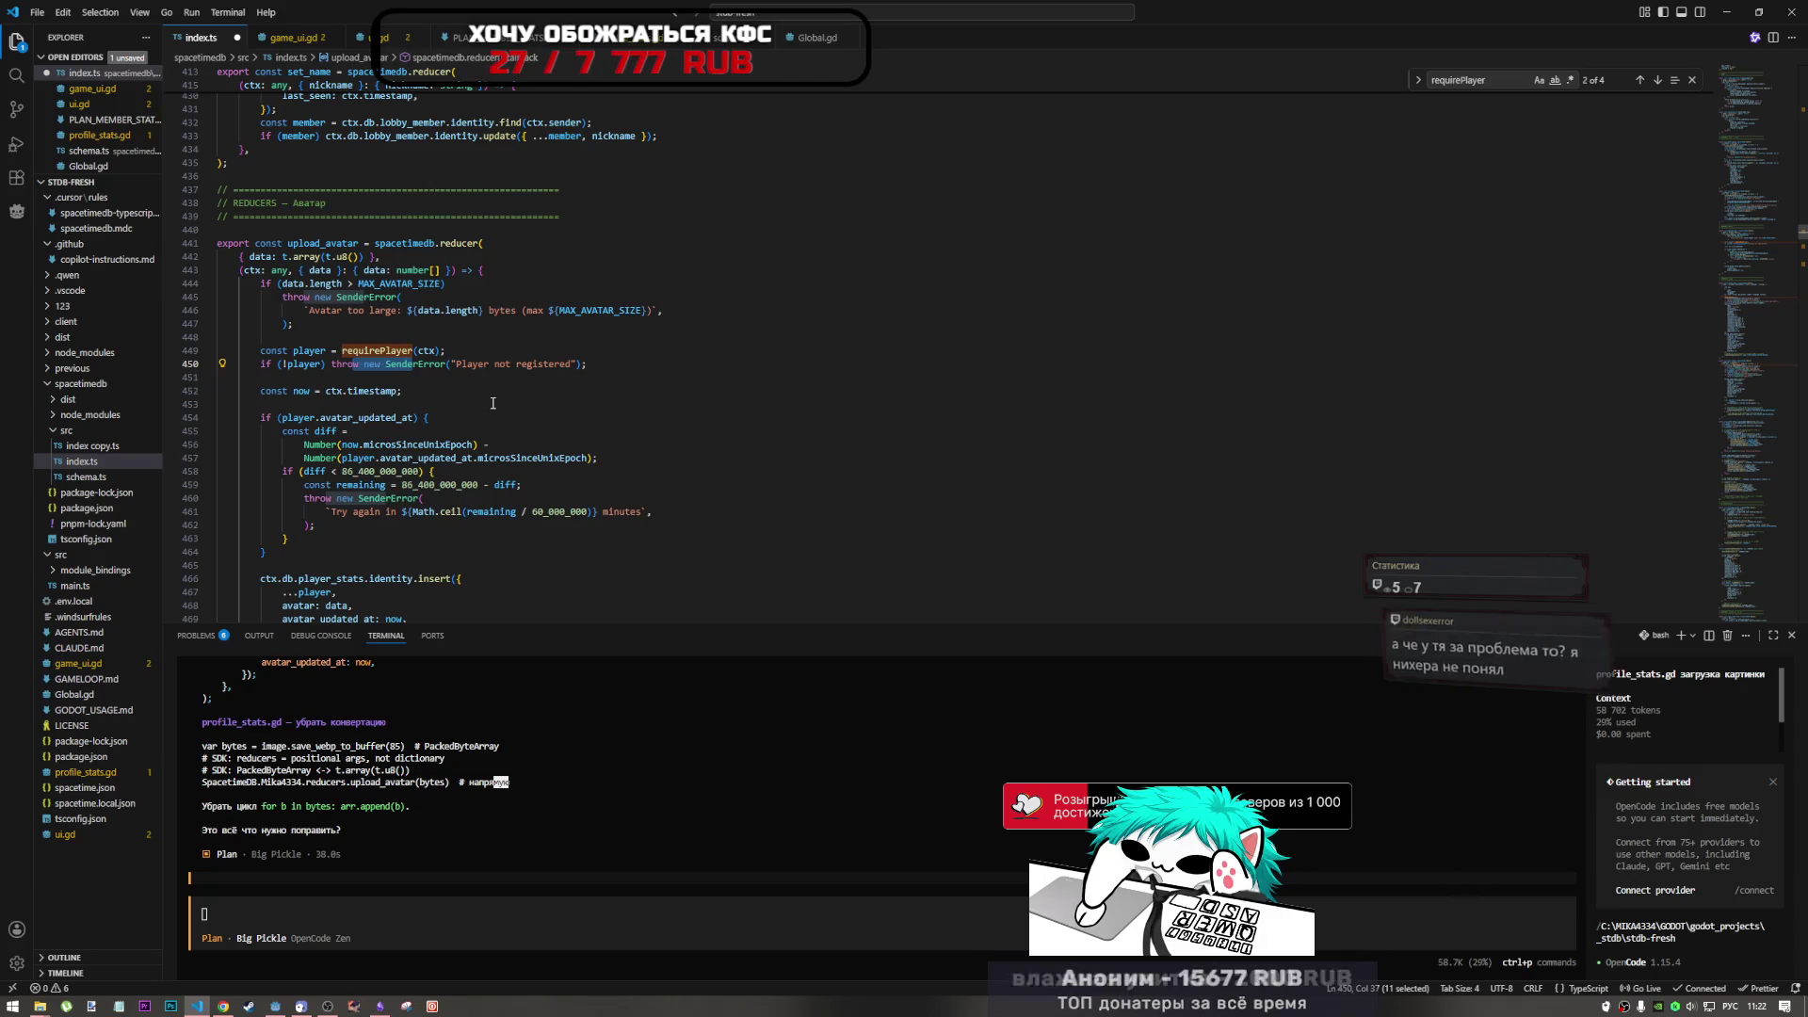
left_click(275, 1008)
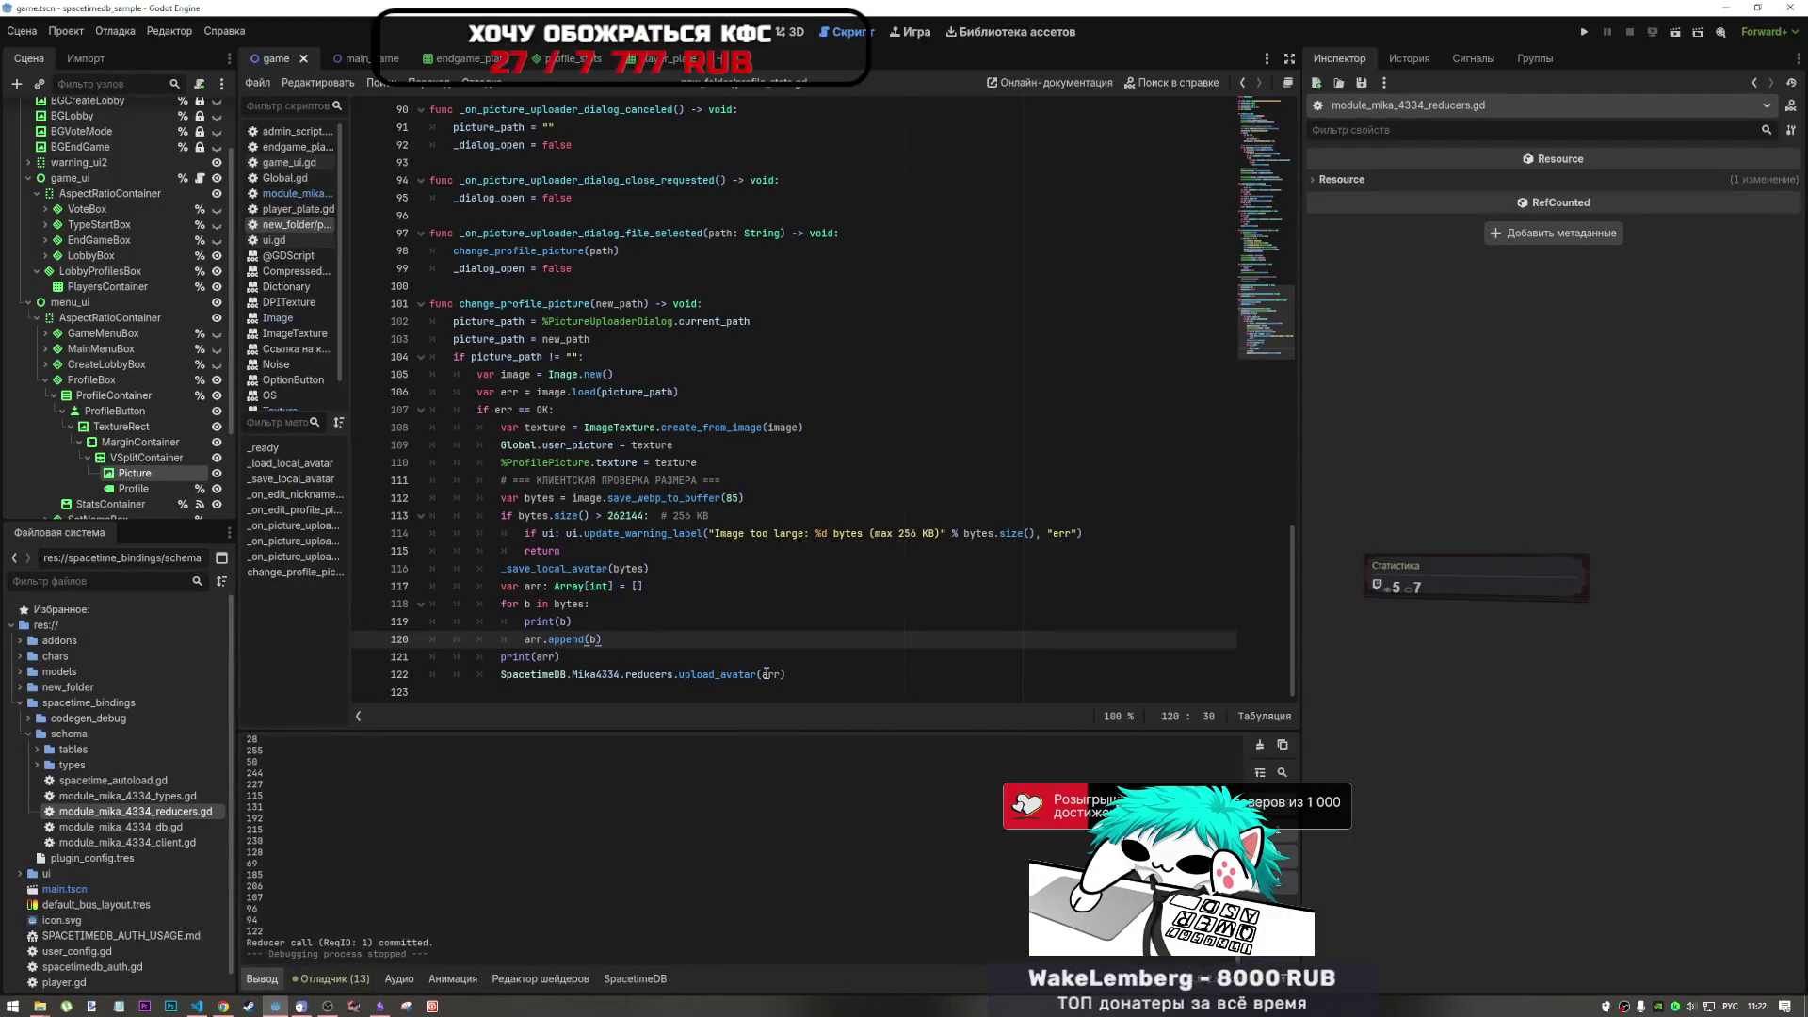
- Jump from the upload_avatar call on line 122 to its definition in module_mika_4334_reducers.gd
mouse_move(766, 674)
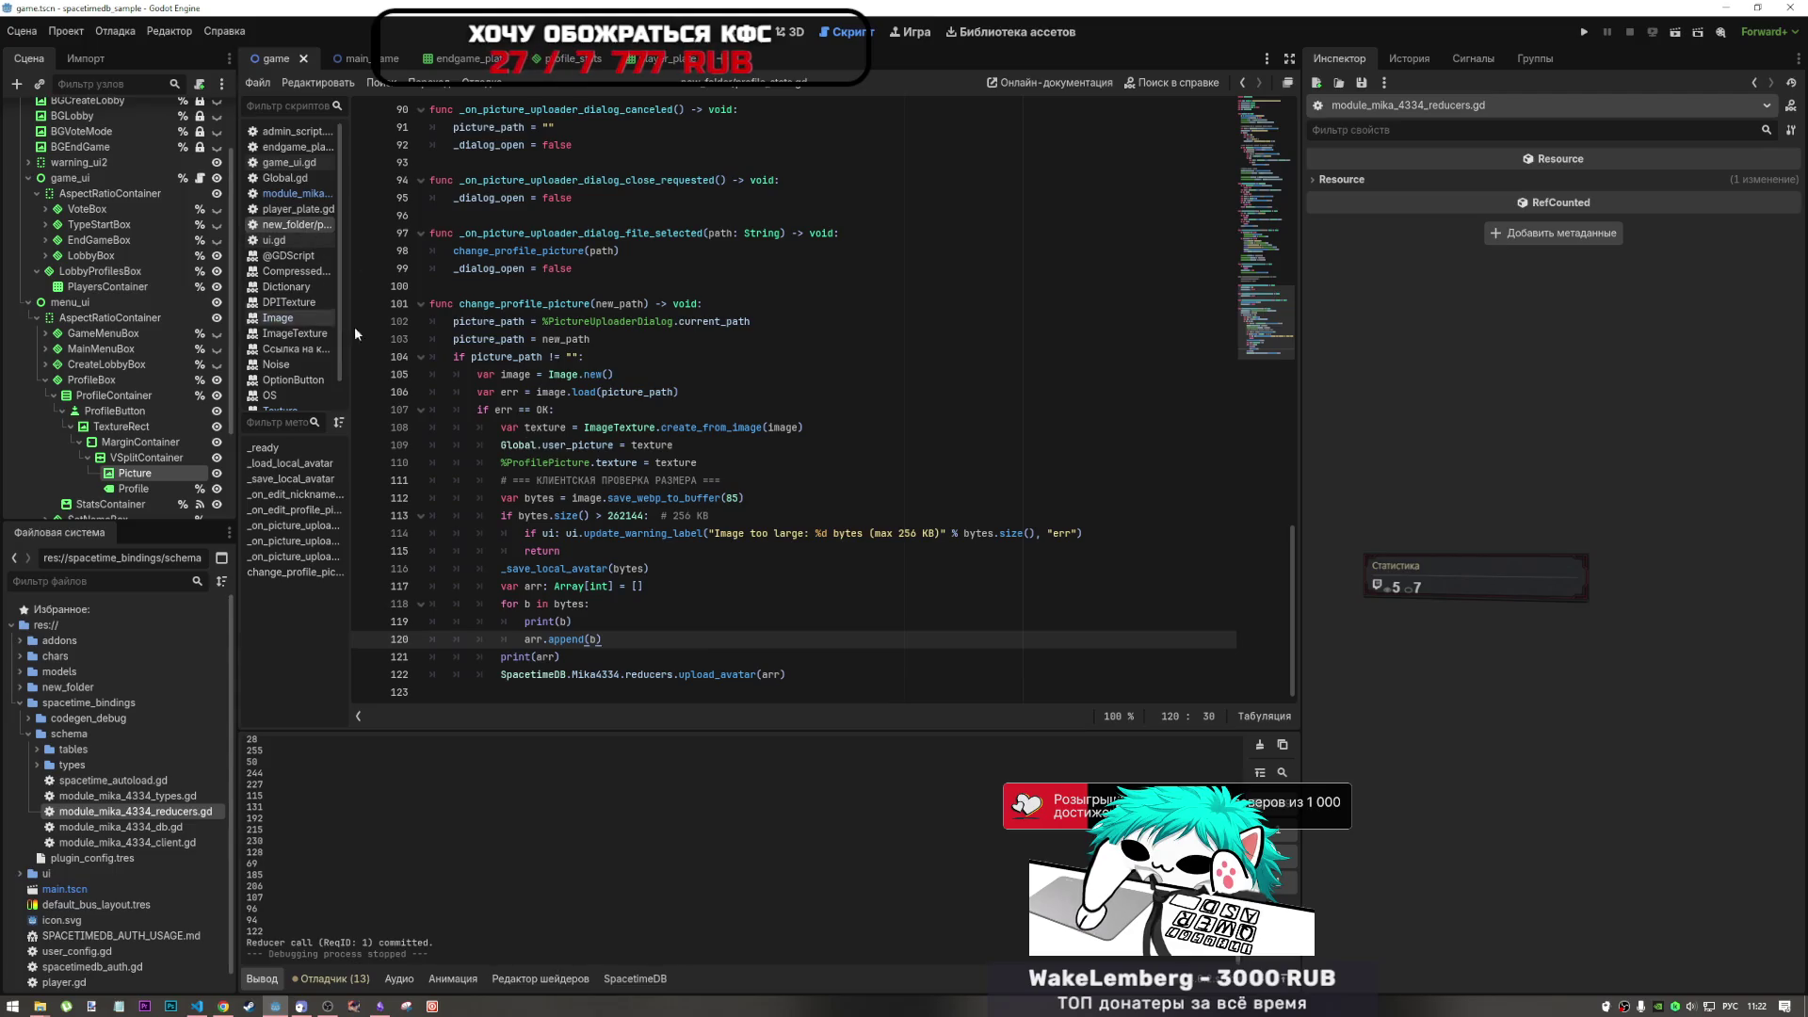
left_click(657, 678)
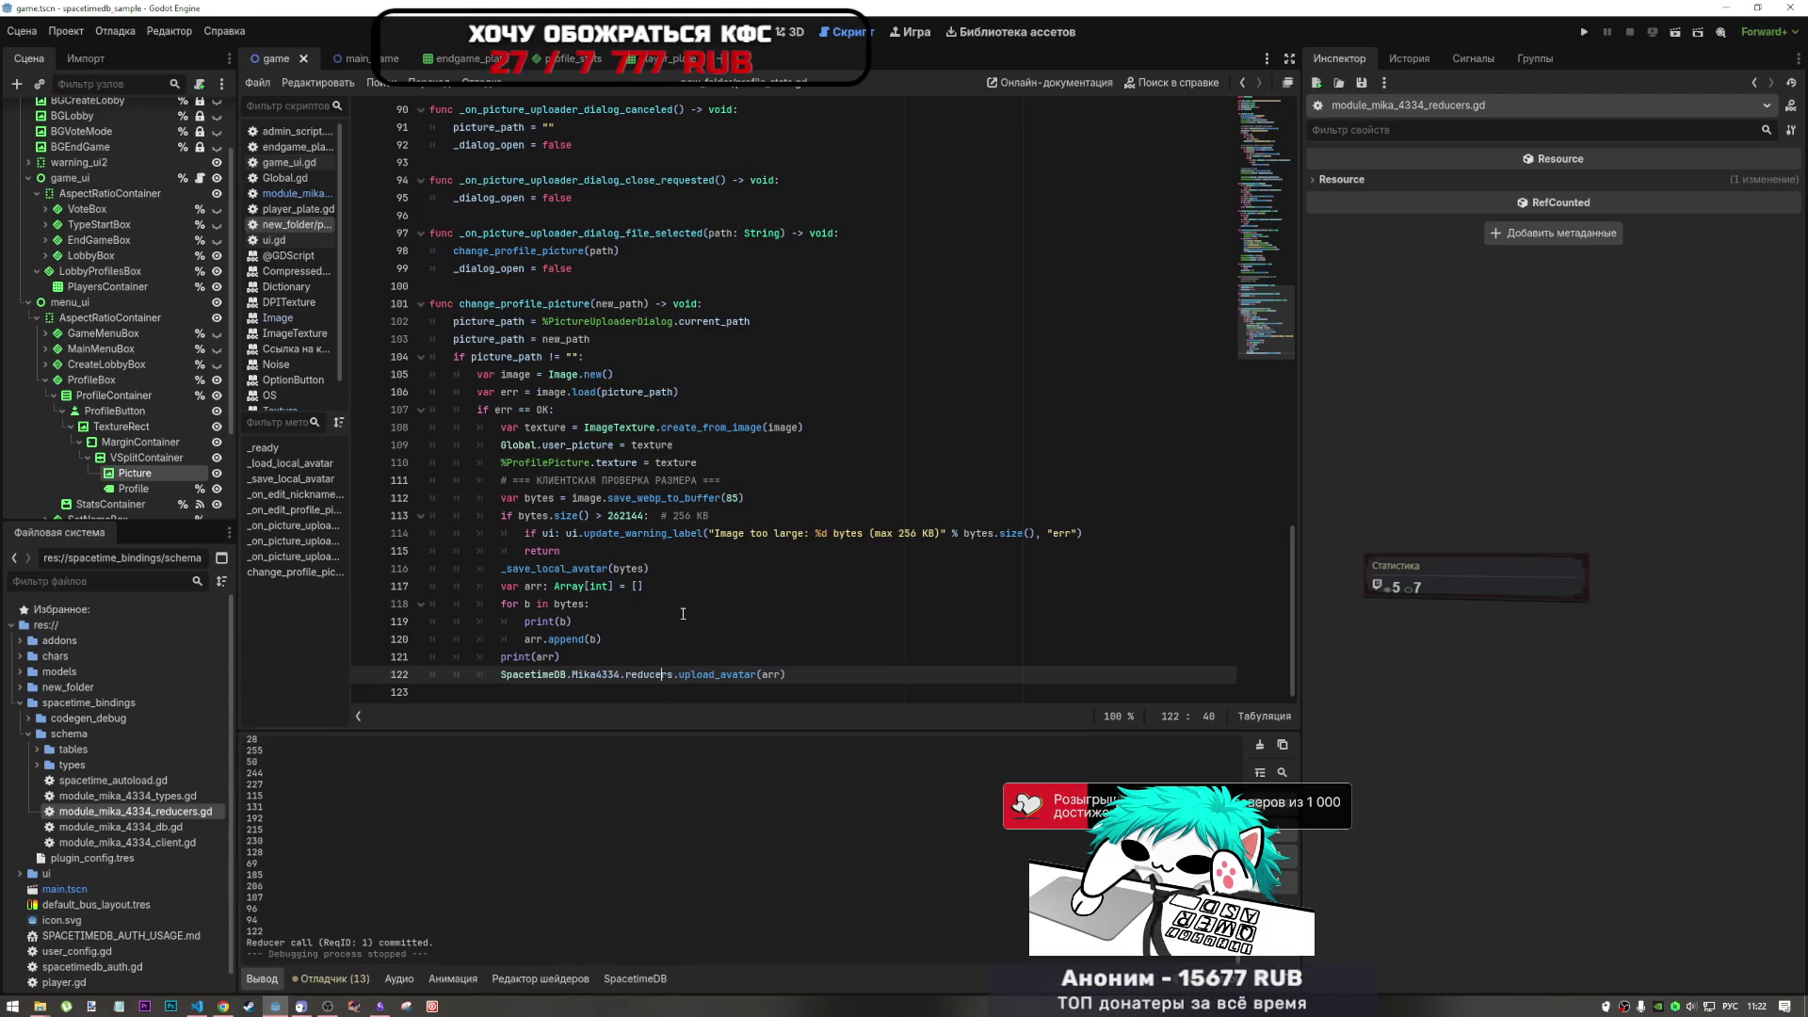
left_click(700, 678, "ctrl")
- Inspect the data: Array[int] parameter of the upload_avatar binding on line 180
left_click(896, 445)
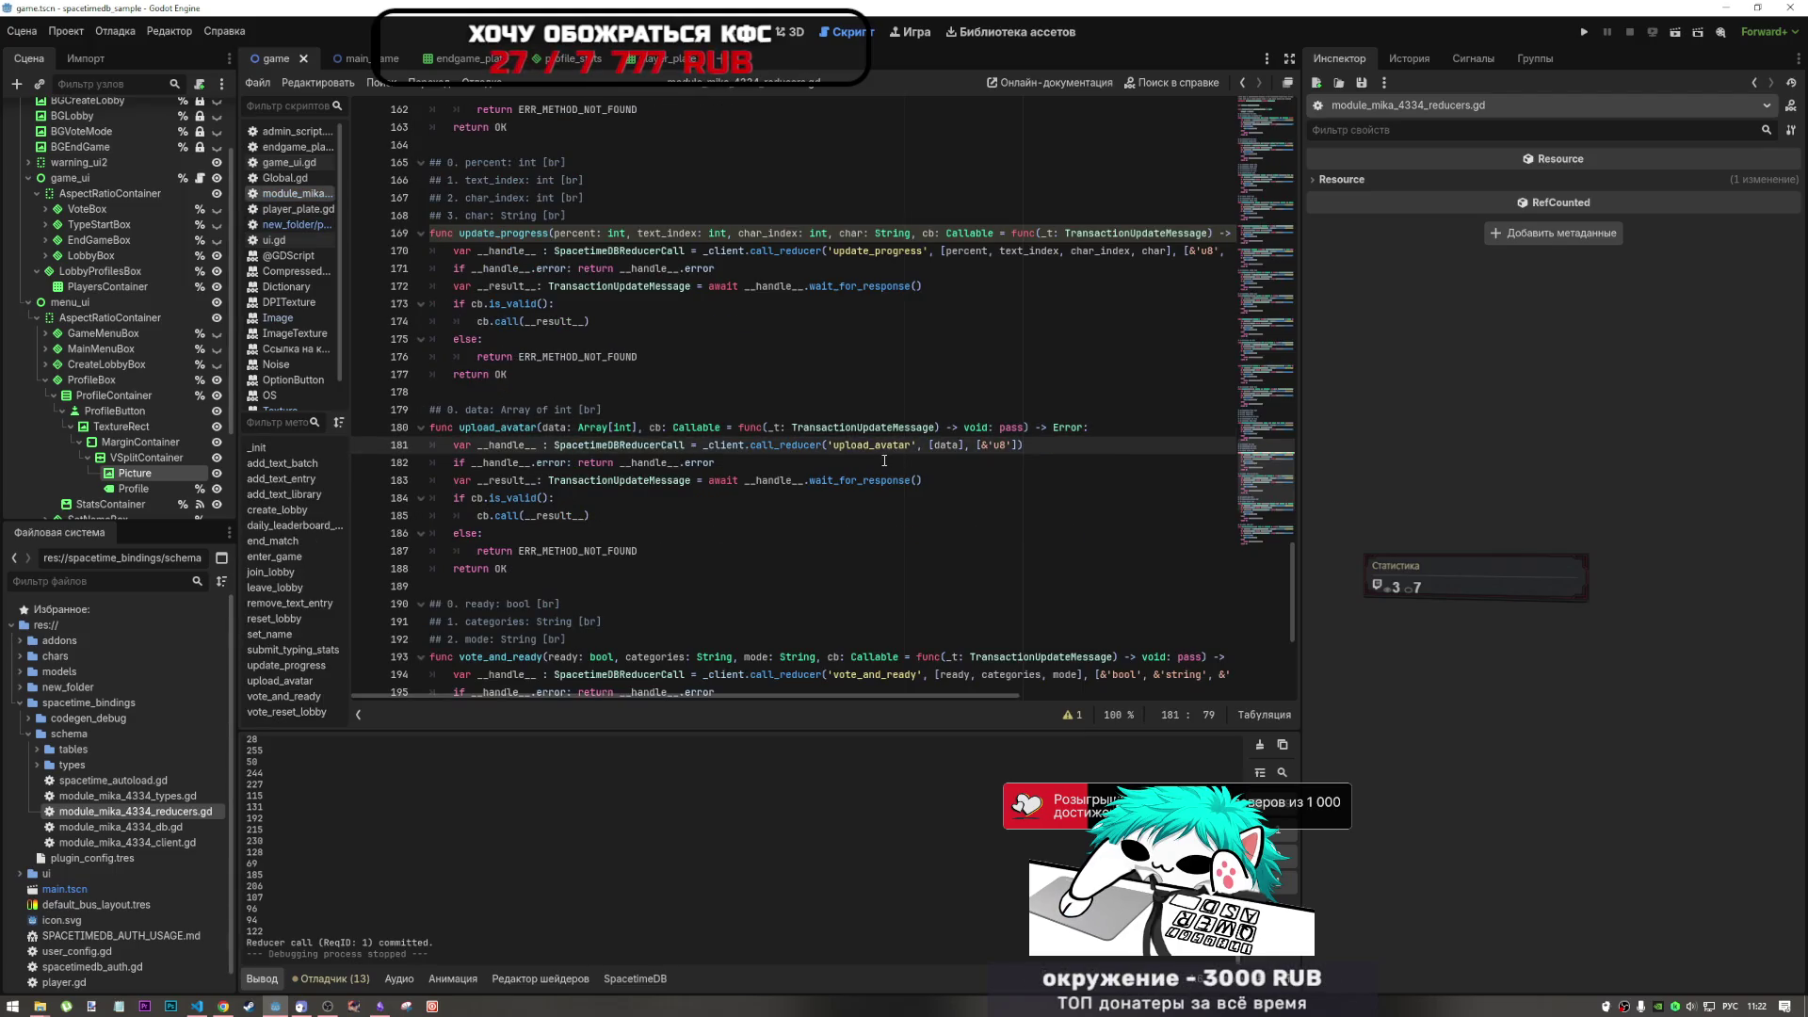
left_click_drag(543, 428, 646, 429)
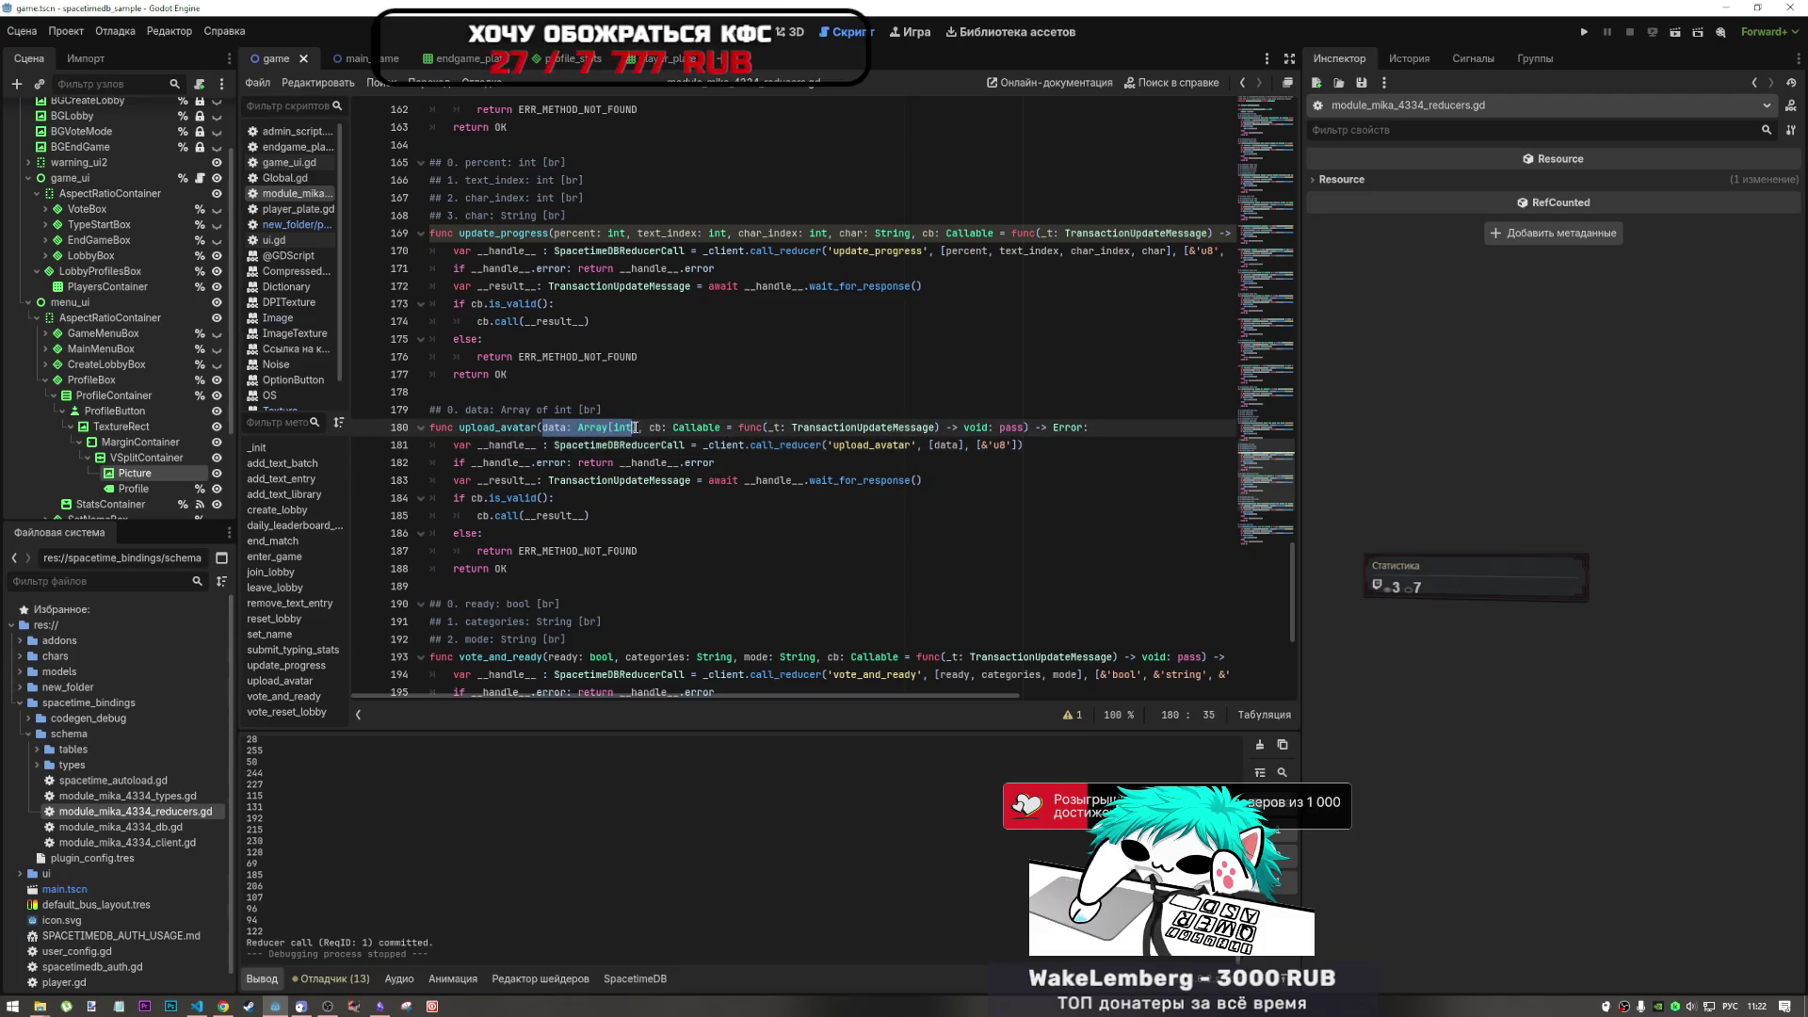
left_click(632, 429)
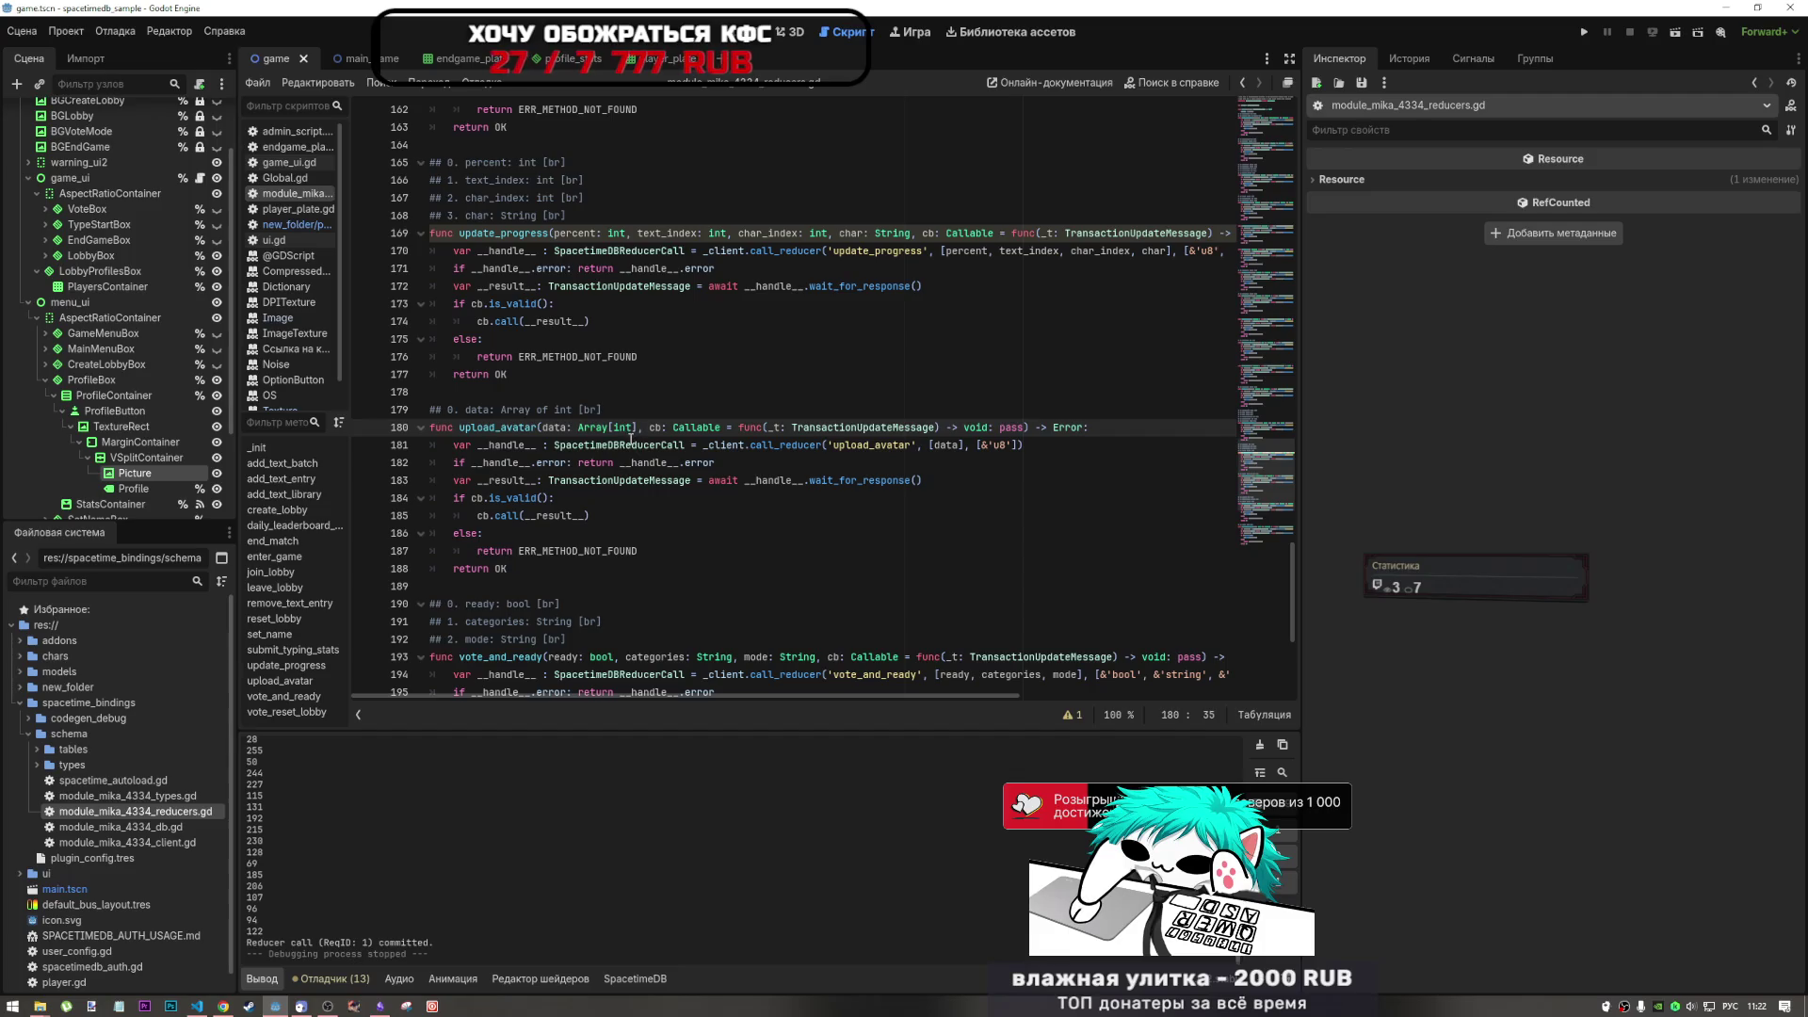
left_click_drag(636, 429, 579, 428)
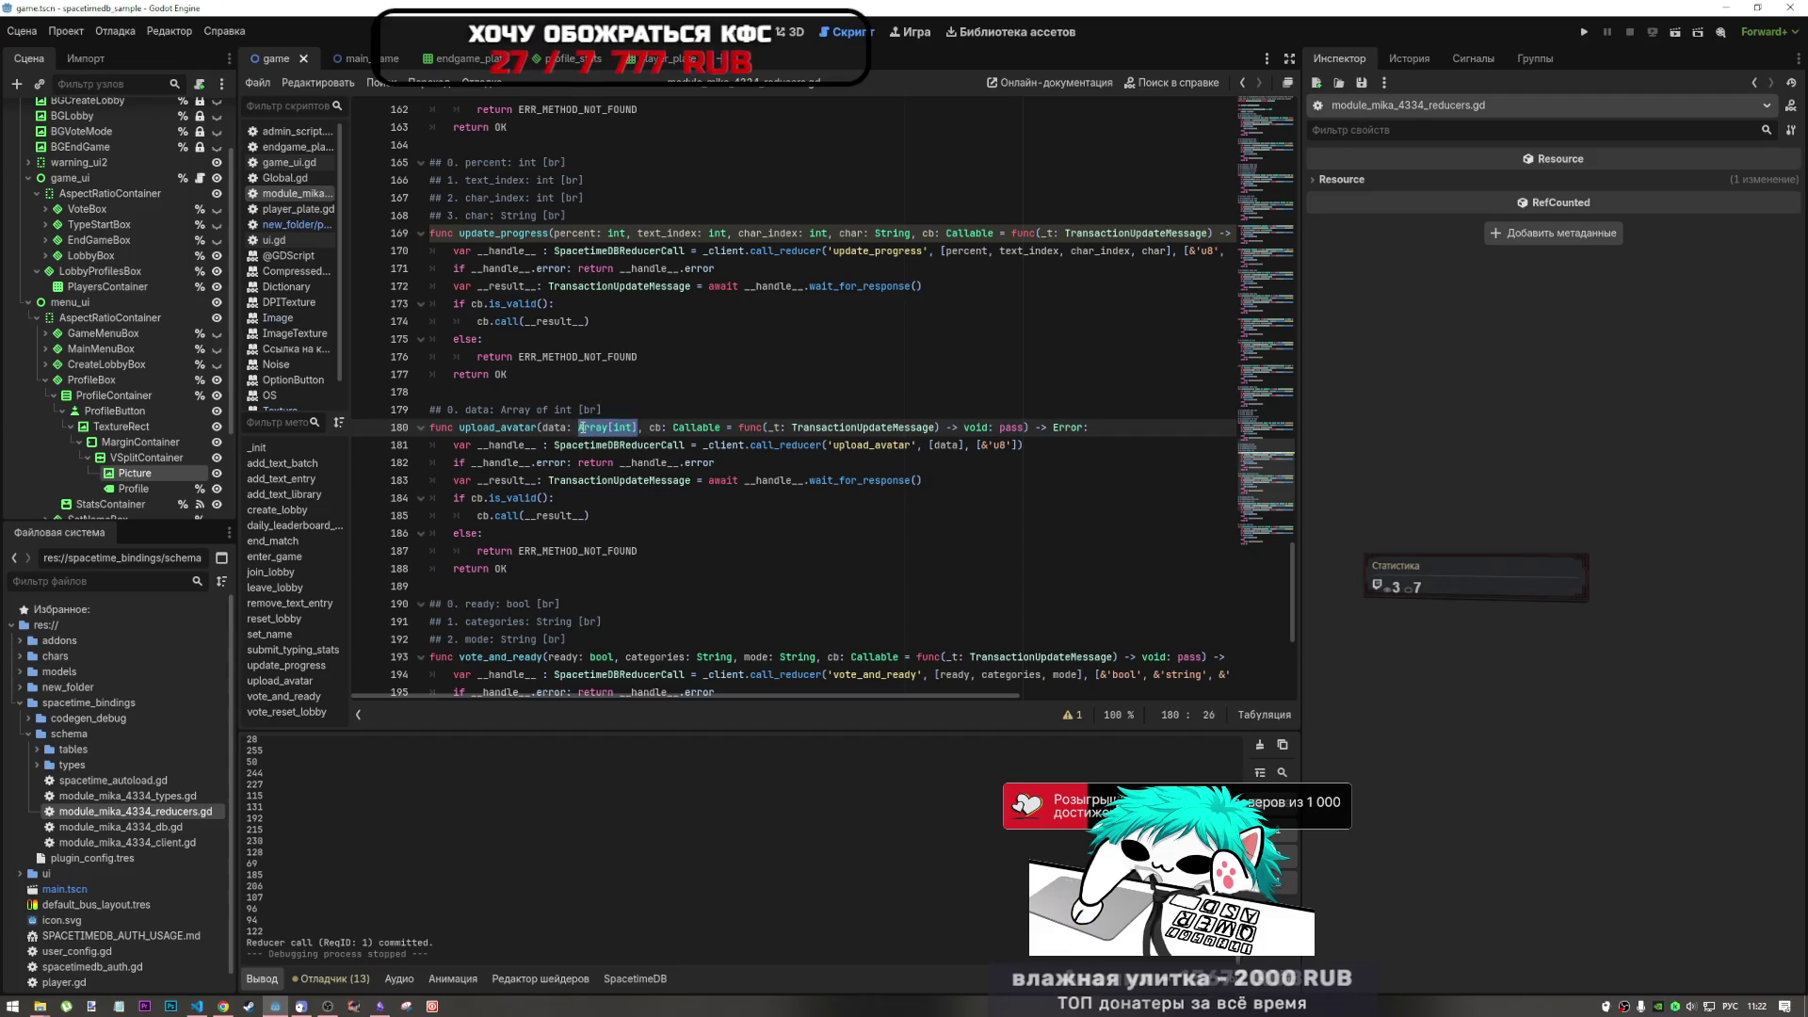
mouse_move(584, 428)
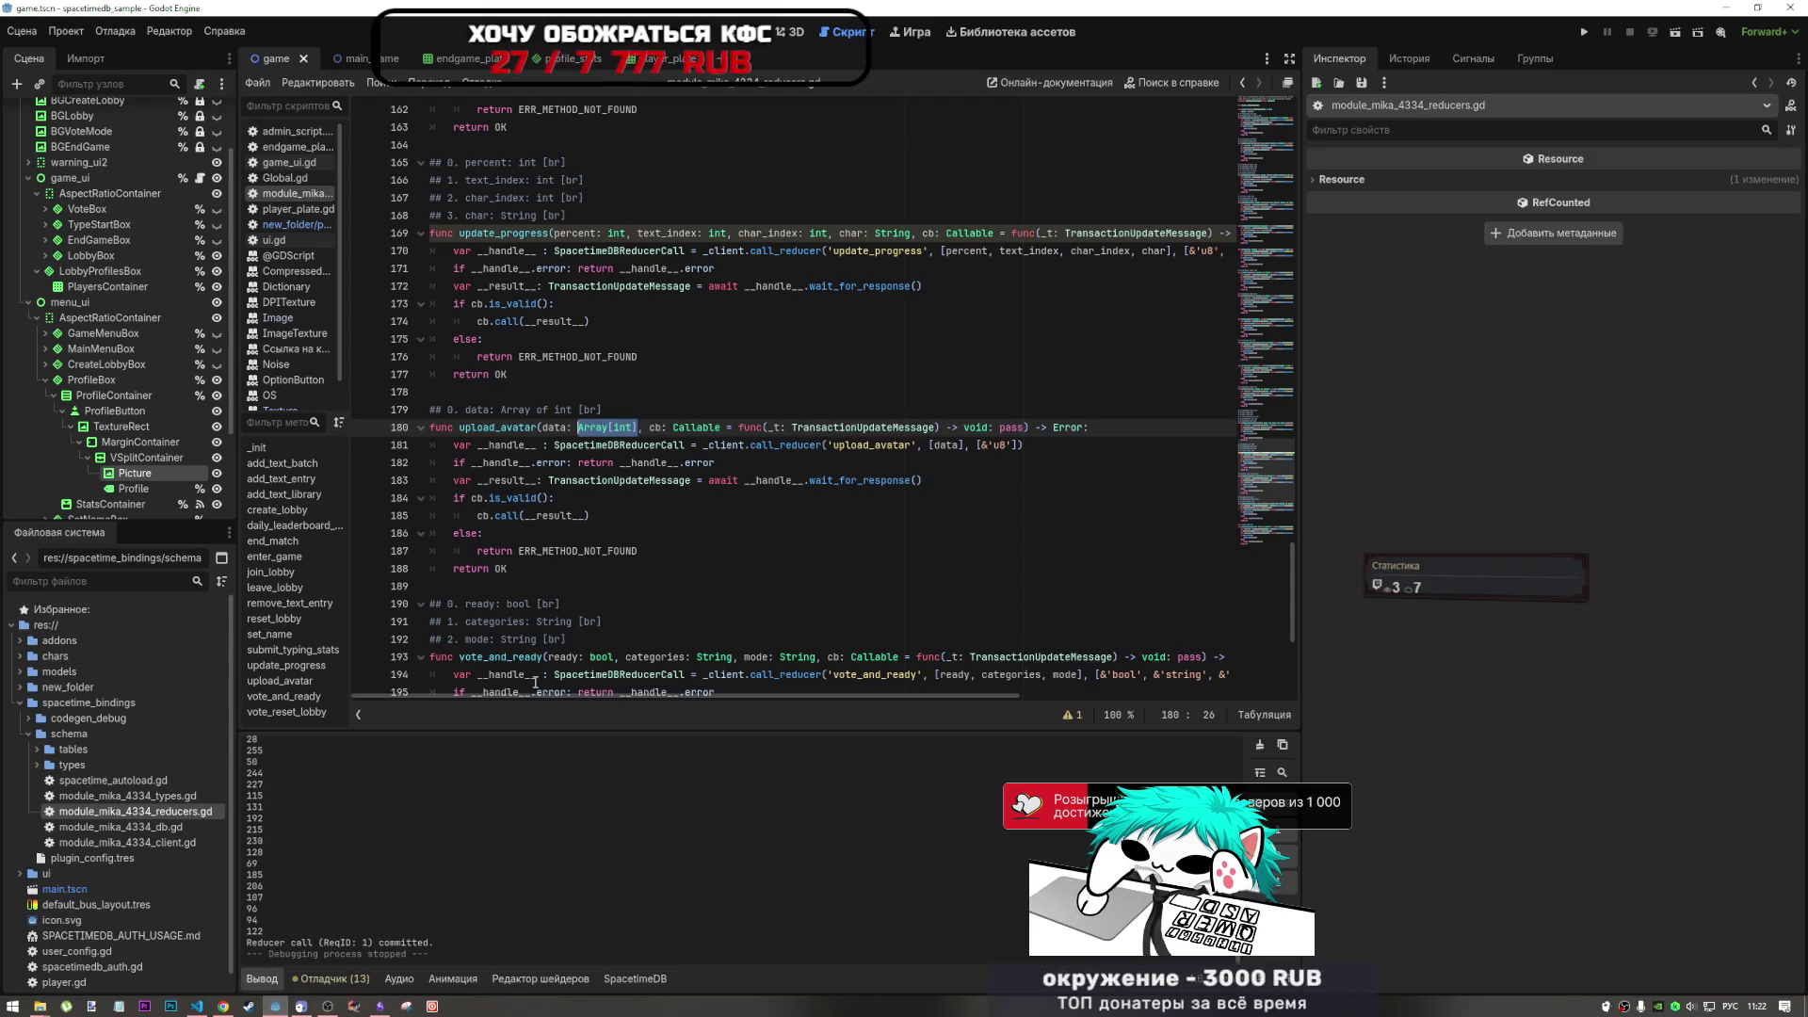
mouse_move(763, 475)
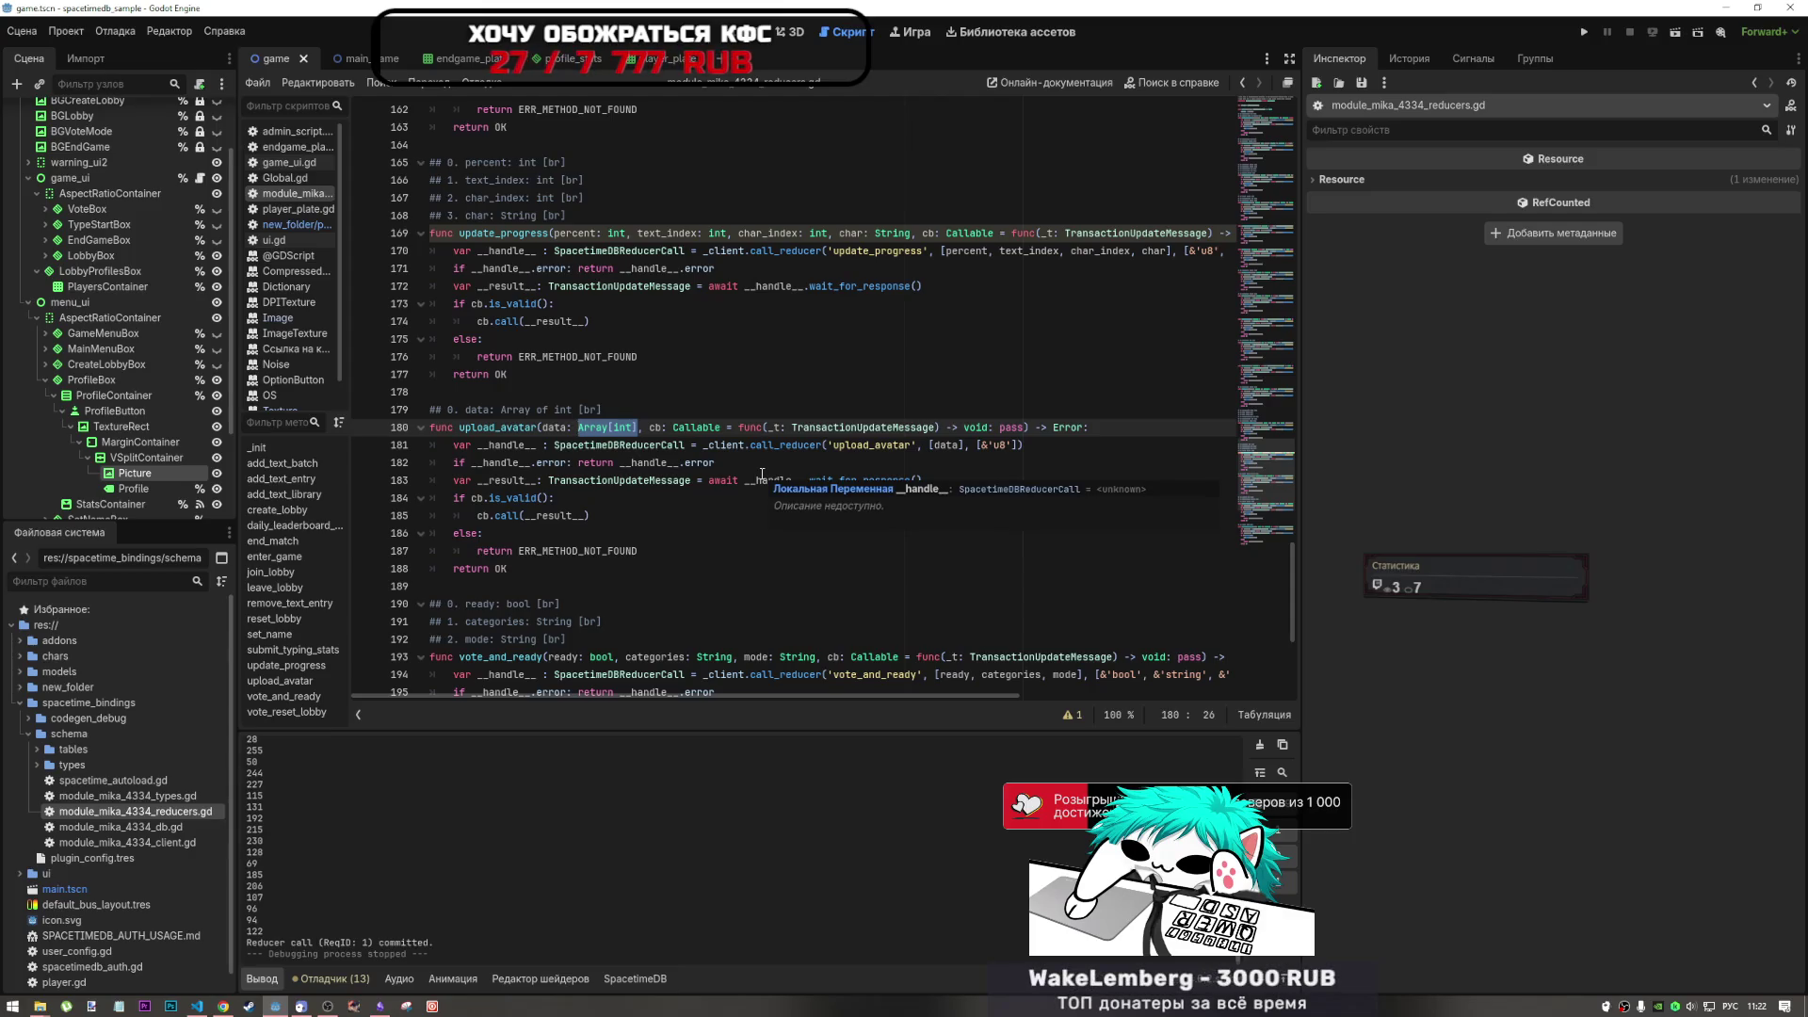
- Inspect the call_reducer arguments and upload_avatar reducer name on line 181, rechecking Array[int]
left_click(950, 448)
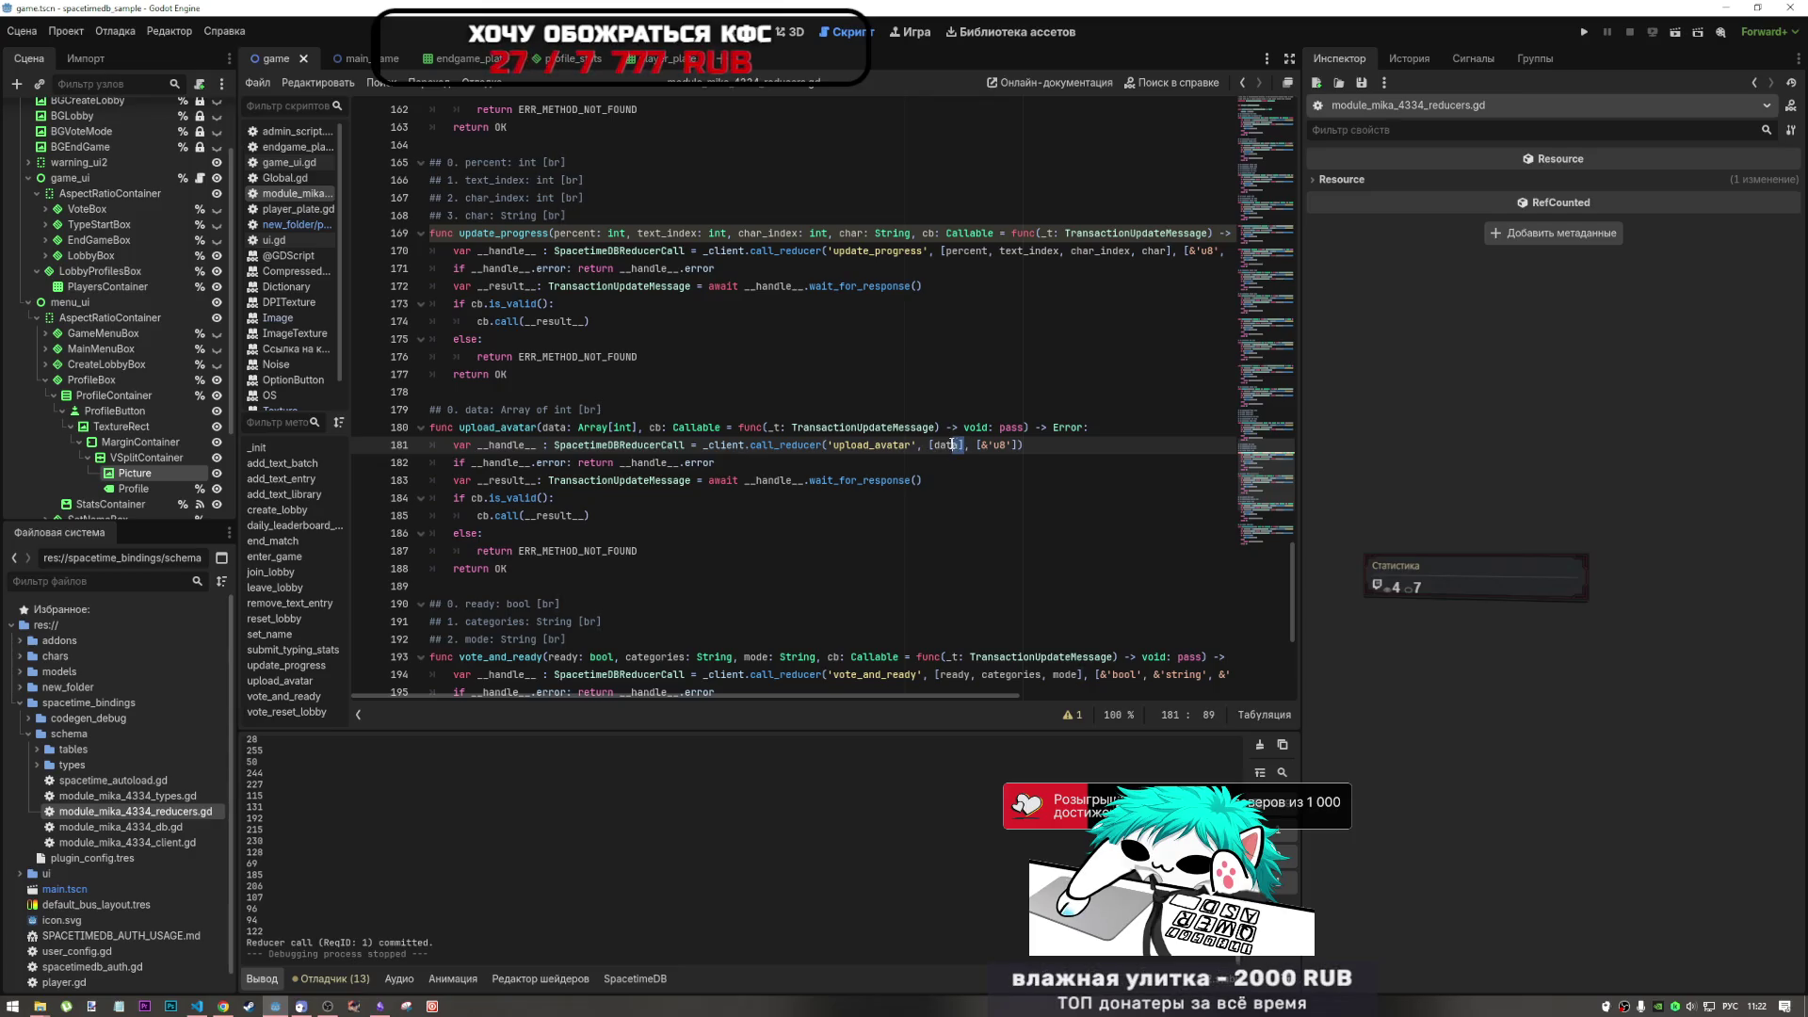
left_click(950, 445)
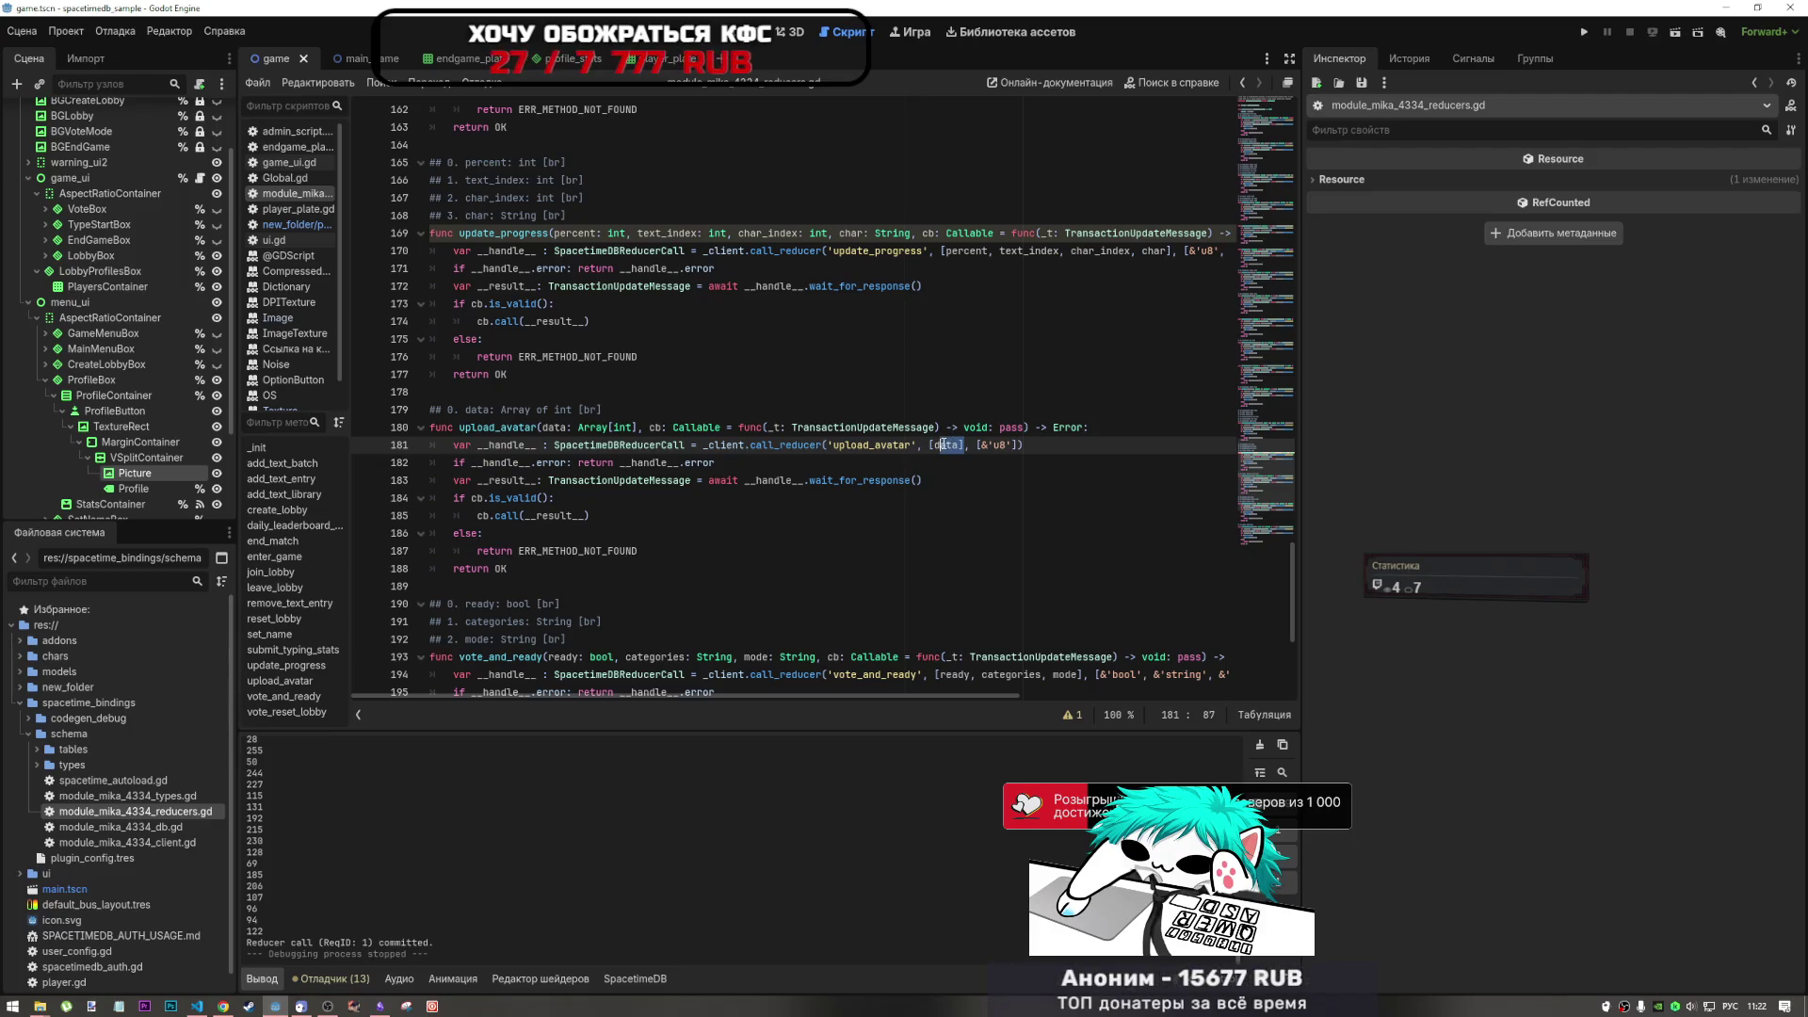
mouse_move(942, 445)
left_mouse_down()
mouse_move(631, 444)
mouse_move(786, 445)
left_mouse_up()
left_click(876, 444)
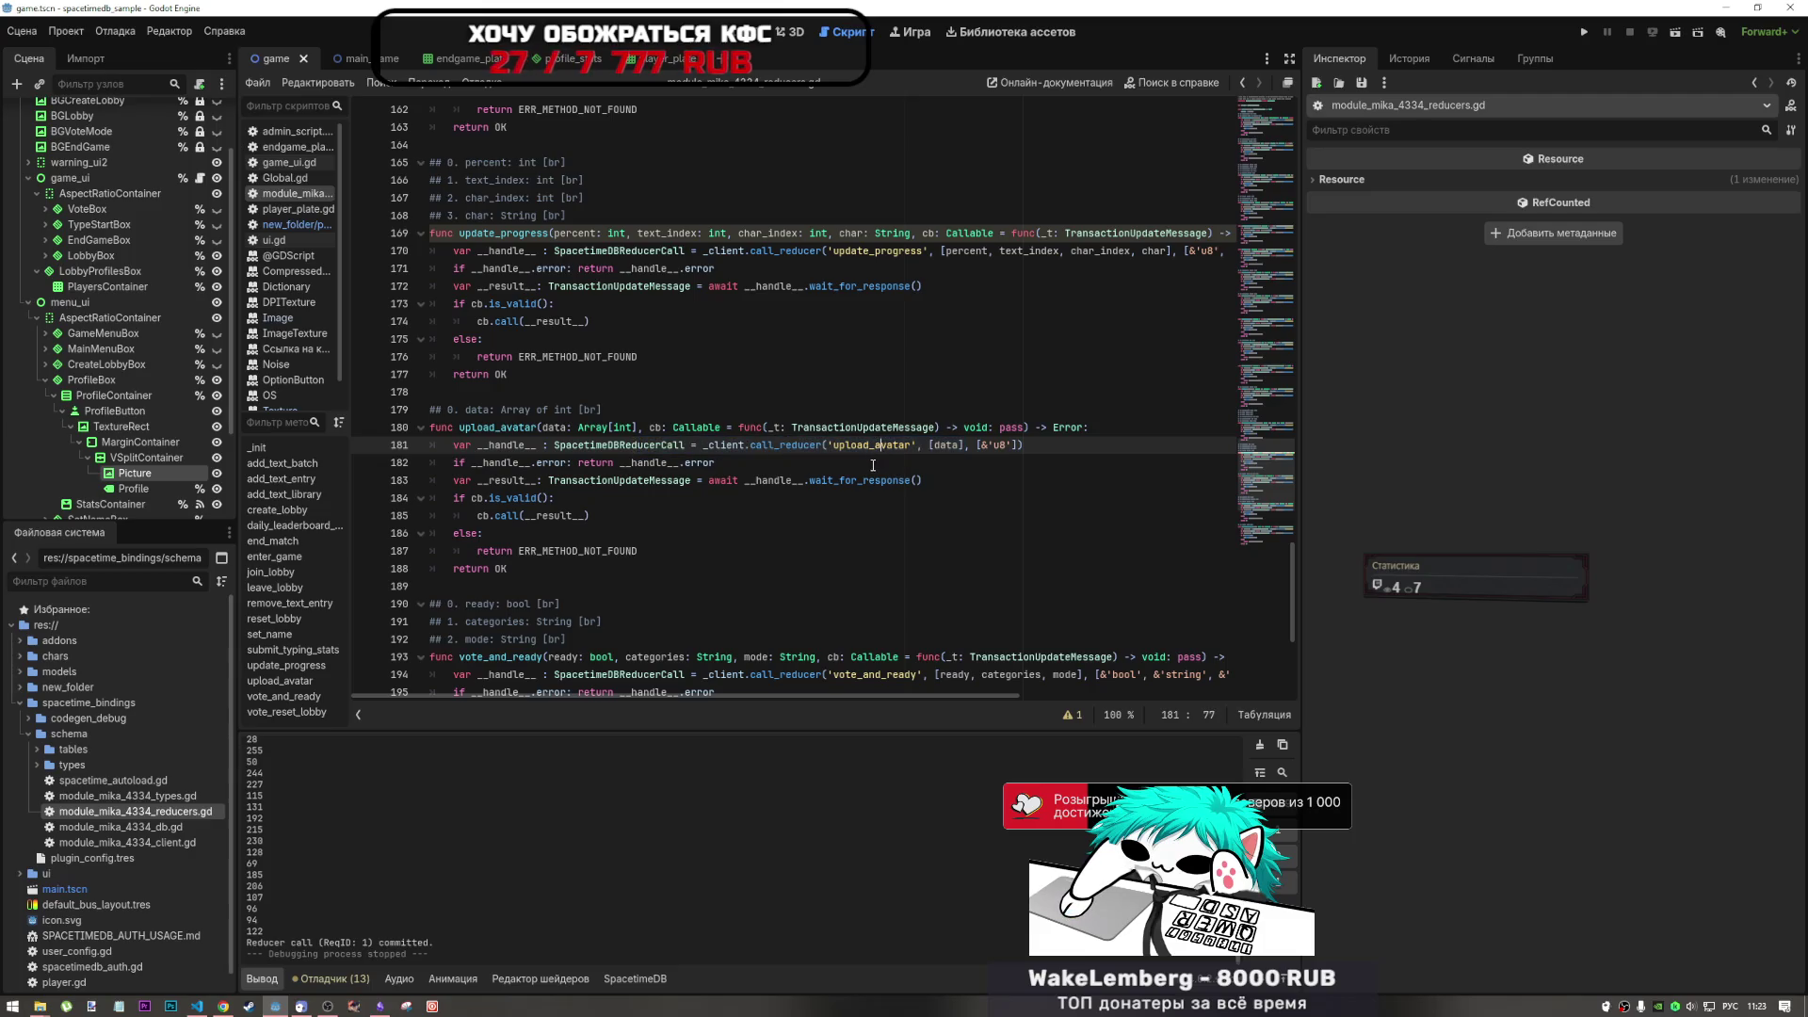
left_click_drag(778, 449, 913, 445)
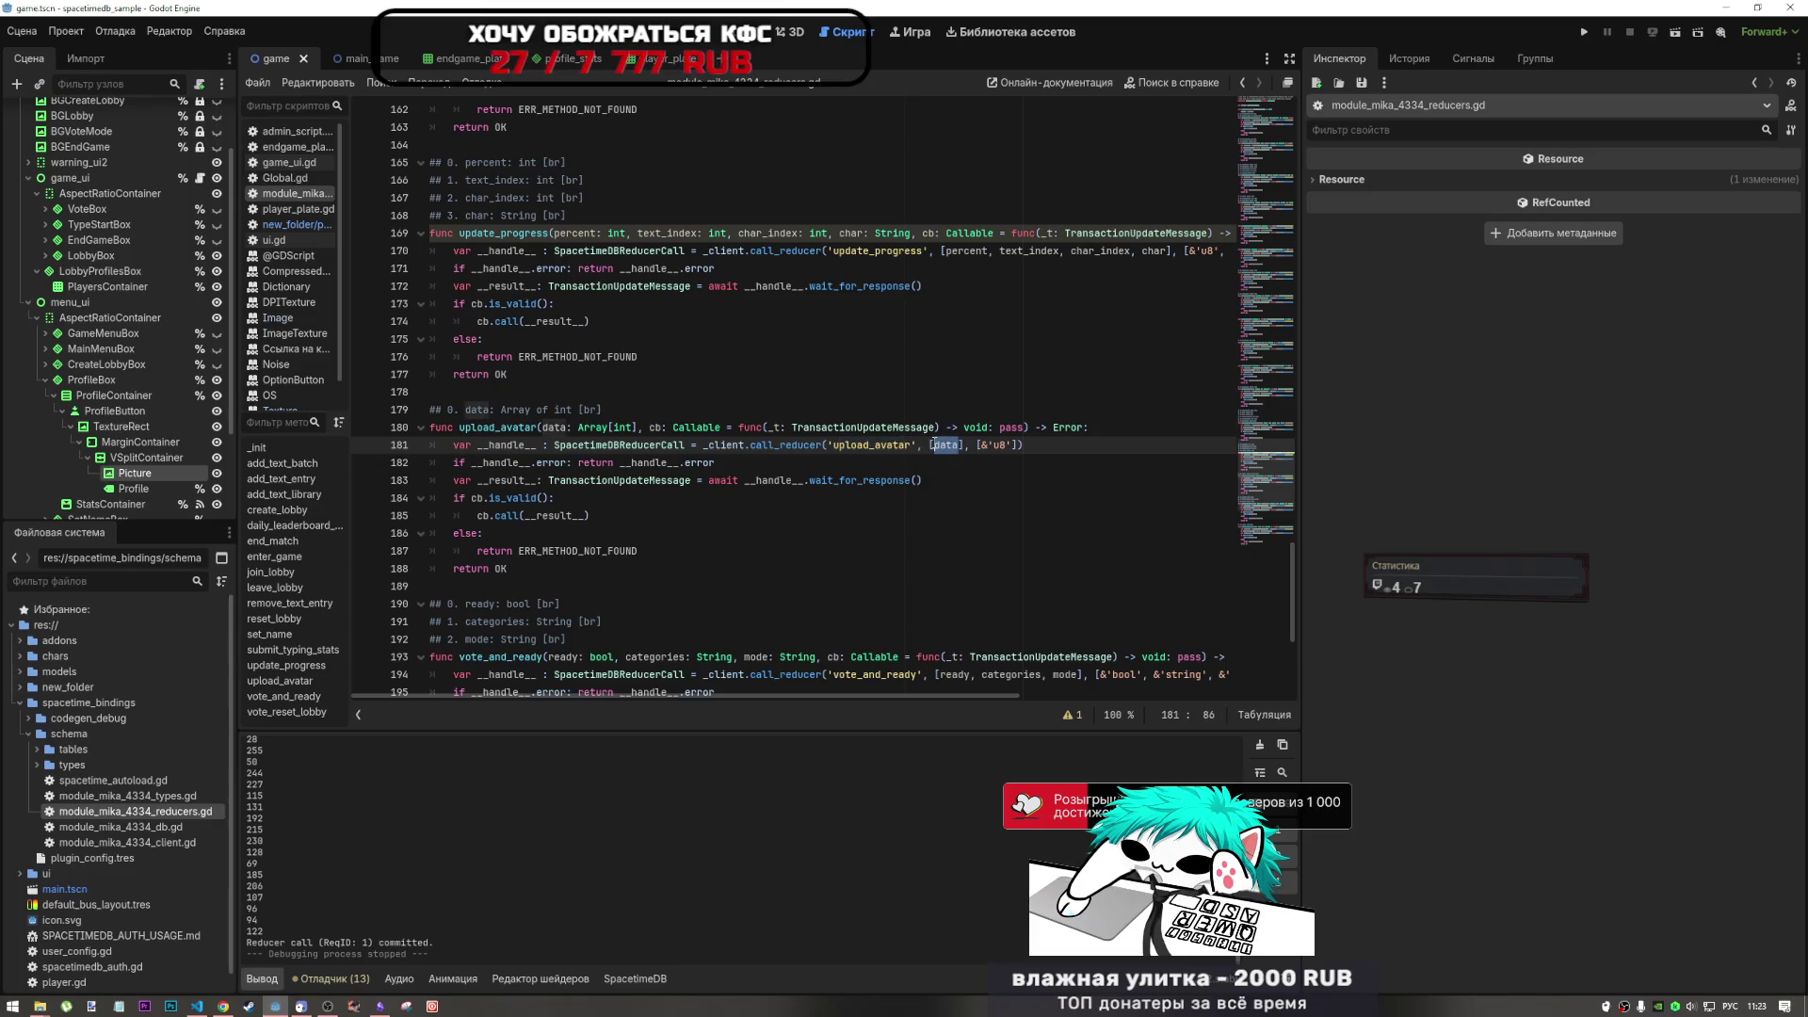
left_click(579, 428)
mouse_move(580, 428)
left_mouse_down()
mouse_move(644, 427)
mouse_move(608, 428)
left_mouse_up()
left_click(637, 427)
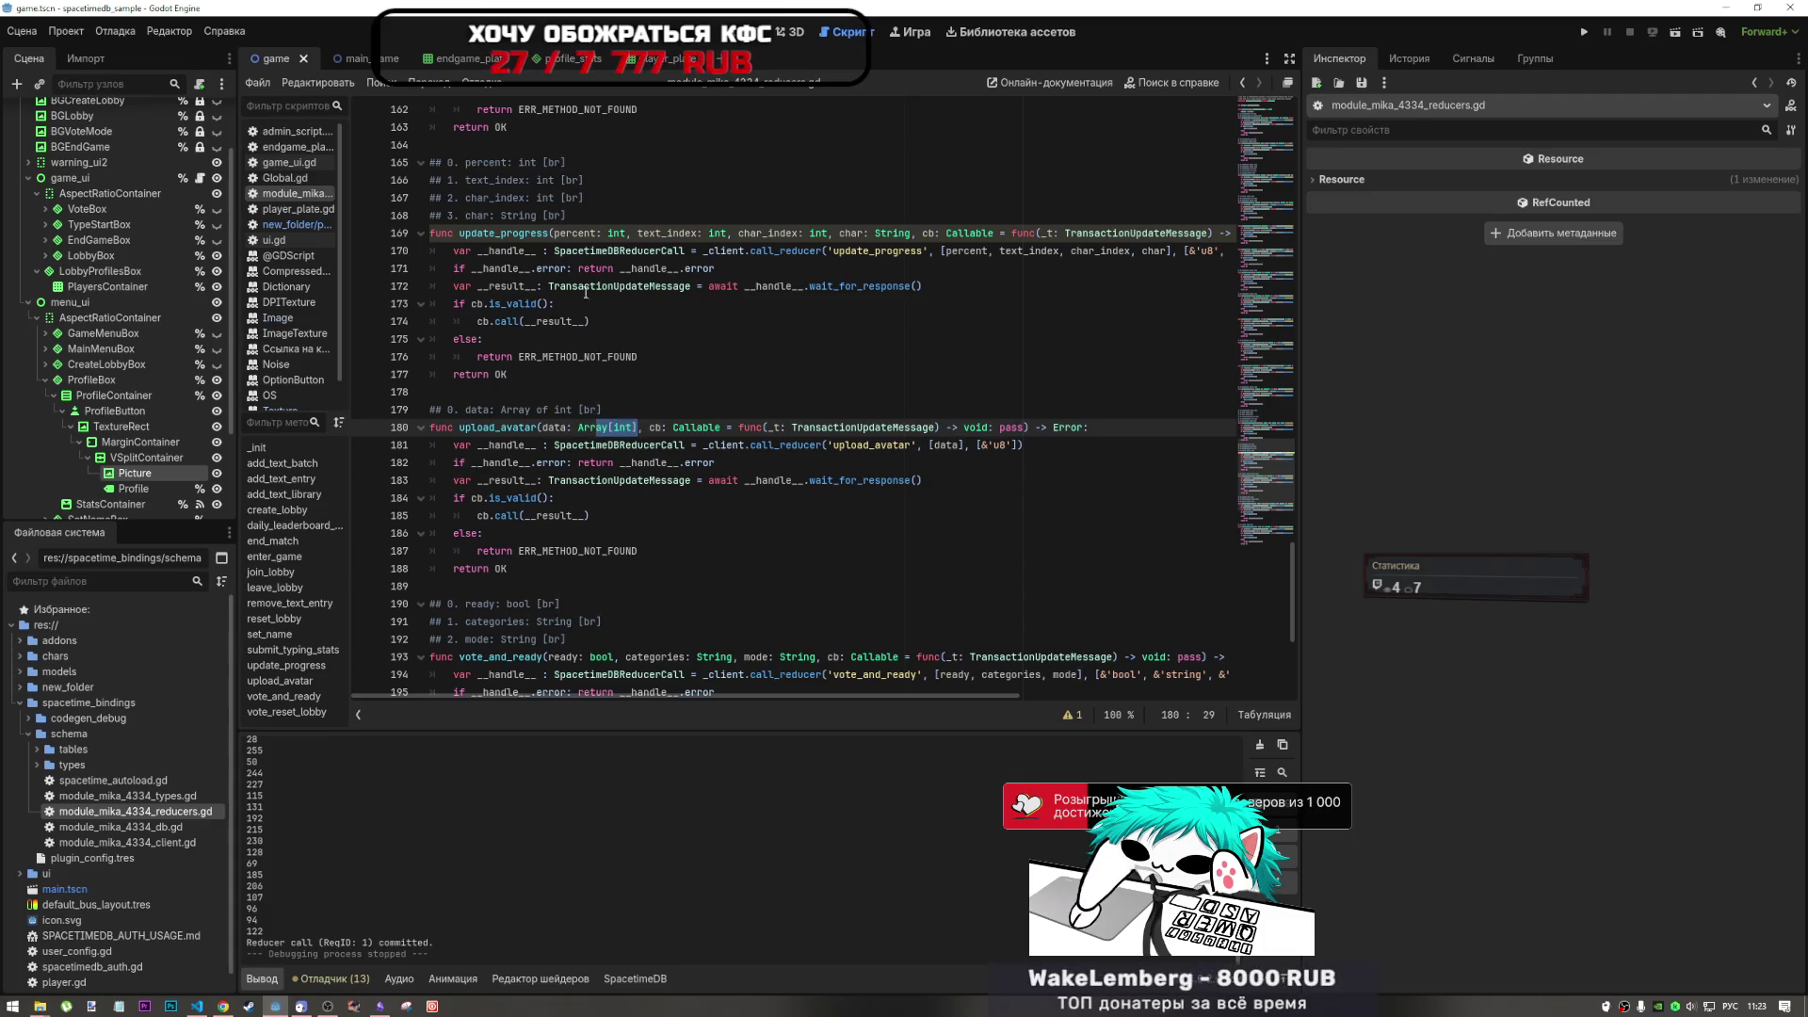
left_click(307, 224)
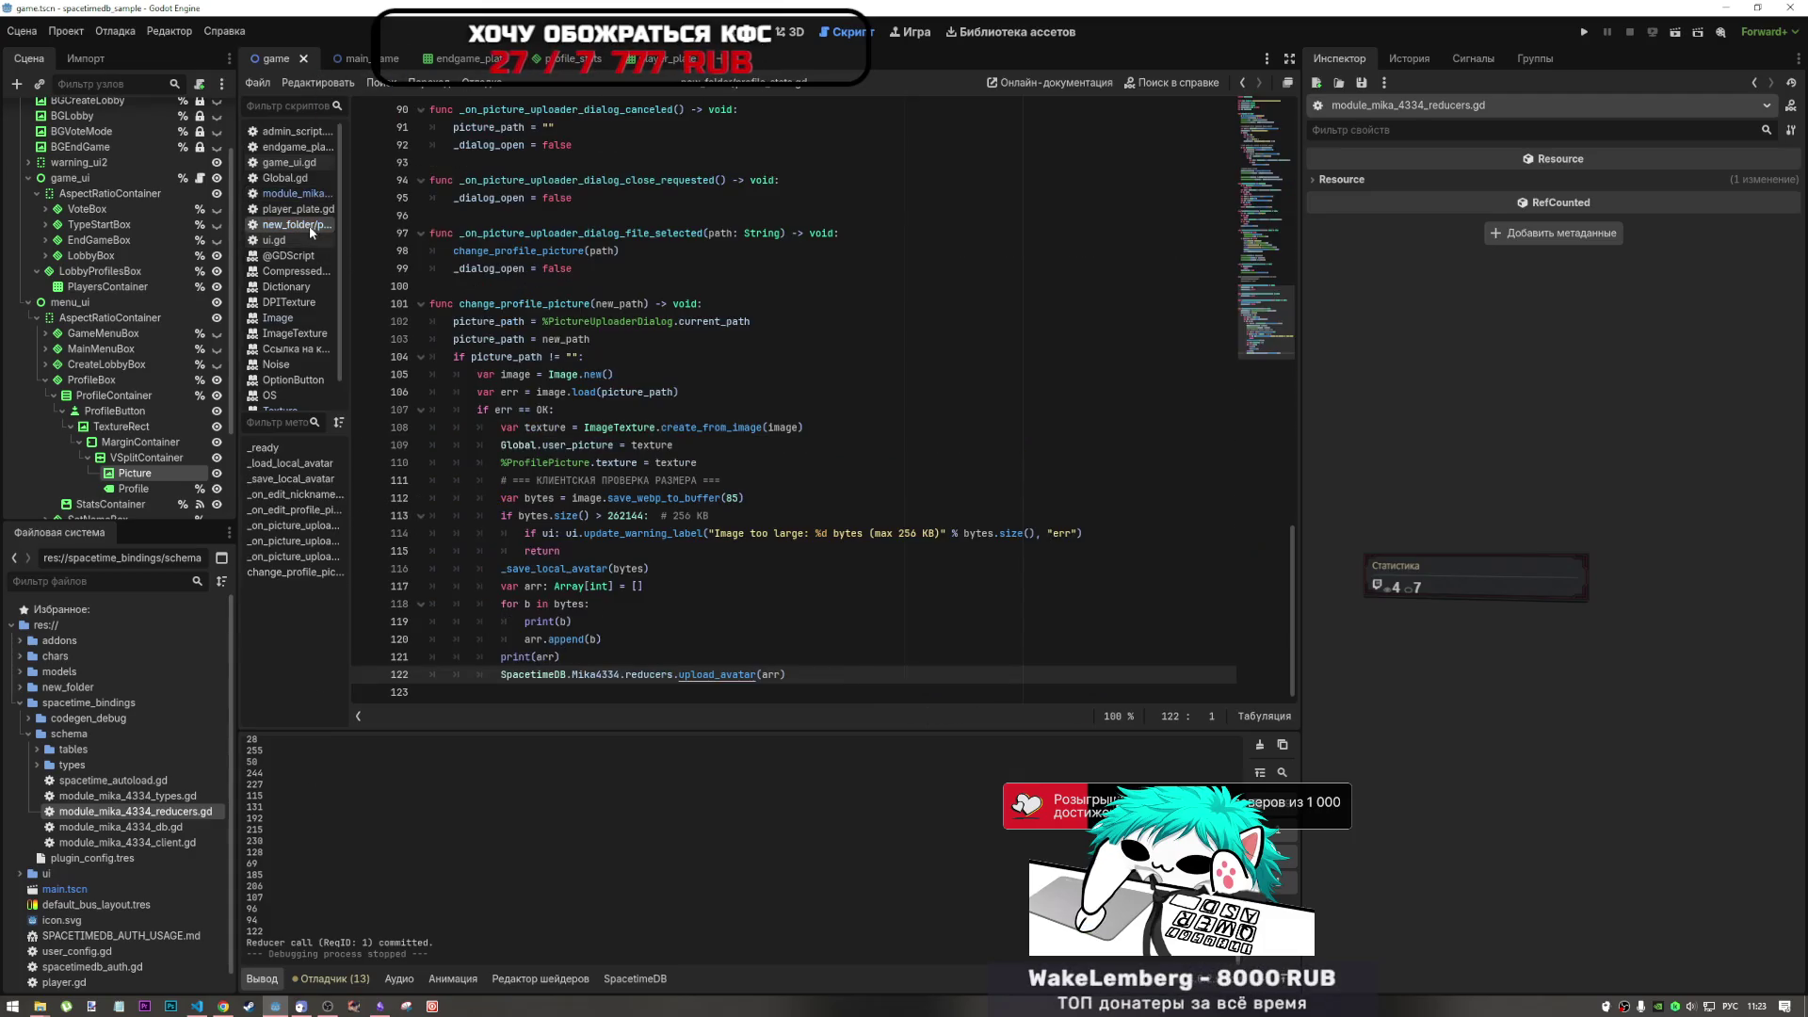
- Delete the Array[int] type and colon on line 117 so arr becomes var arr = []
left_click_drag(562, 657, 554, 608)
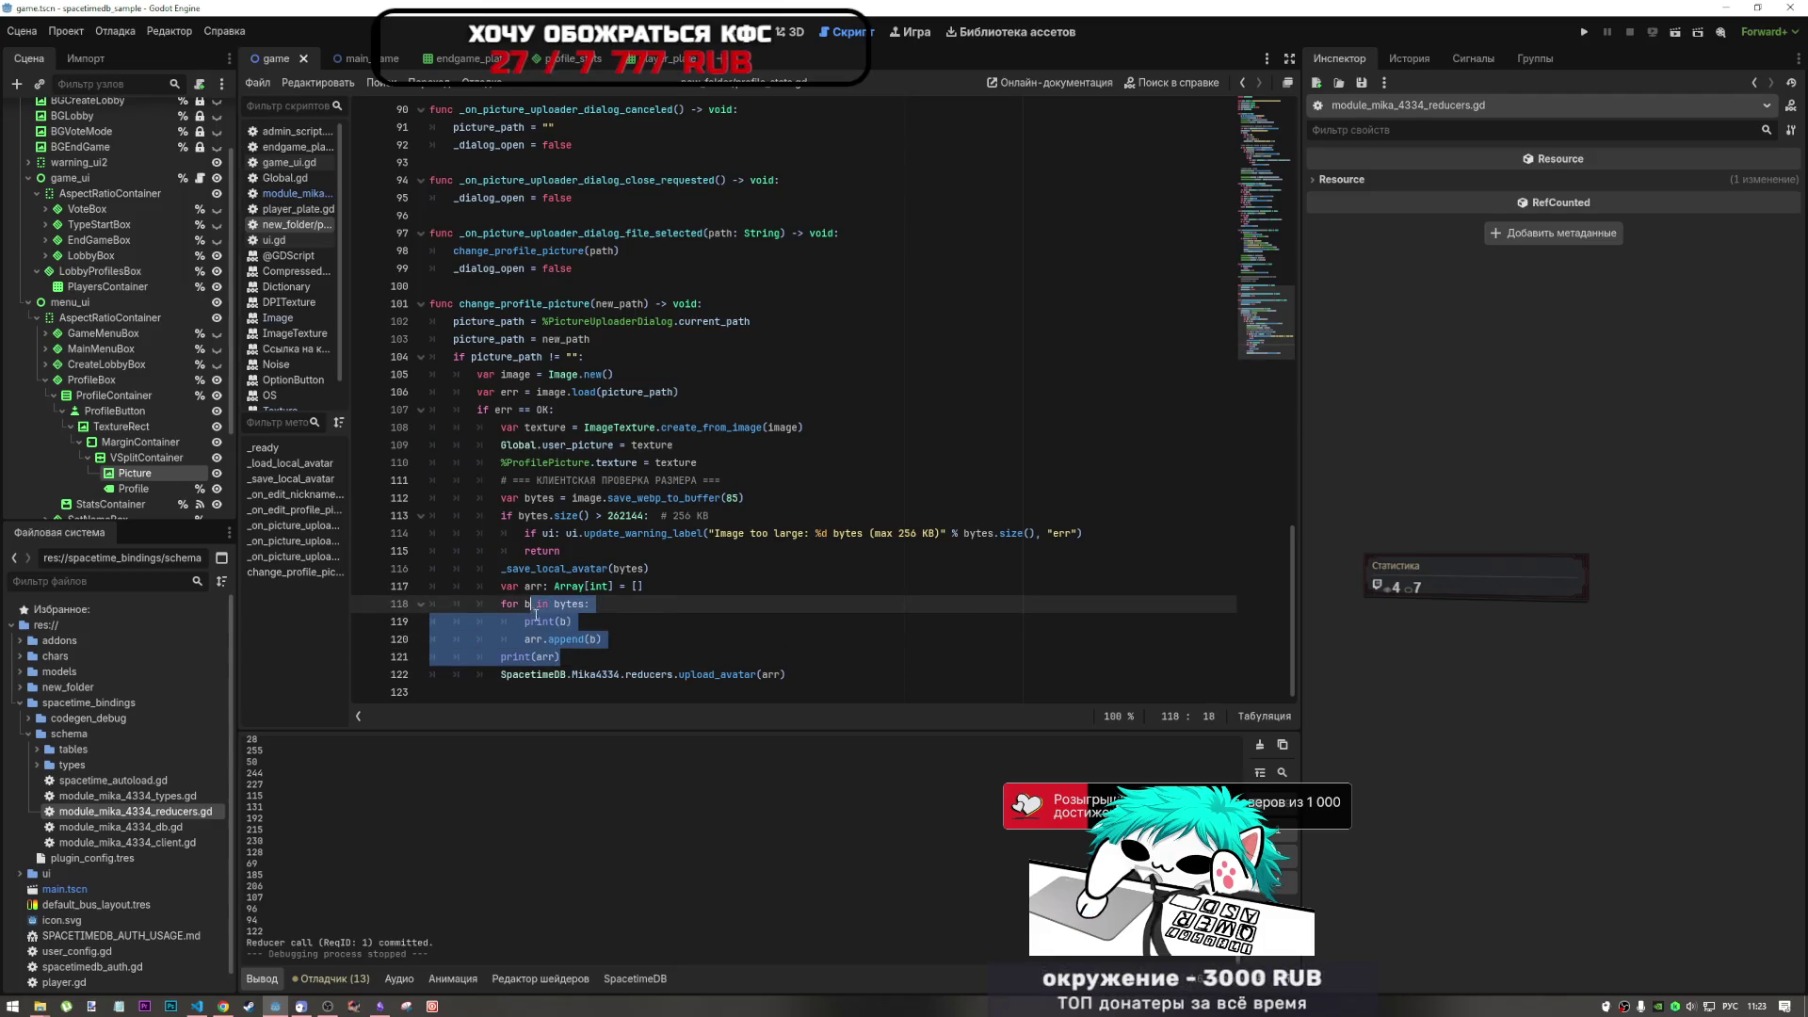
left_click(584, 640)
left_click_drag(578, 588, 614, 588)
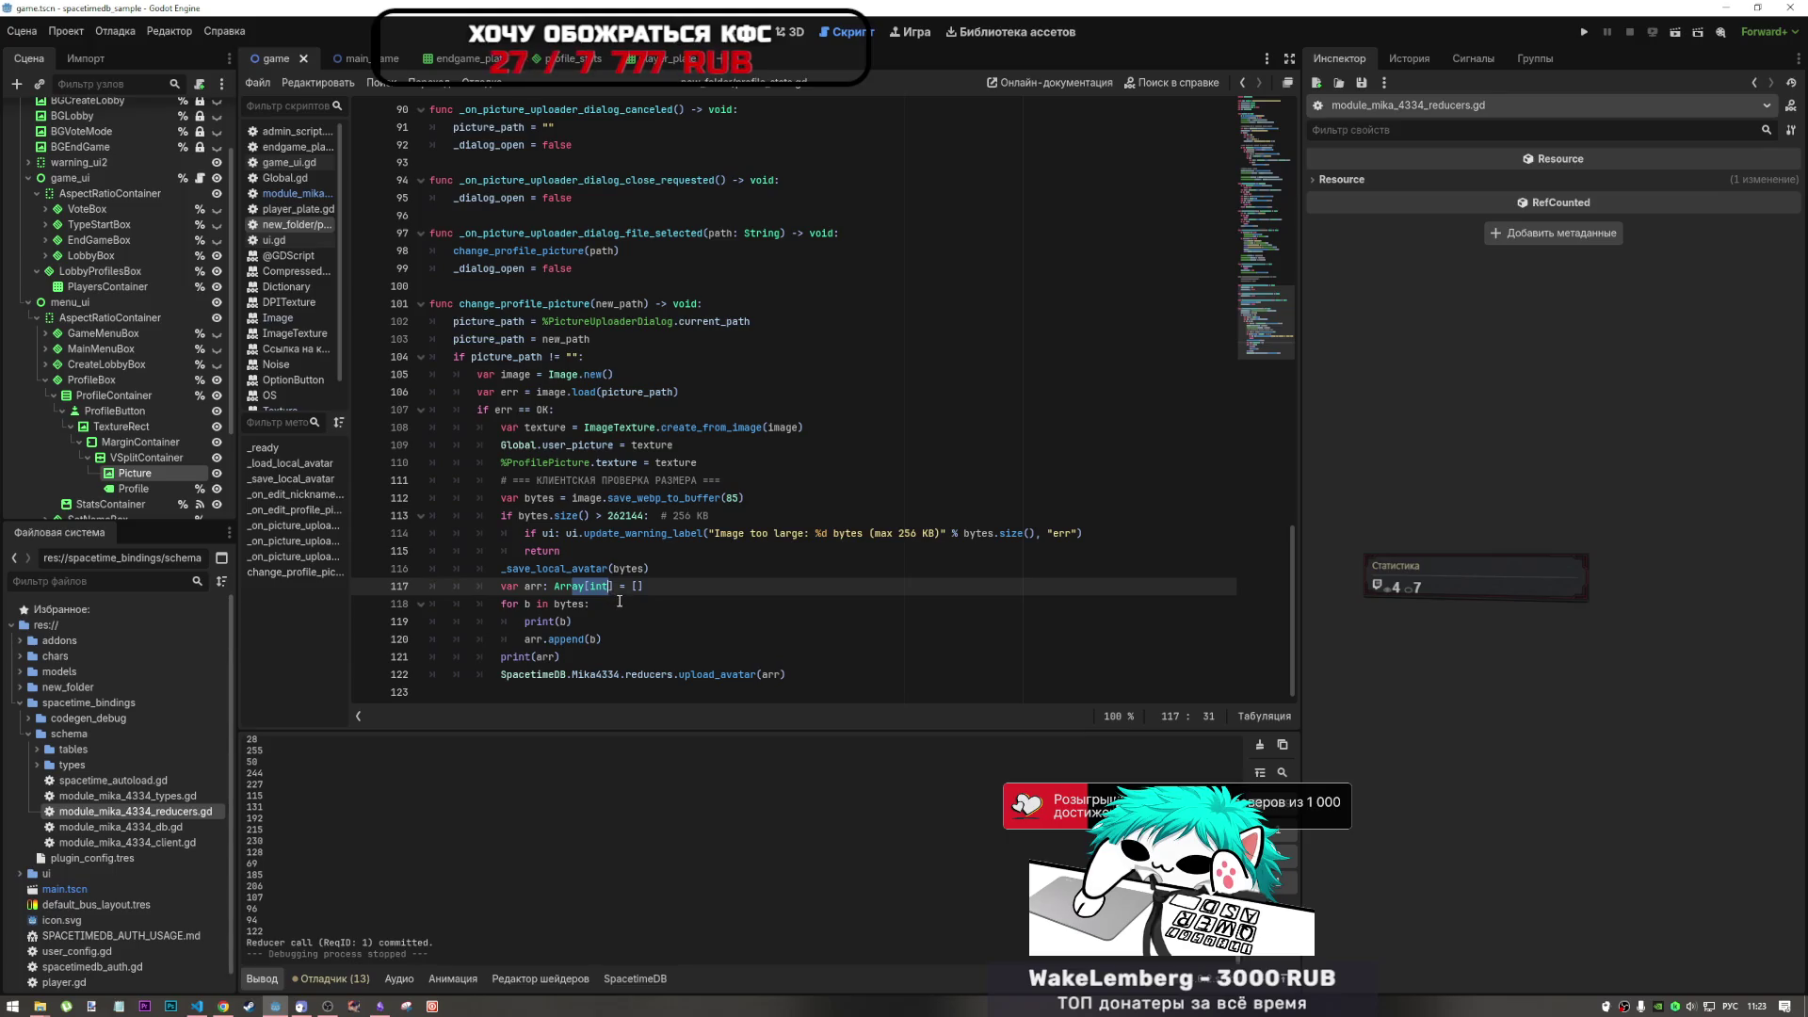
left_click_drag(613, 588, 552, 588)
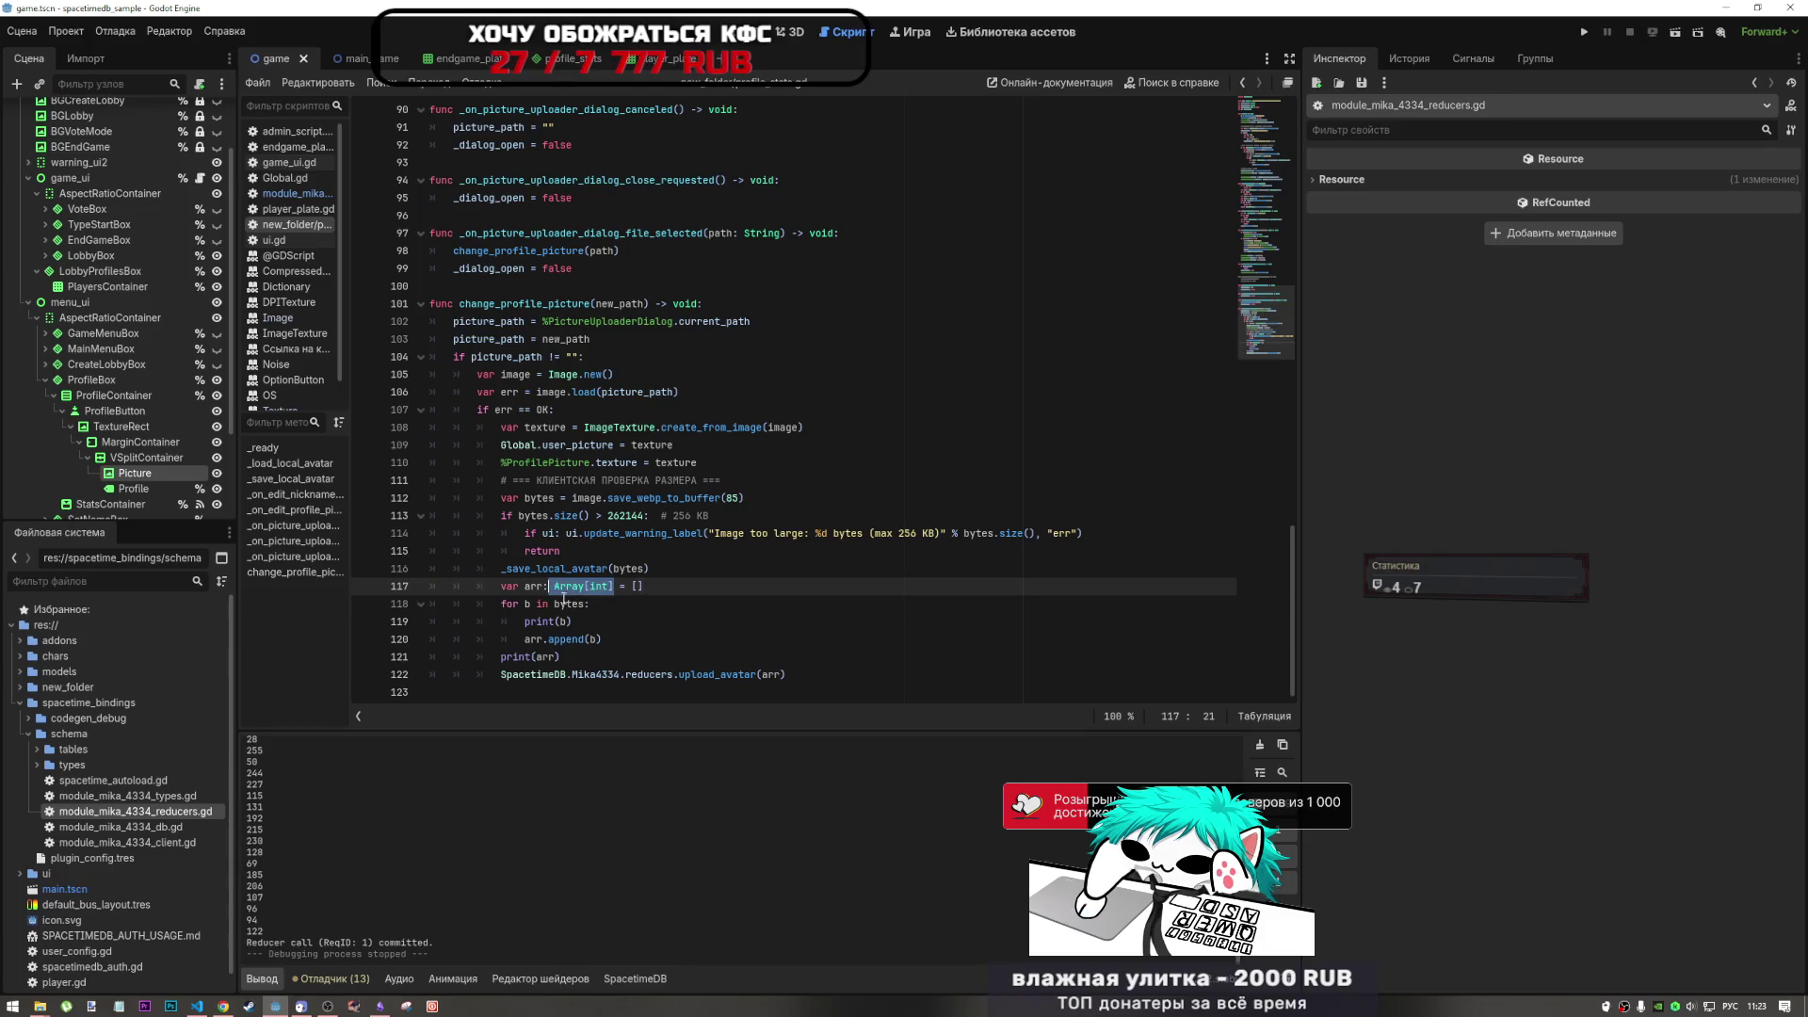
key("BackSpace")
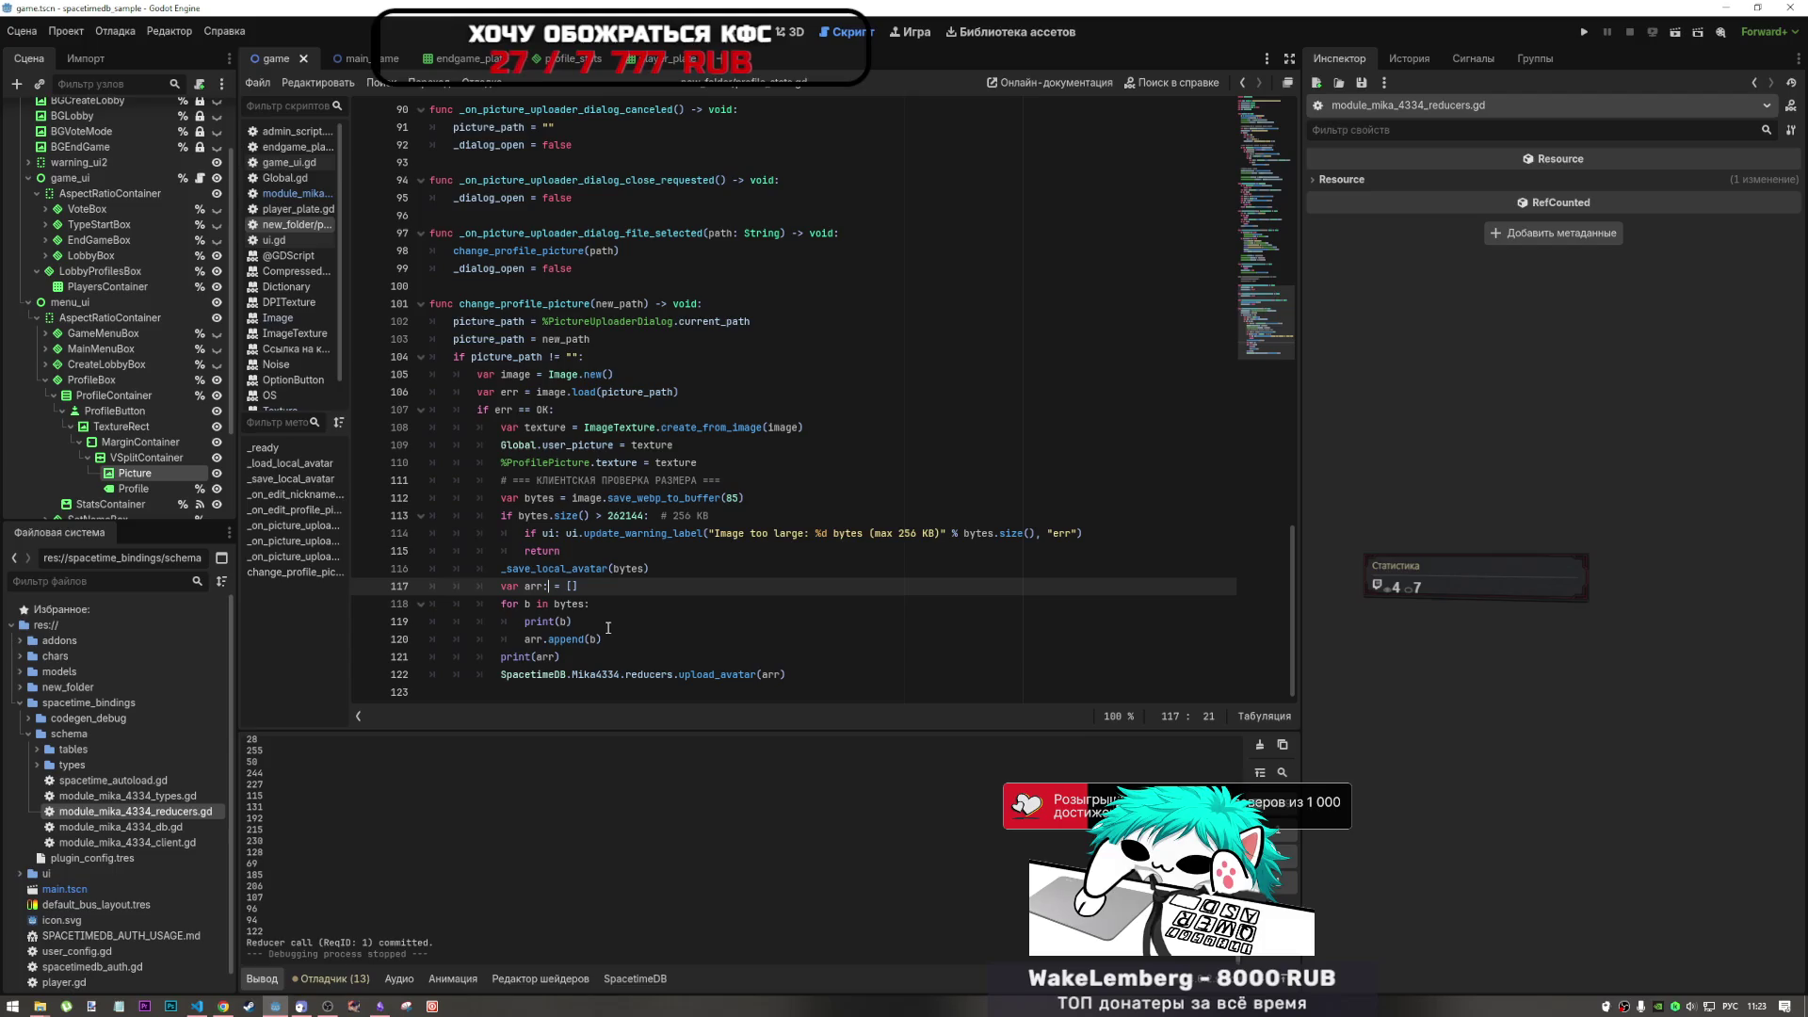
key("BackSpace")
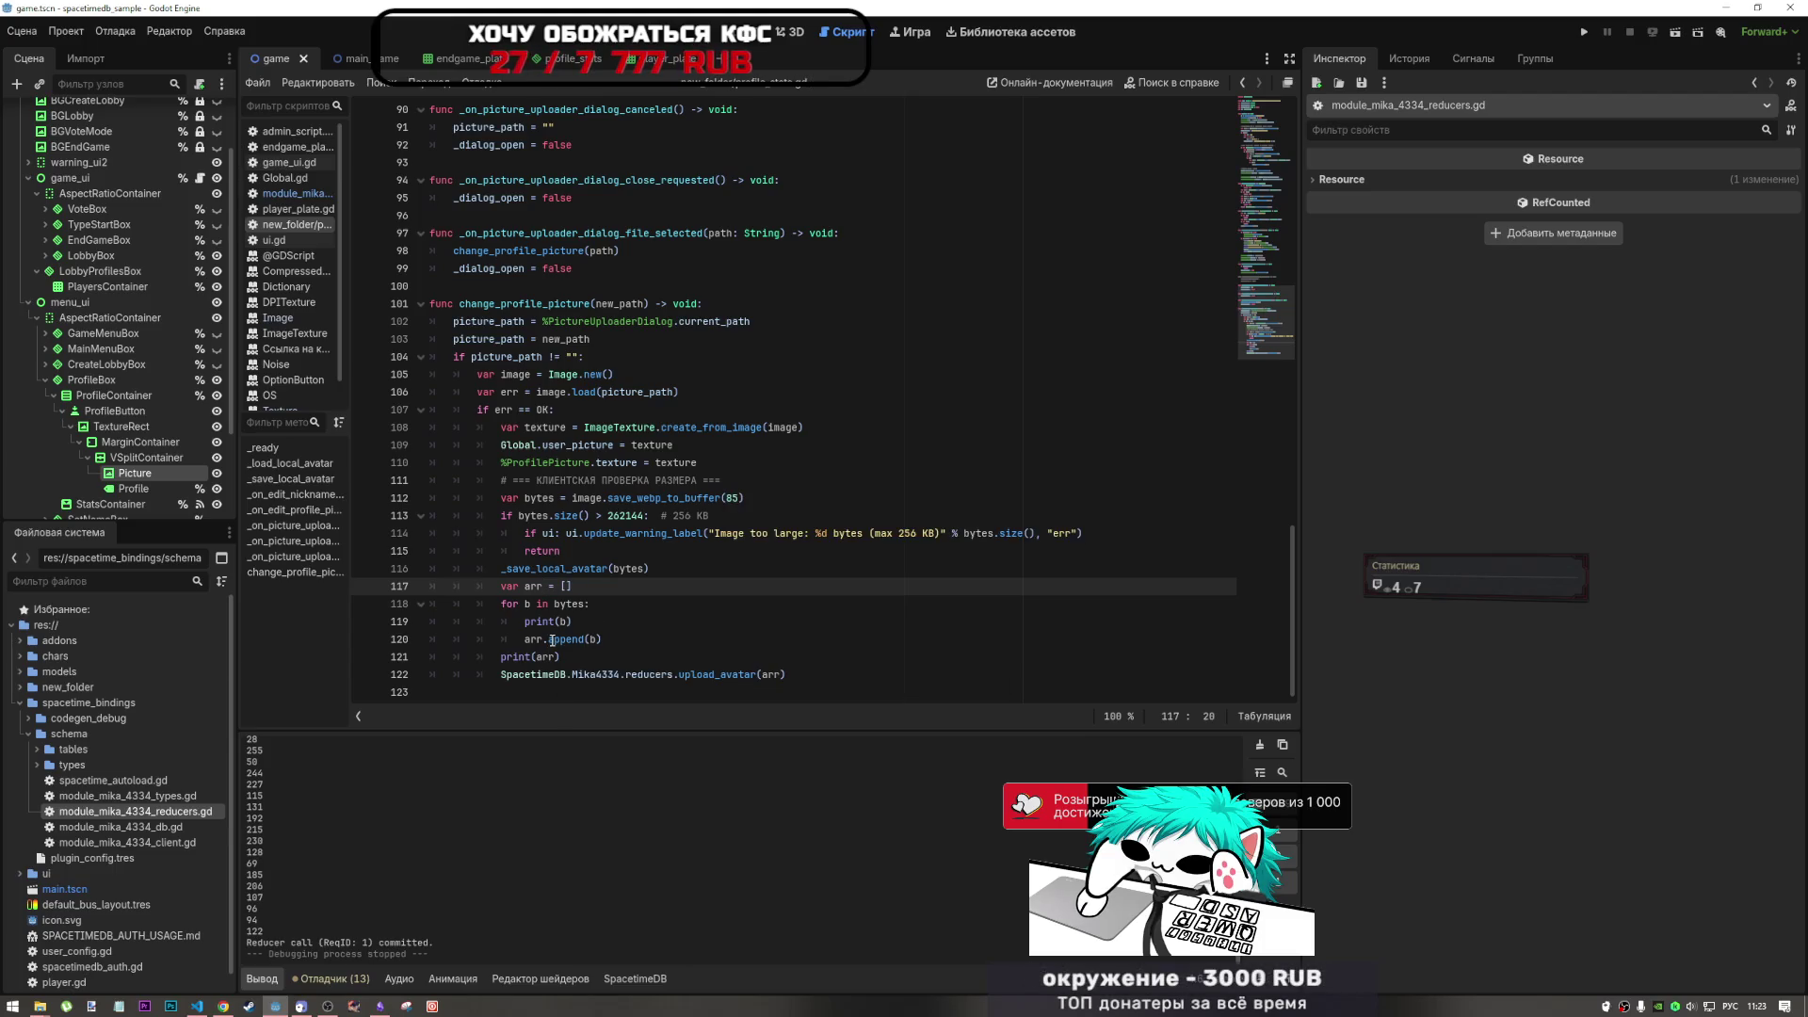
key("BackSpace")
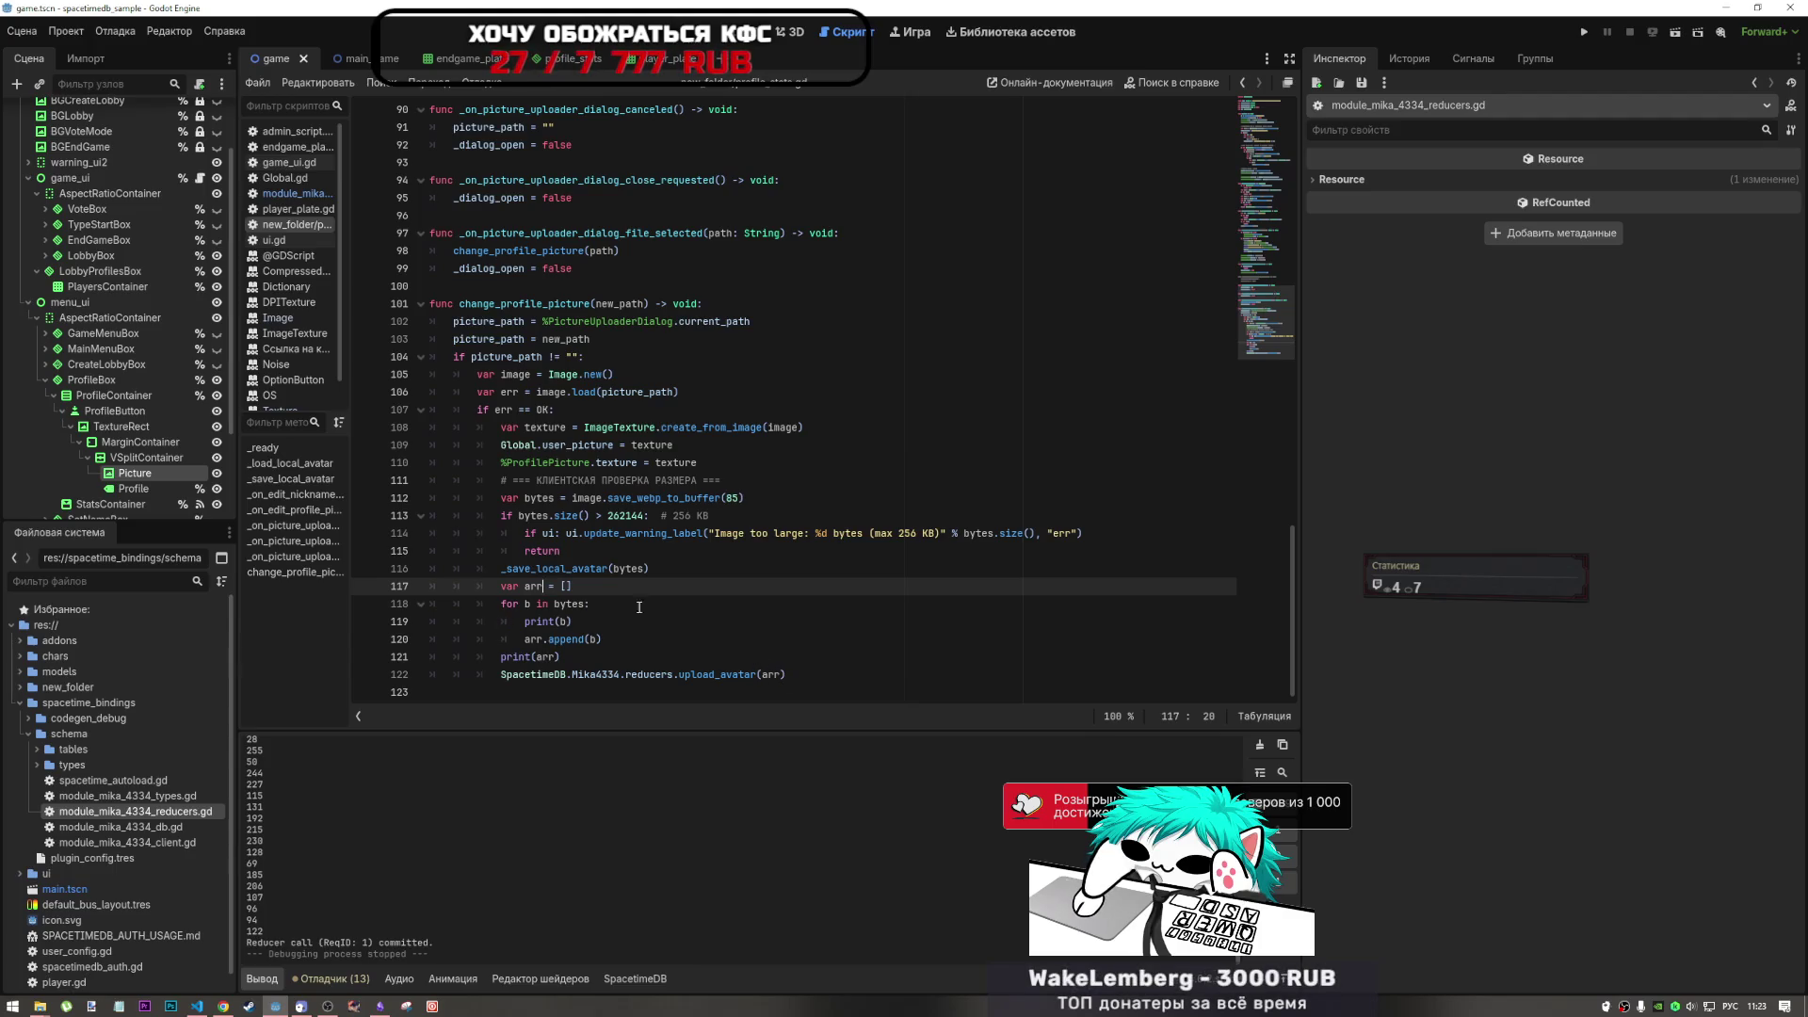
- Insert a new blank line after the arr declaration, before the byte loop
mouse_move(520, 603)
left_mouse_down()
mouse_move(573, 610)
mouse_move(546, 640)
mouse_move(598, 639)
left_mouse_up()
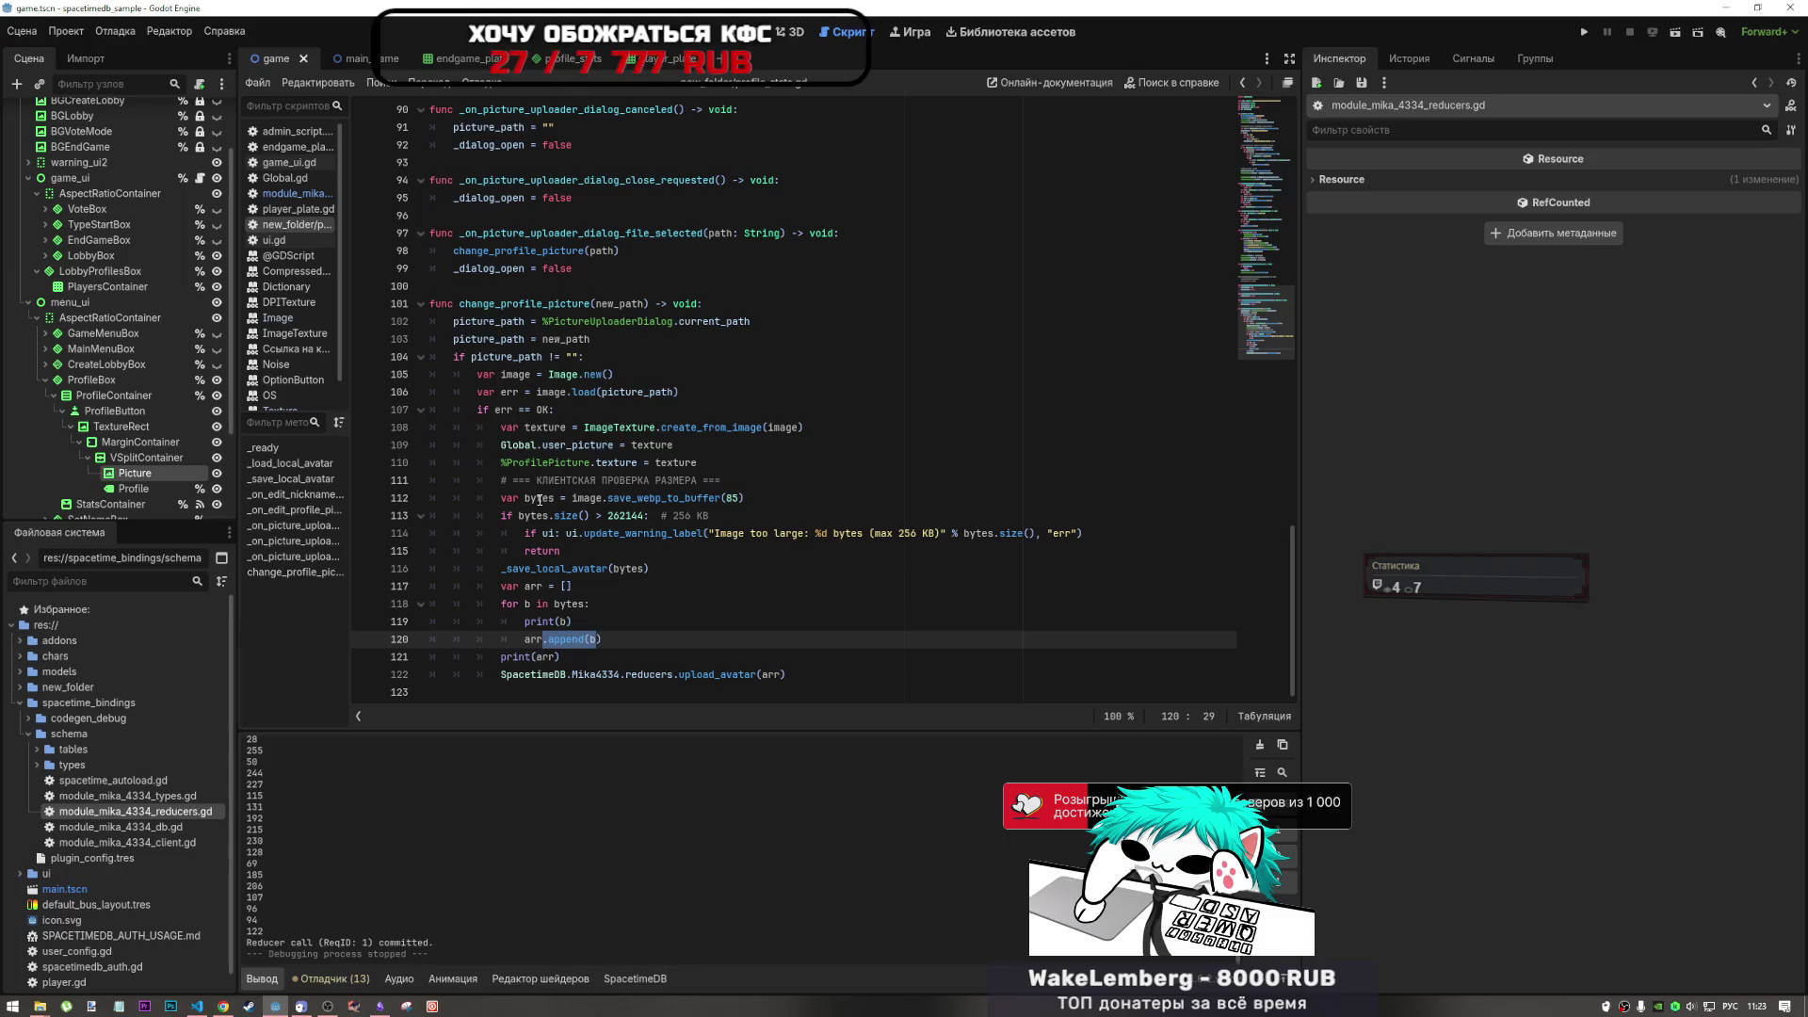
double_click(539, 499)
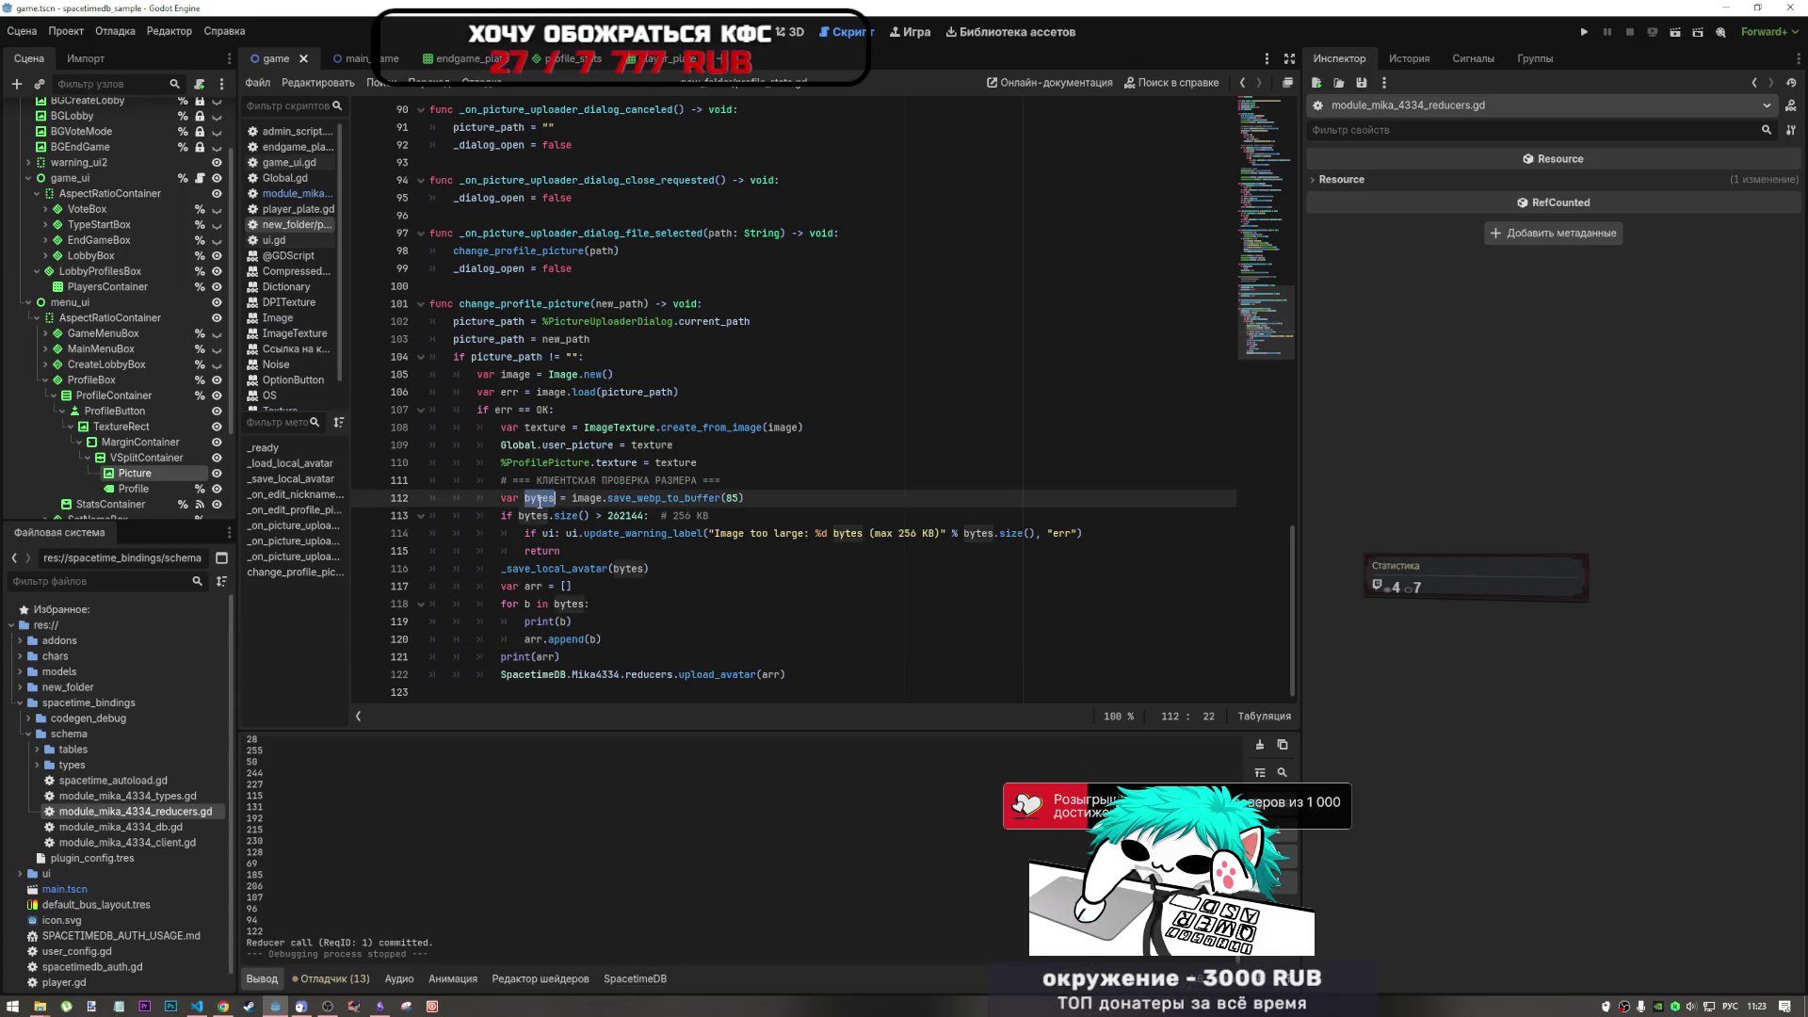
left_click(598, 587)
key("Return")
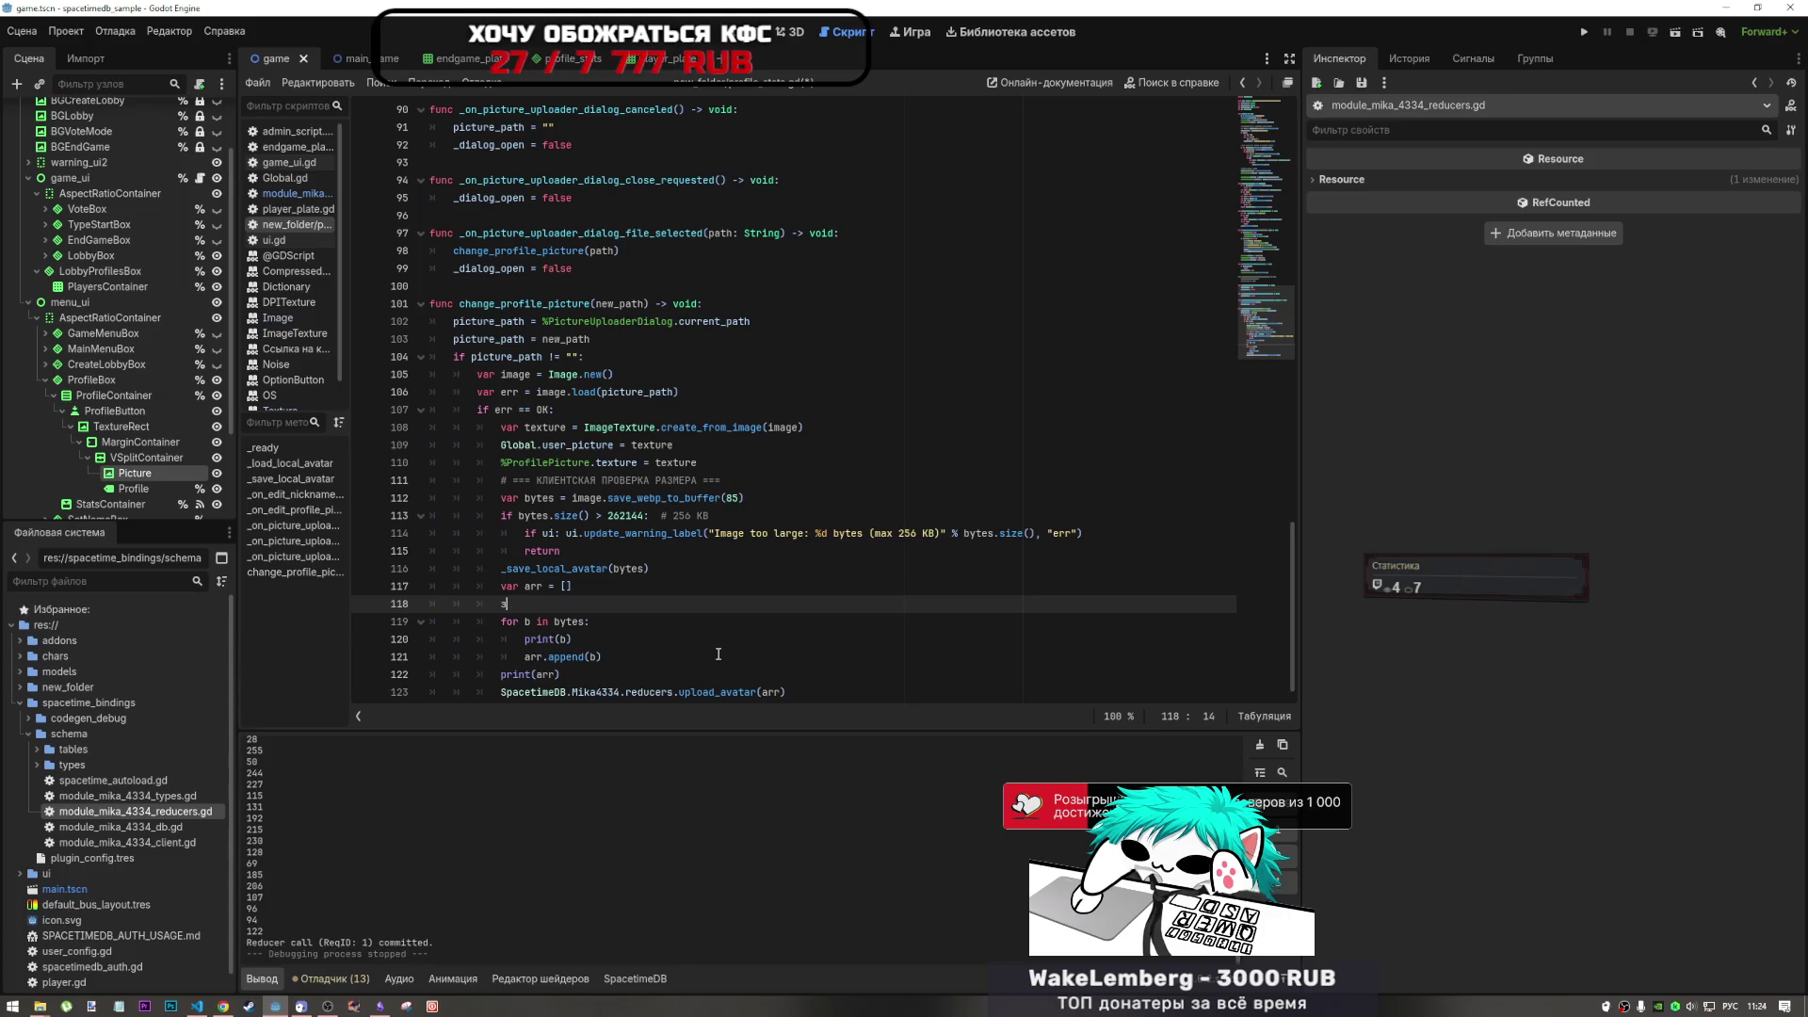
- Add a print(bytes) line before the byte loop and run the current scene
type("print(")
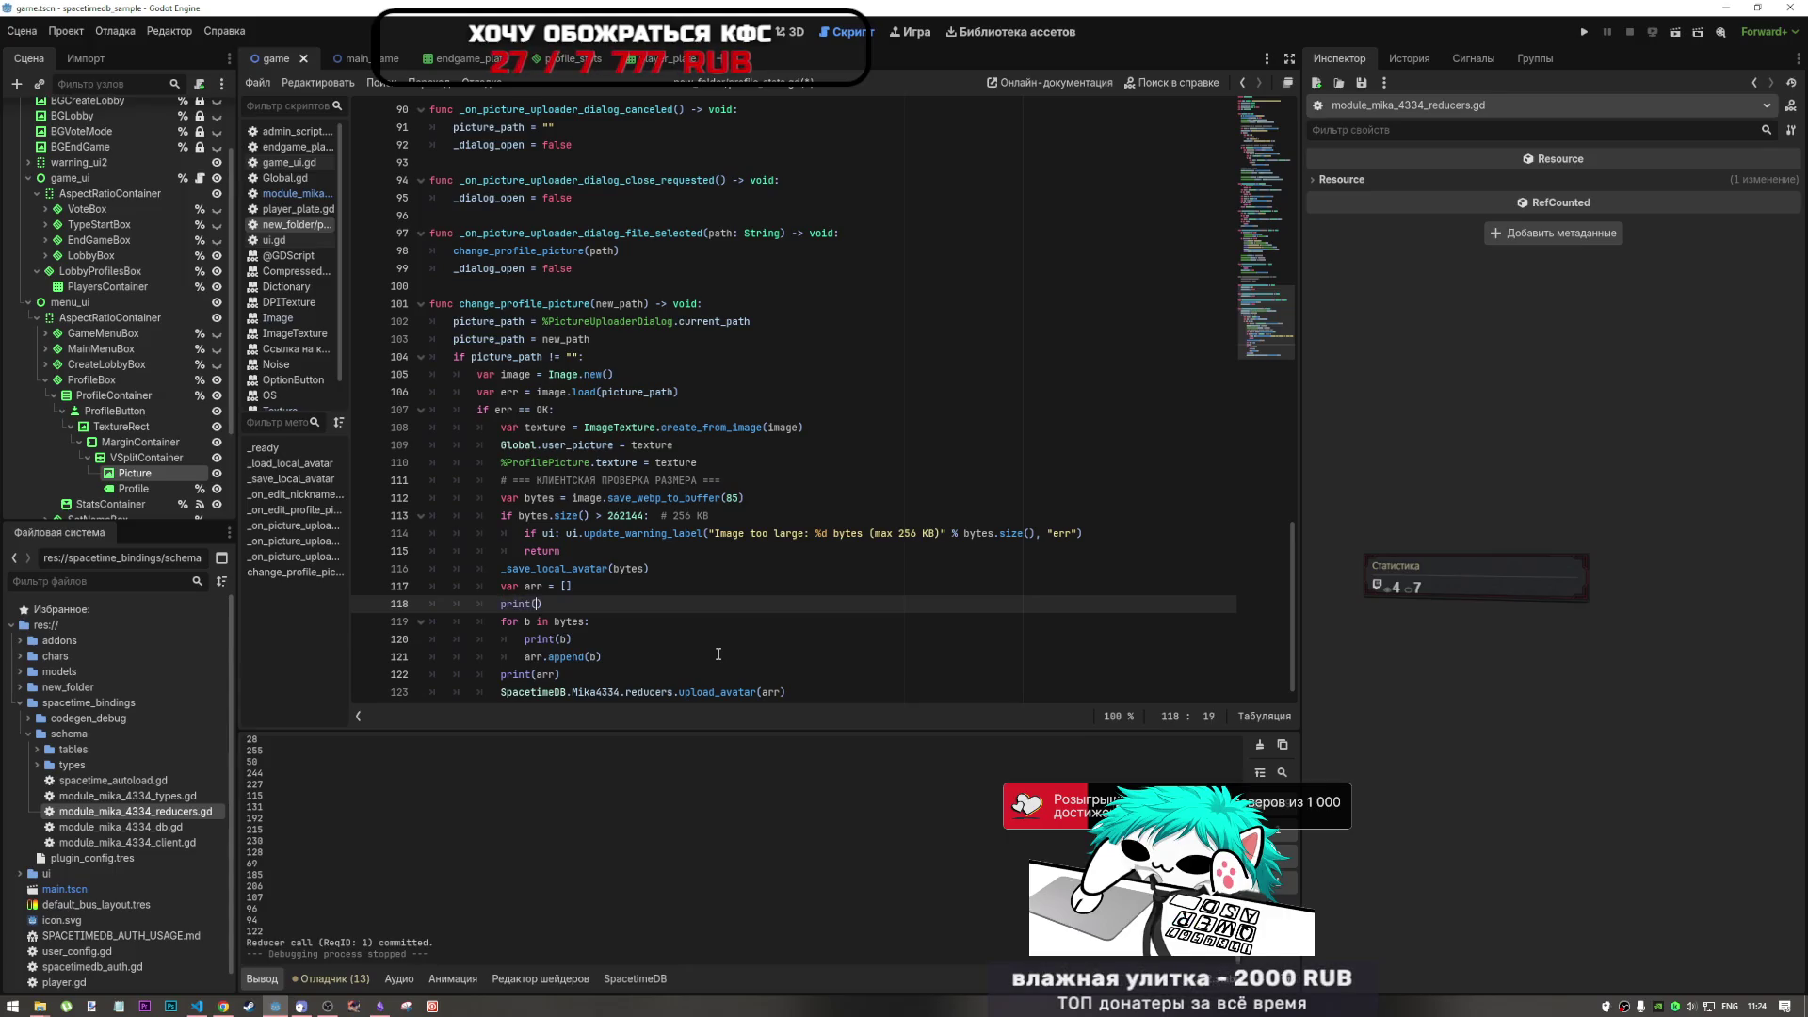
type("bytes")
scroll(466, 852, "up", 4)
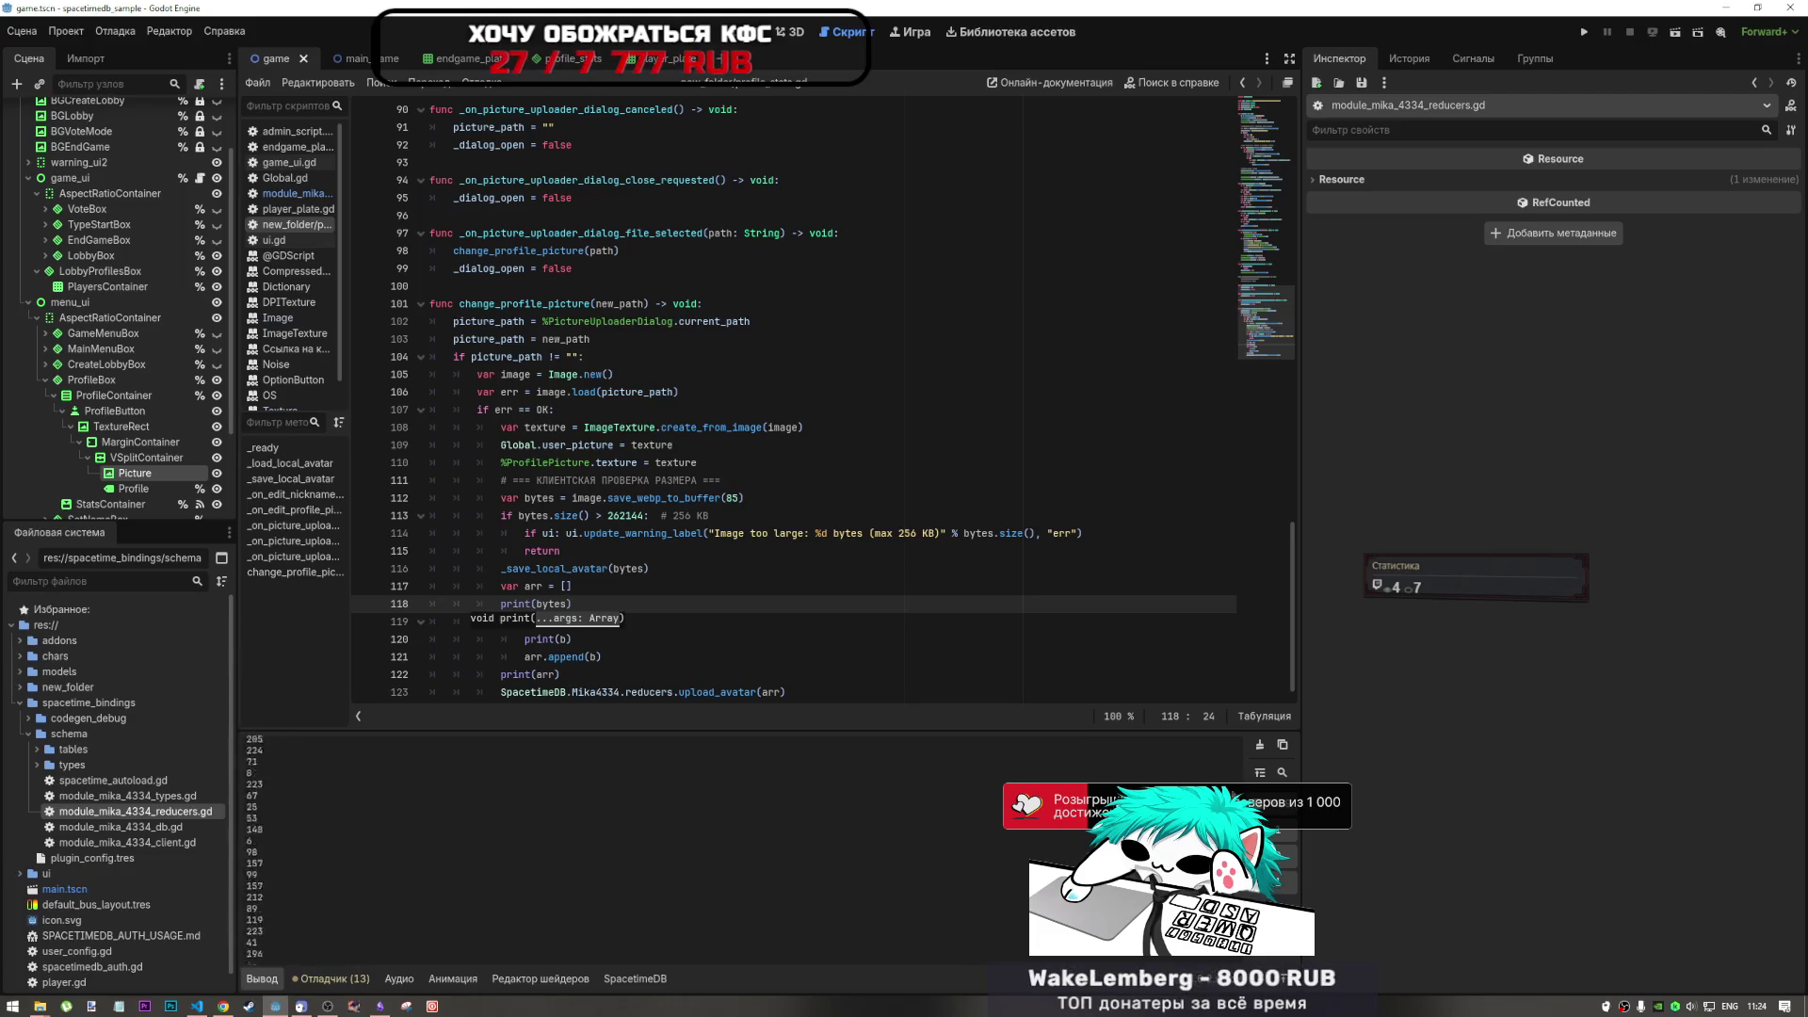
left_click(716, 550)
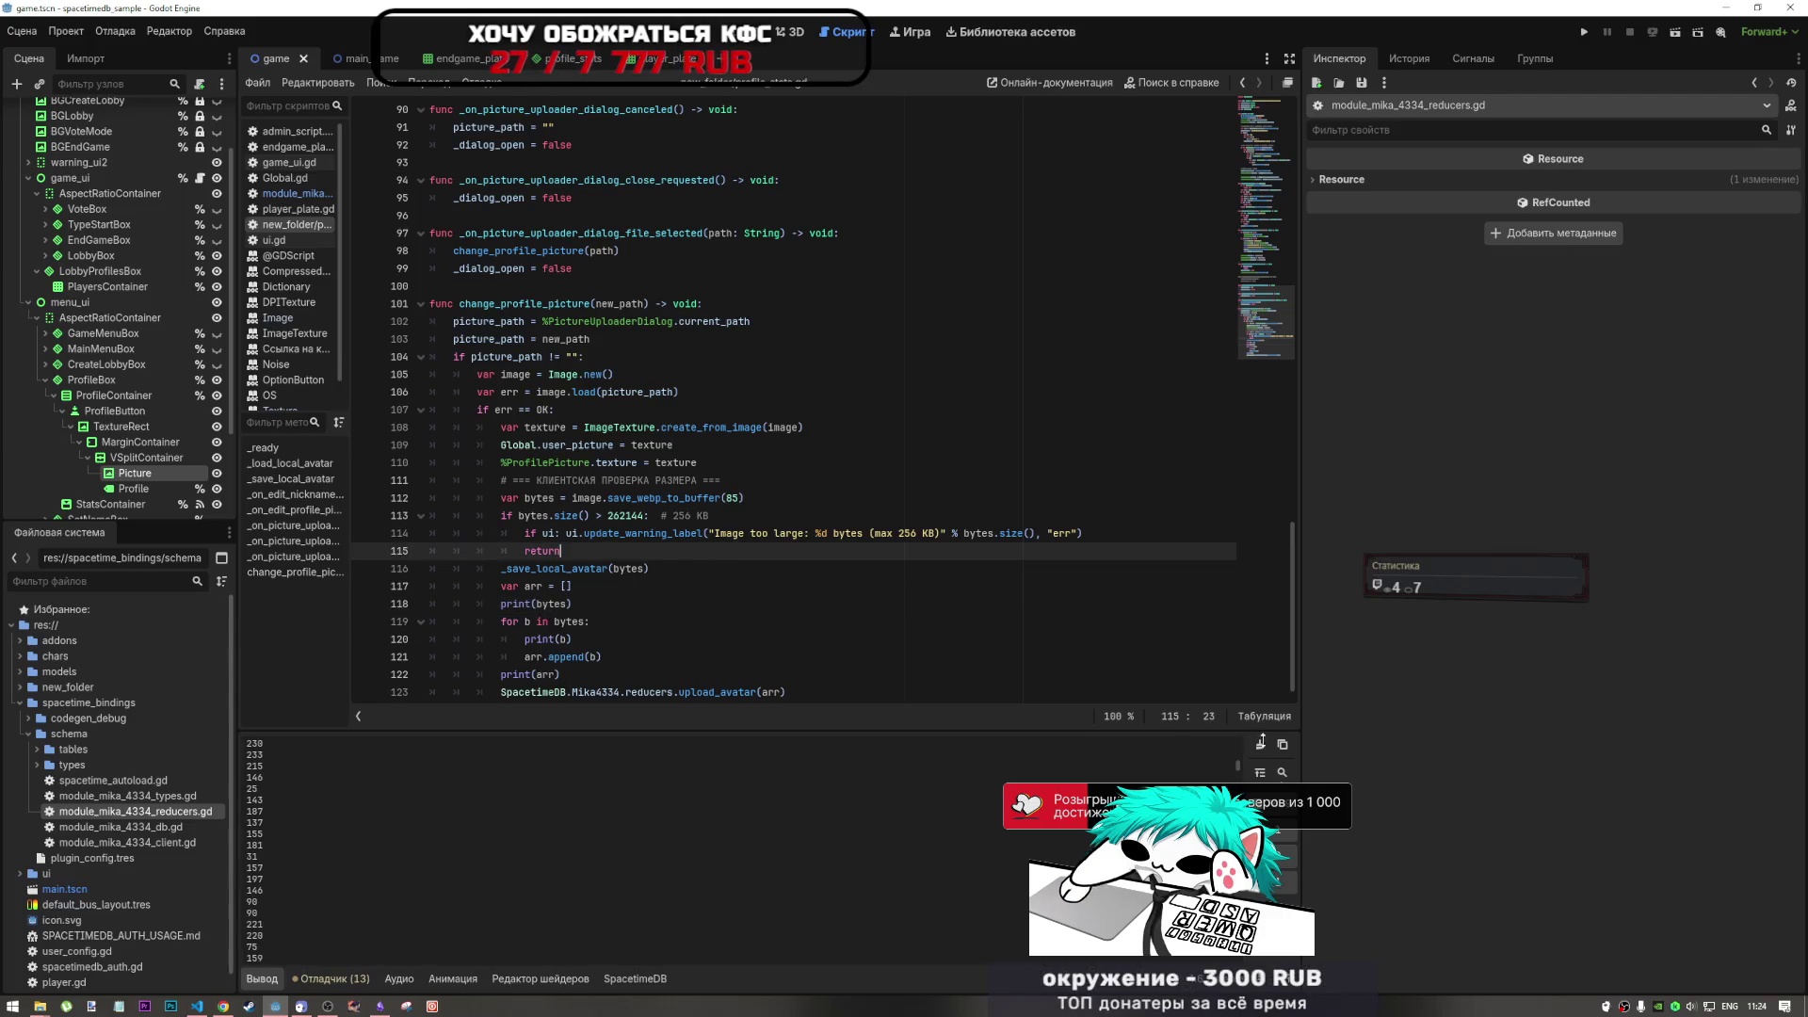
left_click_drag(1239, 765, 1241, 739)
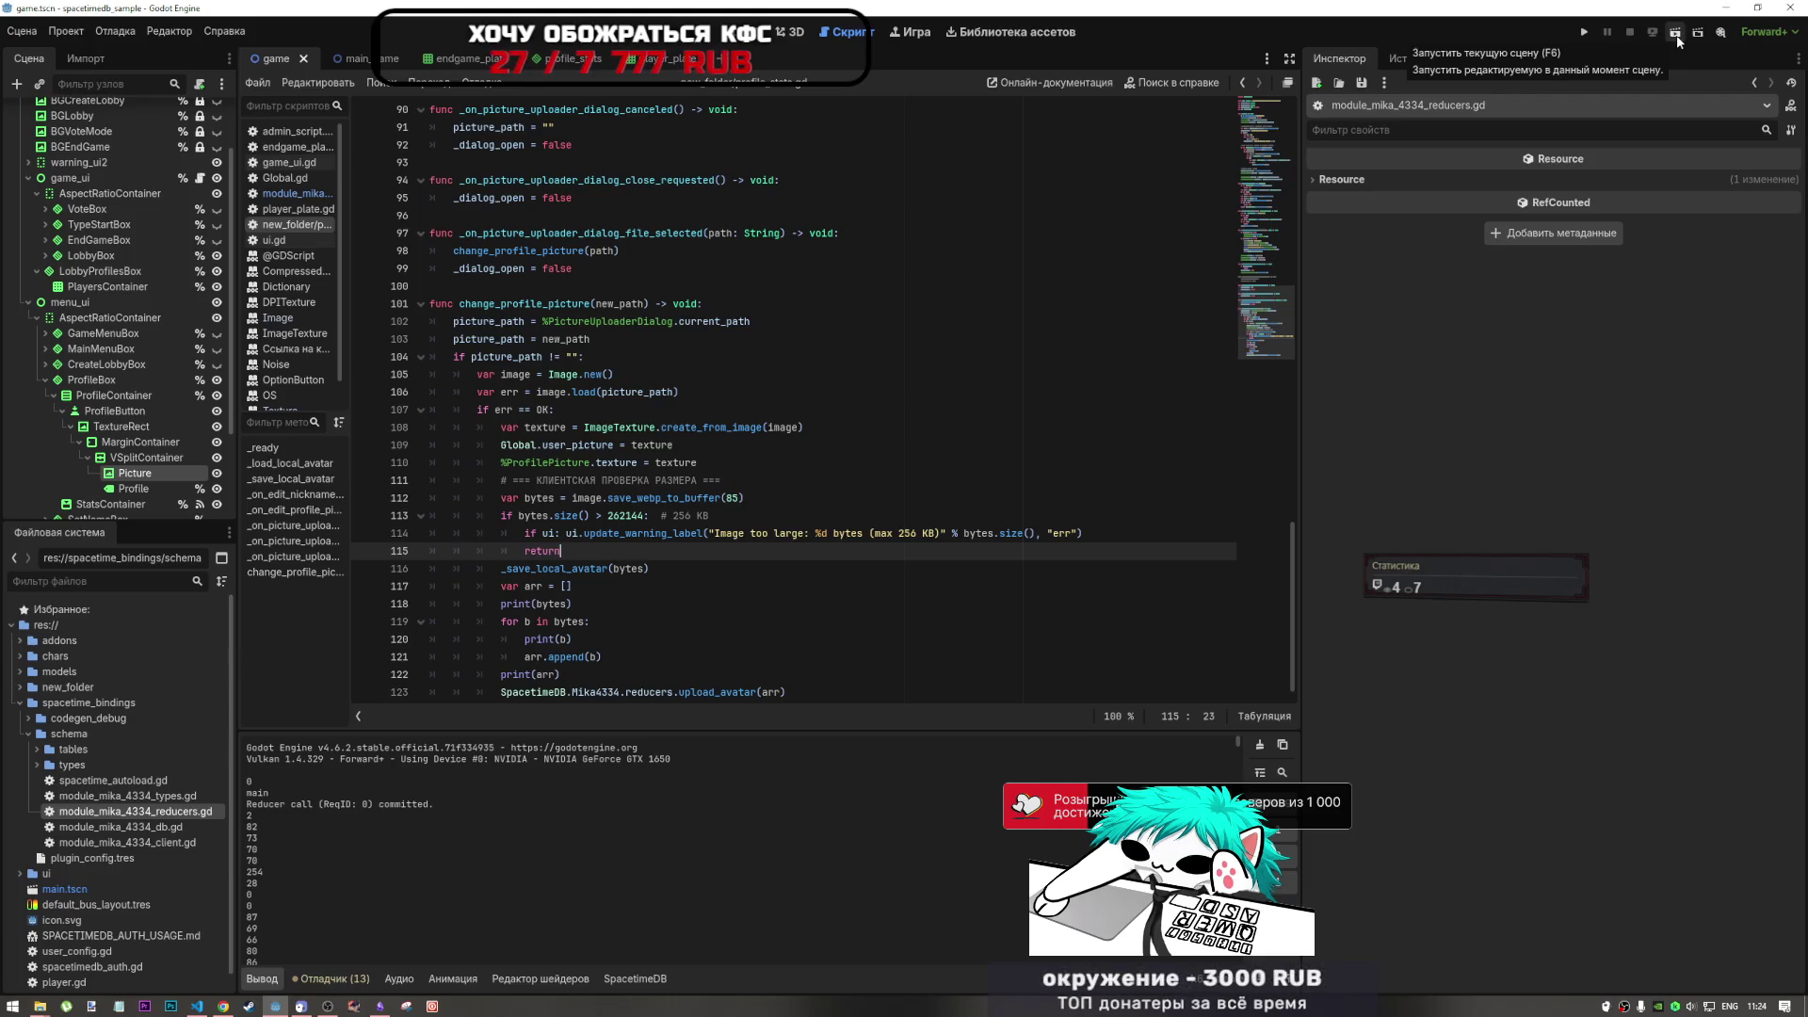
left_click(1678, 40)
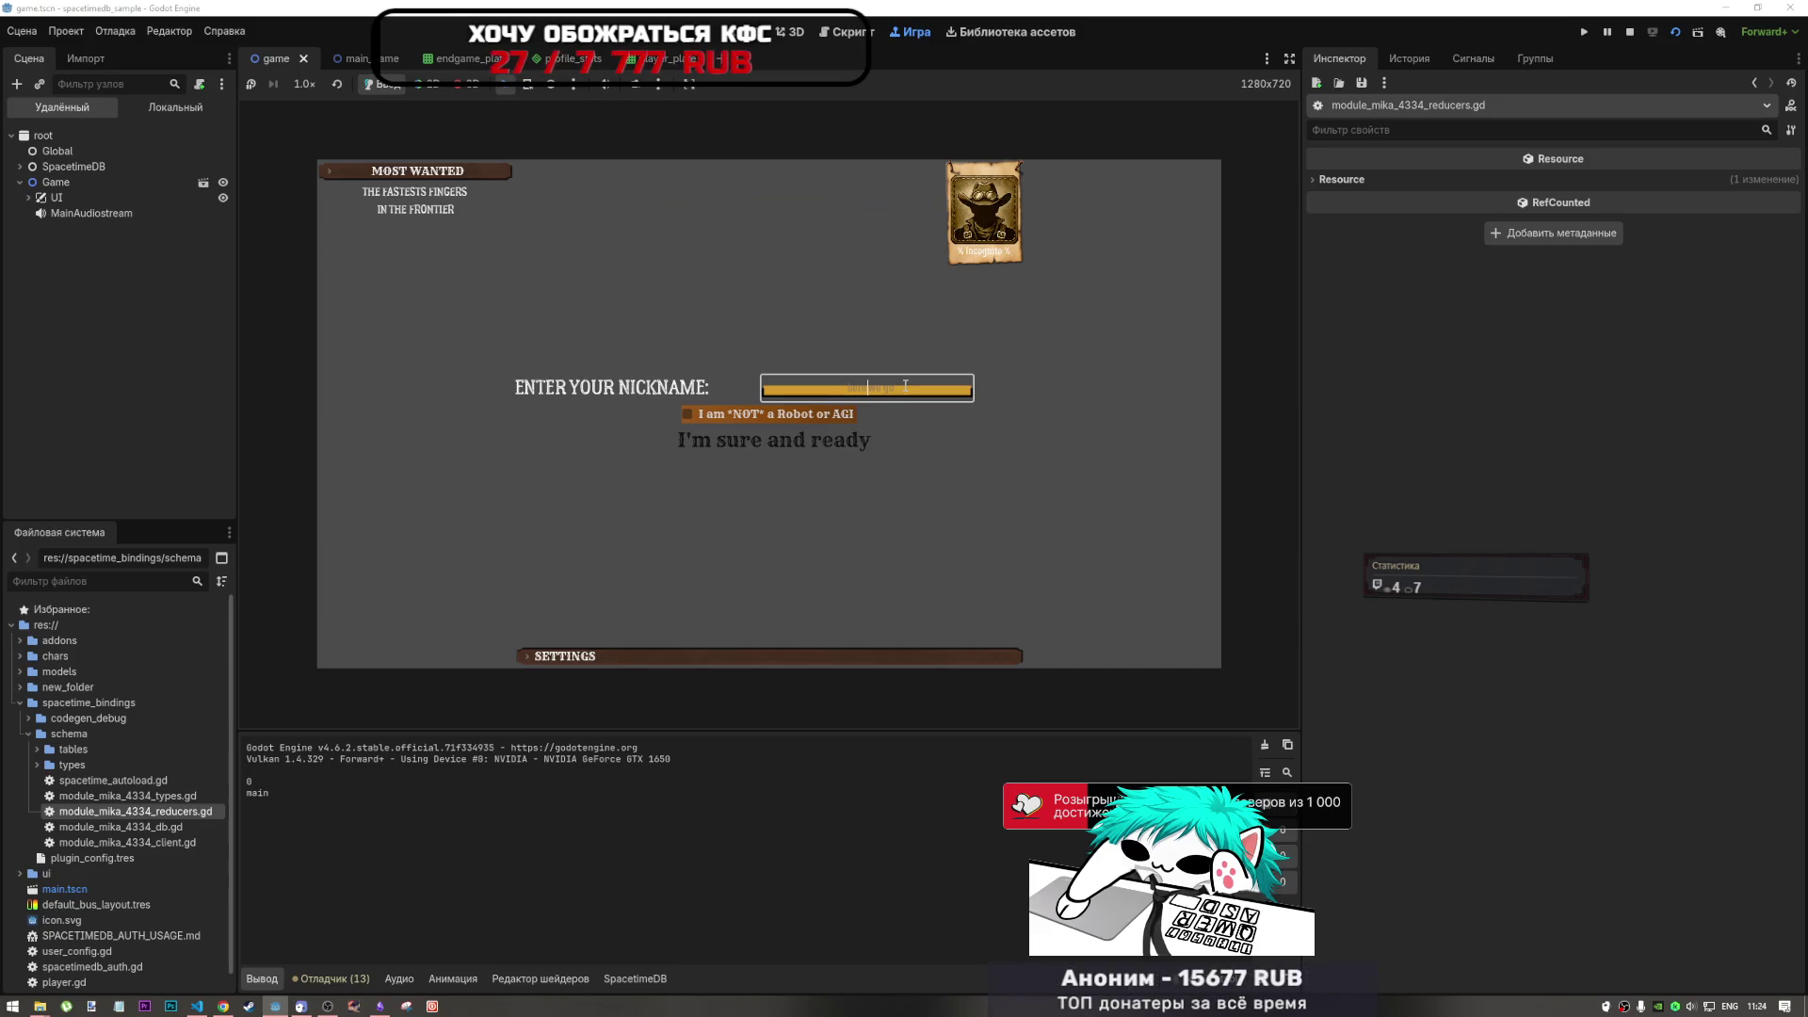
- Enter nickname 'wwwwwwwwwww', pass the robot check, and pick Desktop/111l.jpg as the new avatar
type("wwwwwwwwwww")
left_click(800, 414)
left_click(831, 444)
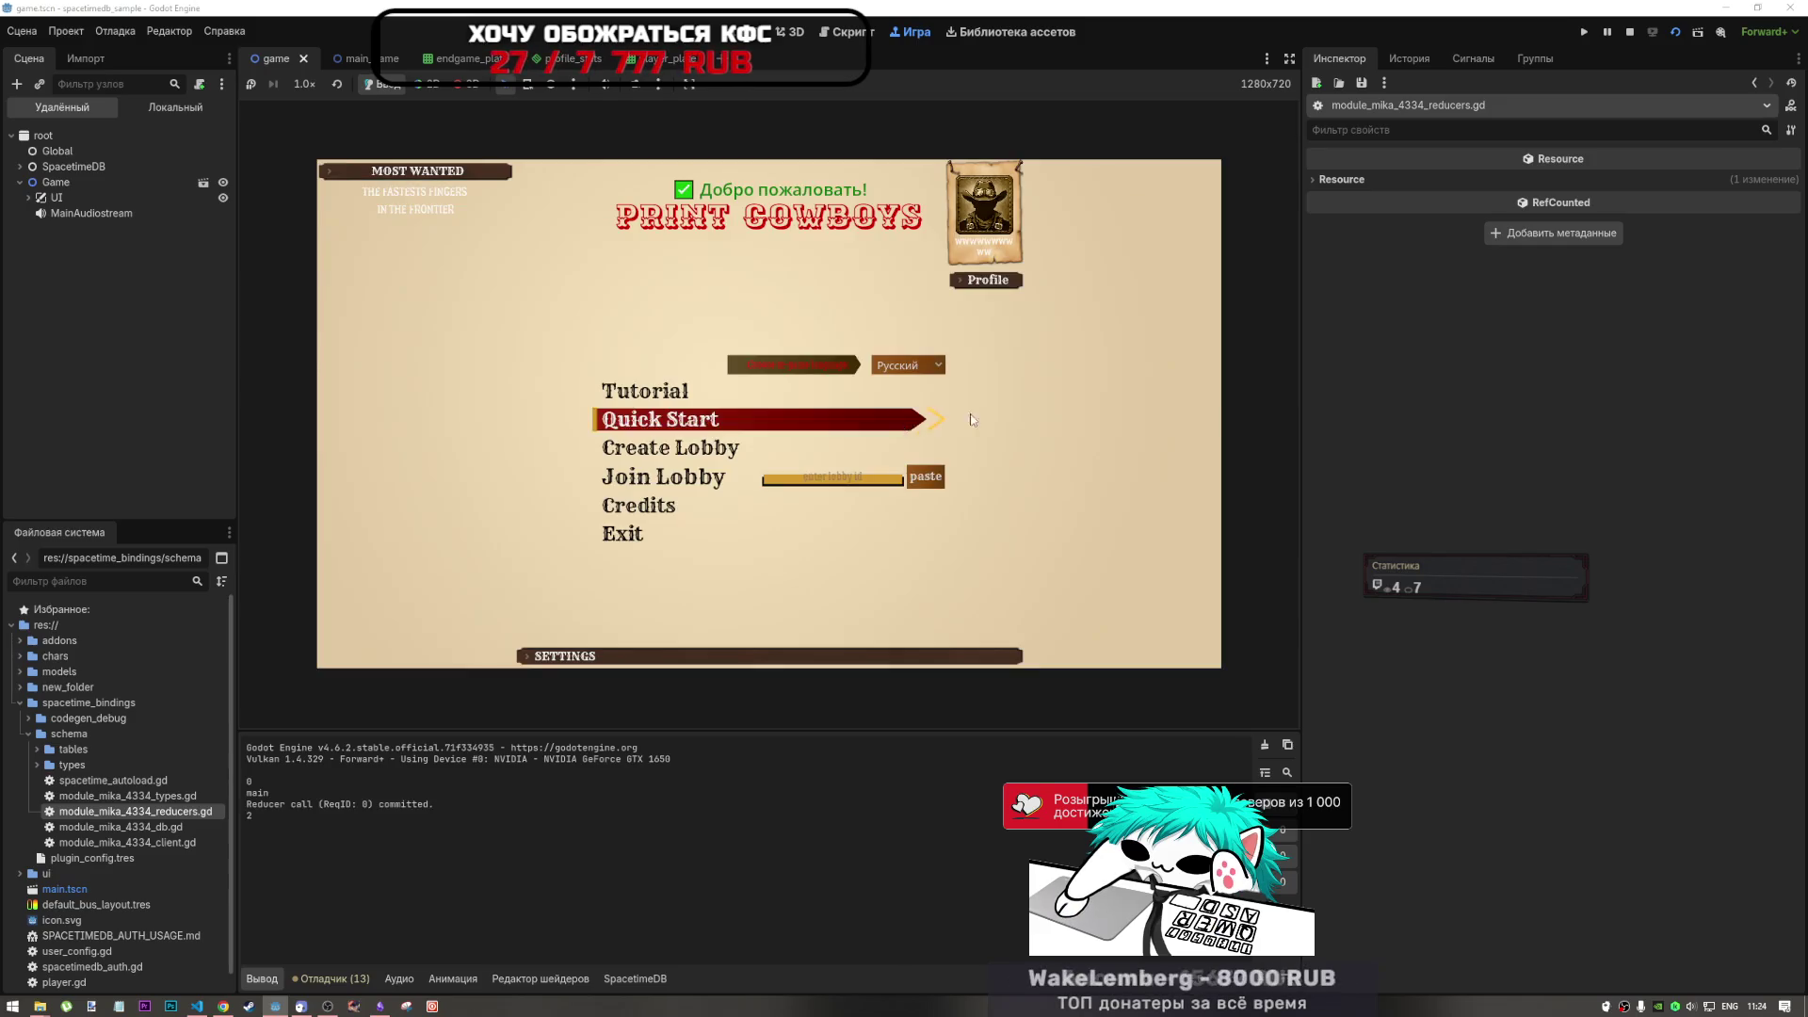
left_click(685, 362)
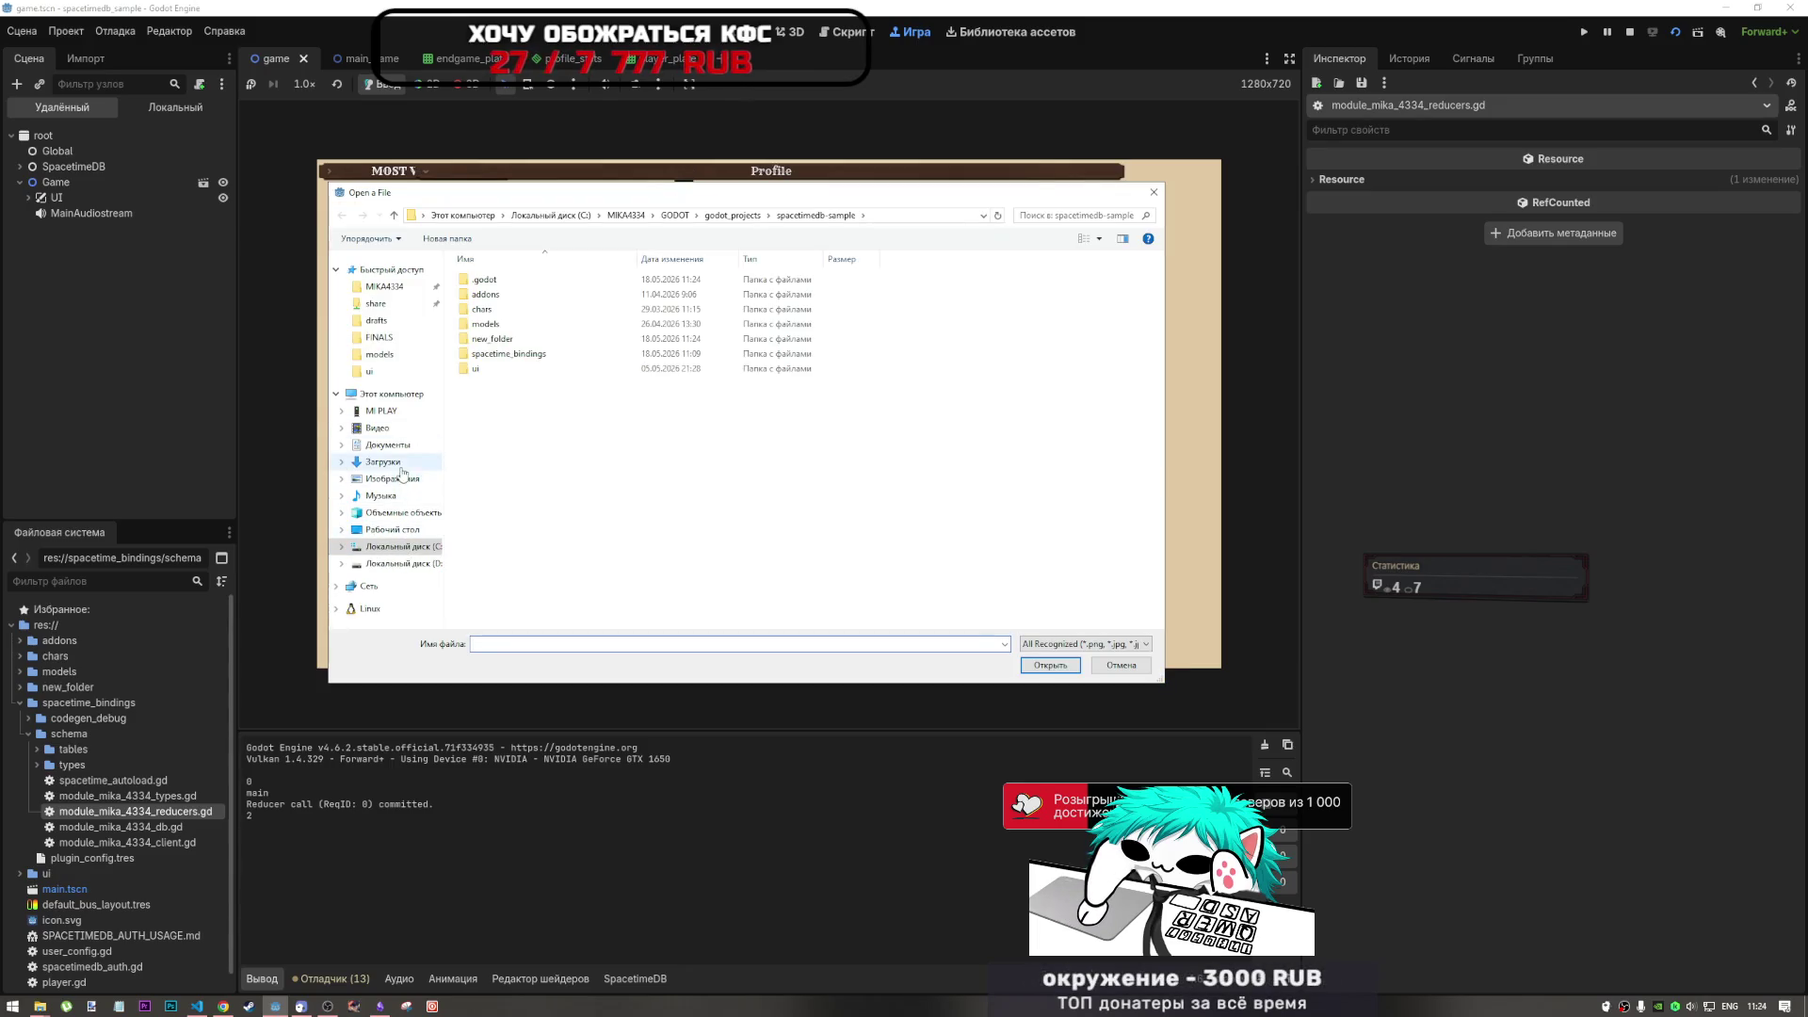
left_click(393, 529)
left_click(970, 275)
left_click(1036, 662)
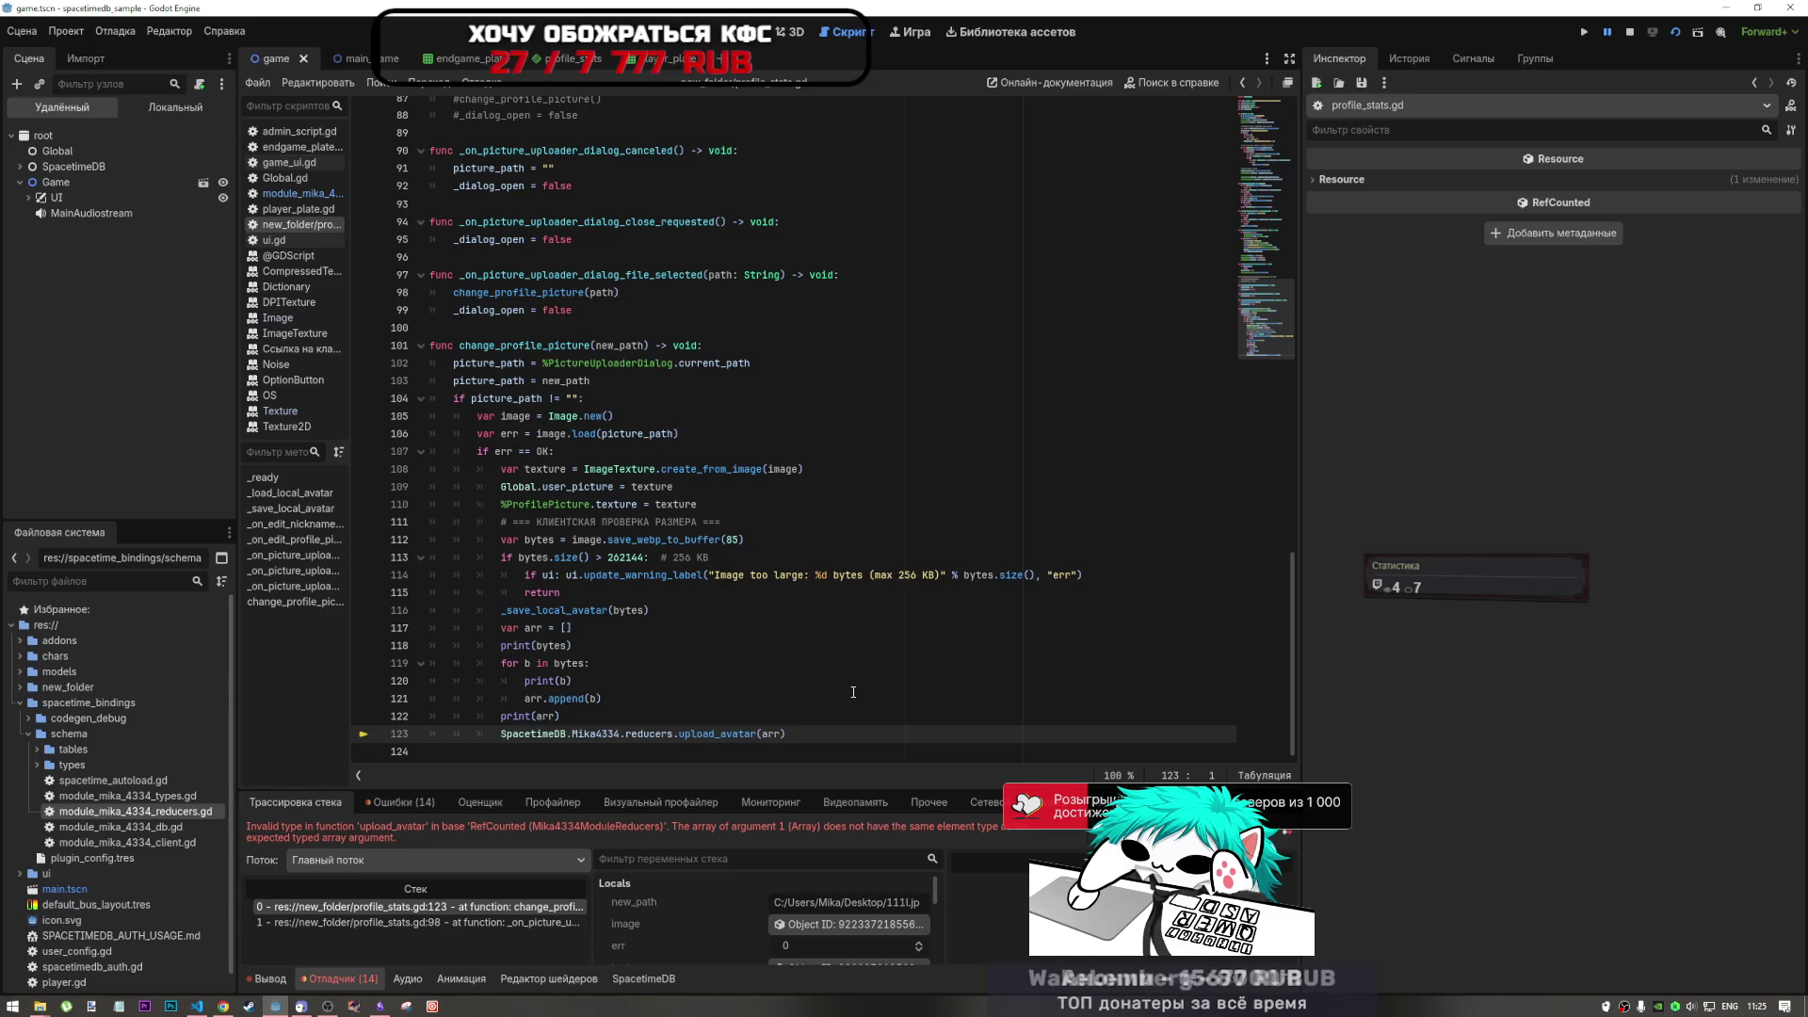
- Change the line 117 declaration to 'var arr := []'
scroll(712, 885, "down", 1)
scroll(710, 883, "up", 1)
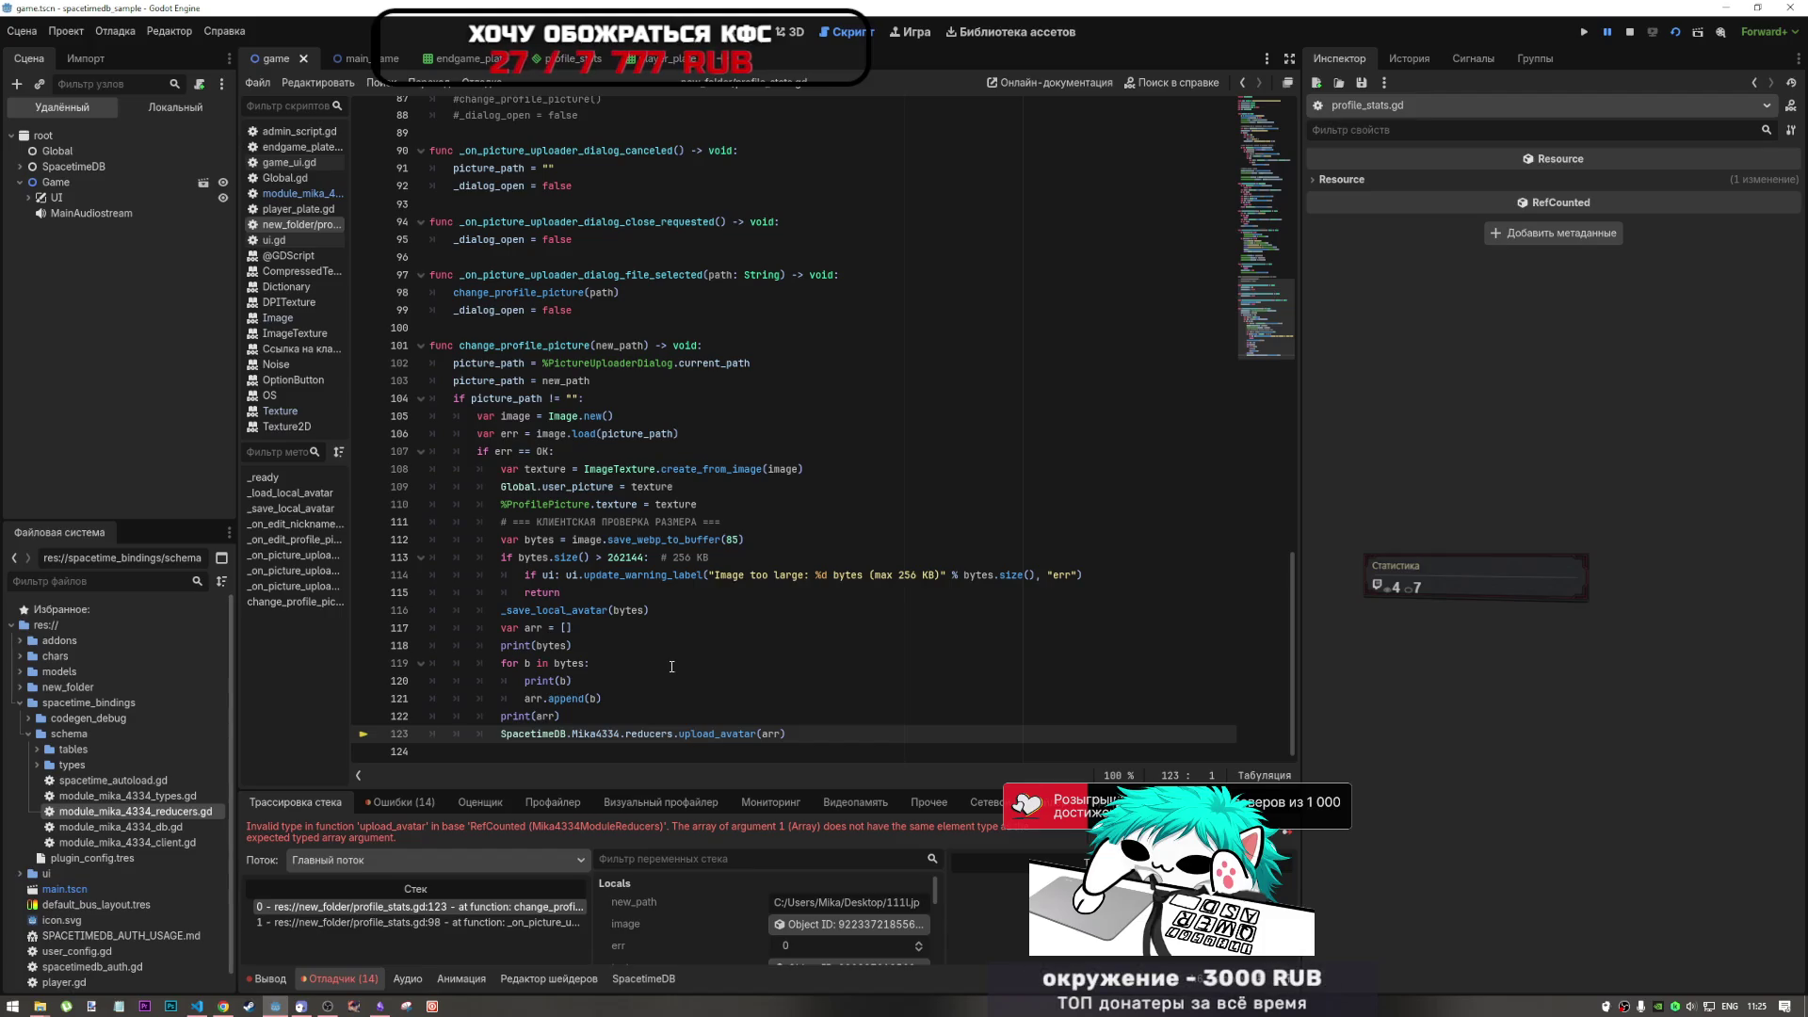
left_click(550, 628)
type(":")
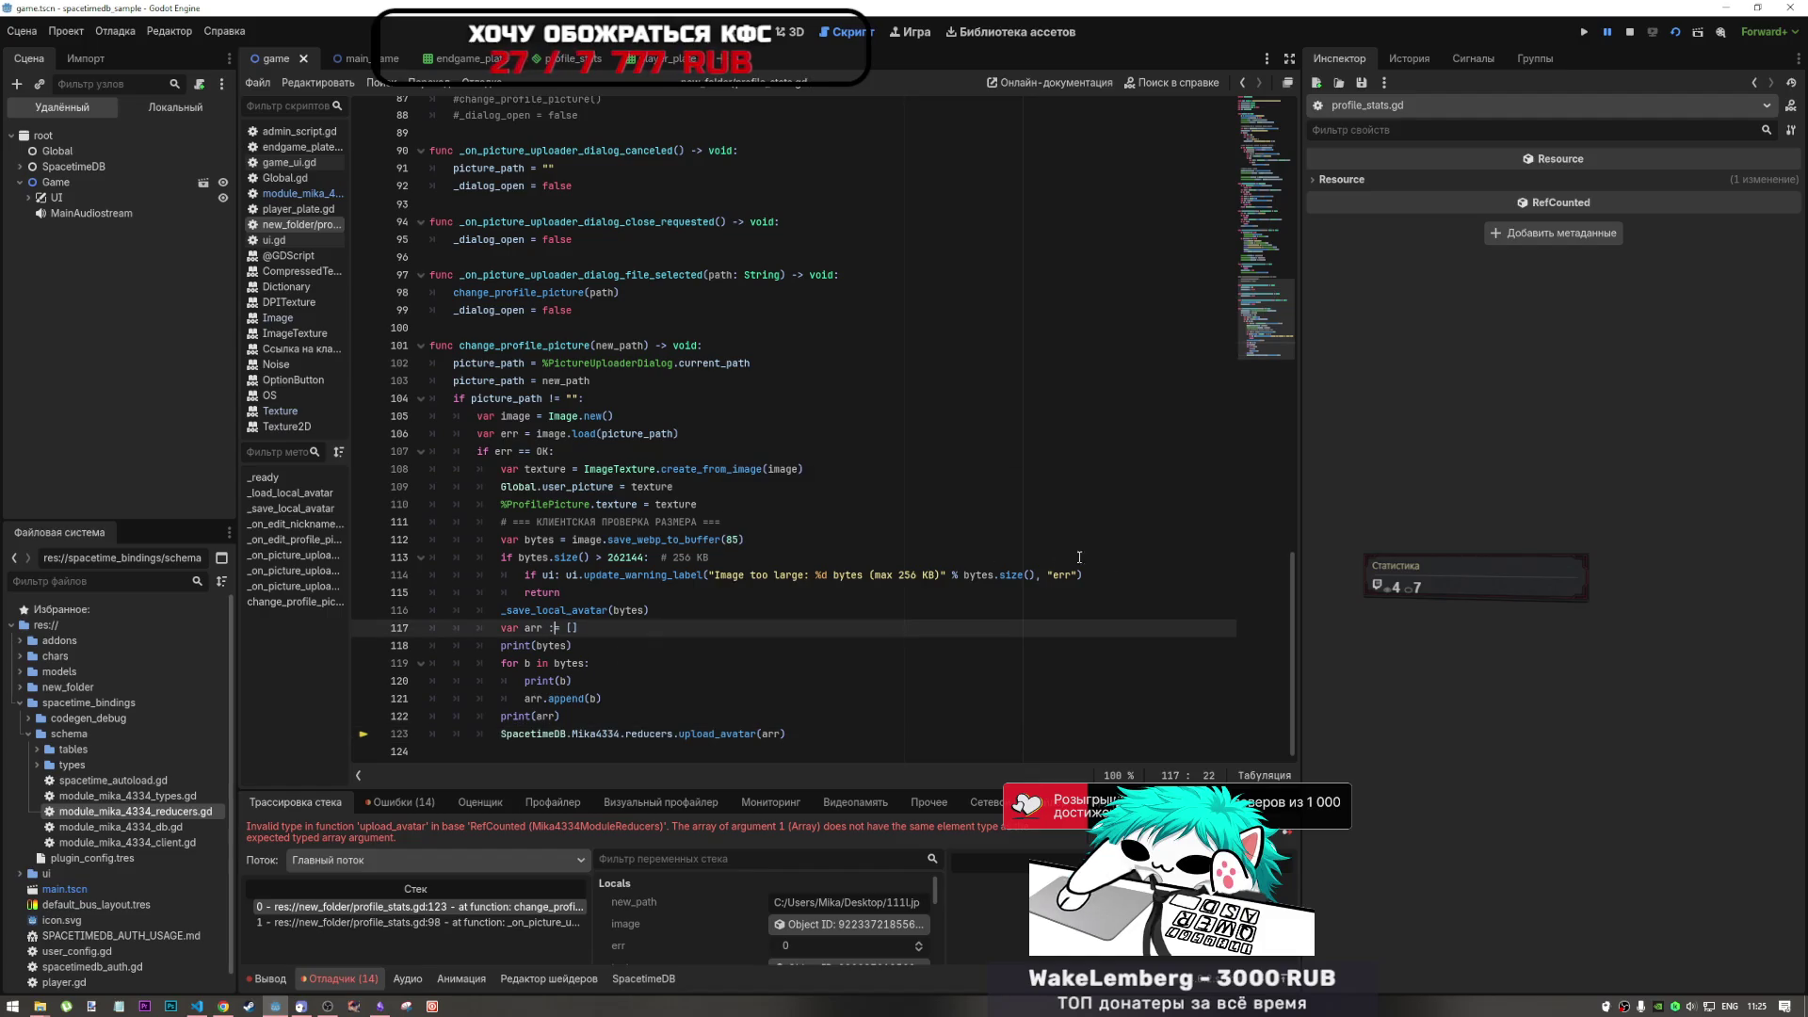
- Stop the debug session, rerun the current scene, and bring up the player_stats table
left_click(1631, 38)
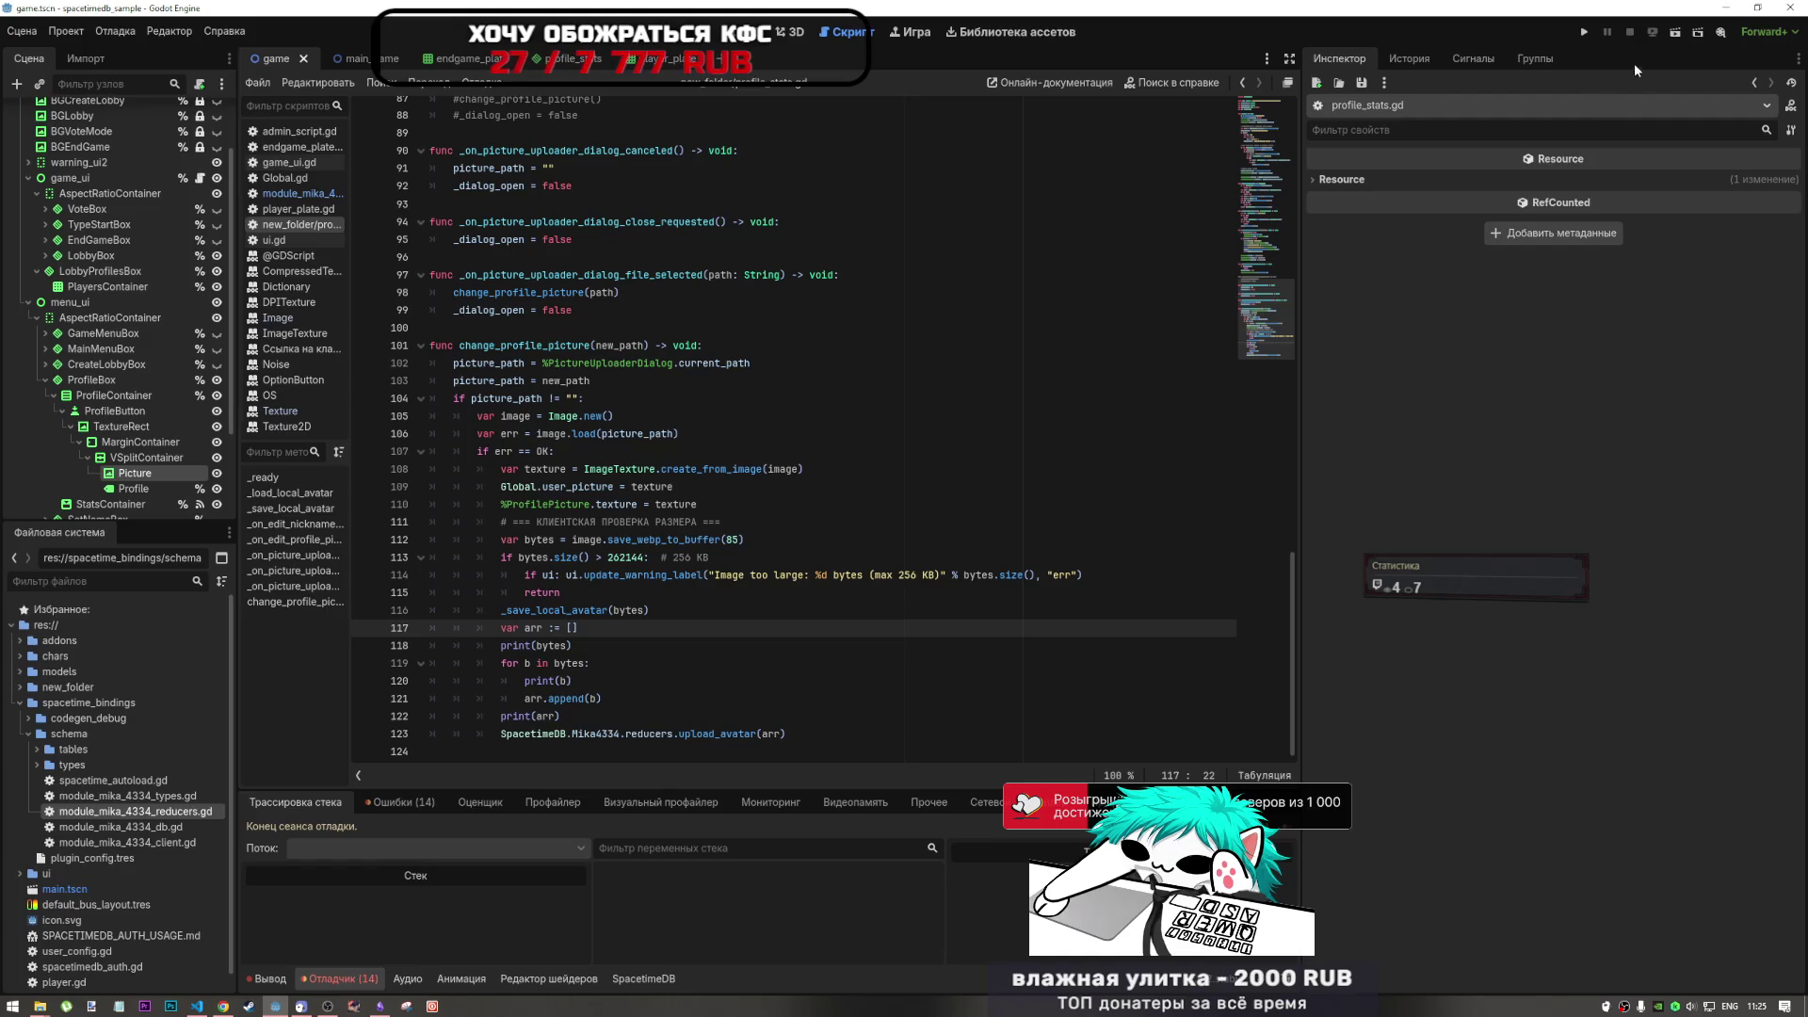
key("F6")
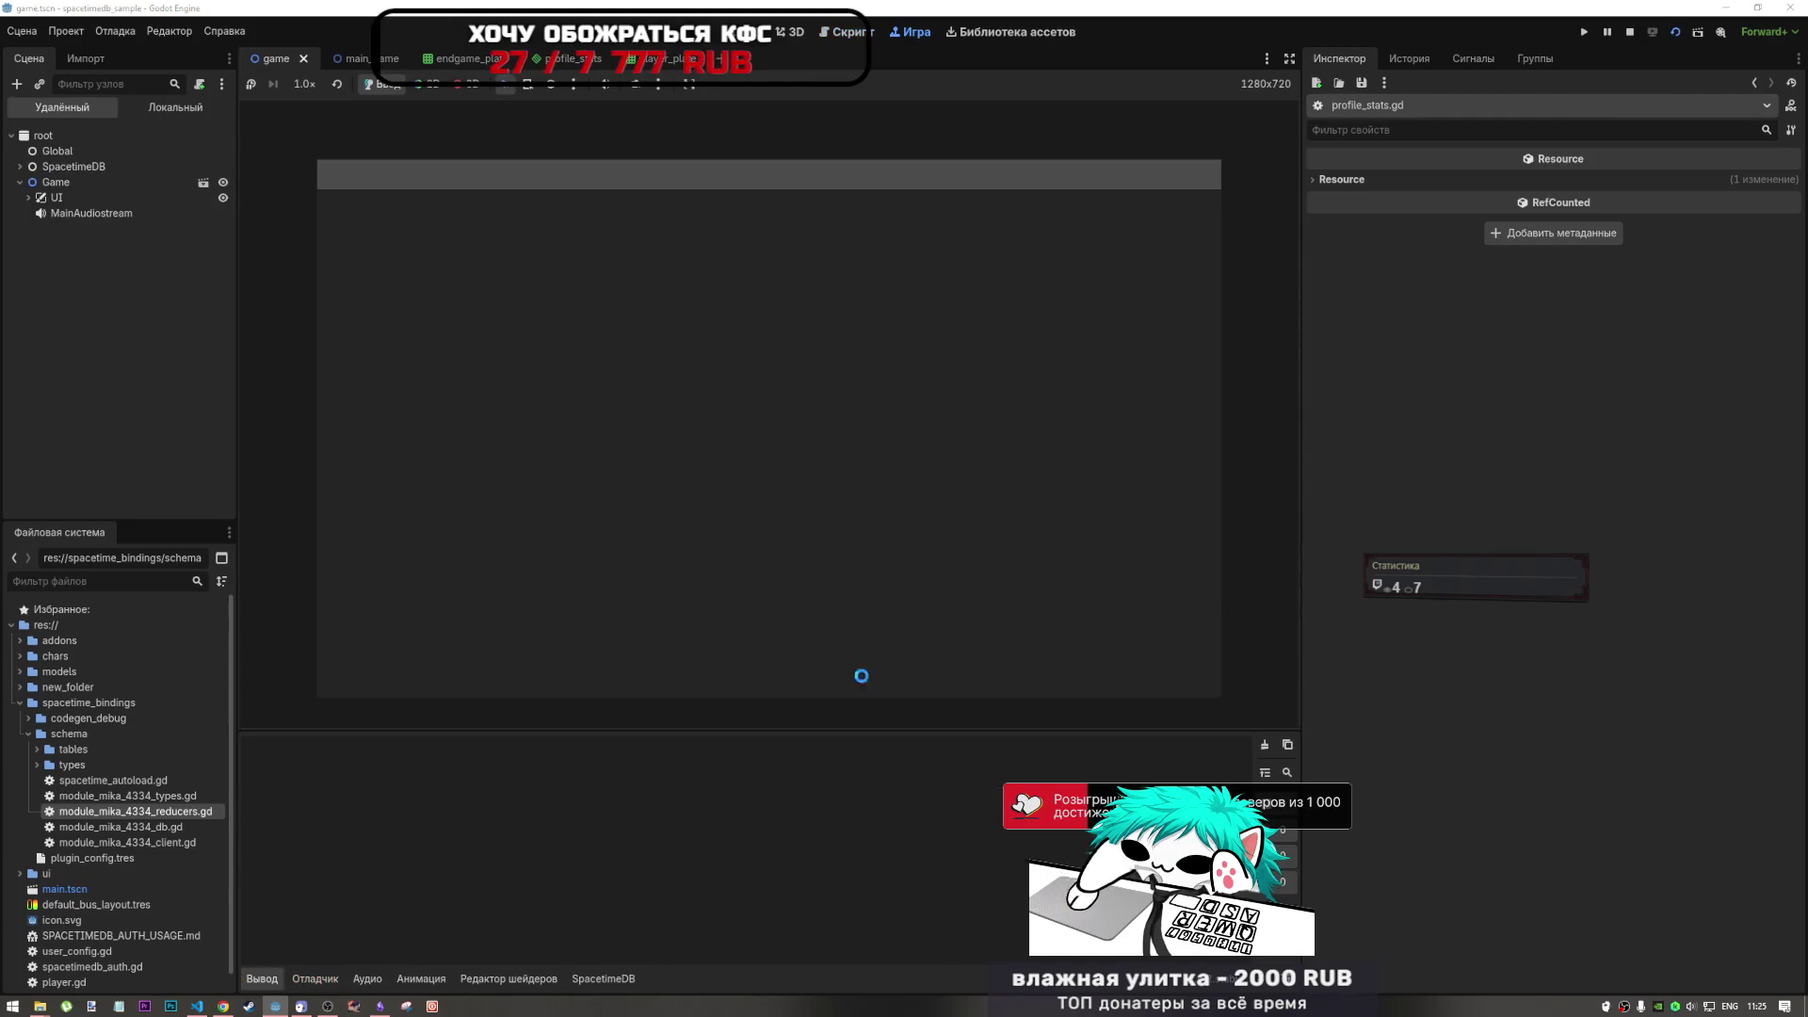
left_click(223, 1006)
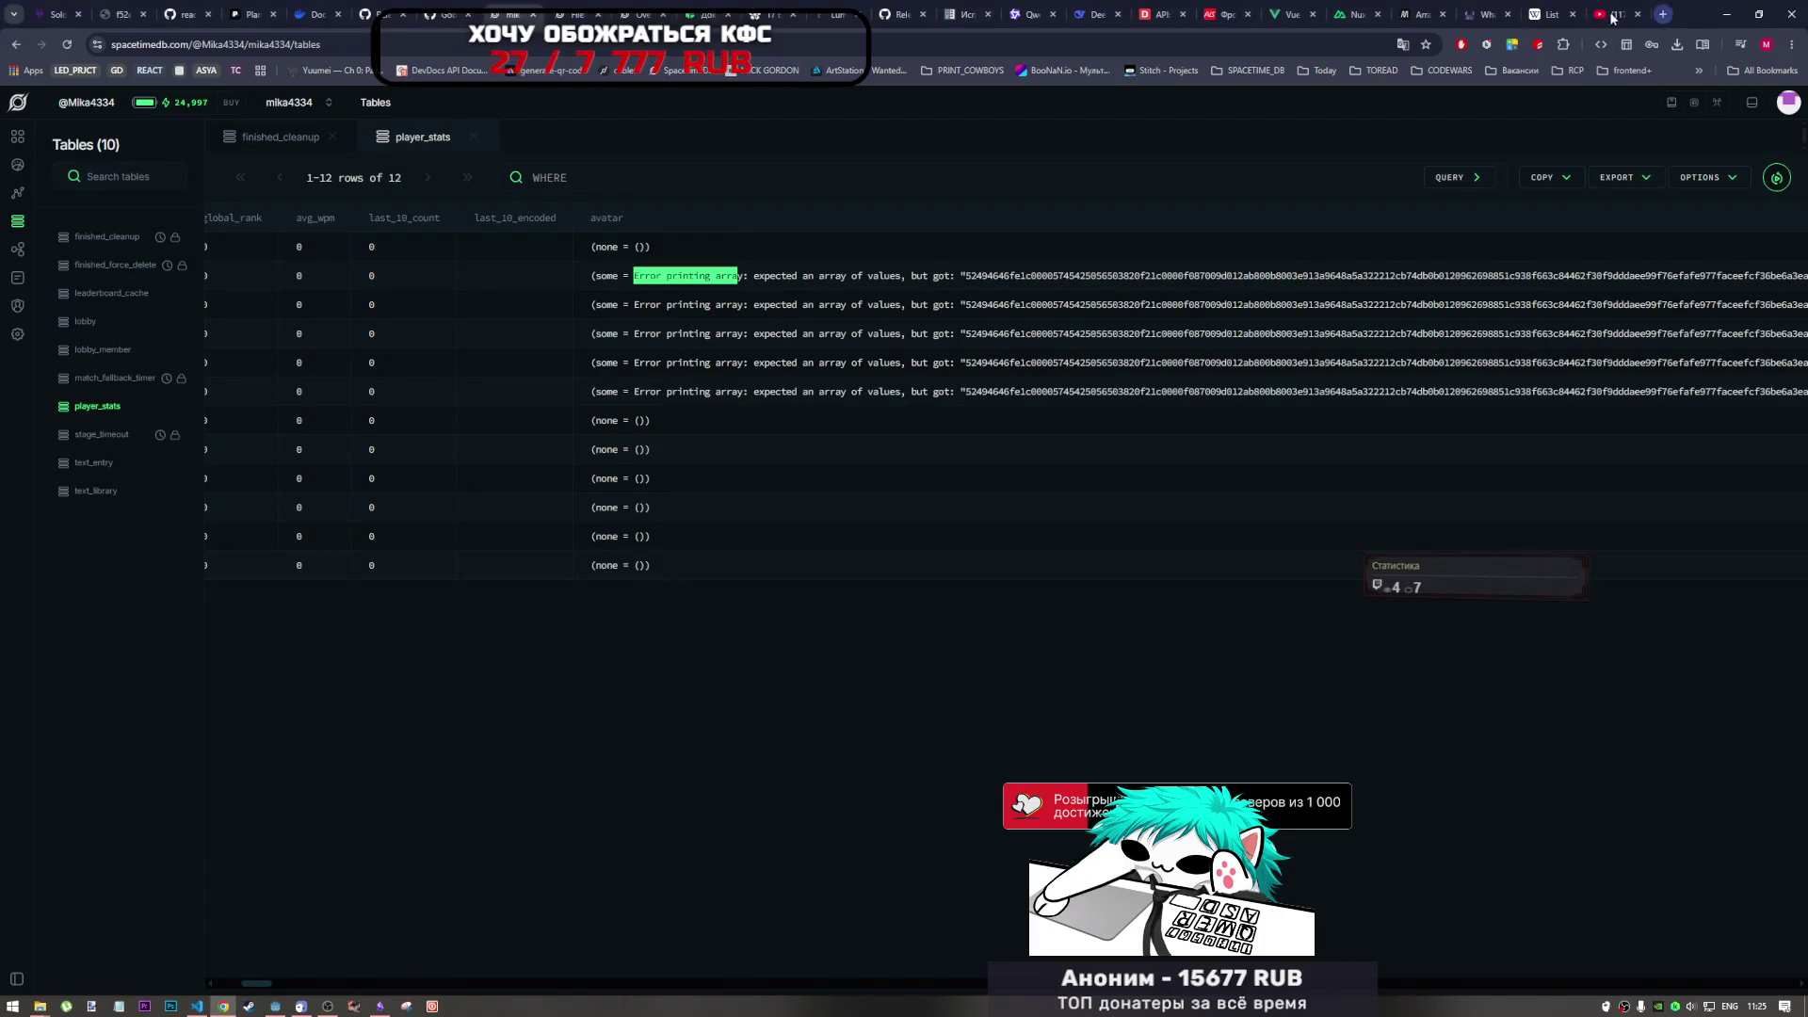
double_click(640, 246)
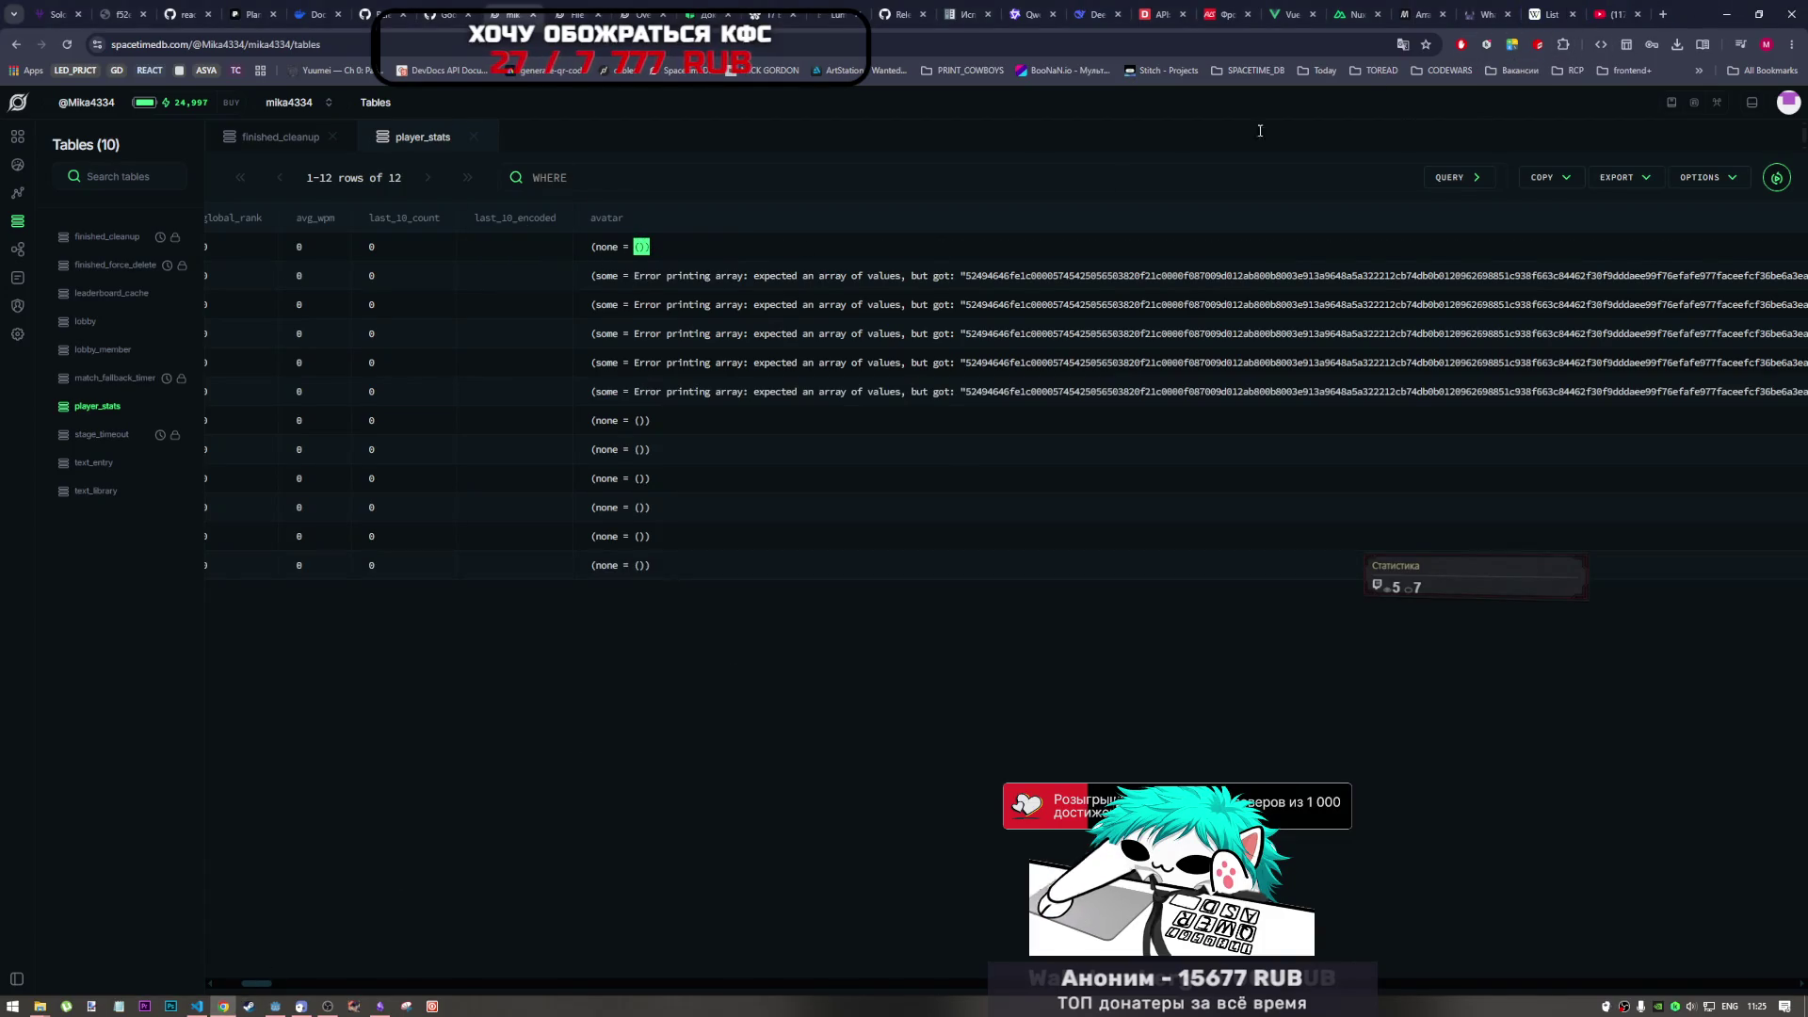
left_click(1632, 14)
left_click(969, 577)
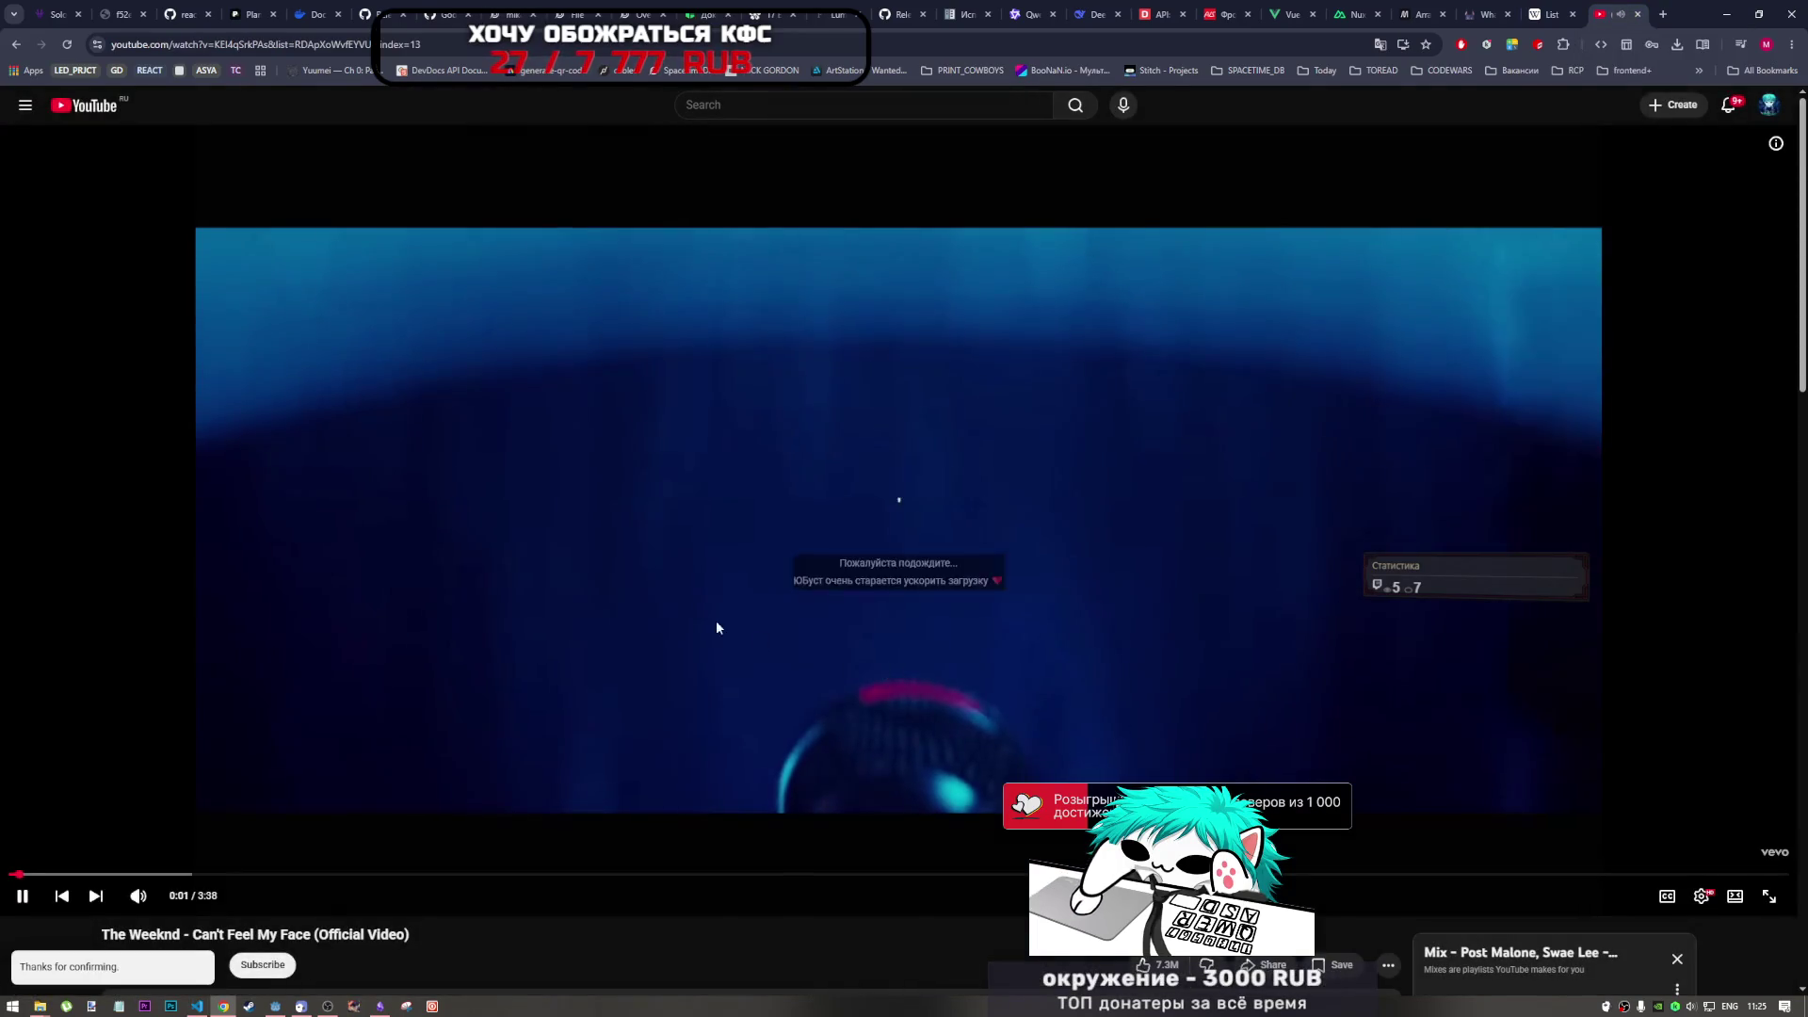
left_click(197, 1006)
mouse_move(276, 1006)
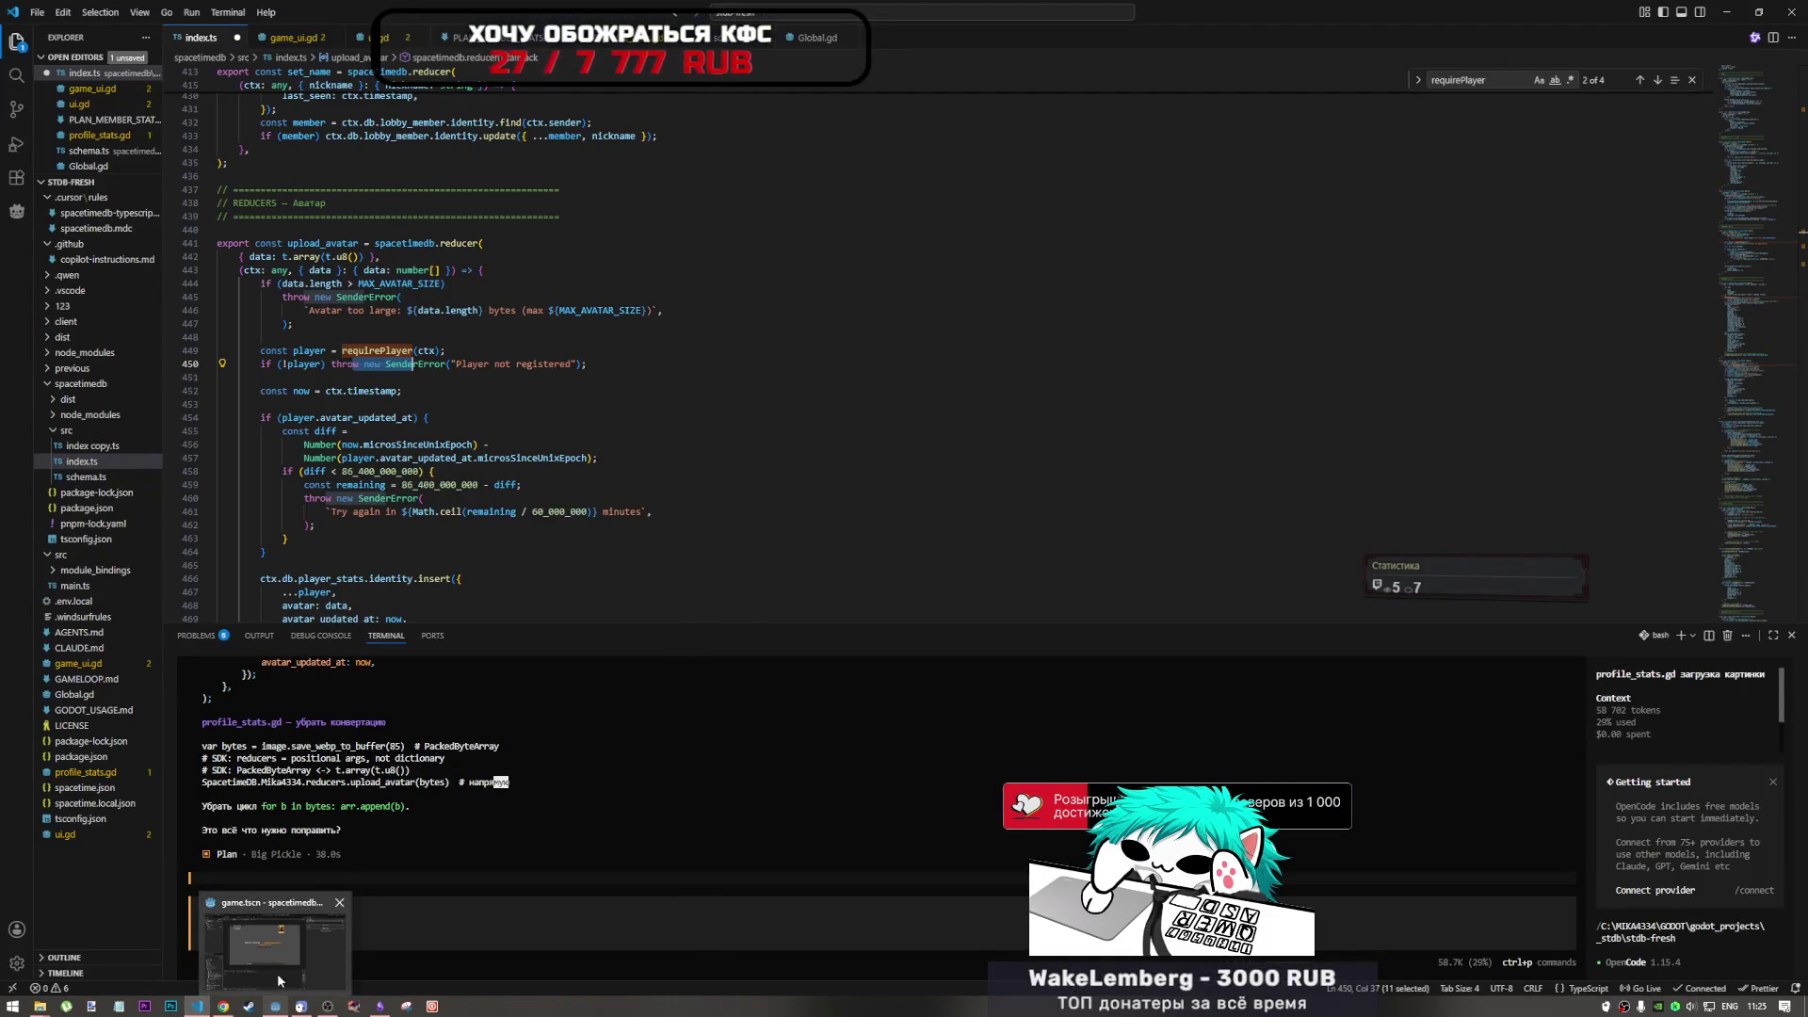
left_click(338, 912)
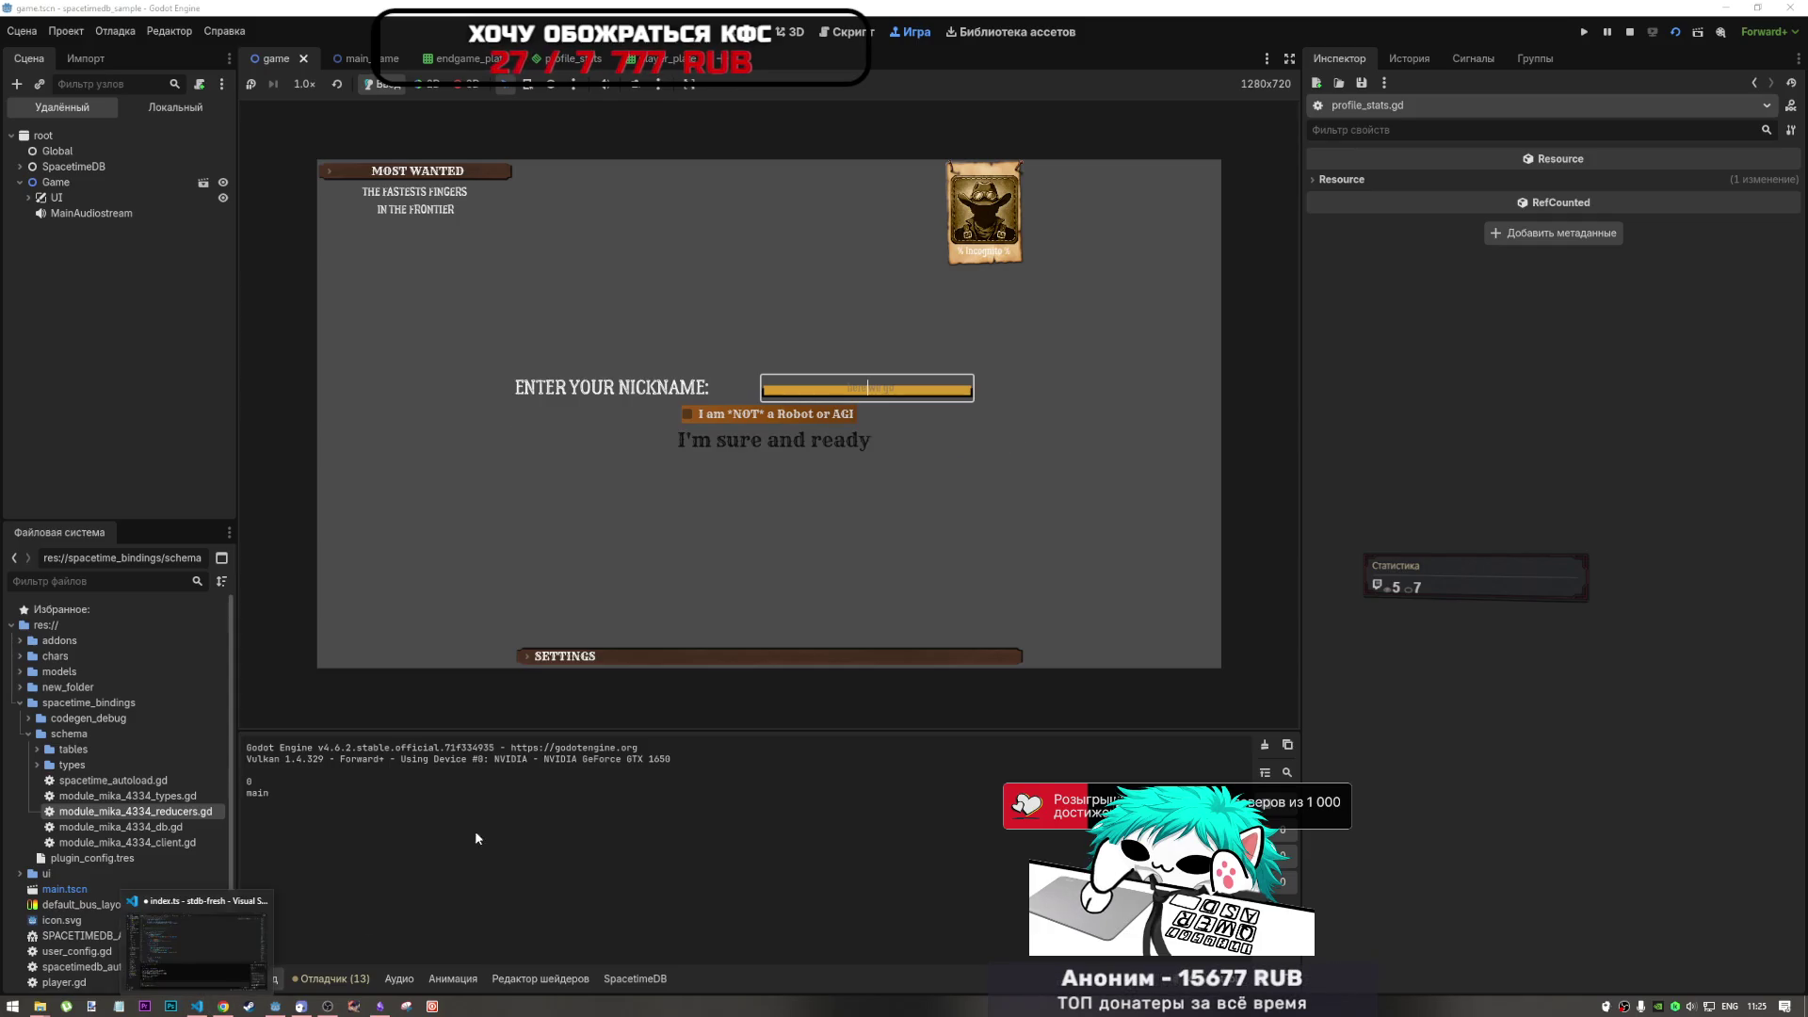
- Pass the robot check, enter the menu, and upload Desktop/111l.jpg as the profile avatar
left_click(688, 413)
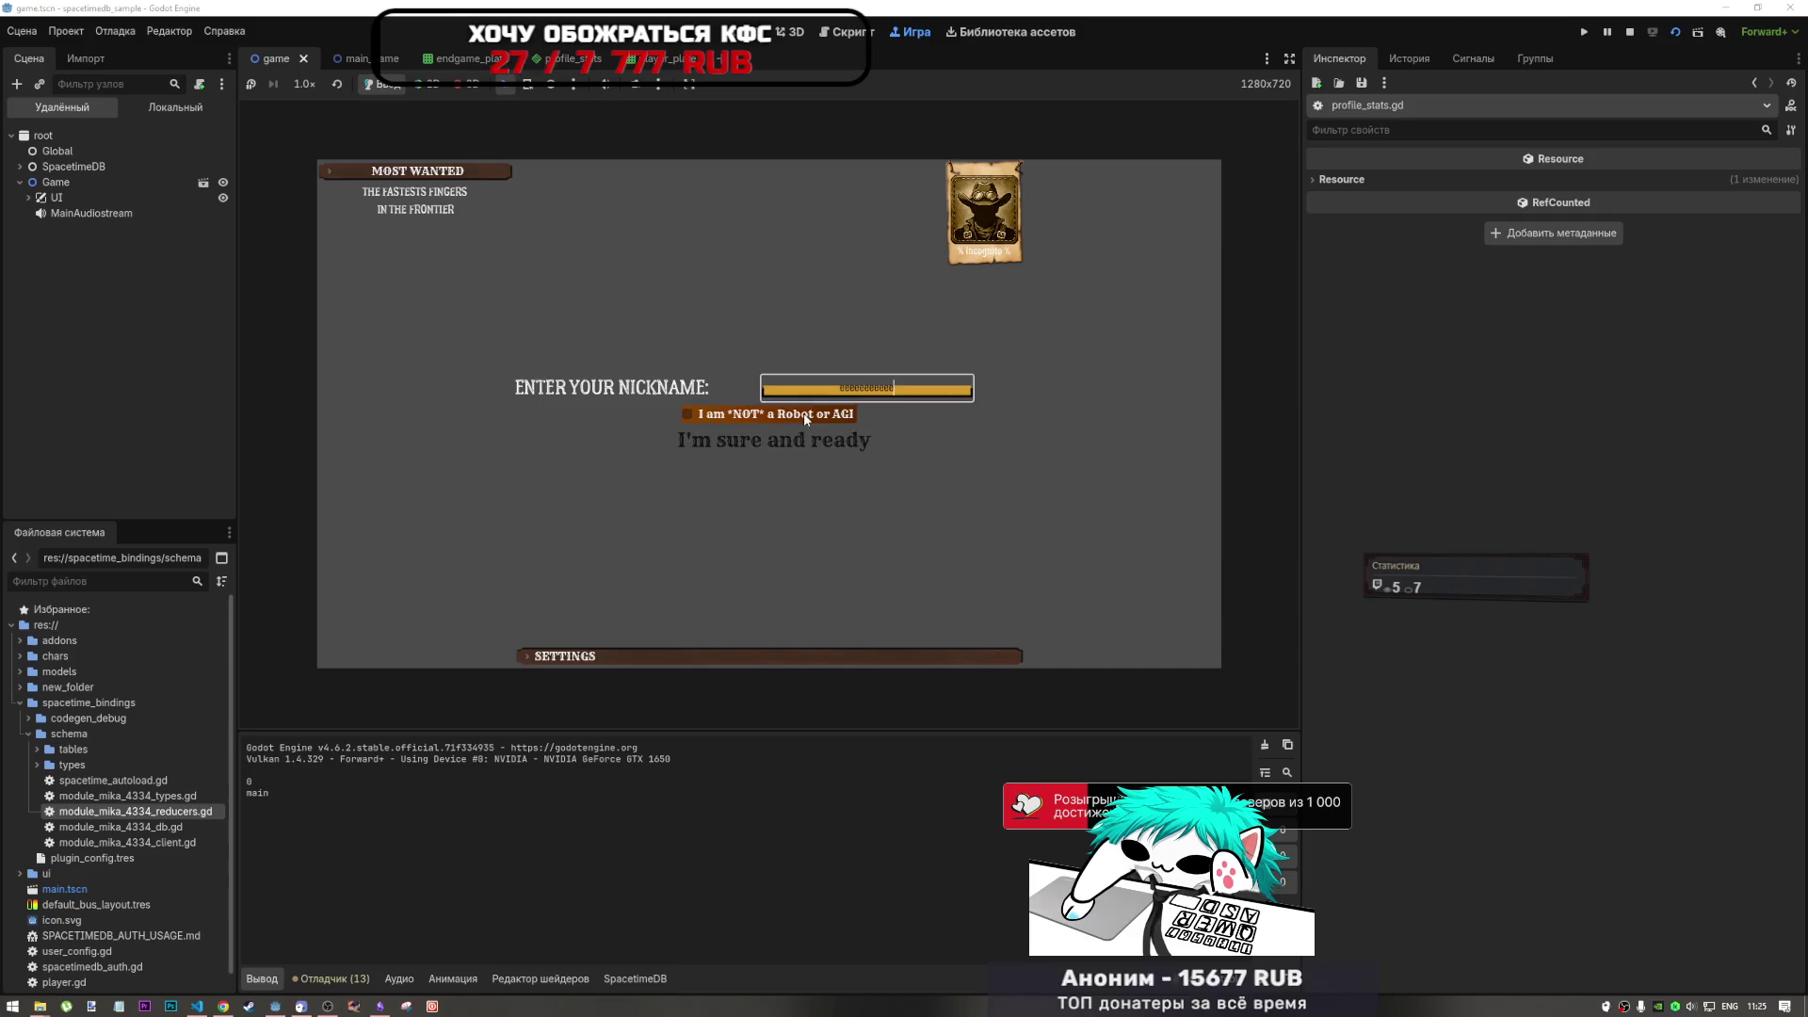
left_click(774, 440)
left_click(986, 280)
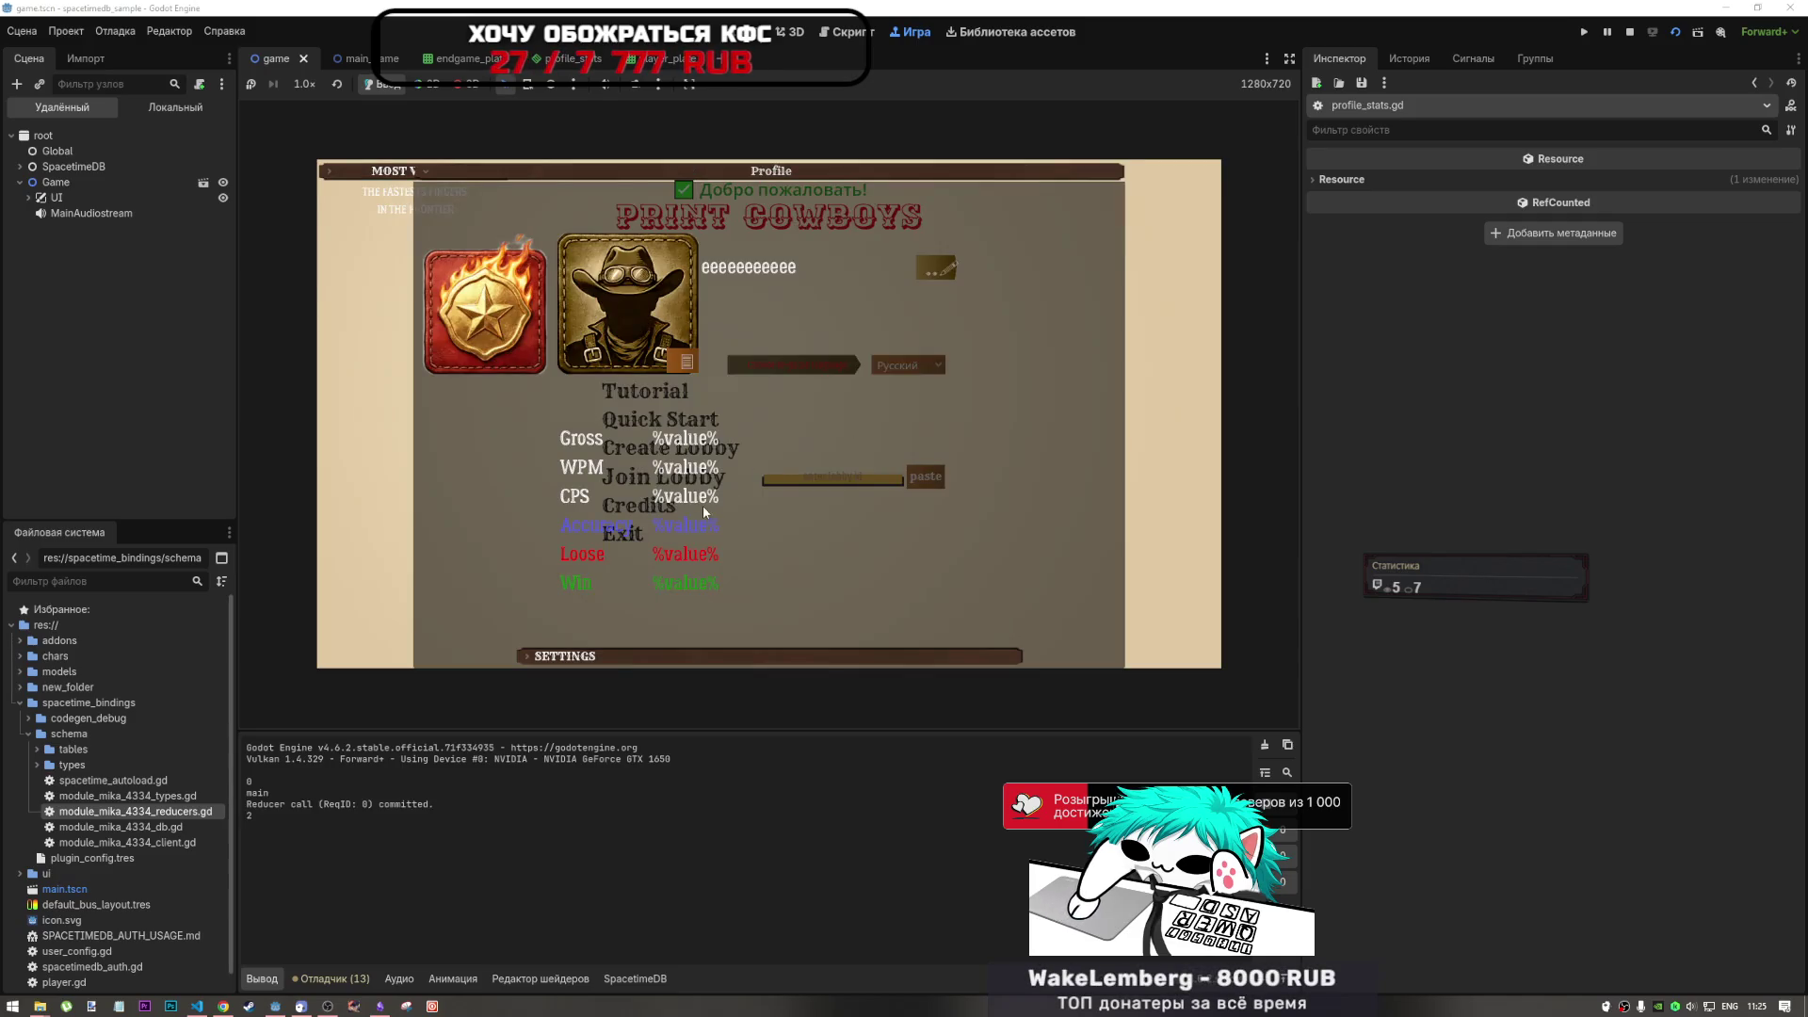
left_click(686, 362)
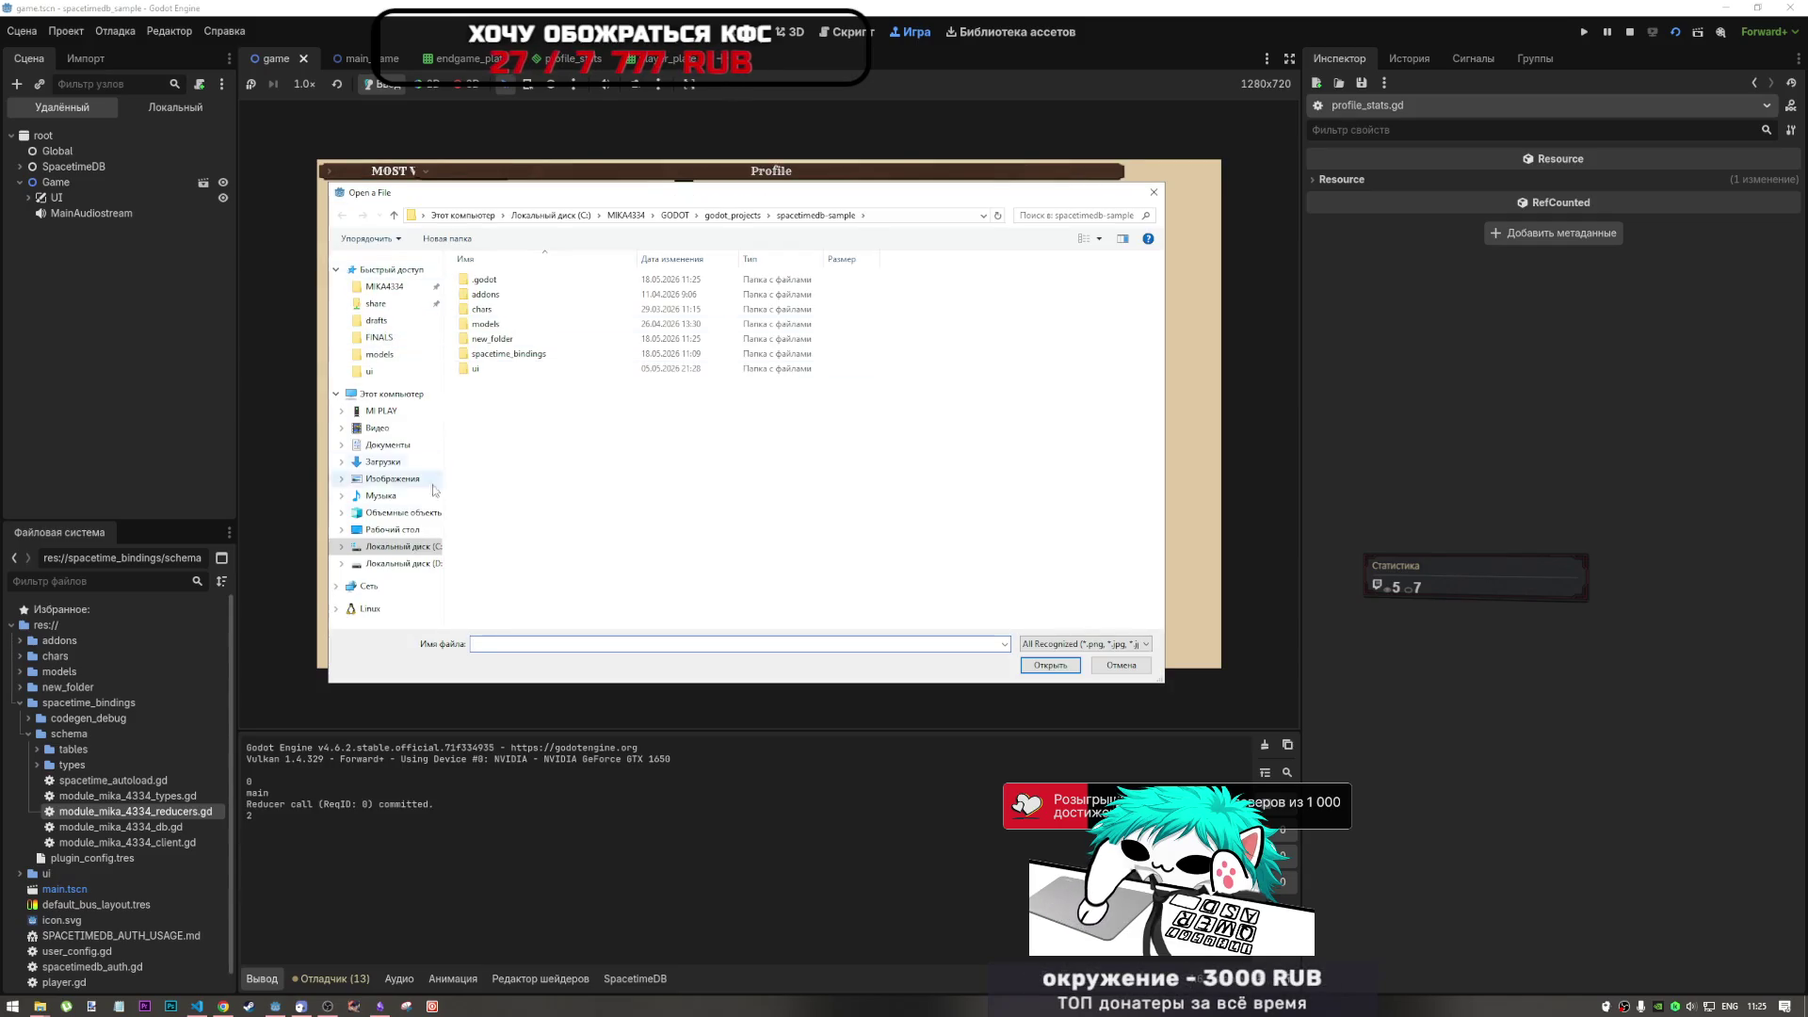
left_click(410, 529)
left_click(970, 278)
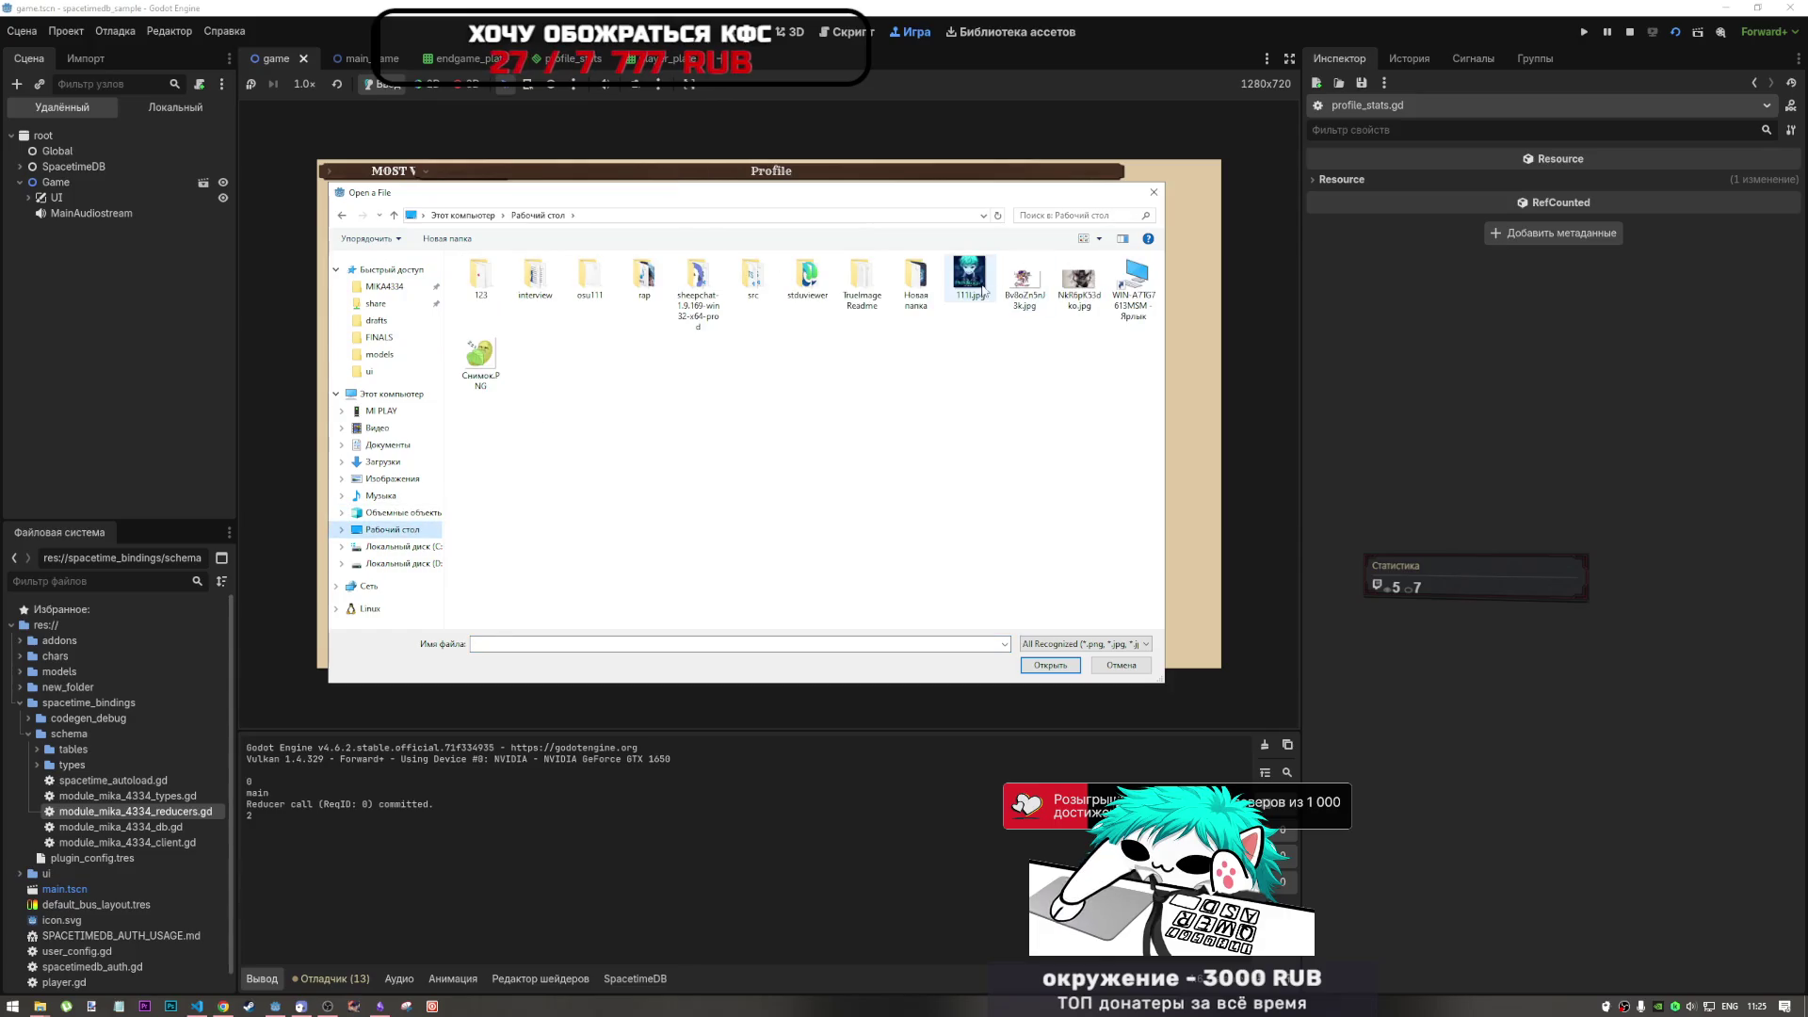
left_click(1050, 665)
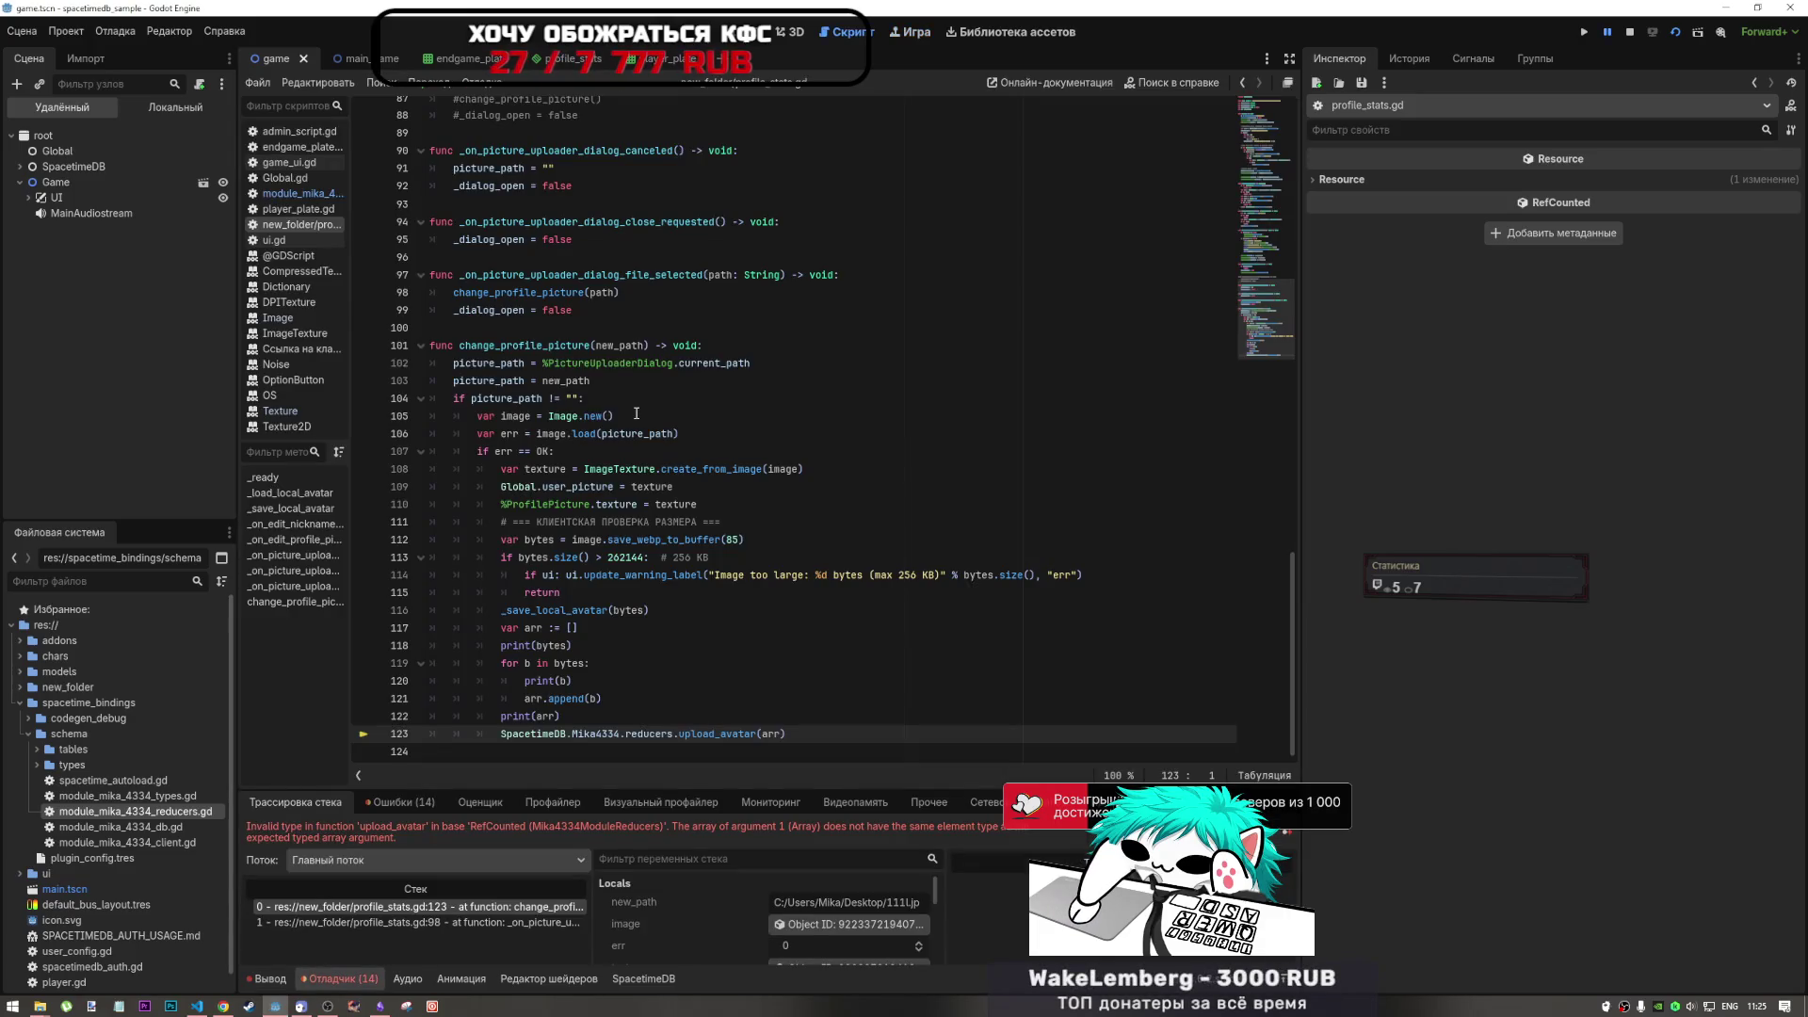
- Show the Вывод output log and scroll back through the printed avatar byte values
left_click(622, 631)
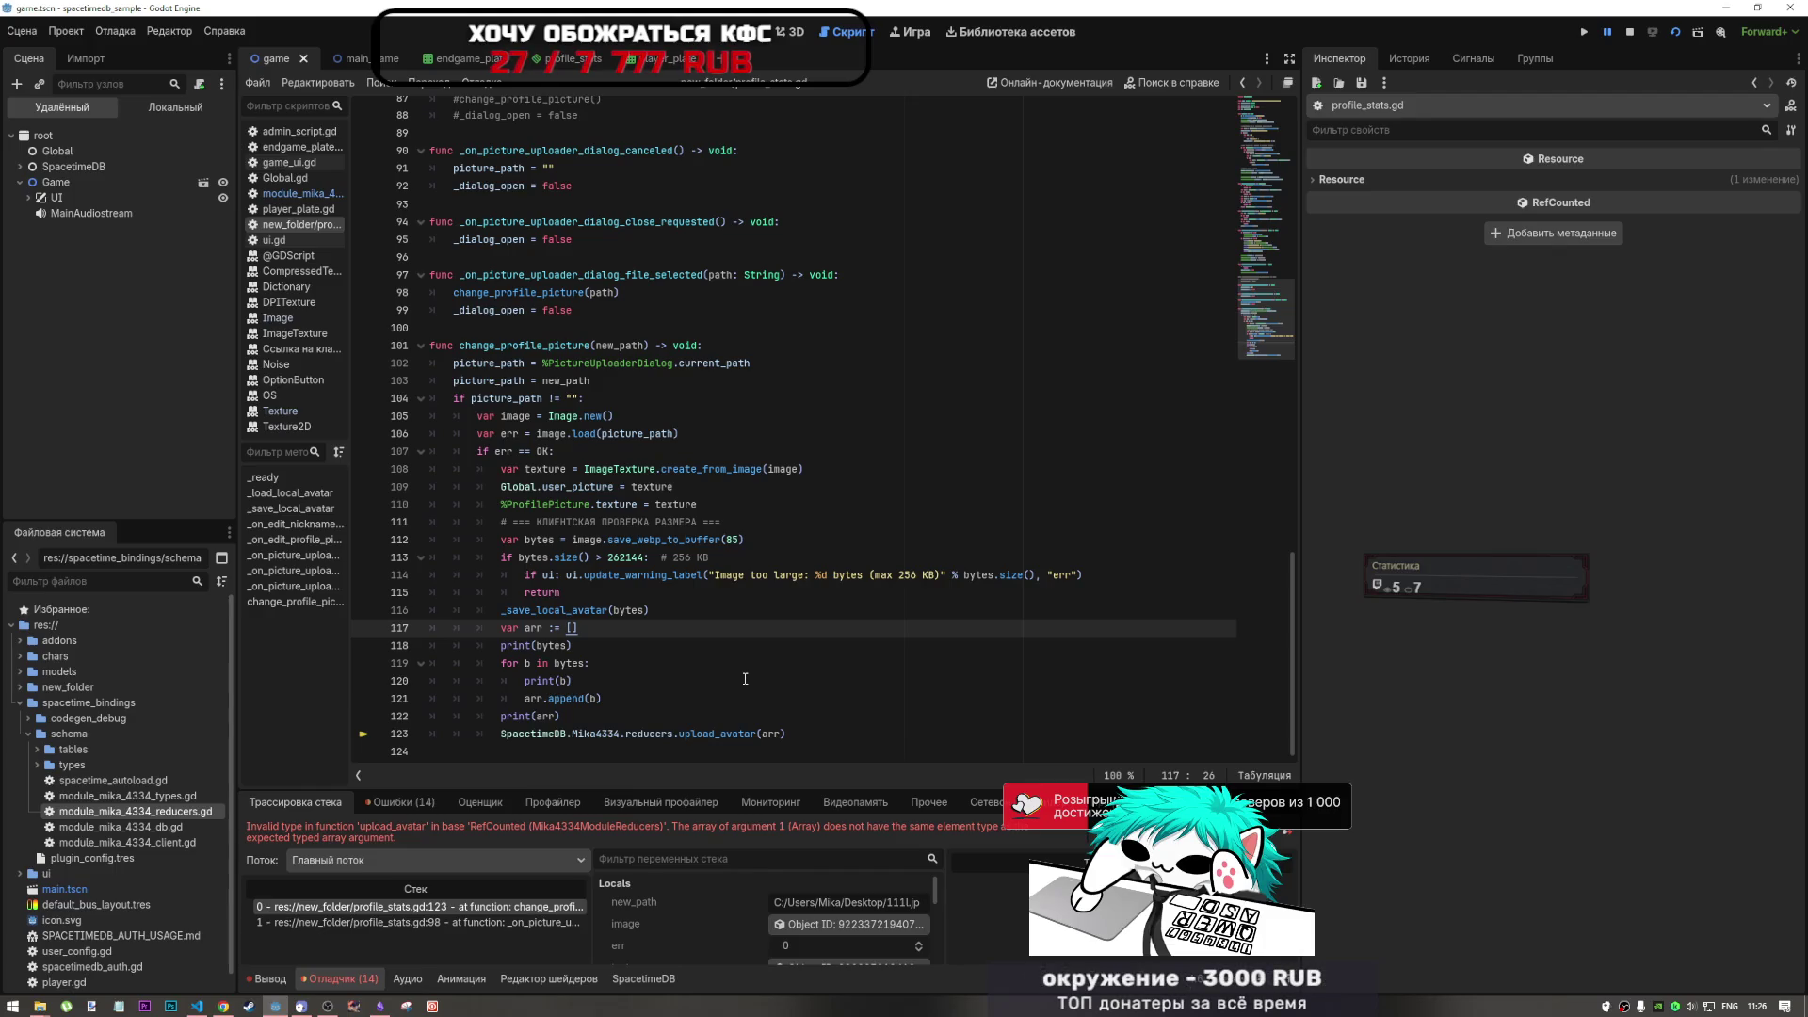
left_click(273, 979)
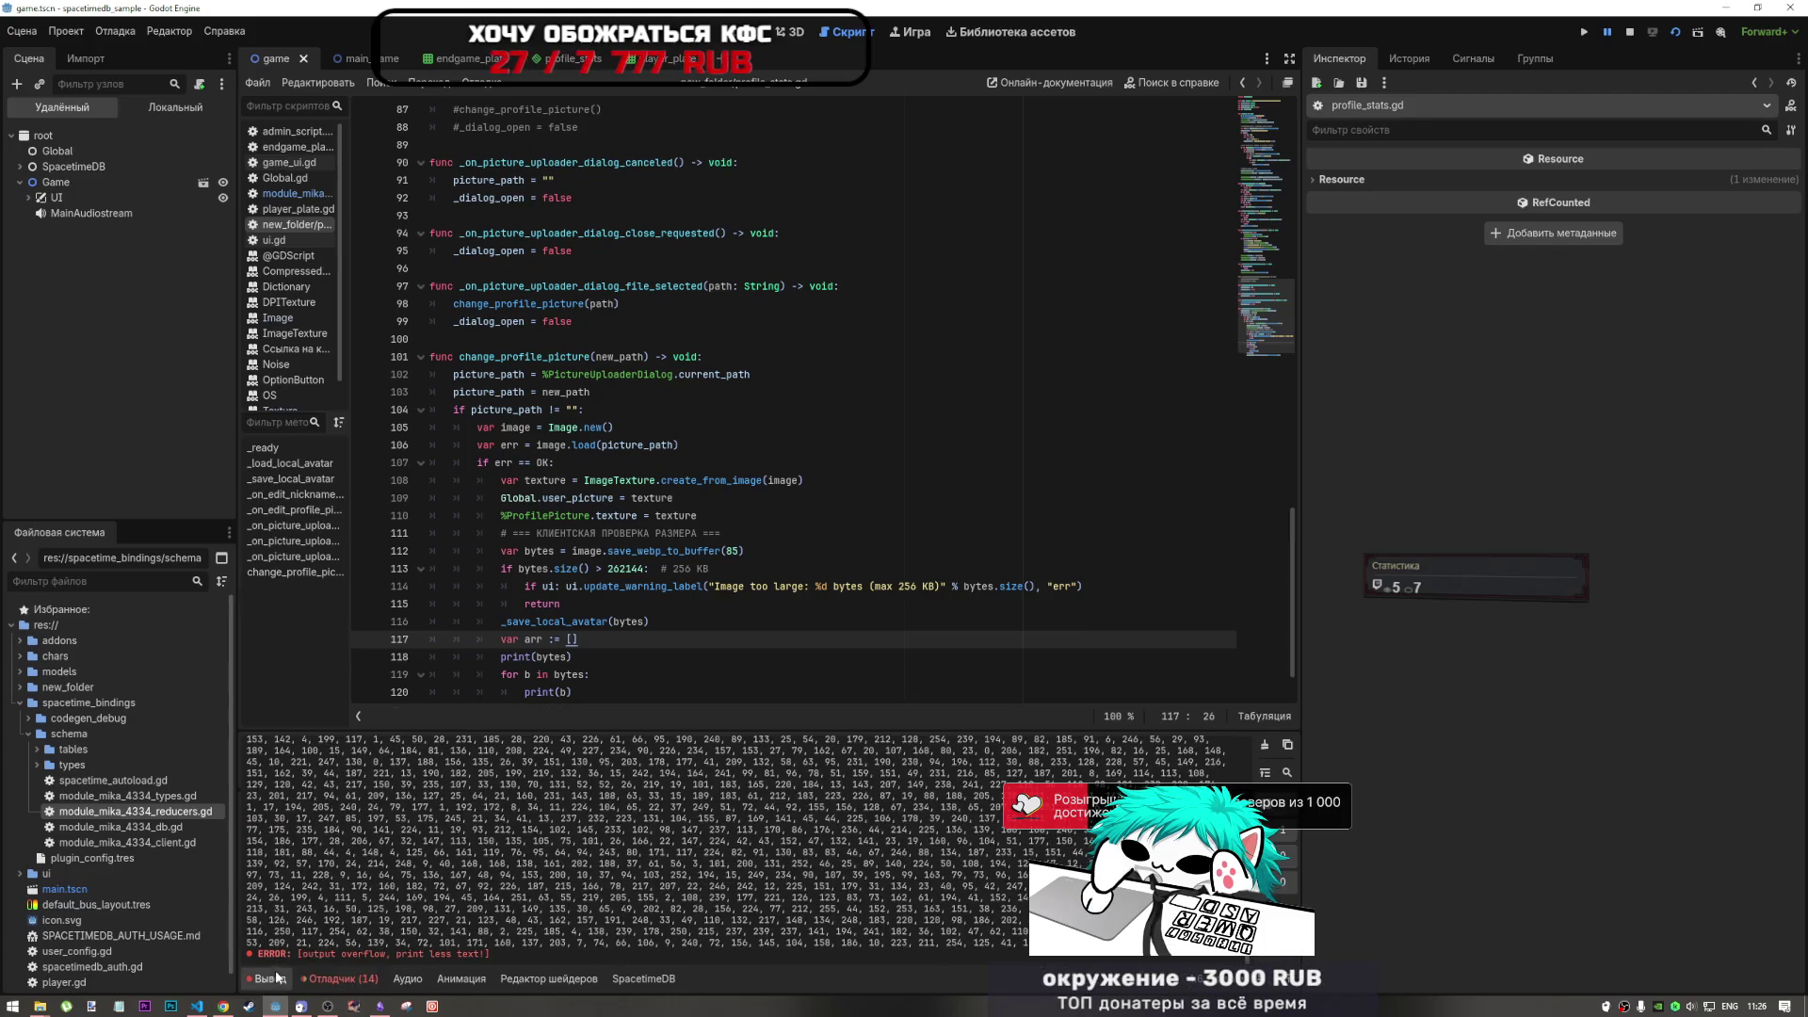
left_click_drag(263, 797, 999, 799)
scroll(968, 854, "up", 3)
scroll(968, 853, "up", 10)
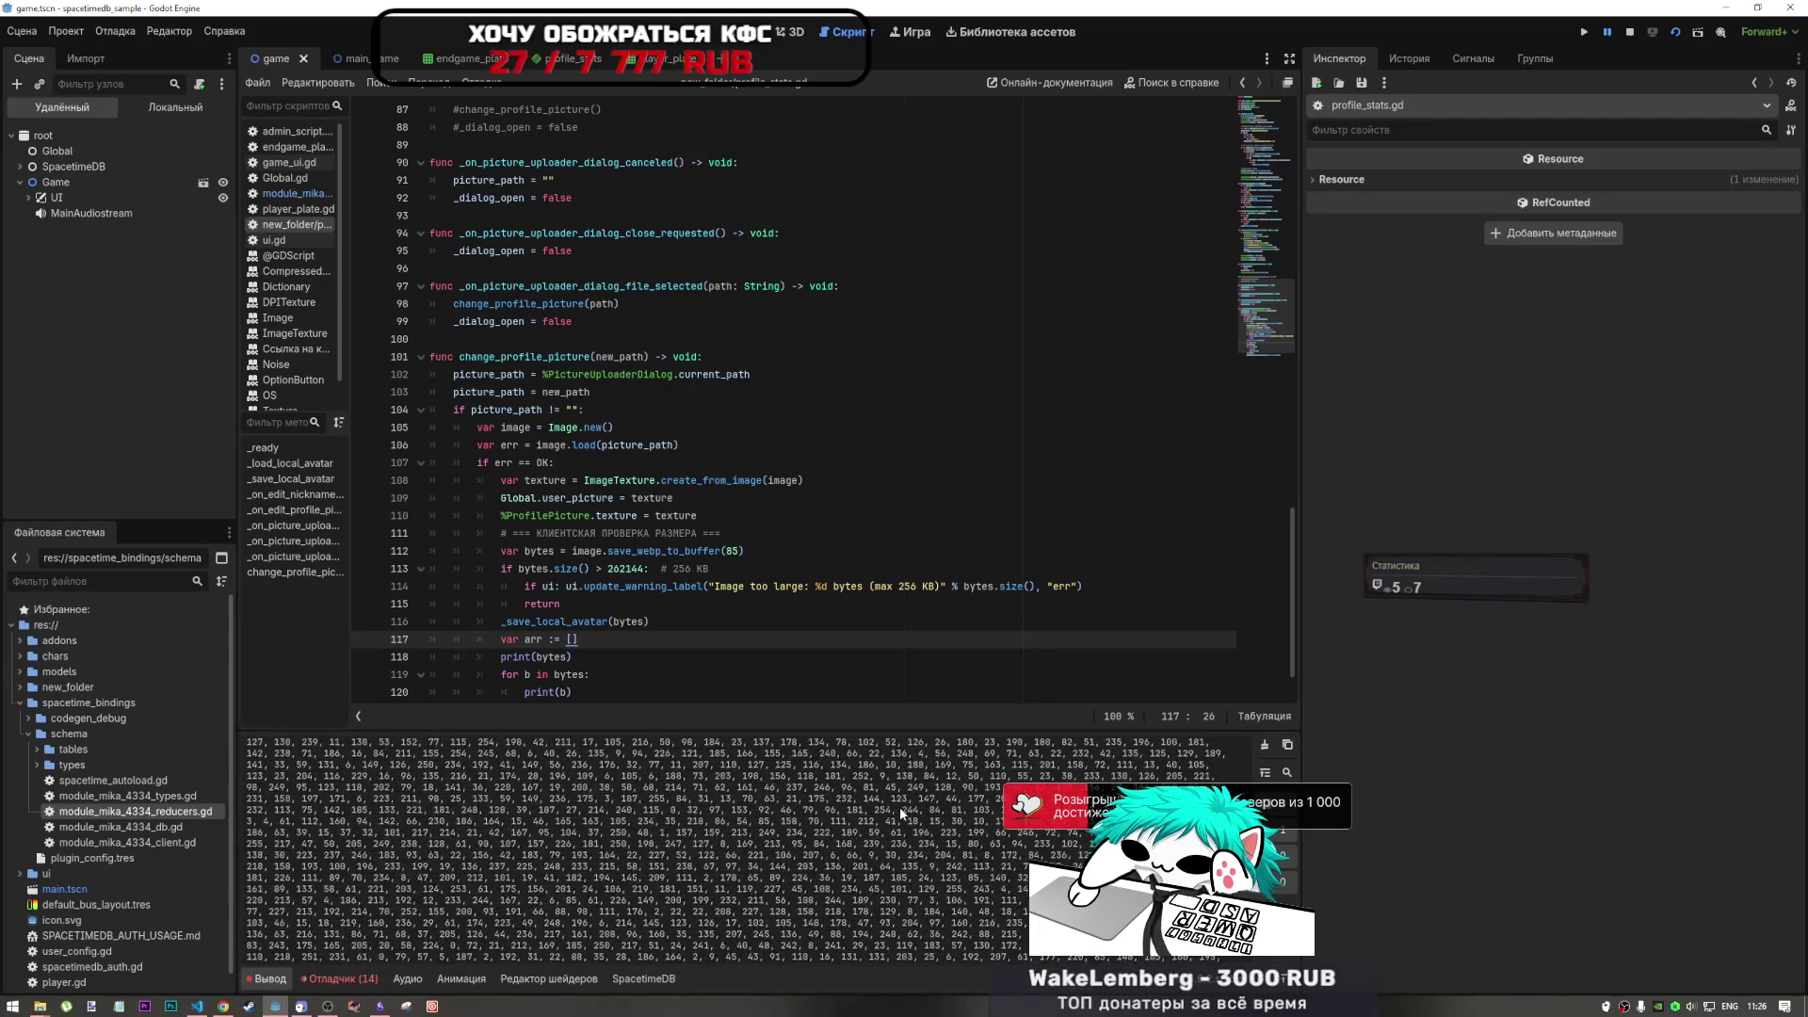
scroll(918, 809, "up", 10)
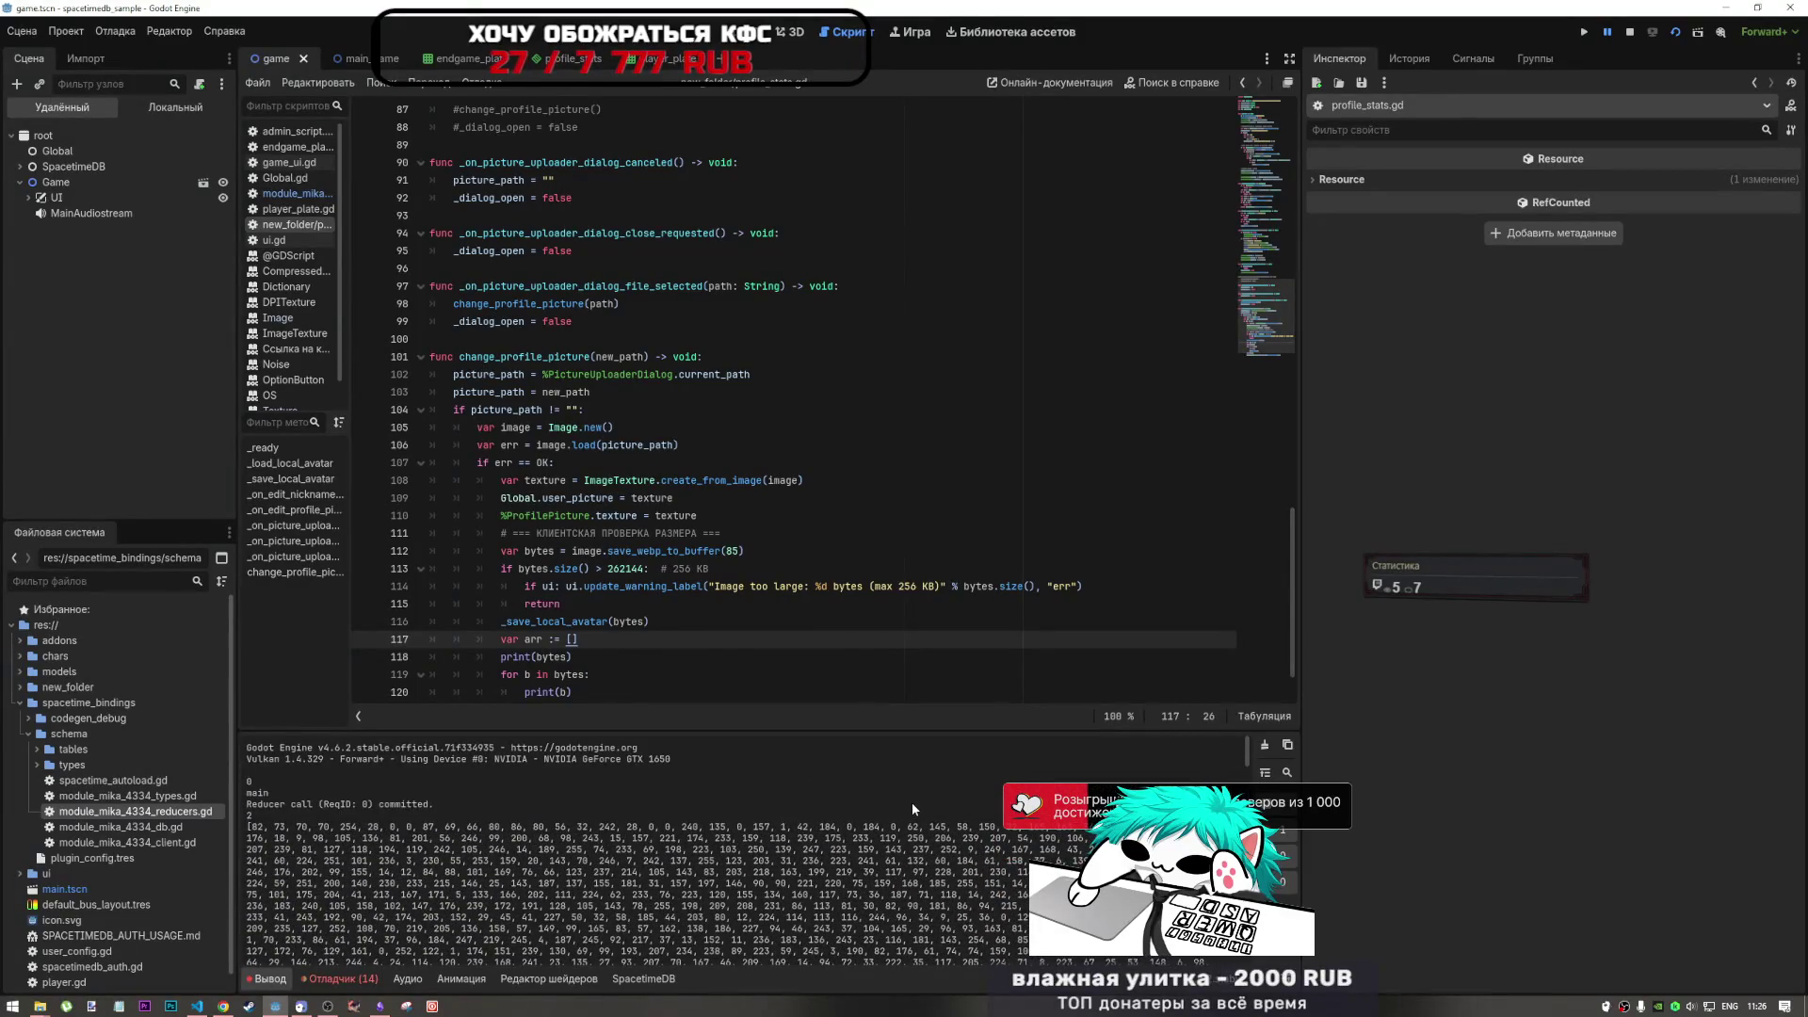
- Inspect the size-check code around lines 112–115, checking the 'image' variable
left_click(600, 588)
left_click(603, 533)
left_click(565, 604)
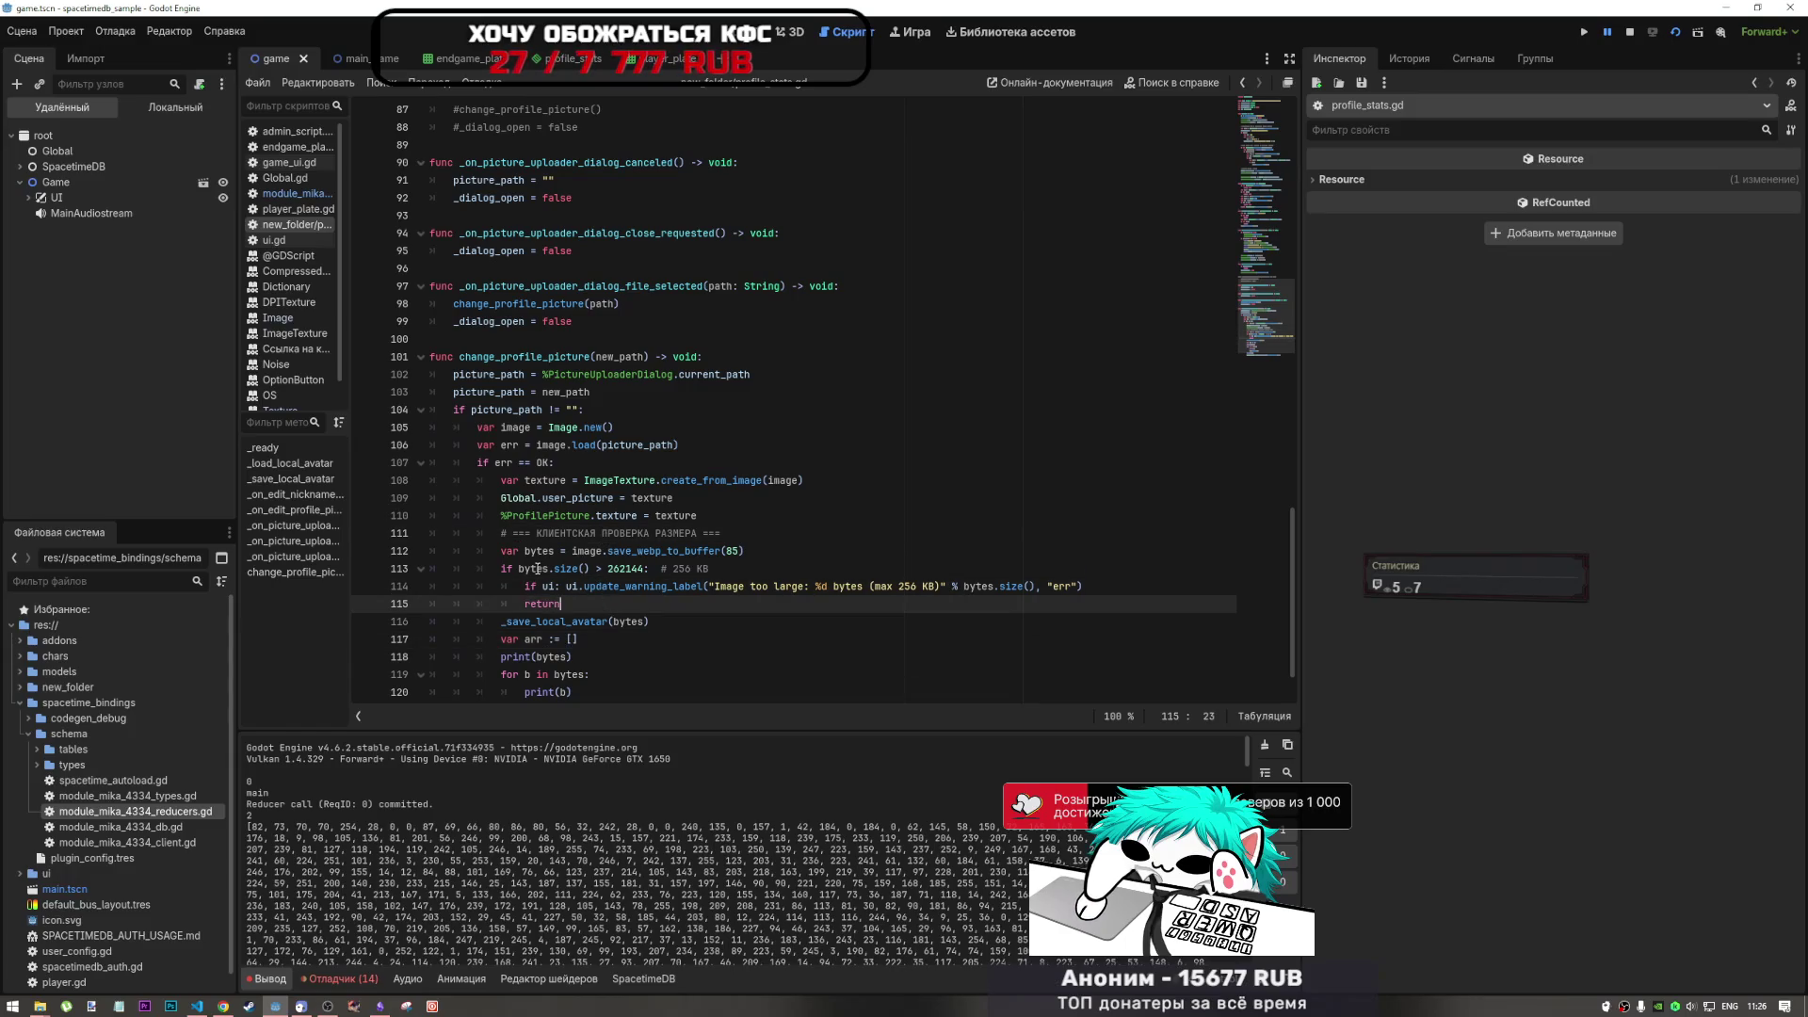
mouse_move(600, 554)
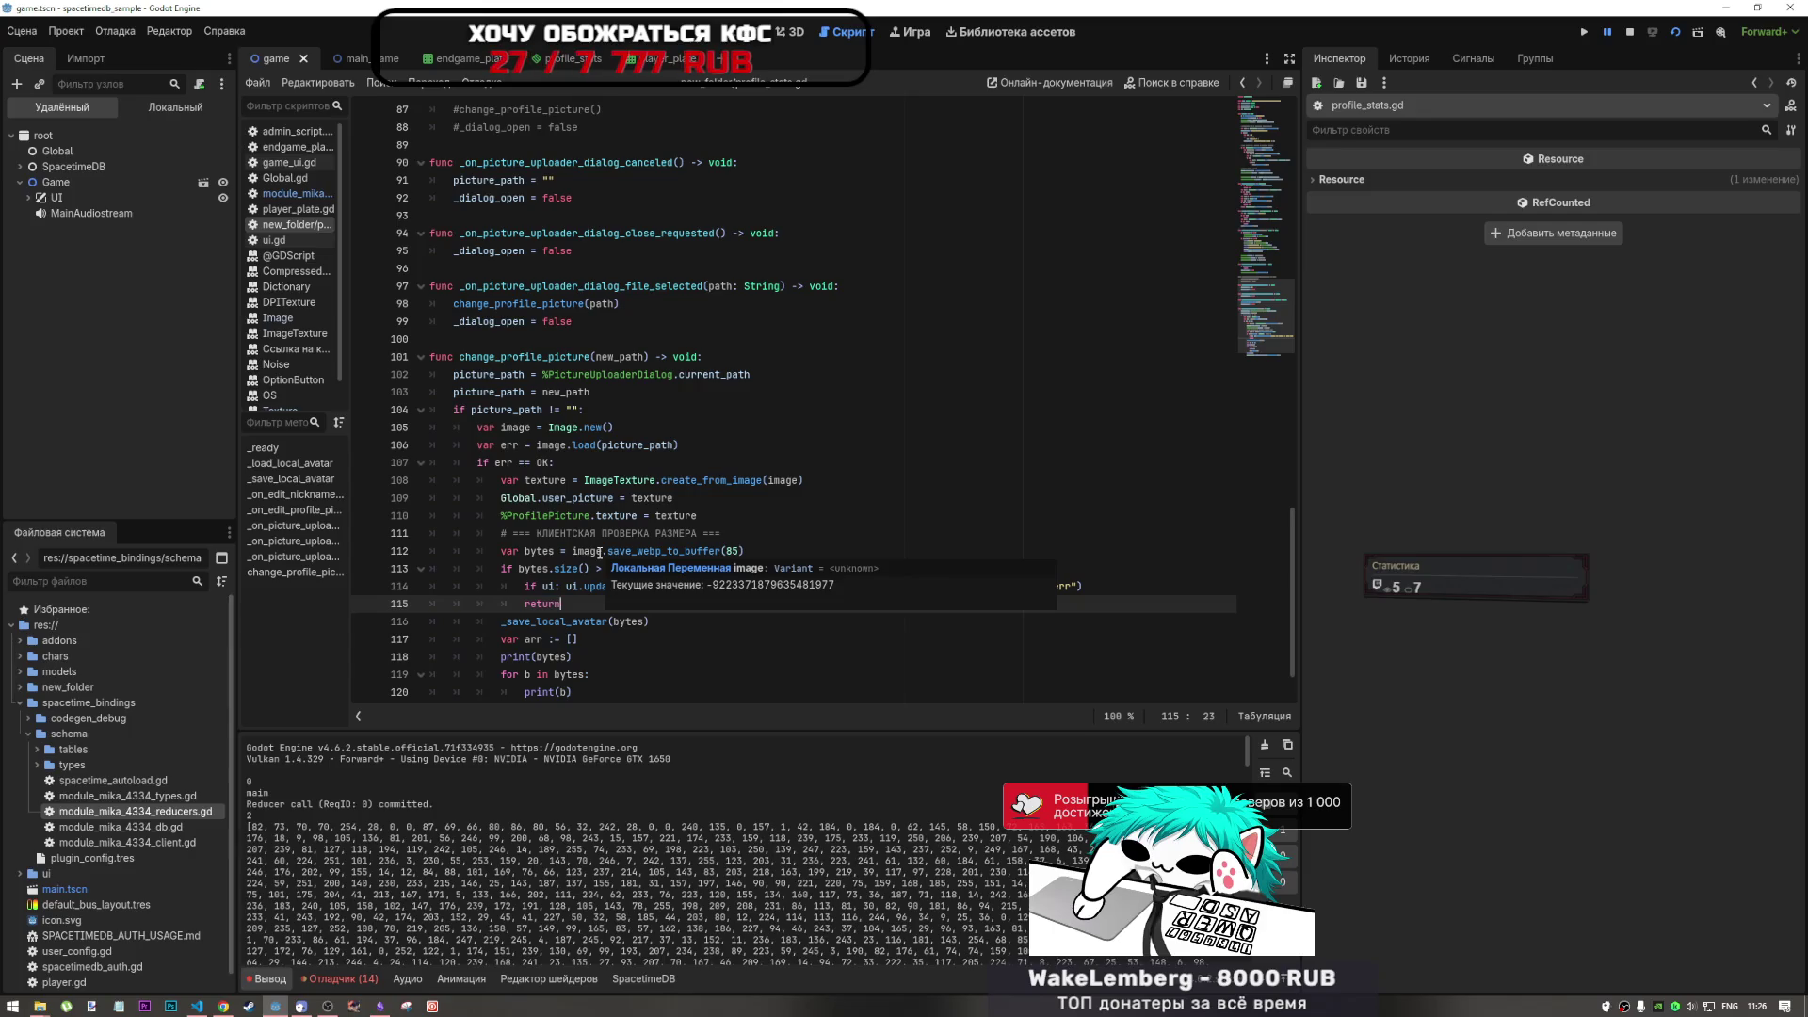
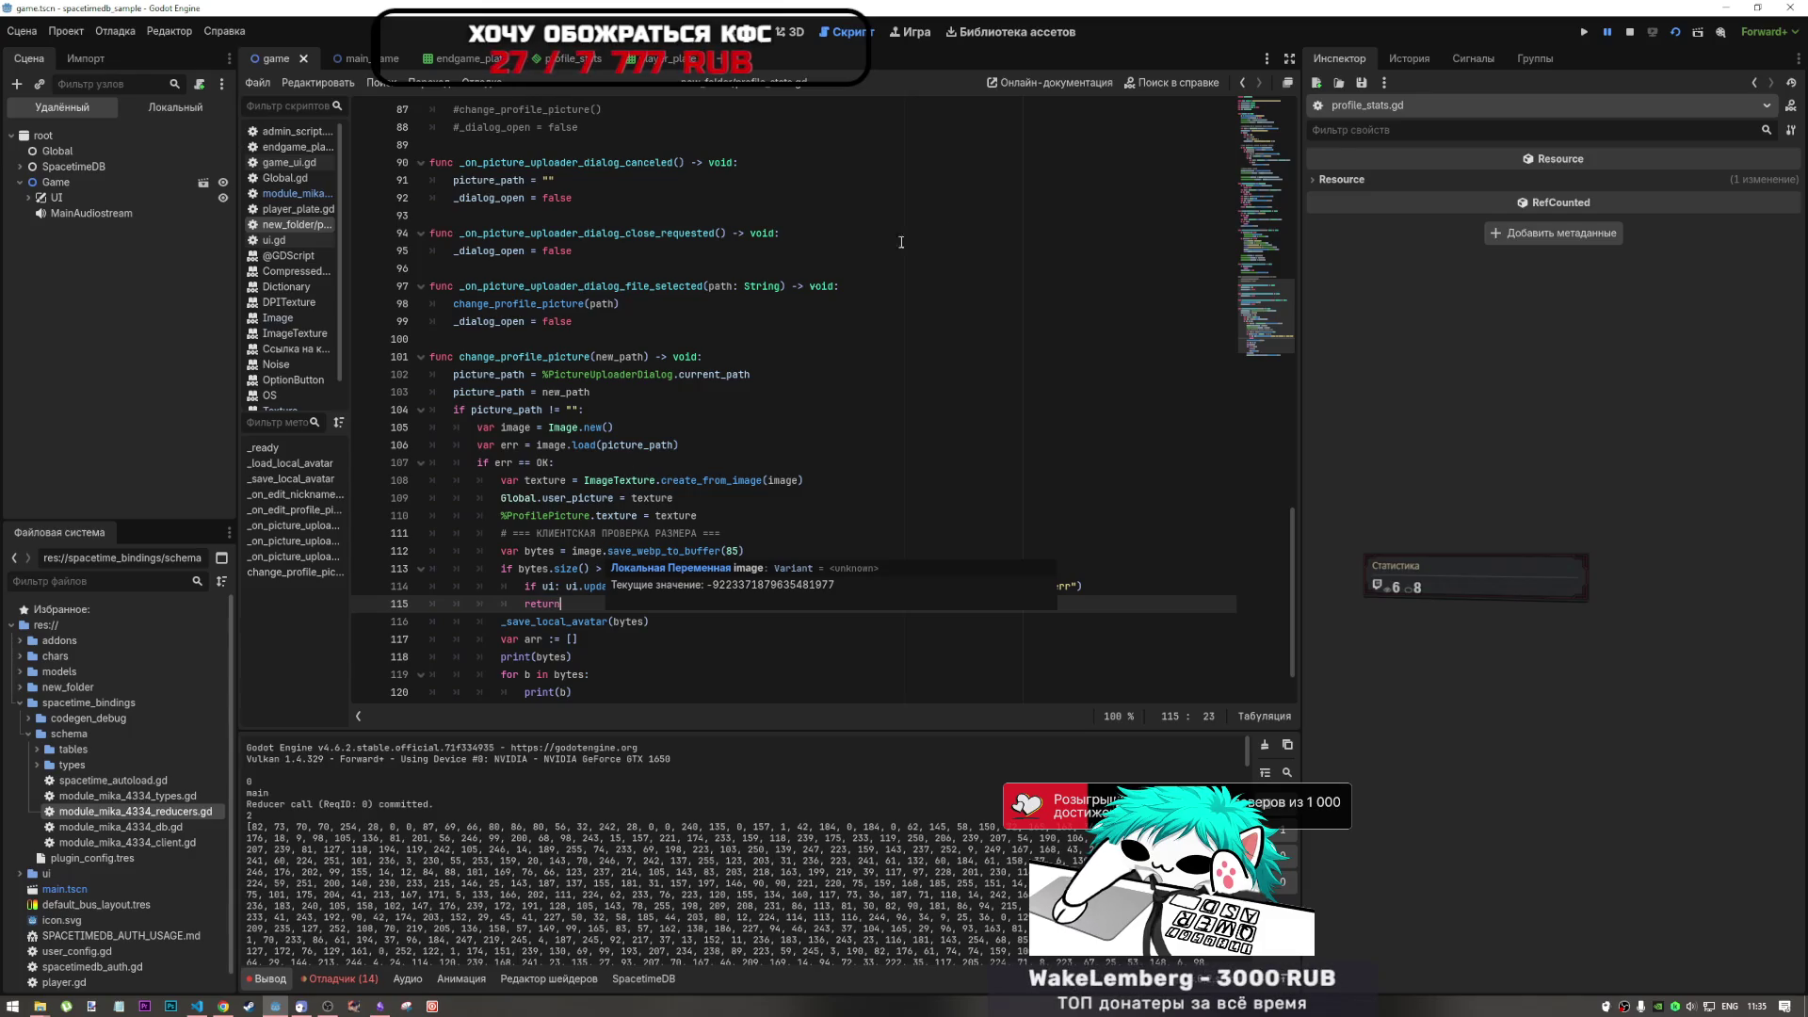
- Review profile_stats.gd lines 114–123 down to the upload_avatar call, then switch to VS Code
left_click(705, 586)
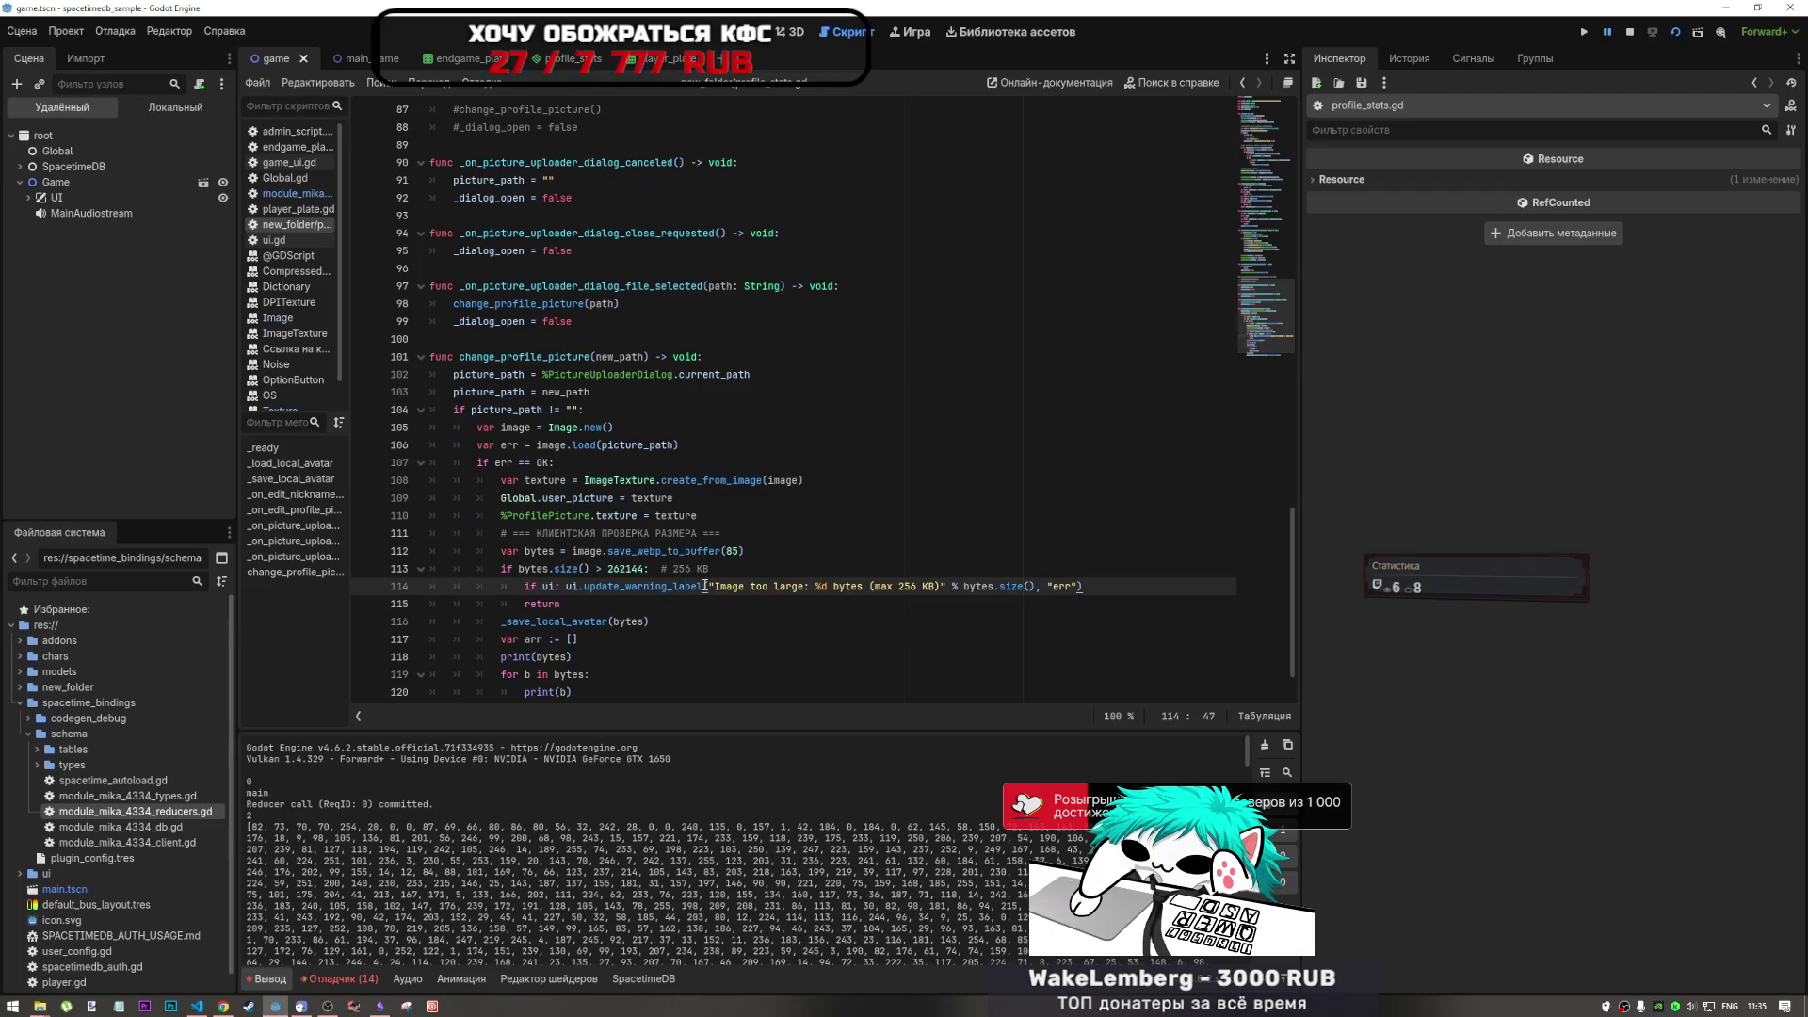
left_click(682, 621)
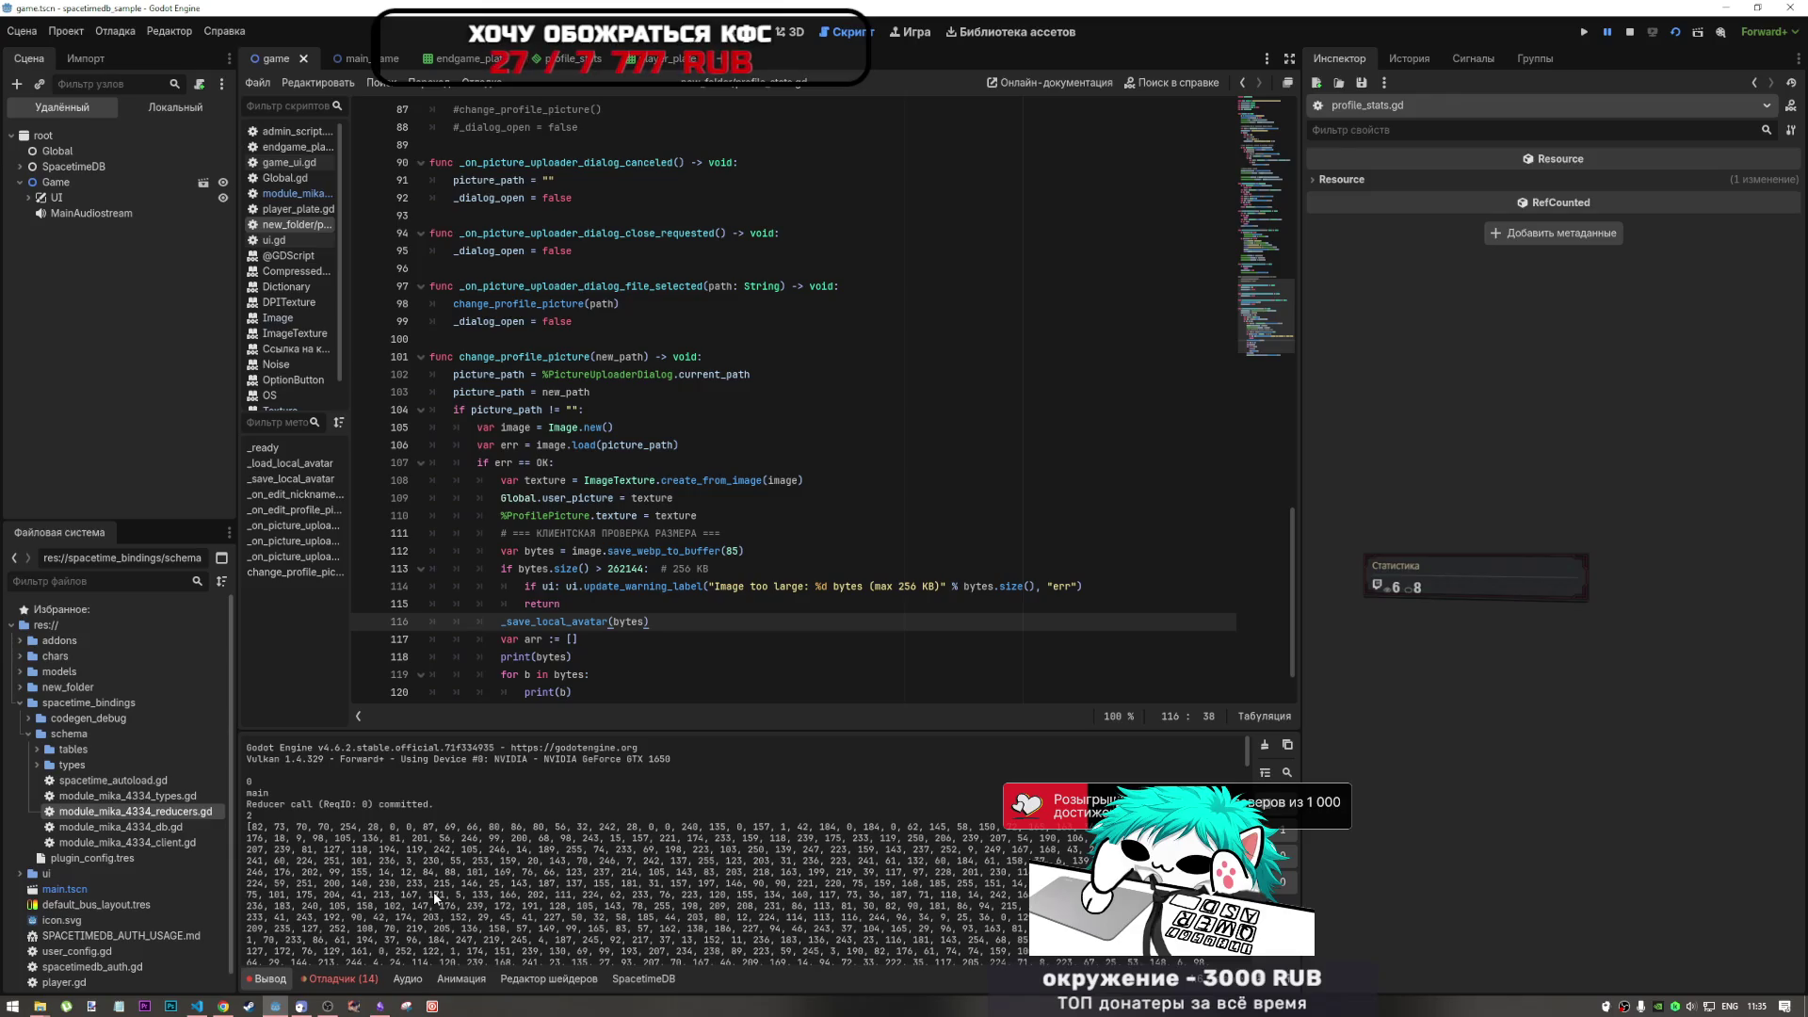
left_click(594, 604)
scroll(594, 639, "down", 2)
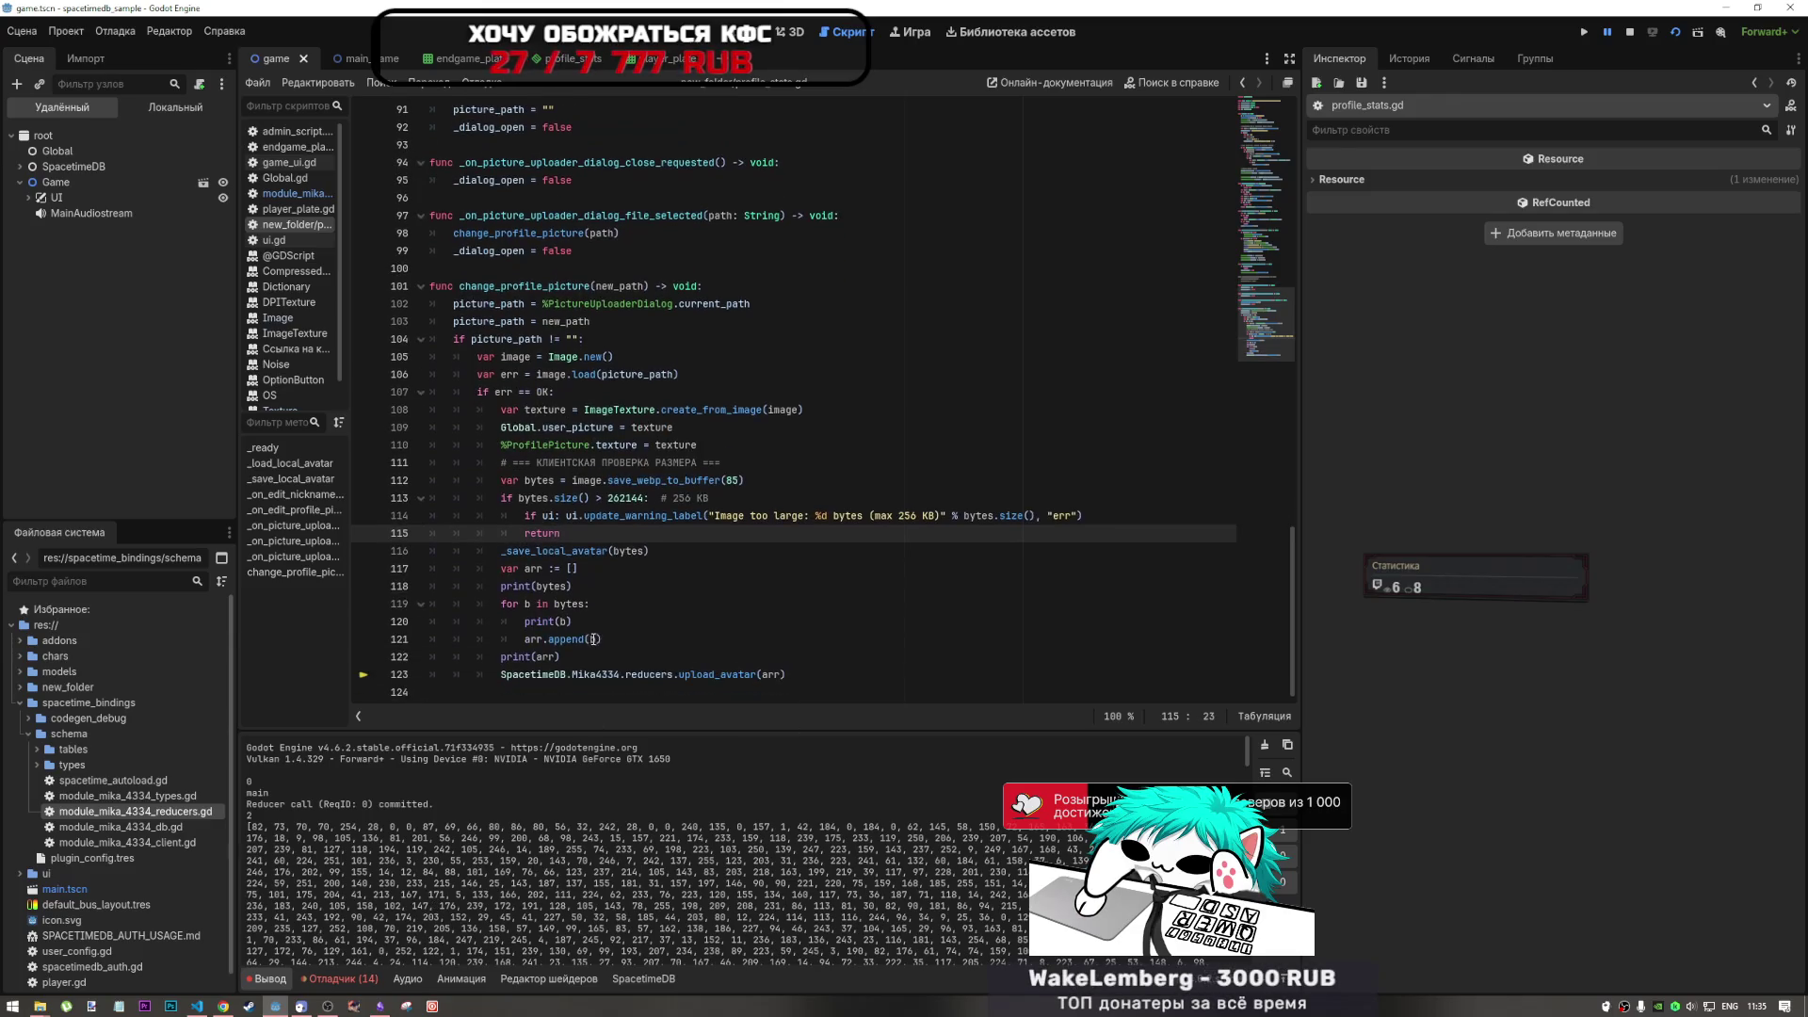
left_click(551, 604)
left_click(601, 674)
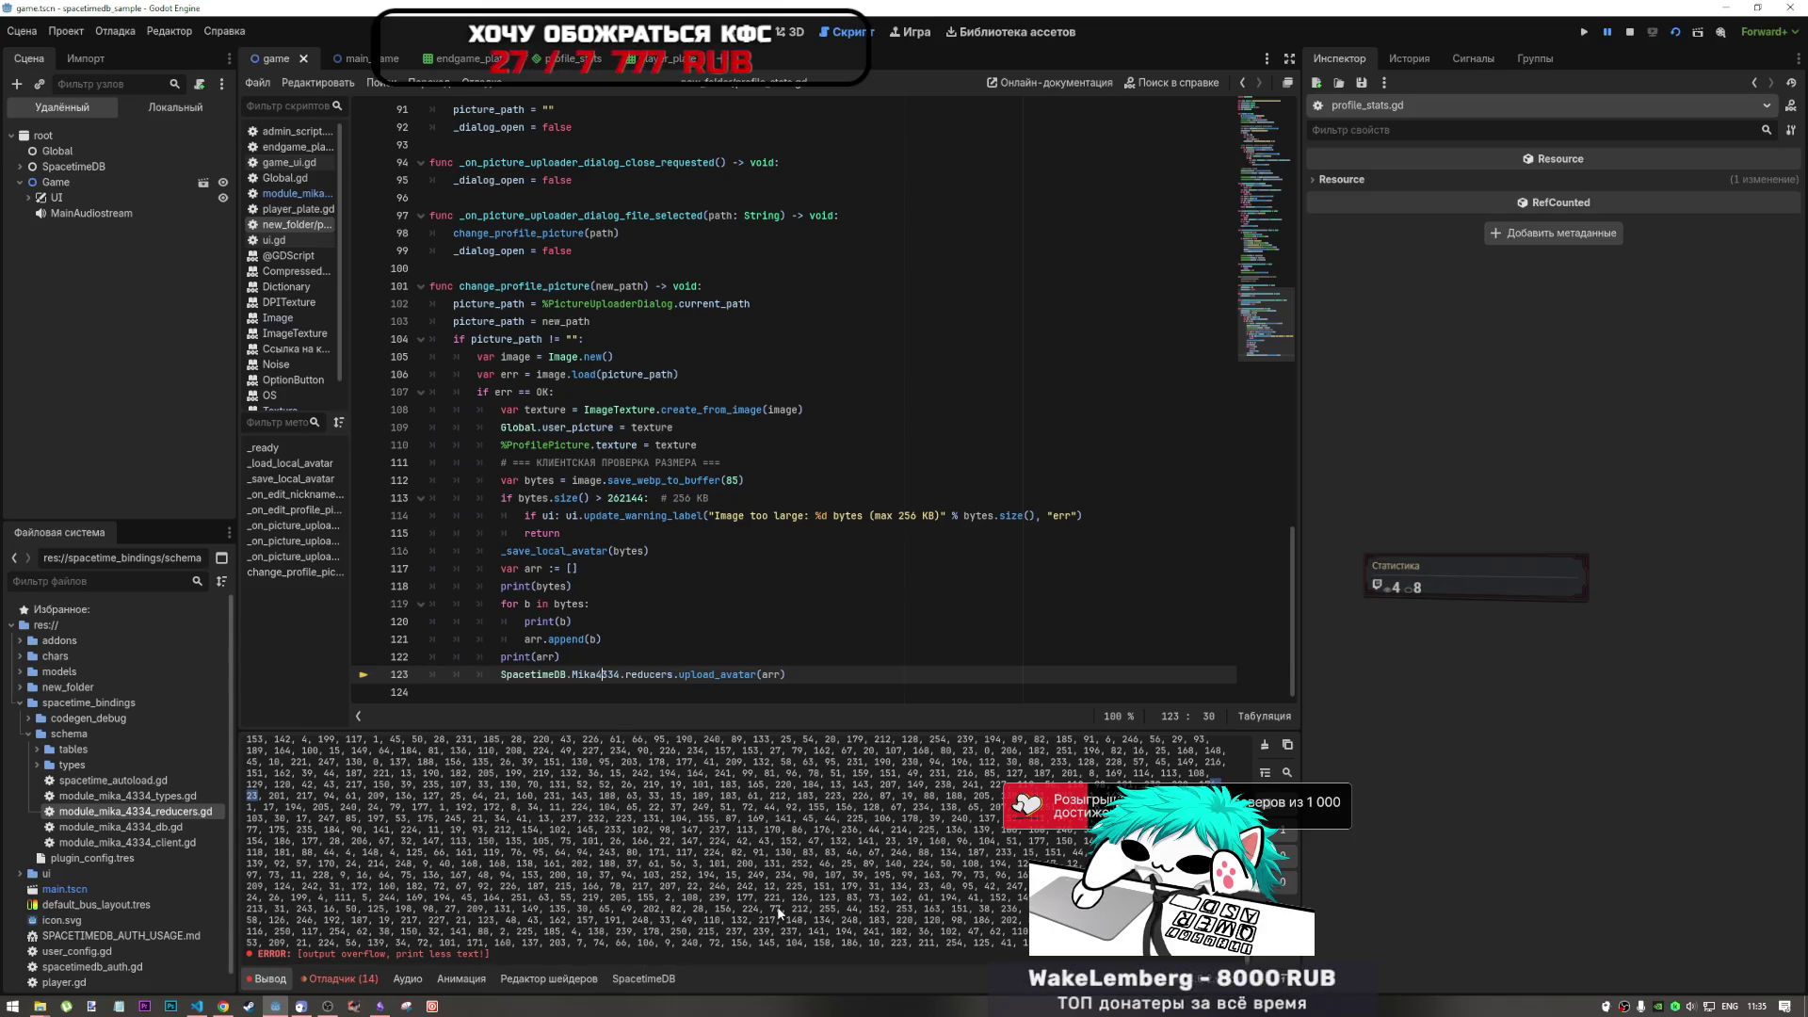
mouse_move(226, 1006)
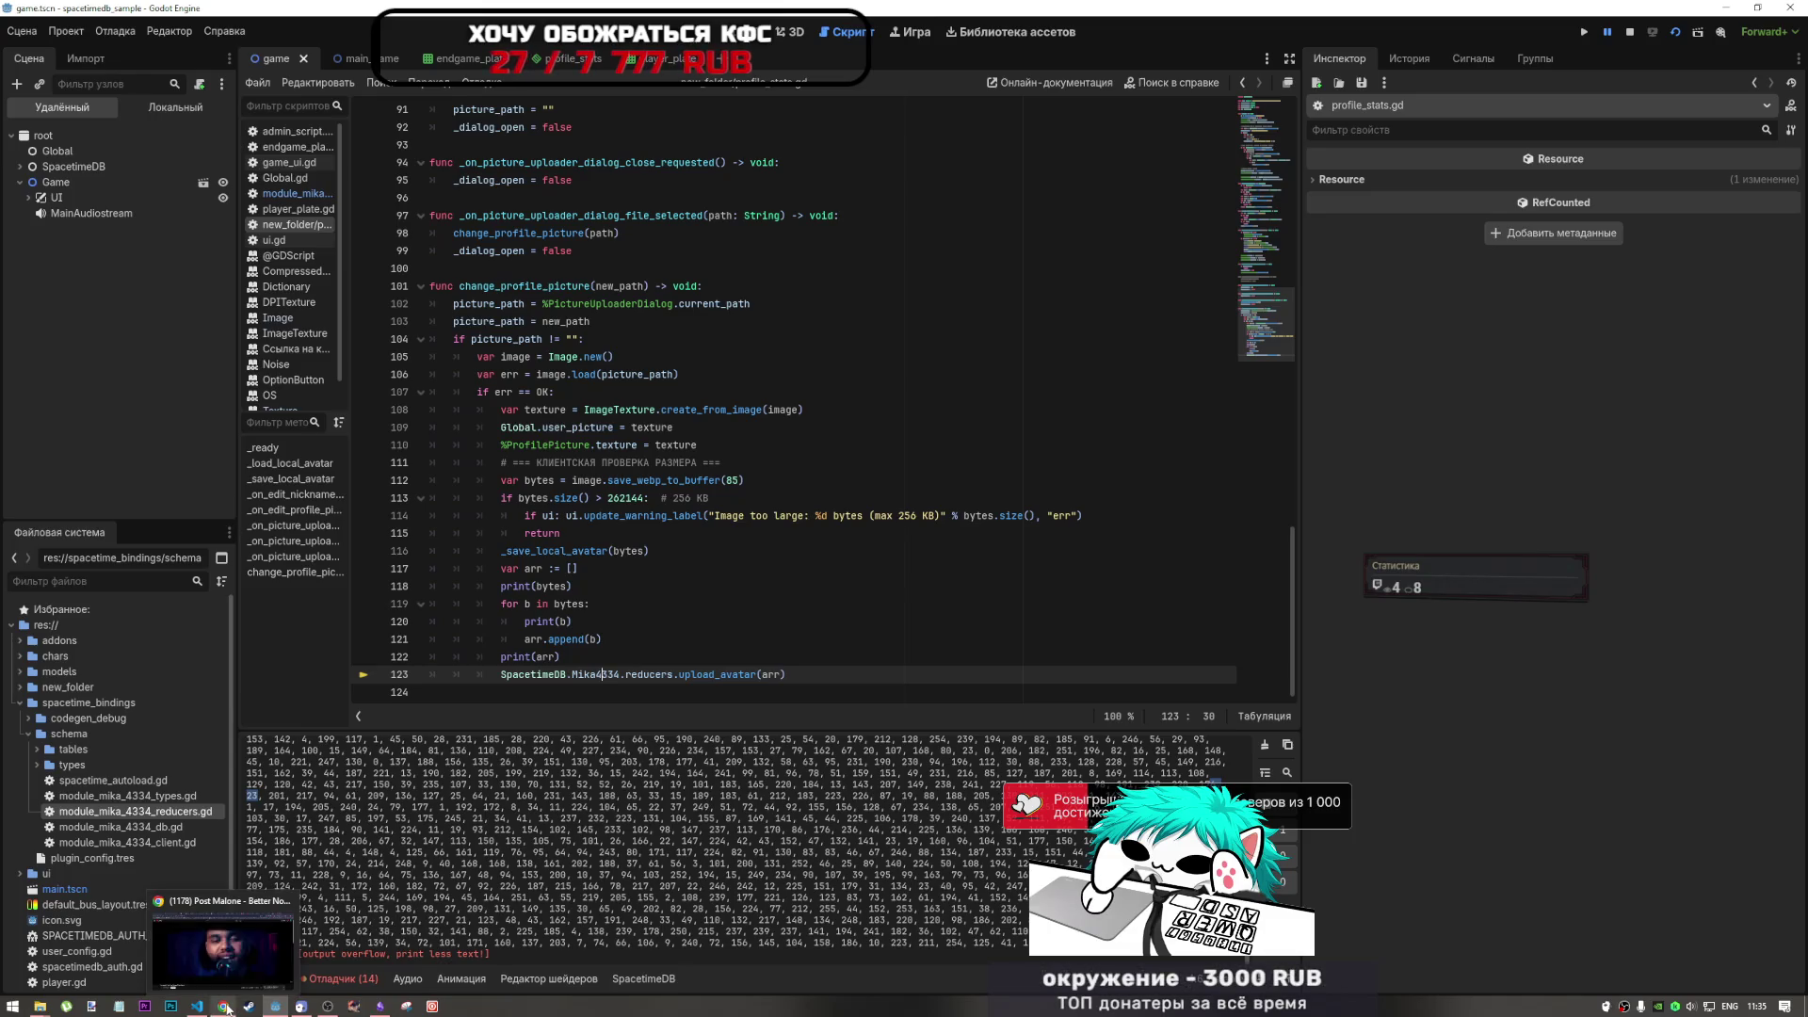
left_click(209, 1006)
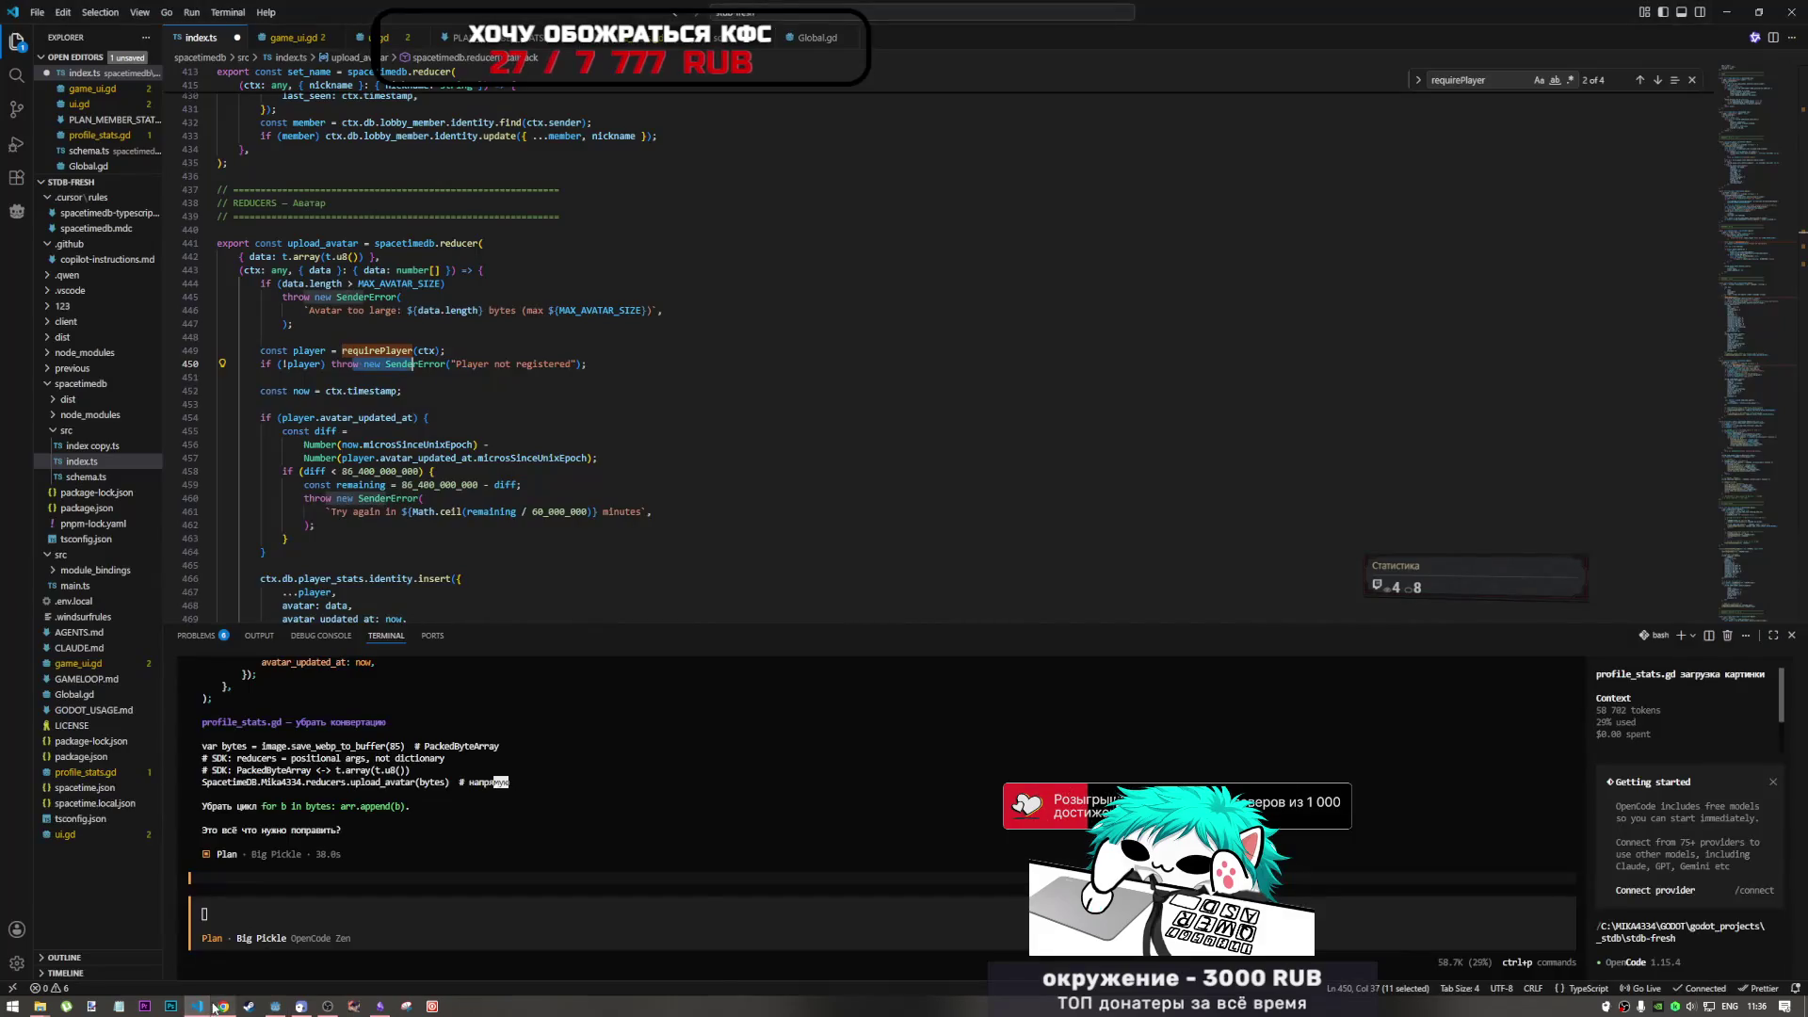
mouse_move(223, 1006)
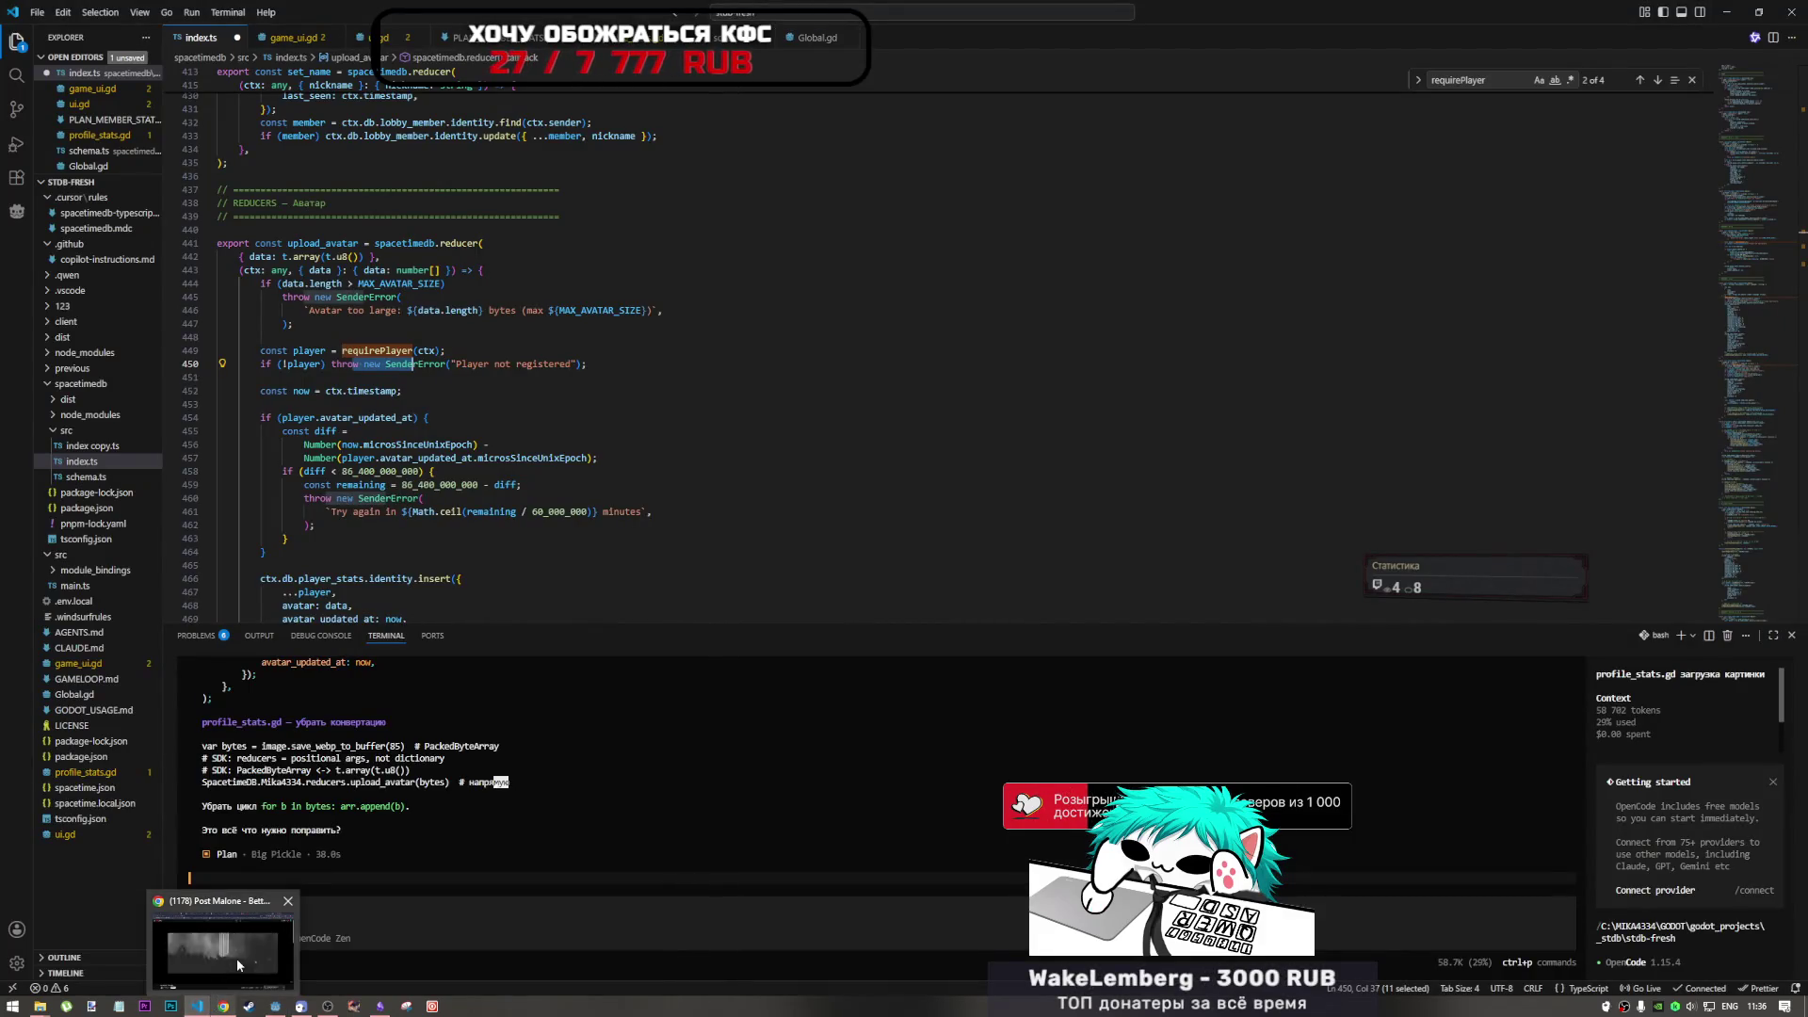
left_click(238, 965)
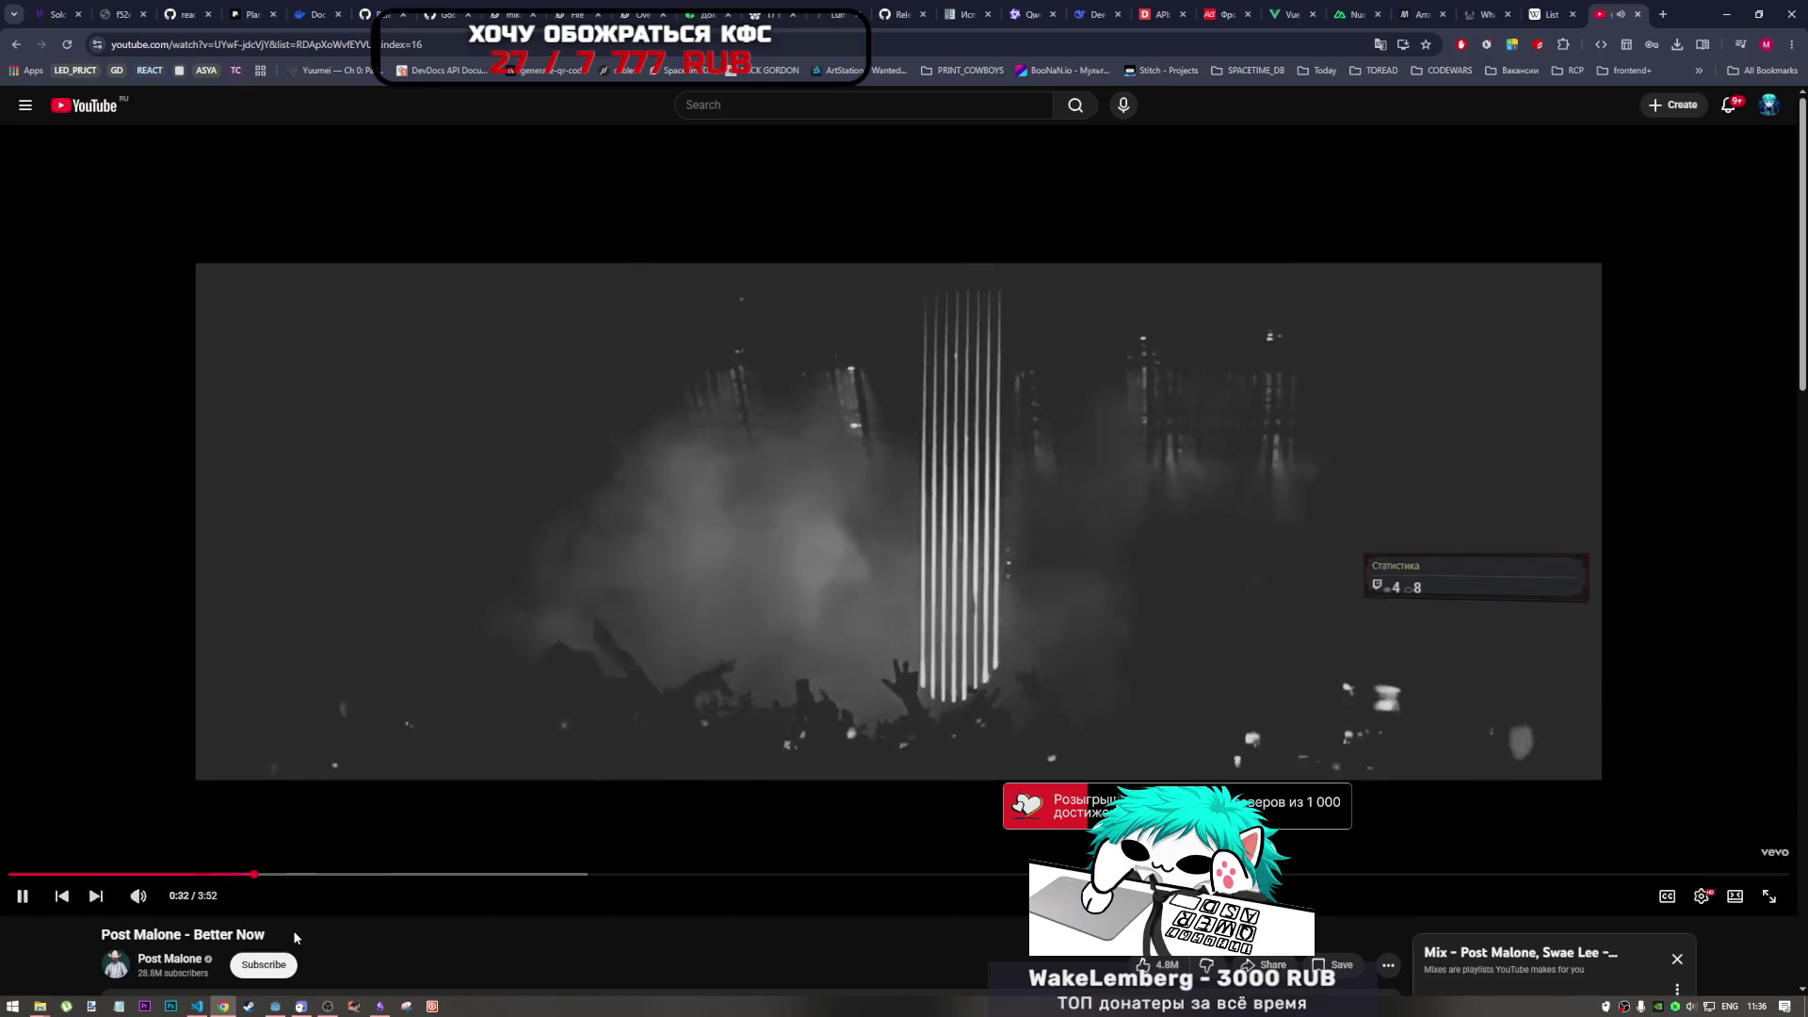
left_click(582, 13)
left_click(514, 14)
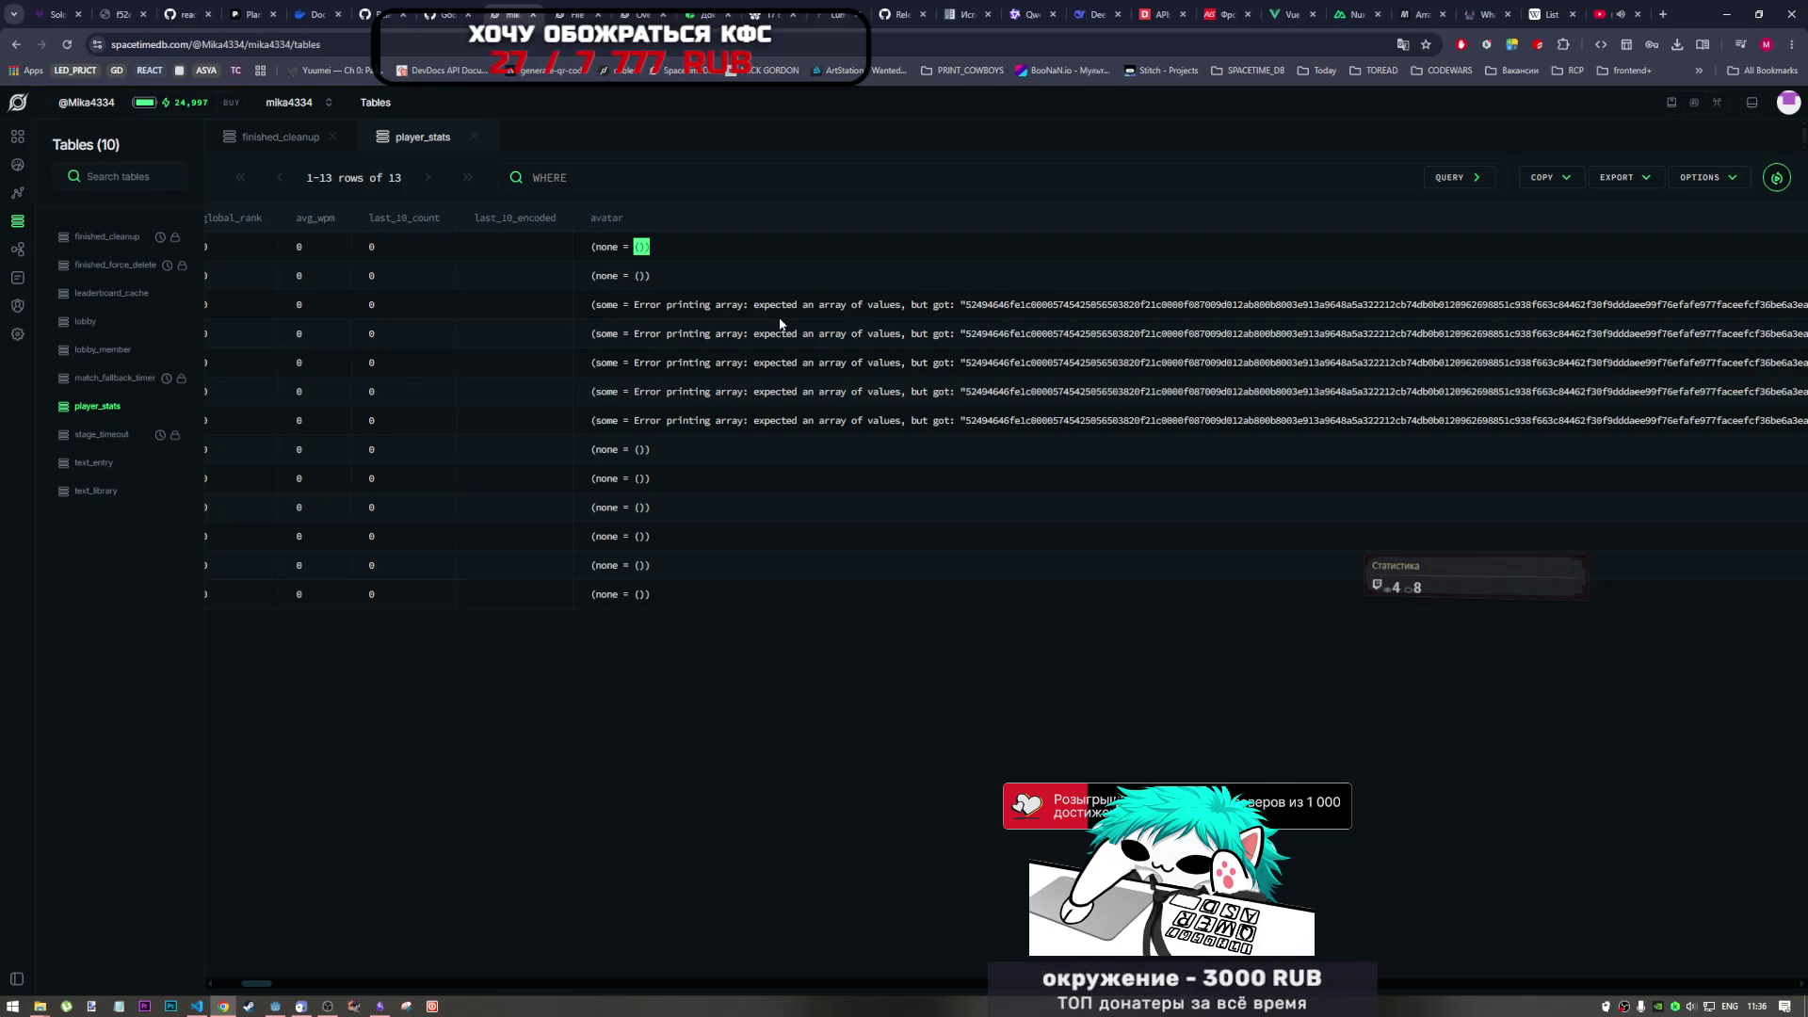
left_click(968, 308)
left_click_drag(968, 308, 1005, 306)
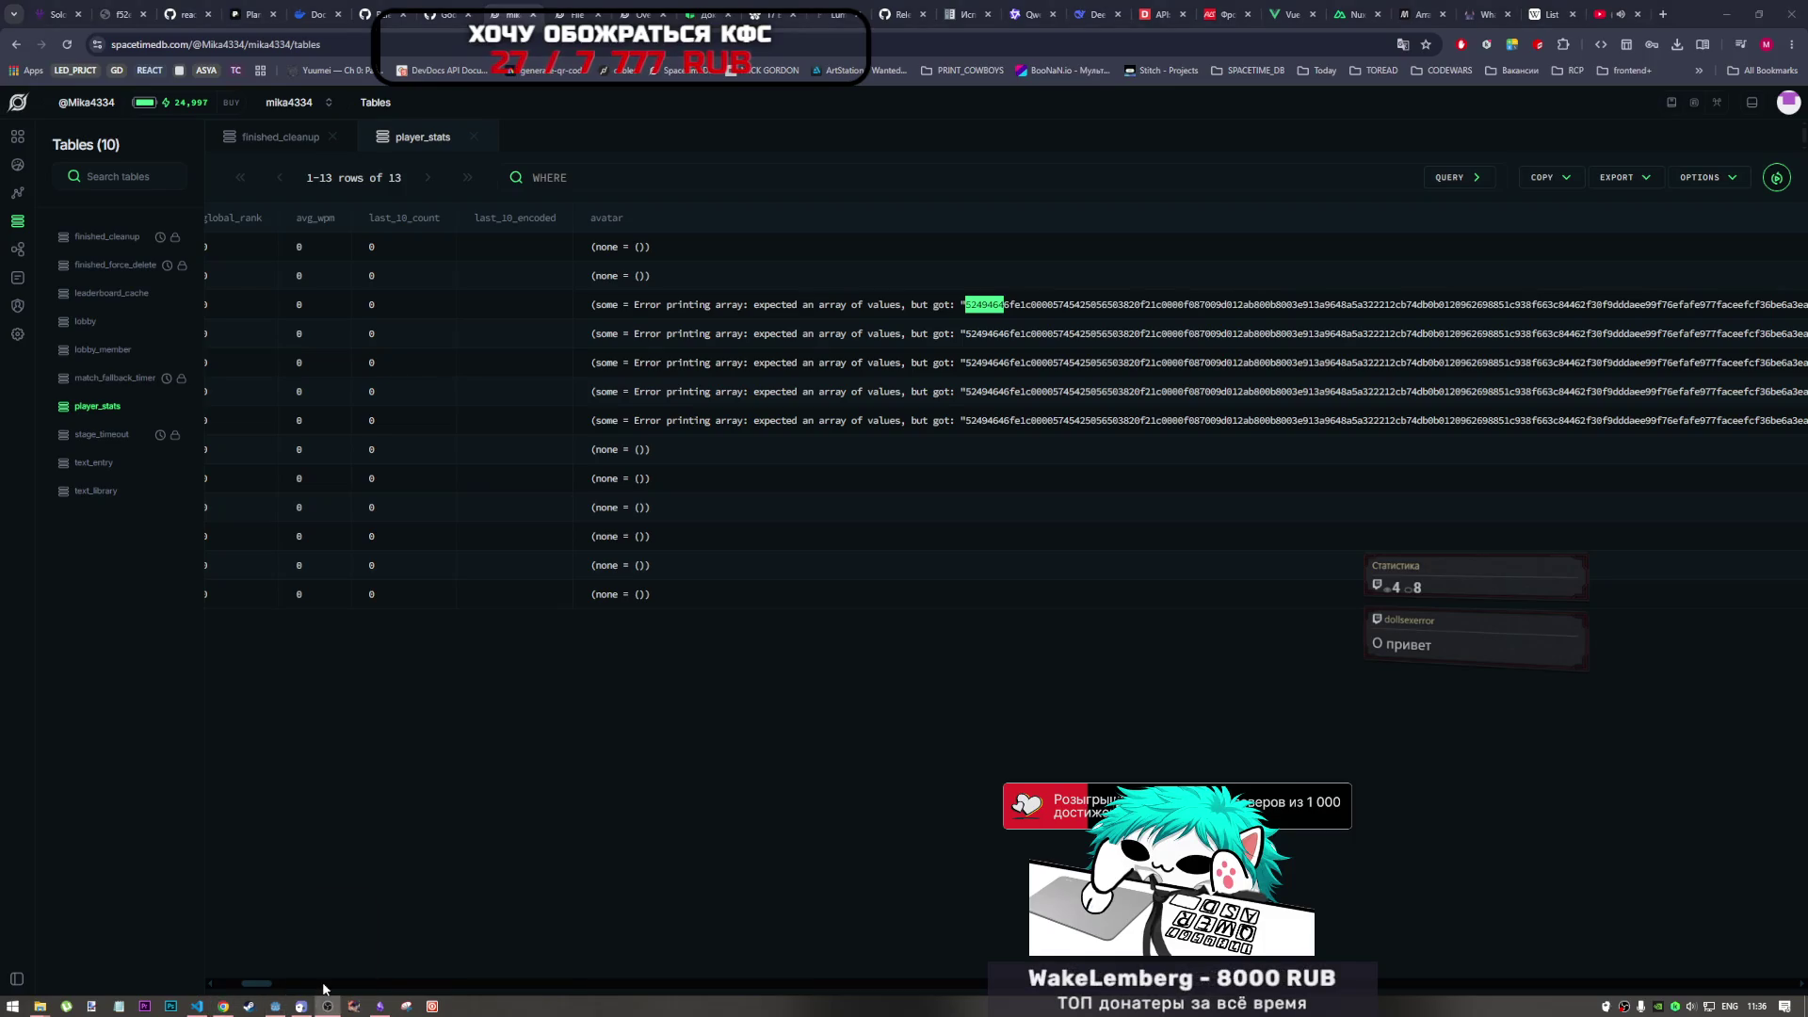
left_click(197, 1006)
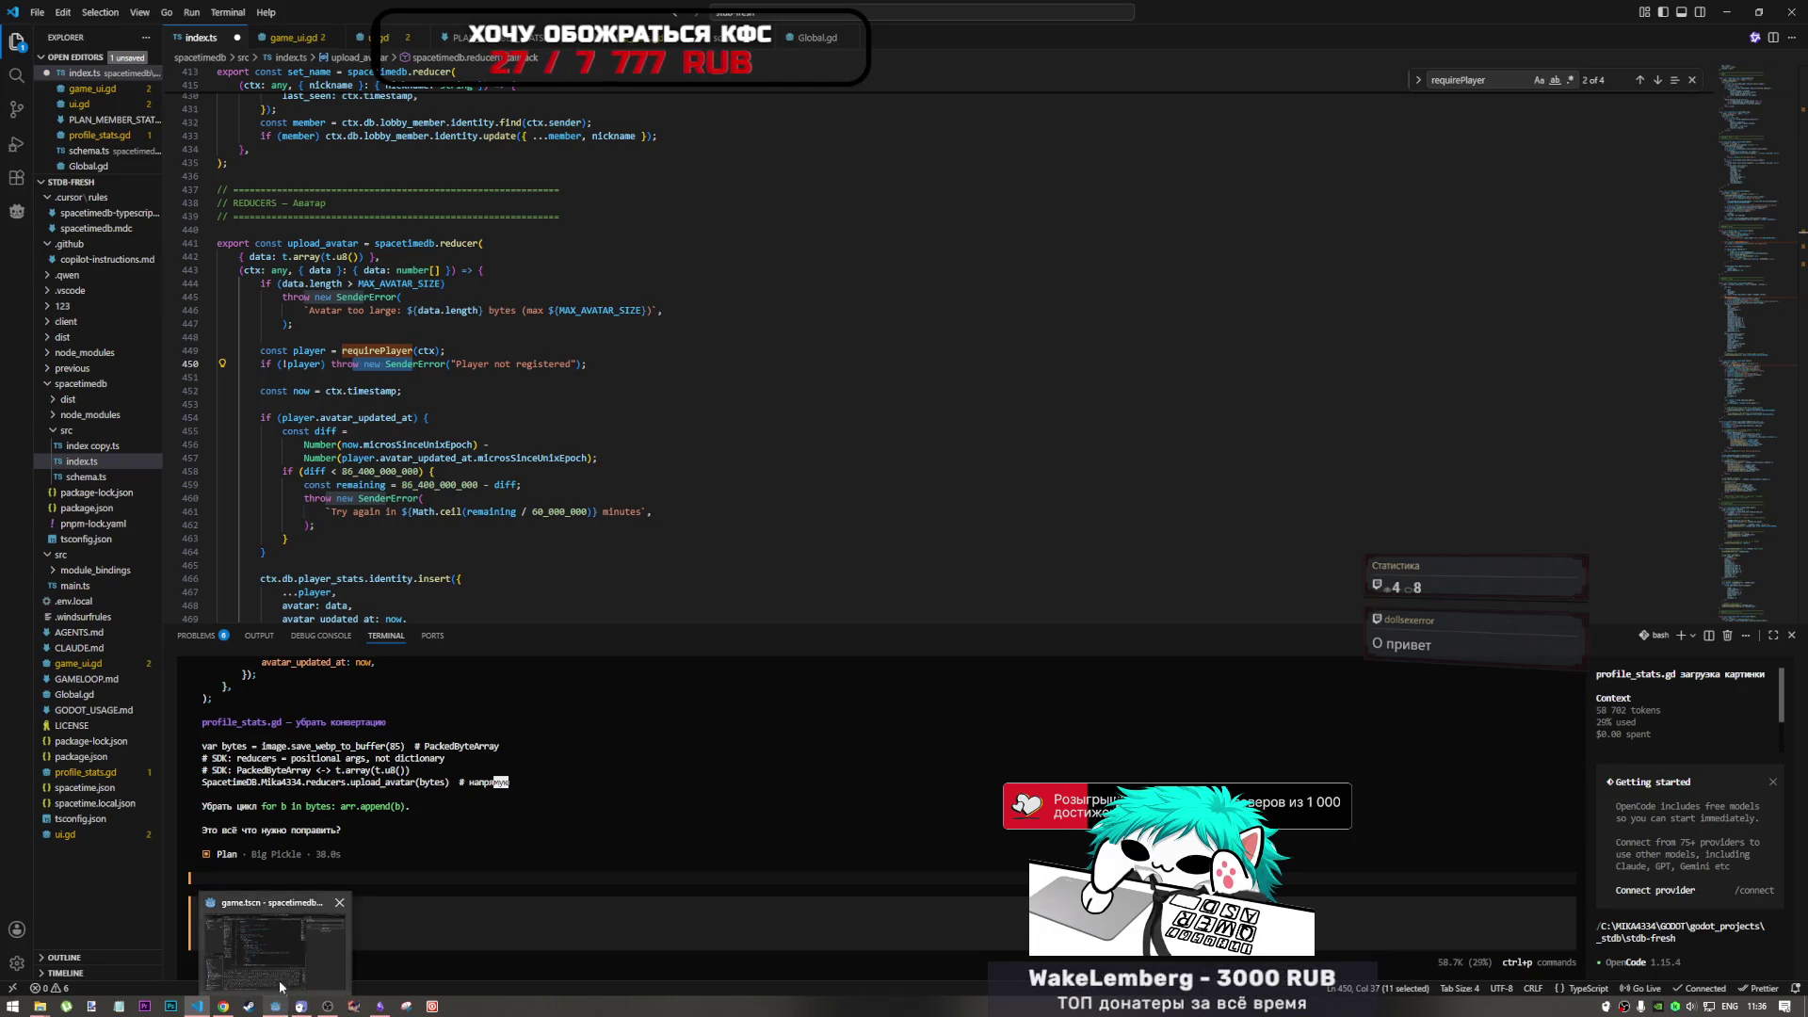
- Check the Godot editor and the browser's player_stats table, then return to the assistant in VS Code
left_click(281, 991)
scroll(1218, 759, "up", 15)
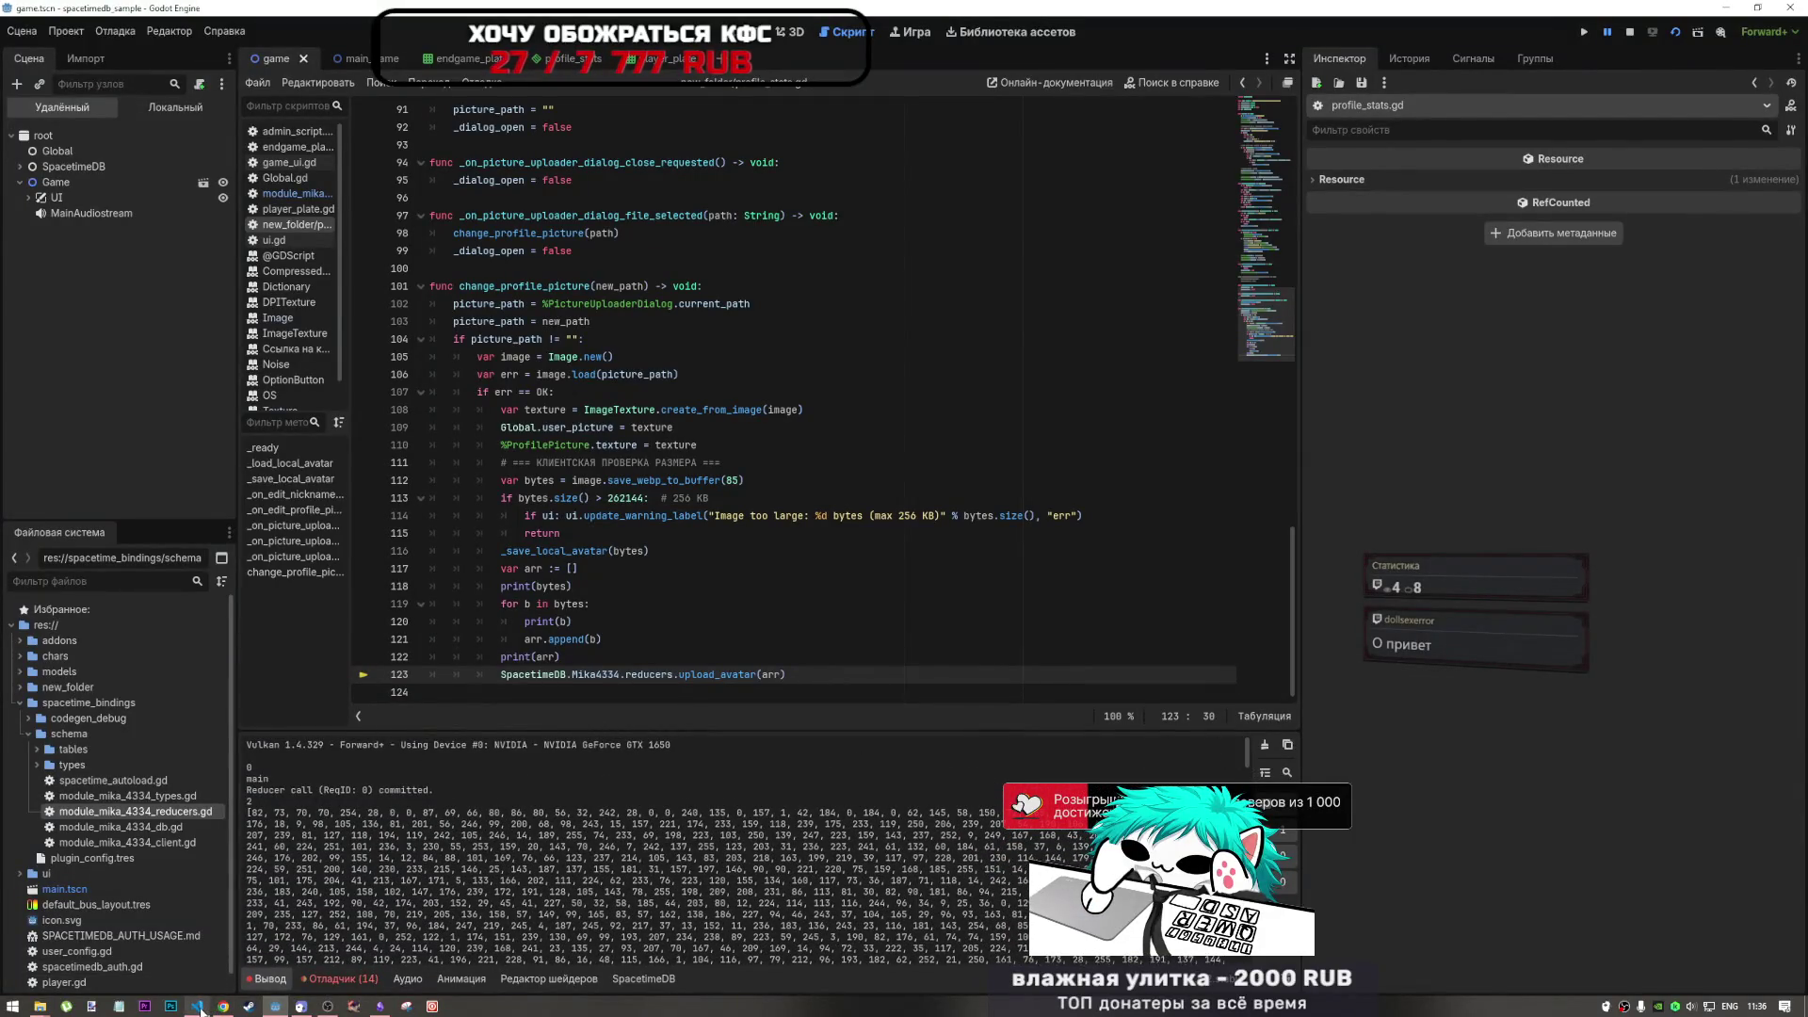
left_click(226, 991)
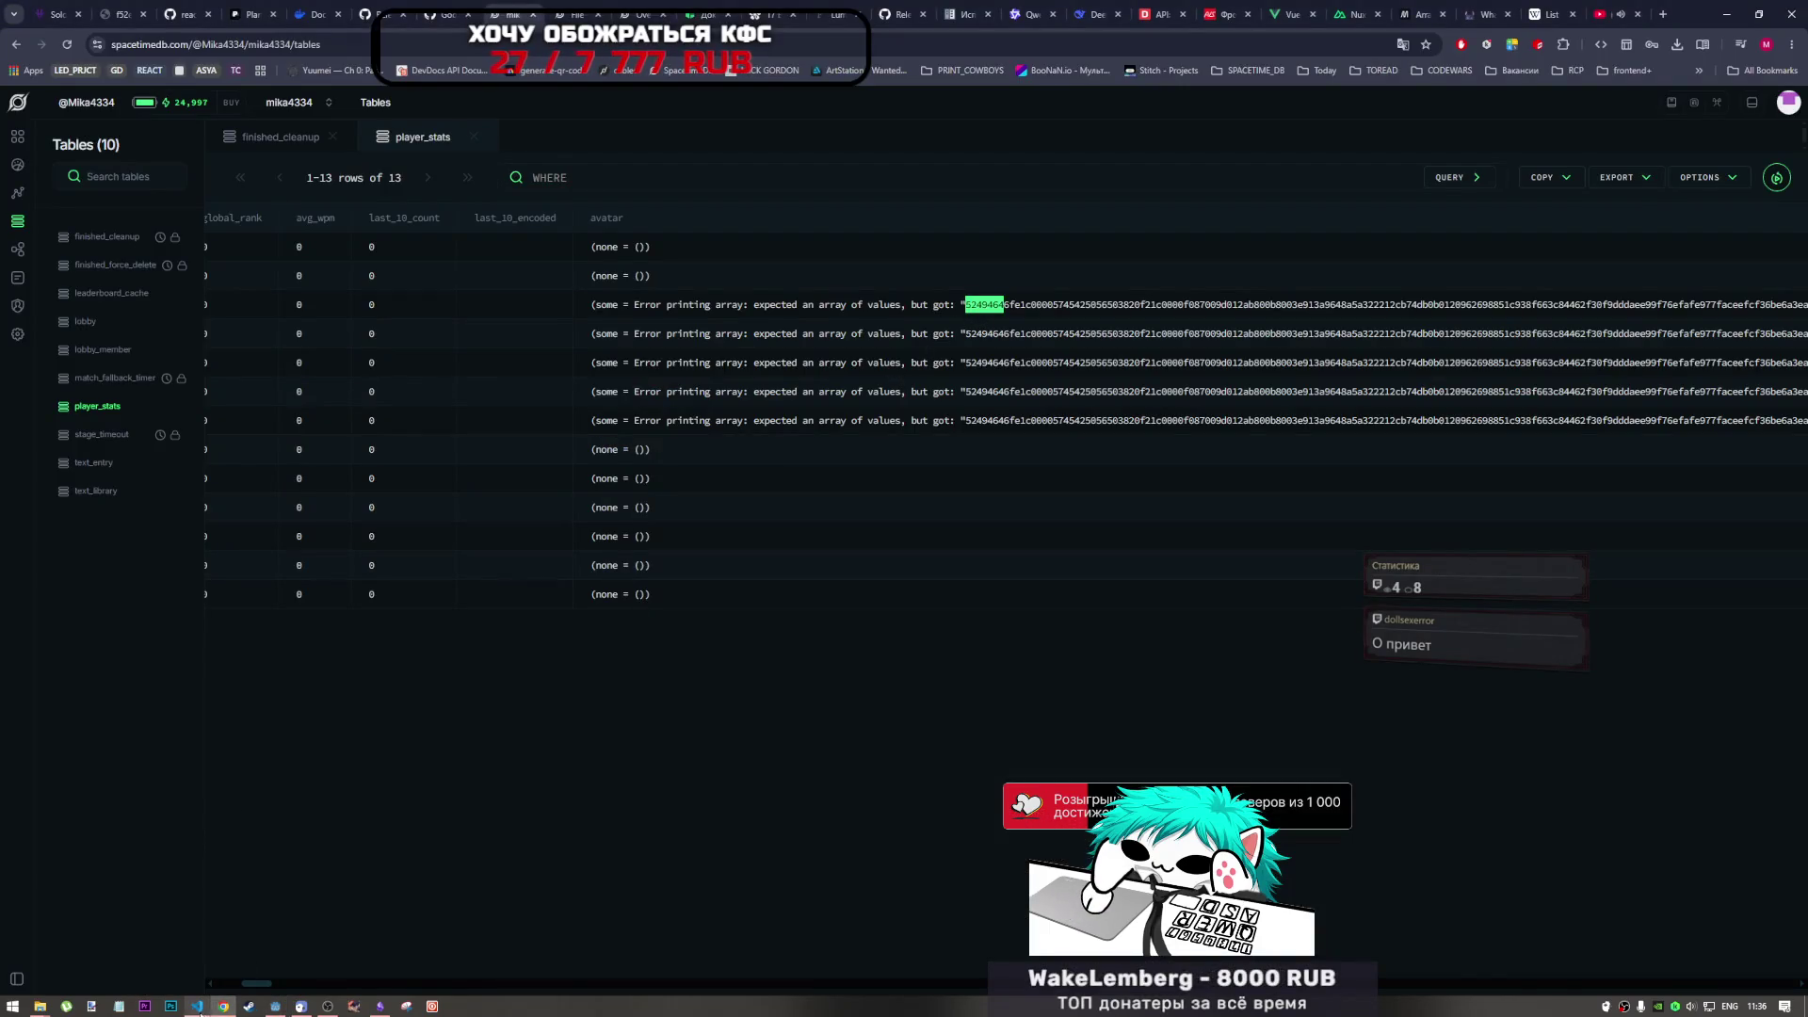
left_click(197, 1007)
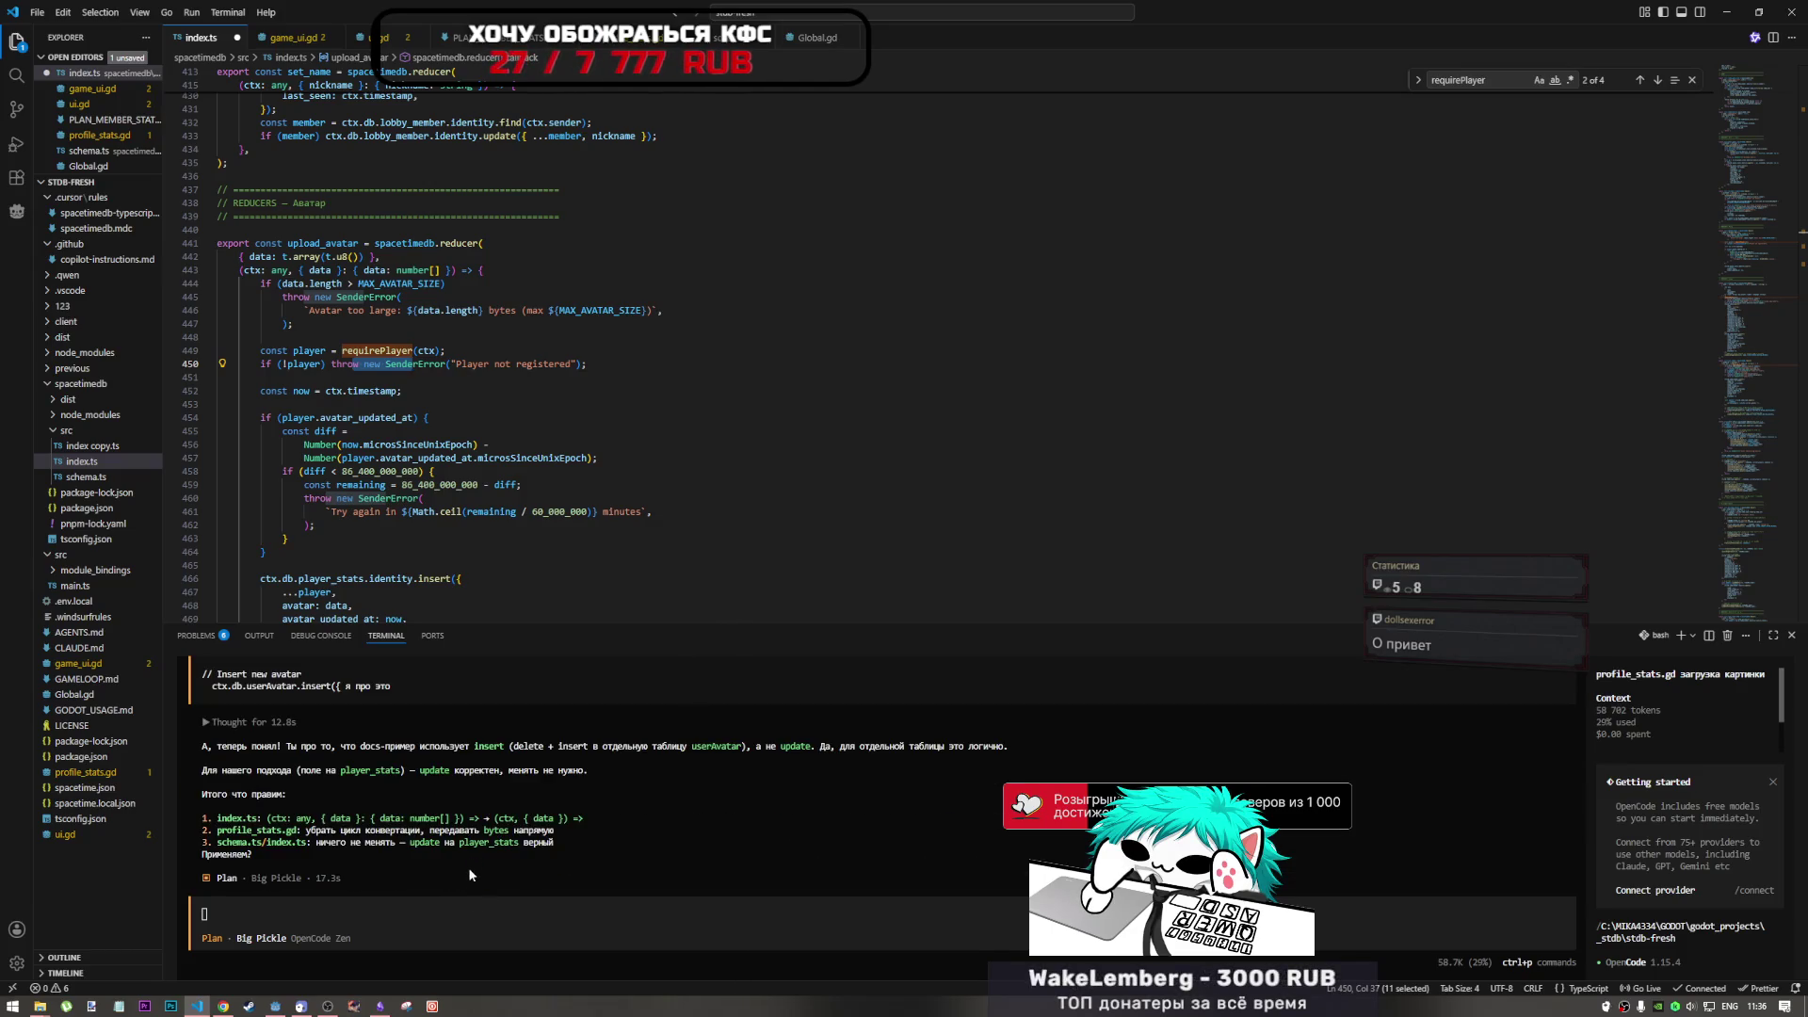
left_click(489, 919)
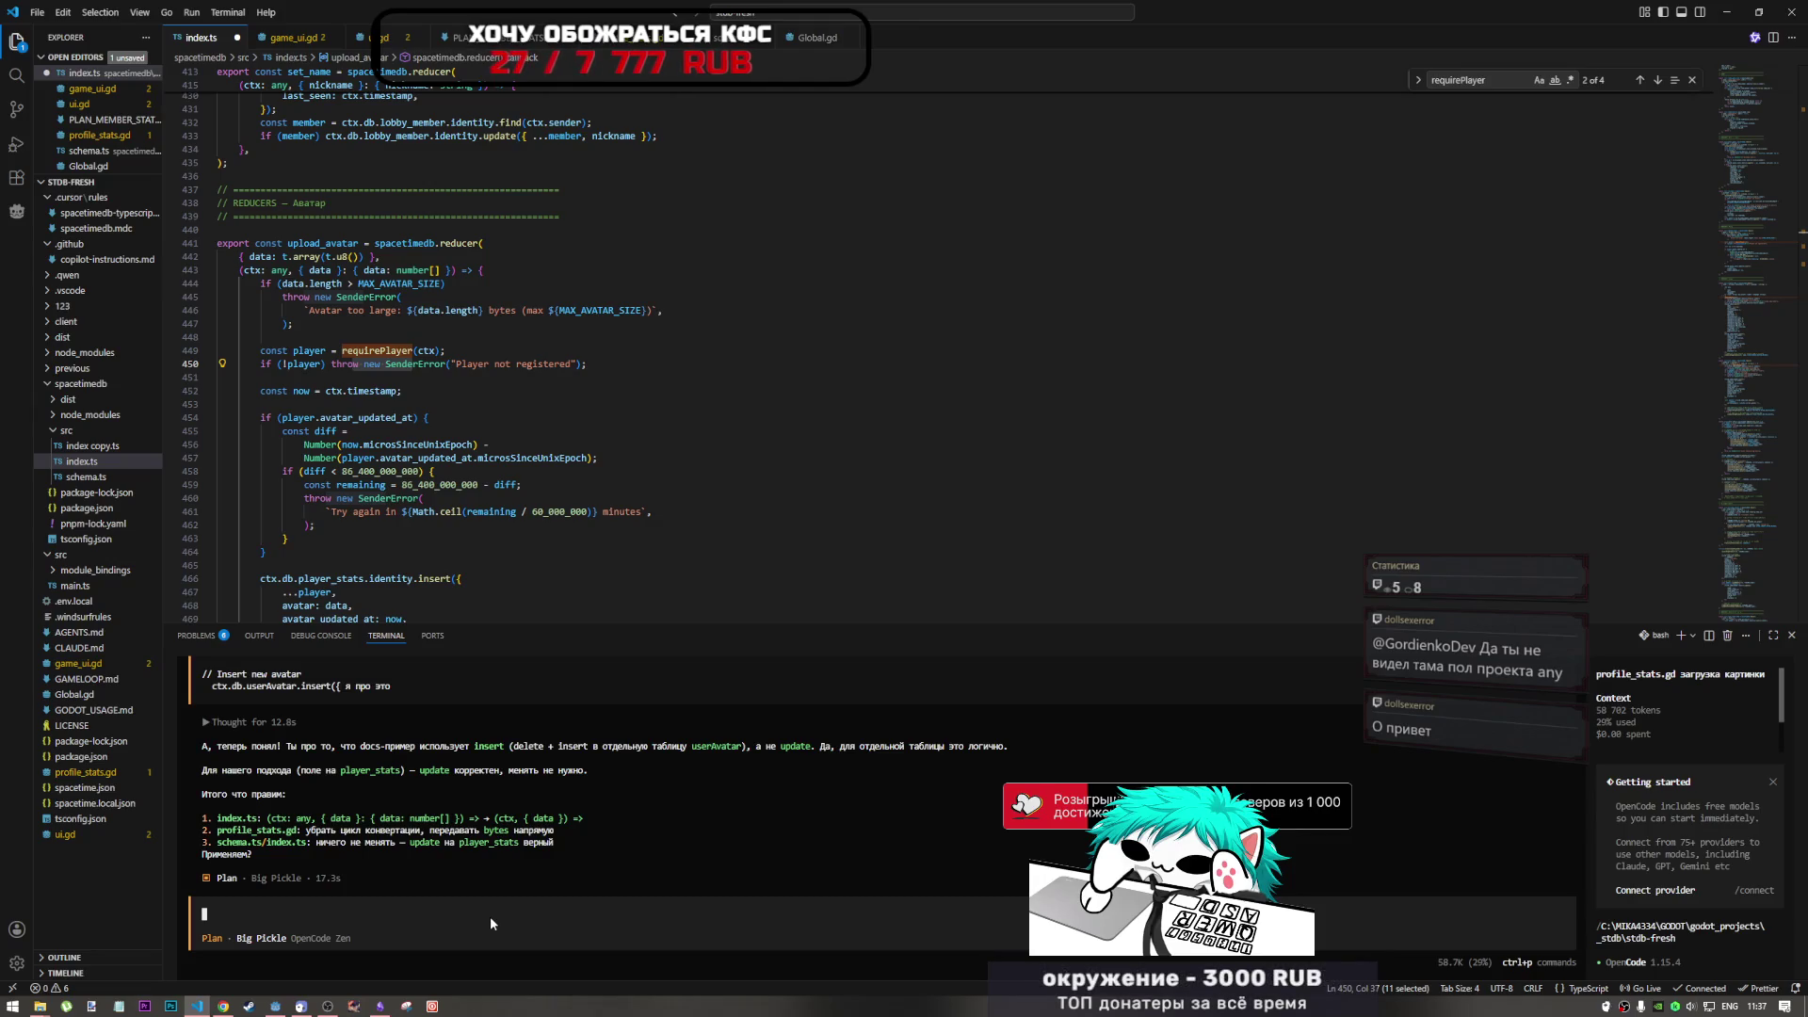
scroll(523, 483, "down", 12)
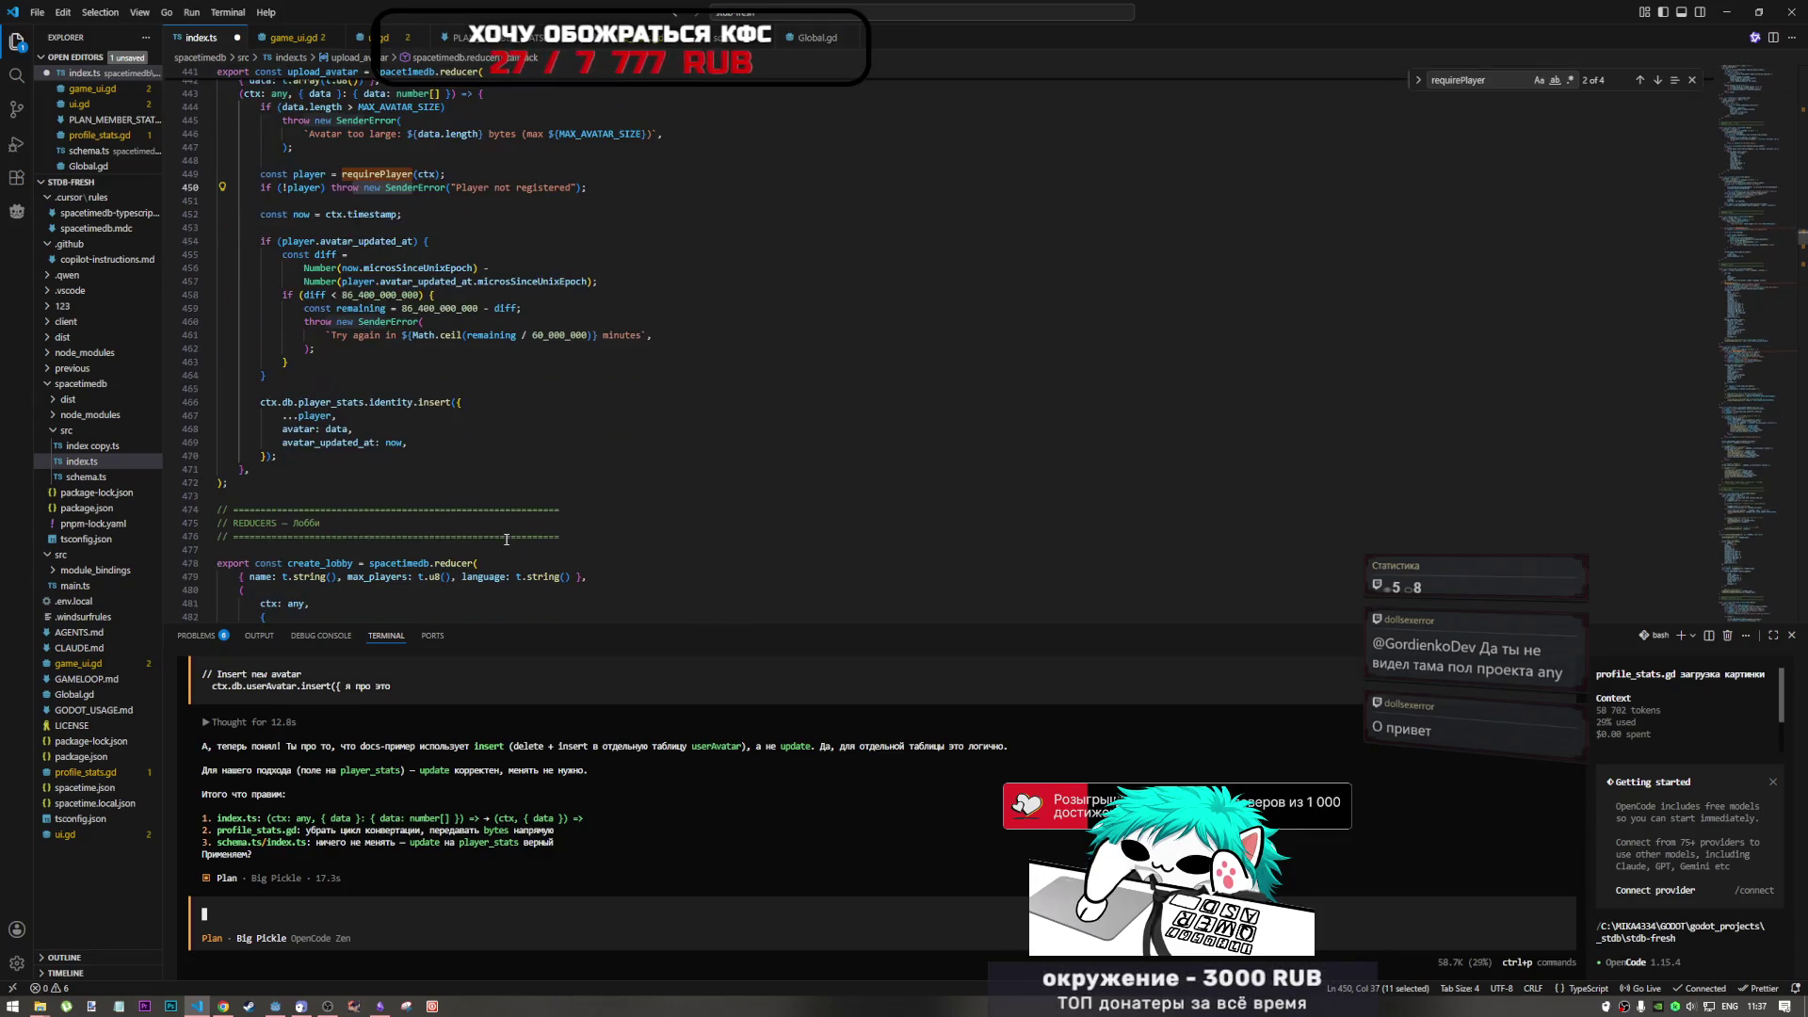
scroll(502, 547, "down", 3)
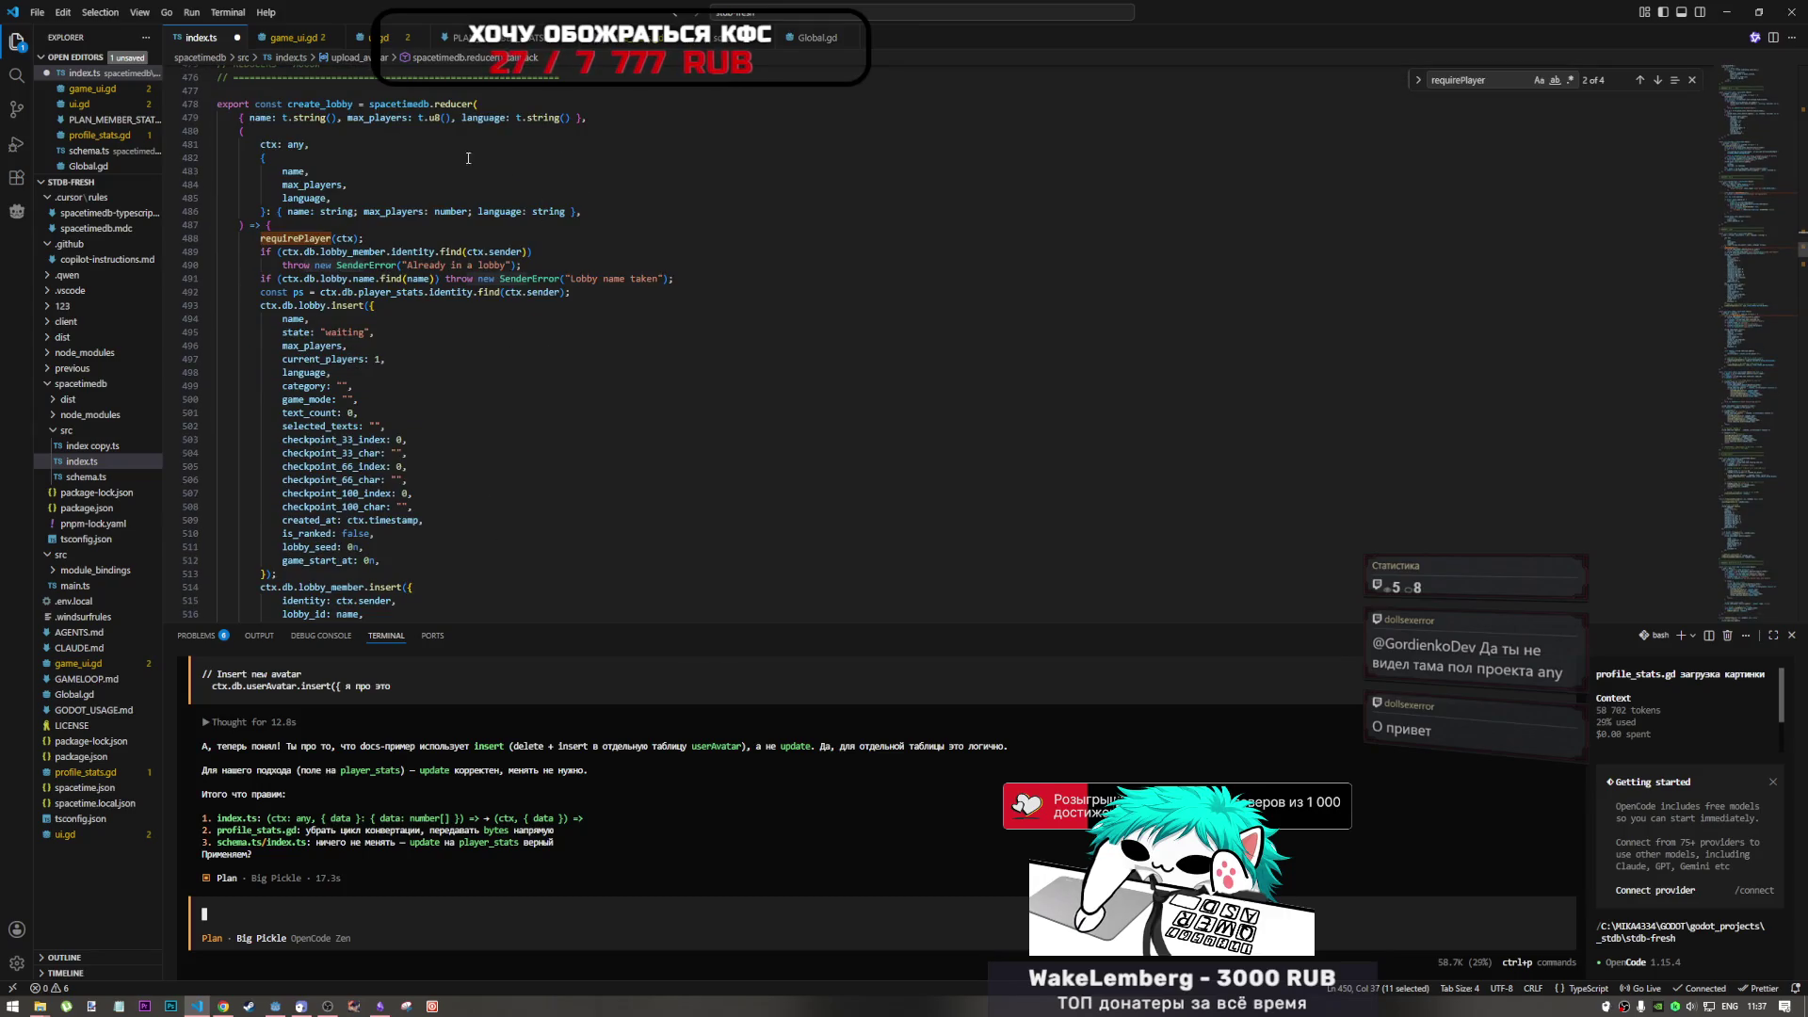
scroll(452, 304, "up", 13)
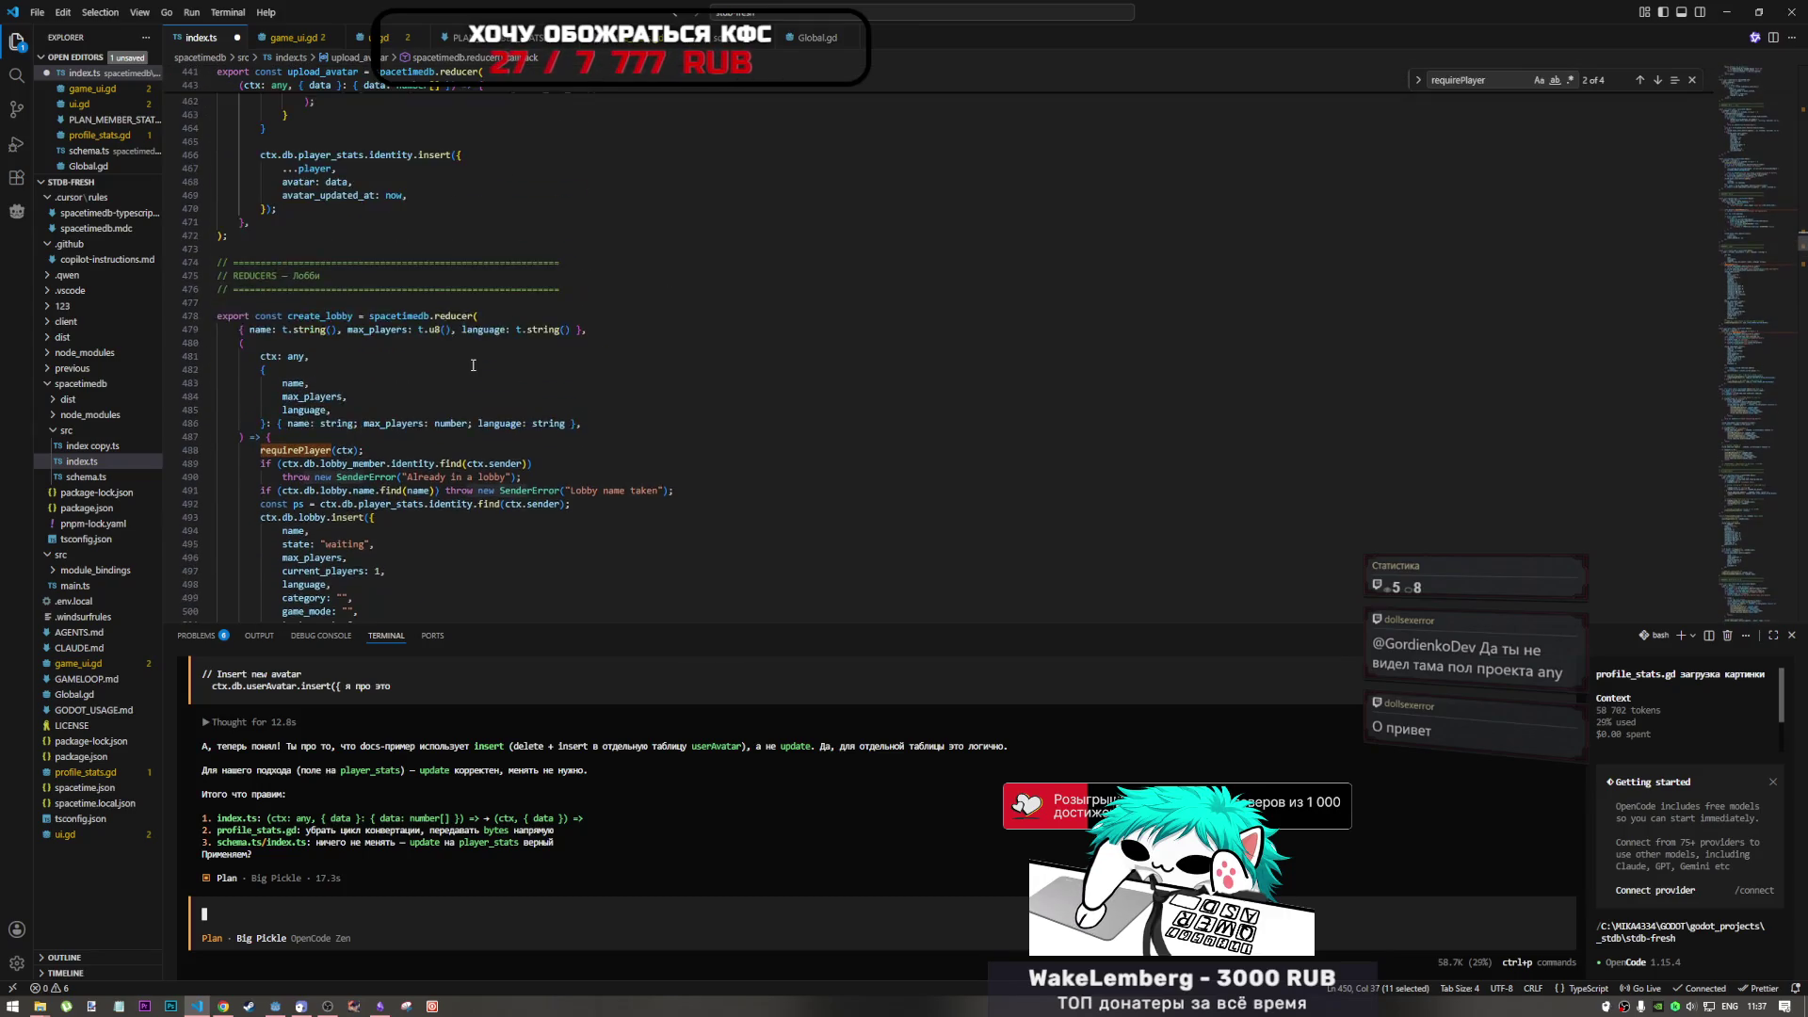
- Replace insert with update on line 466 of index.ts and bring up profile_stats.gd
double_click(438, 473)
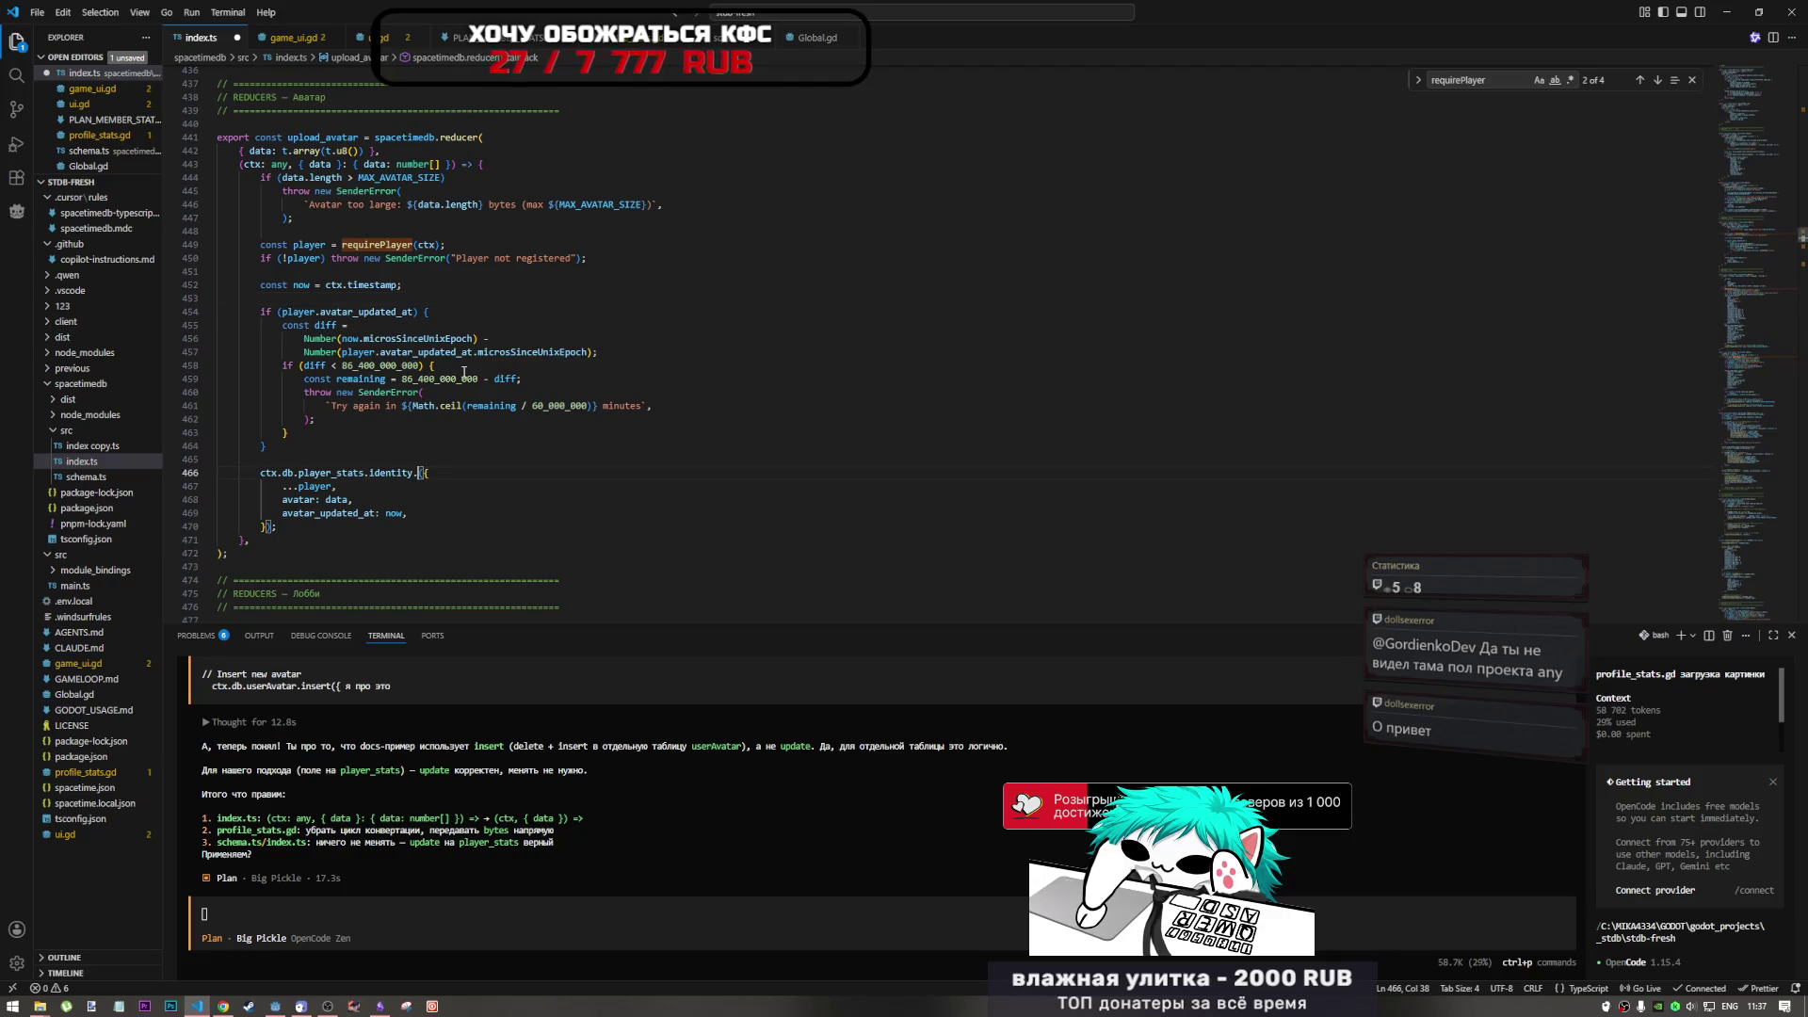
type("штуке")
key("ctrl+z")
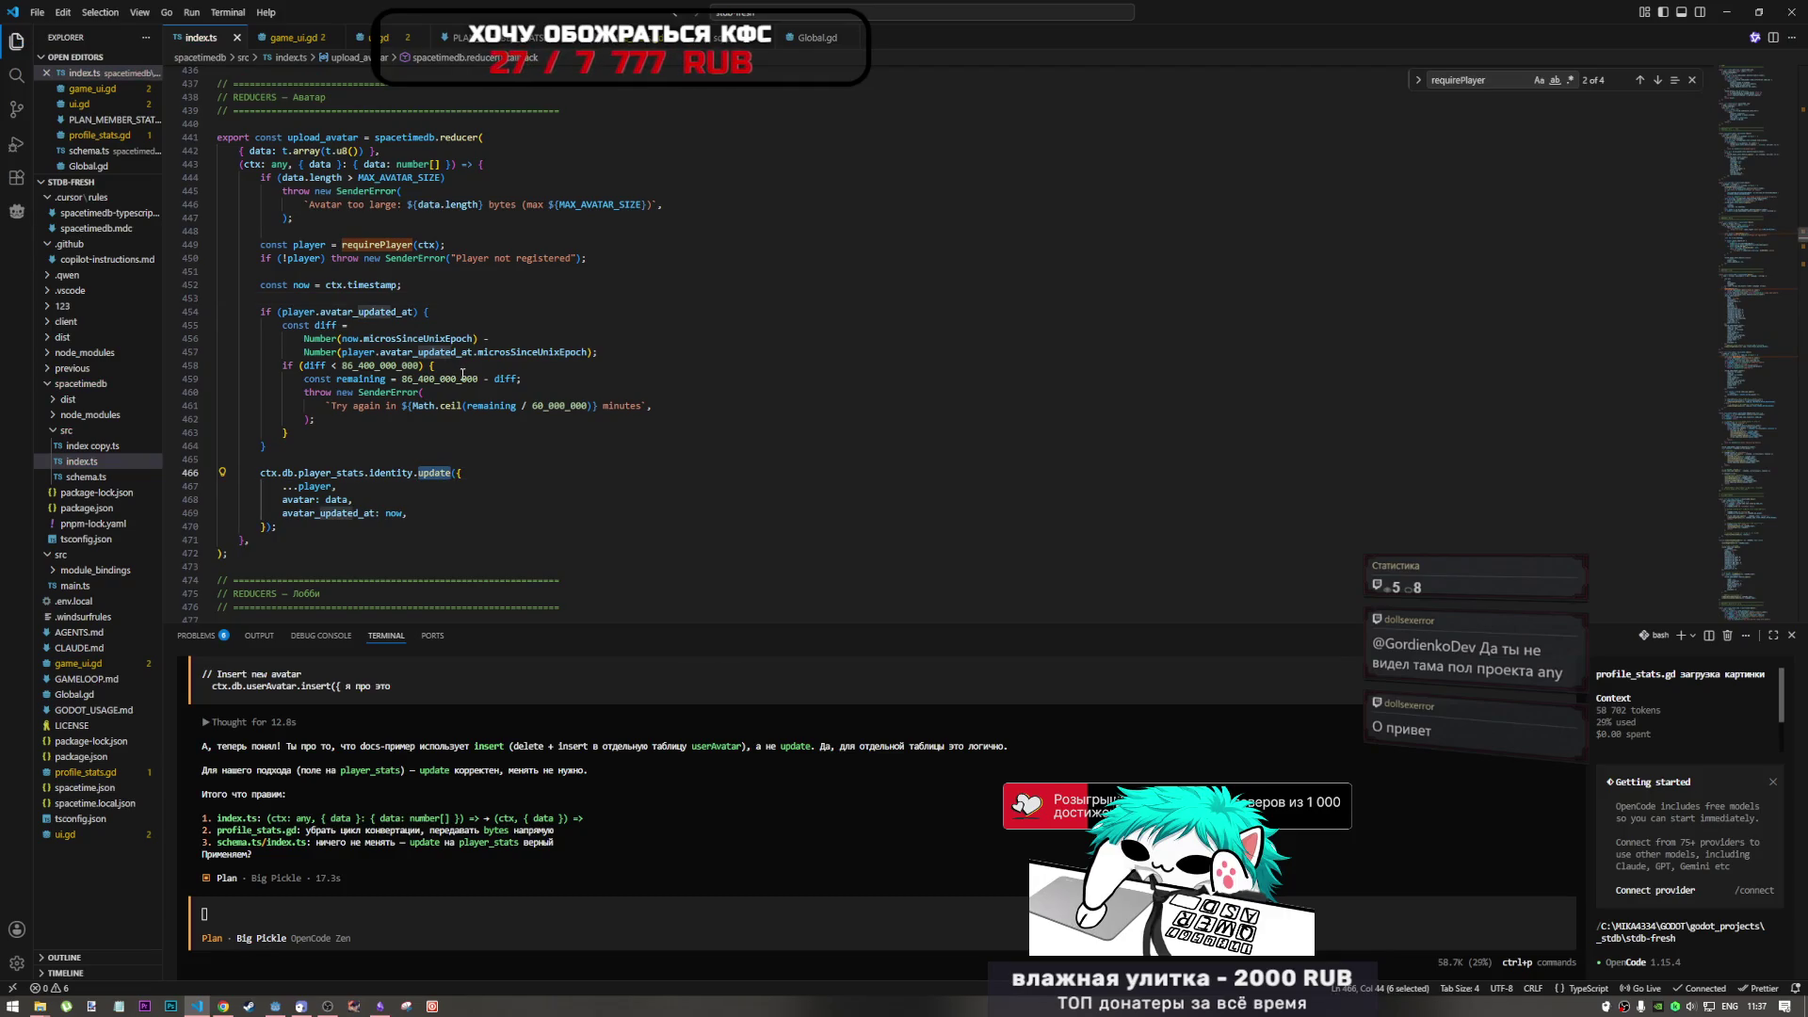
key("Down")
key("Down")
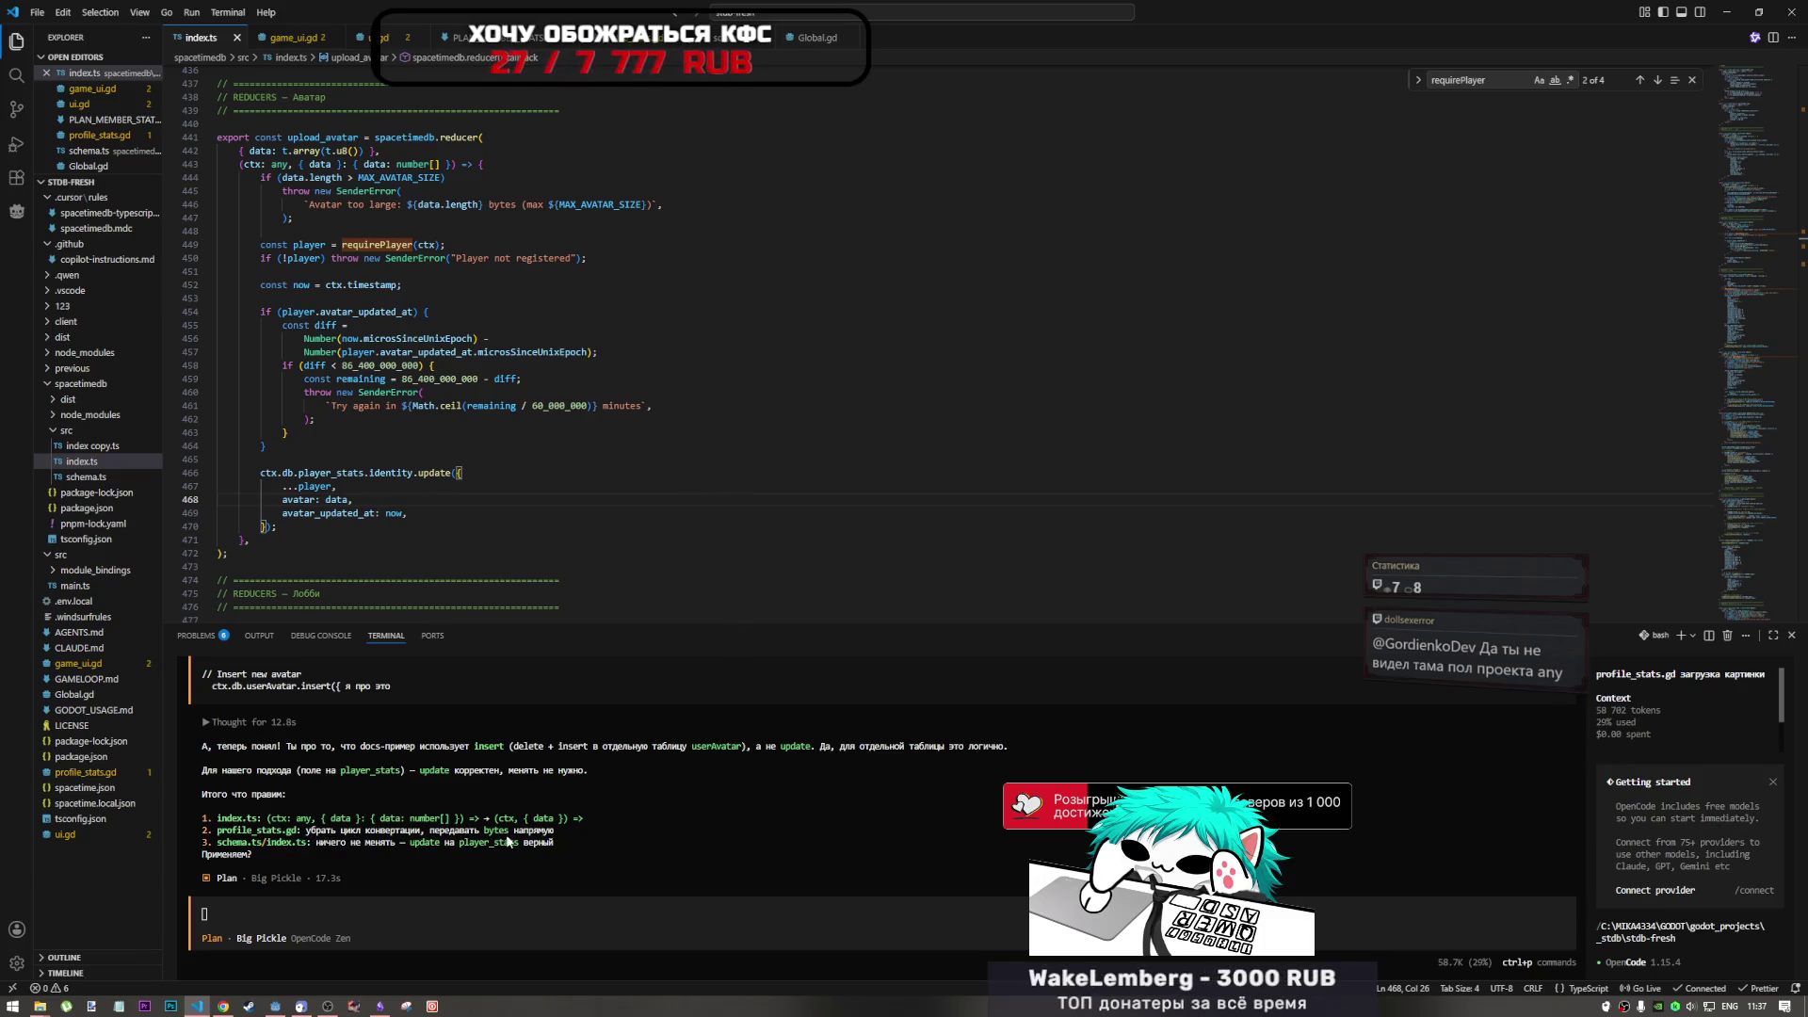
key("ctrl+Tab")
scroll(252, 351, "down", 5)
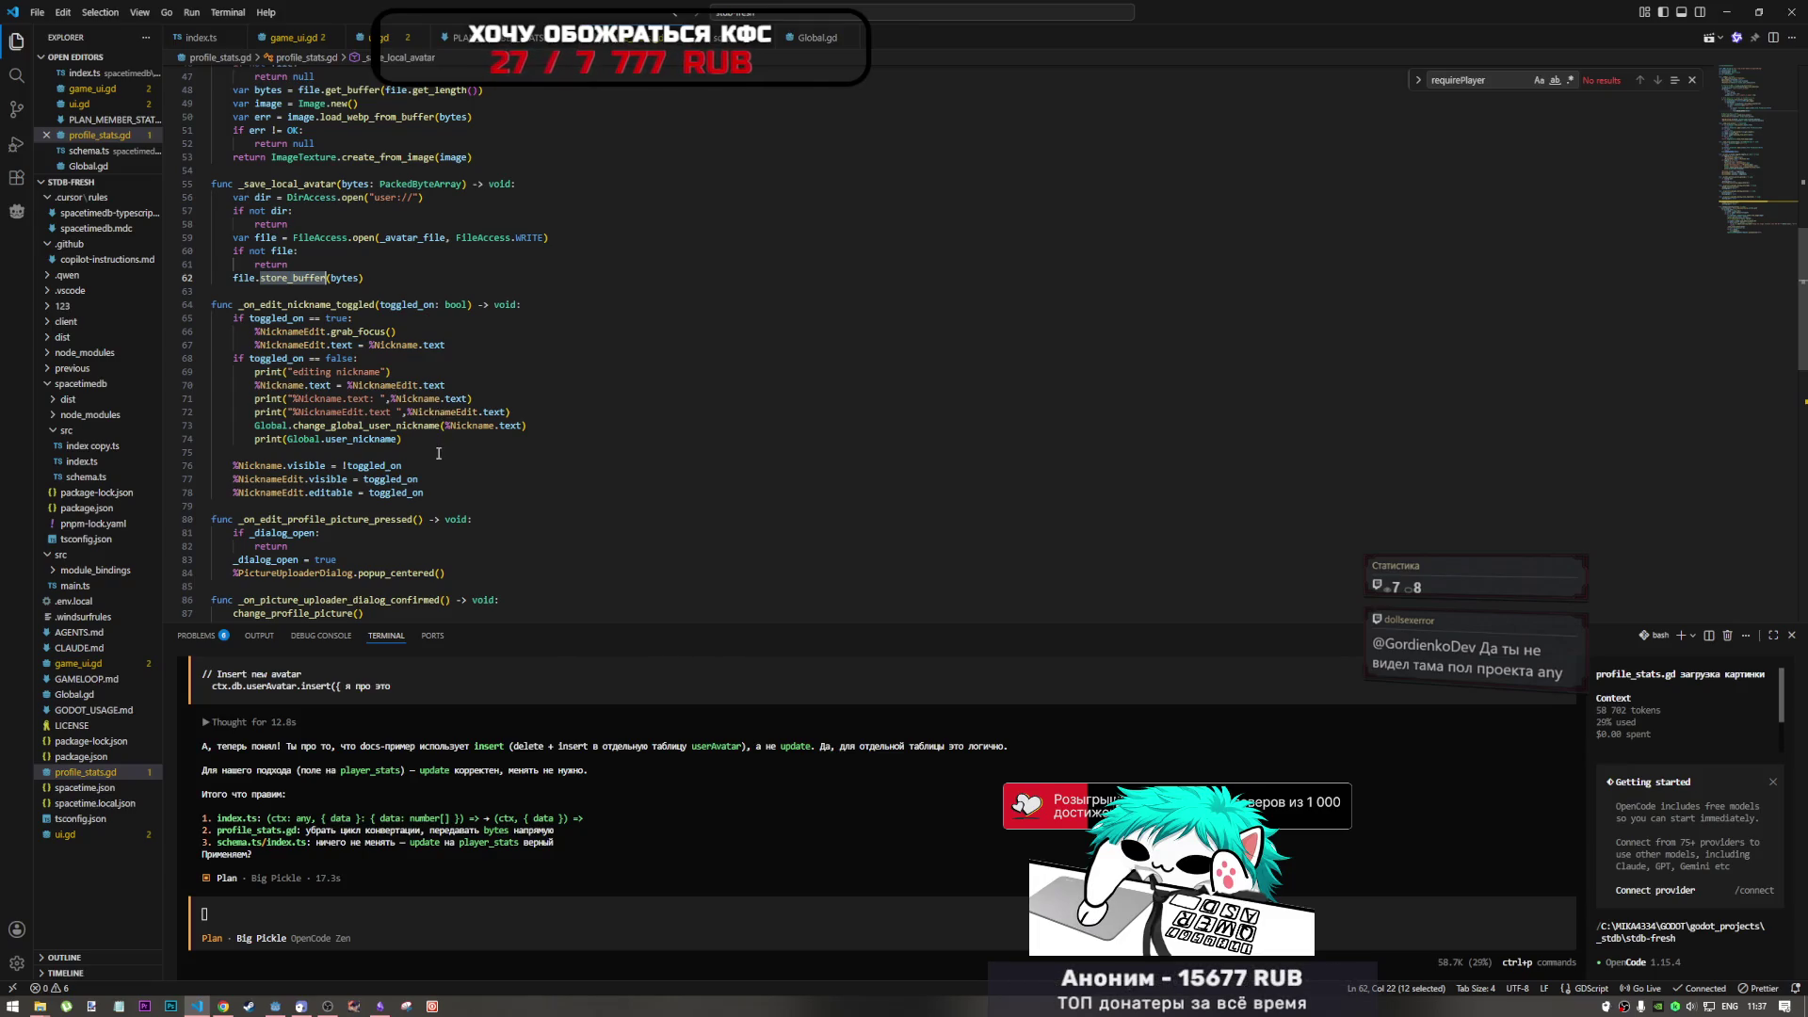
- Focus the assistant prompt, clearing stray characters typed in the wrong keyboard layout
scroll(439, 453, "down", 2)
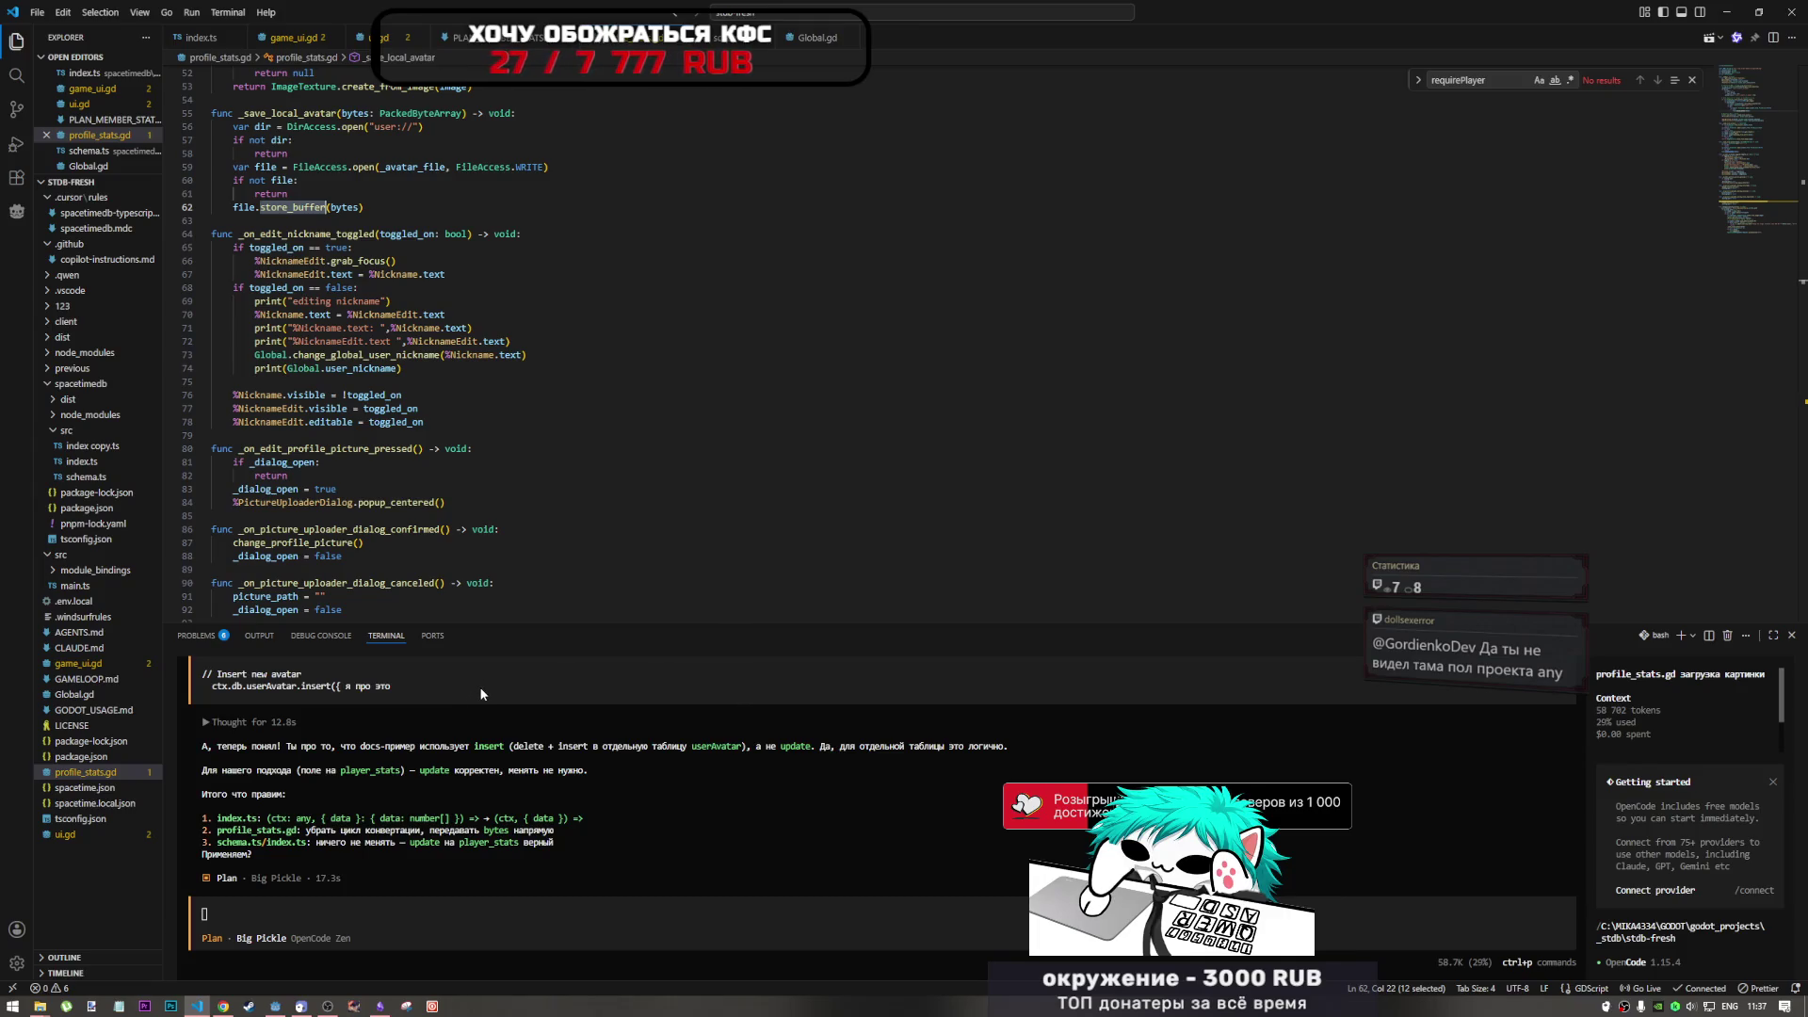
left_click(454, 929)
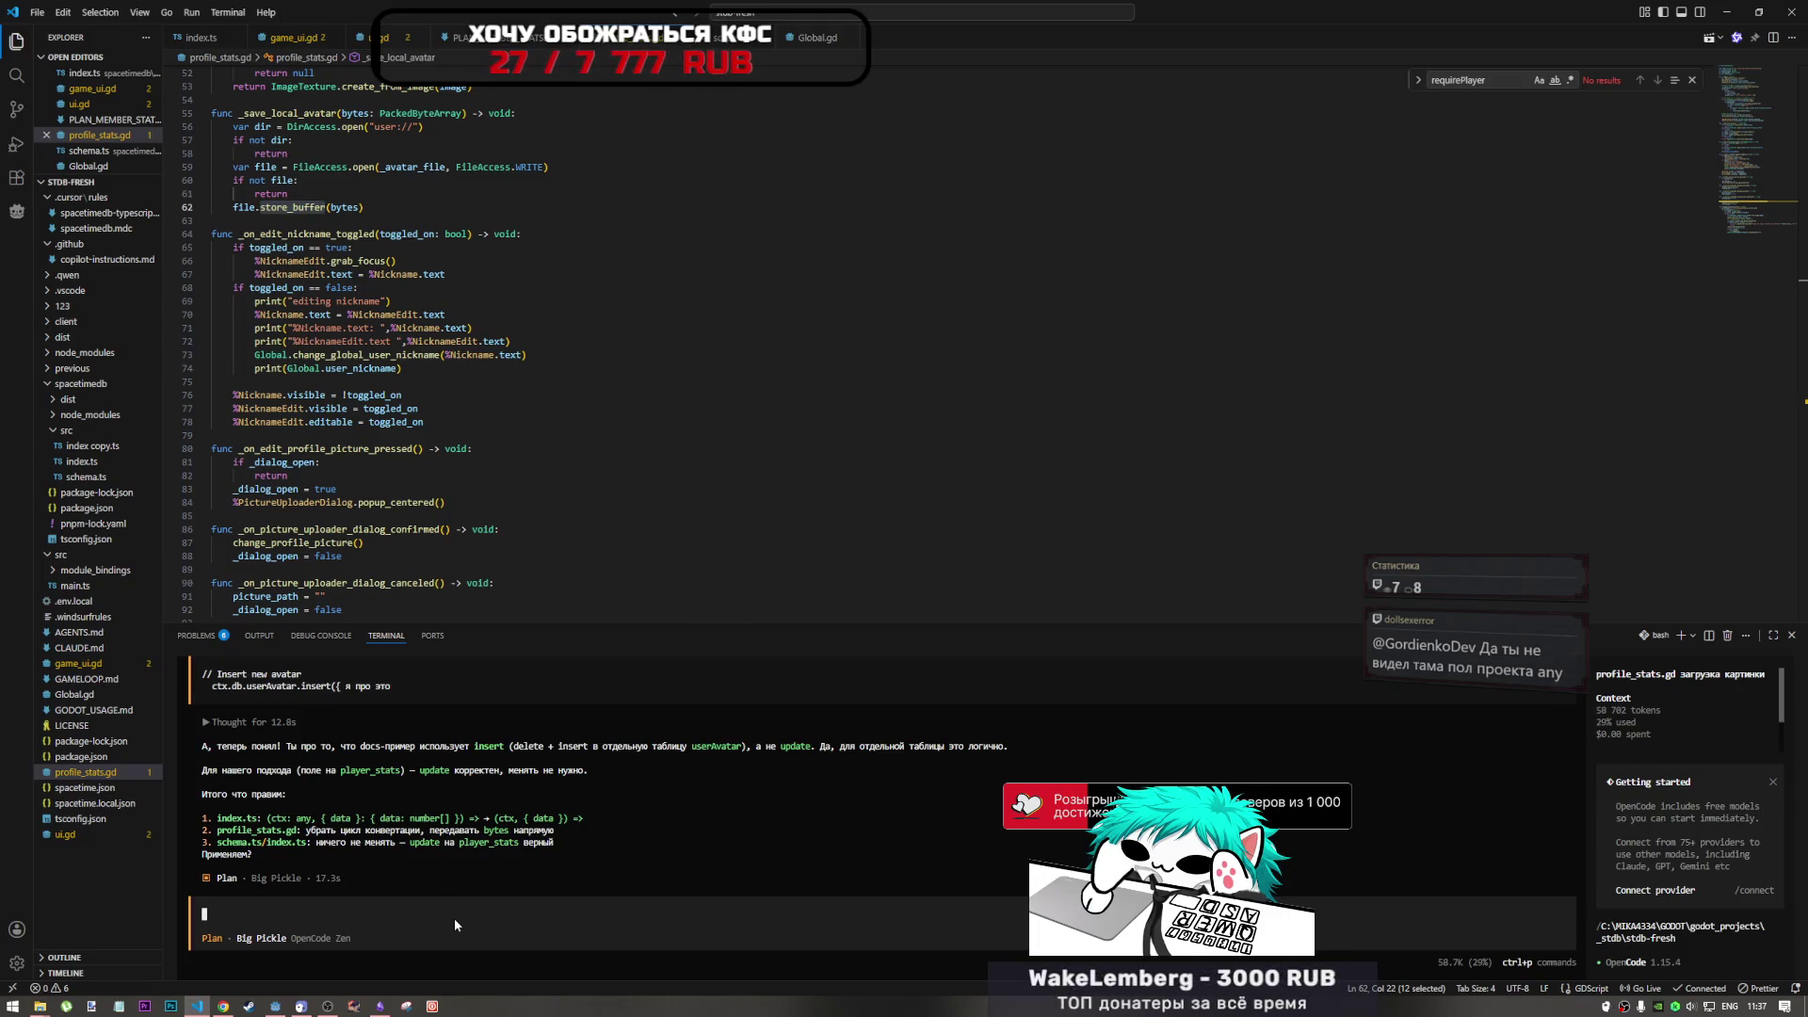
type("а")
key("BackSpace")
key("alt+shift")
type("оди")
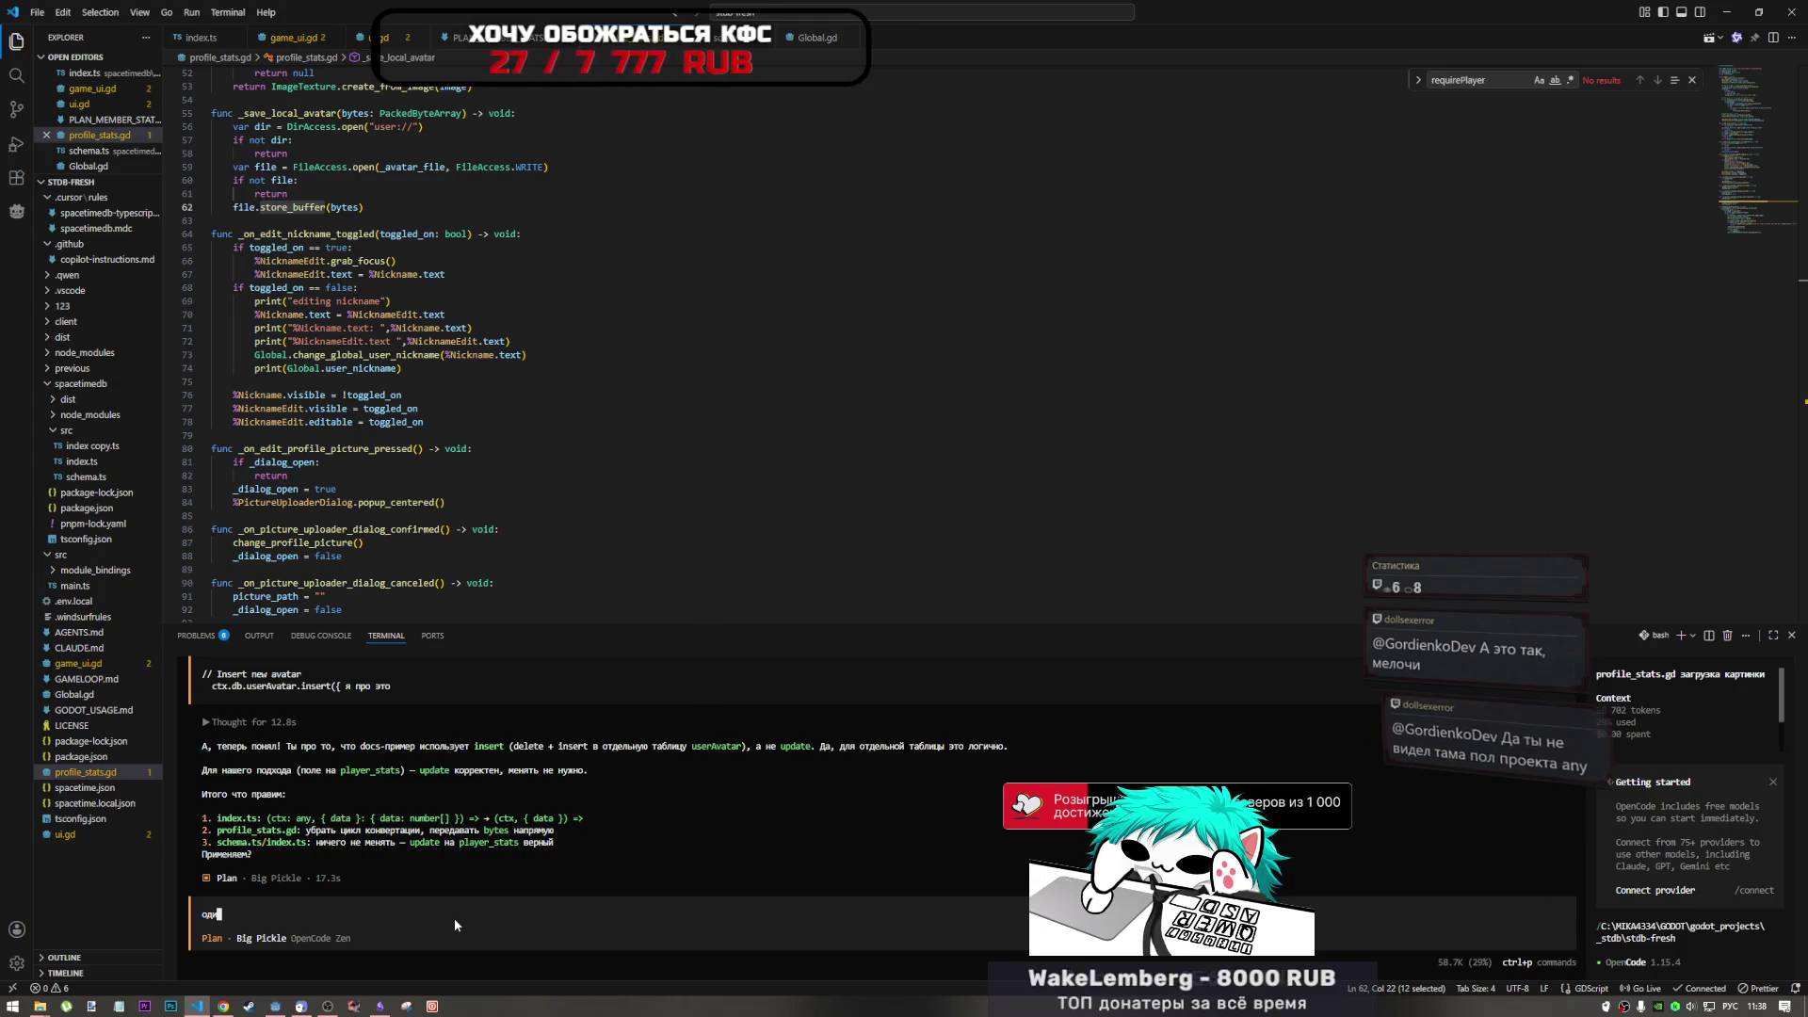
key("BackSpace")
key("BackSpace")
key("BackSpace")
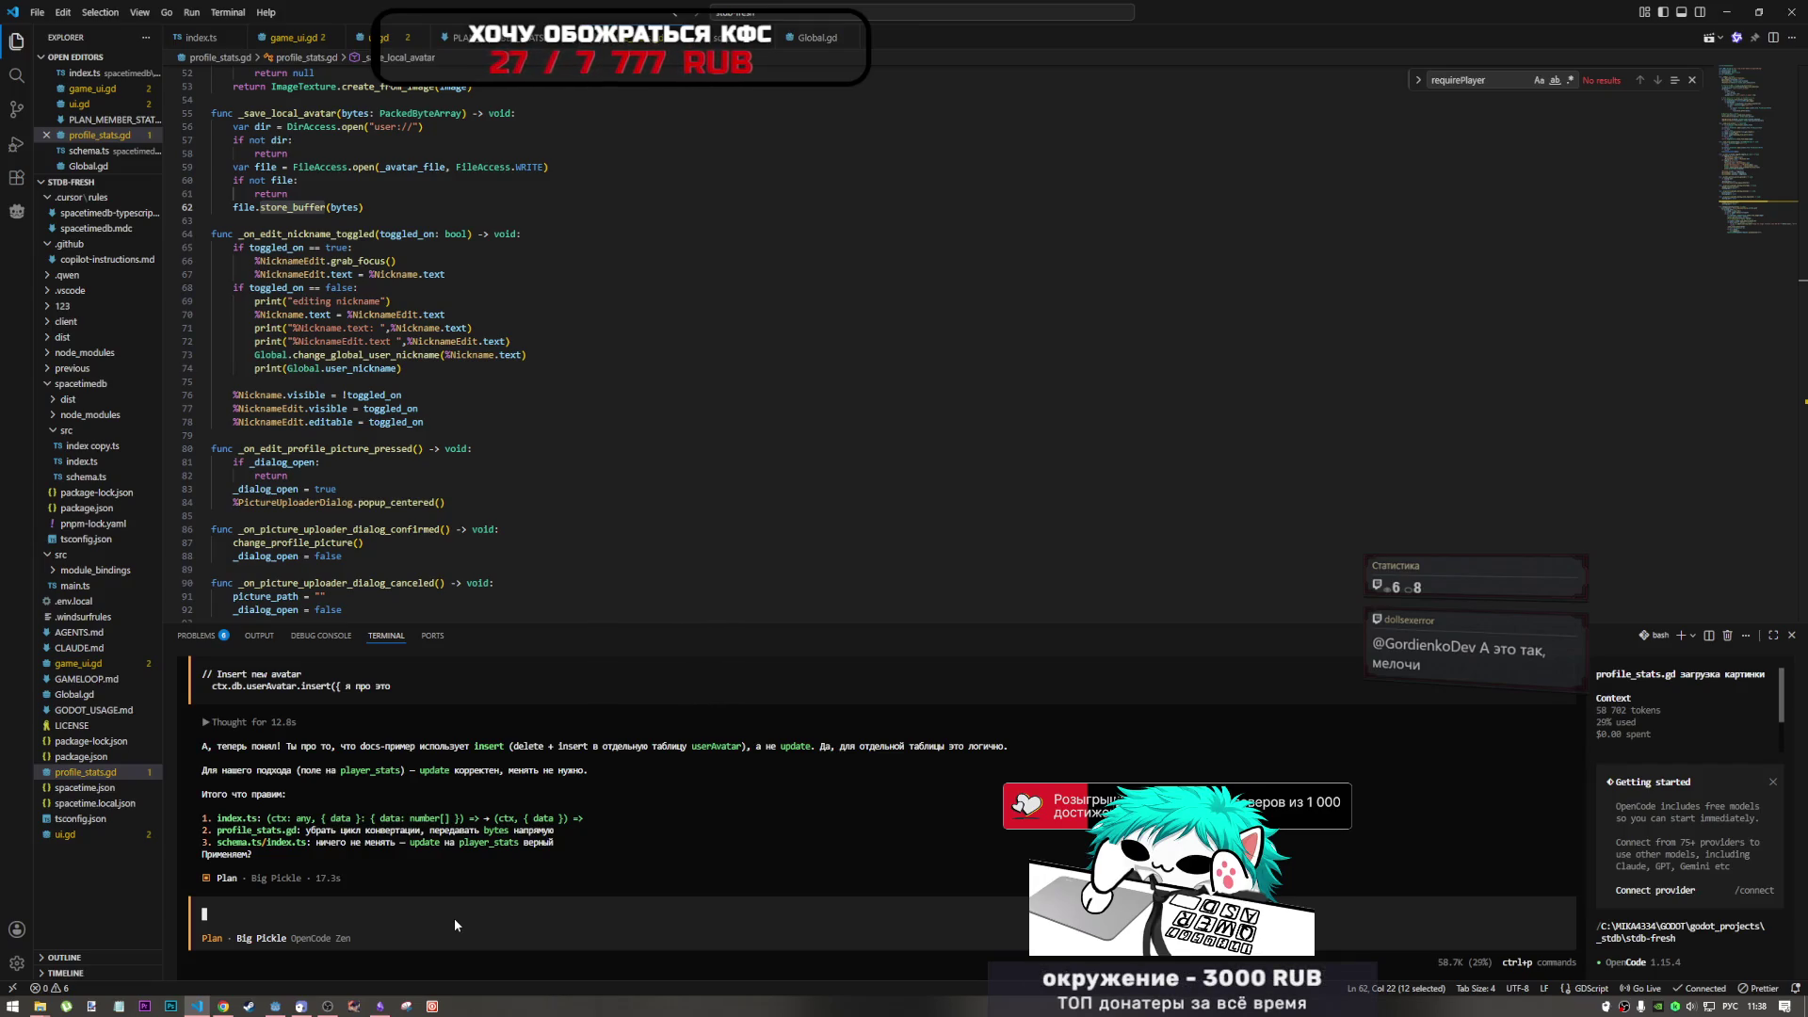
type("а")
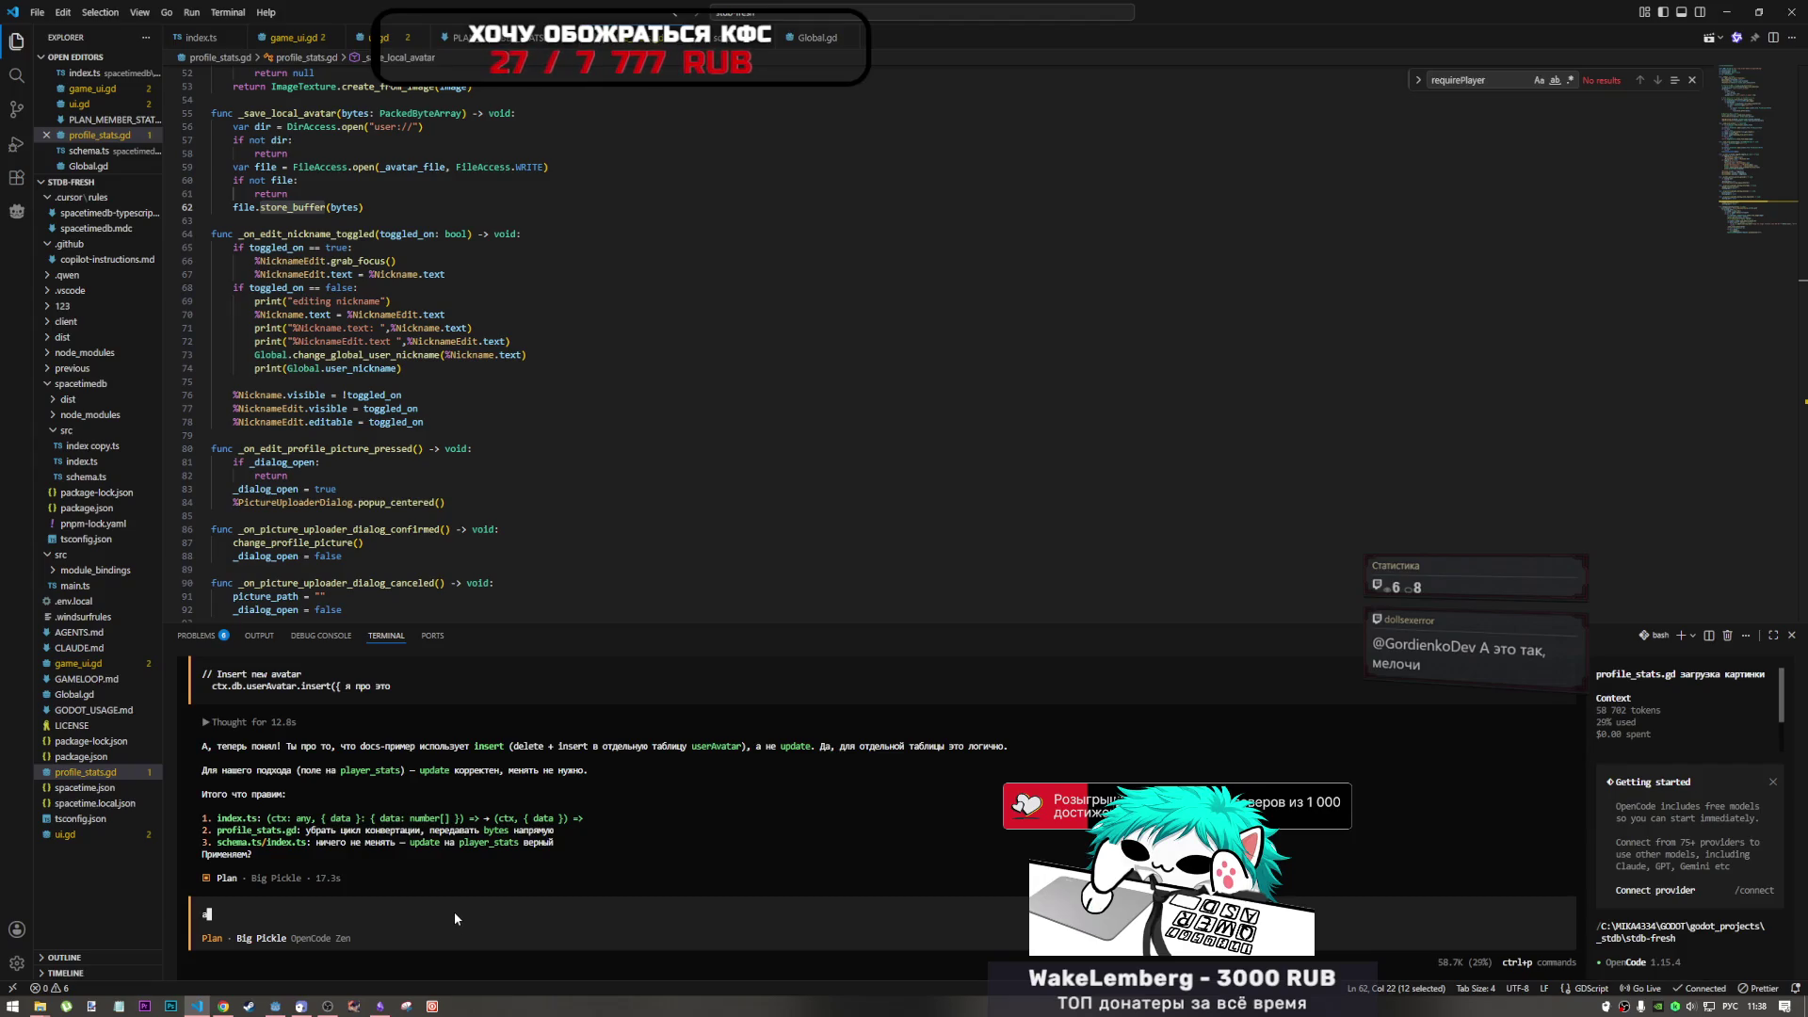
key("BackSpace")
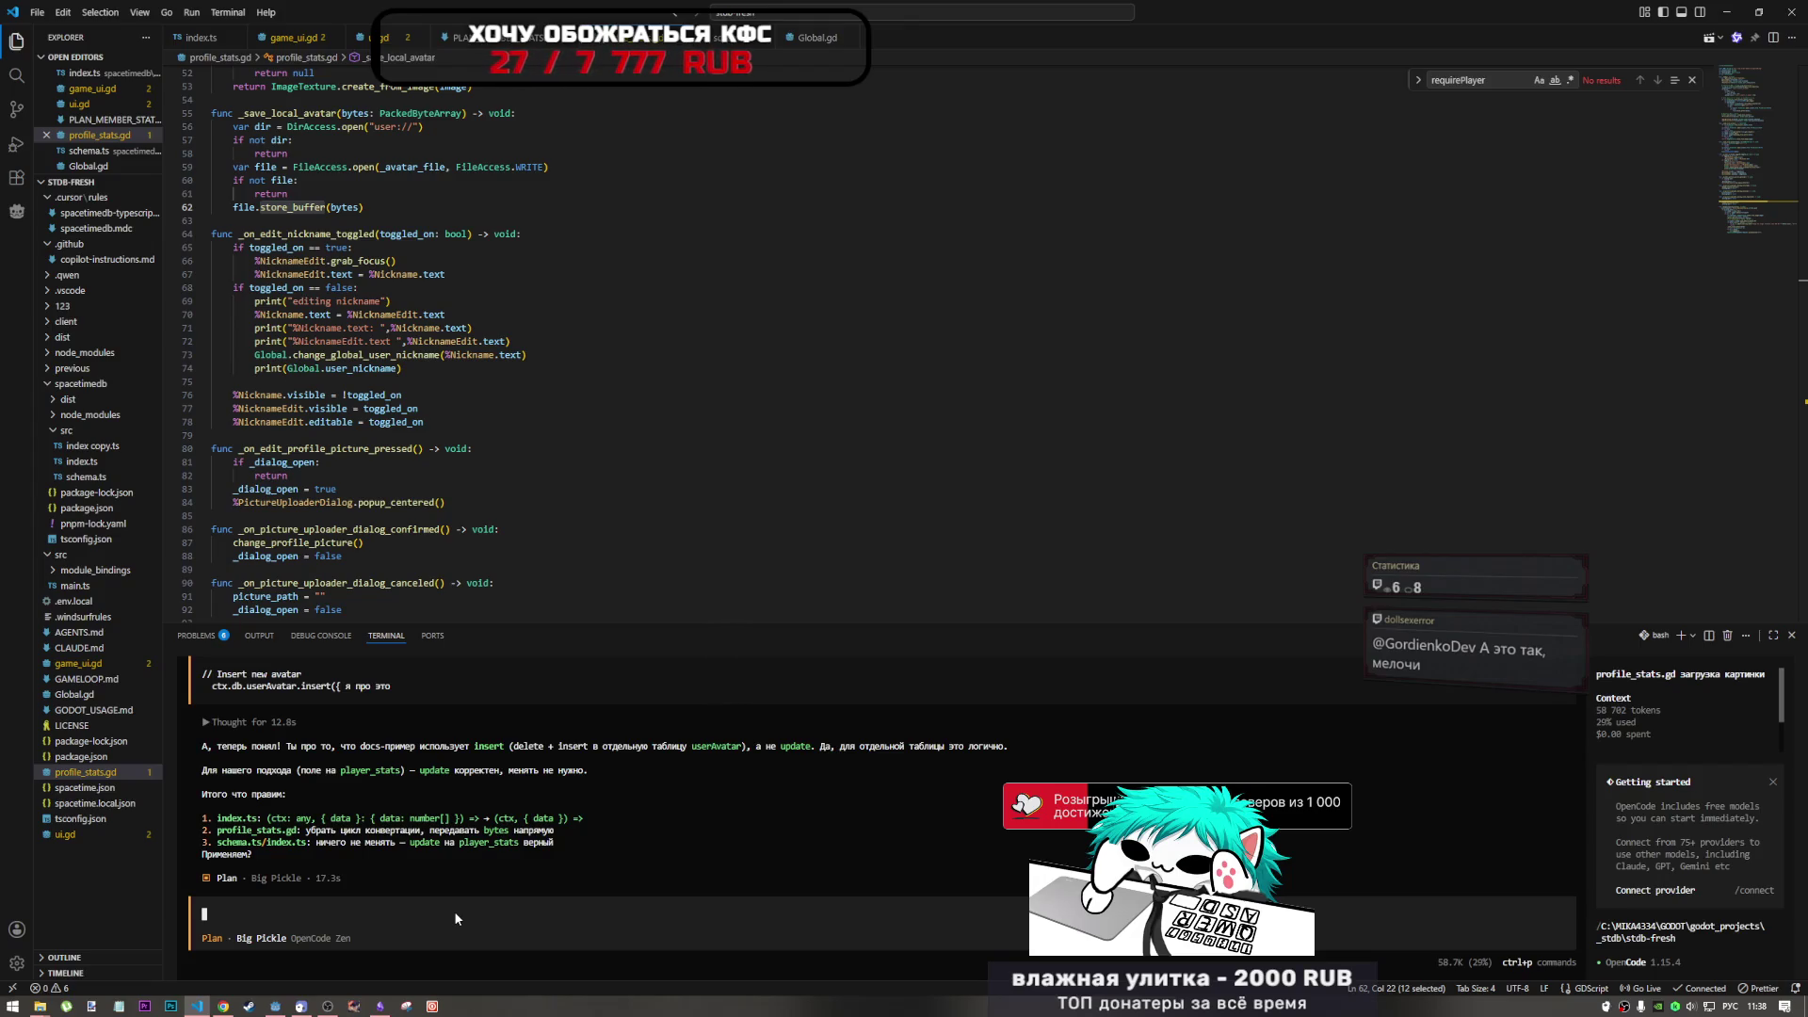
type("ыв")
key("BackSpace")
key("BackSpace")
key("alt+shift")
type("sd")
key("BackSpace")
key("BackSpace")
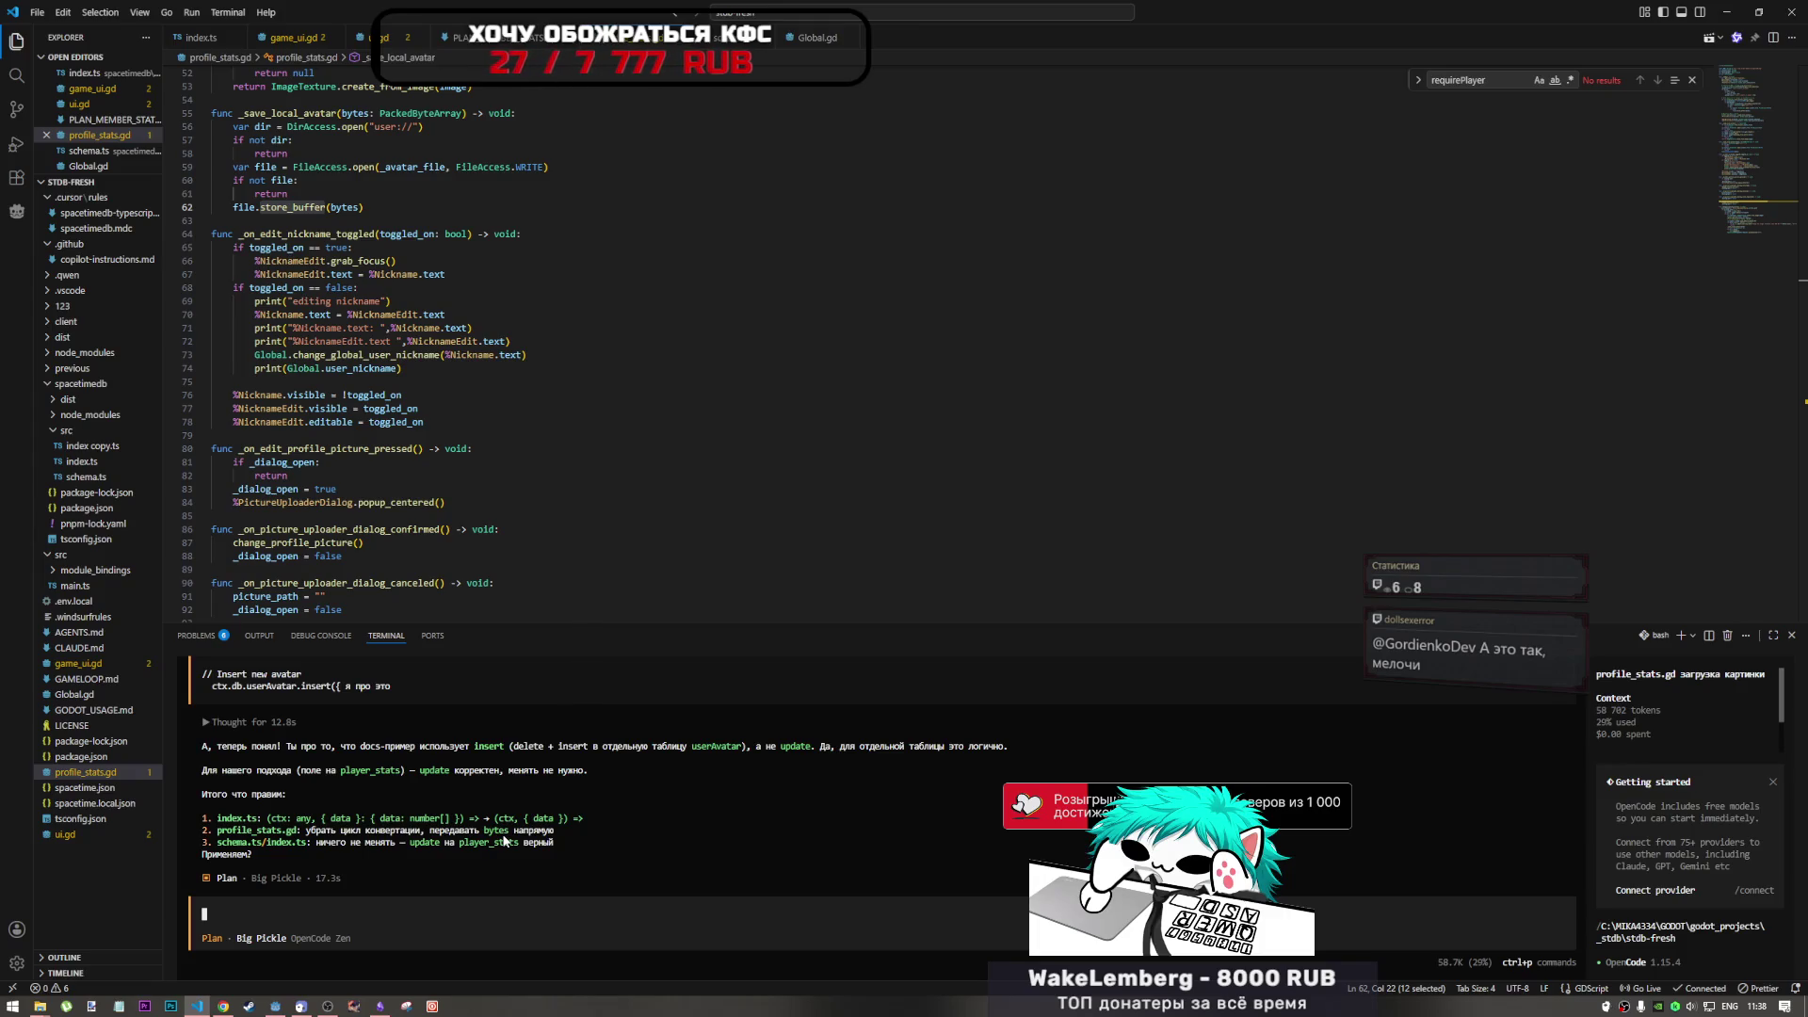
- Type the Russian question about how the SDK docs describe upload and whether array conversion is needed
key("alt+shift")
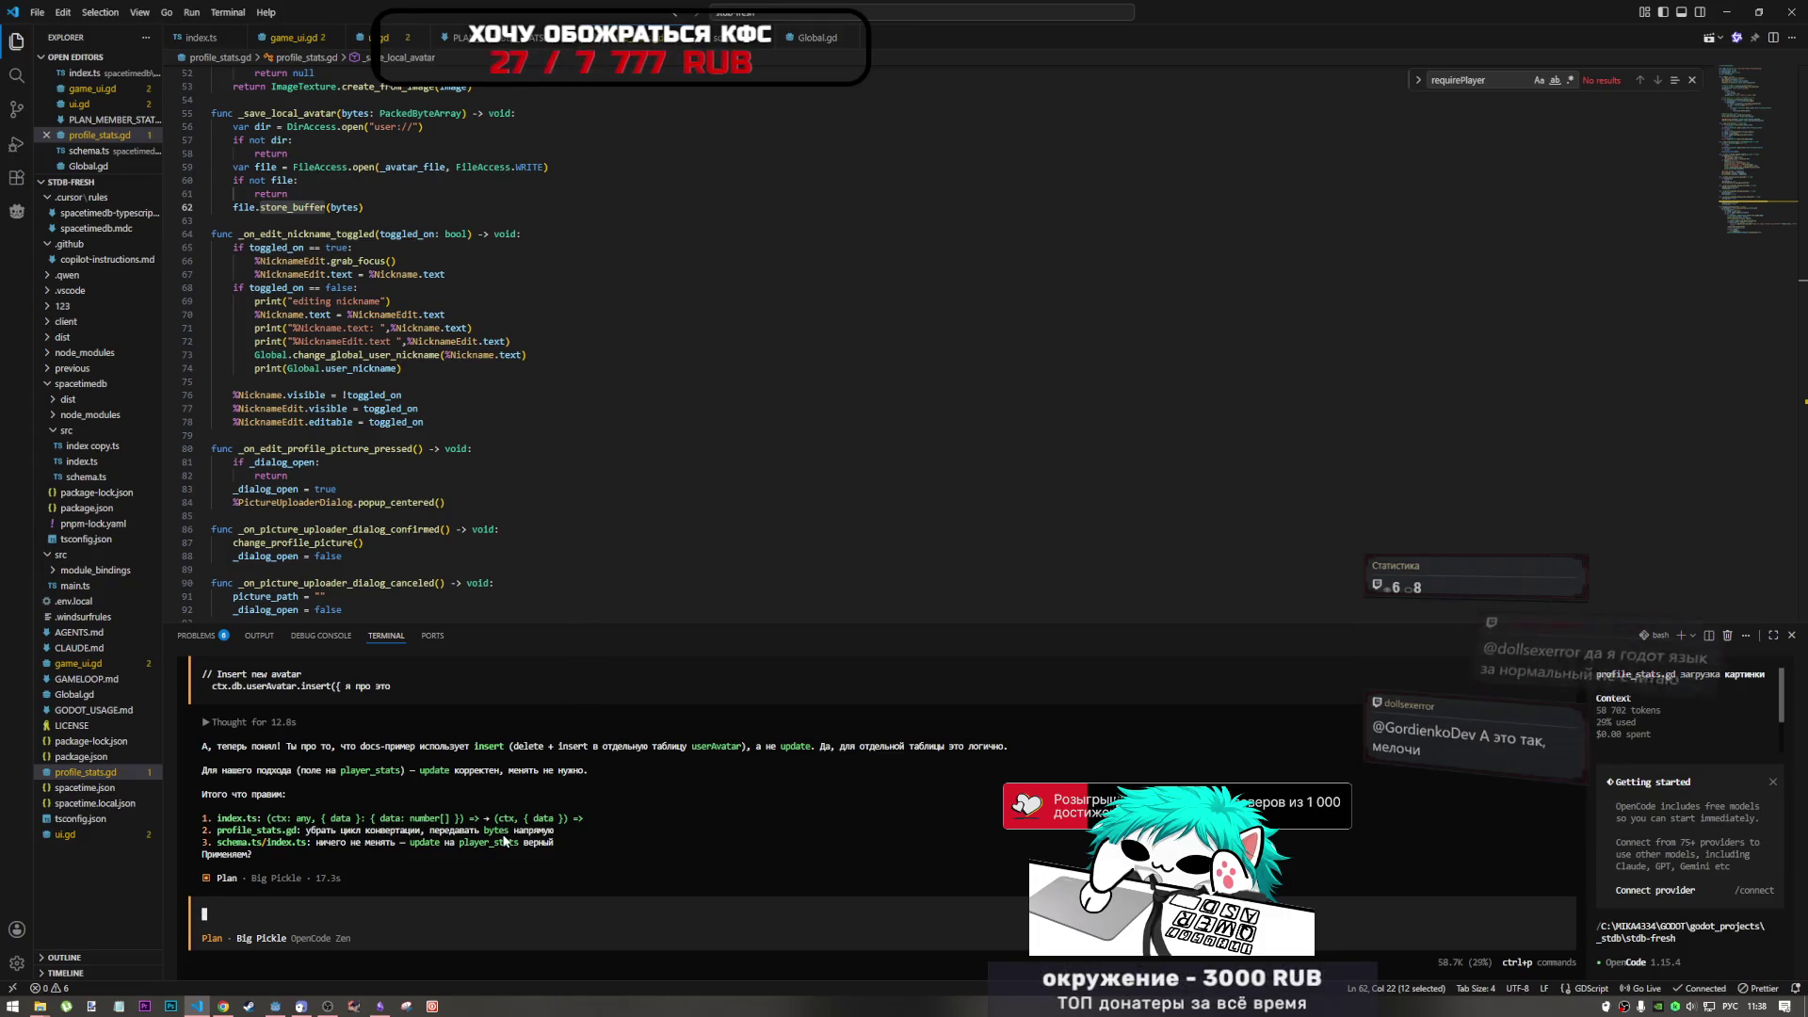
type("подожди в")
key("alt+shift")
type("sdk")
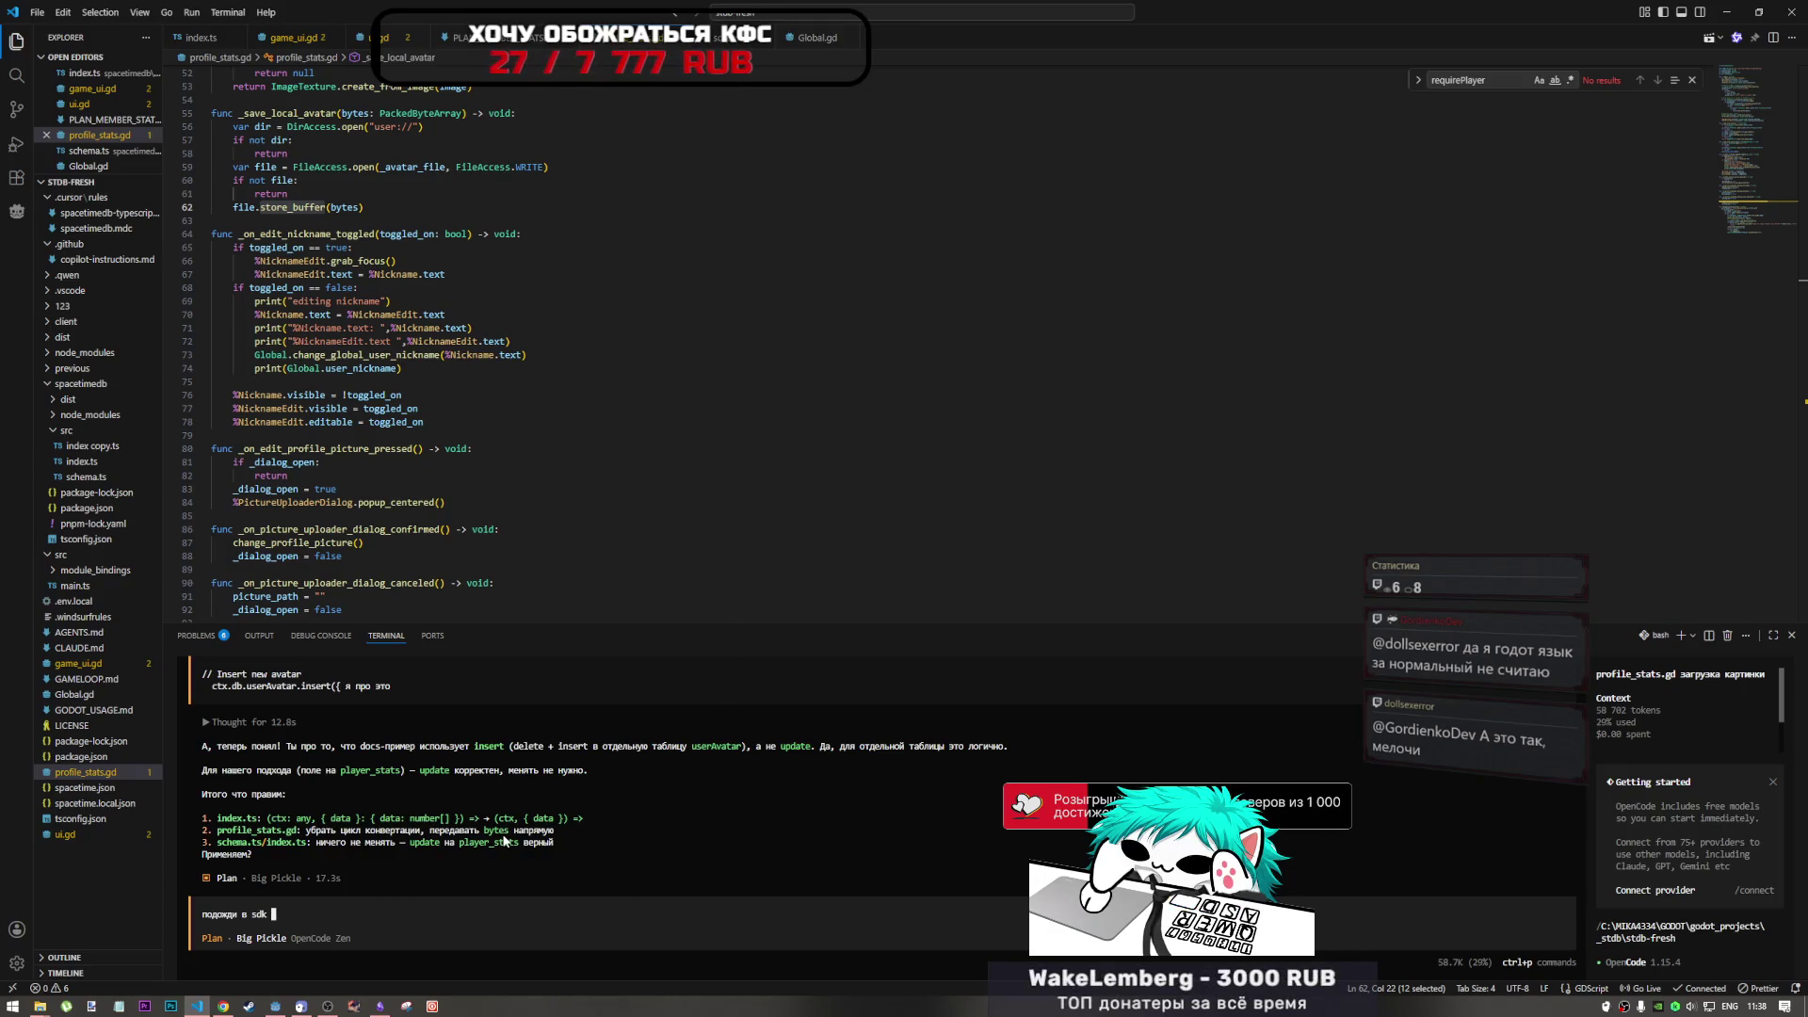
type(" описывало")
type("сь про з")
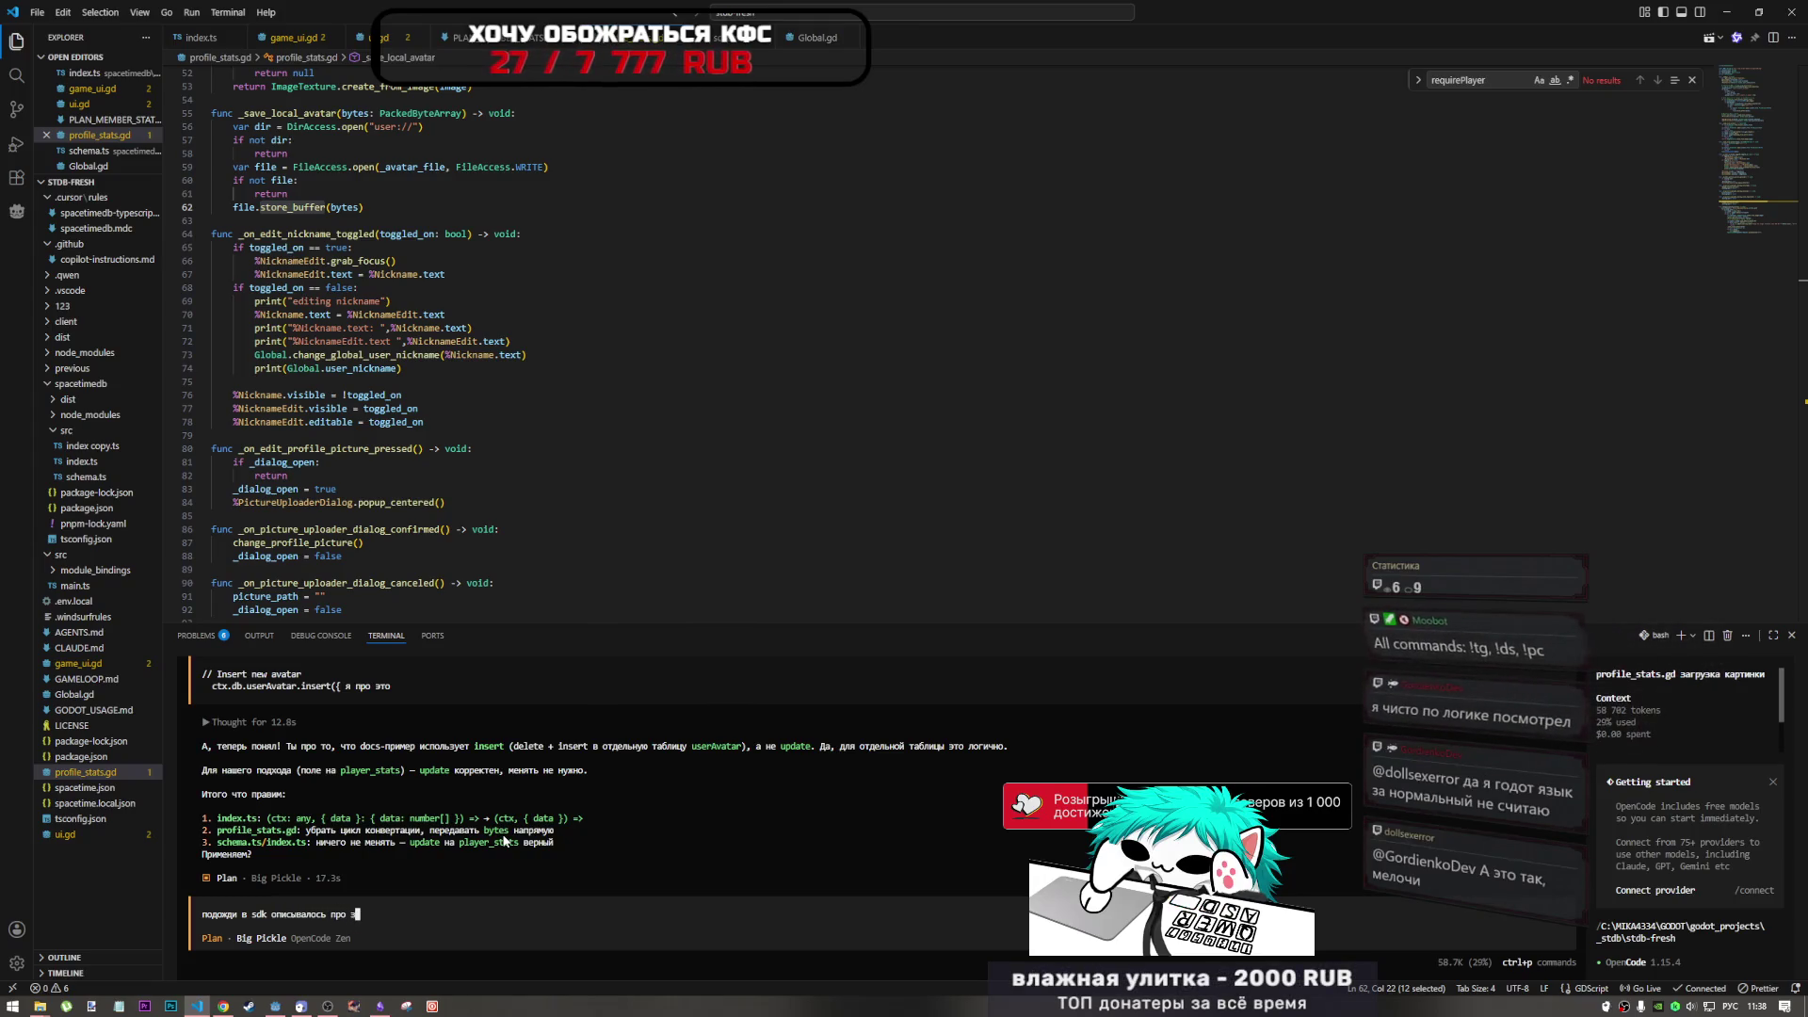
type("агрузку ")
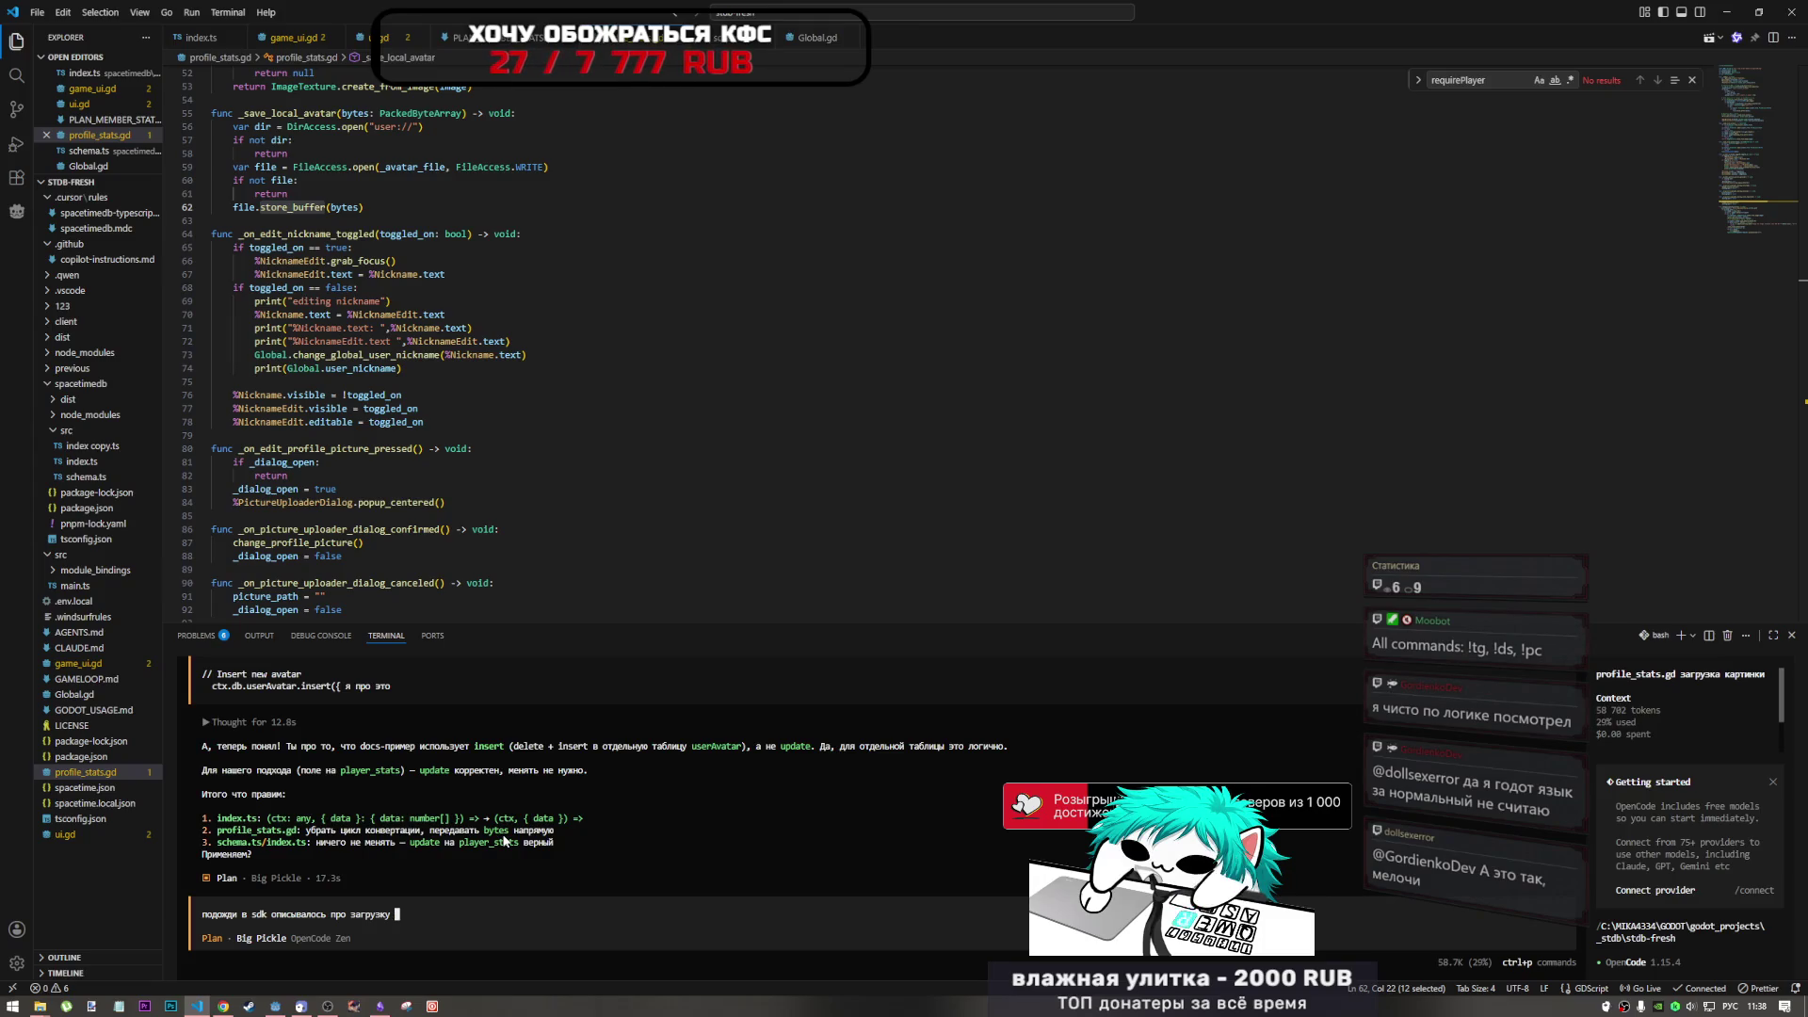
type("как там происходит загрузка")
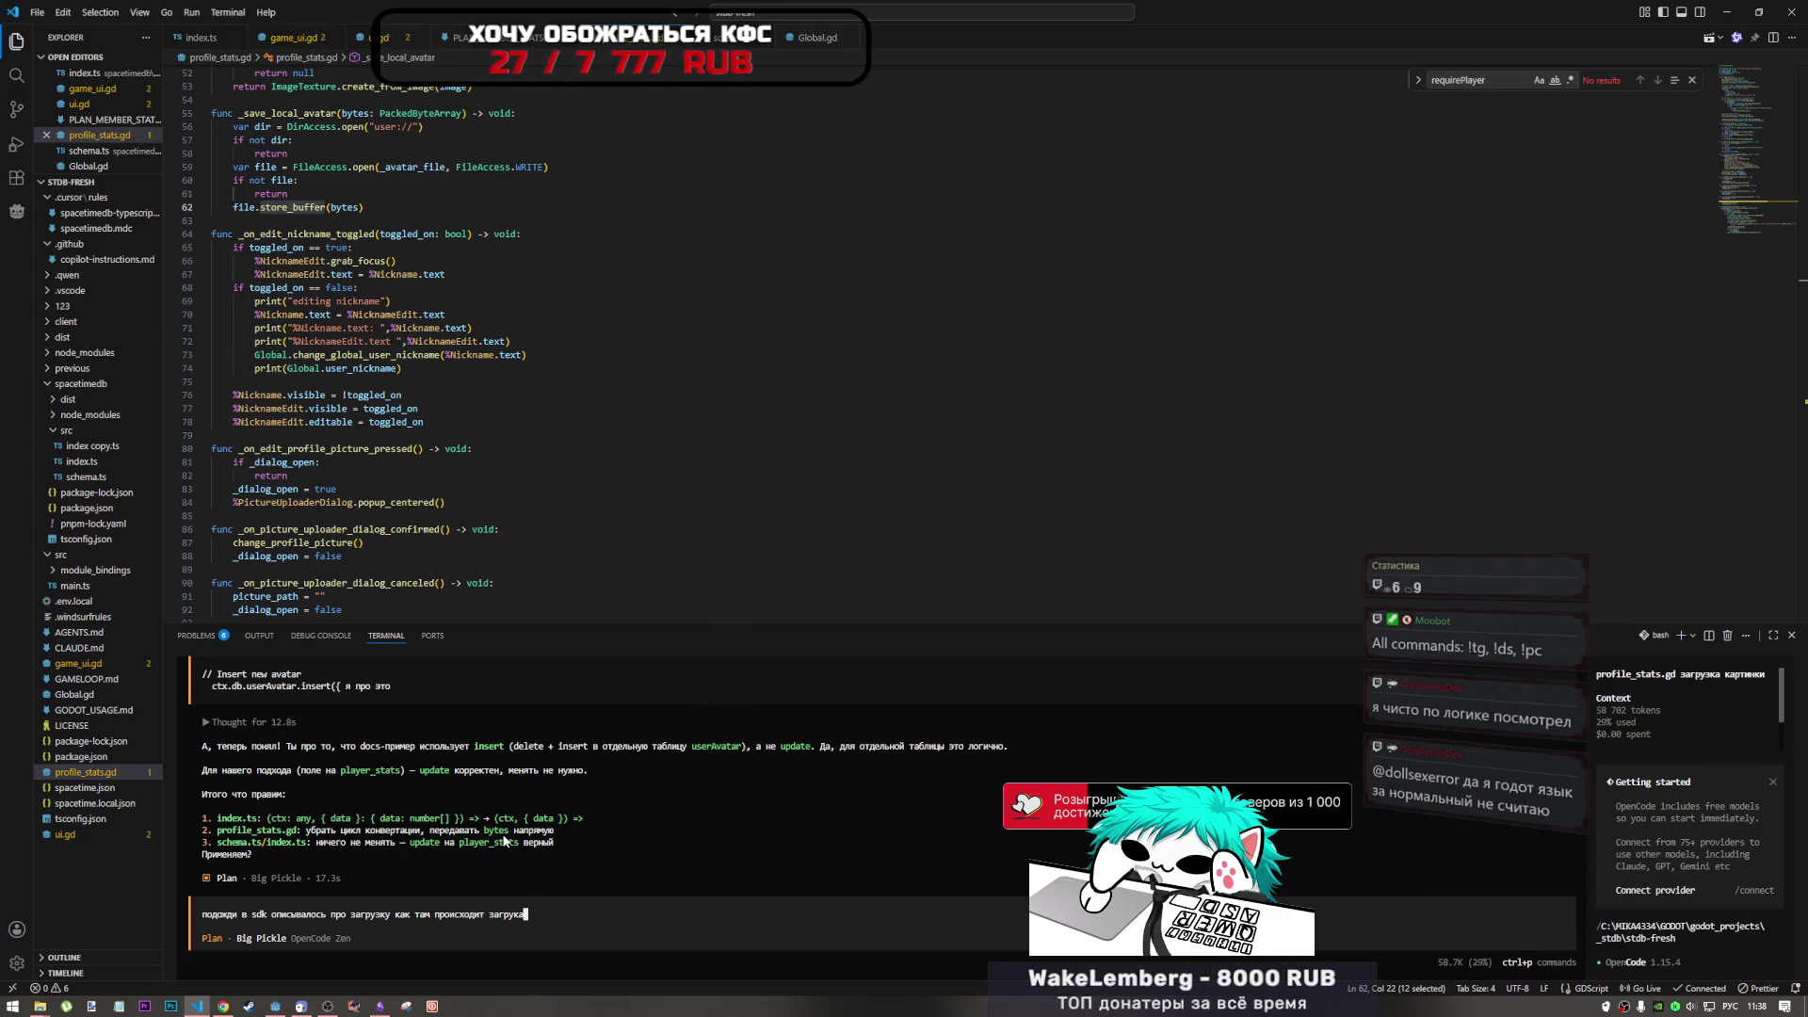
key("BackSpace")
key("BackSpace")
key("BackSpace")
type("зка?")
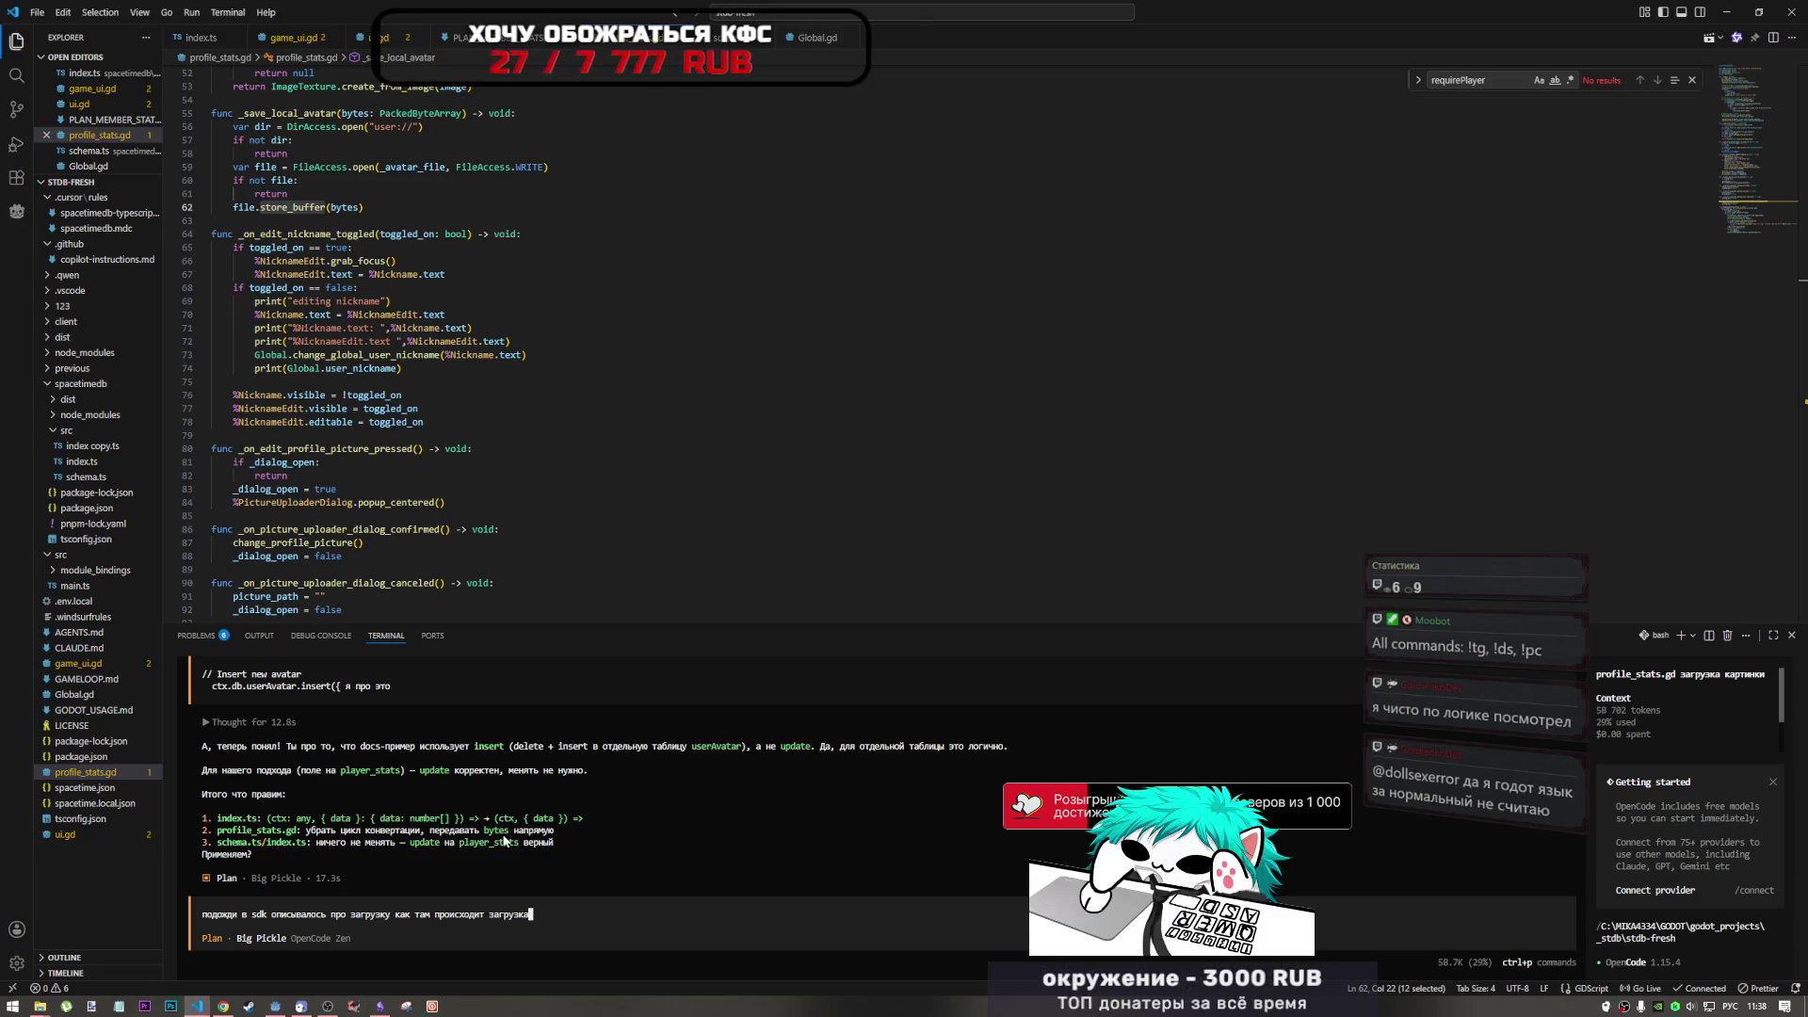
type(" и конвертация")
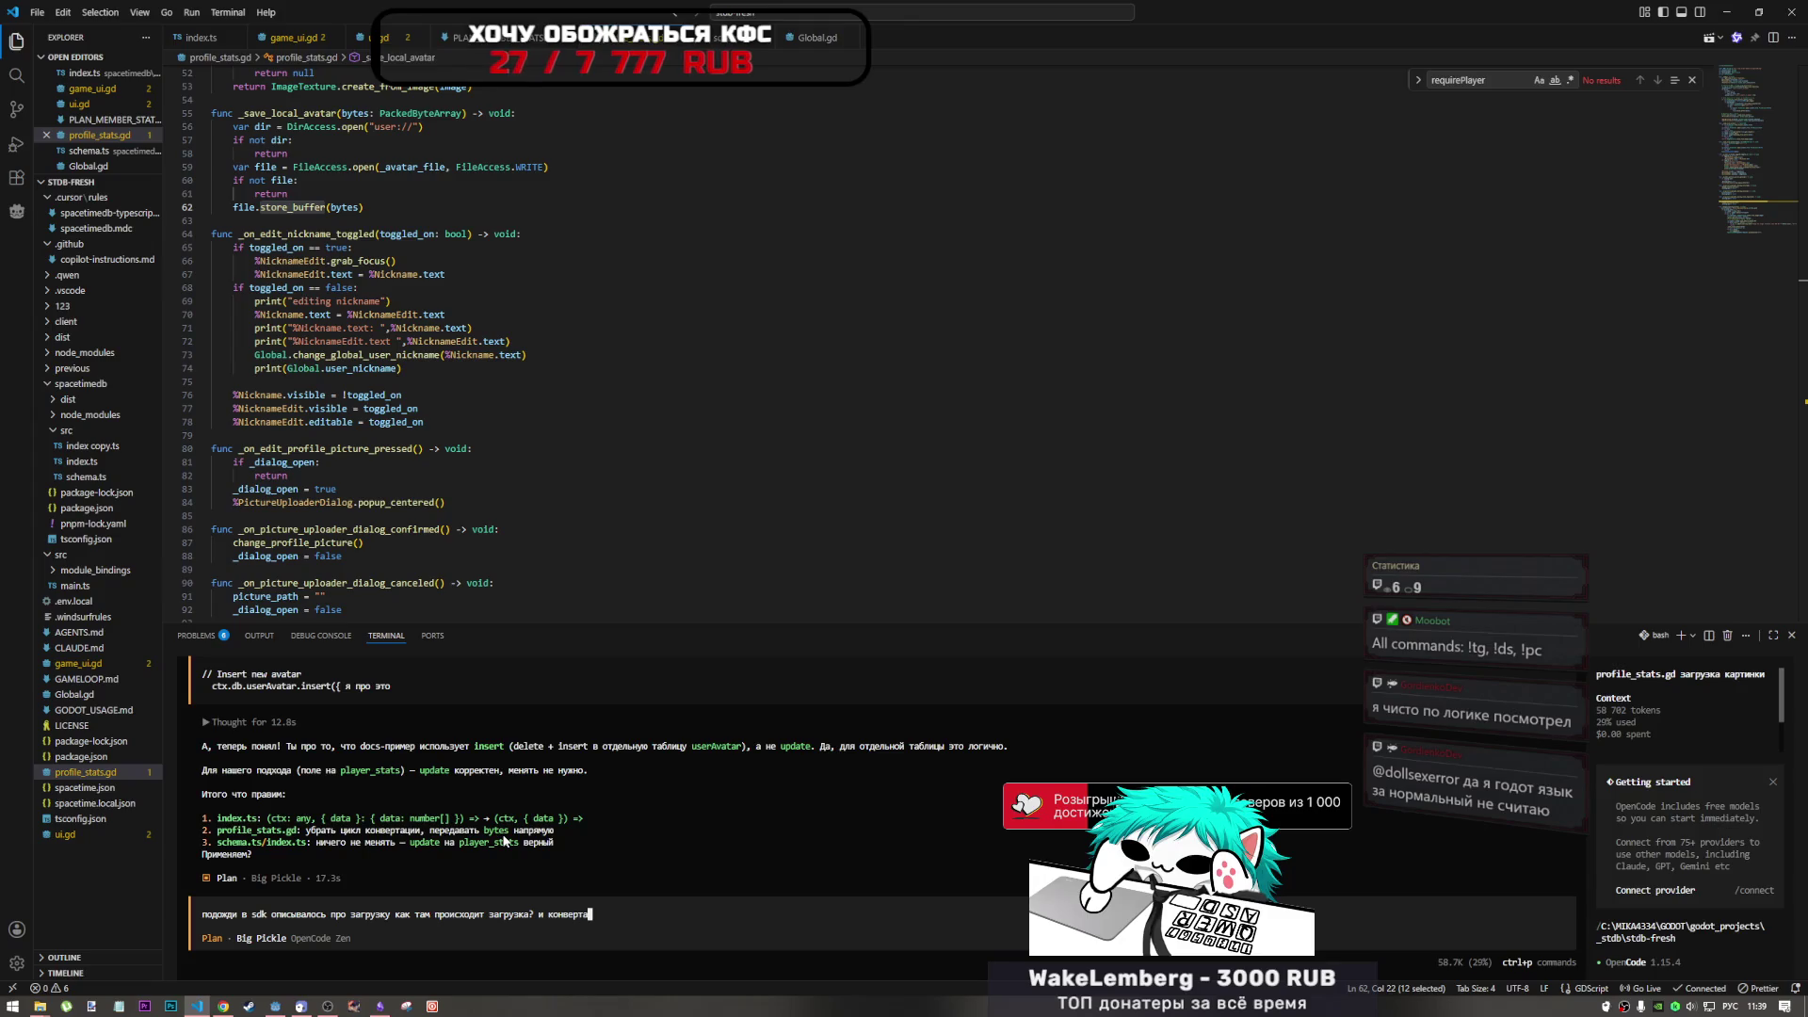
key("alt+shift")
type(" array")
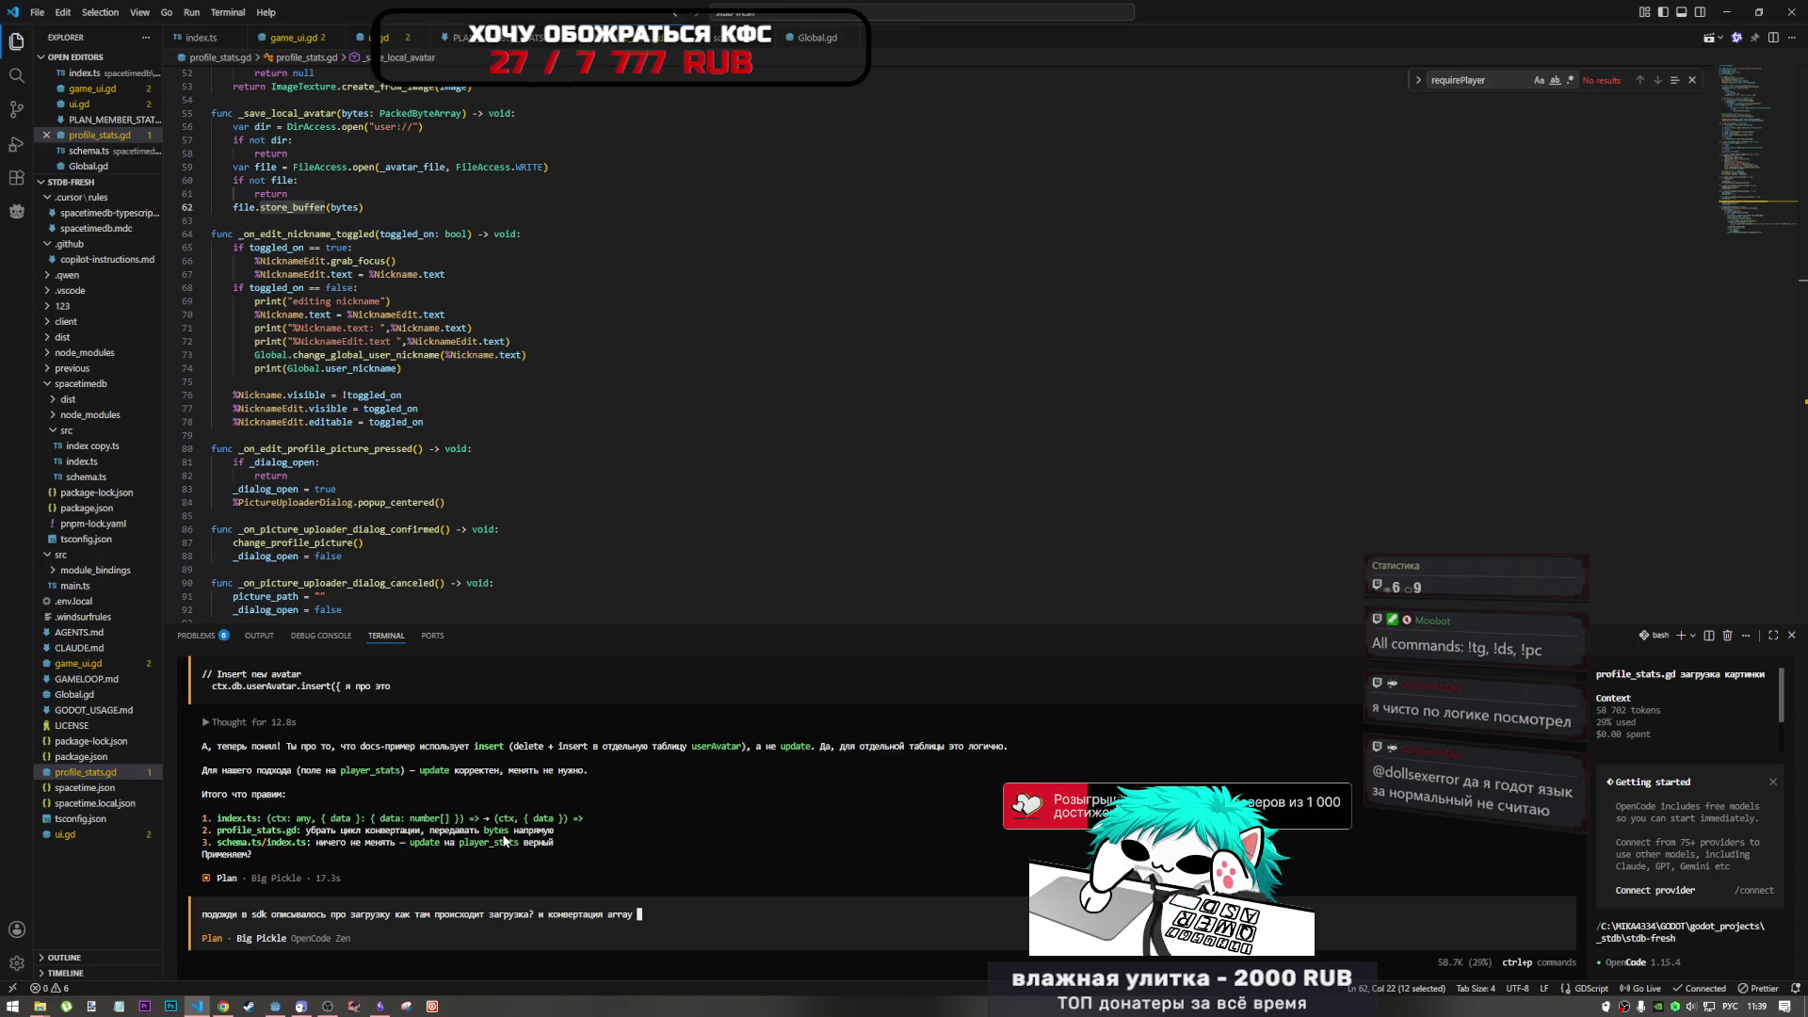
type(" bkb ytn")
key("BackSpace")
key("BackSpace")
key("BackSpace")
key("alt+shift")
type("м")
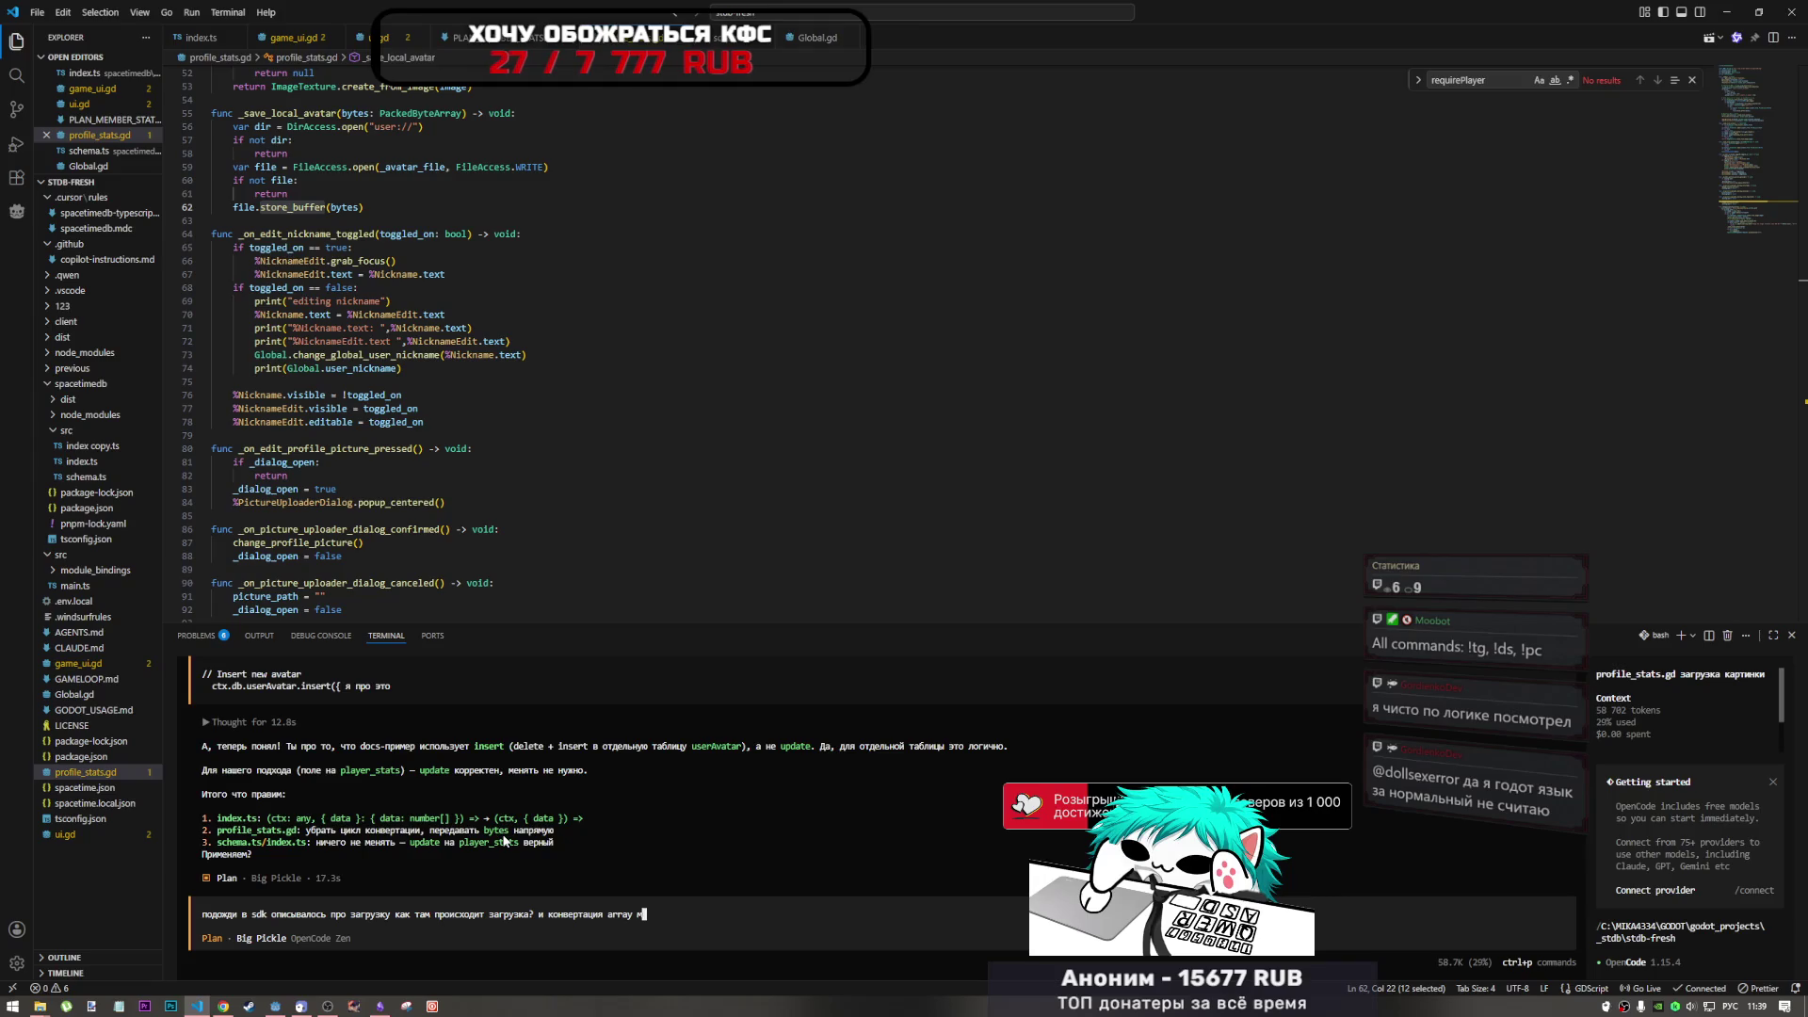
type("иили")
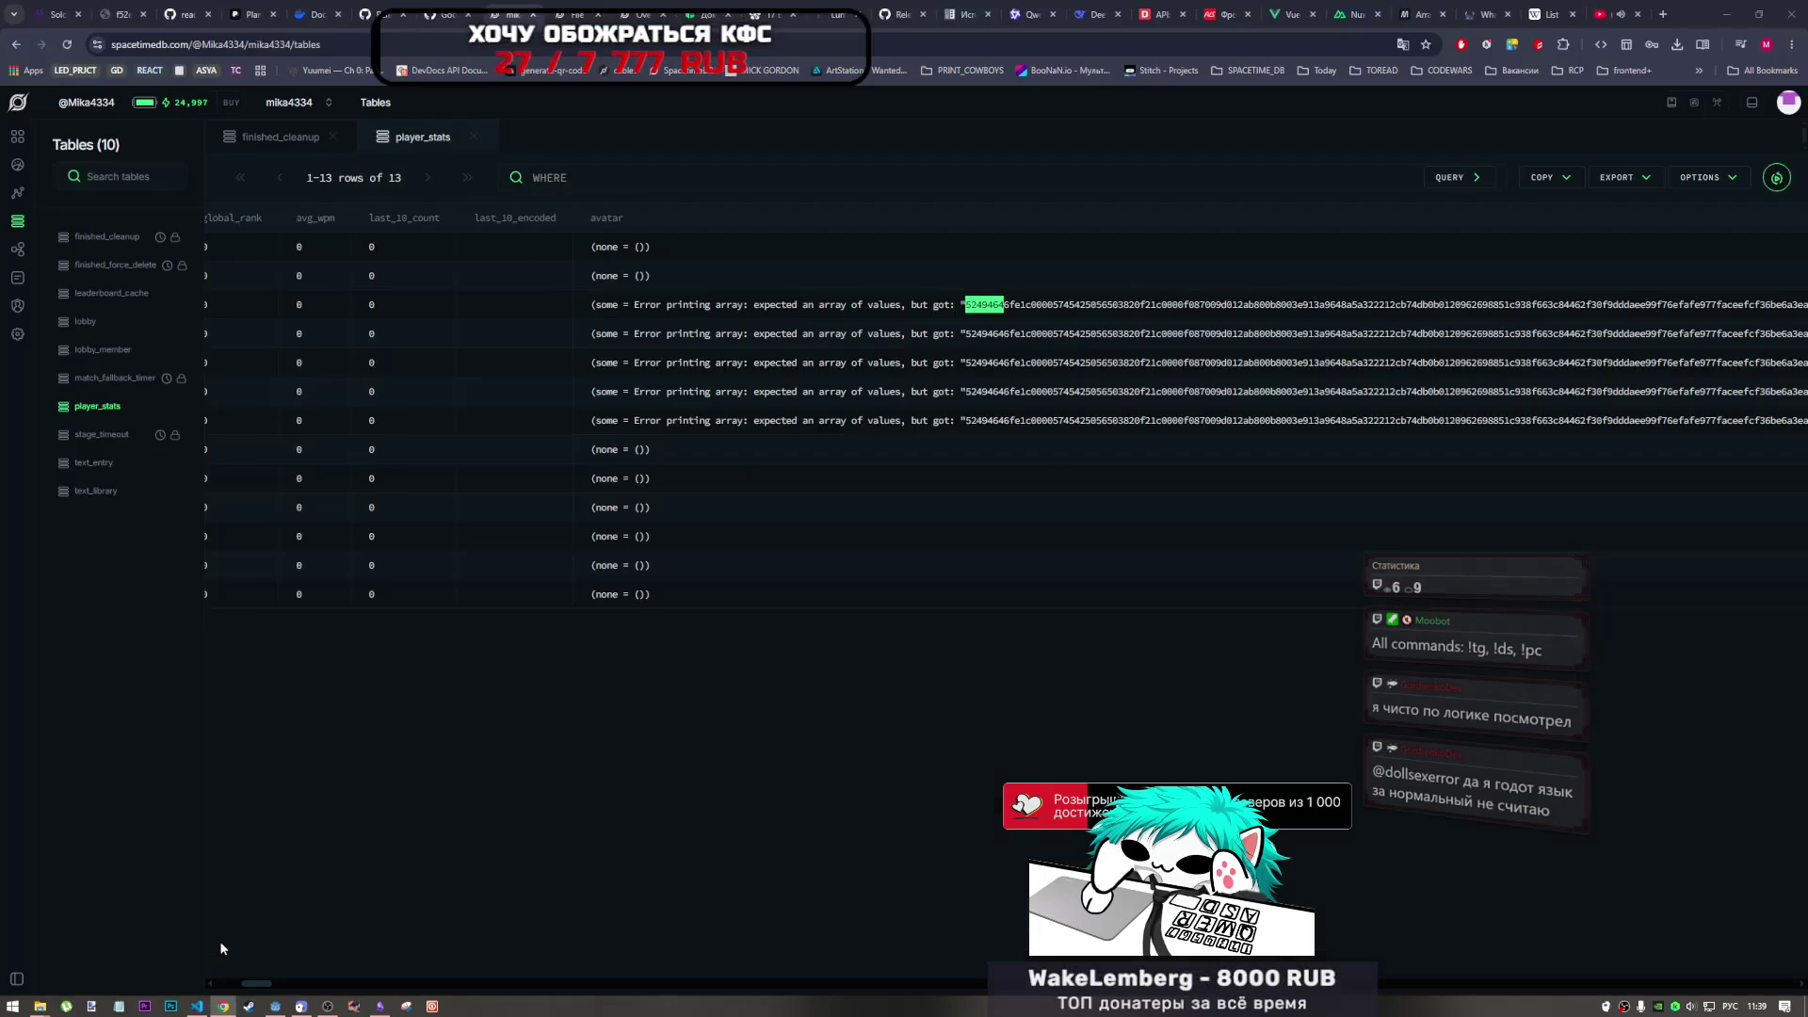
left_click(223, 1006)
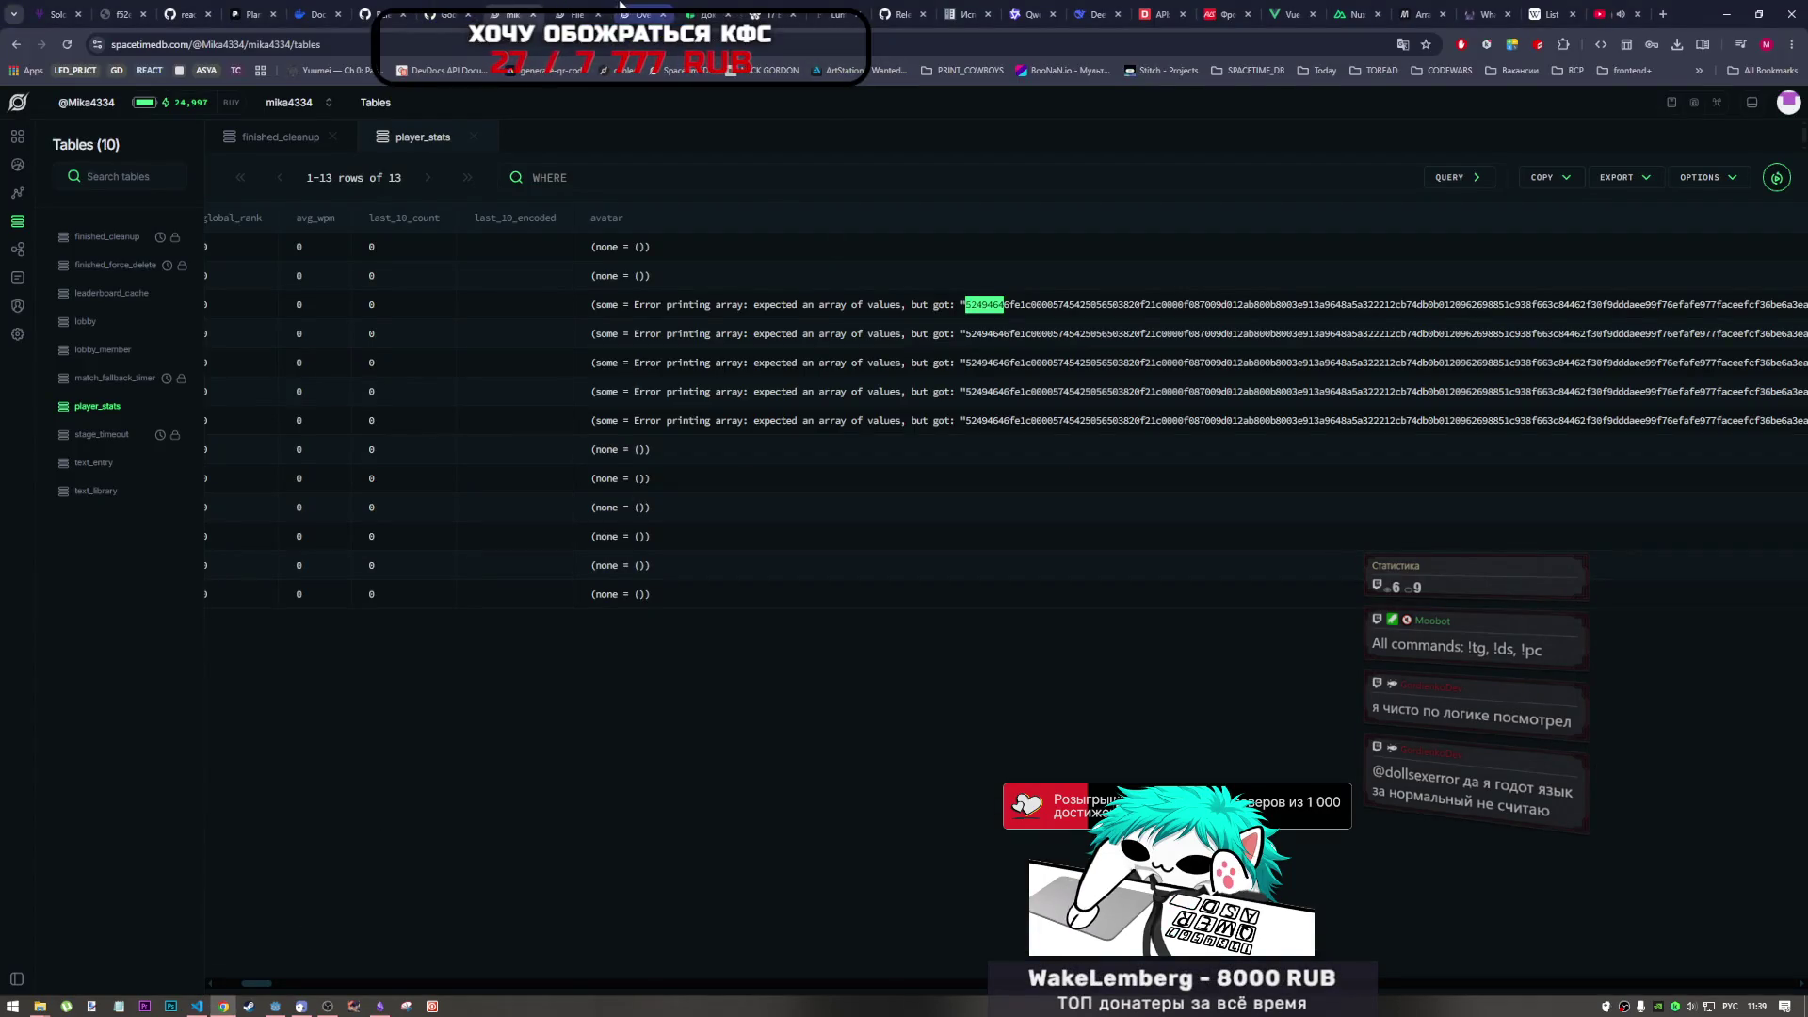
- Add the SDK api.md URL in parentheses to the agent question and send it
left_click(433, 14)
key("ctrl+c")
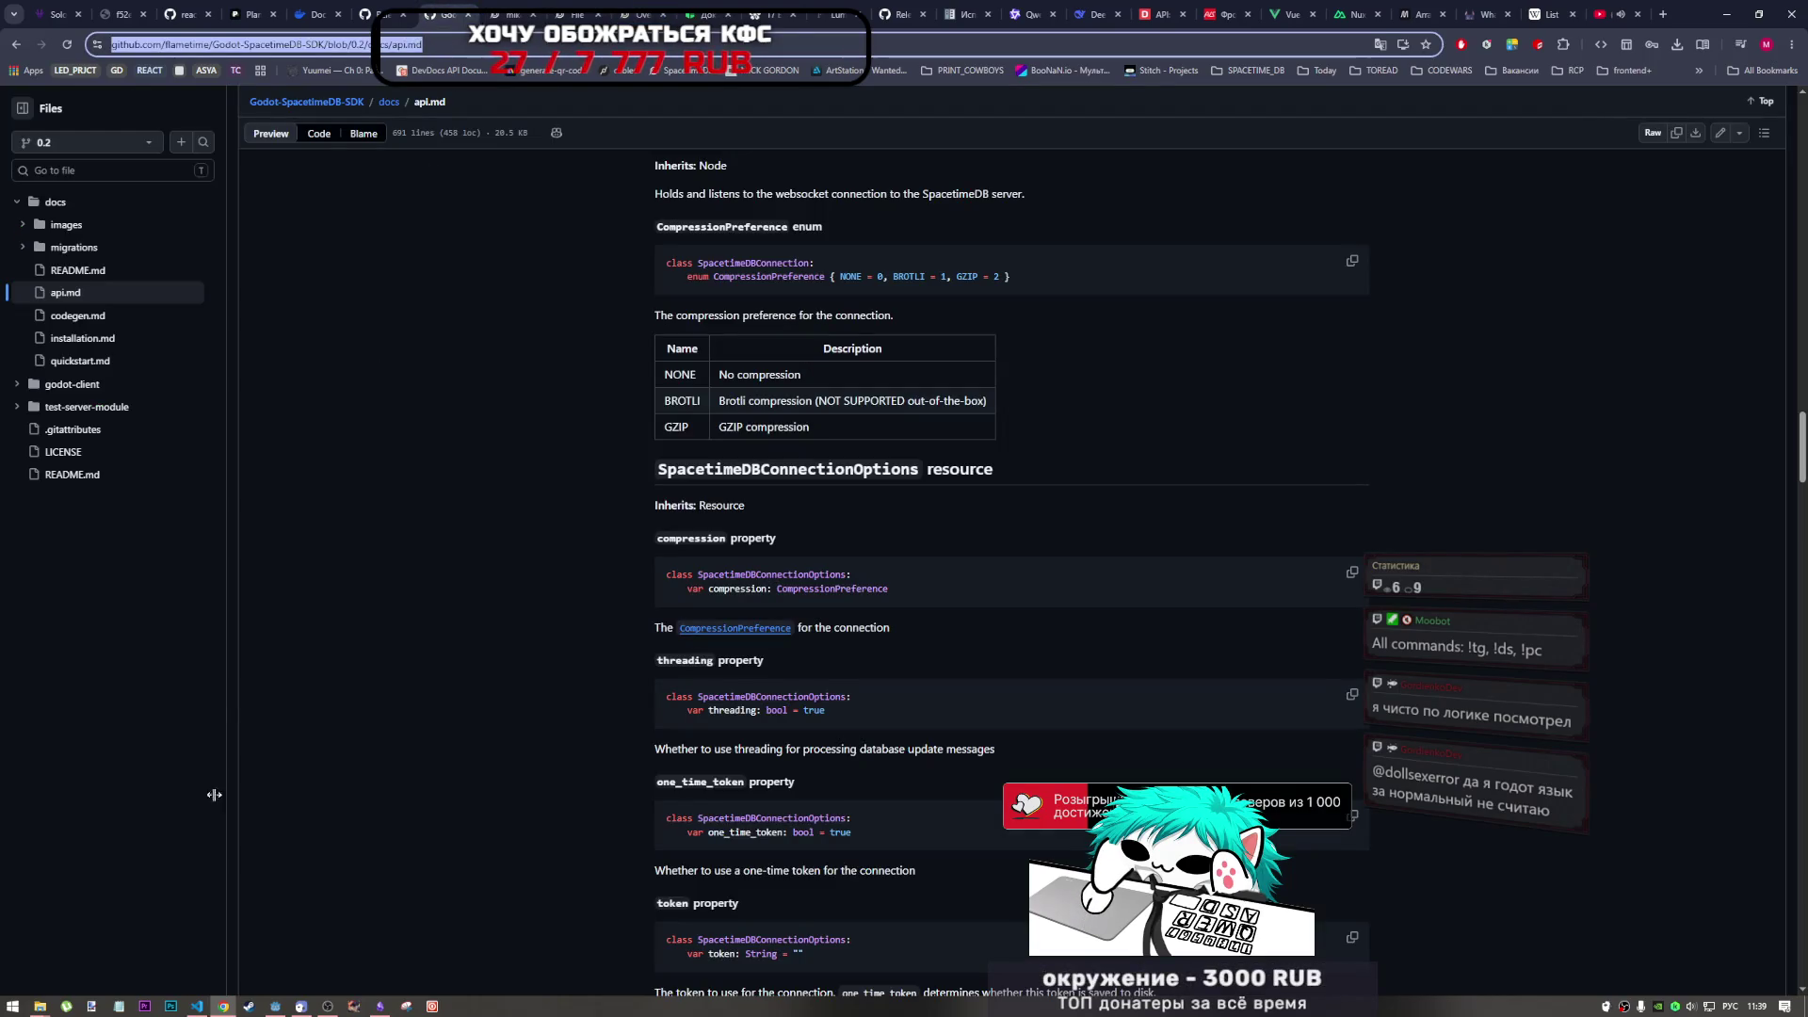
left_click(197, 1006)
key("ctrl+v")
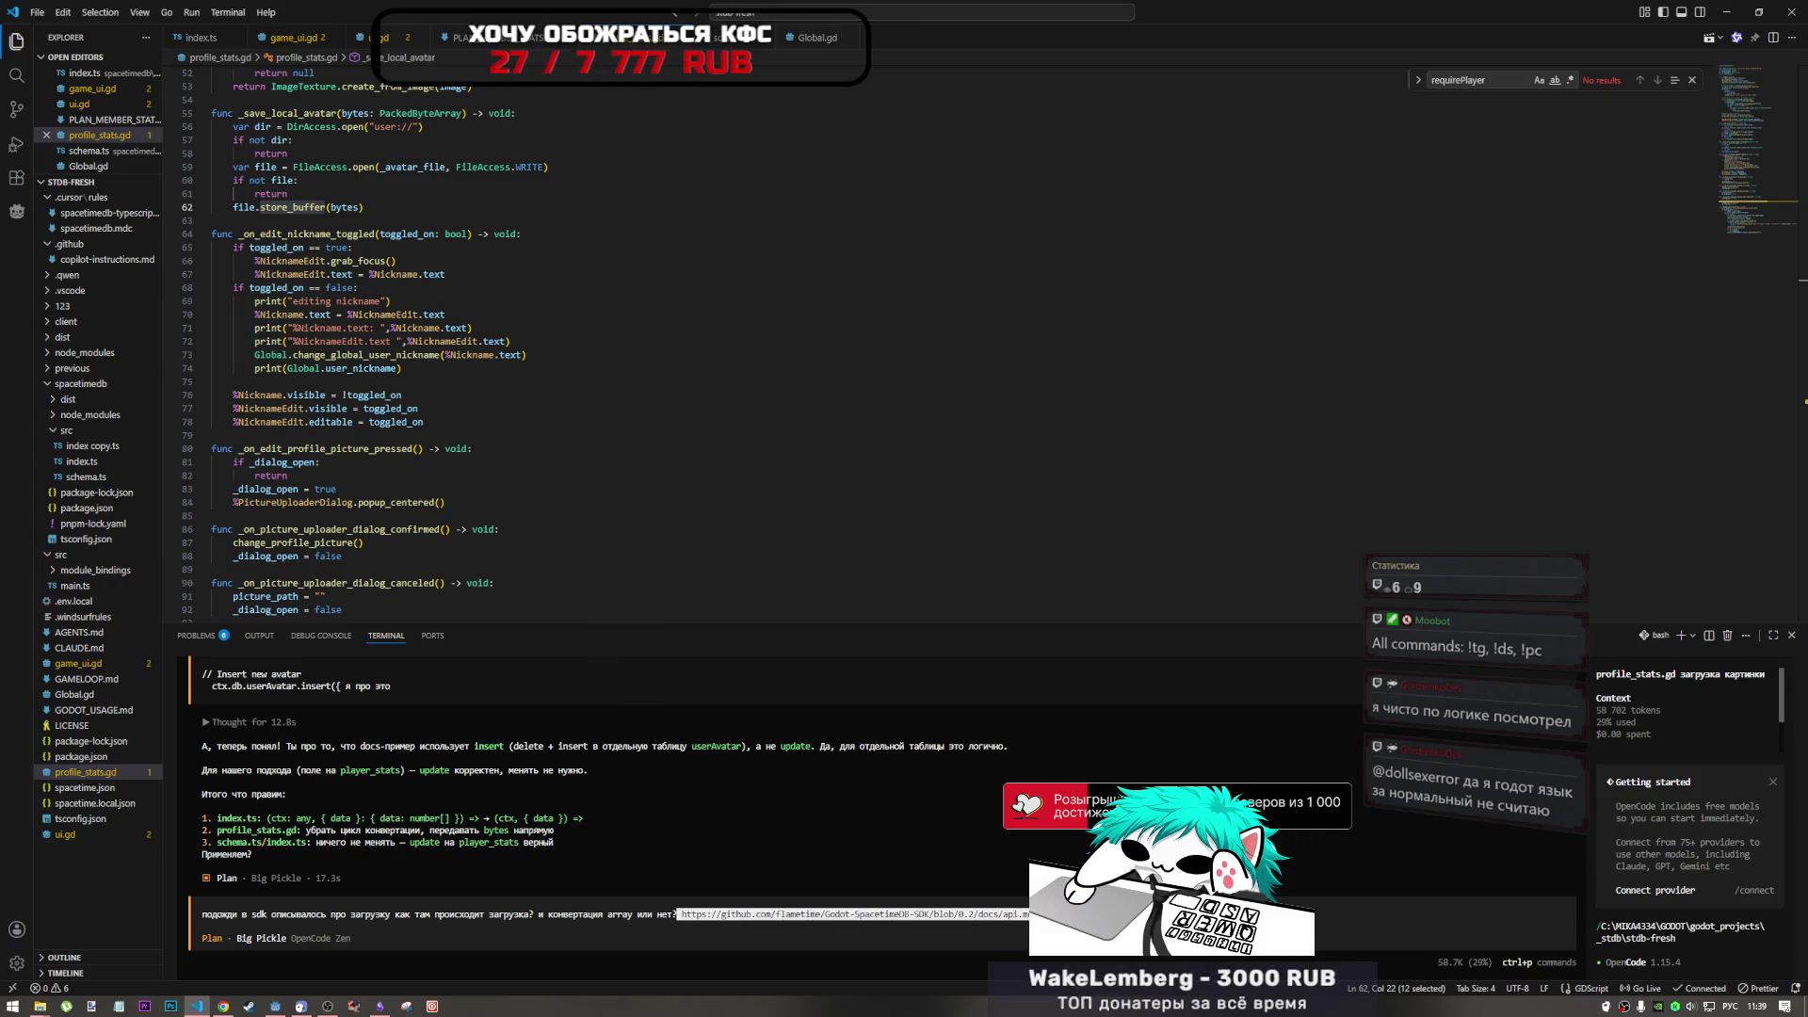
type("(")
key("ctrl+v")
left_click(679, 913)
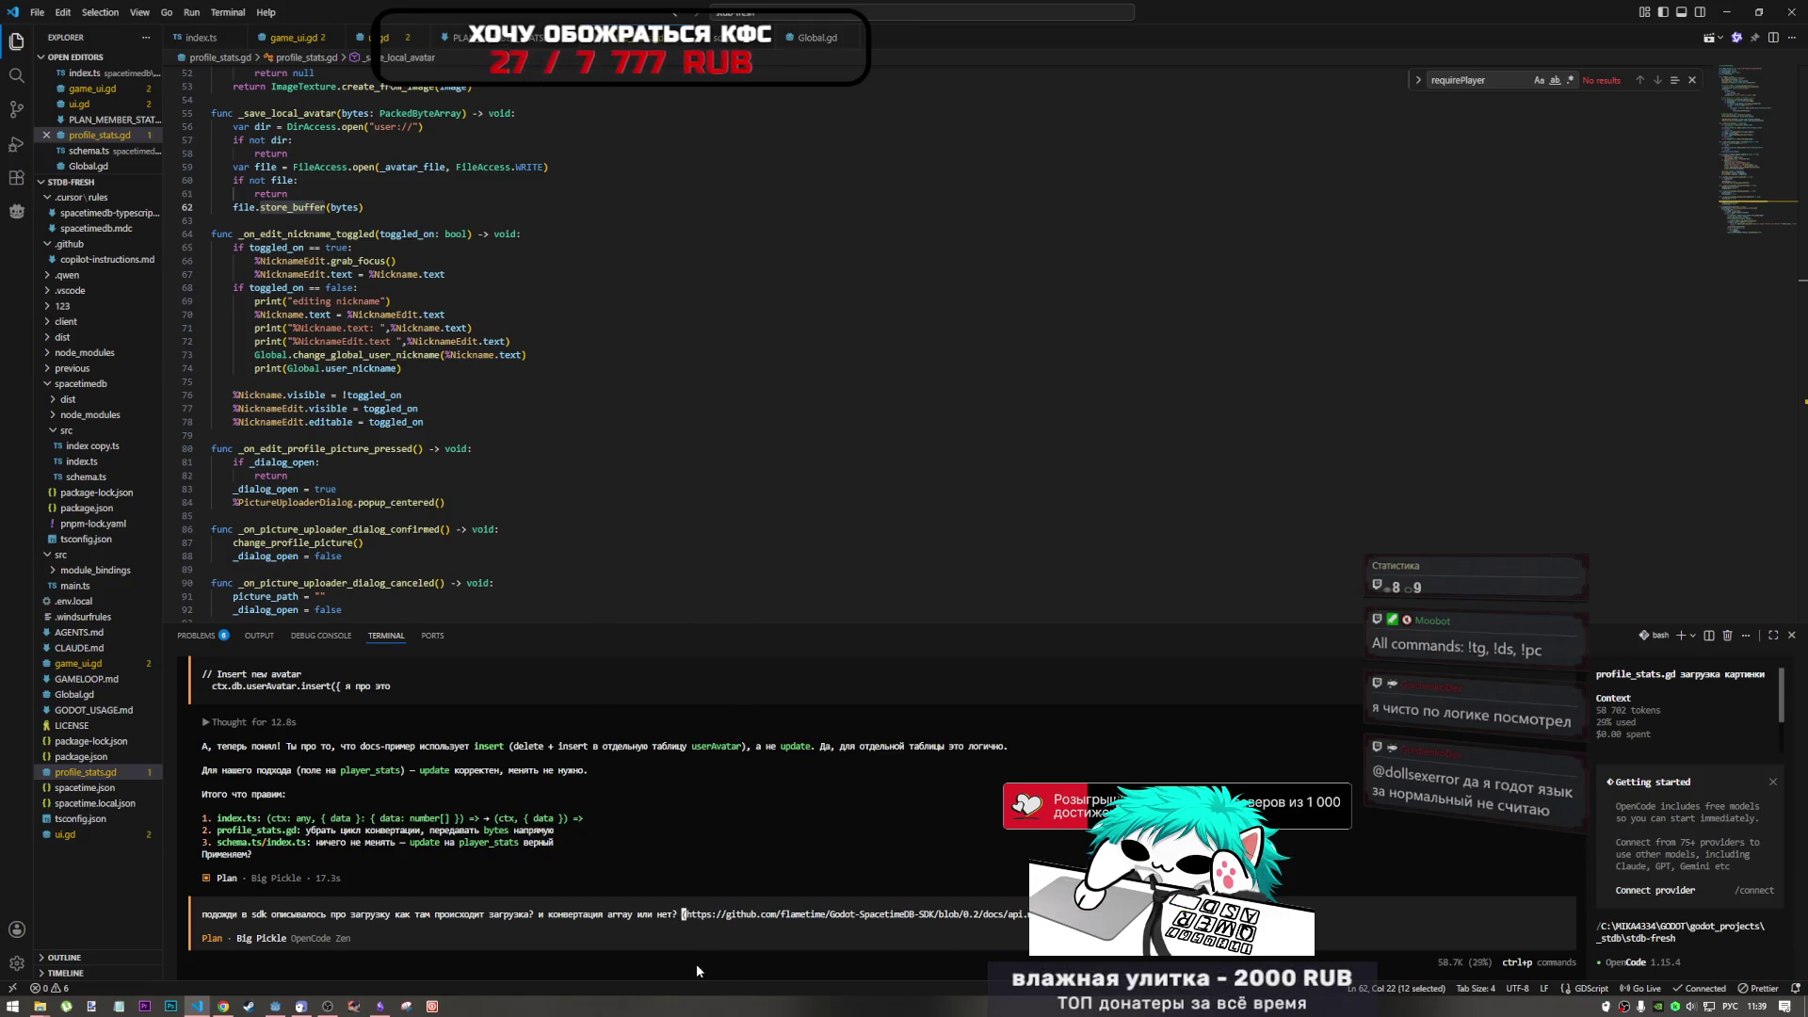
key("Return")
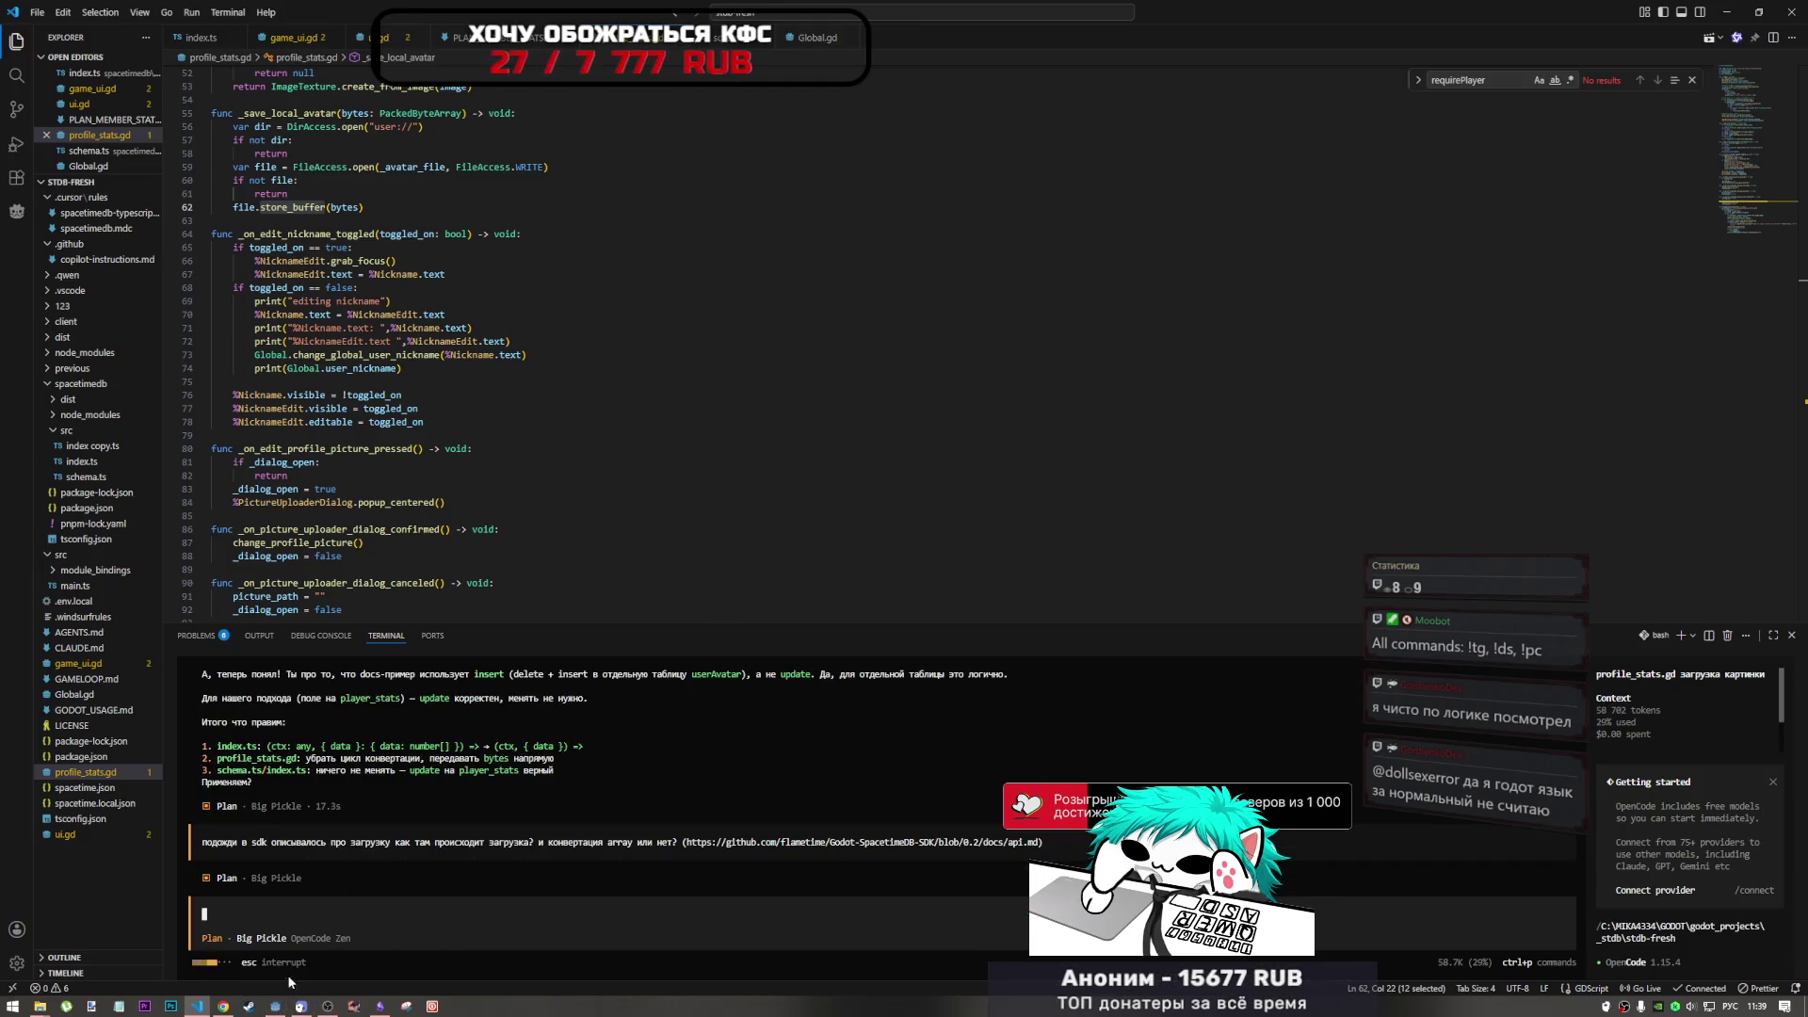
left_click(226, 1007)
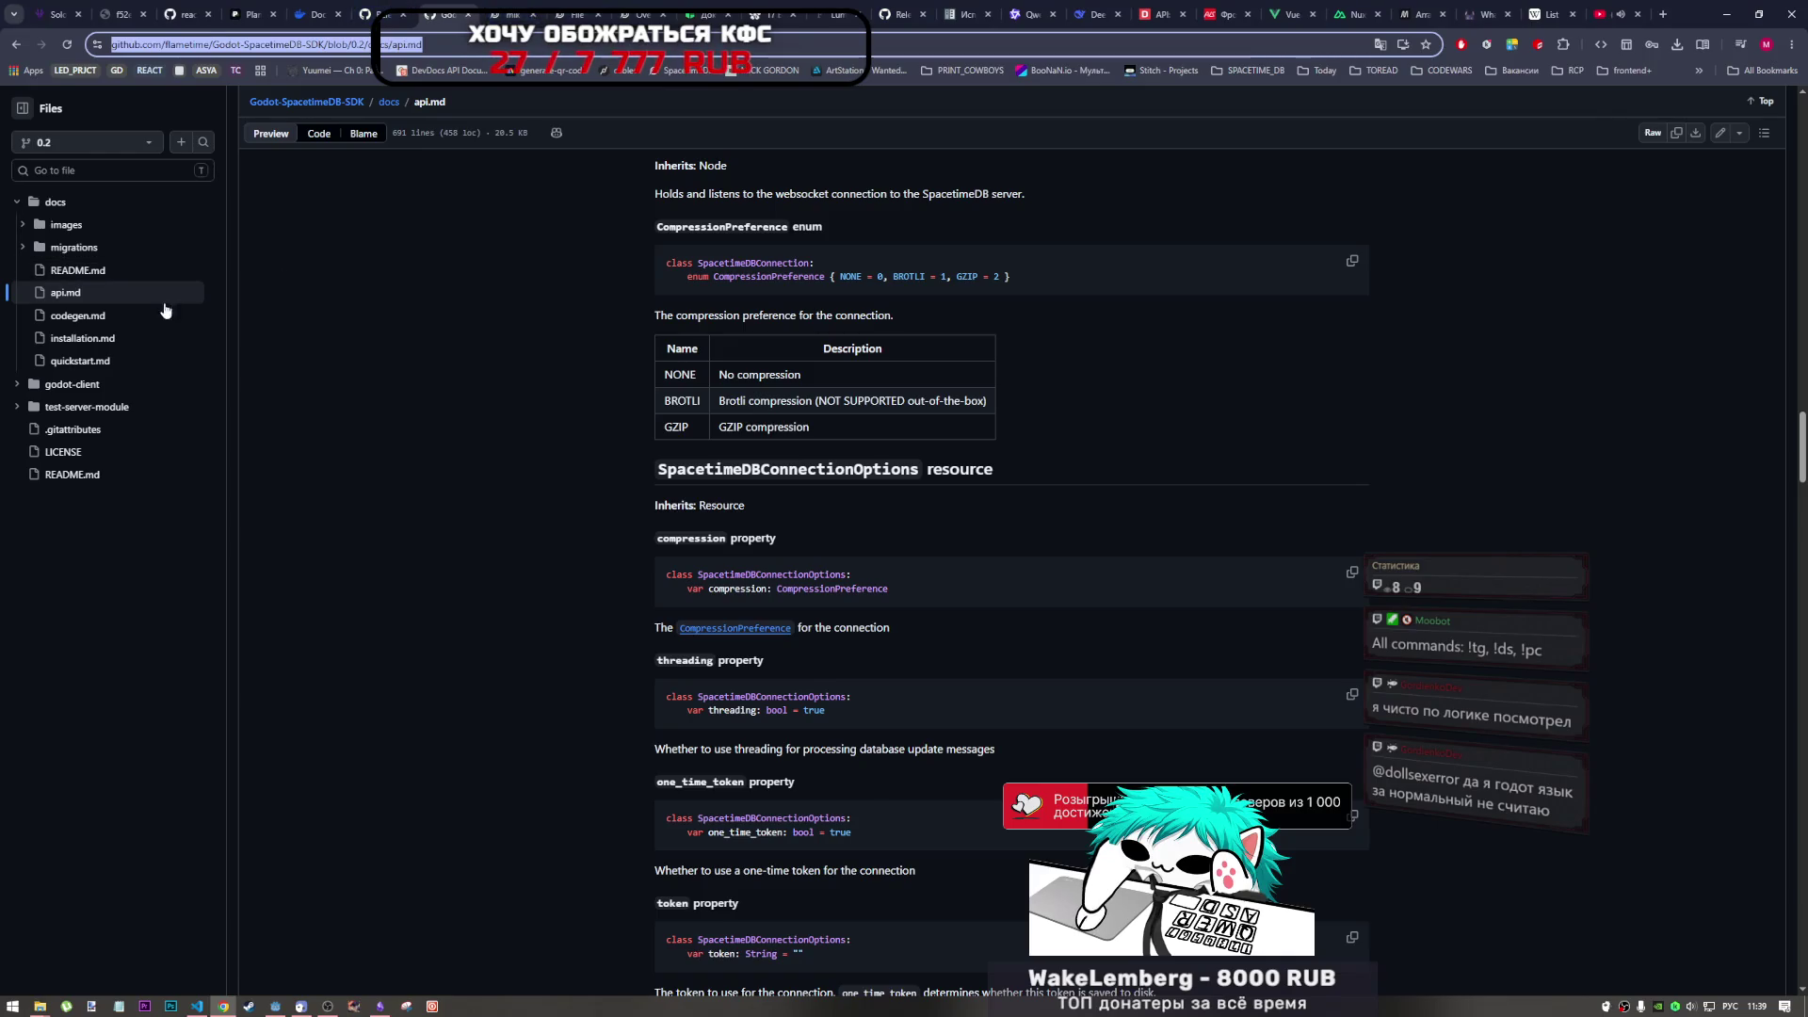
- Open the SDK's Quick Start Guide from the api.md docs page
left_click(391, 6)
left_click(440, 6)
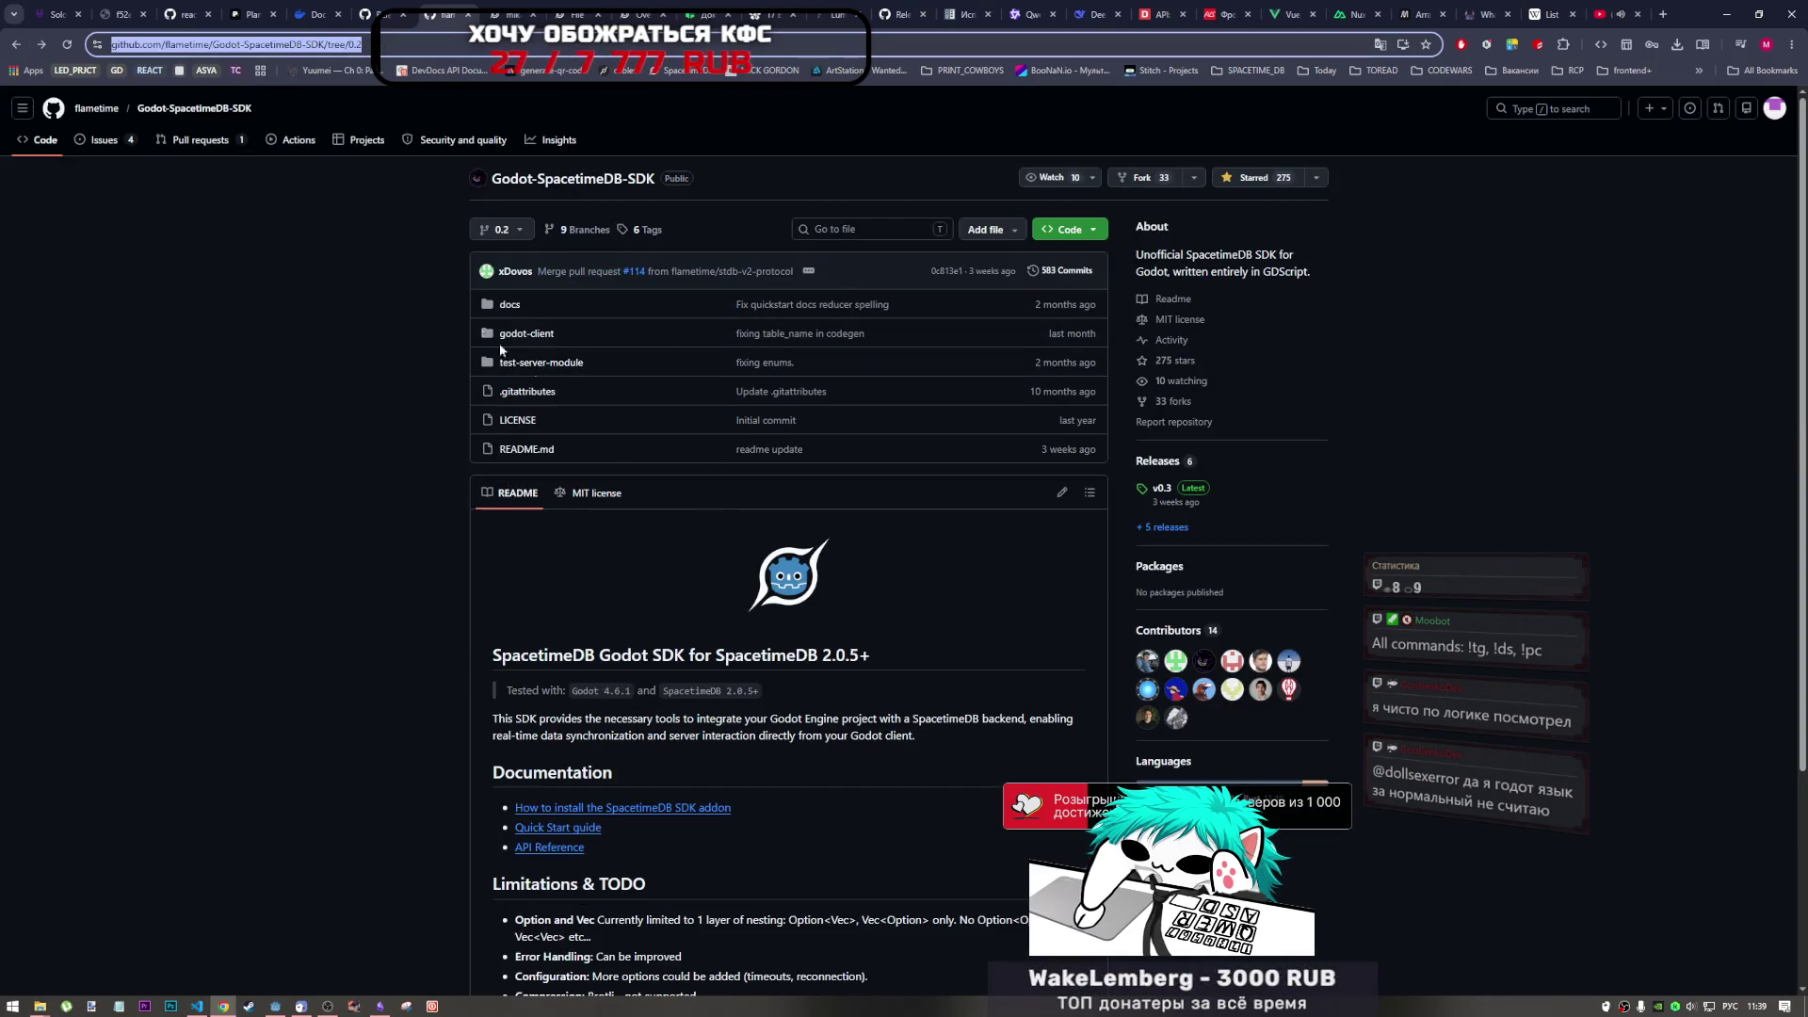
left_click(580, 828)
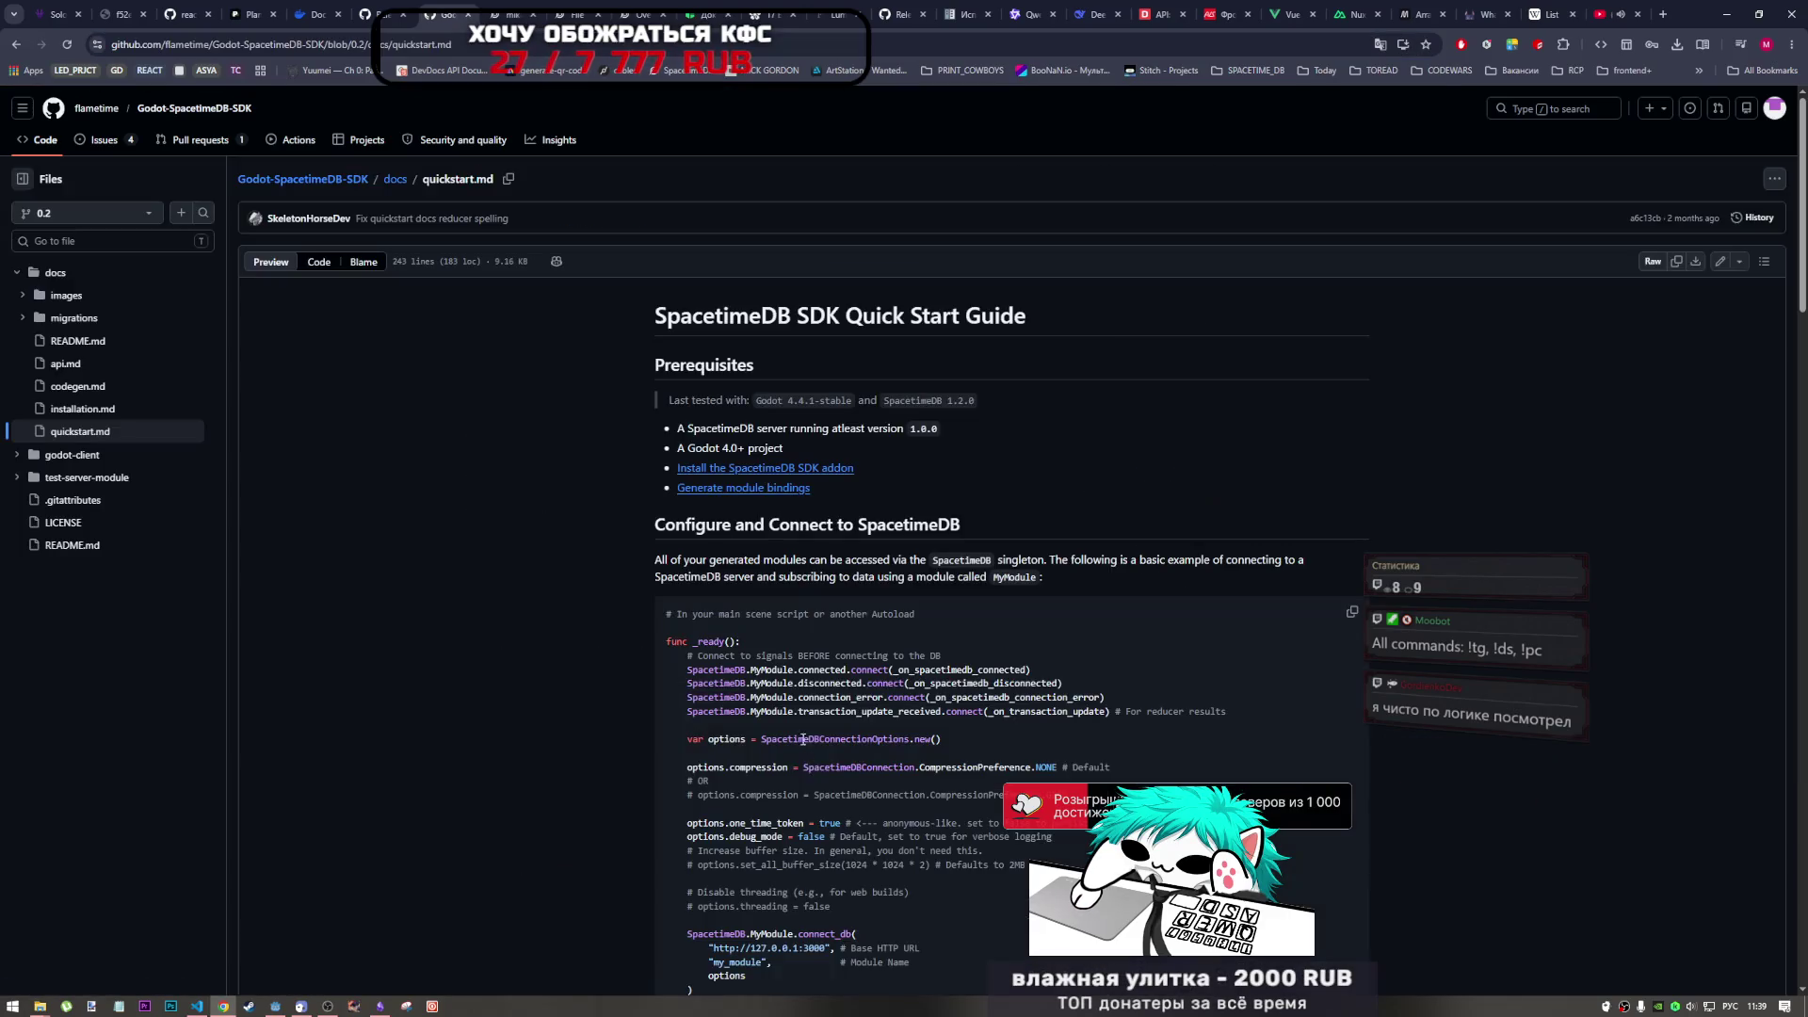
- Read through quickstart.md down to the Call Reducers and Query Local Database examples
scroll(1123, 761, "down", 7)
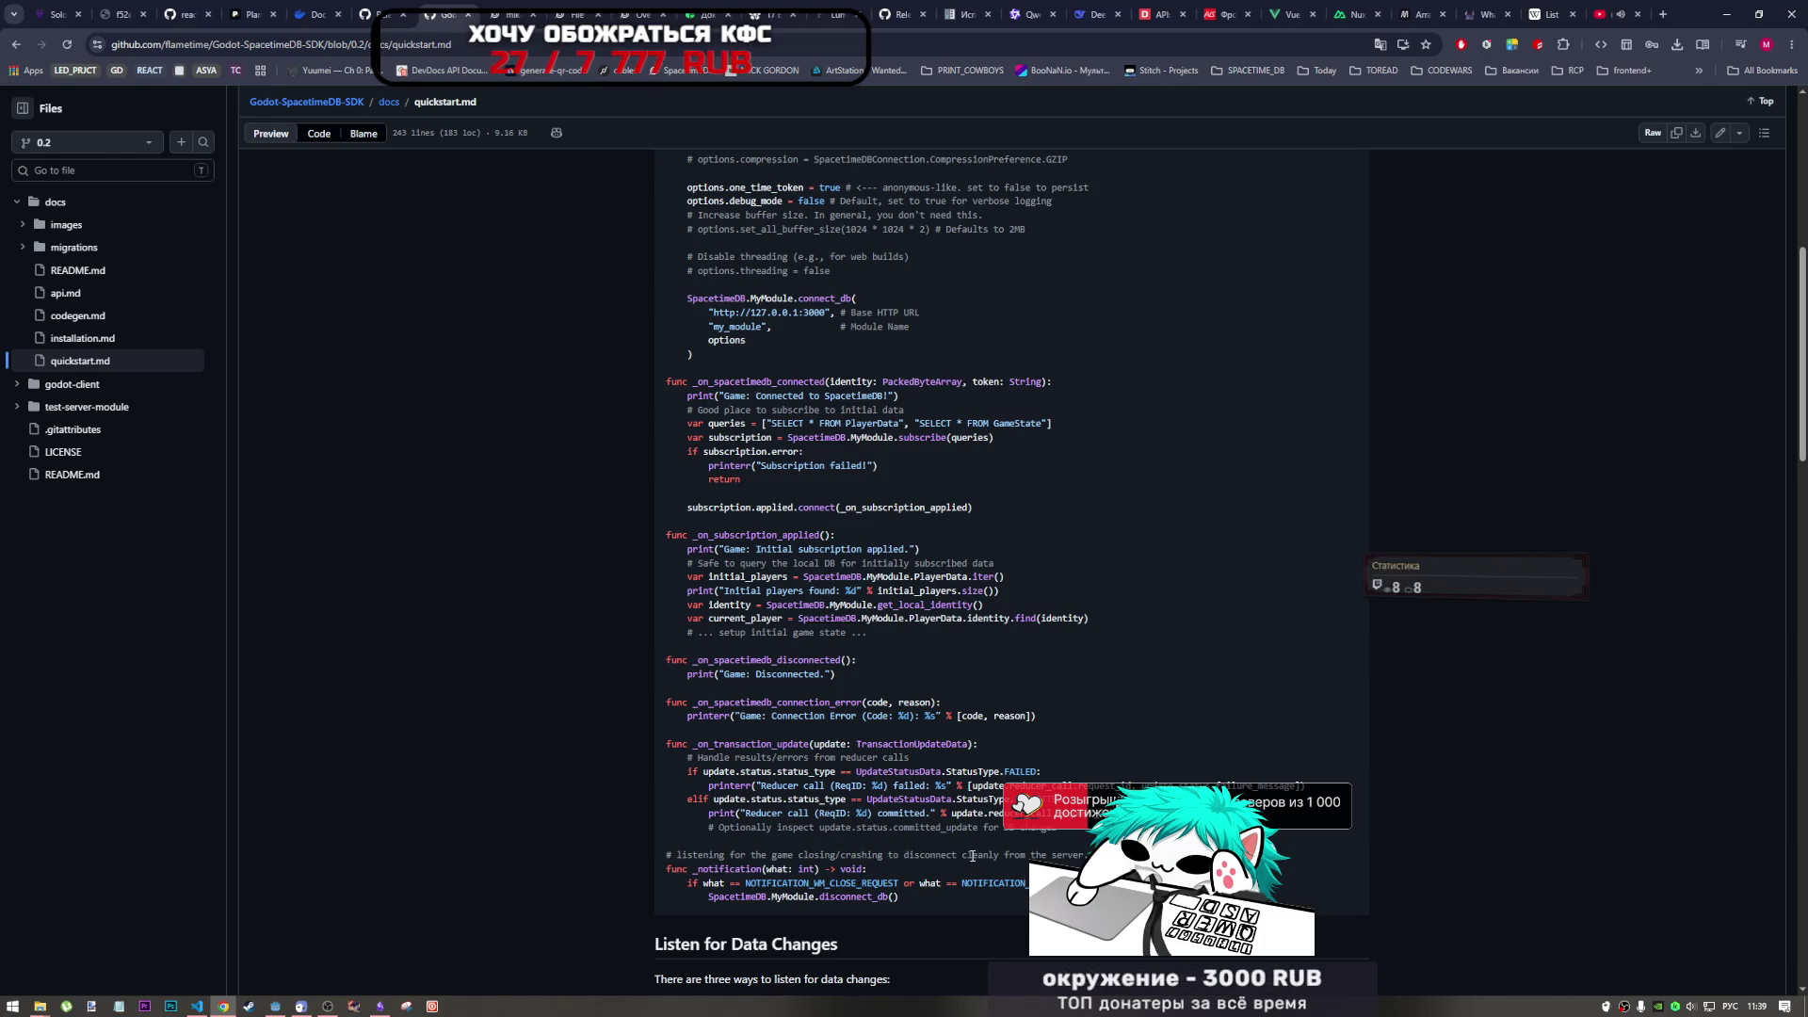
scroll(973, 855, "down", 12)
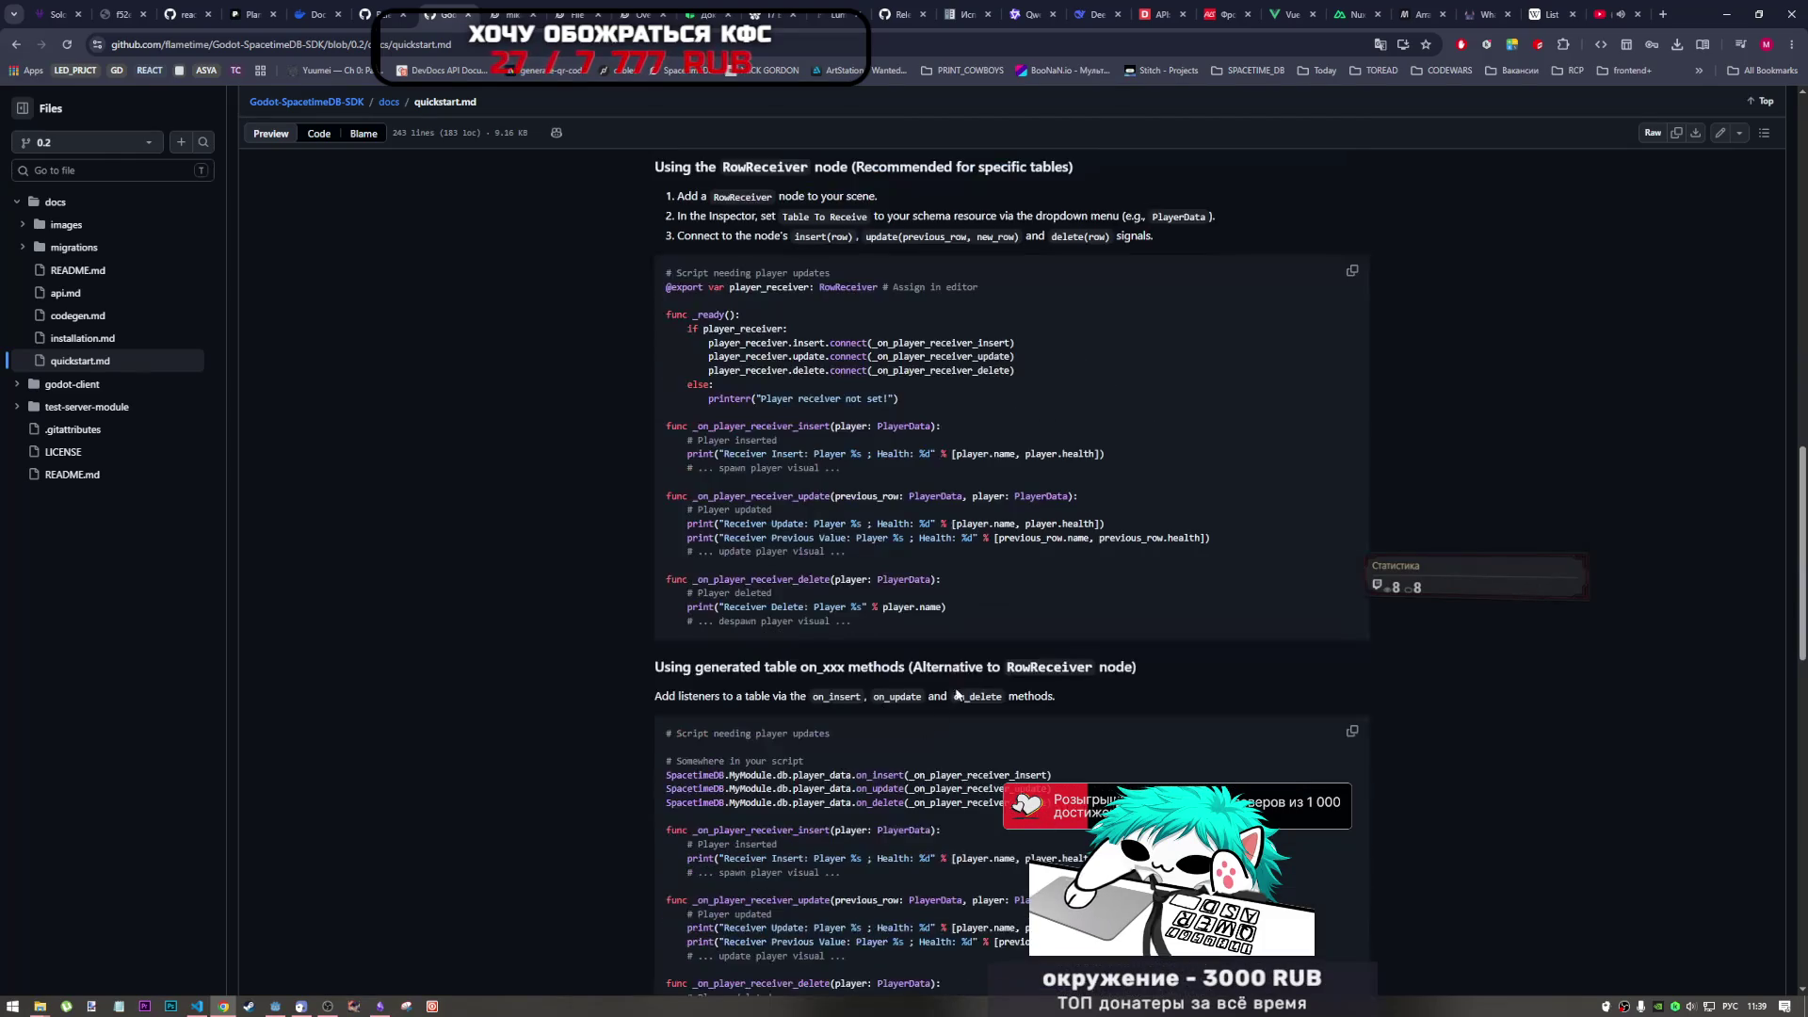
scroll(1218, 603, "down", 12)
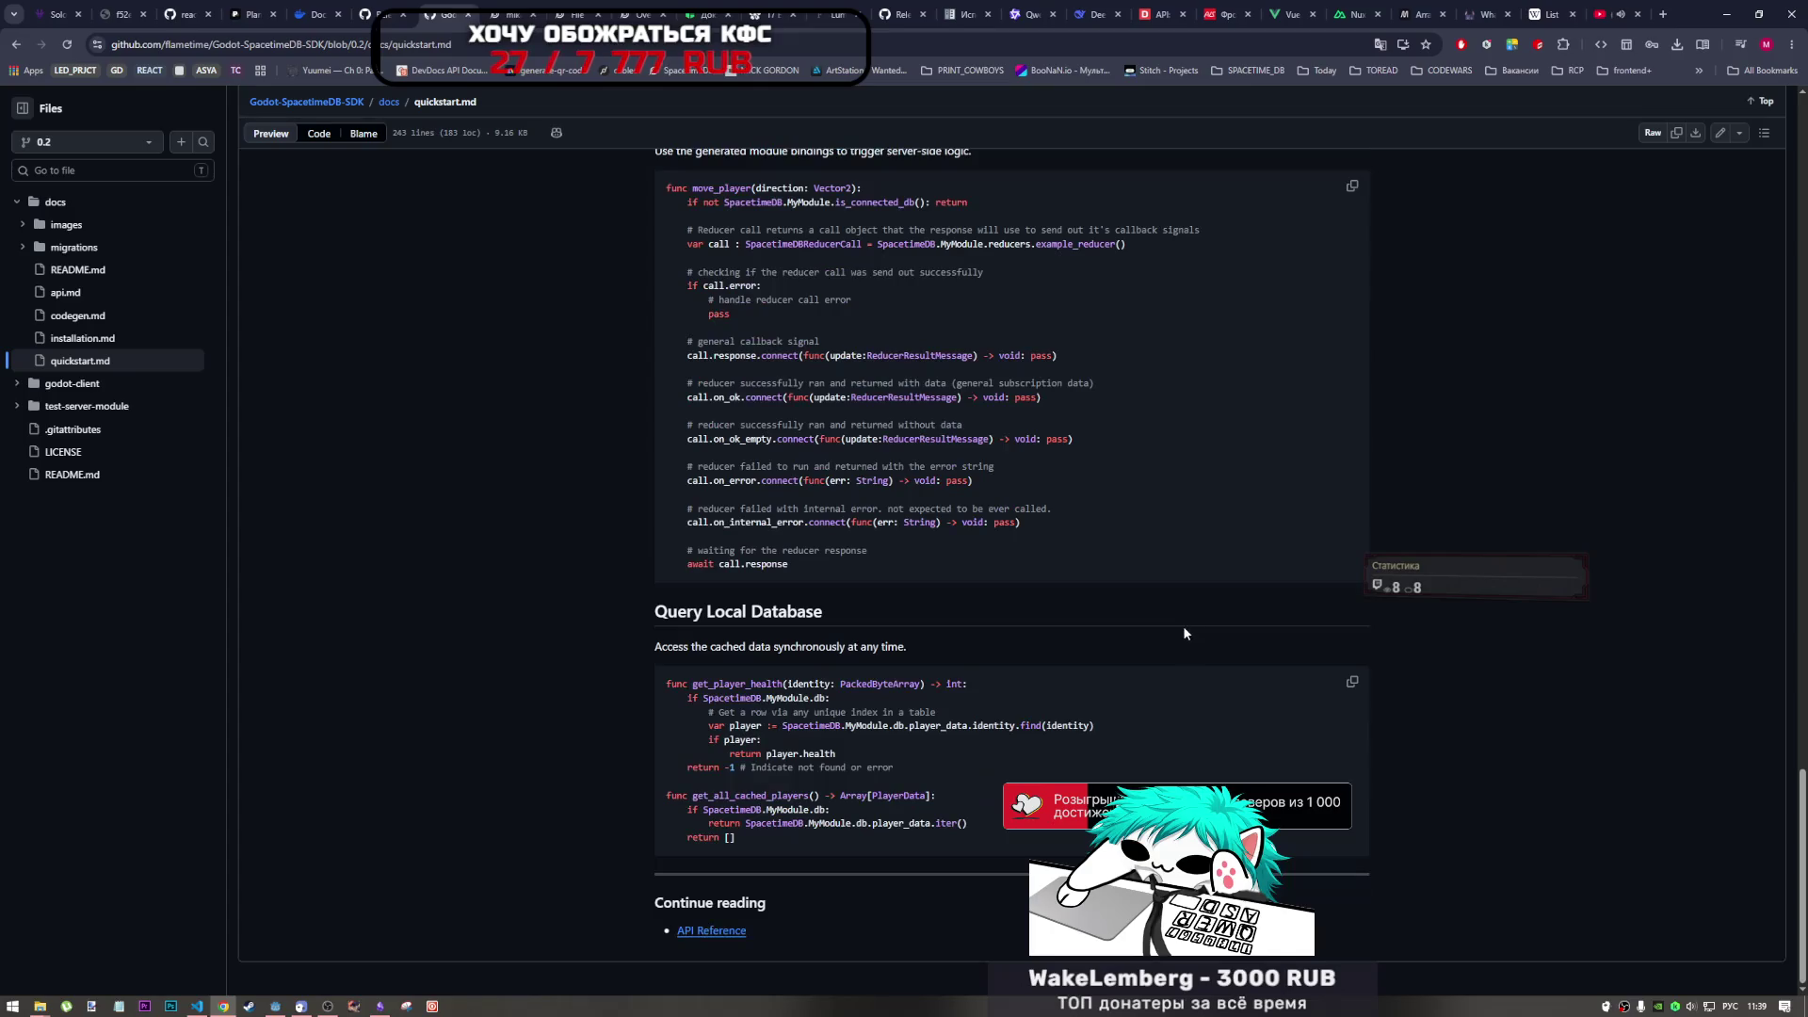
scroll(804, 620, "up", 2)
scroll(804, 620, "down", 2)
scroll(796, 631, "up", 5)
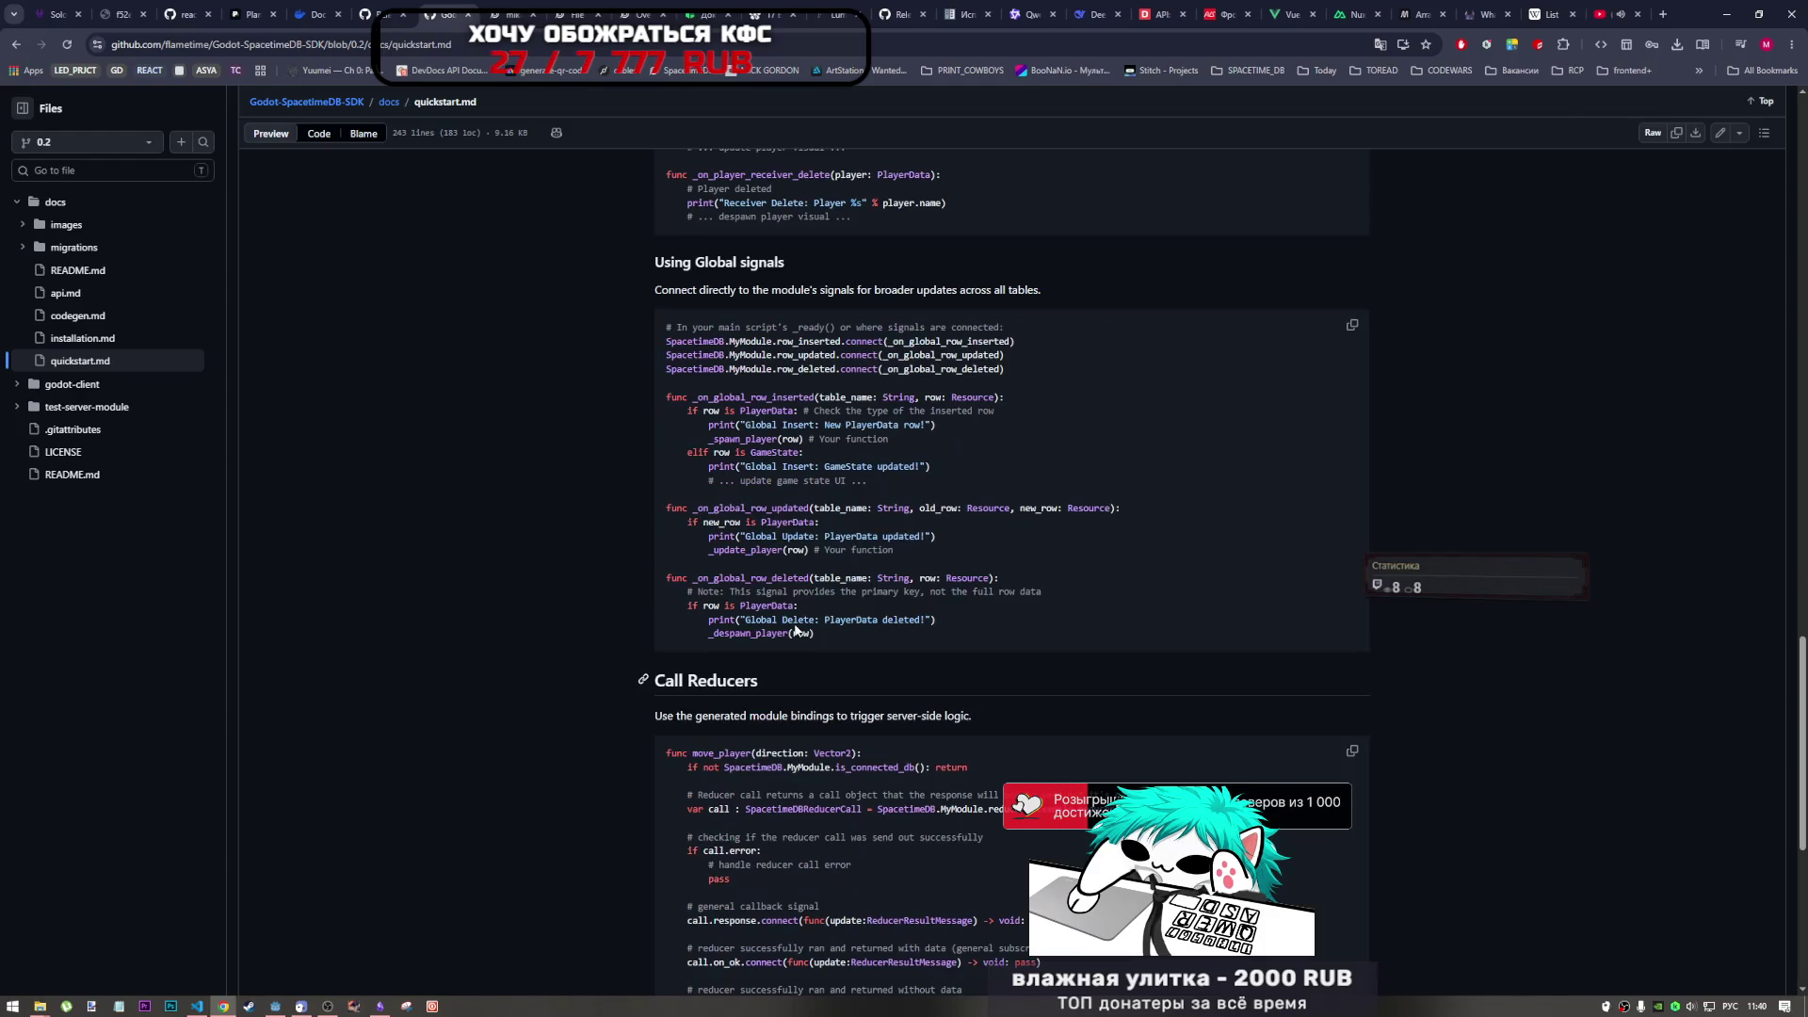
scroll(790, 631, "up", 4)
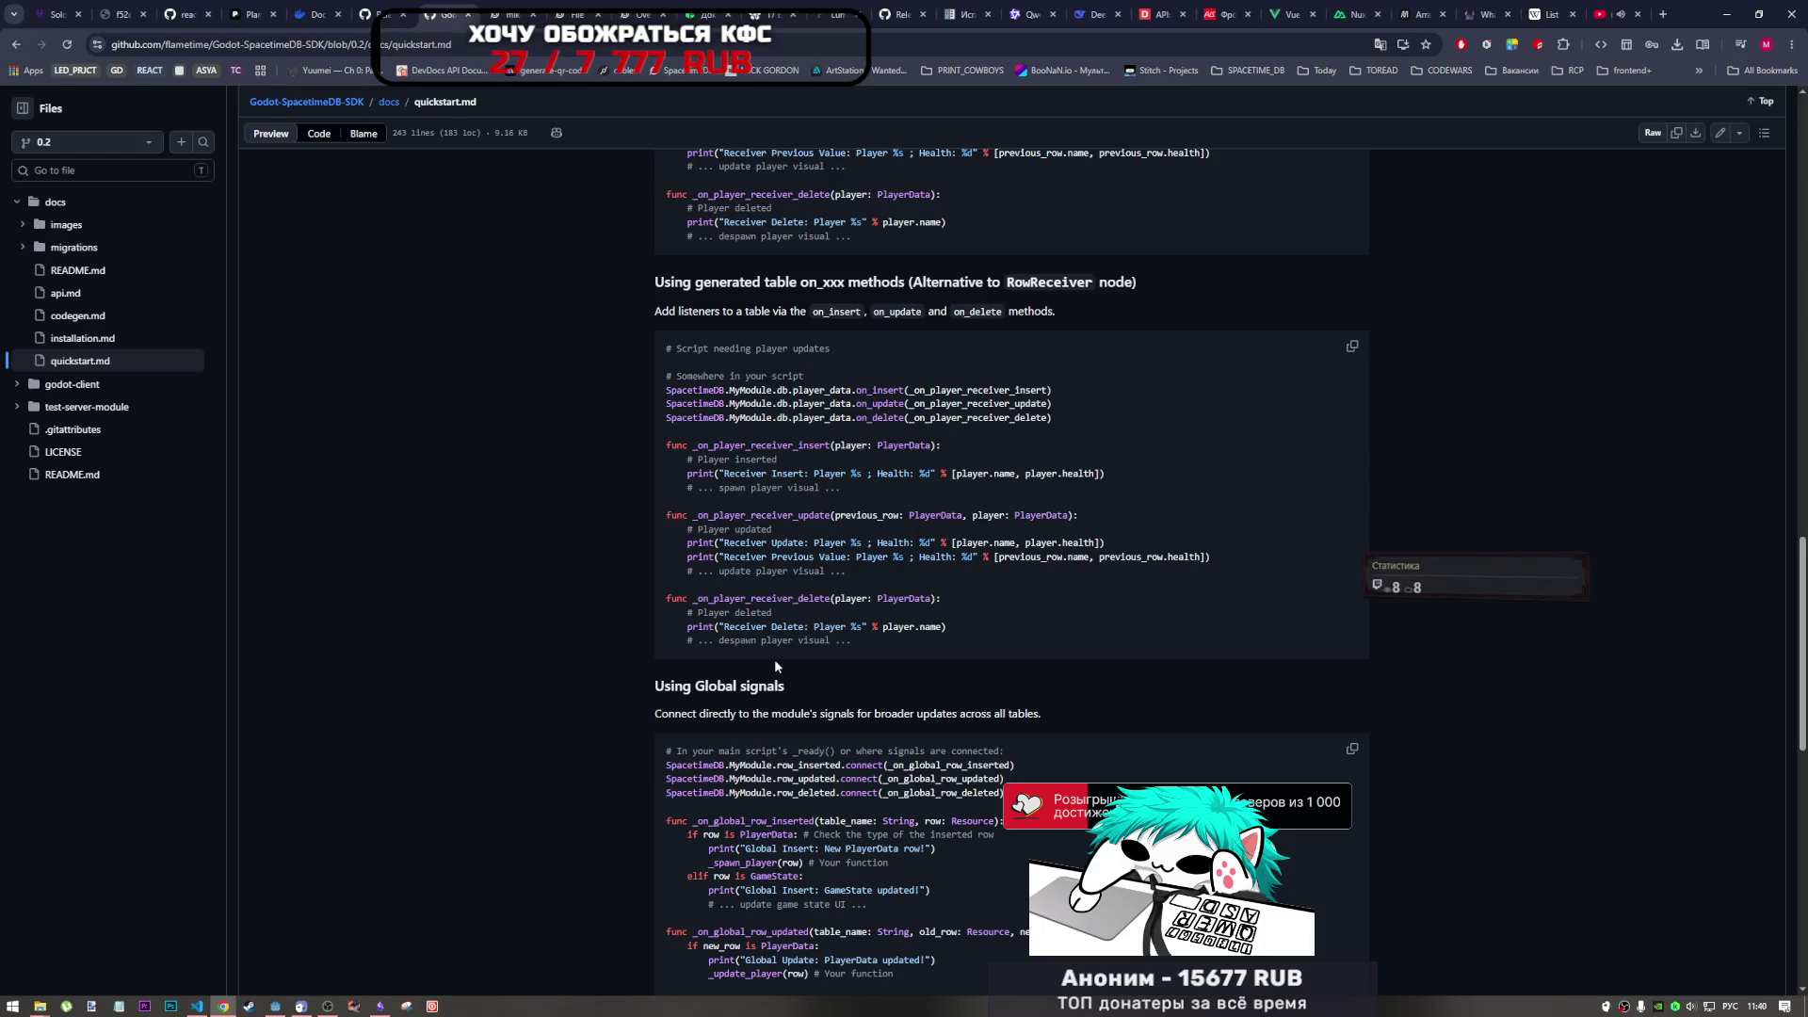
scroll(772, 663, "up", 5)
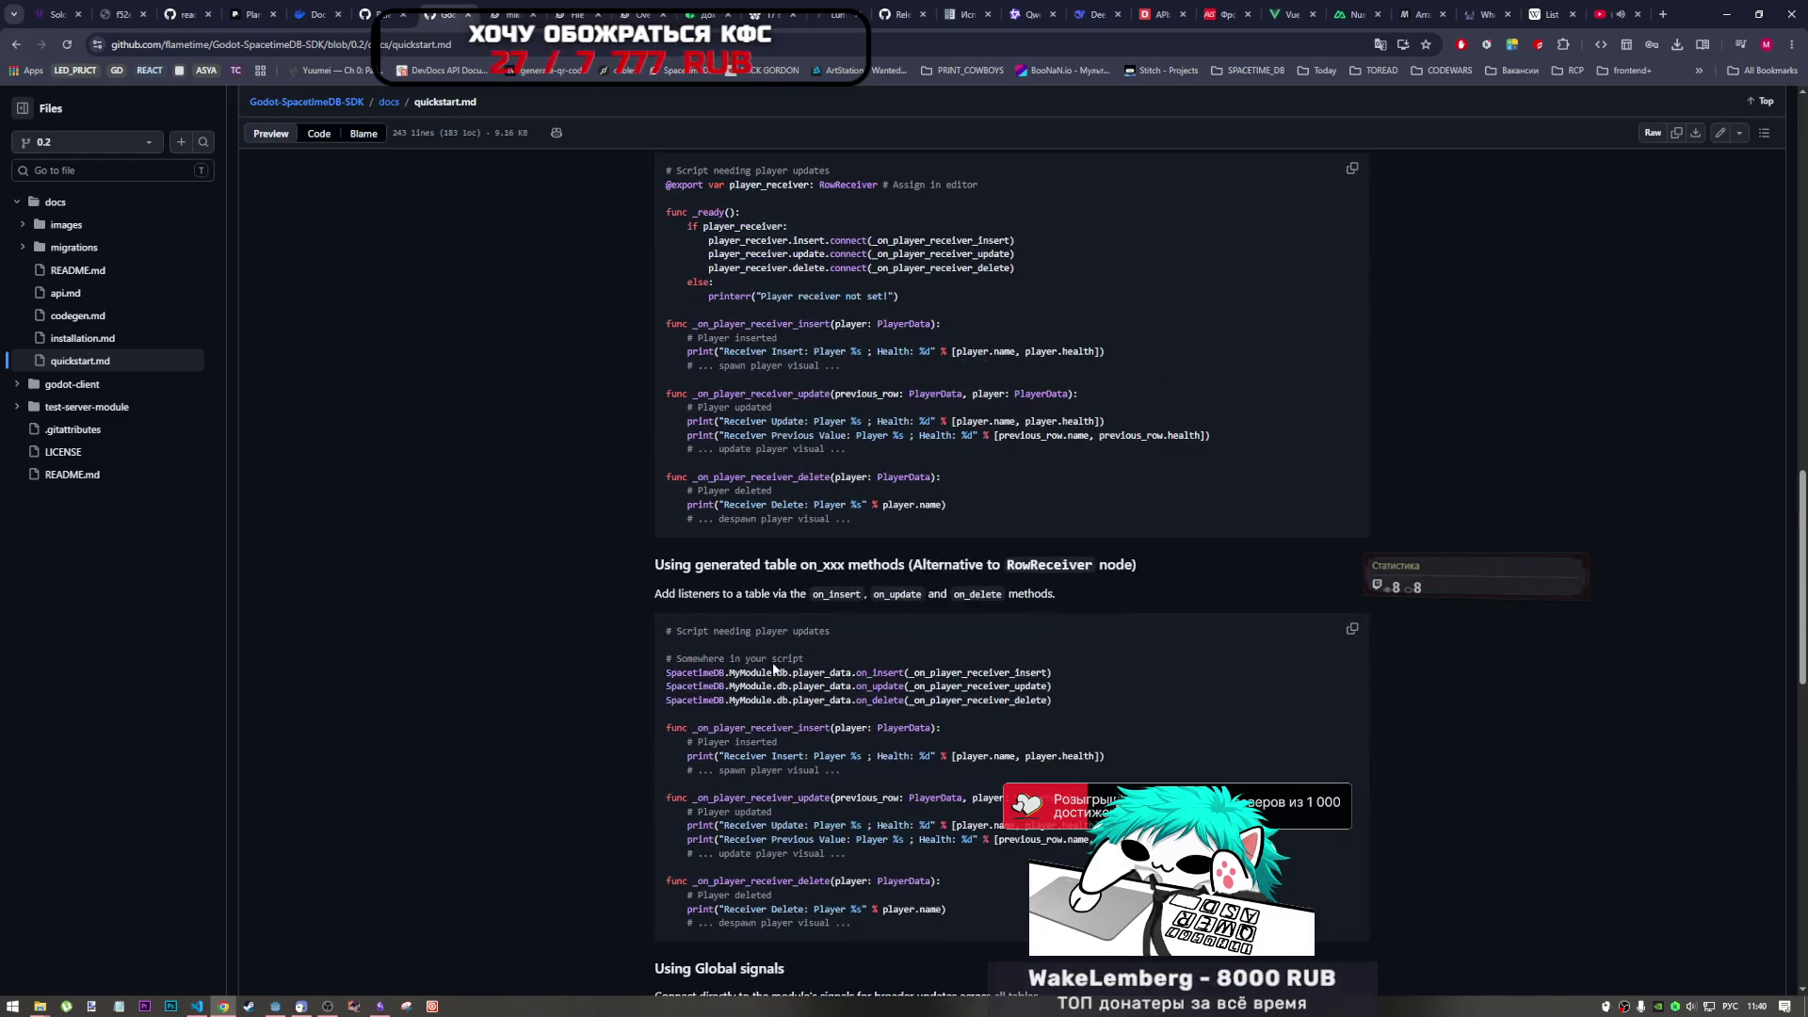
scroll(772, 663, "up", 6)
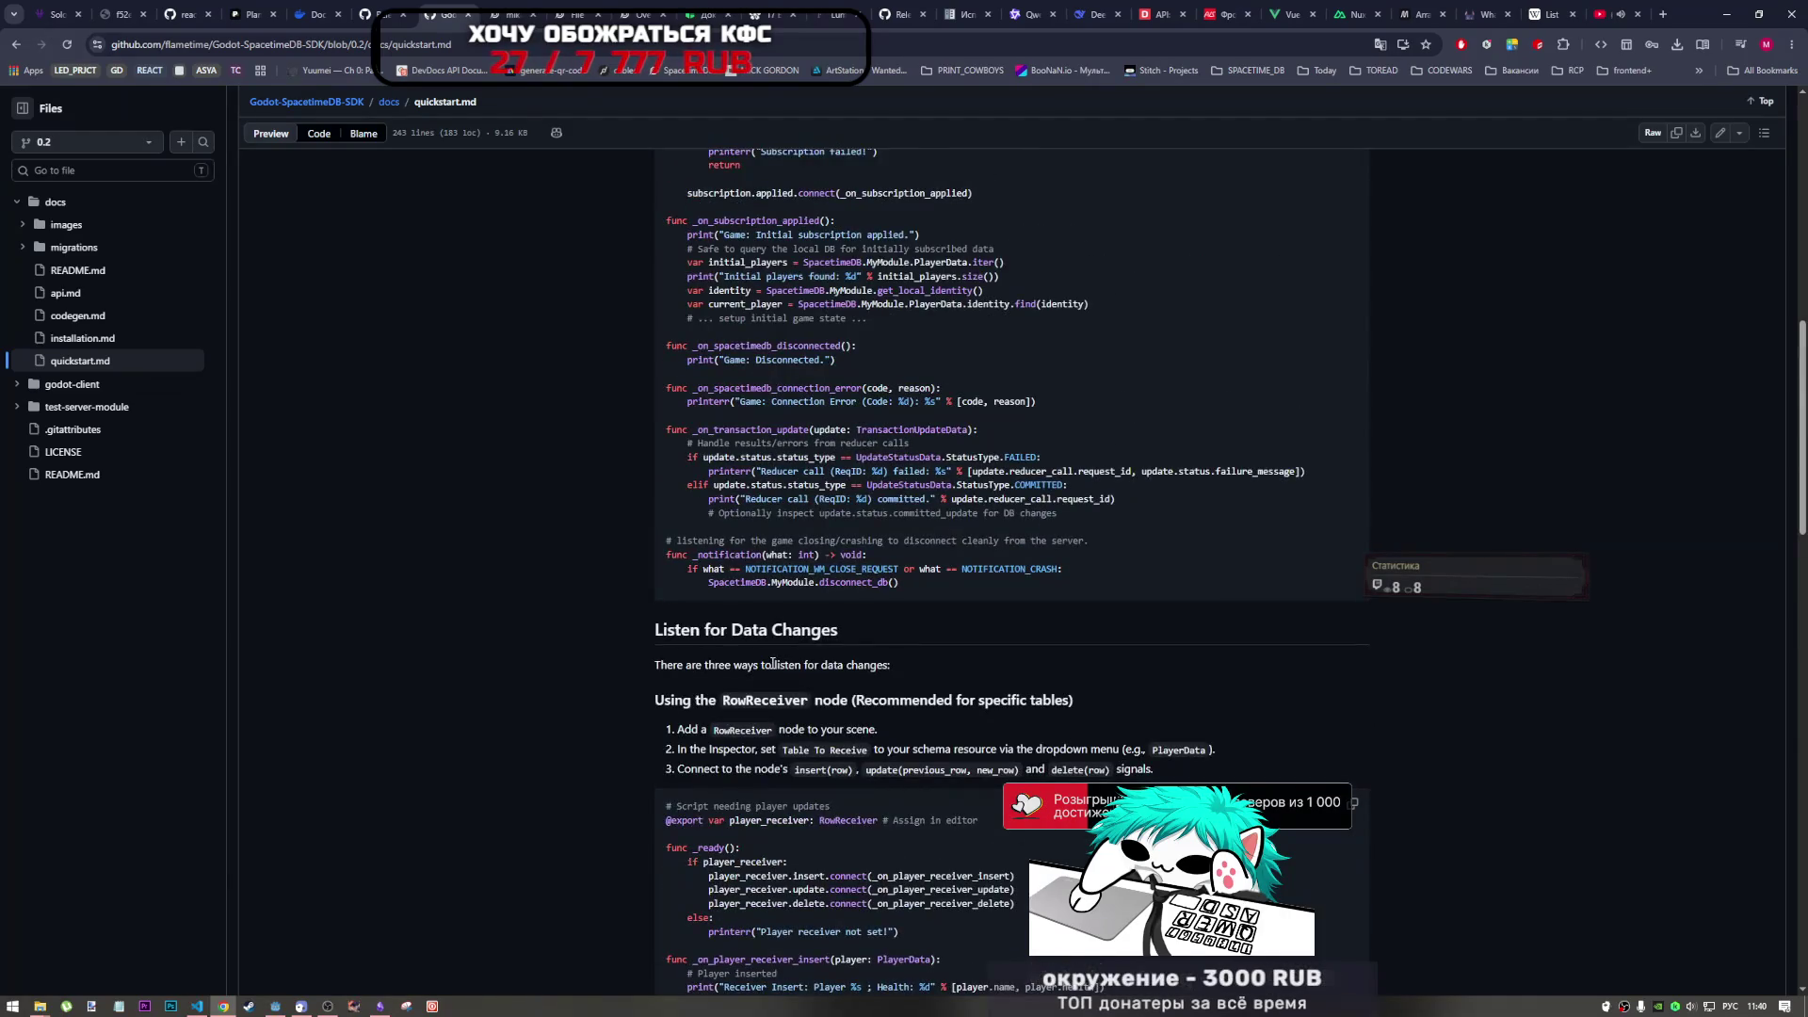
scroll(752, 639, "up", 2)
scroll(744, 648, "down", 10)
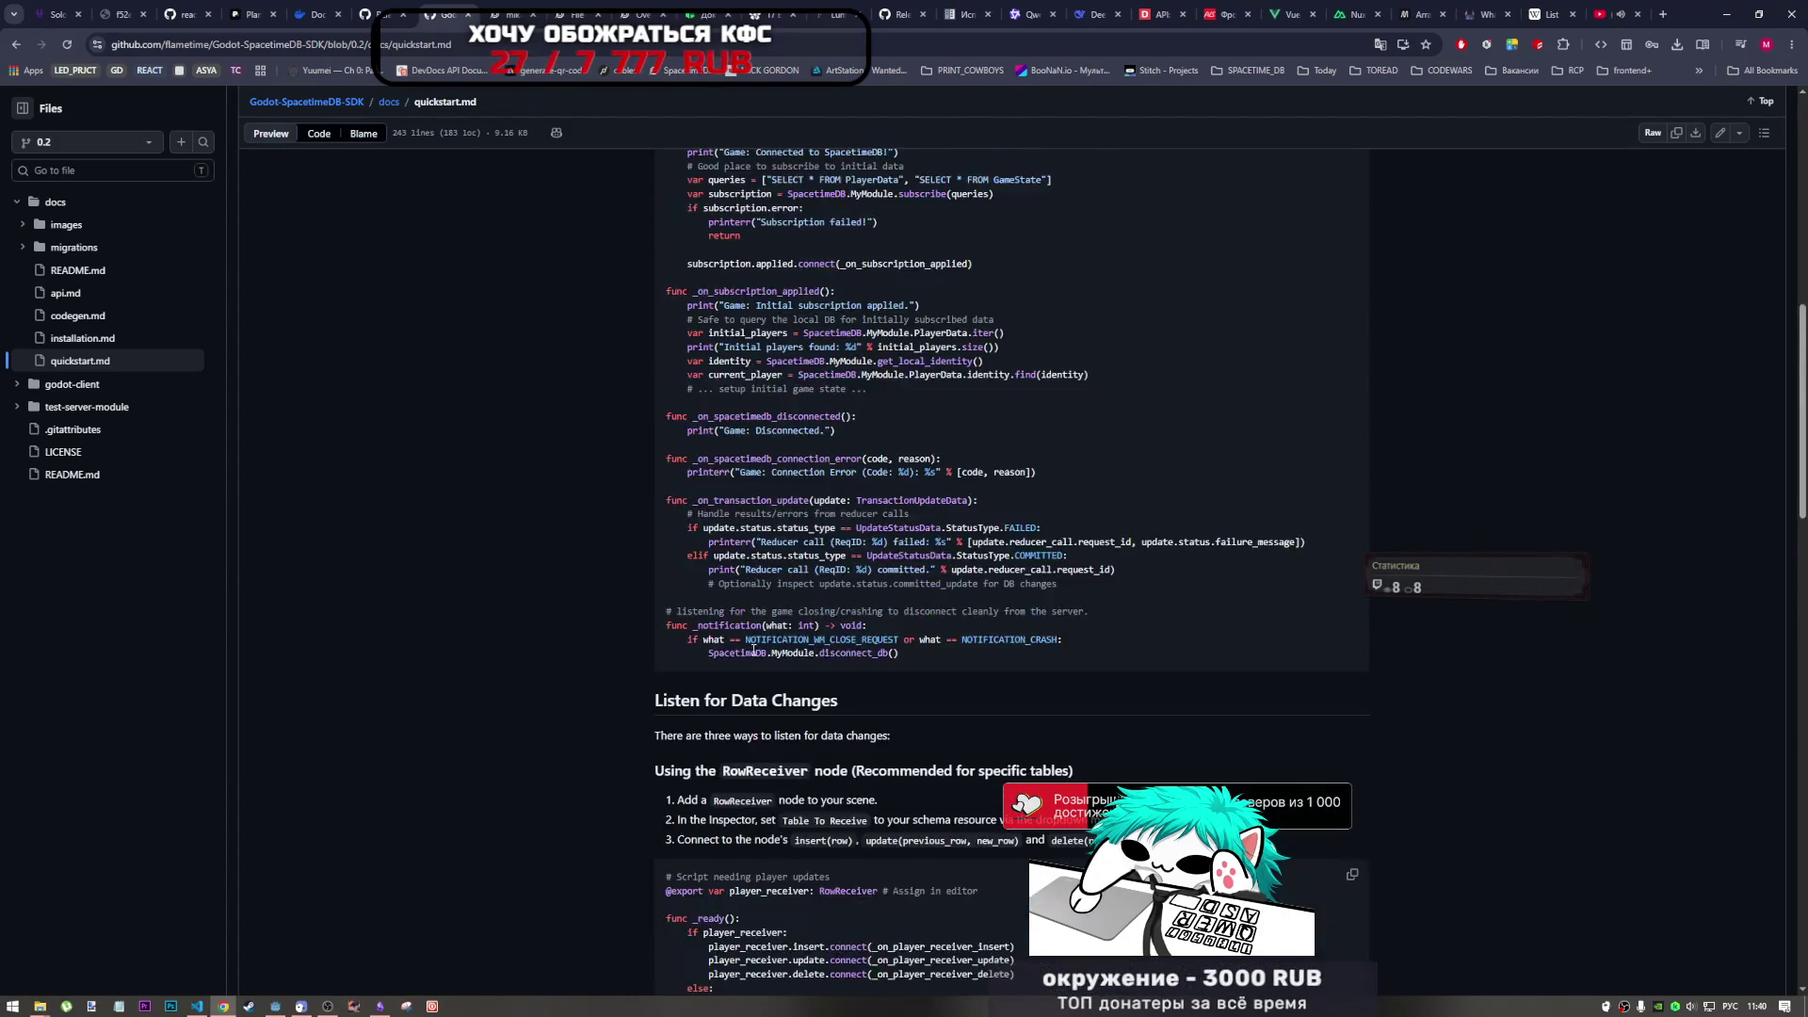
scroll(810, 691, "down", 7)
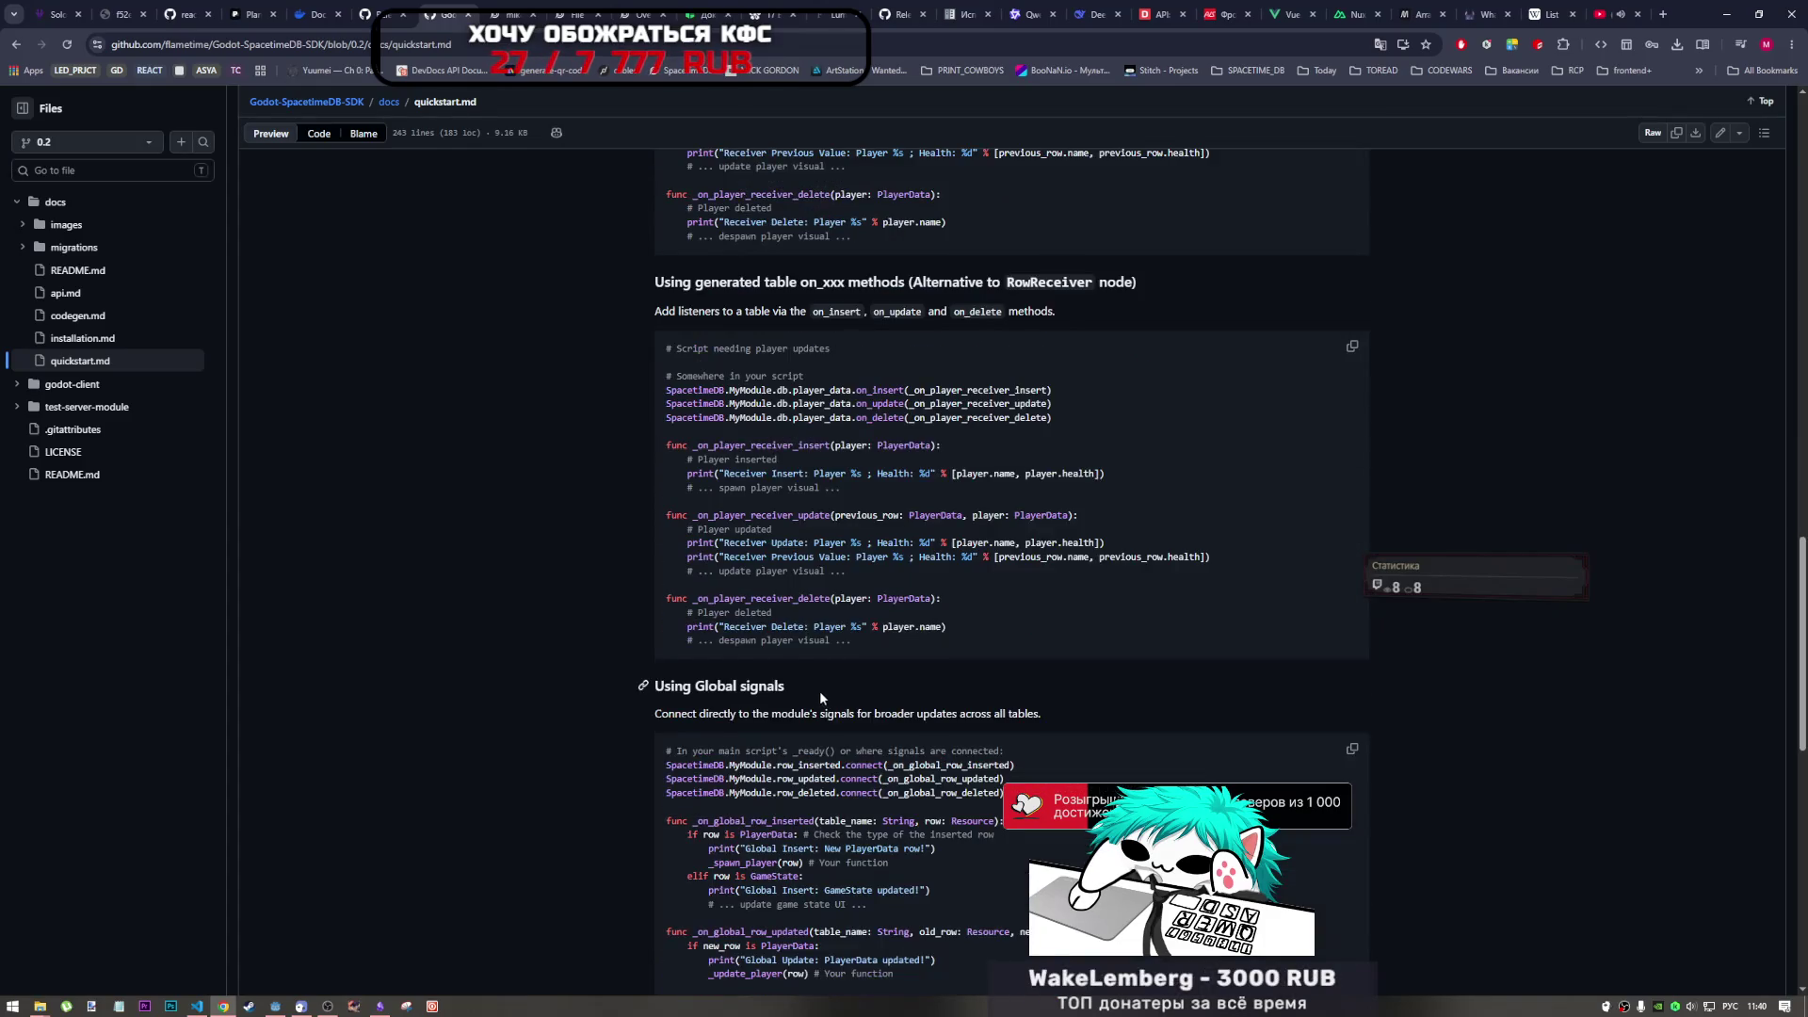
scroll(799, 701, "down", 5)
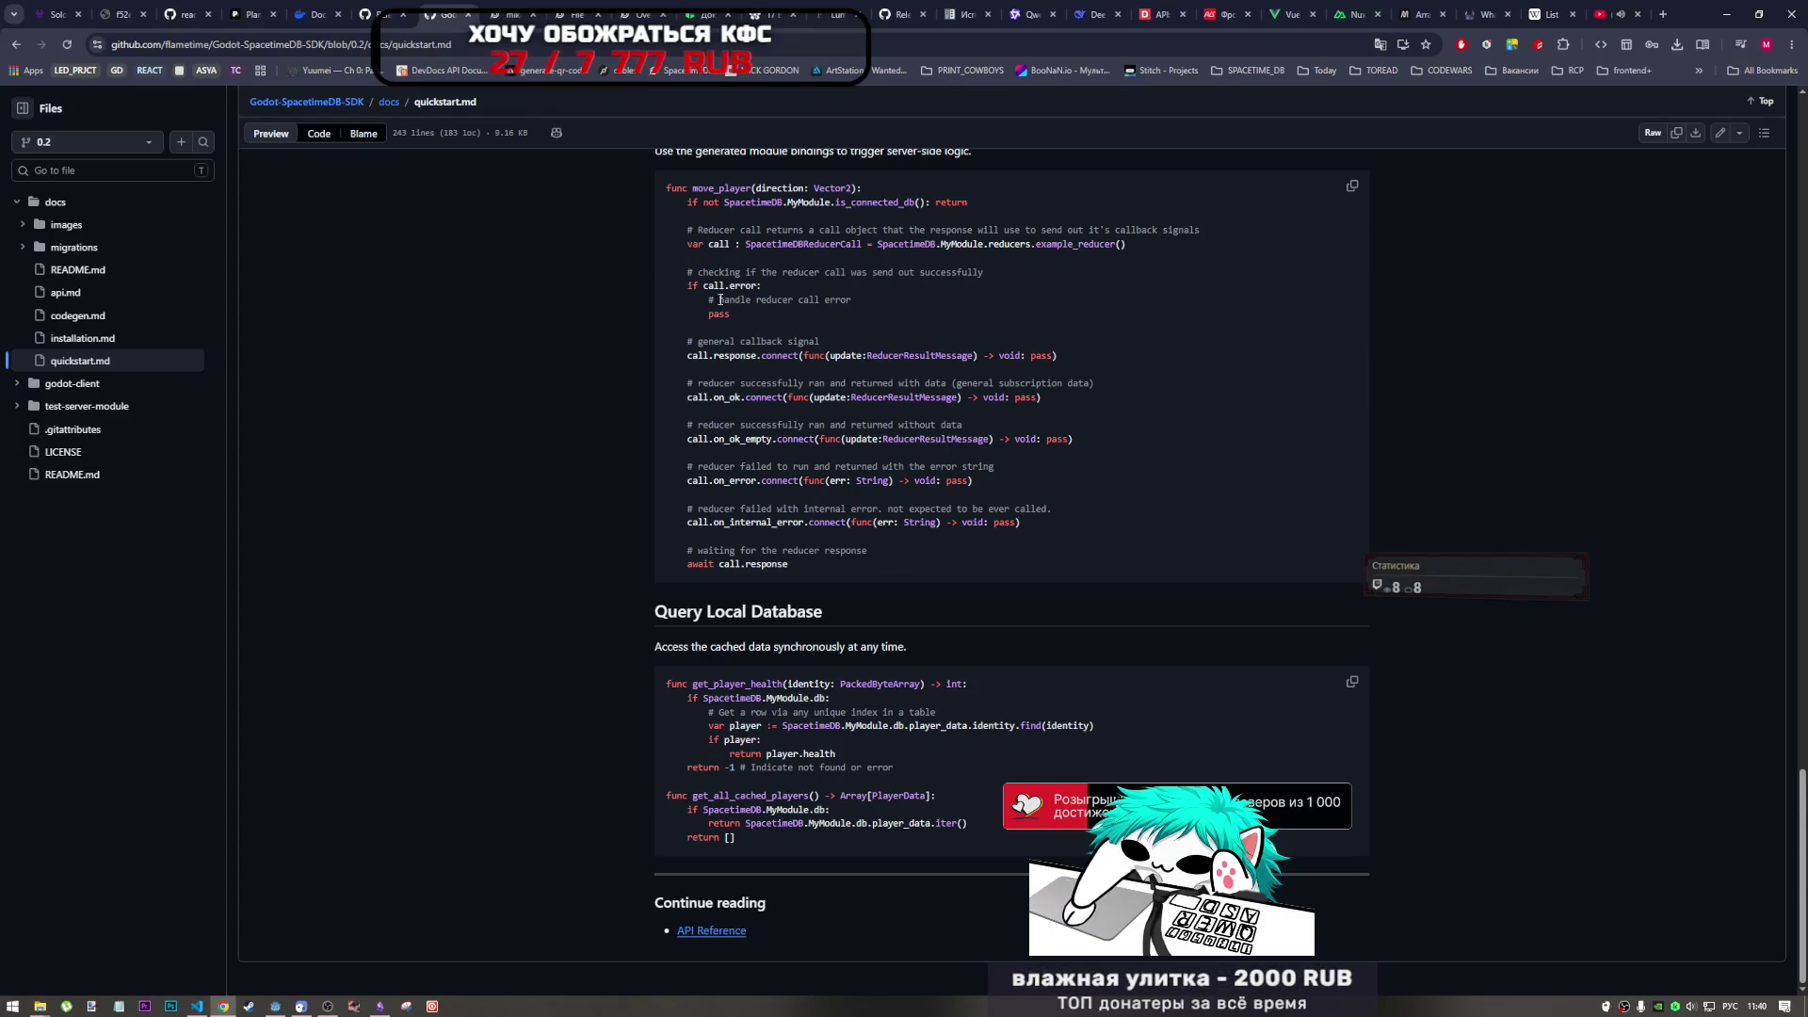
left_click(13, 45)
- Highlight the agent's PackedByteArray ↔ Vec<u8> and t.array(t.u8()) mapping and suggested reducer signature
left_click(14, 45)
key("alt+Tab")
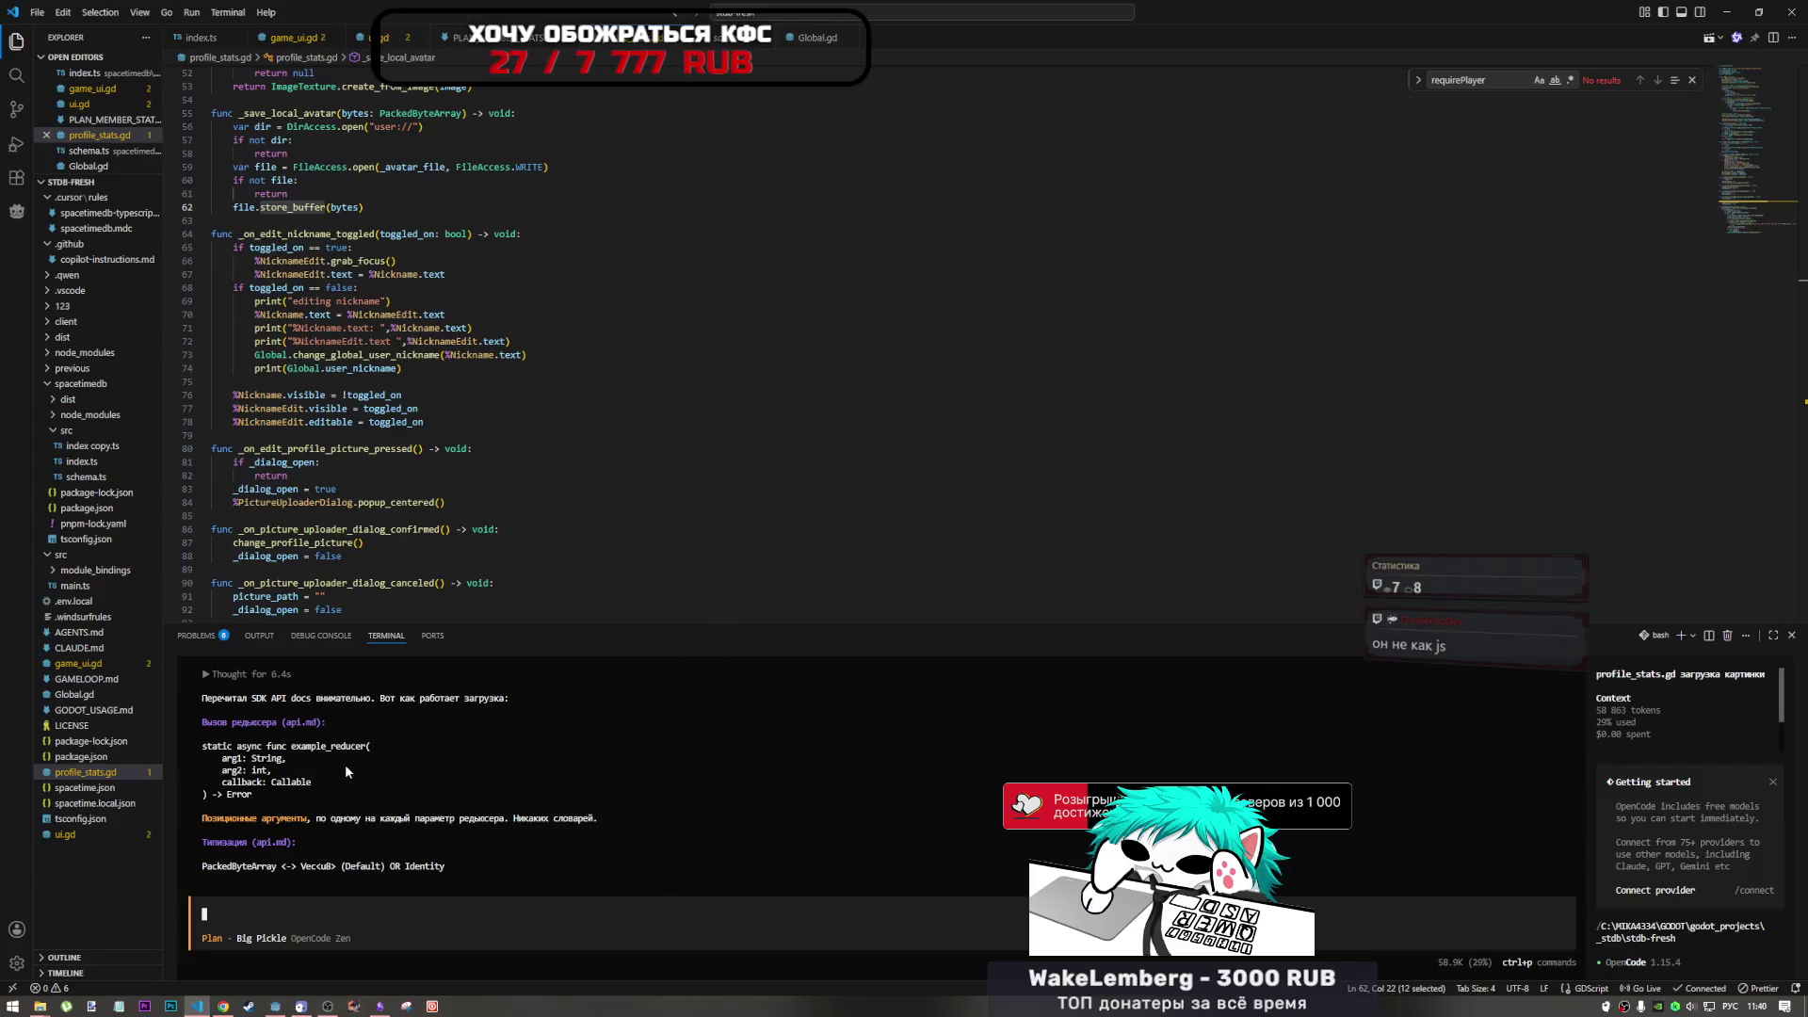
mouse_move(250, 770)
left_mouse_down()
mouse_move(280, 791)
mouse_move(466, 787)
left_mouse_up()
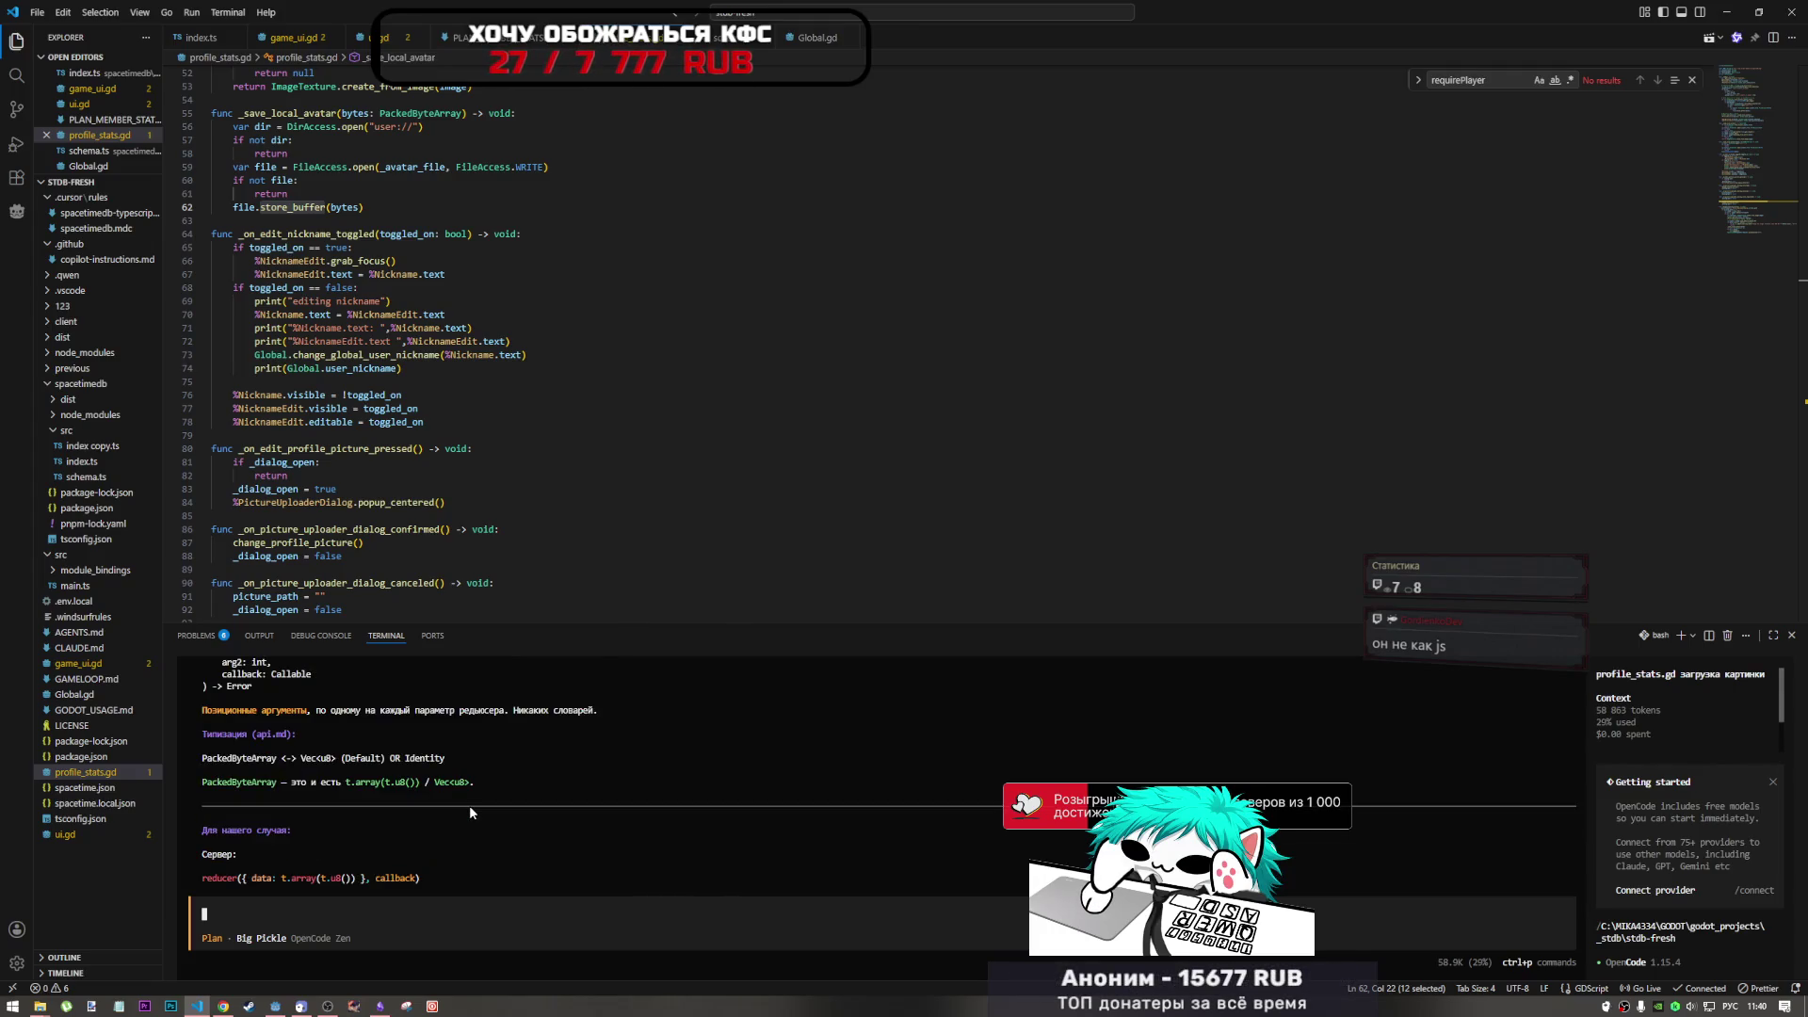
left_click_drag(260, 764, 456, 766)
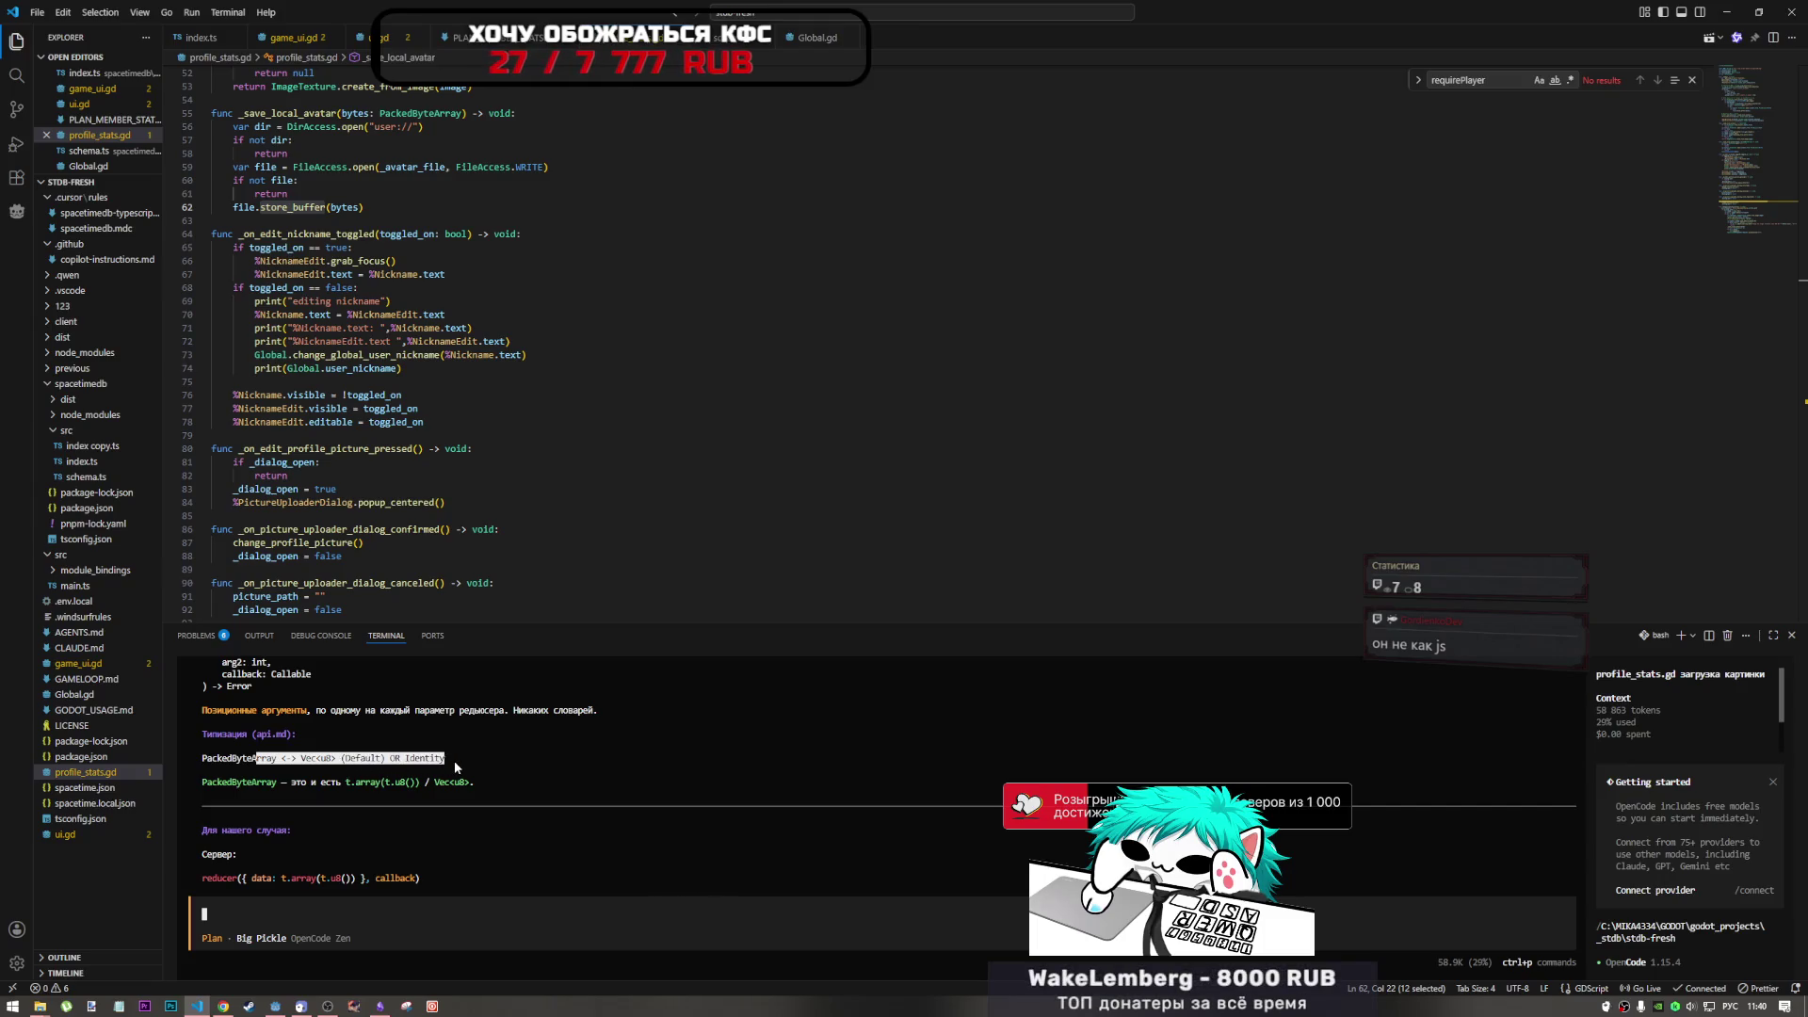
left_click(322, 768)
left_click_drag(202, 760, 323, 763)
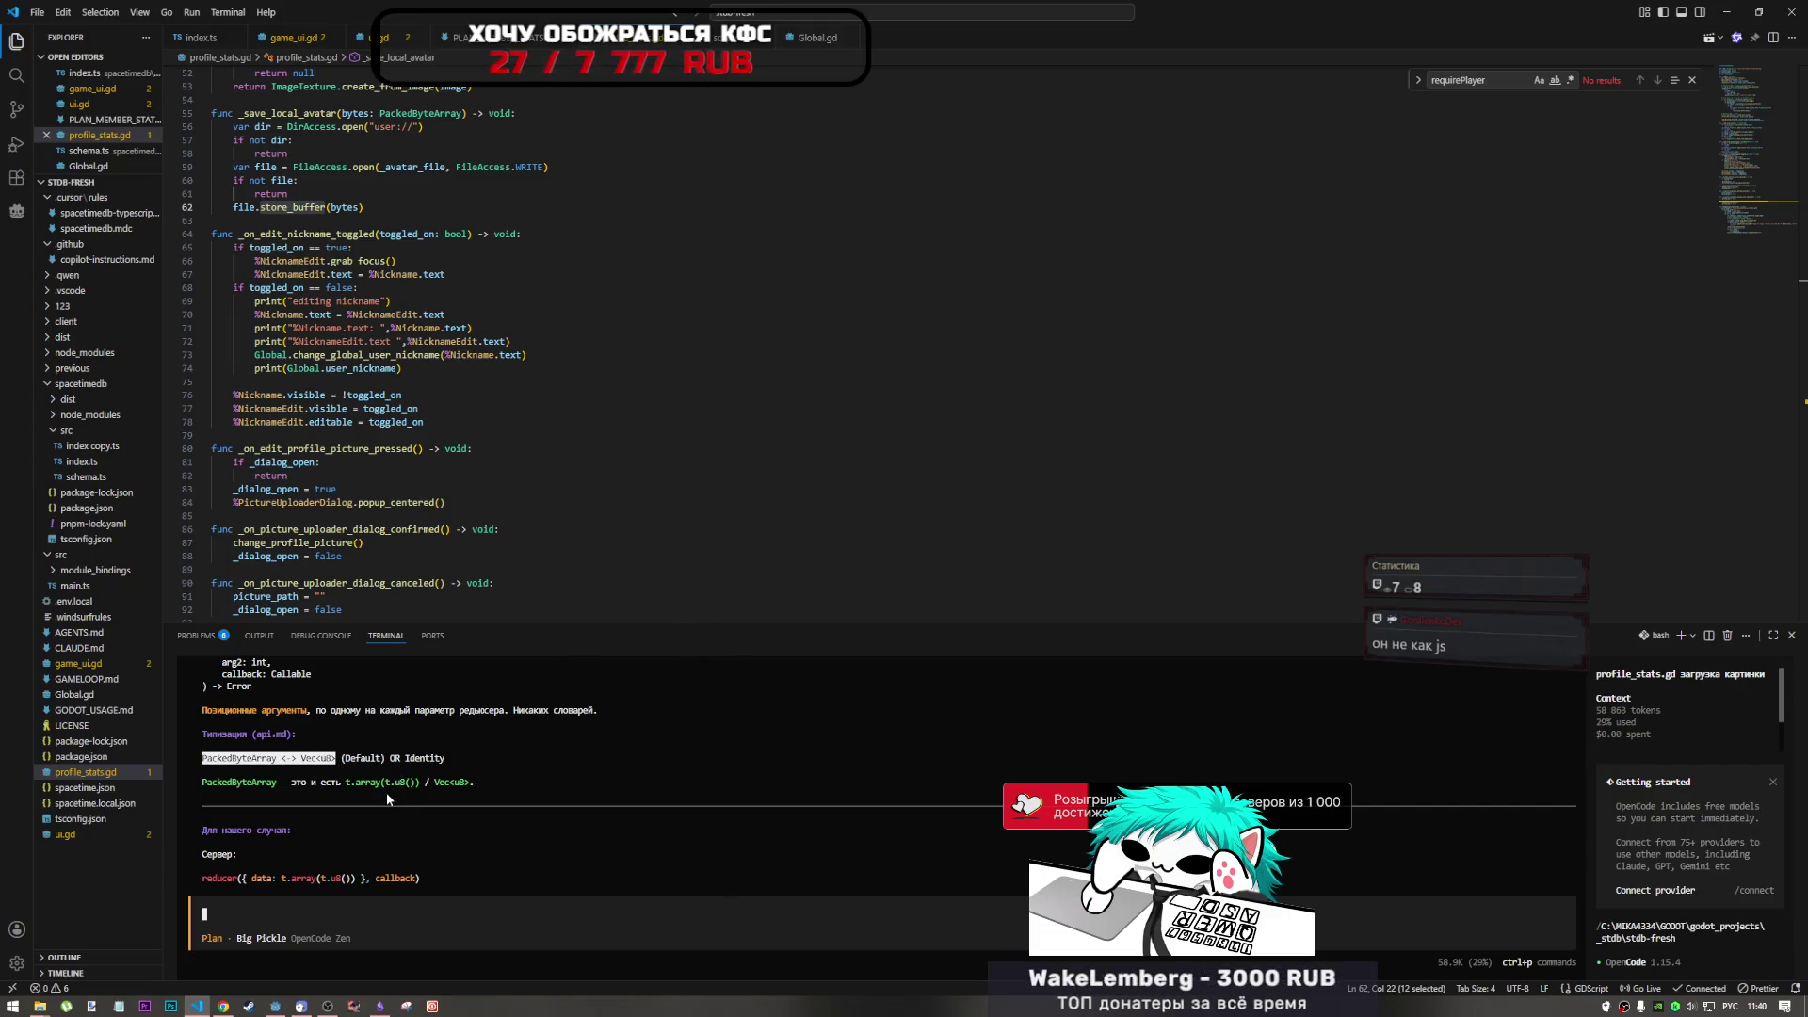
left_click(209, 787)
left_click_drag(322, 789, 410, 791)
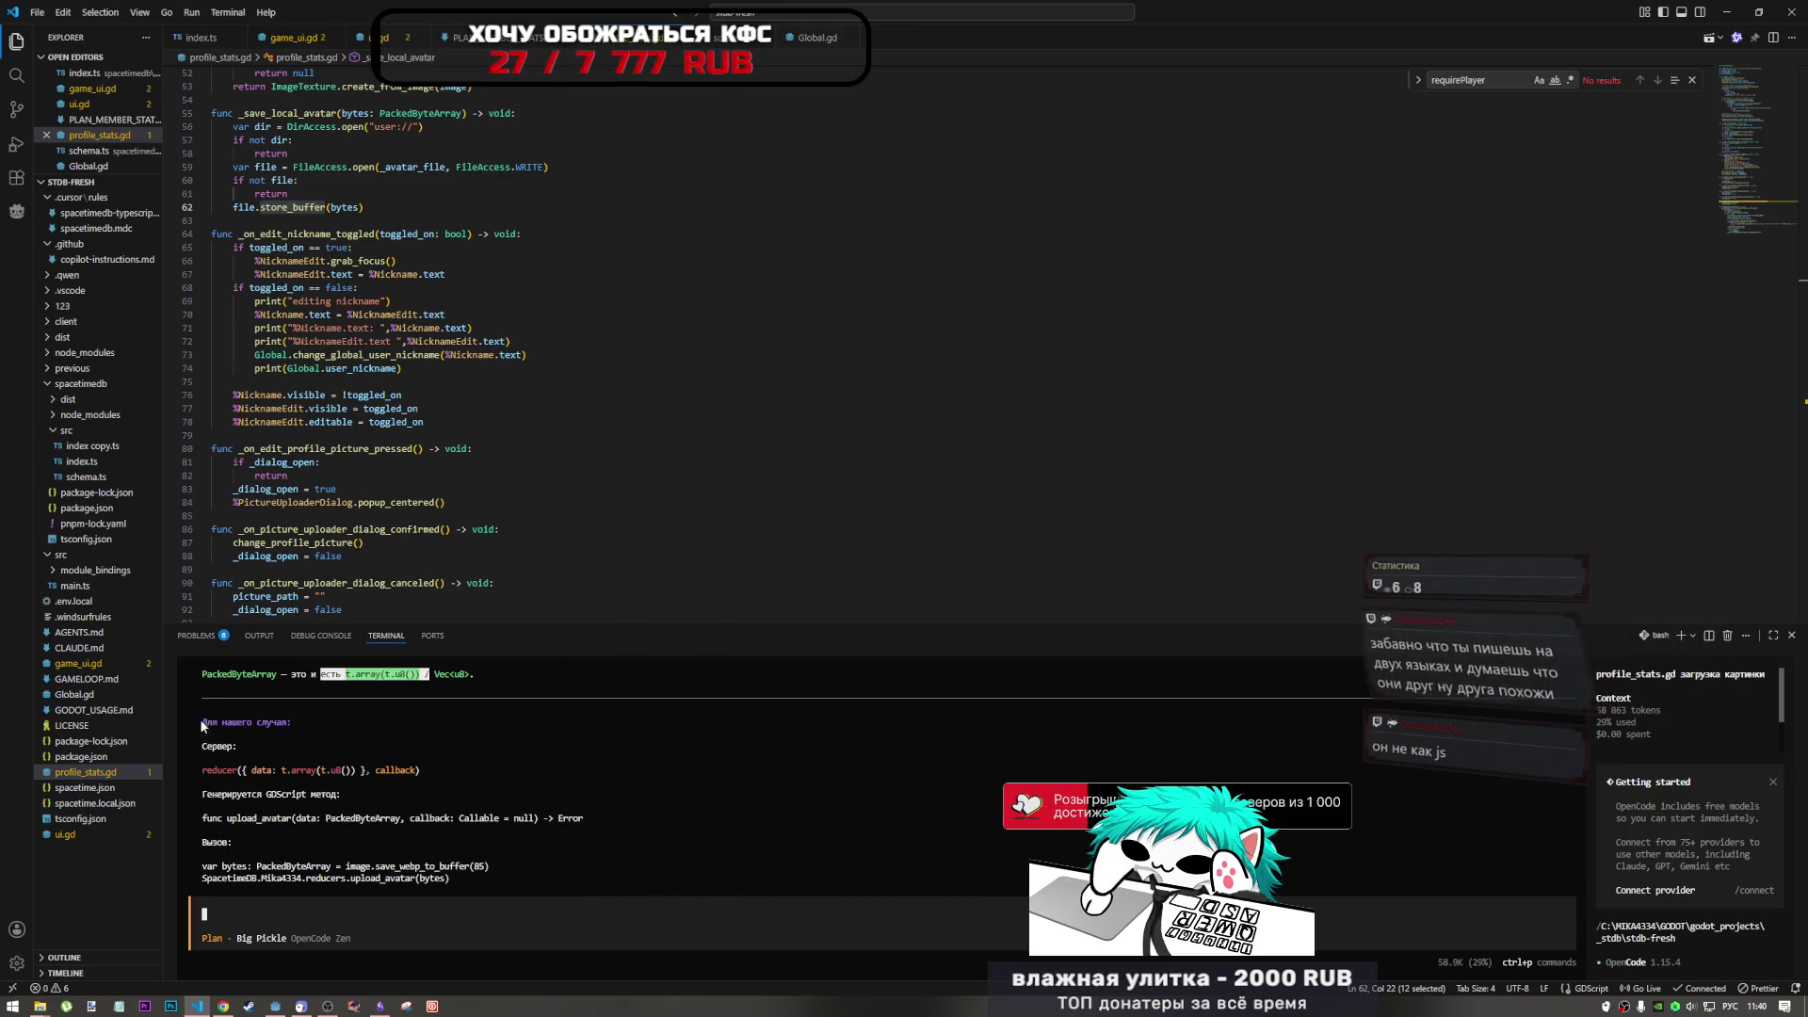
left_click_drag(202, 734, 423, 737)
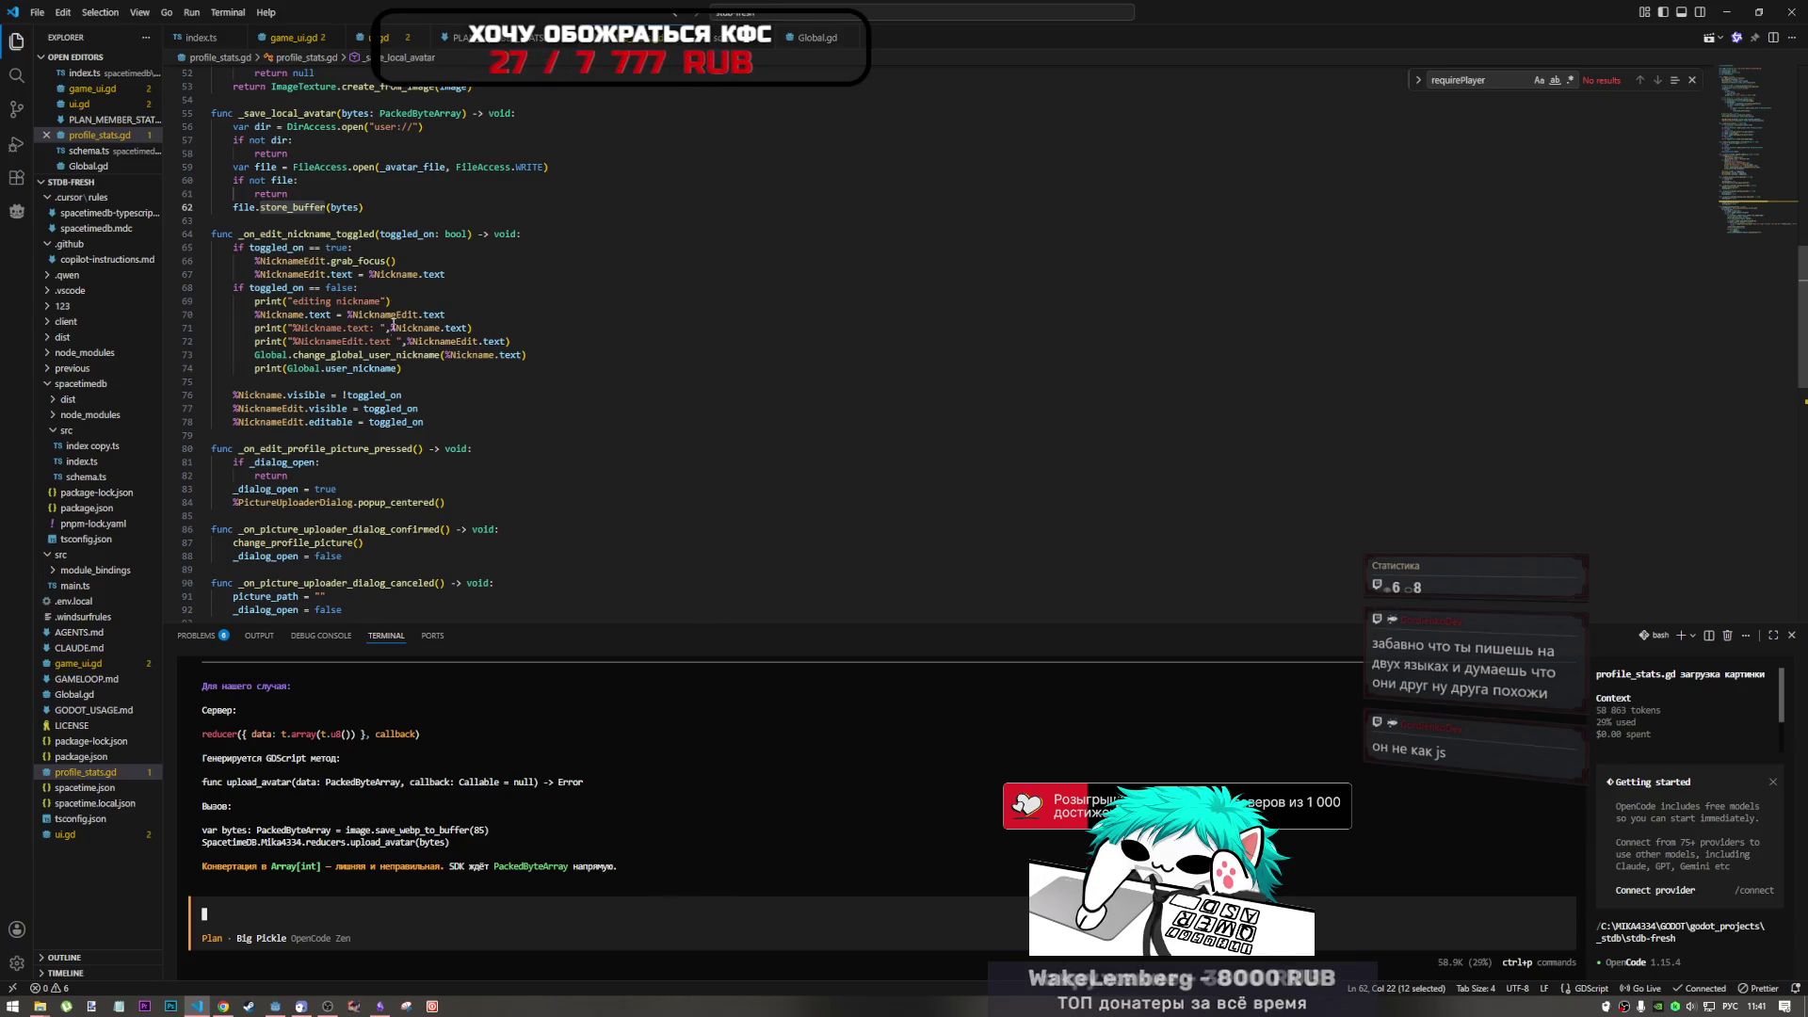
- Bring up index.ts at the upload_avatar reducer
left_click(287, 37)
scroll(341, 376, "up", 10)
key("ctrl+Tab")
scroll(325, 471, "down", 5)
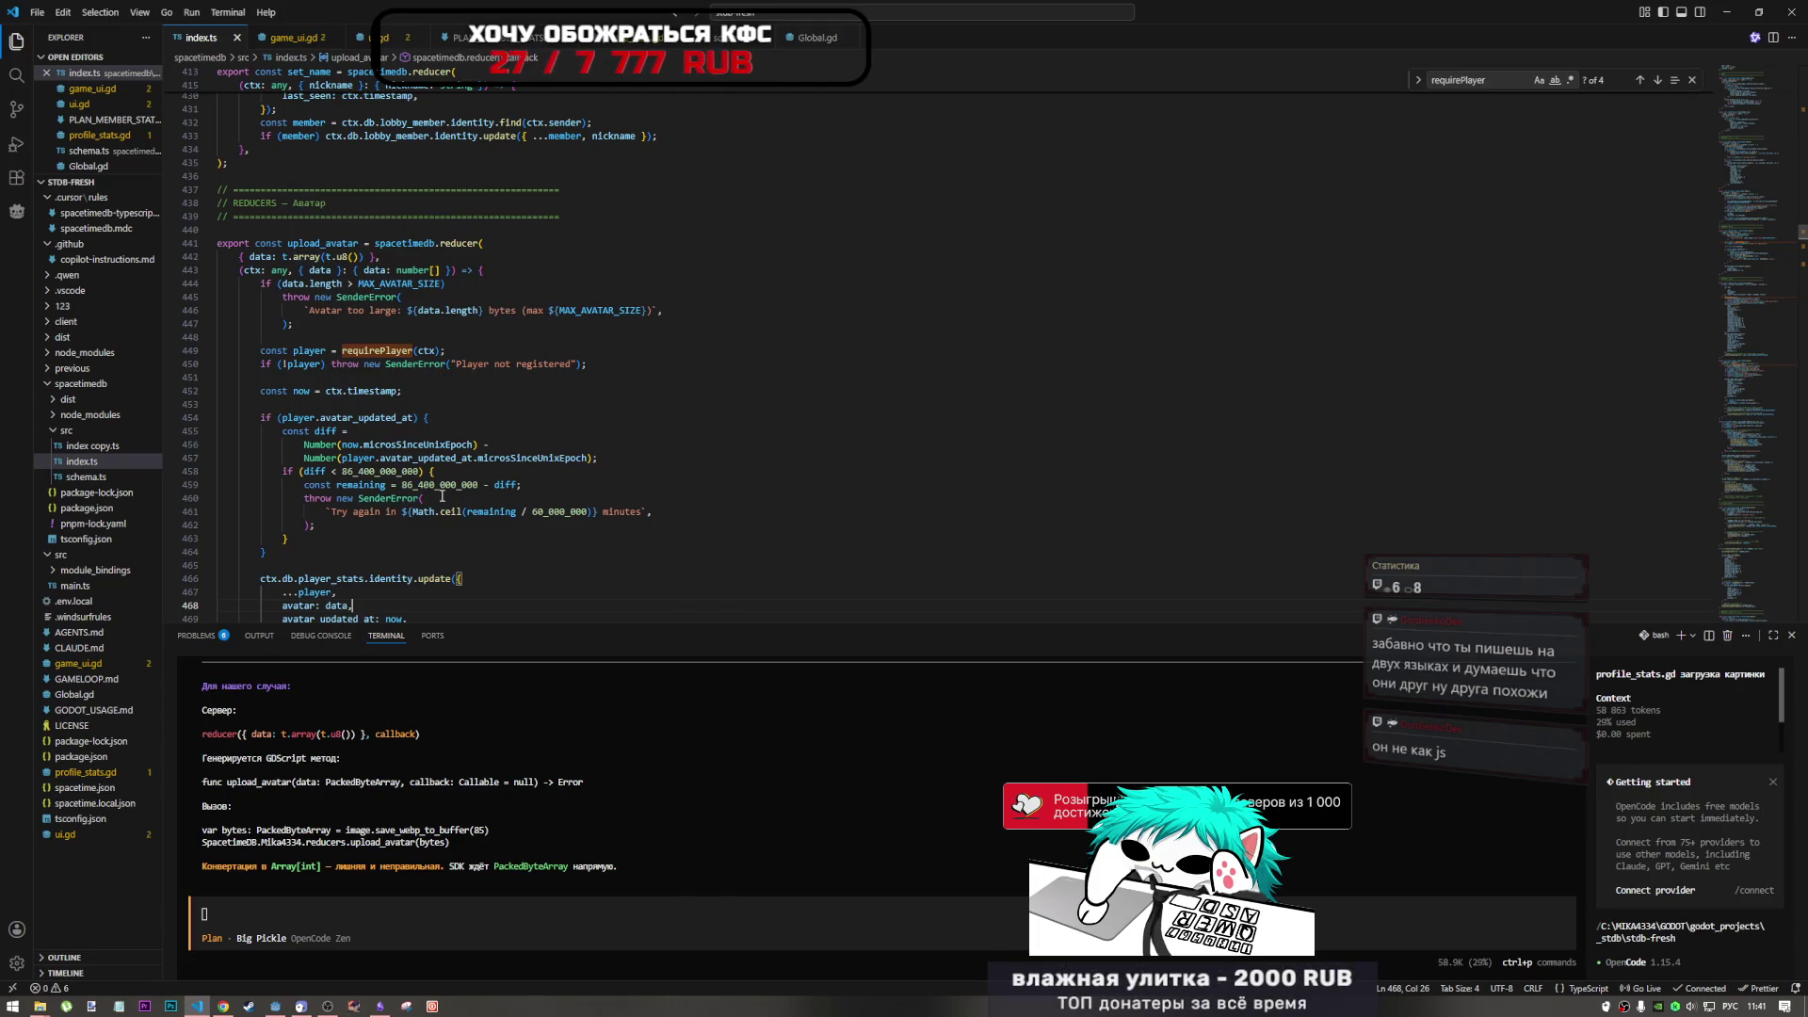
- Inspect upload_avatar's now timestamp, player_stats update call and avatar cooldown calculation in index.ts
scroll(442, 495, "down", 3)
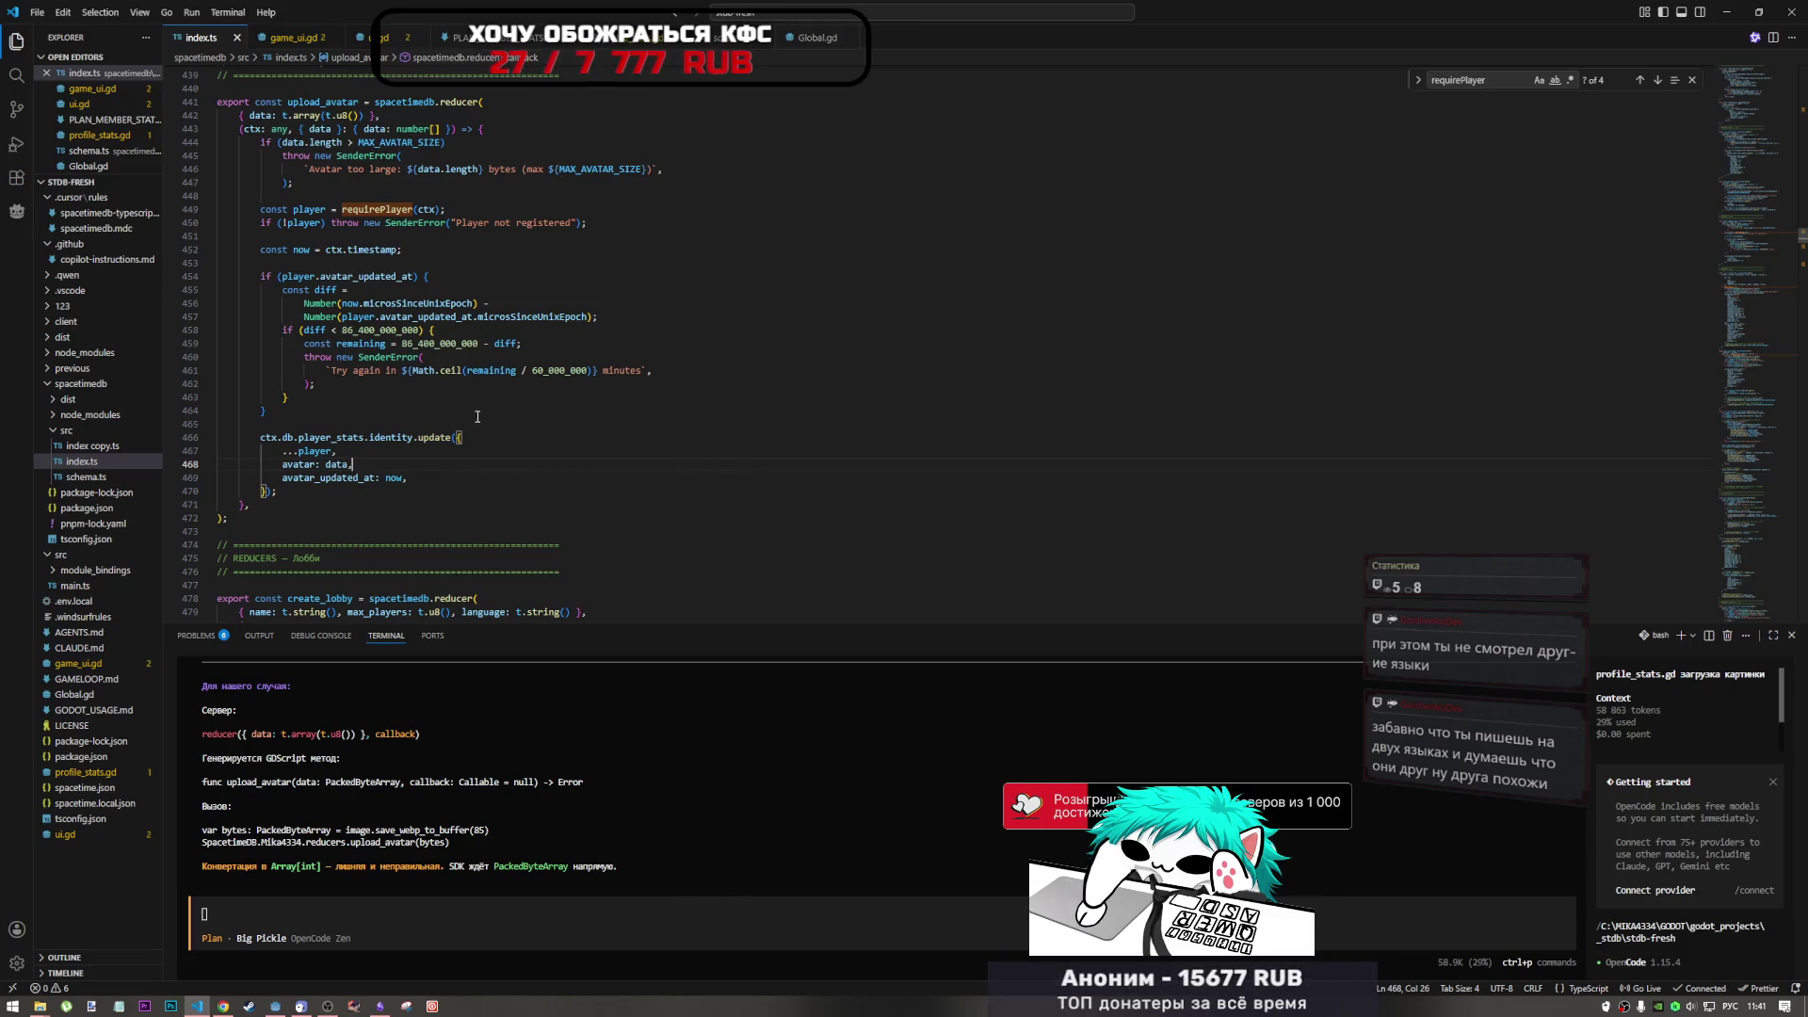
left_click(397, 478)
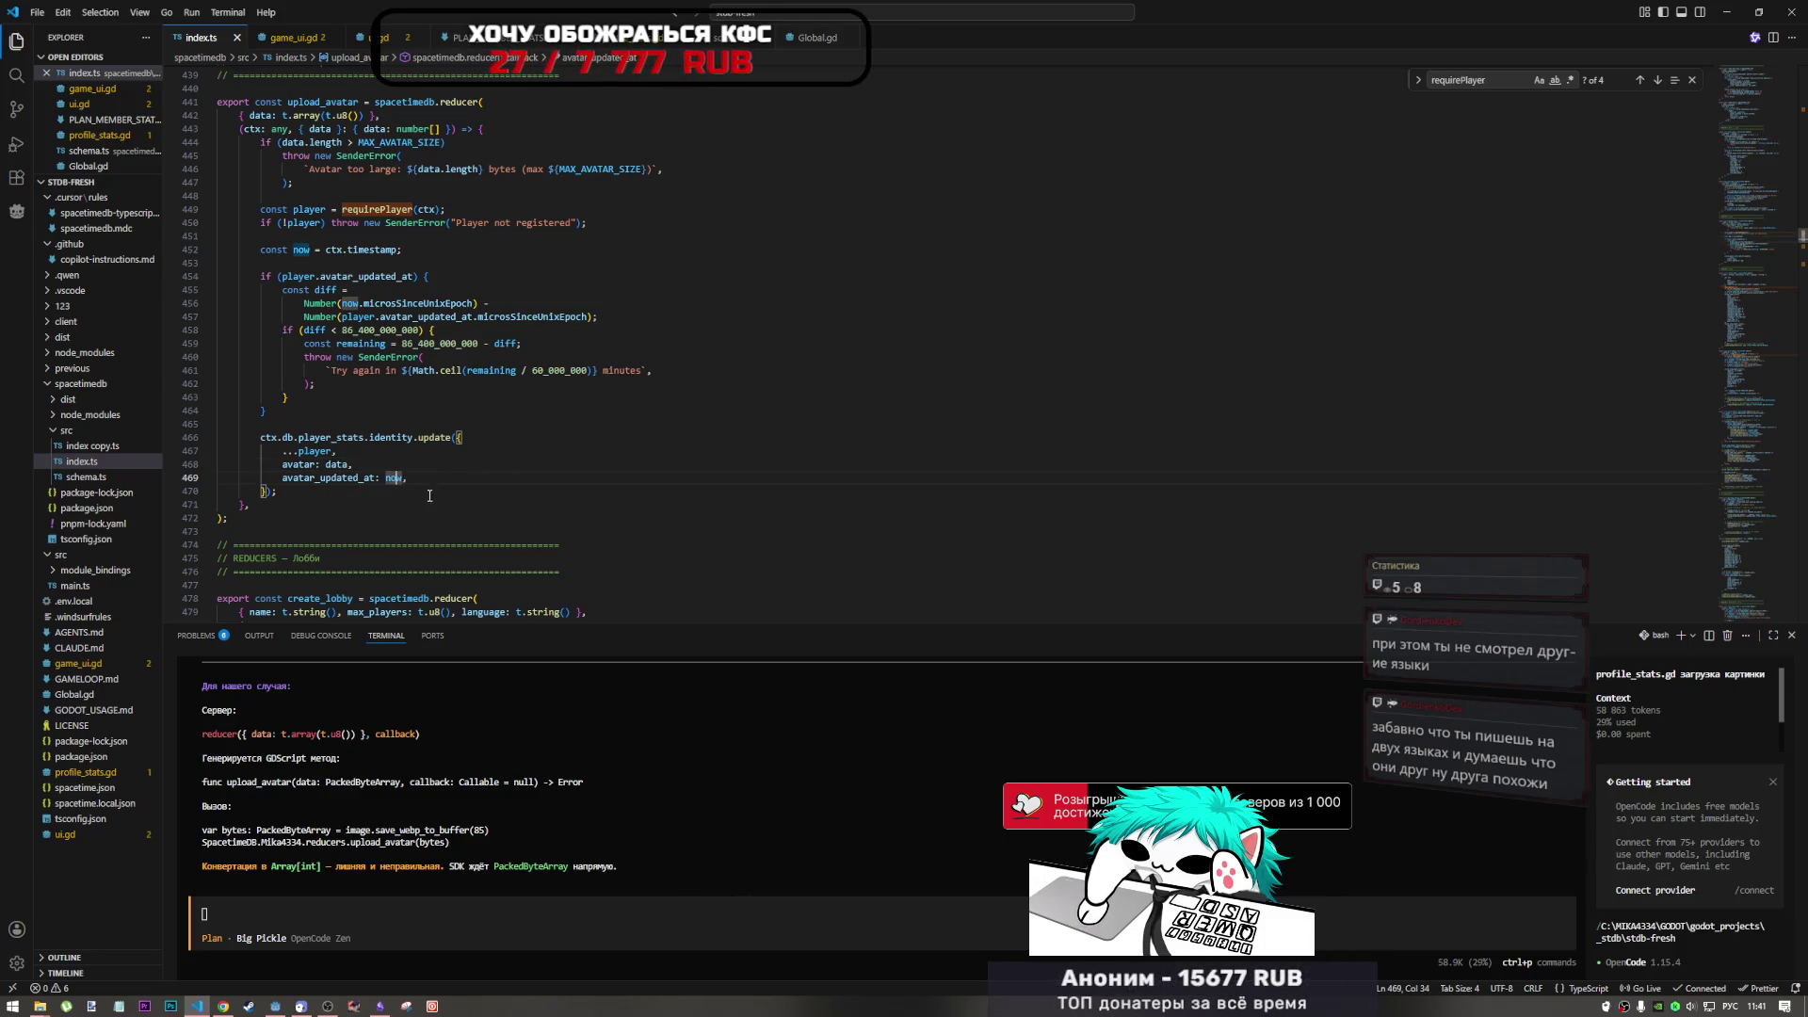
left_click(437, 502)
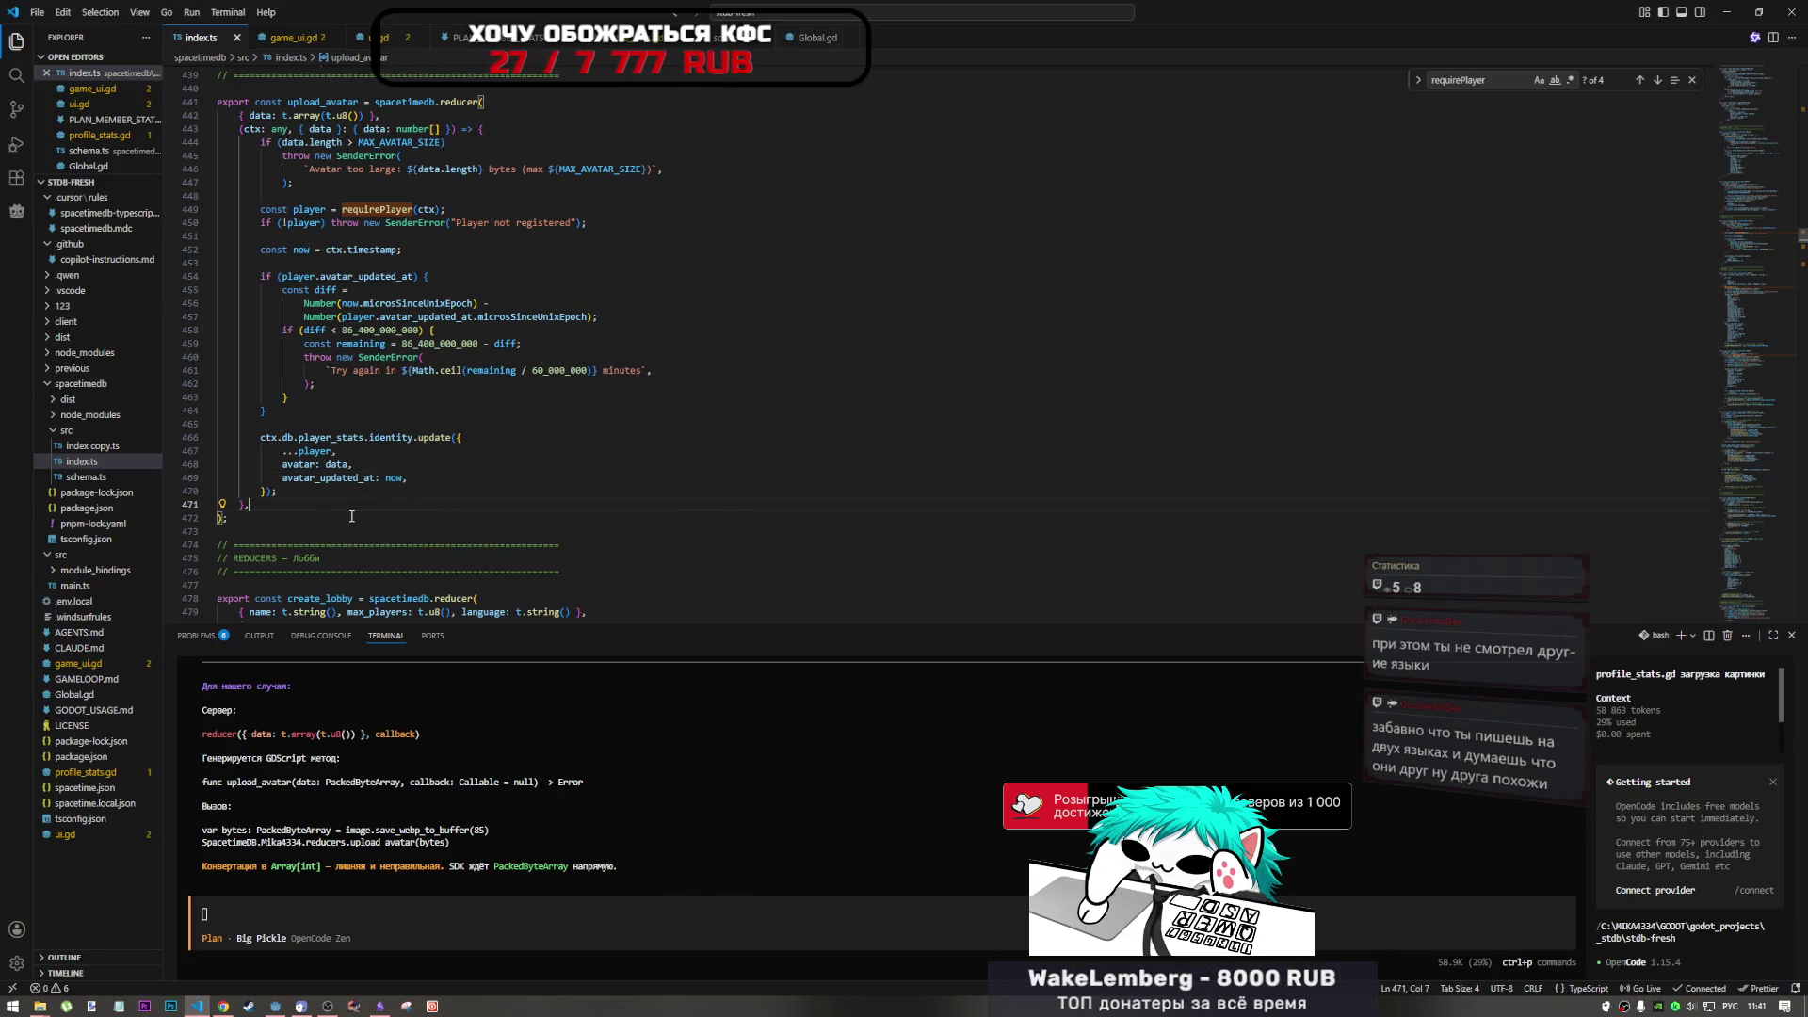
left_click(340, 489)
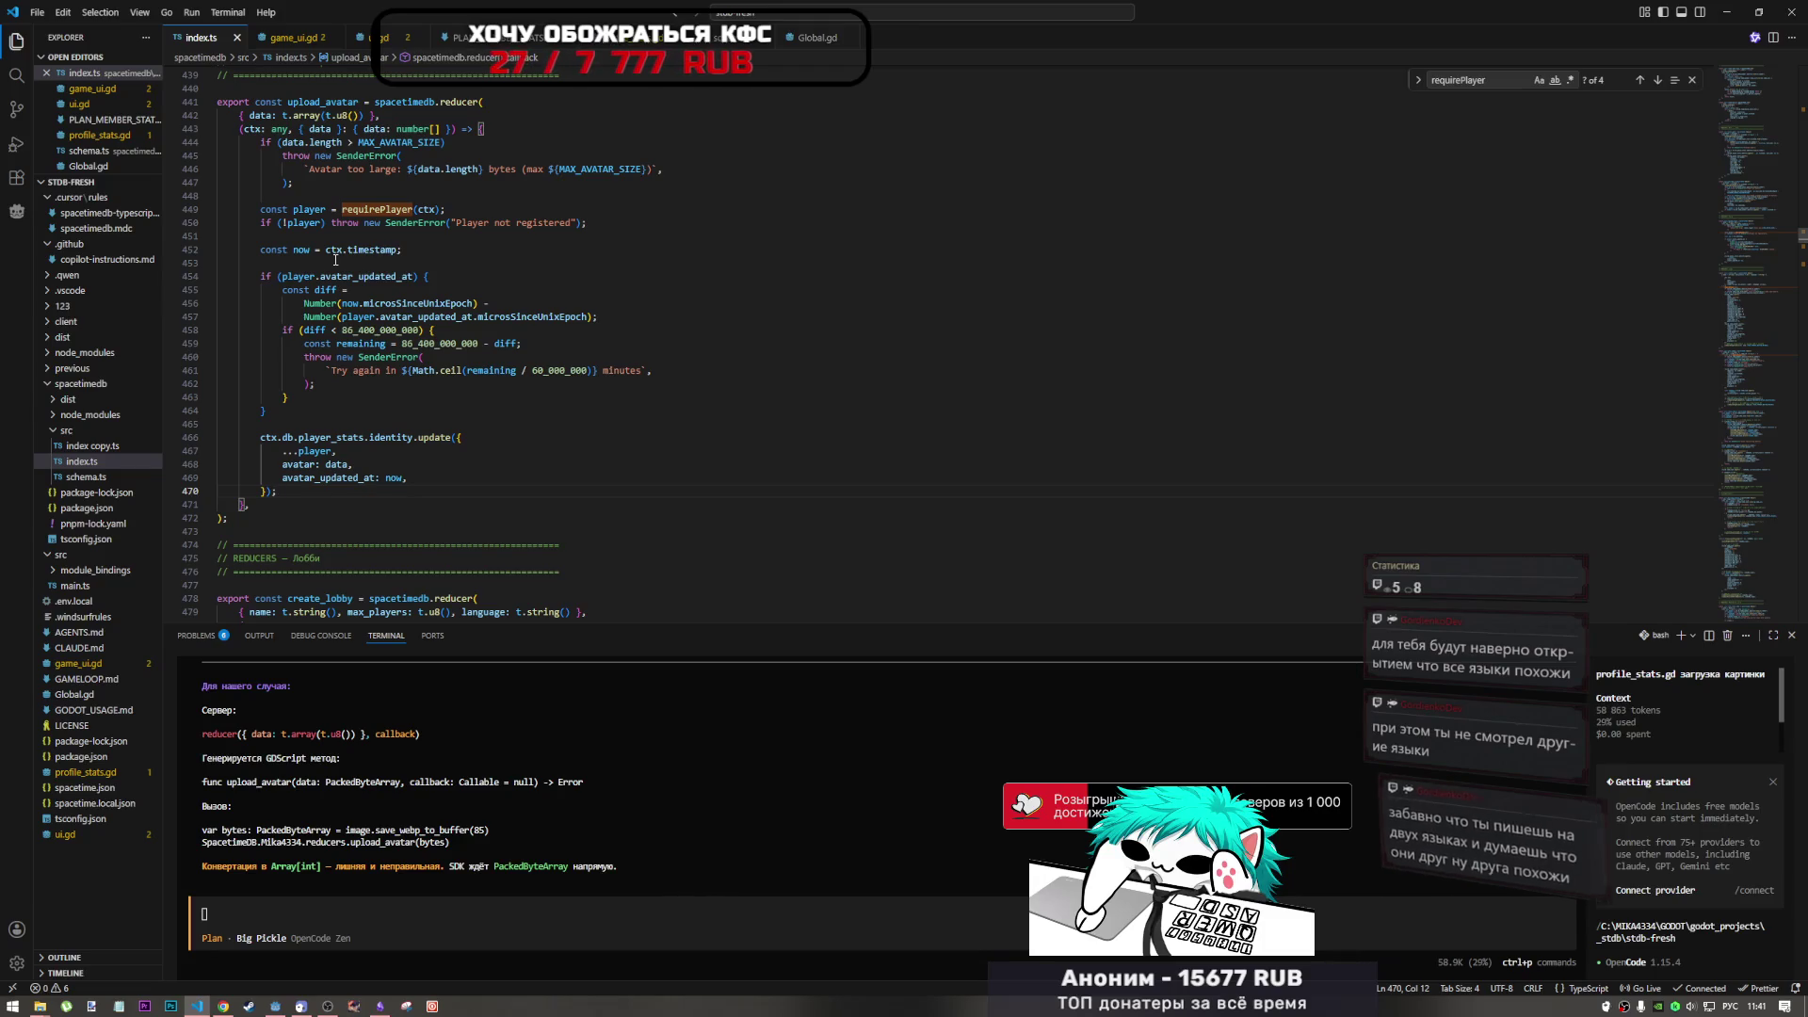
left_click(381, 318)
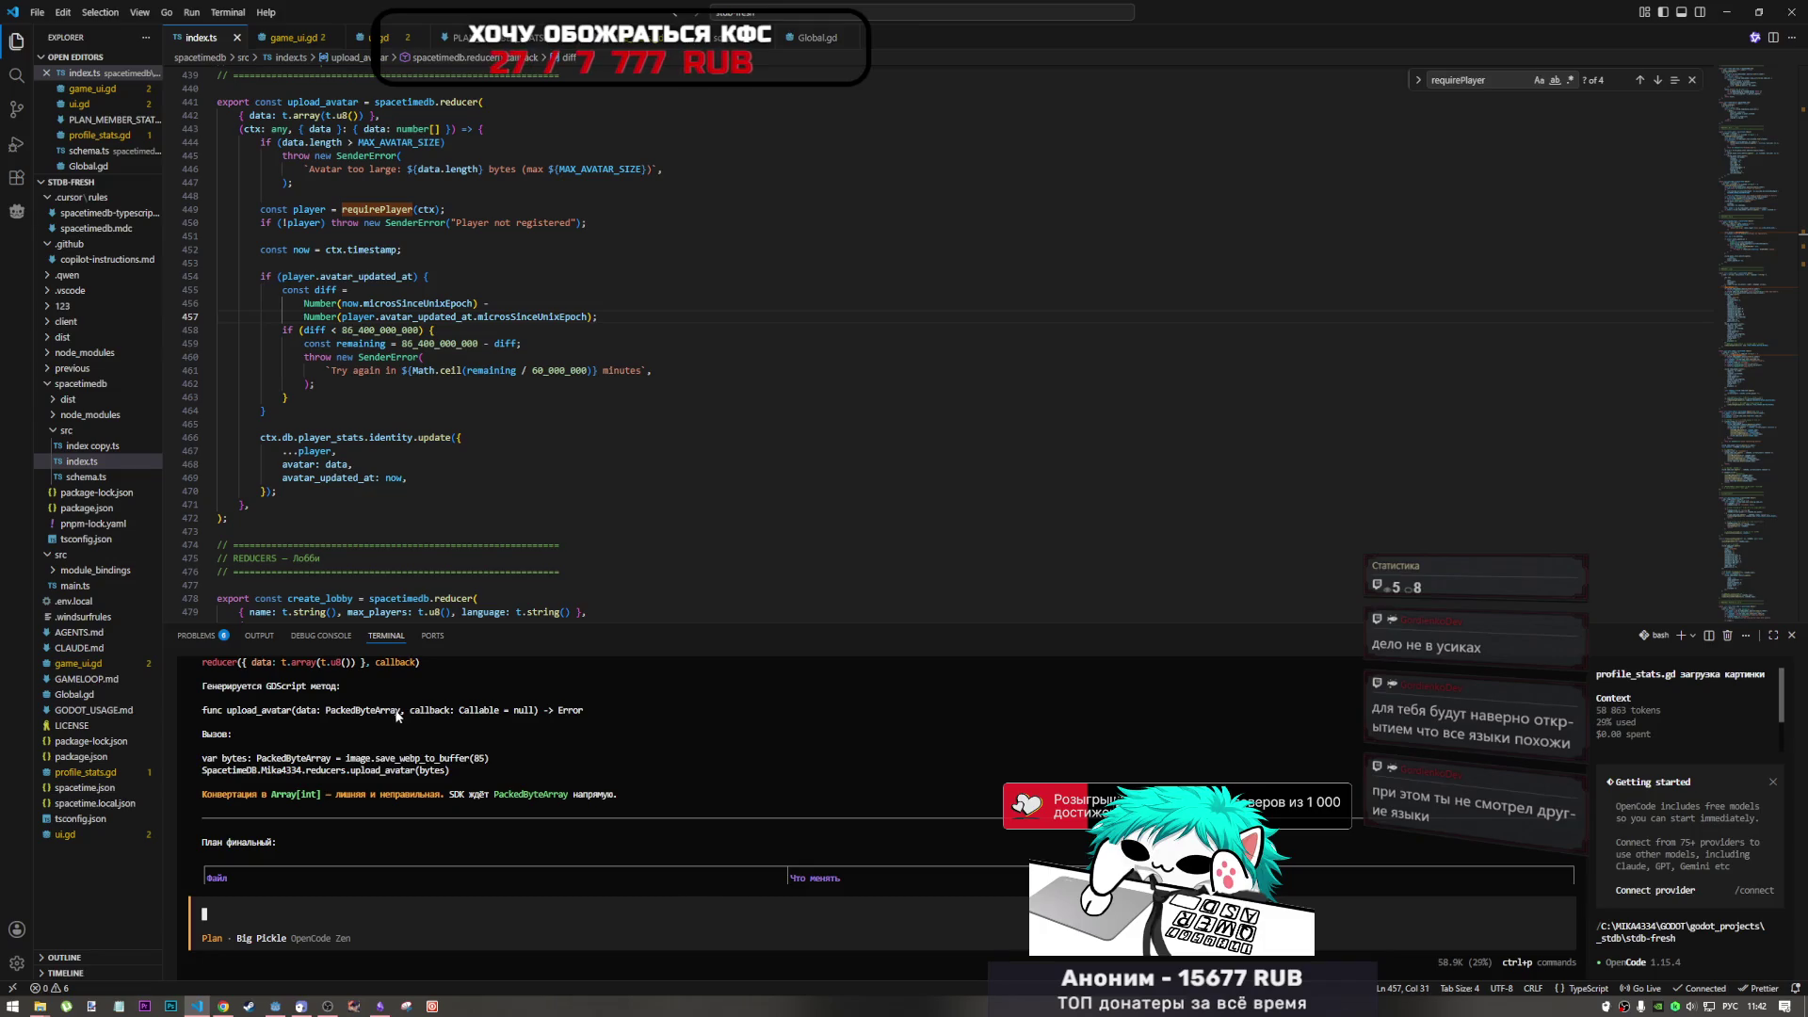
- Scroll the assistant's reply to its final plan: fix index.ts:441-443 and profile_stats.gd:116-119
mouse_move(380, 1002)
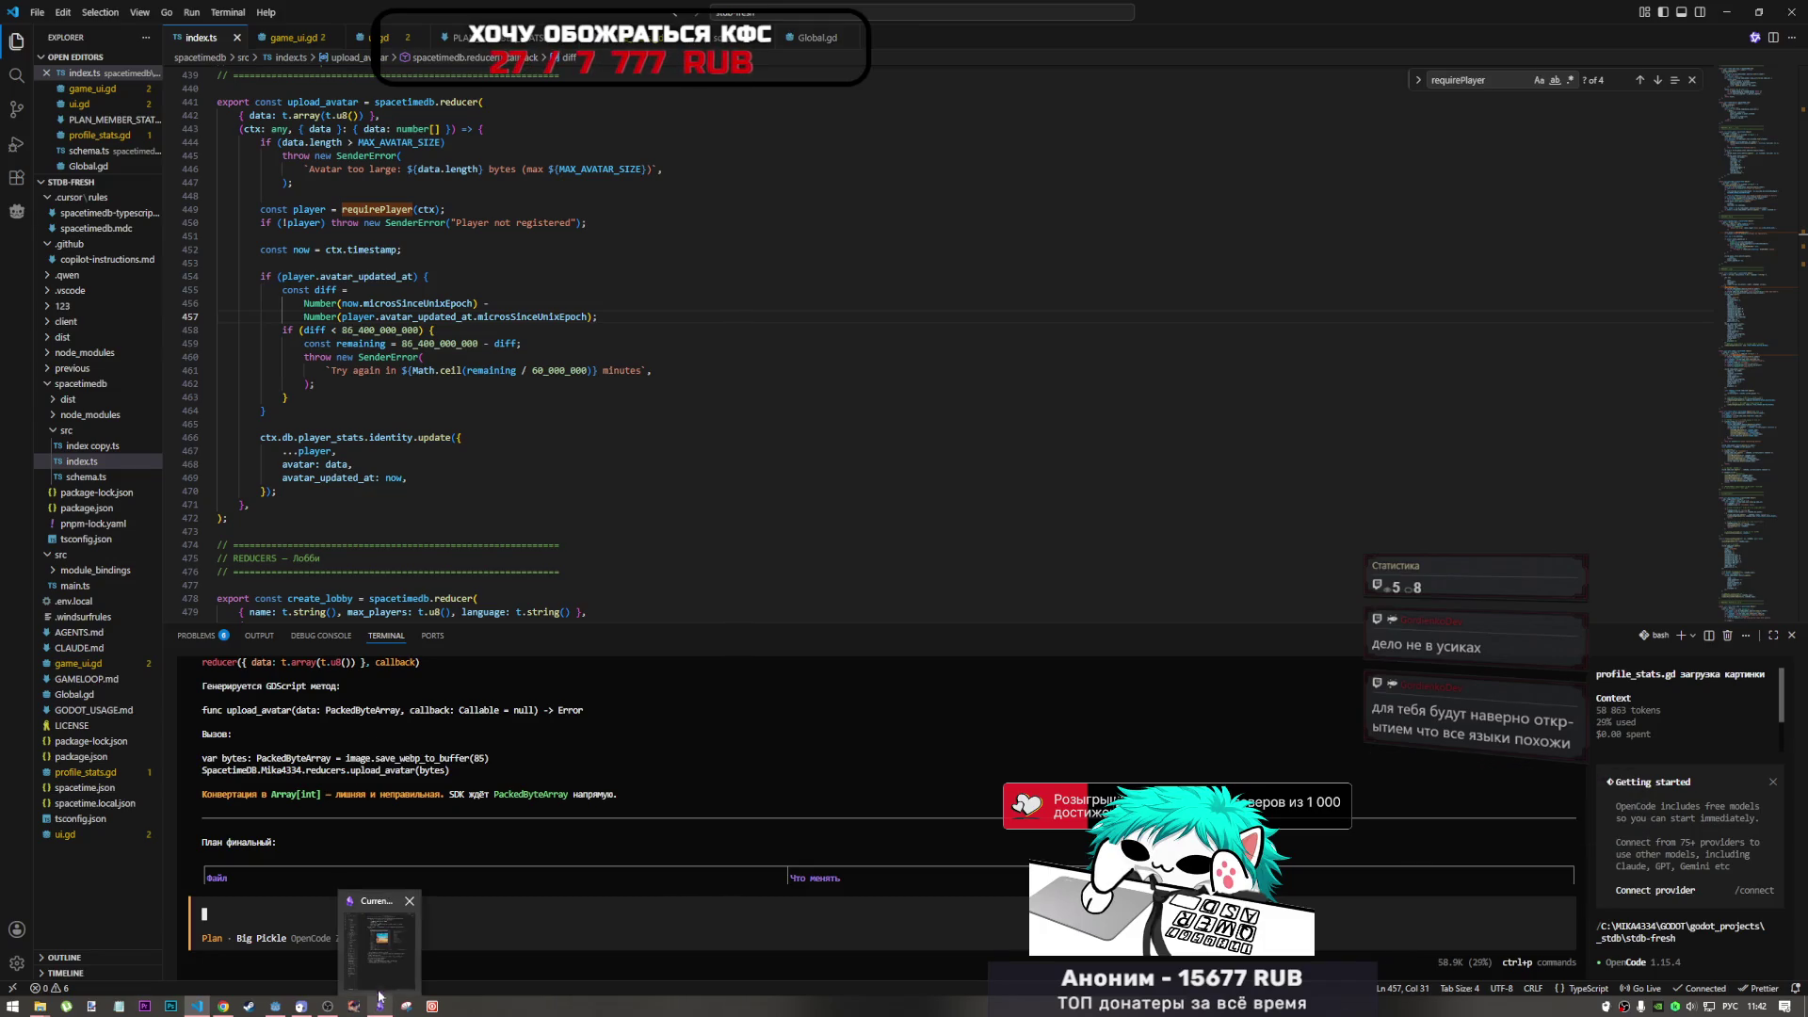
mouse_move(281, 1006)
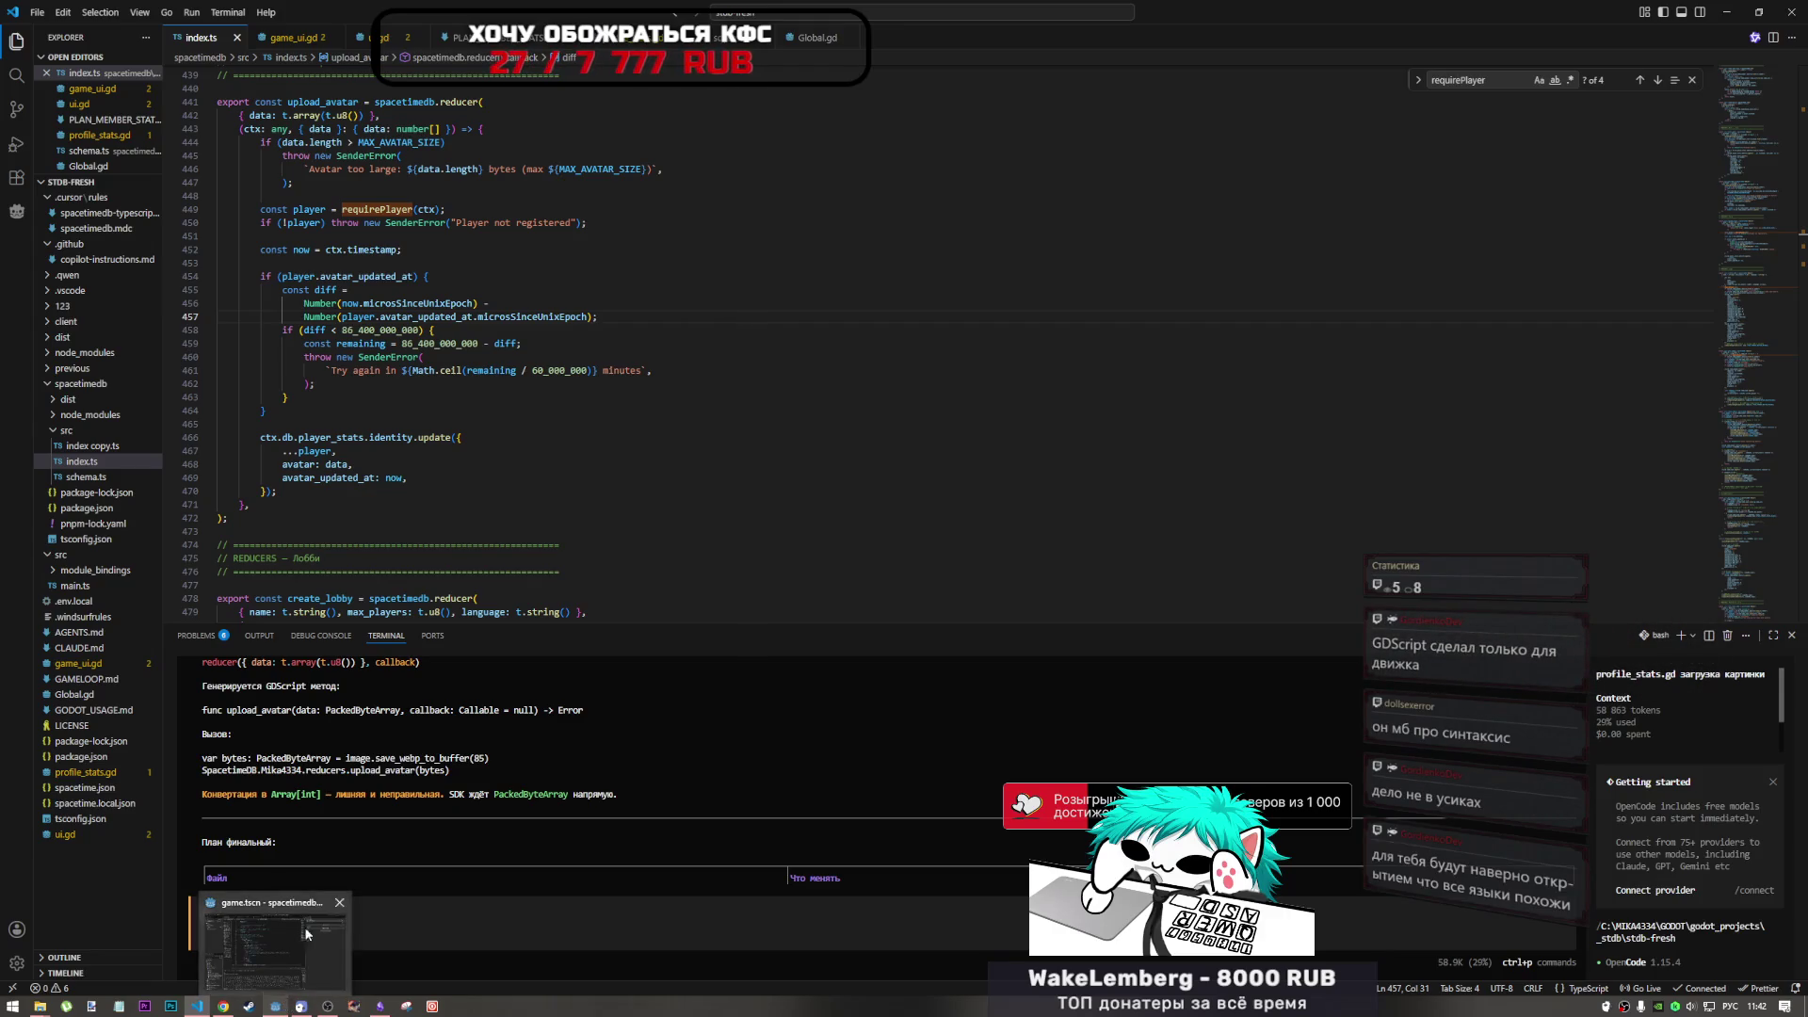
left_click(299, 959)
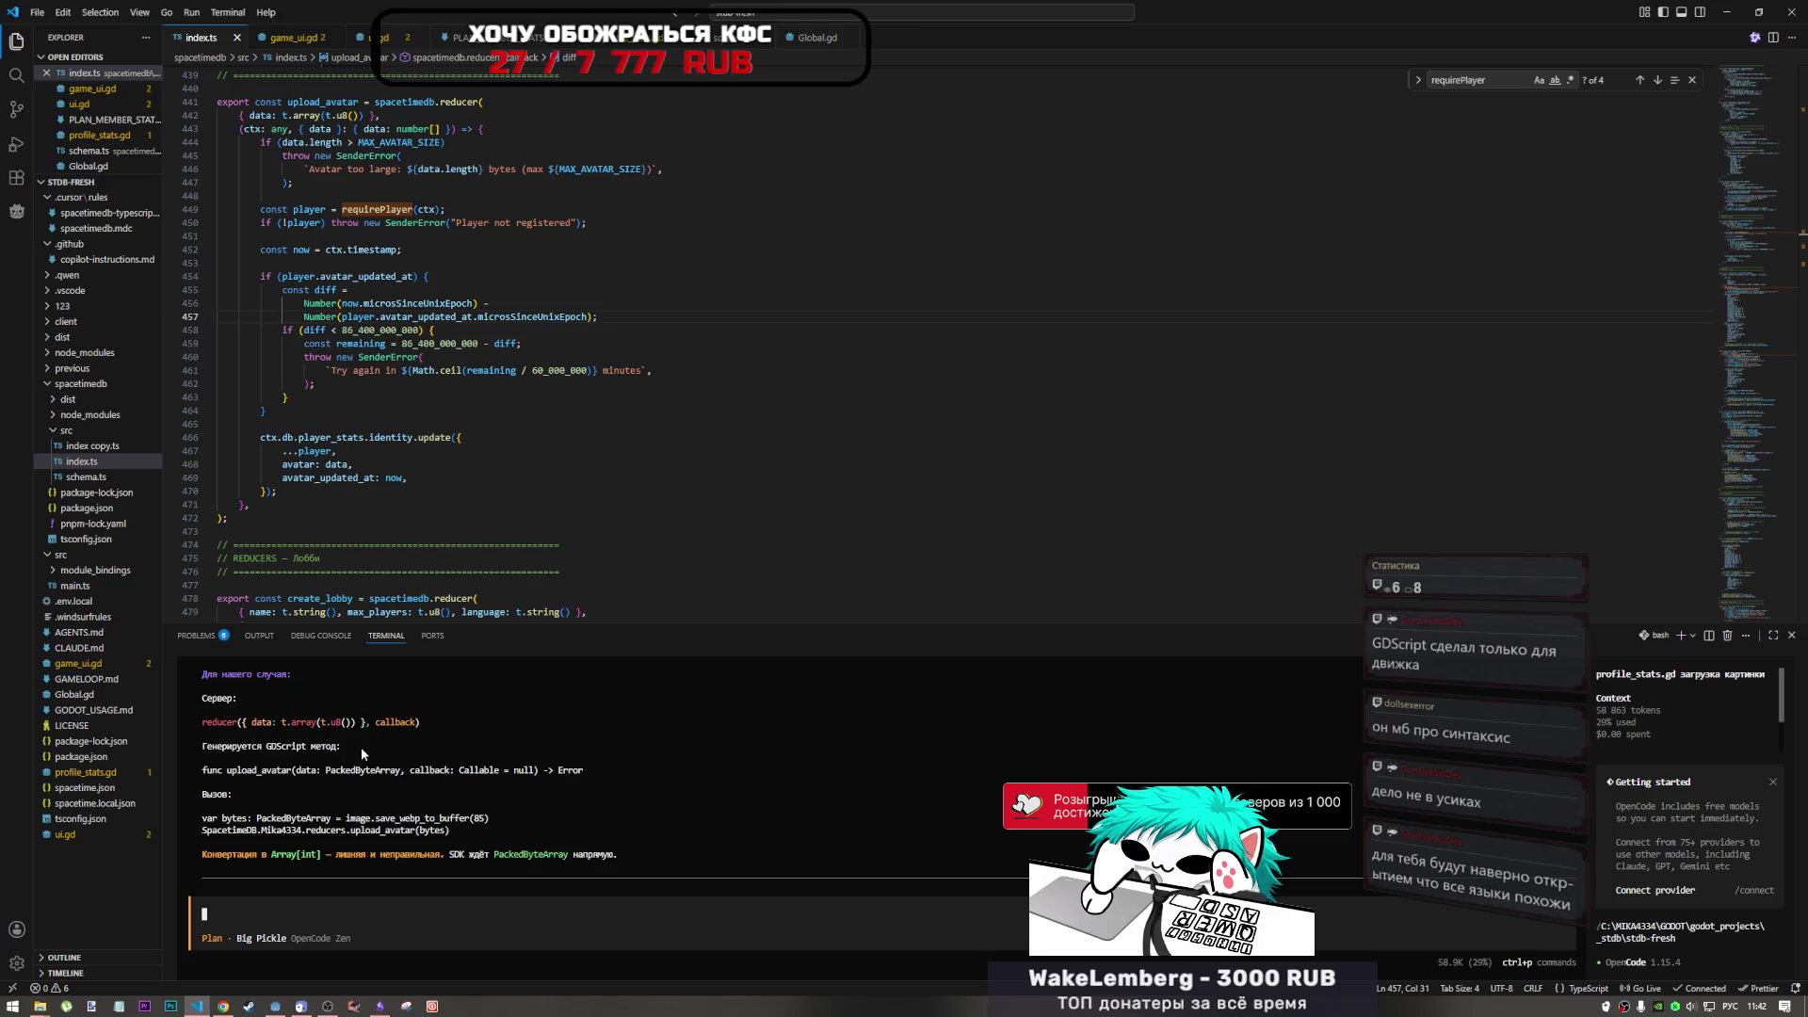
scroll(360, 748, "up", 1)
scroll(362, 755, "down", 2)
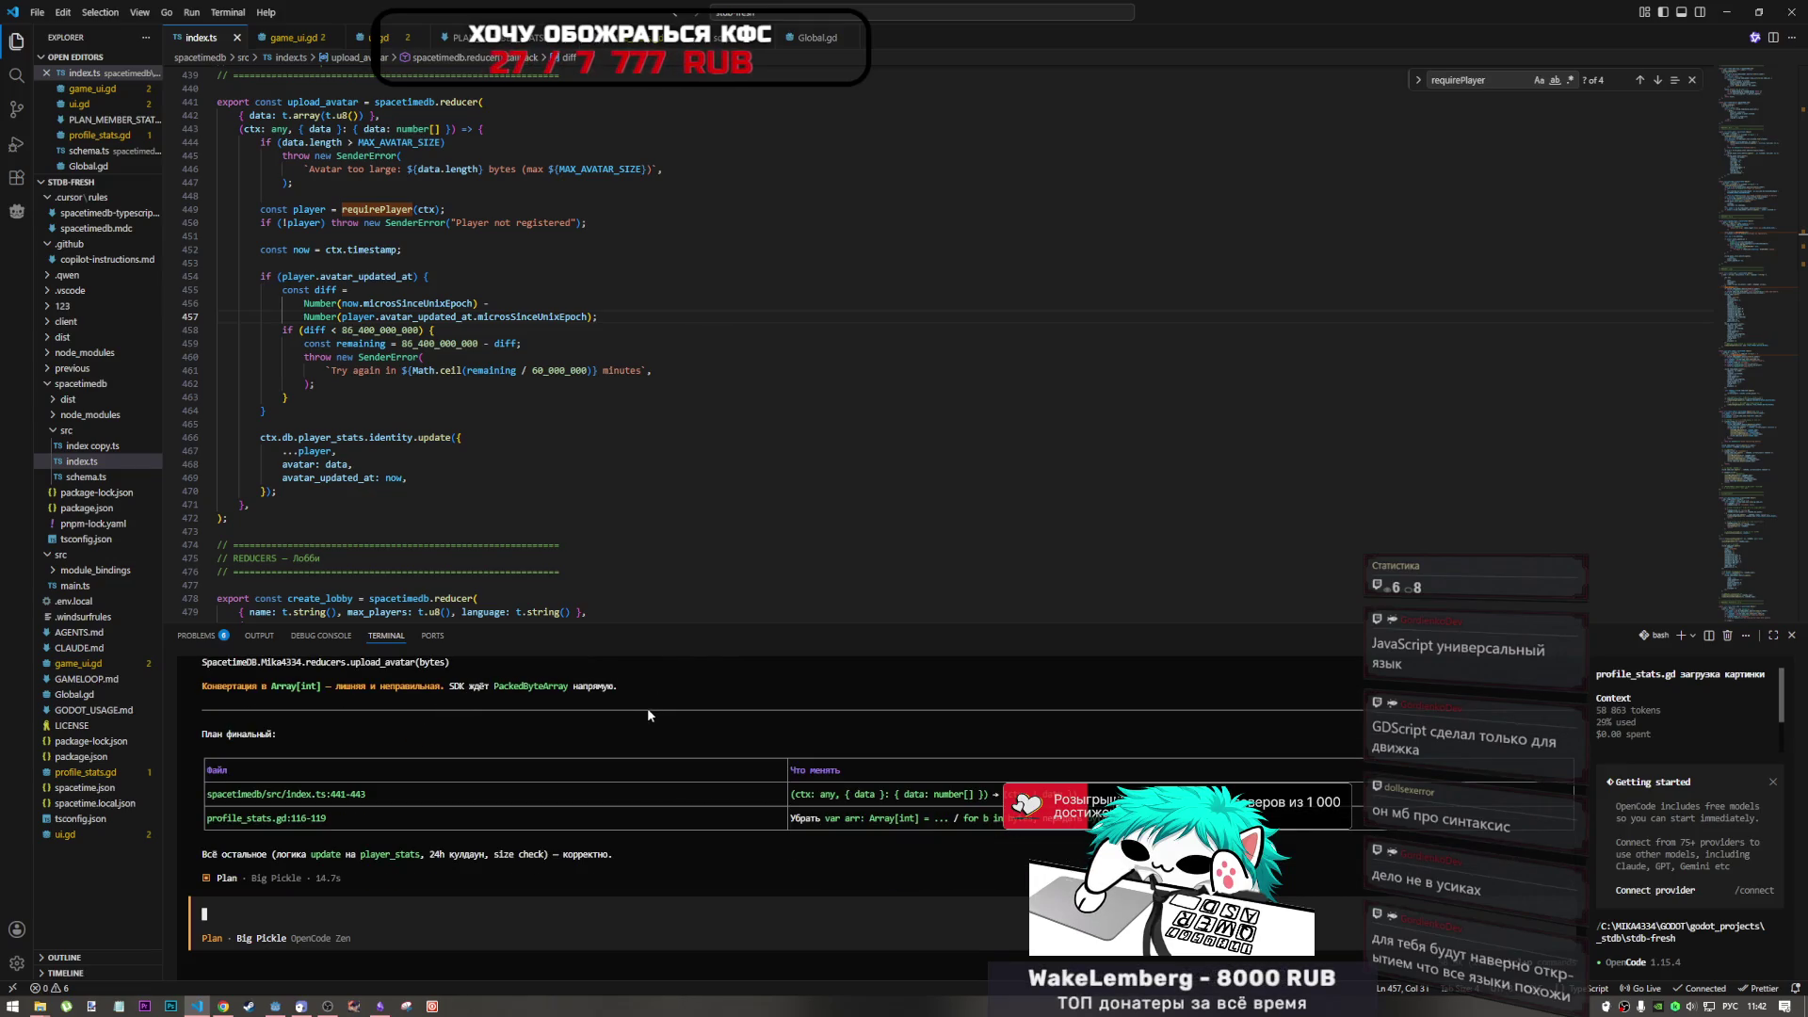
left_click(283, 1008)
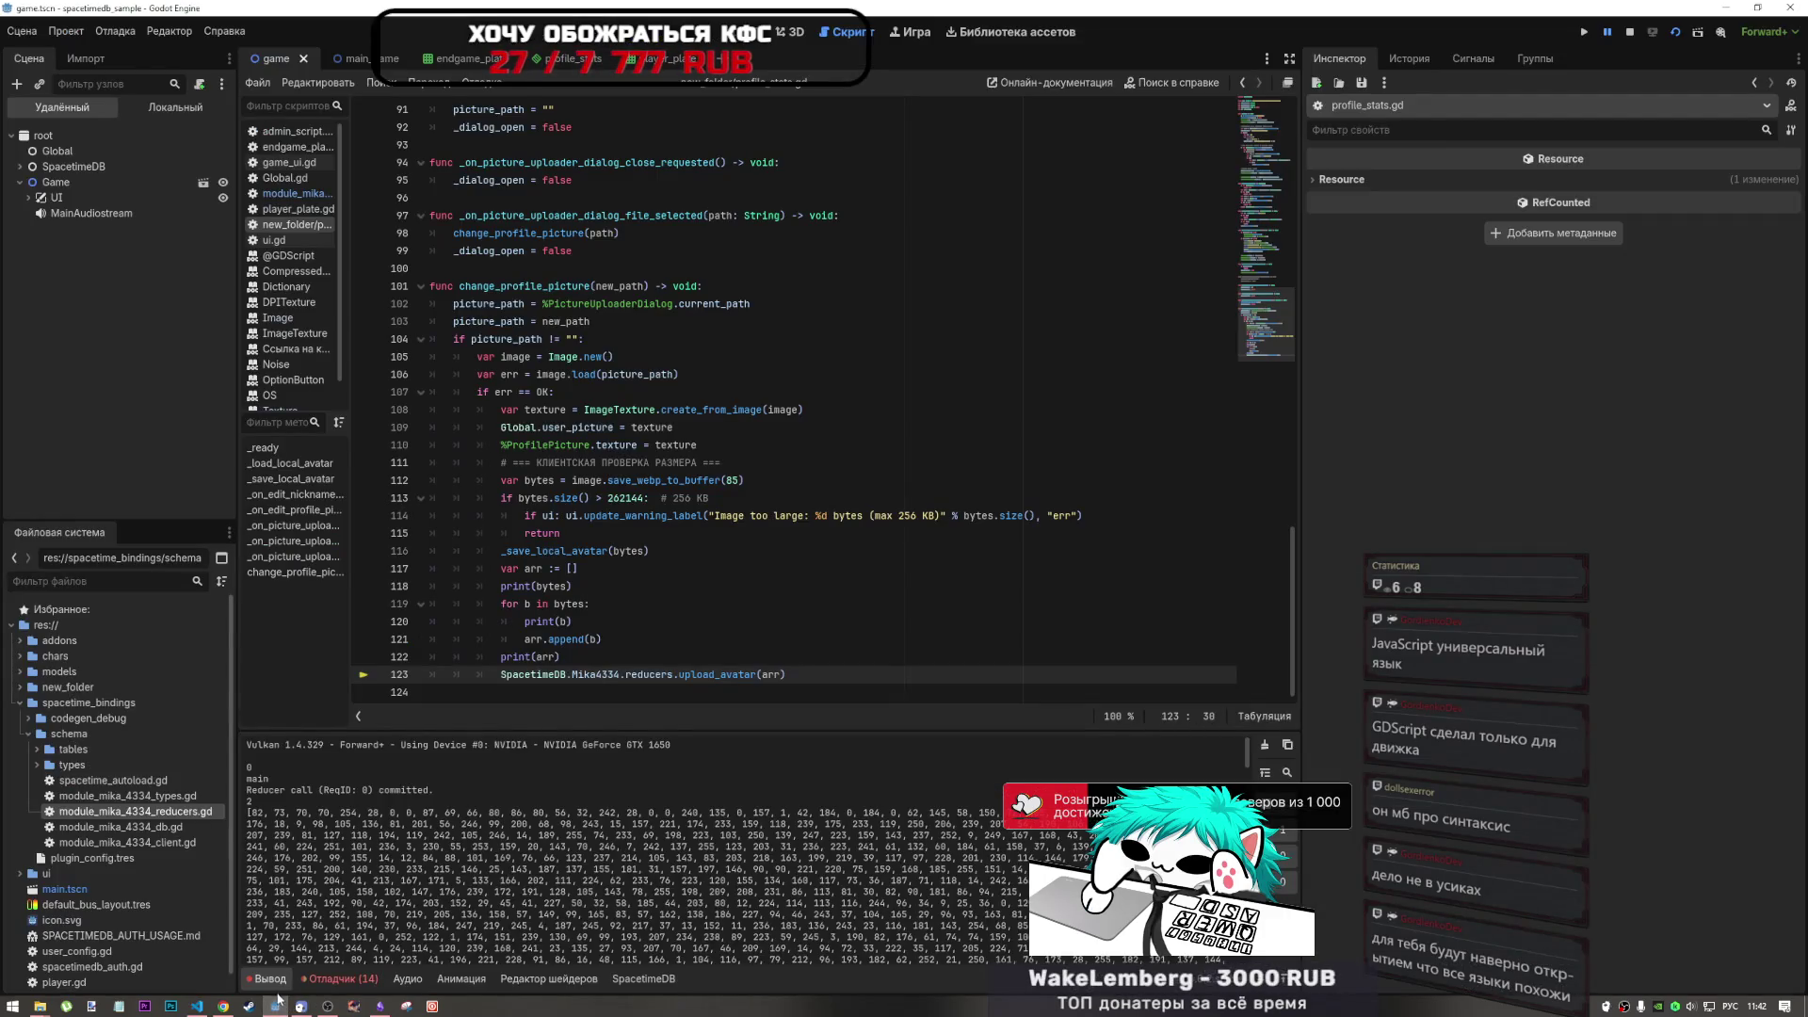
- Scroll through the printed avatar byte array in Godot's Output panel, then return to VS Code
scroll(373, 879, "down", 10)
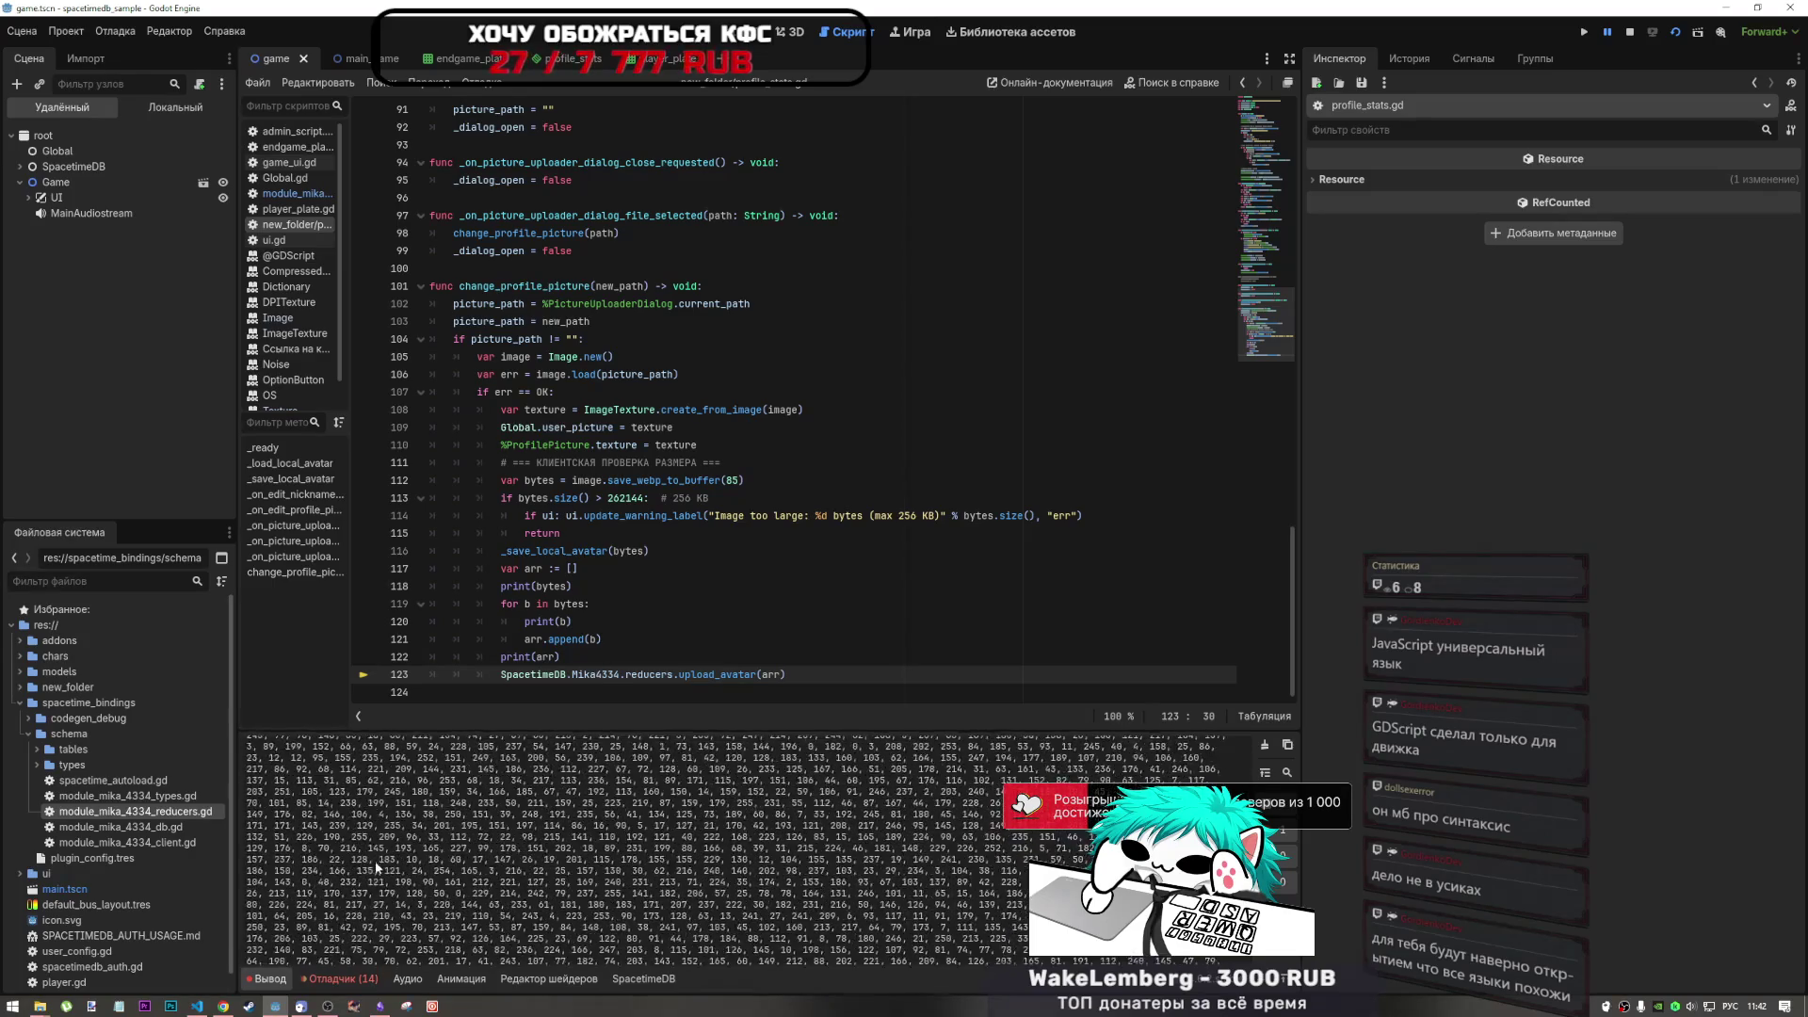
scroll(382, 864, "down", 15)
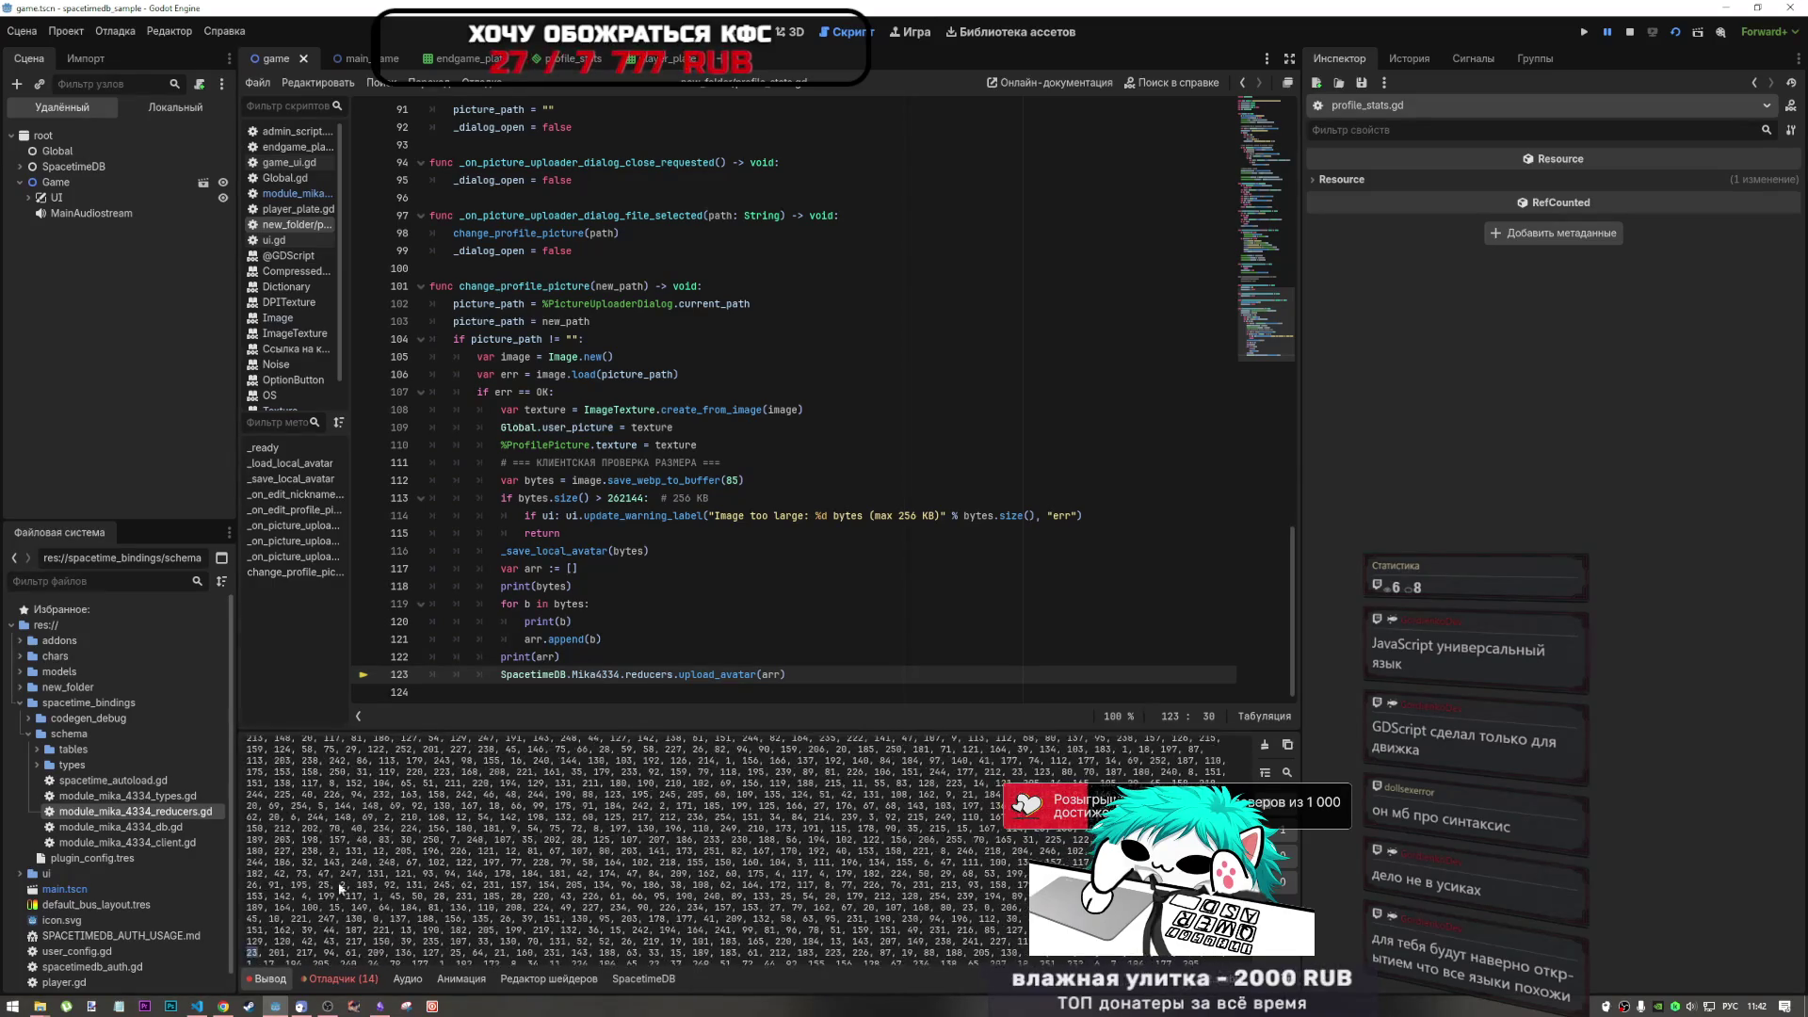
left_click(218, 1007)
left_click(197, 1006)
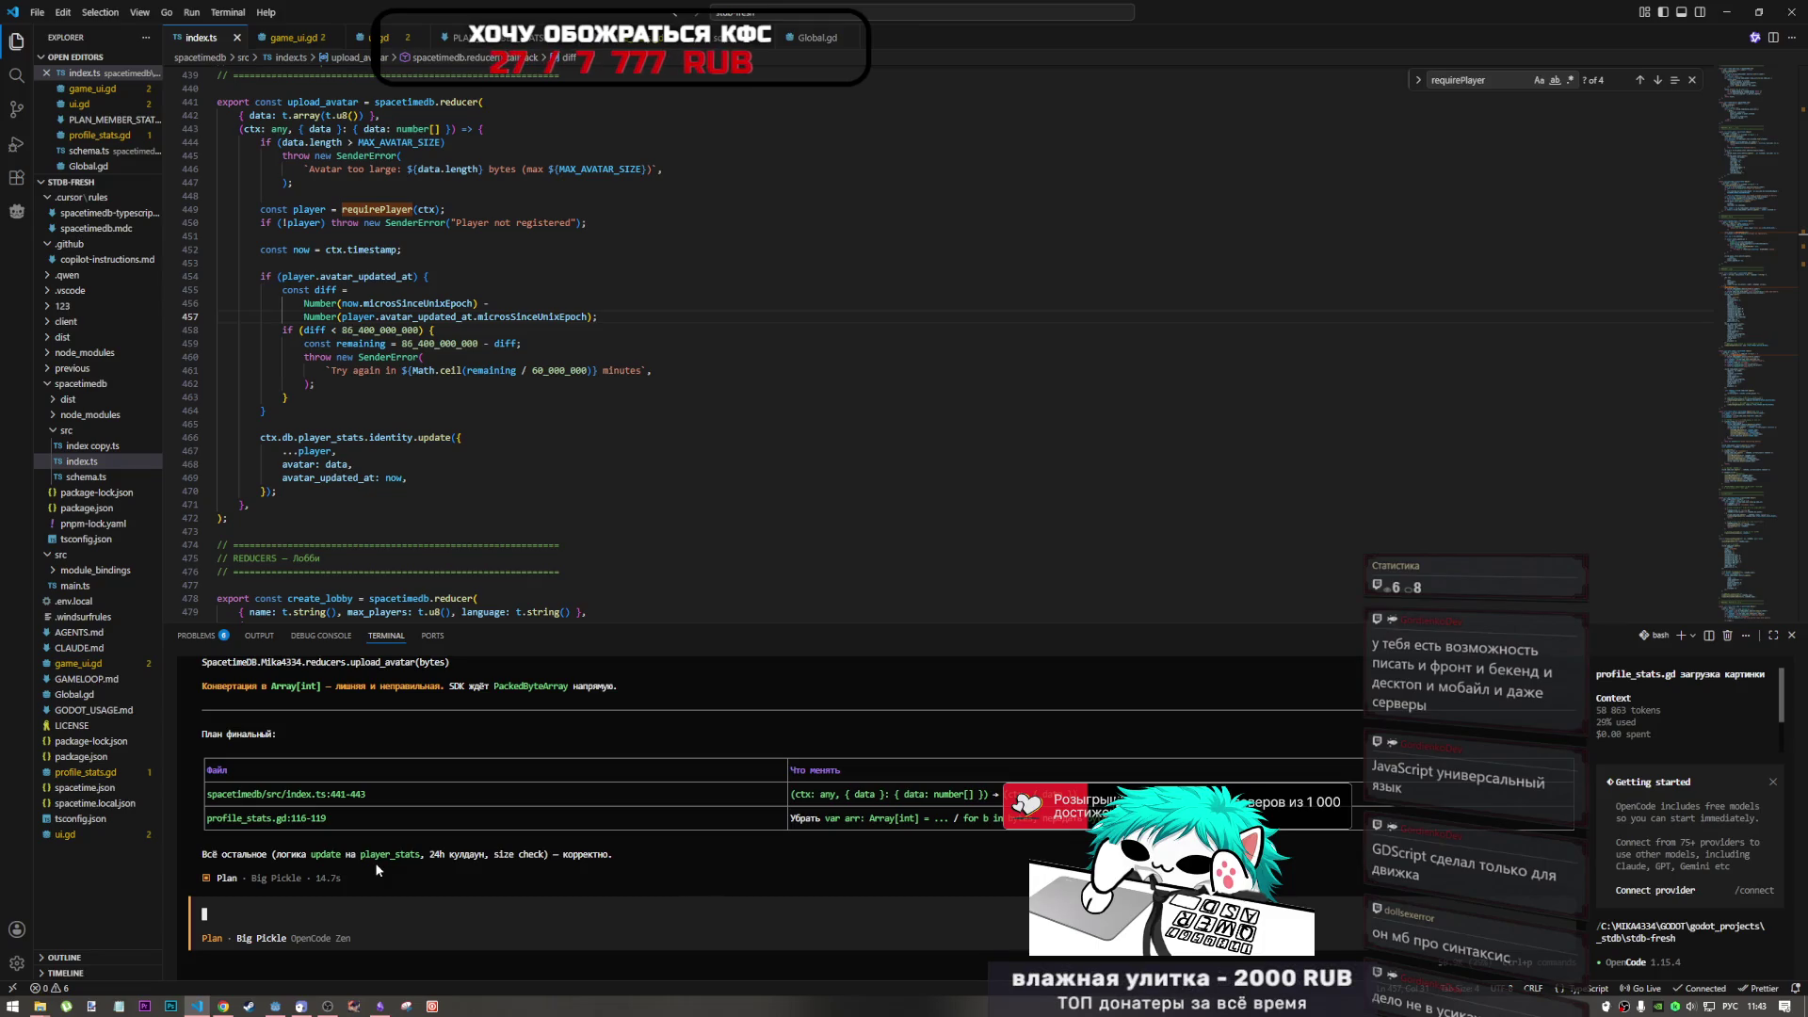
- Send 'делаем' in Build mode so the assistant applies the planned avatar fixes
type("делаем")
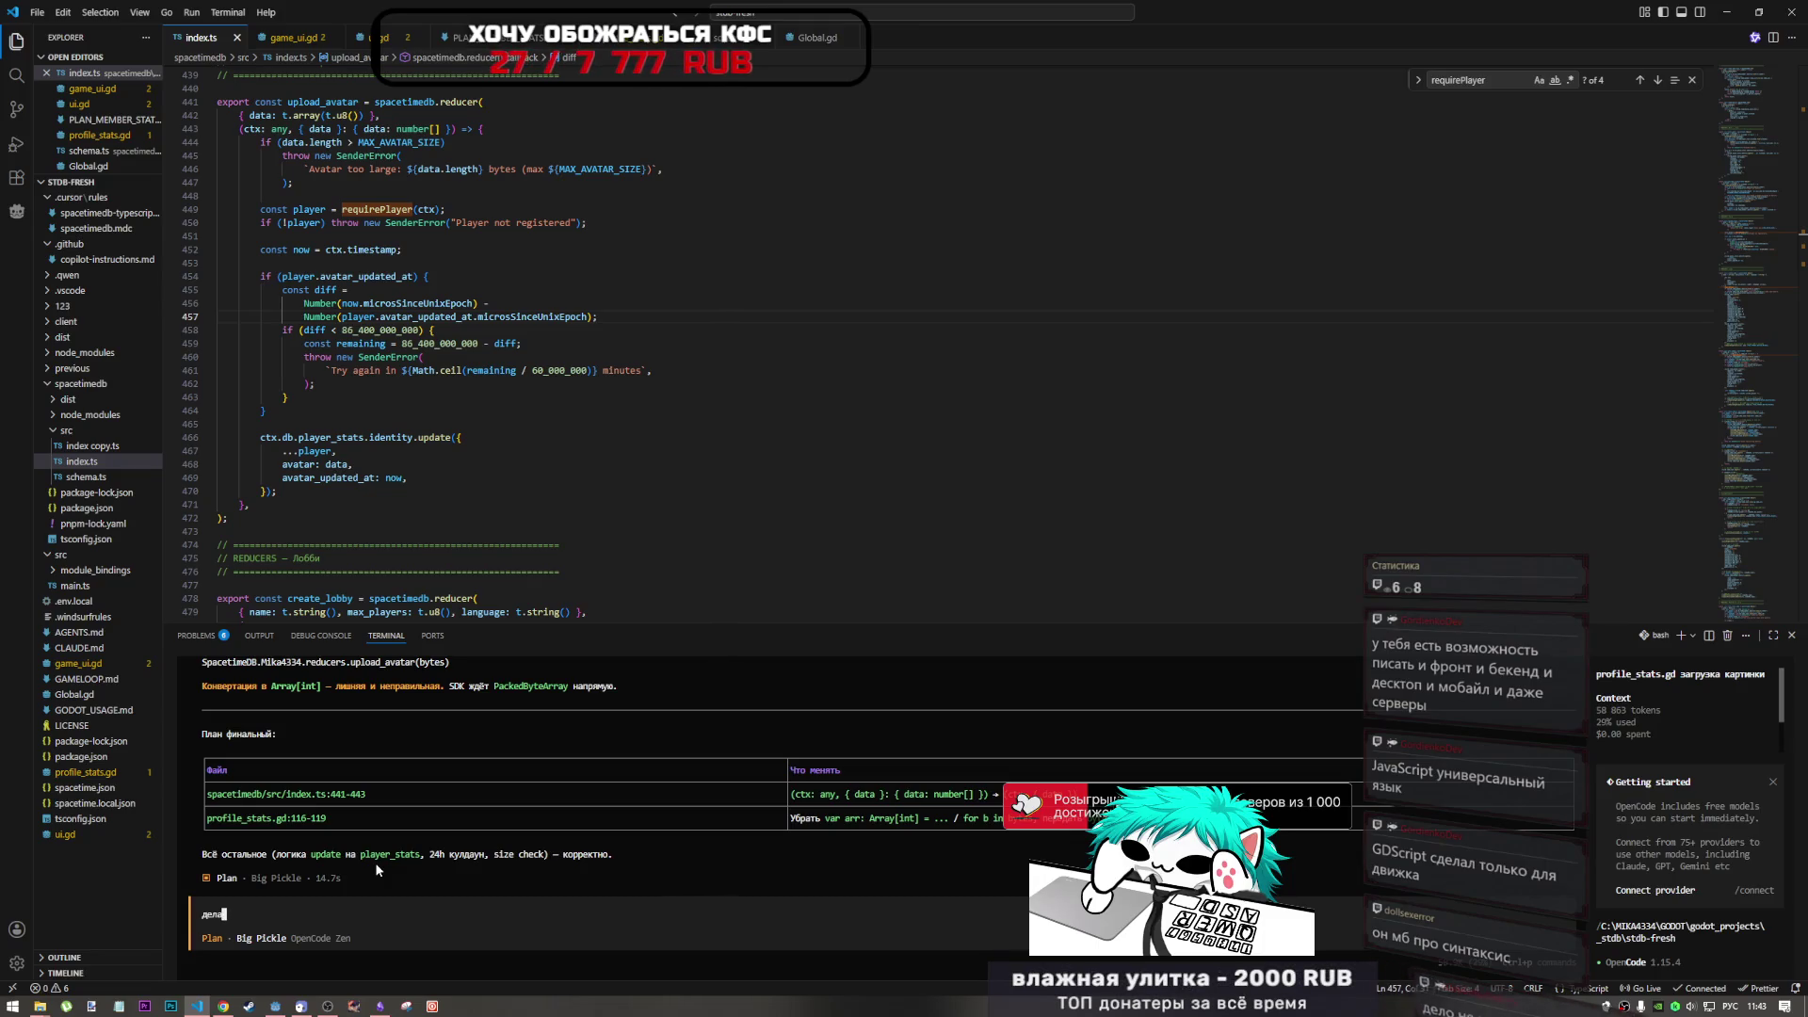
key("Tab")
key("Return")
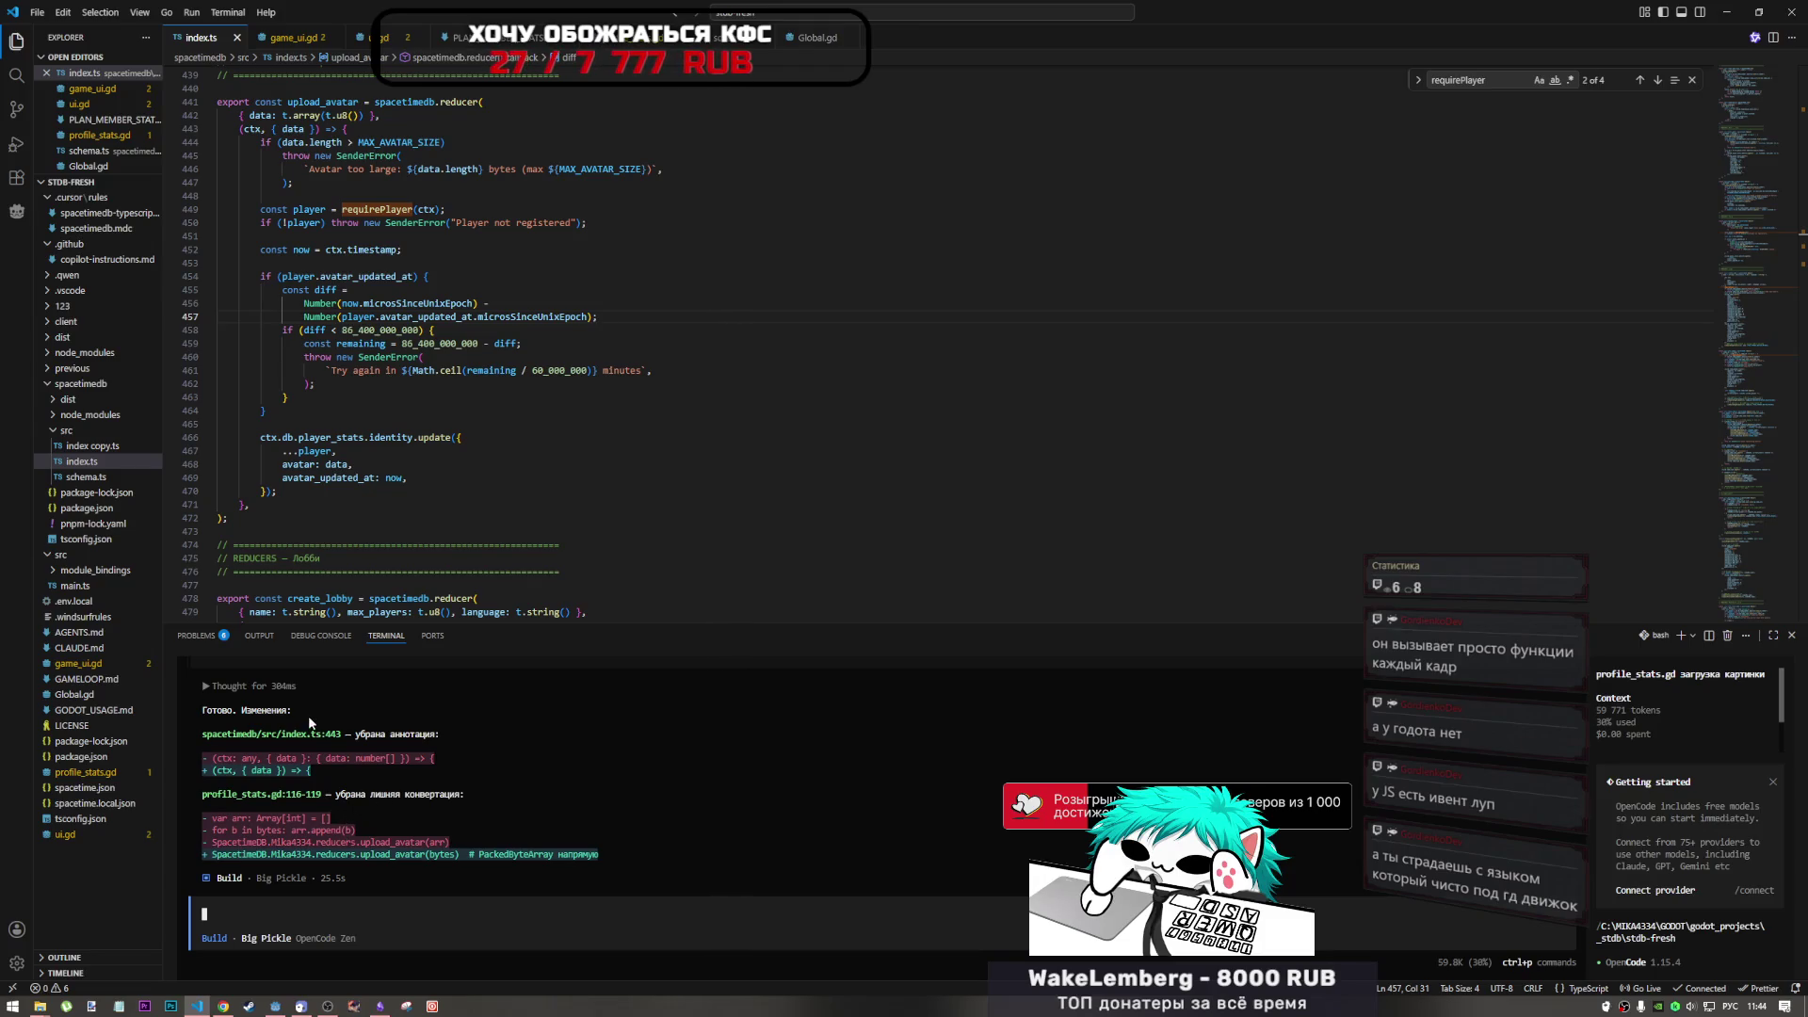
- Ask the assistant to publish the module with 'запаблиш'
scroll(321, 777, "up", 1)
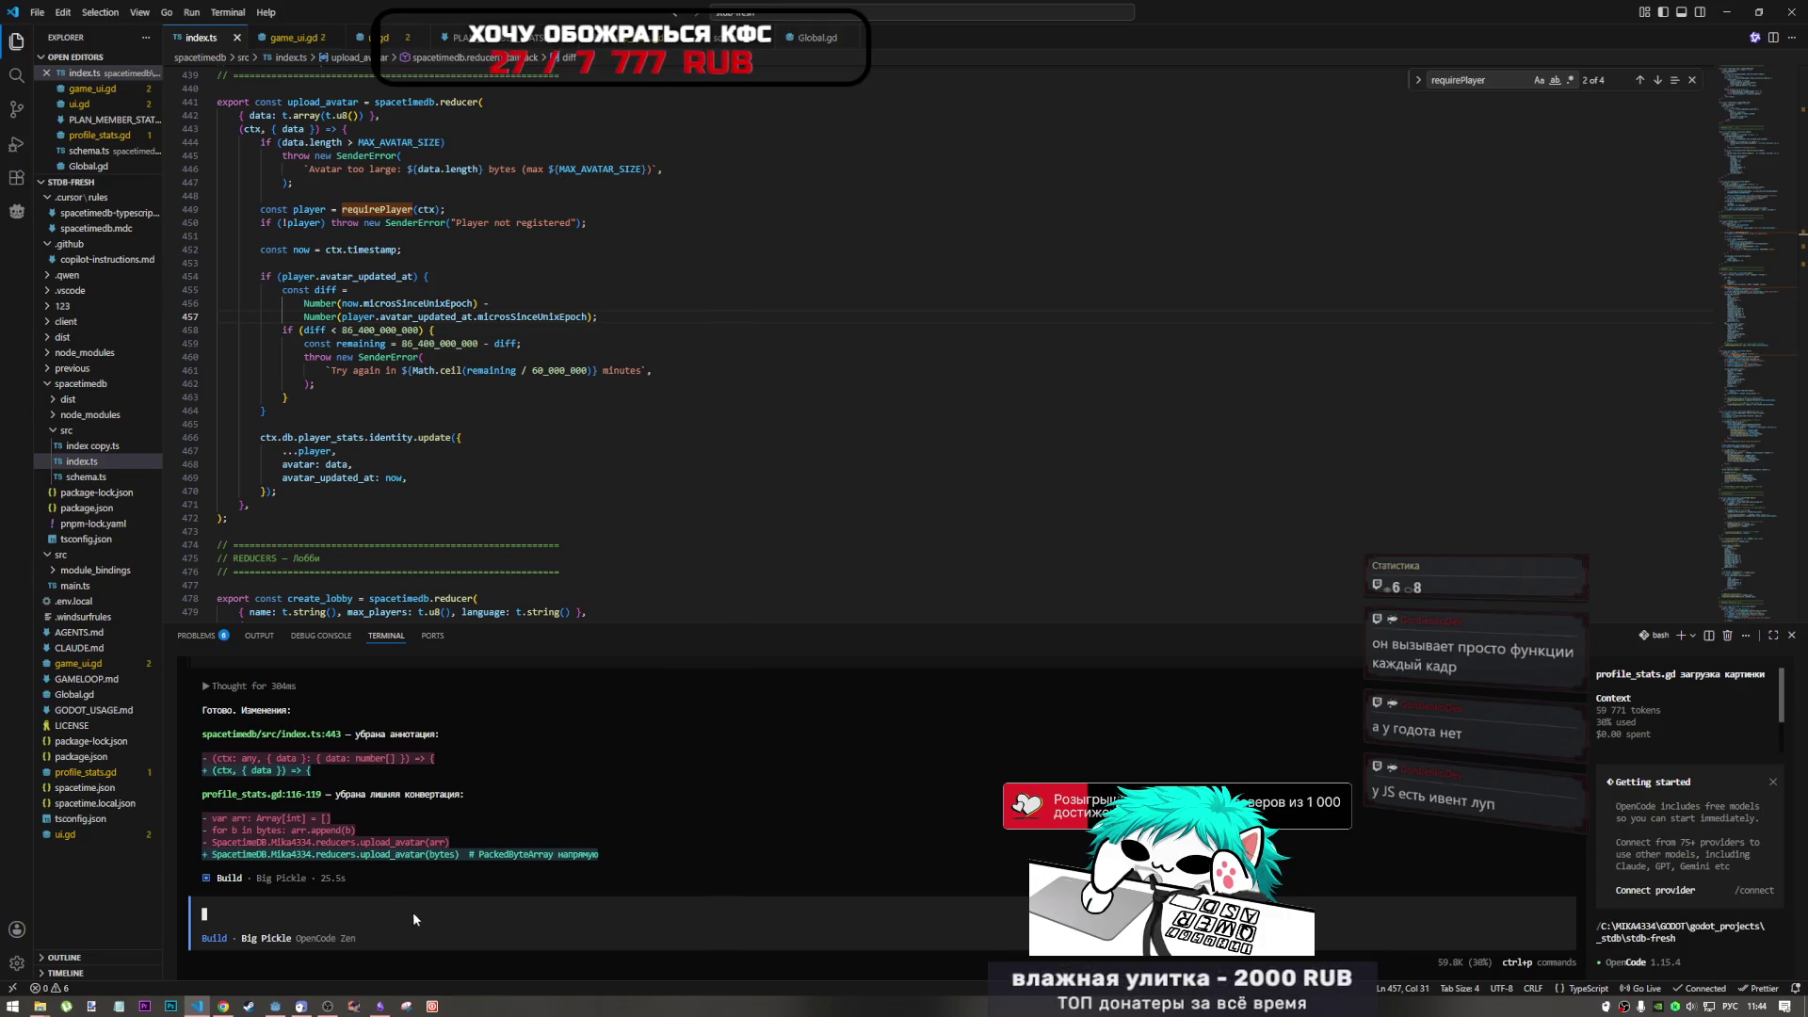
type("запаблиш")
key("Return")
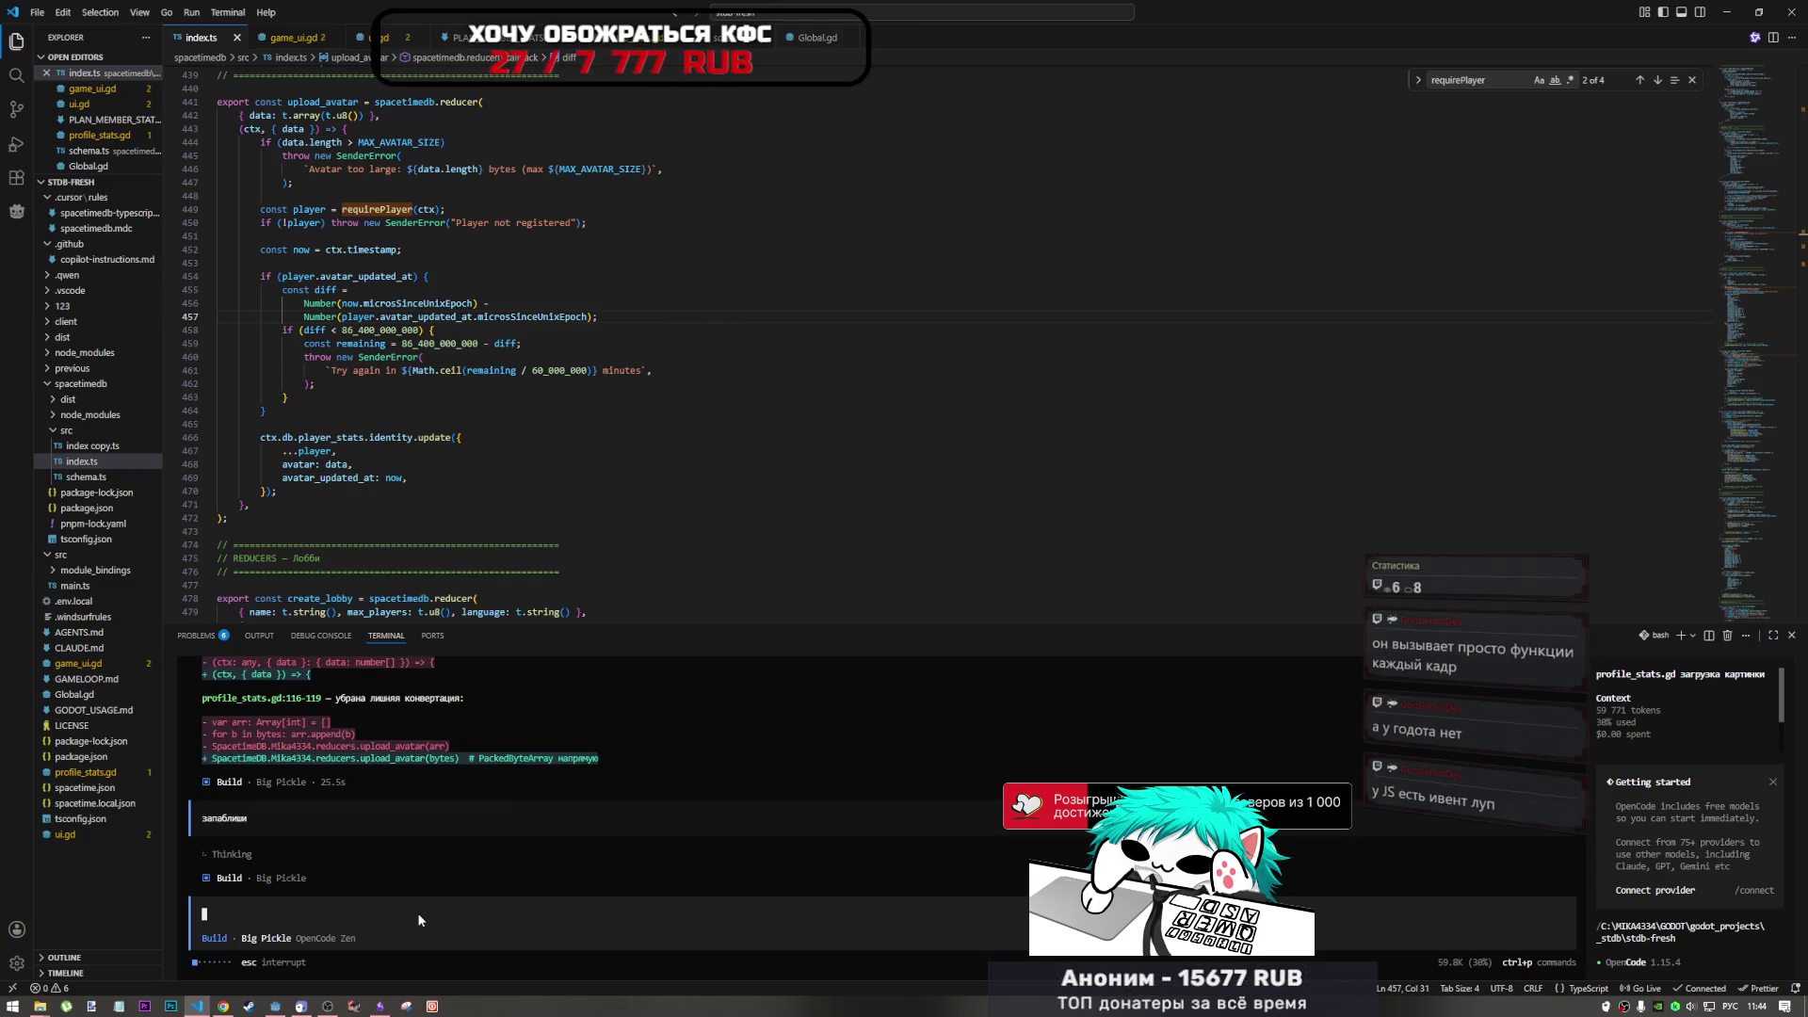
- Delete the array conversion and print lines so upload_avatar receives bytes instead of arr
mouse_move(276, 1009)
left_click(275, 953)
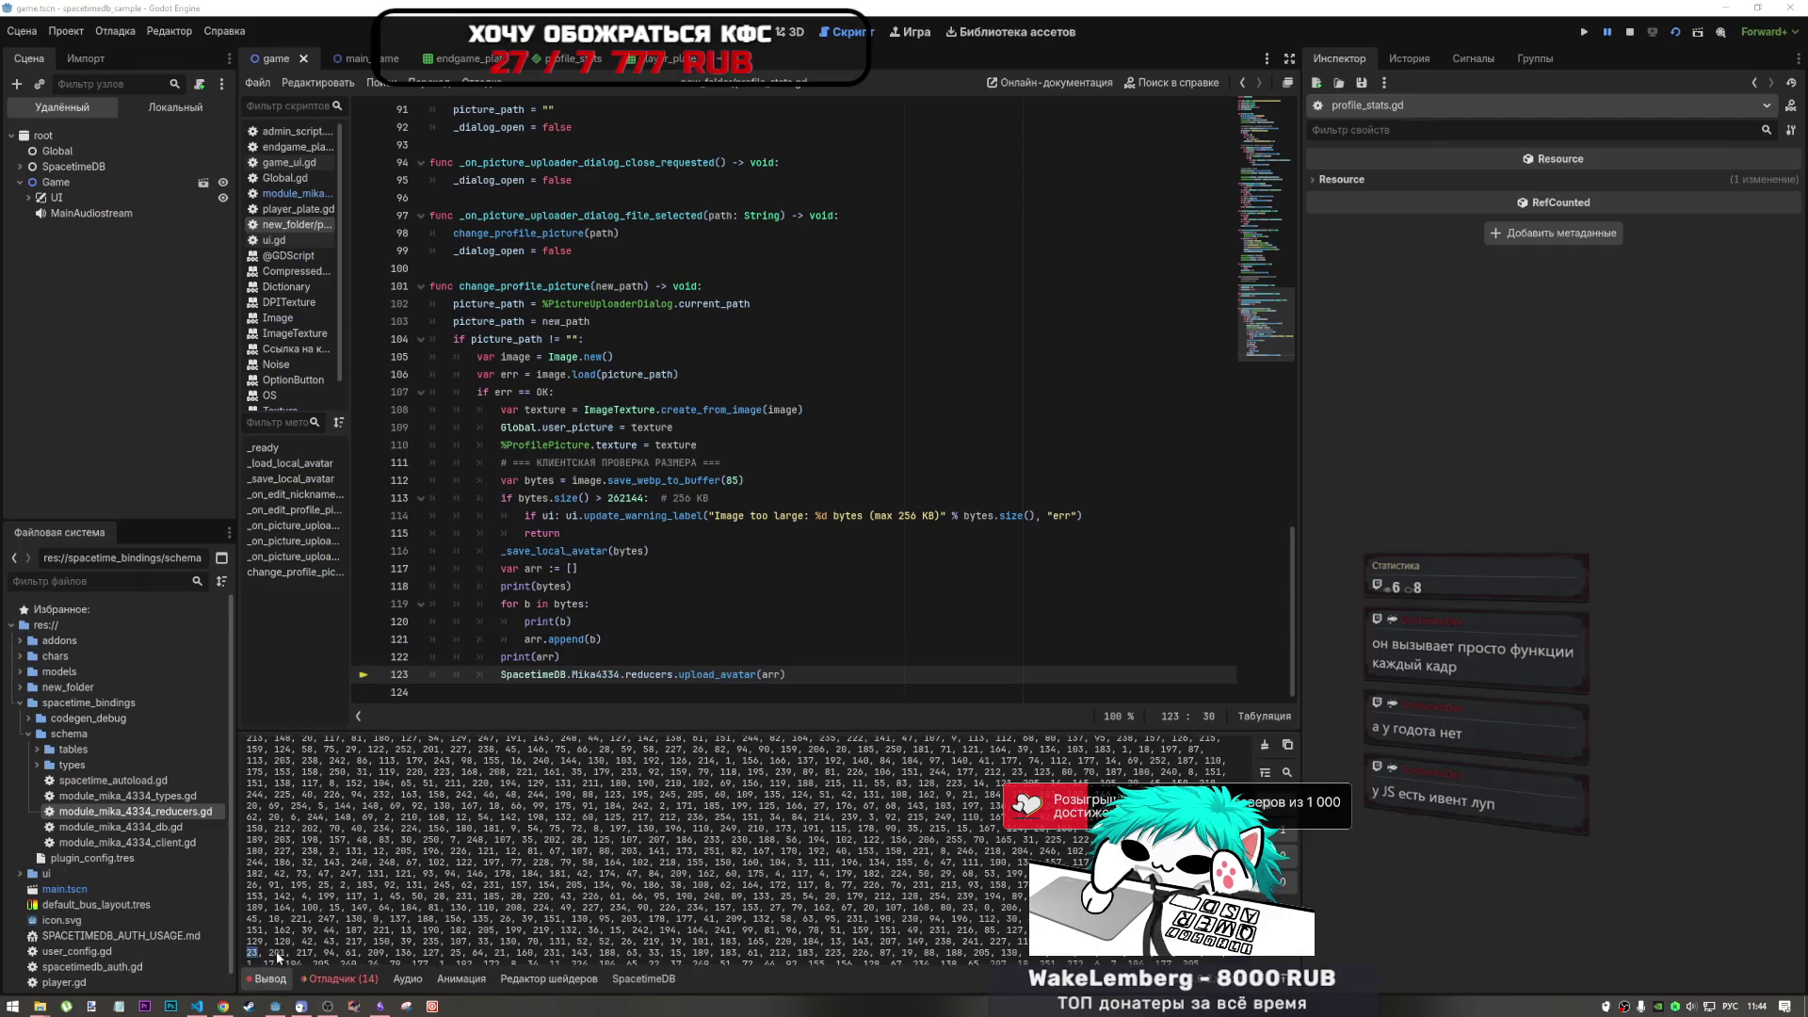
left_click(770, 516)
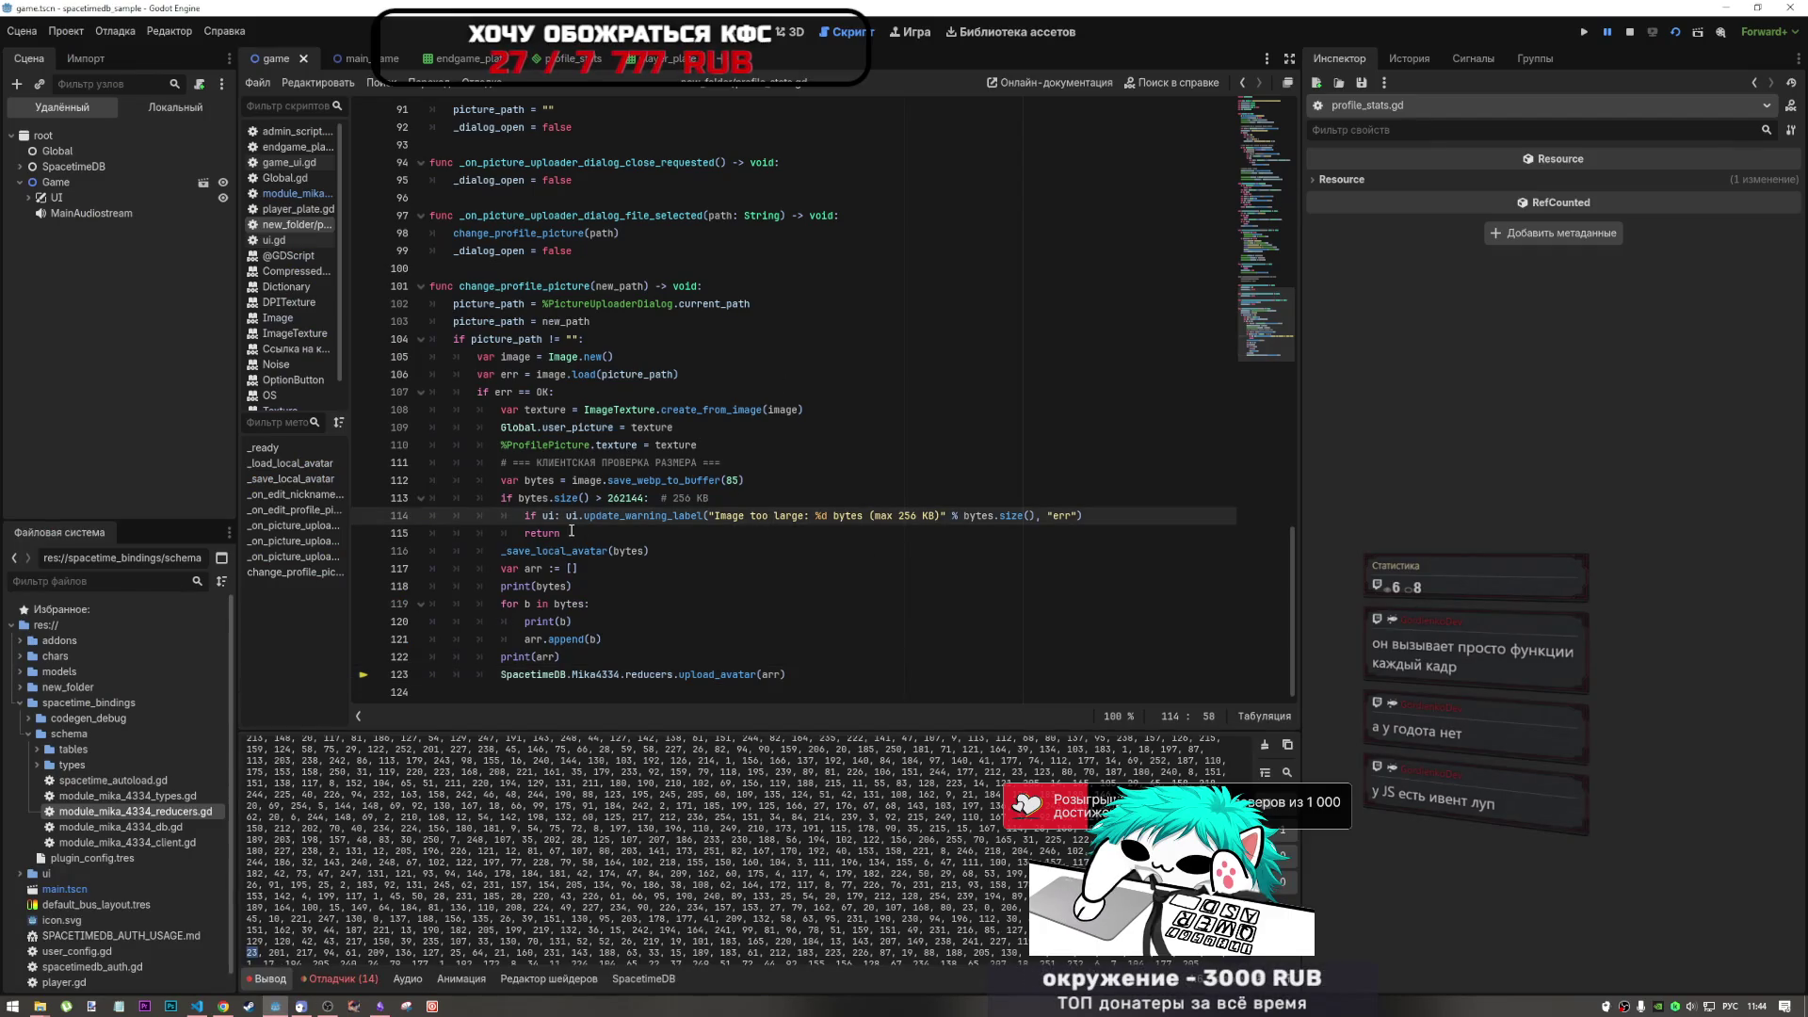
left_click_drag(563, 657, 393, 572)
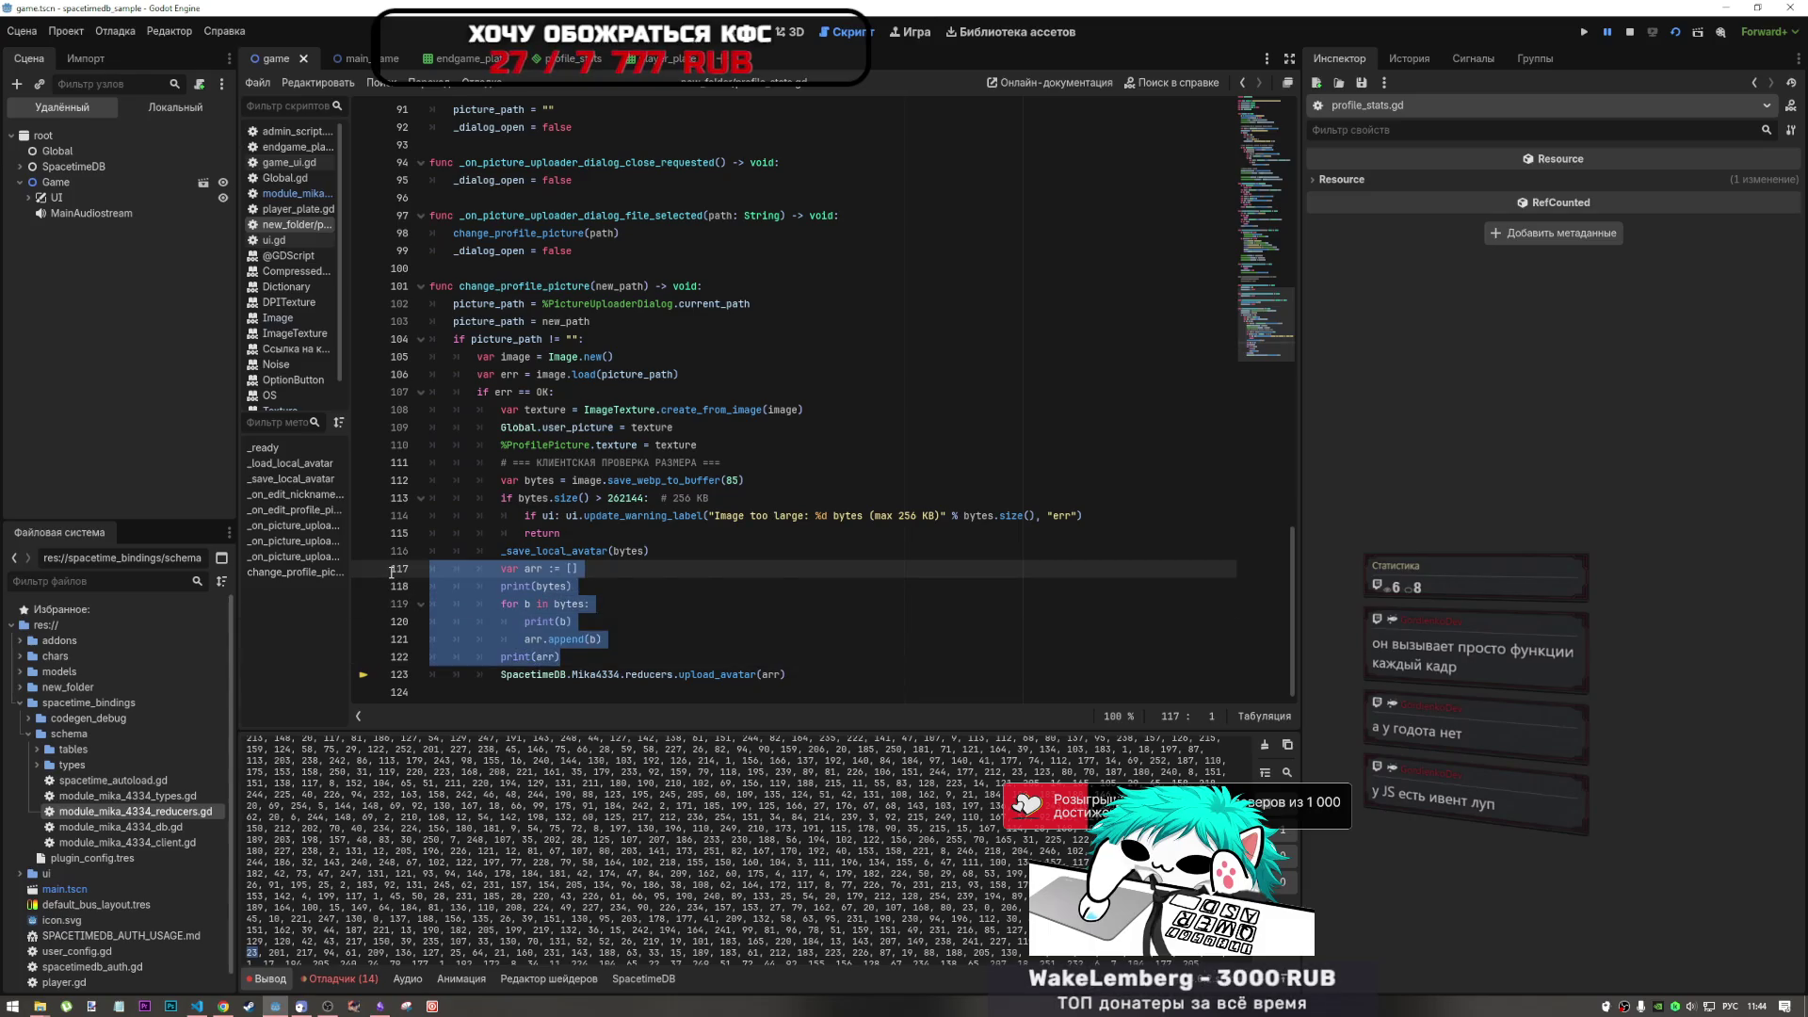
key("Delete")
key("Delete")
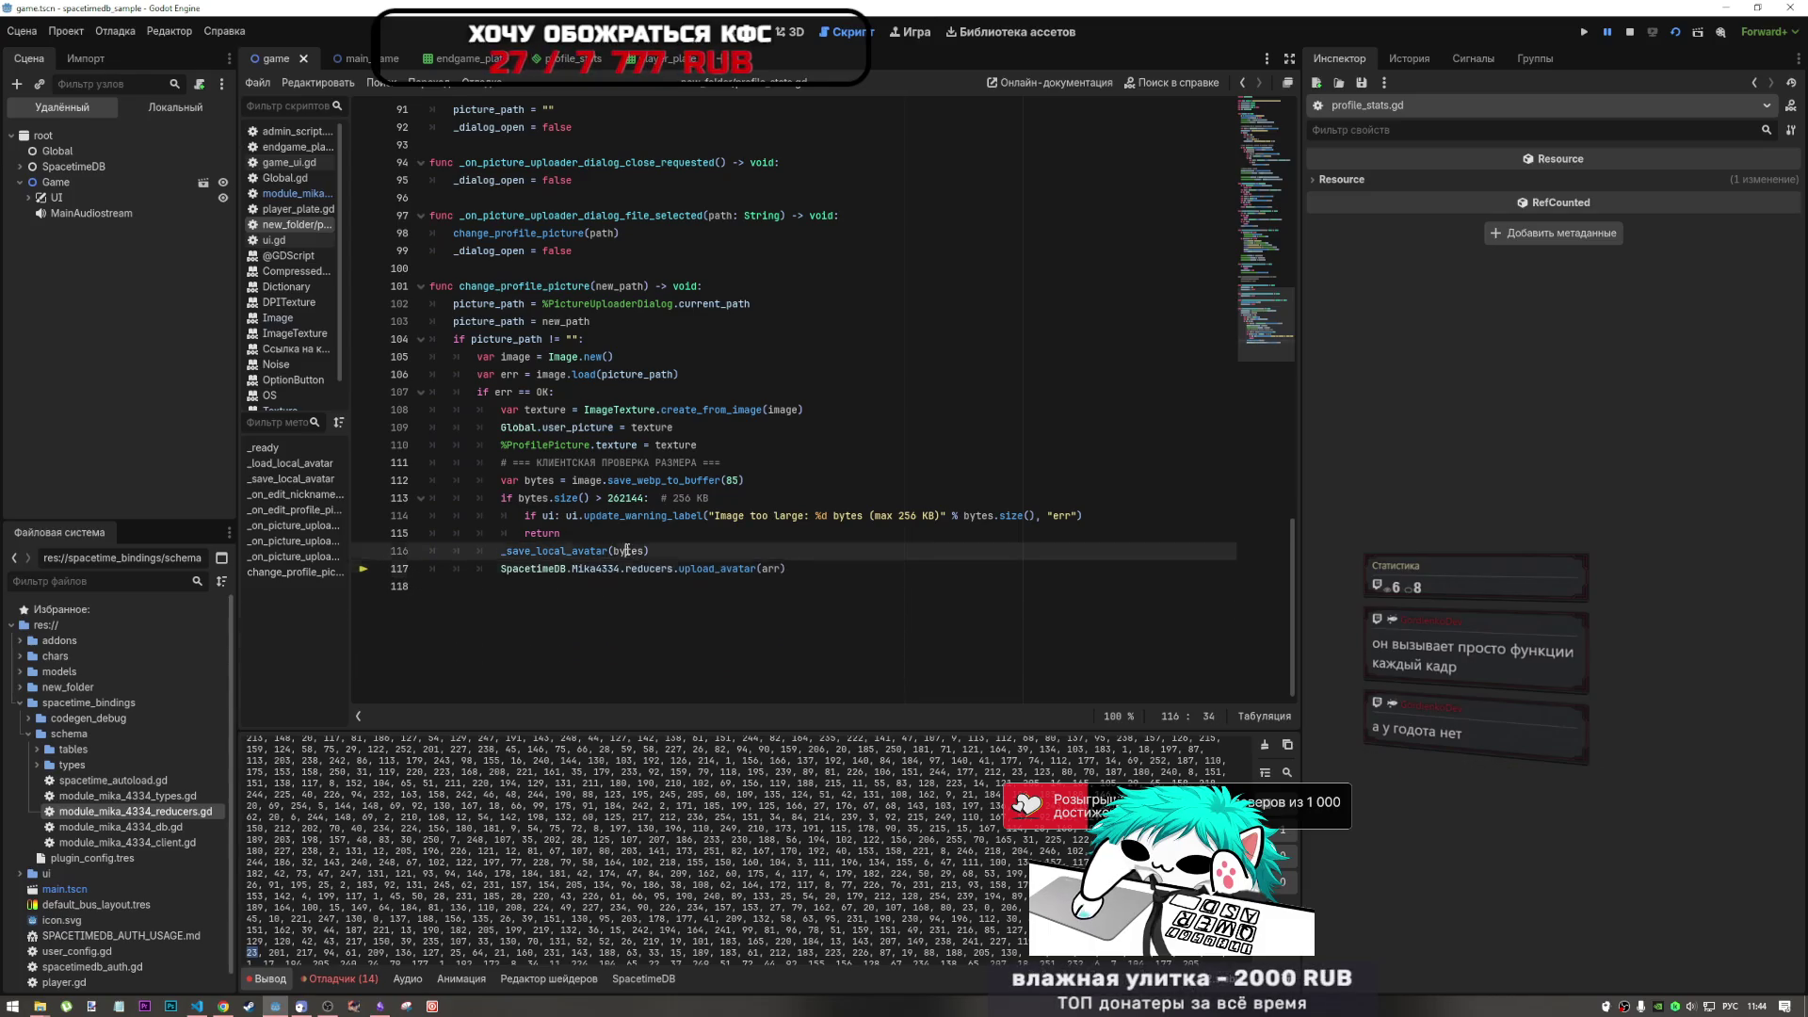
double_click(628, 550)
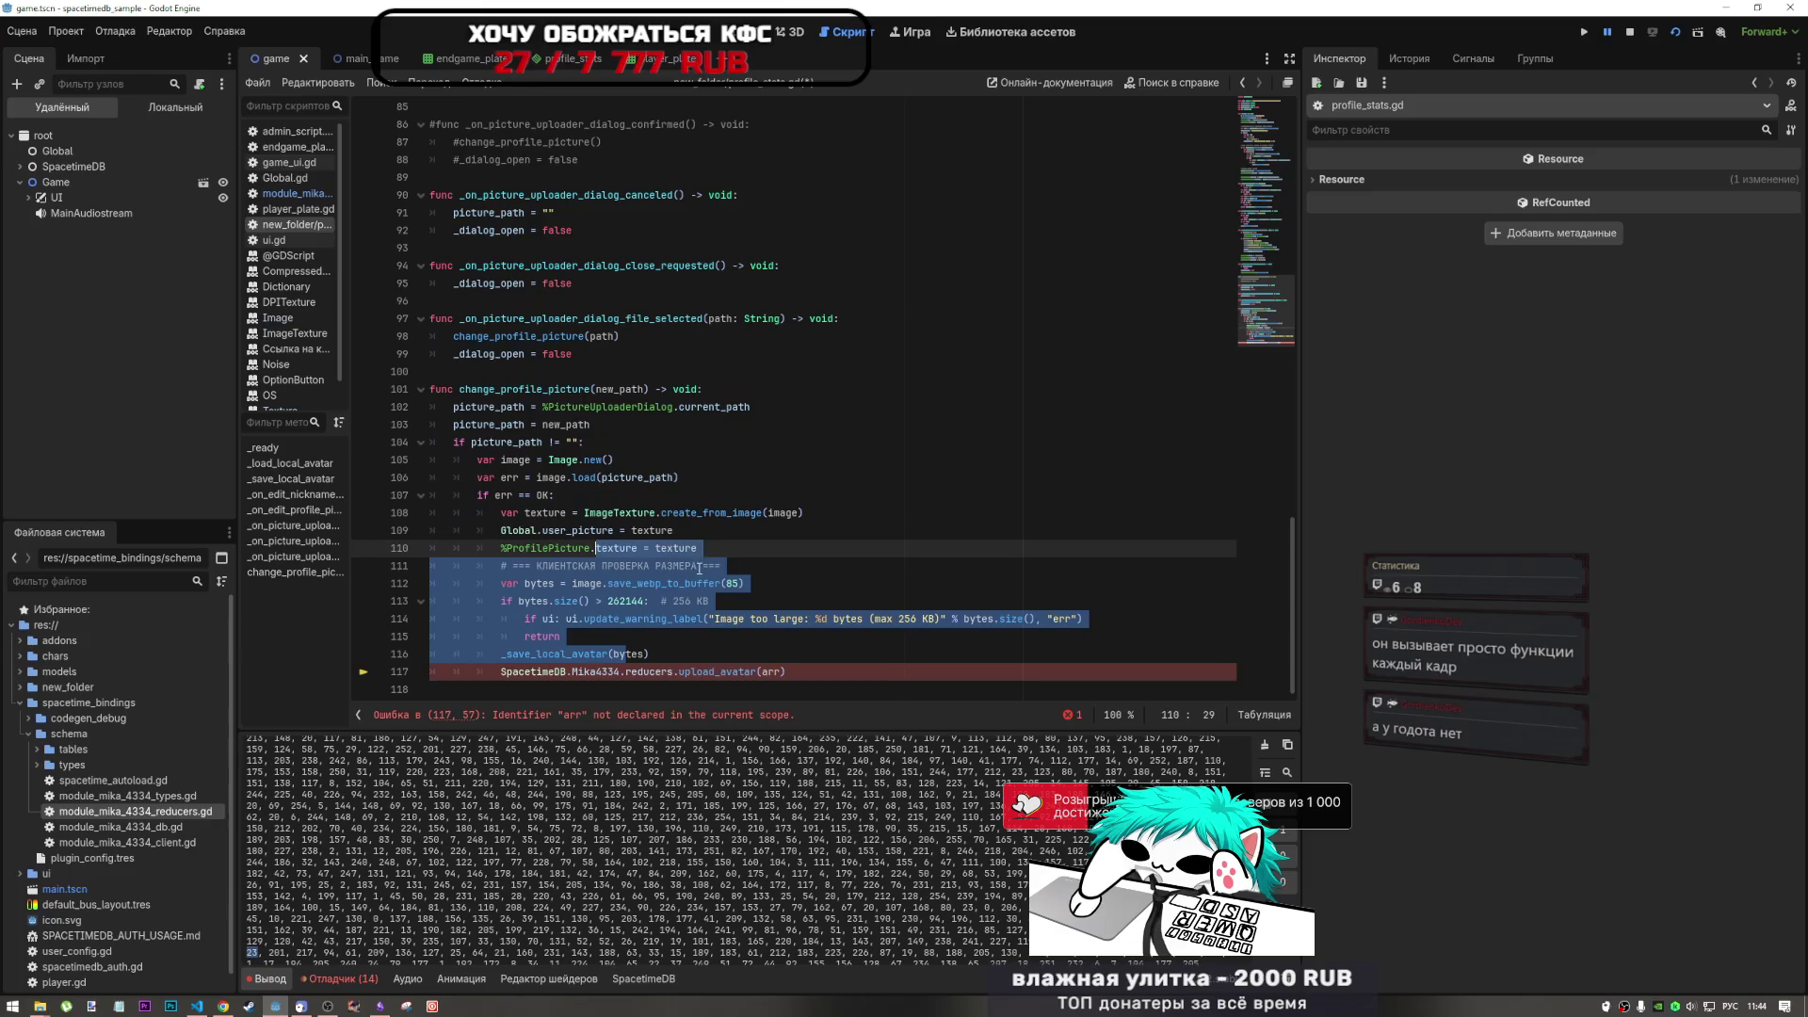
double_click(767, 671)
key("ctrl+v")
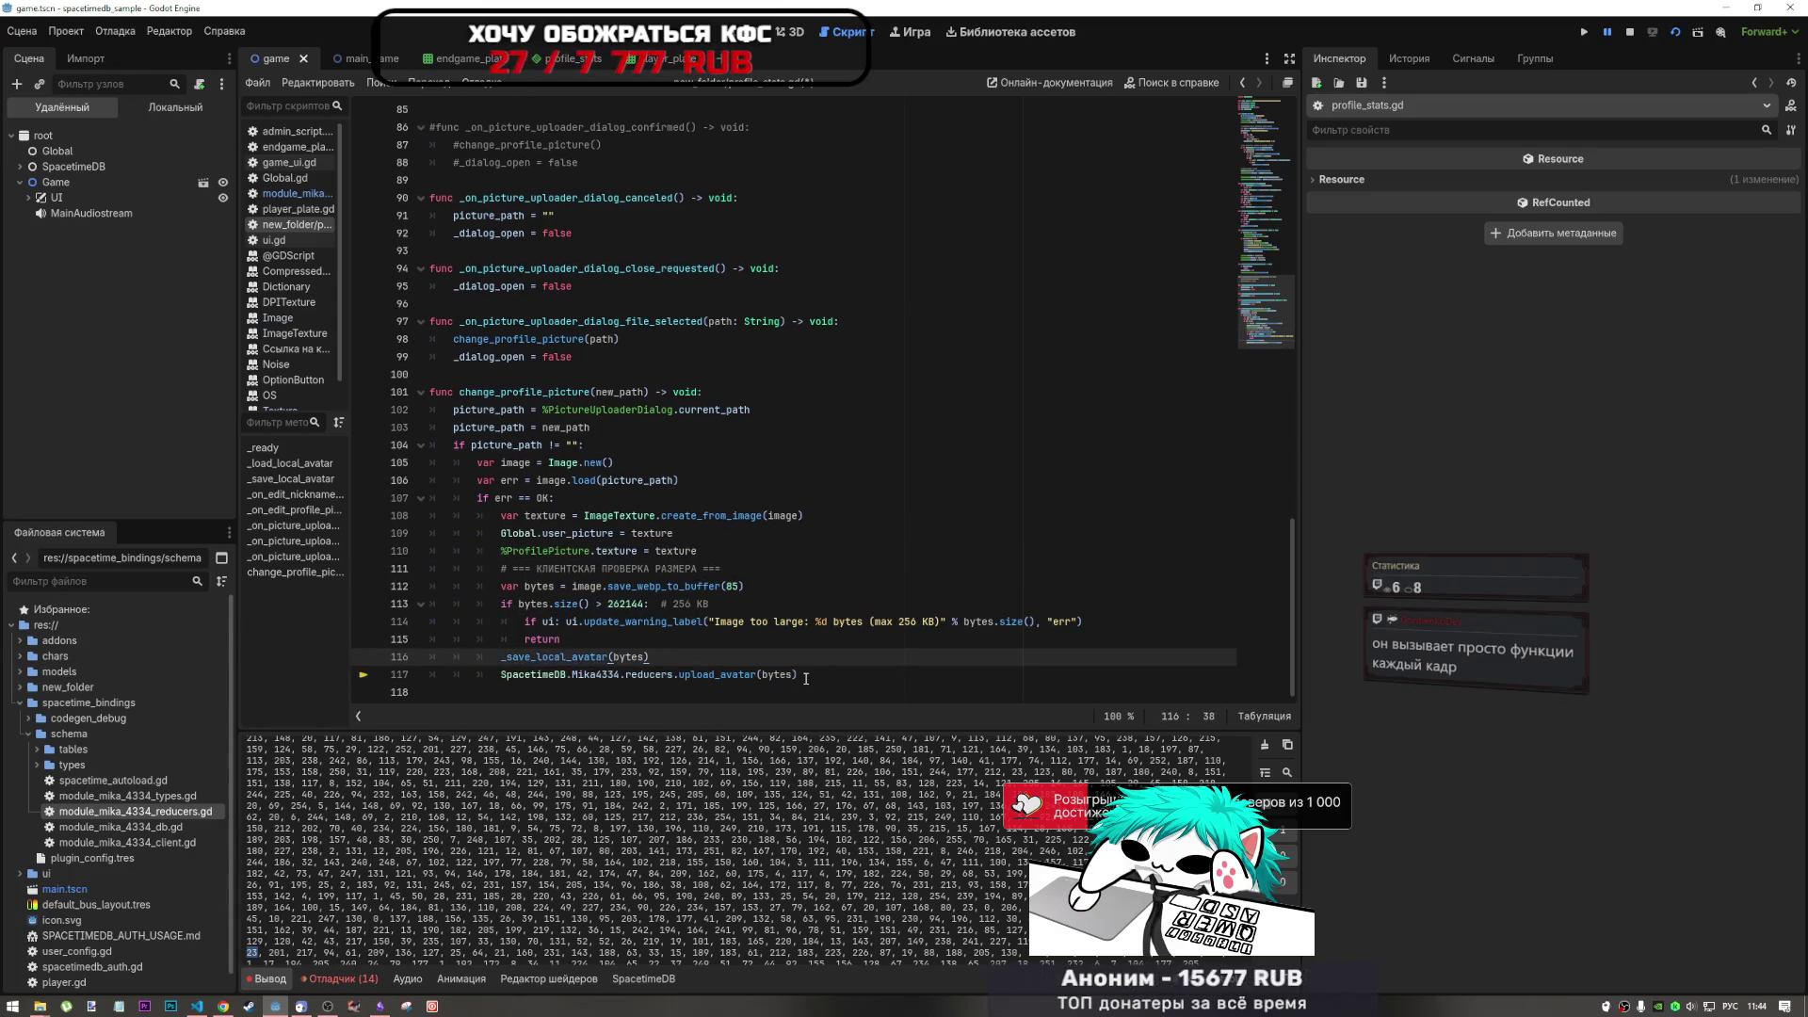
- Review the webp encoding quality value on line 112, then return to the code editor
left_click(637, 586)
left_click_drag(637, 585, 733, 586)
left_click(755, 590)
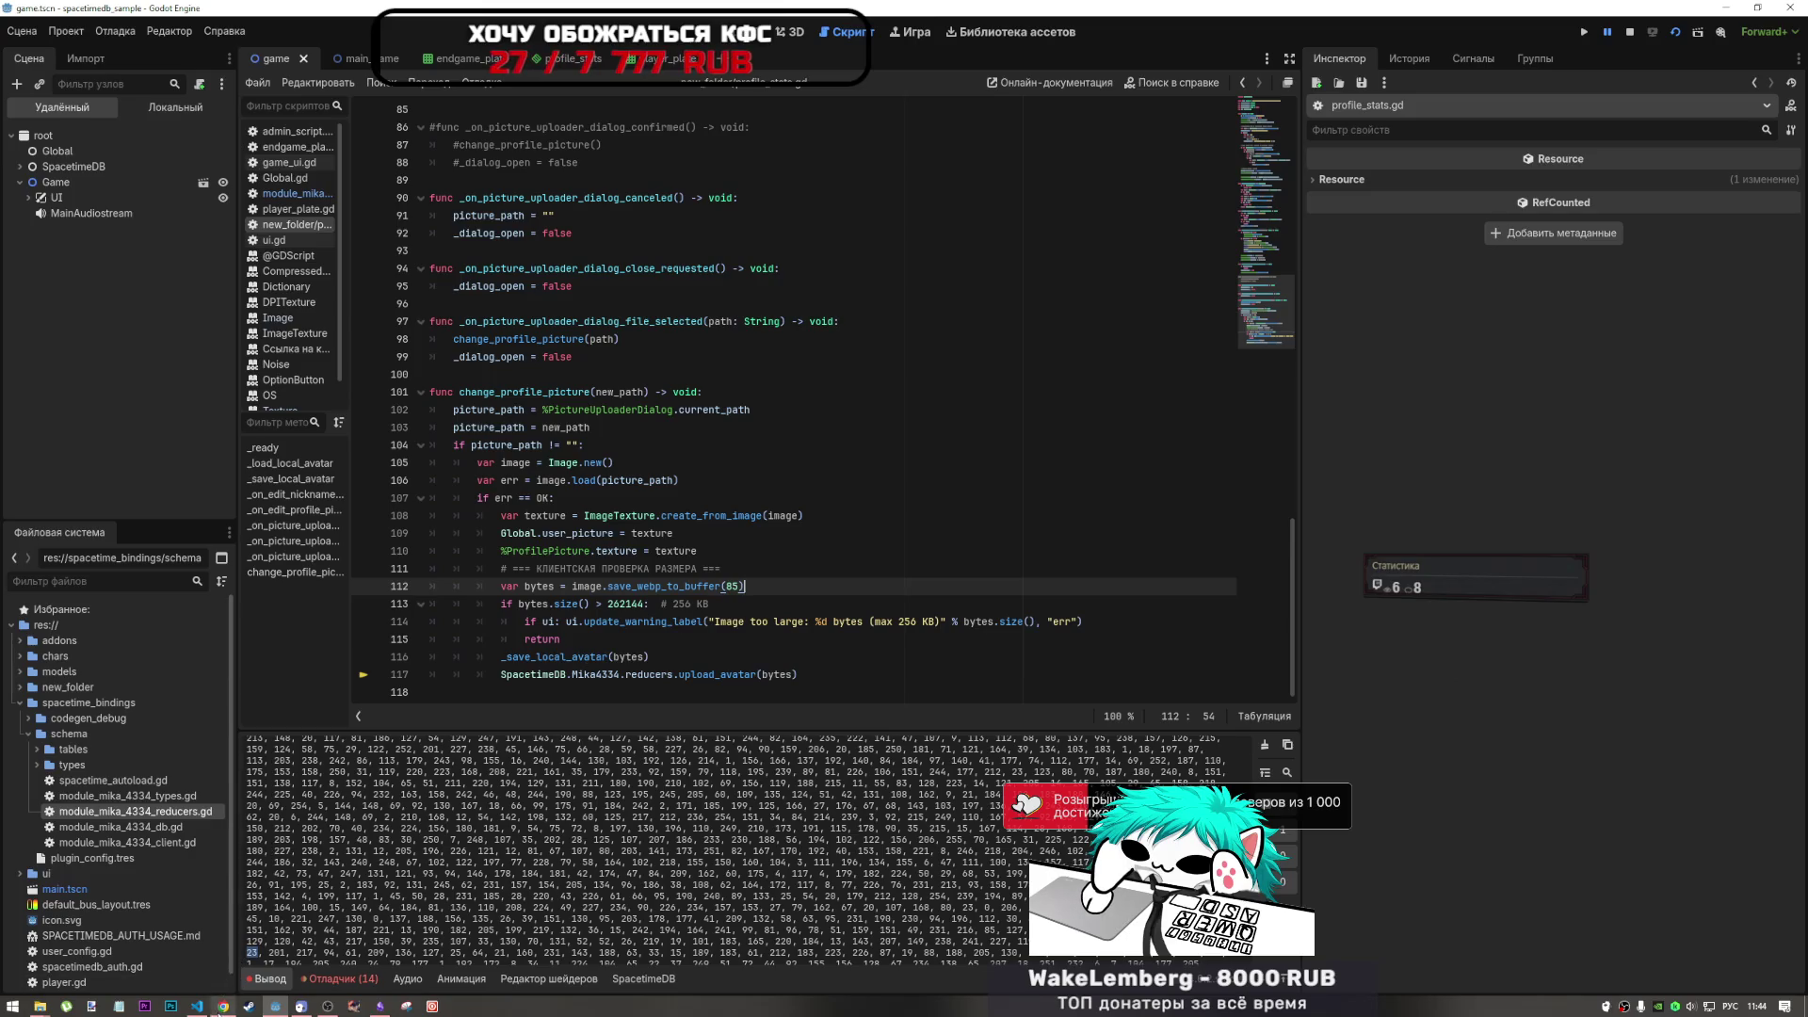
left_click(222, 1007)
left_click(198, 1007)
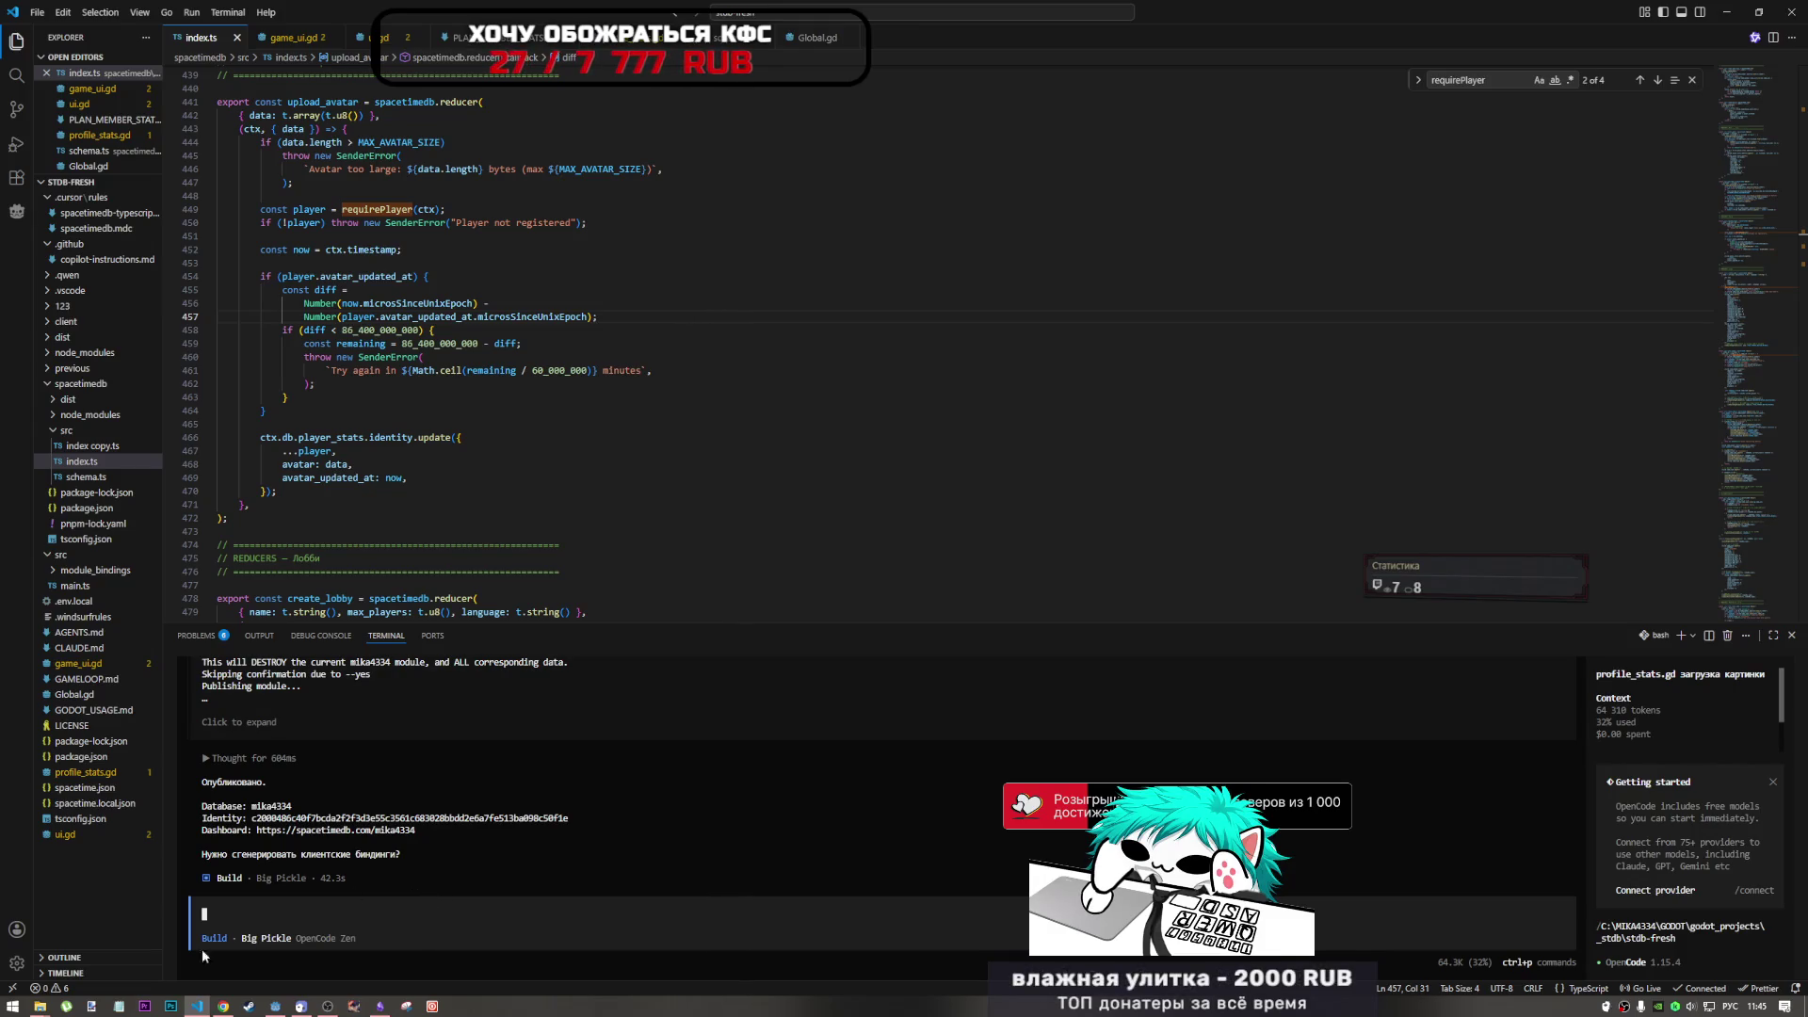
- Check between the browser and VS Code, ending on the SpacetimeDB tables page
left_click(223, 1004)
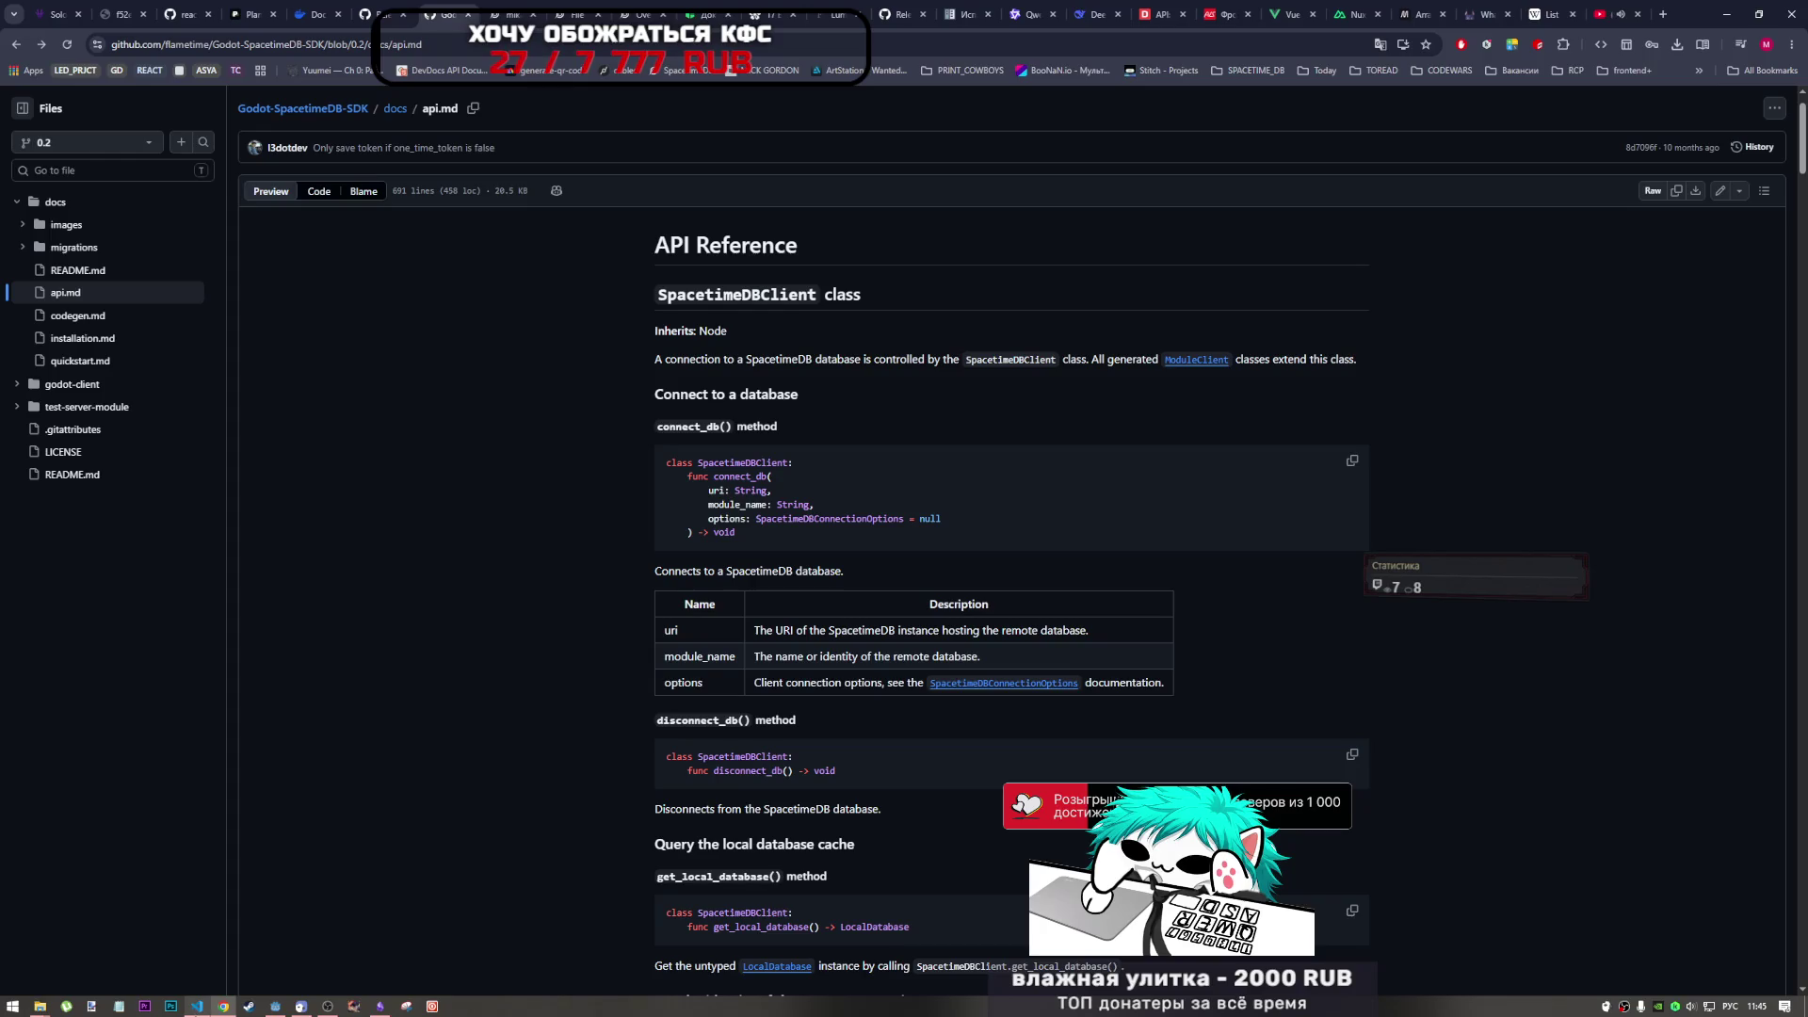
left_click(197, 1006)
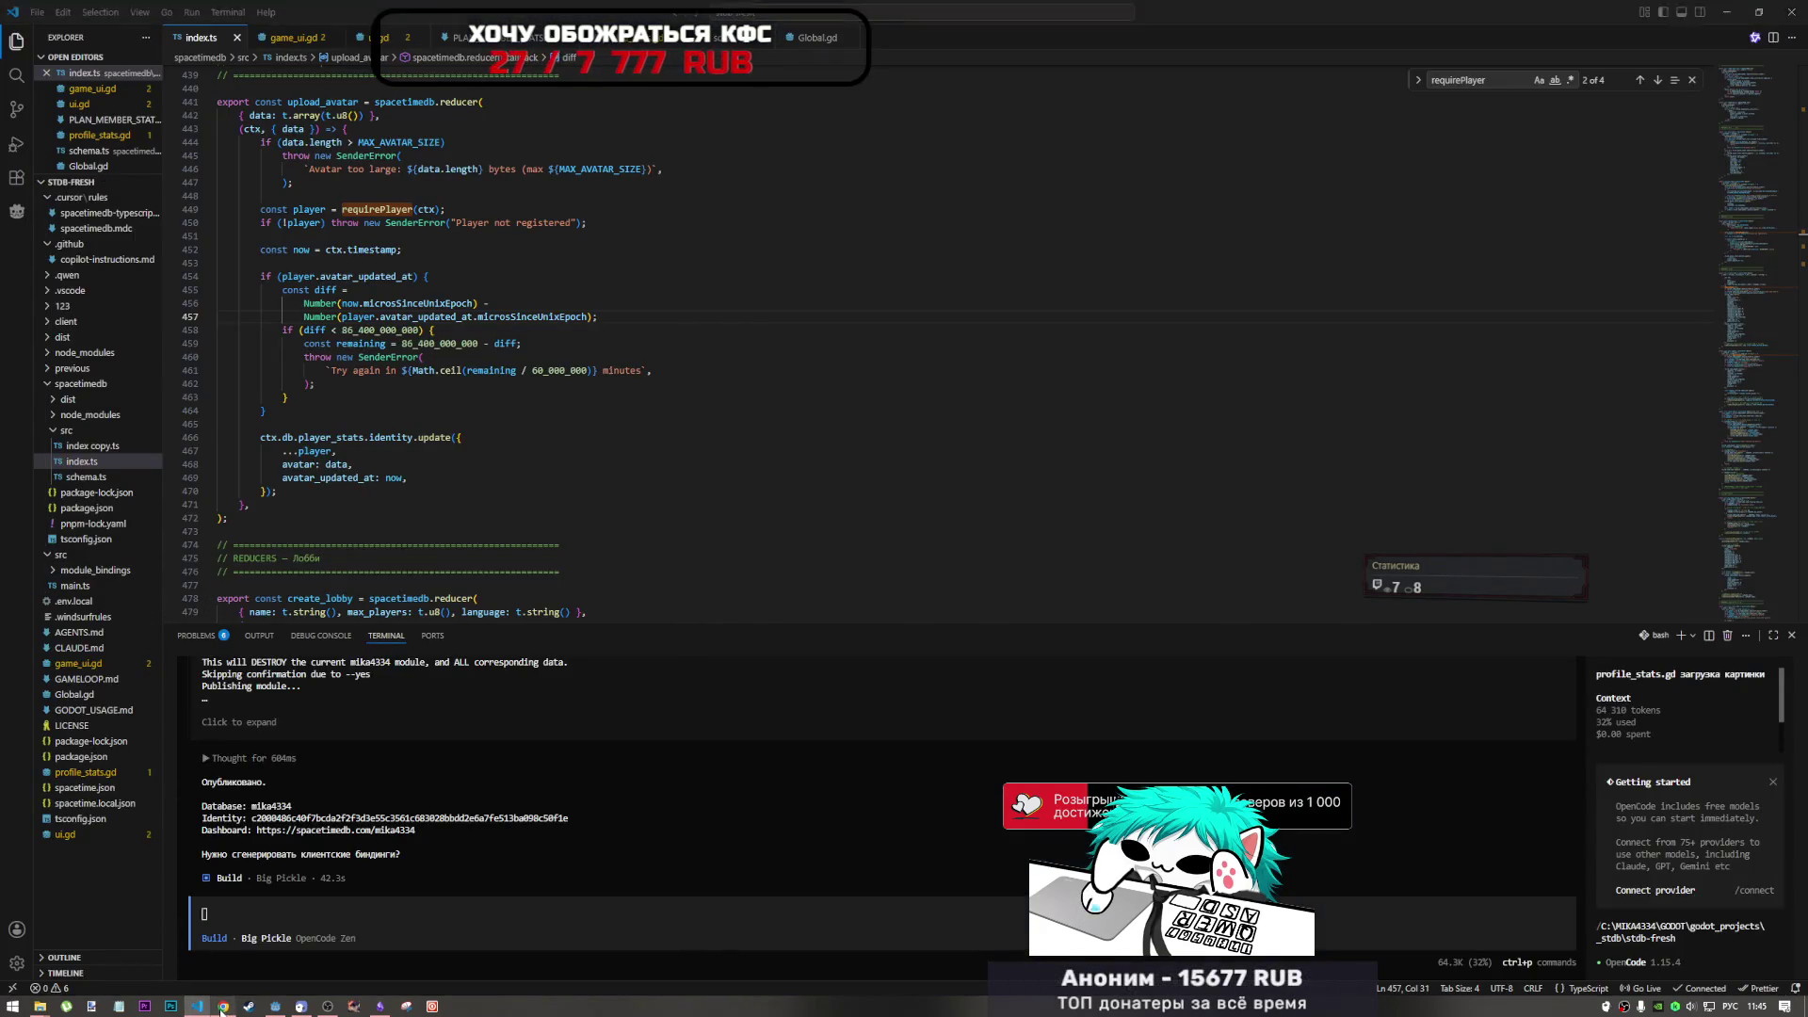
left_click(224, 1006)
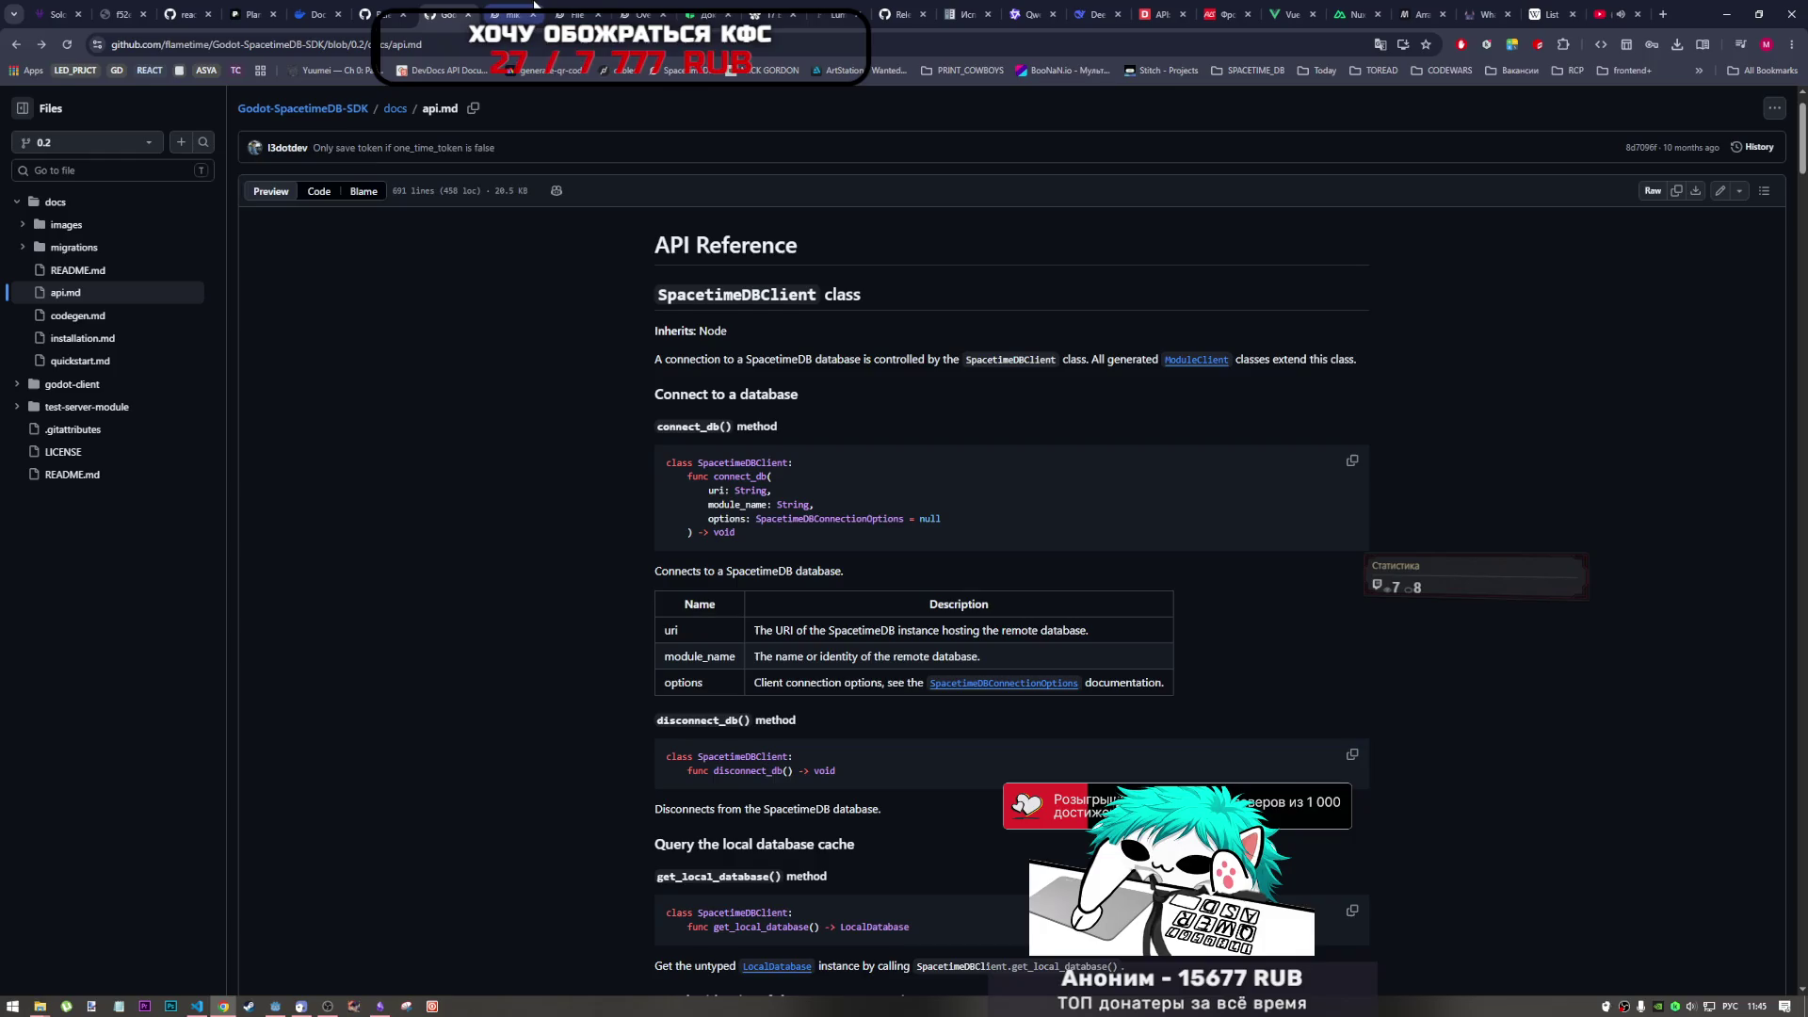
left_click(574, 11)
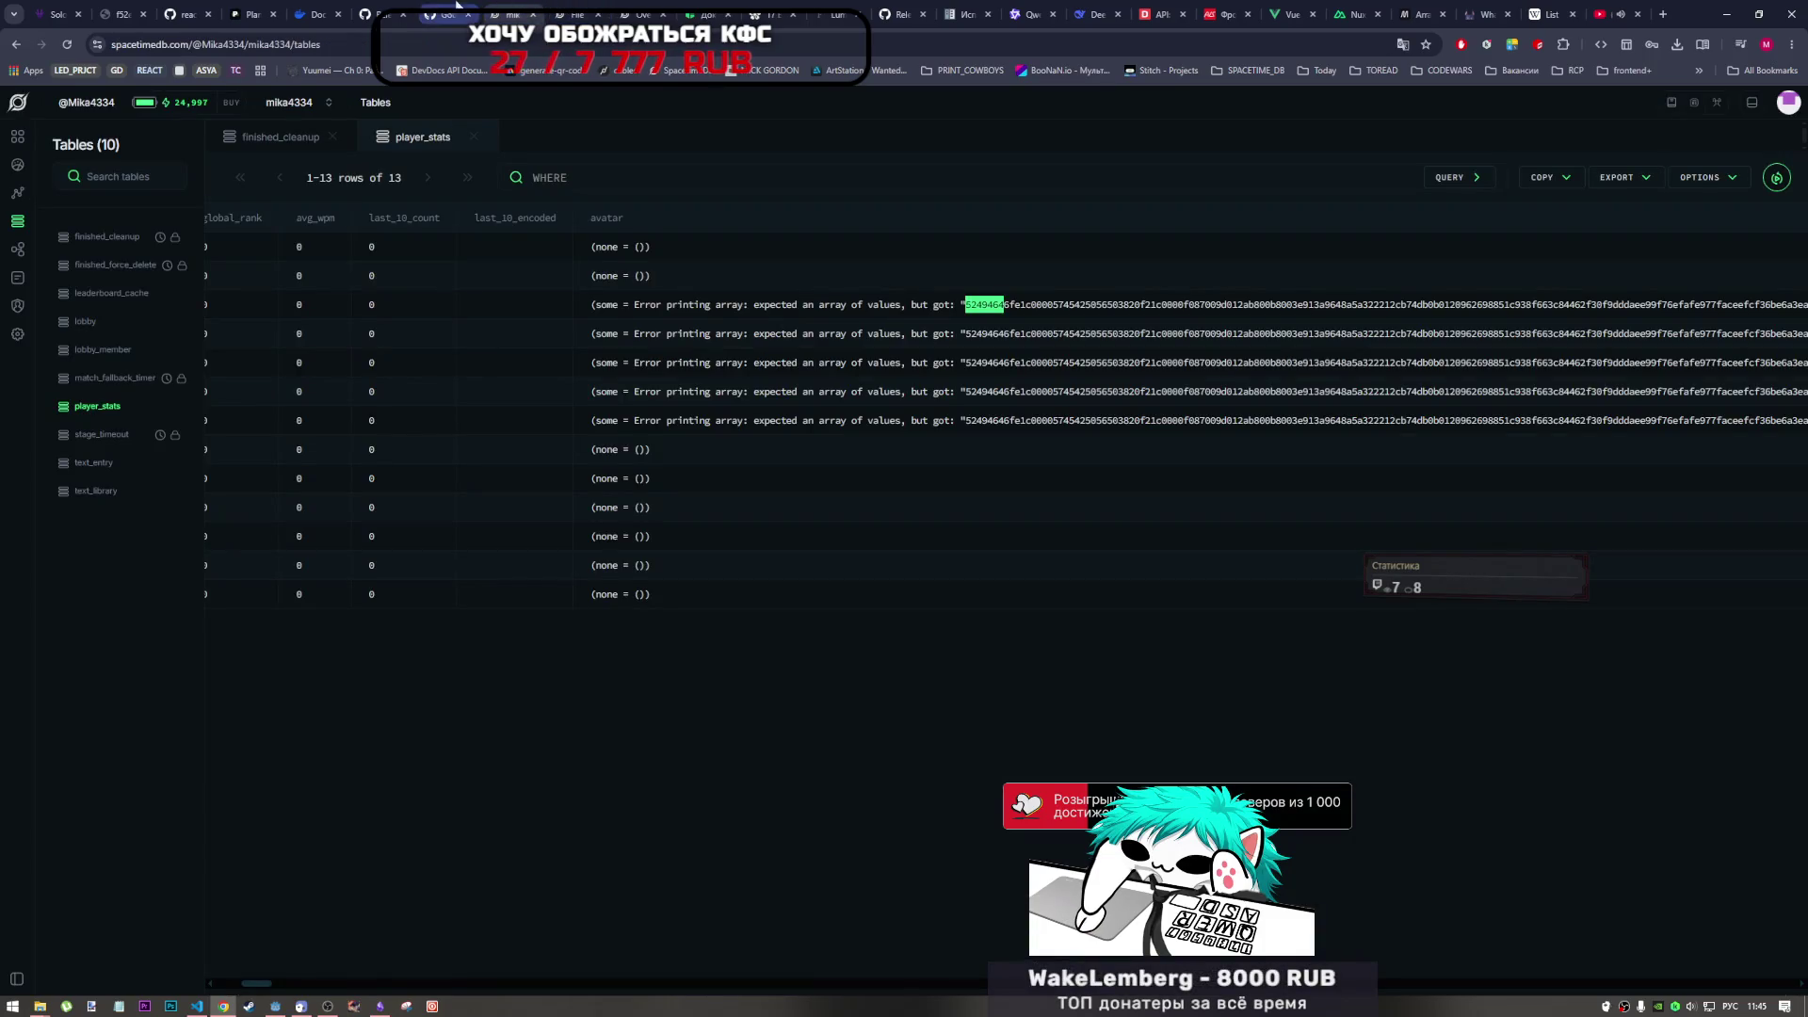
- Reload the tables, open the empty player_stats table, then show Current Tasks notes beside the code
left_click(67, 45)
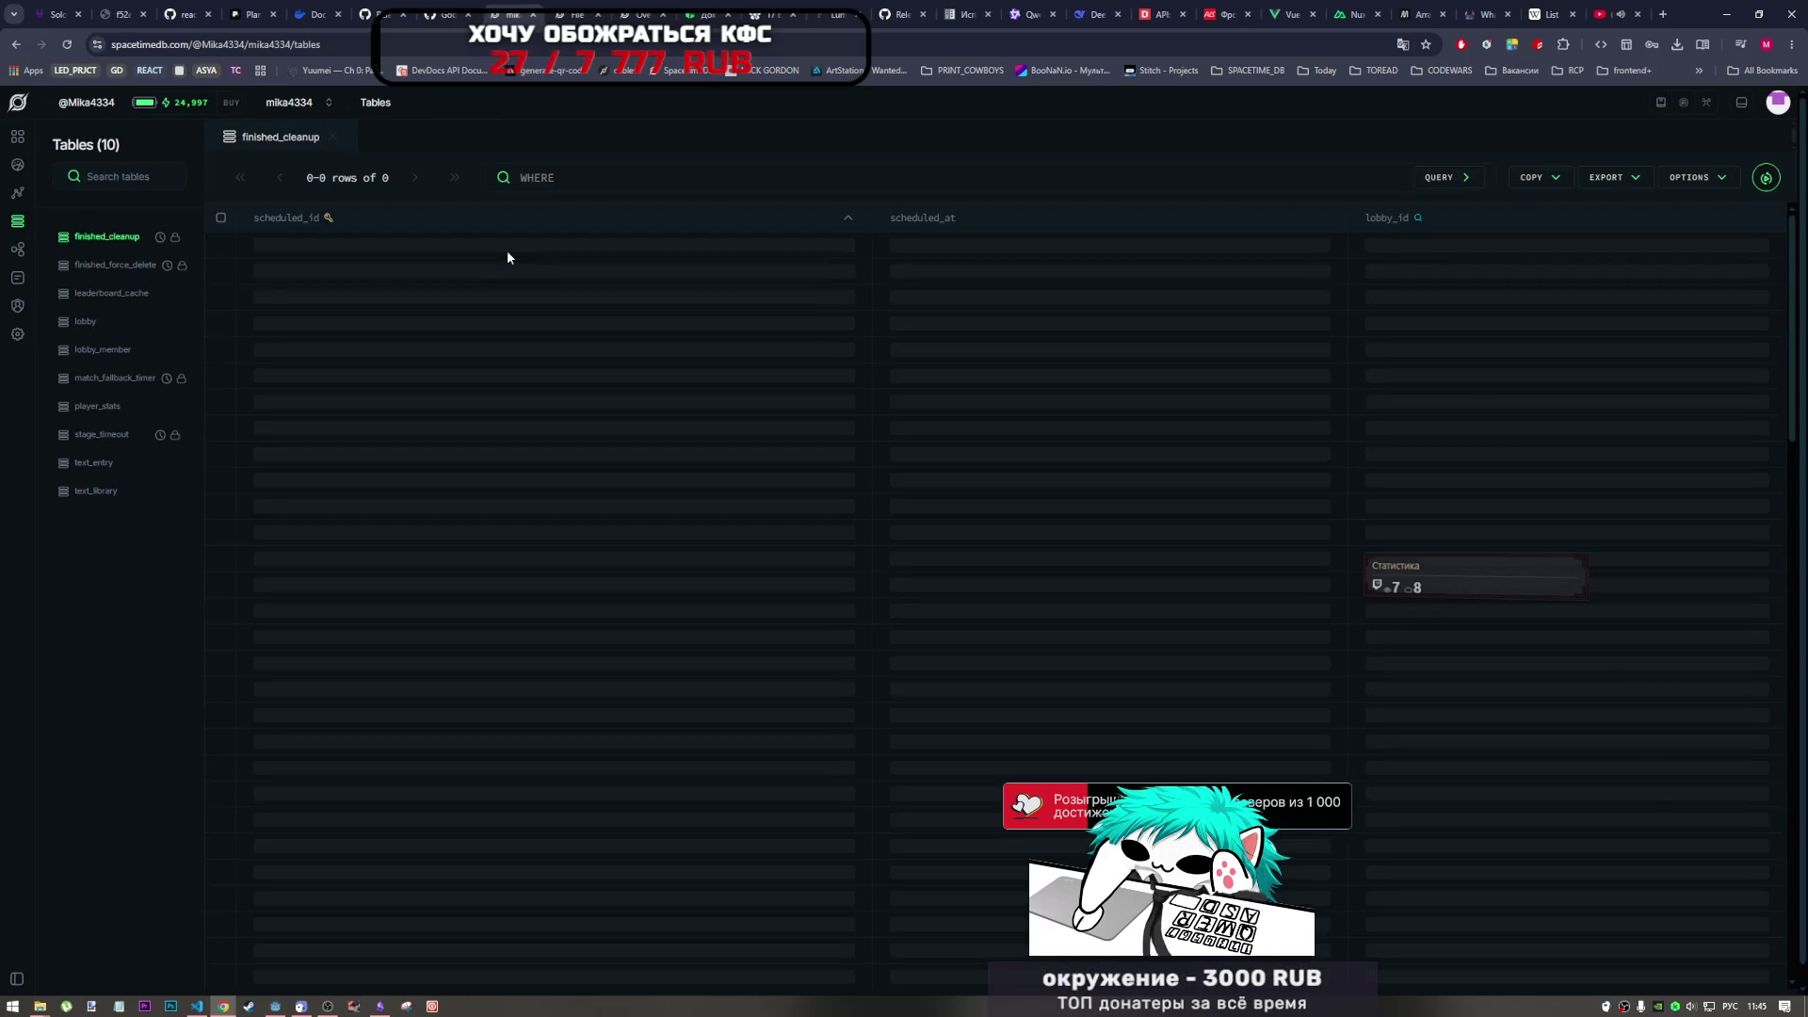
left_click(108, 406)
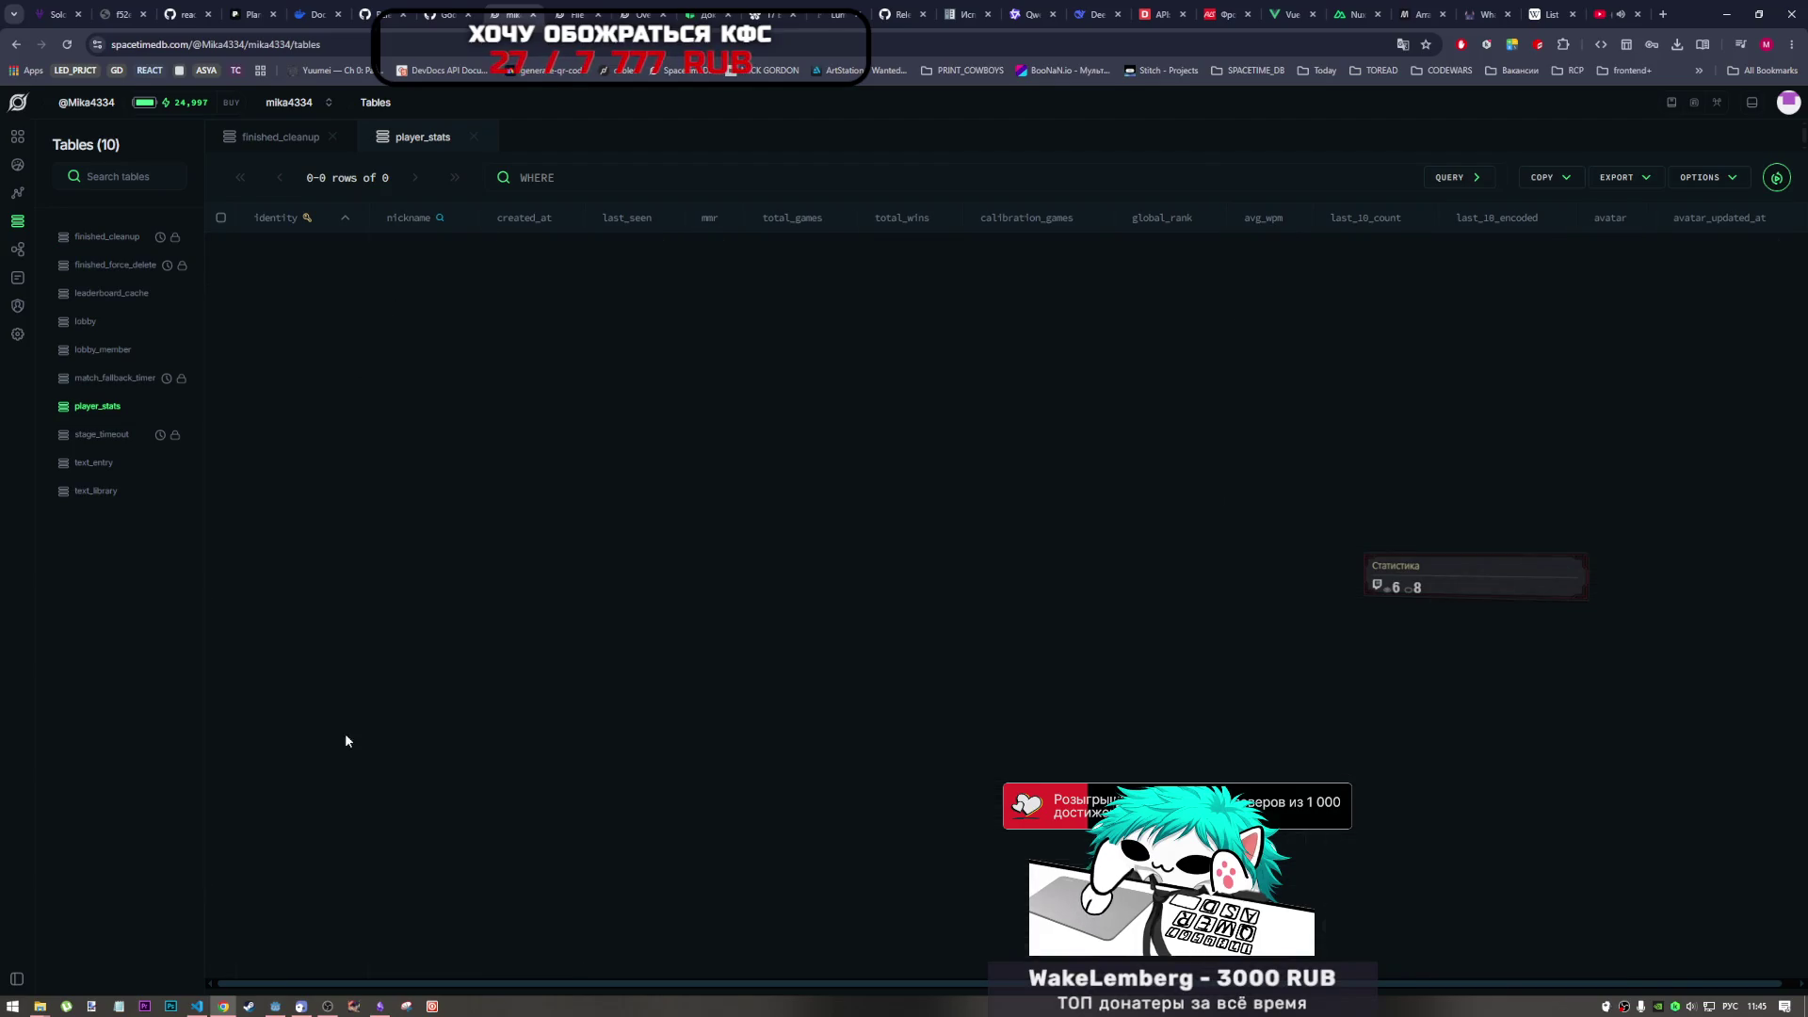
left_click(200, 1005)
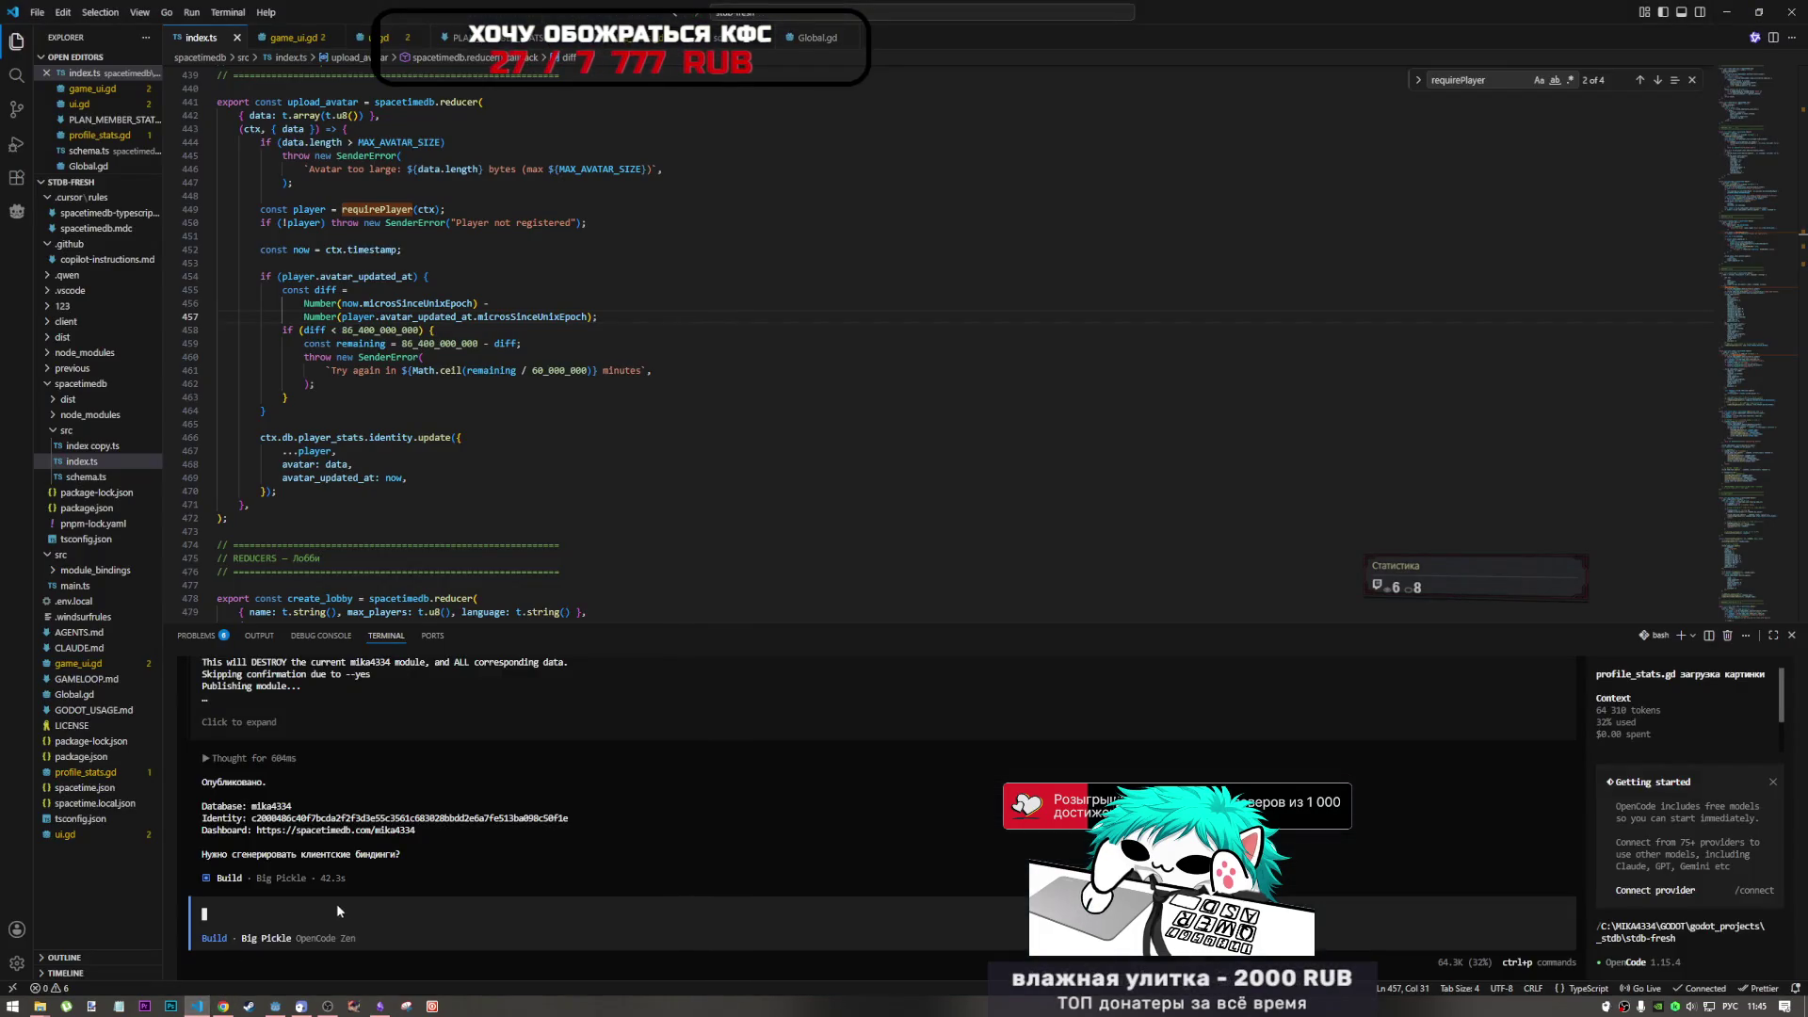
left_click(381, 1005)
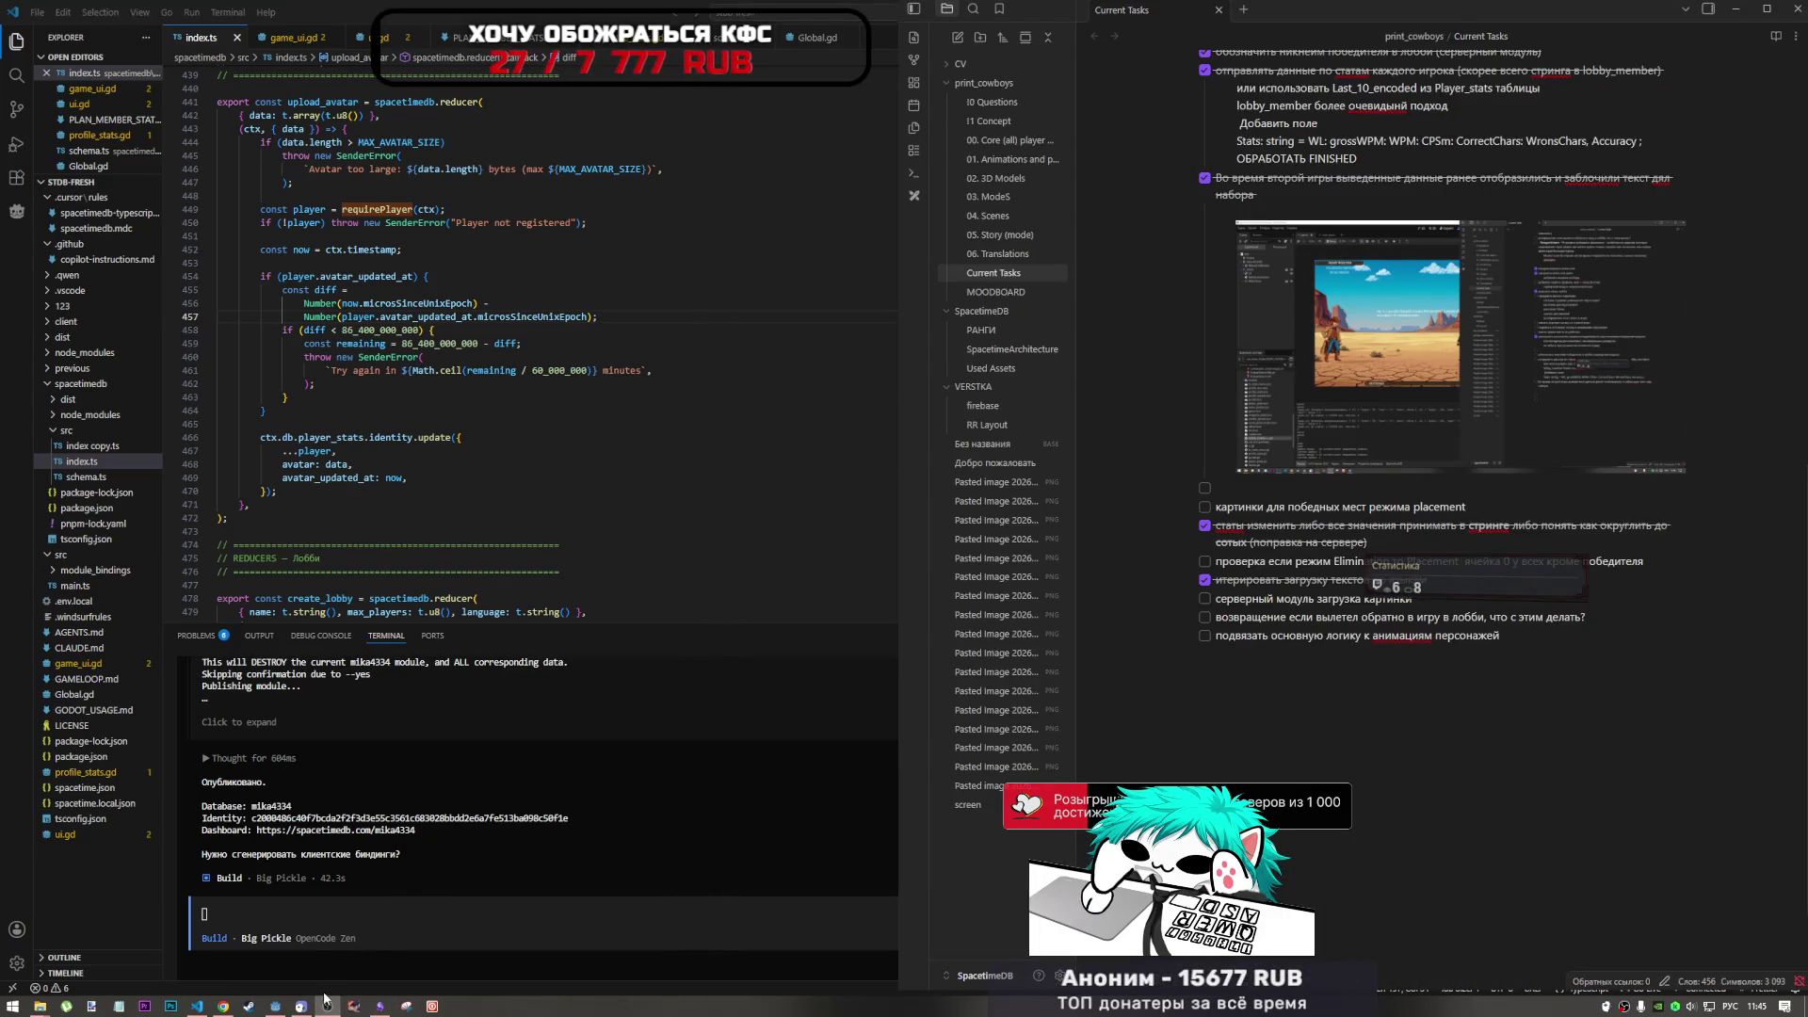
- Stop the running game, show the SpacetimeDB panel, and jump to the upload_avatar reducer definition
left_click(278, 1006)
left_click(602, 586)
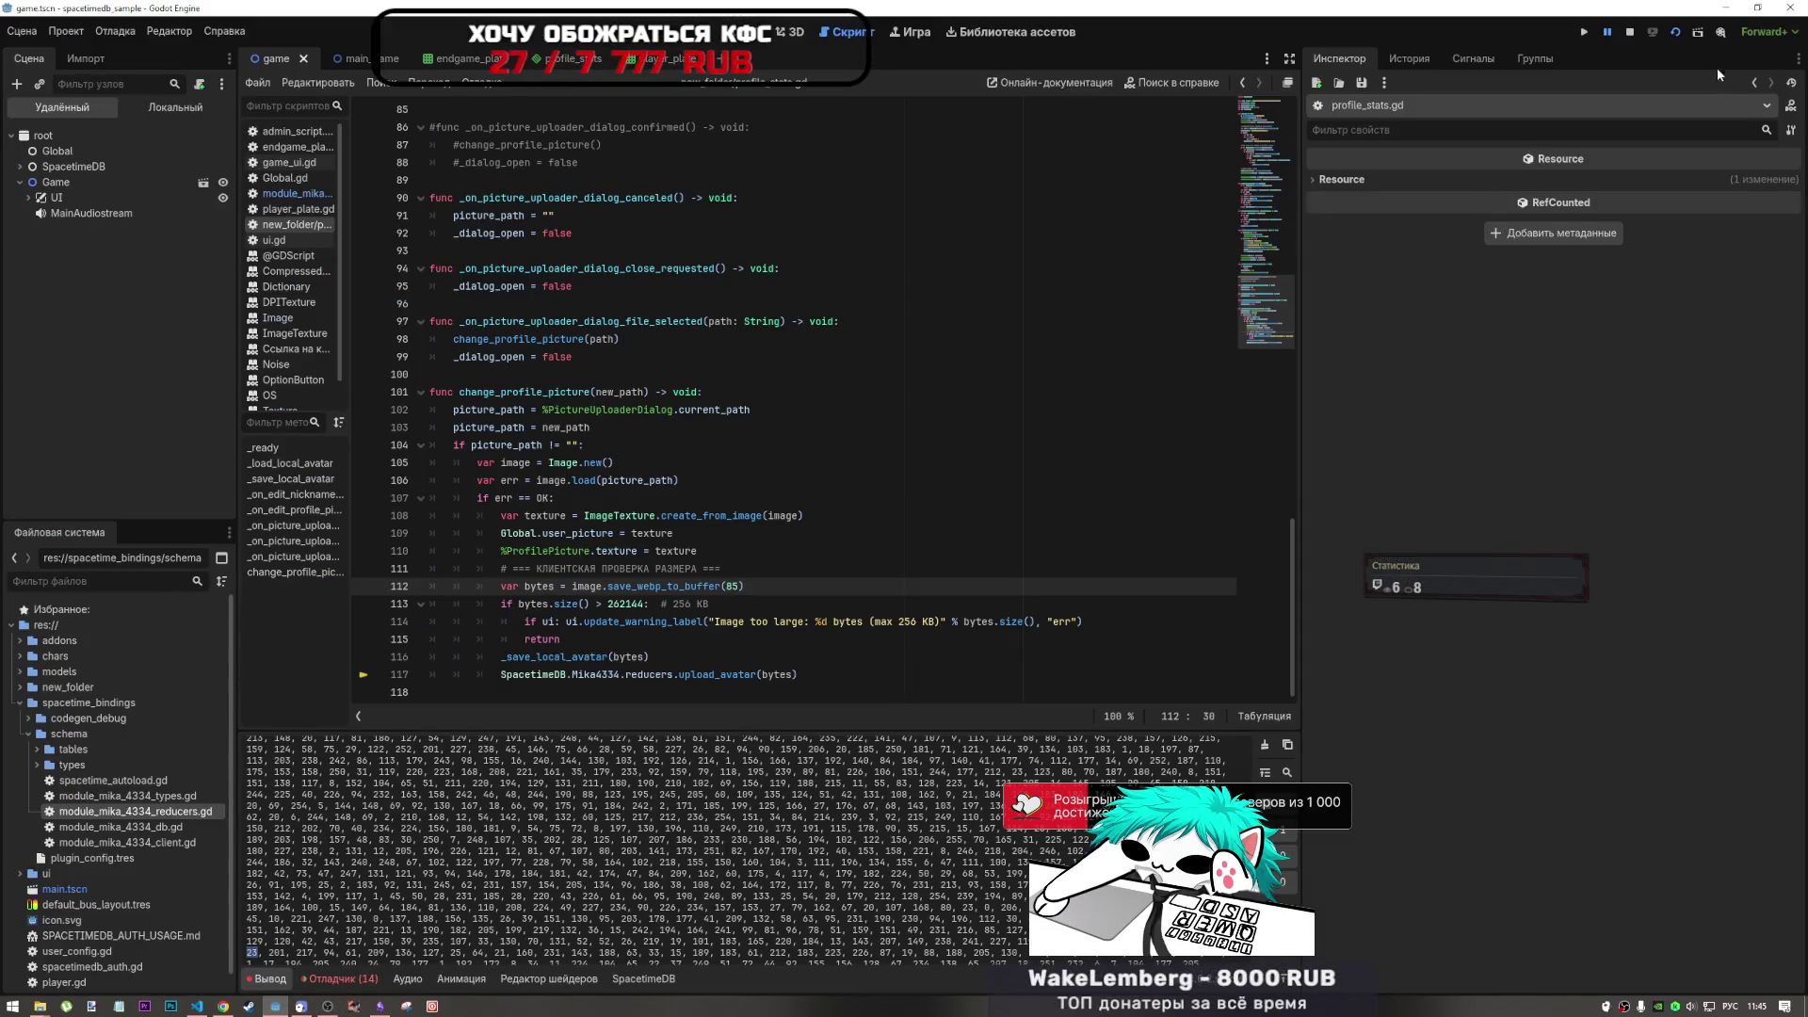
left_click(1631, 32)
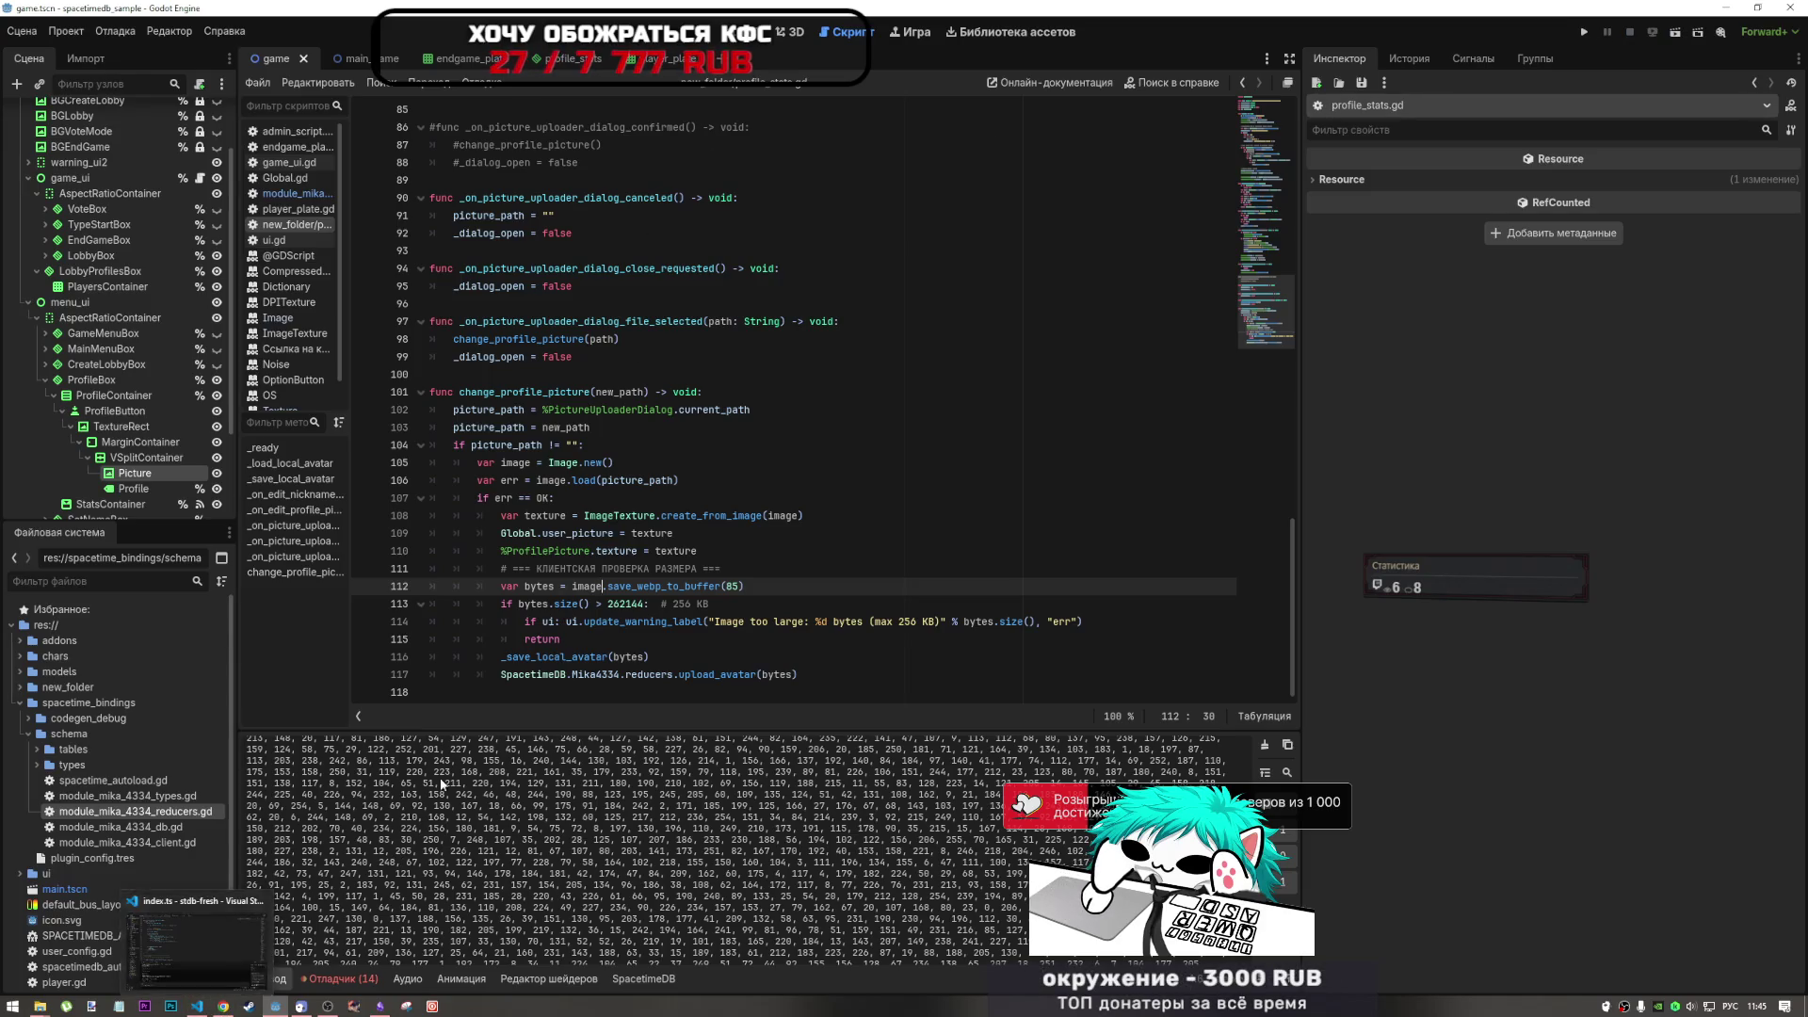
left_click(640, 586)
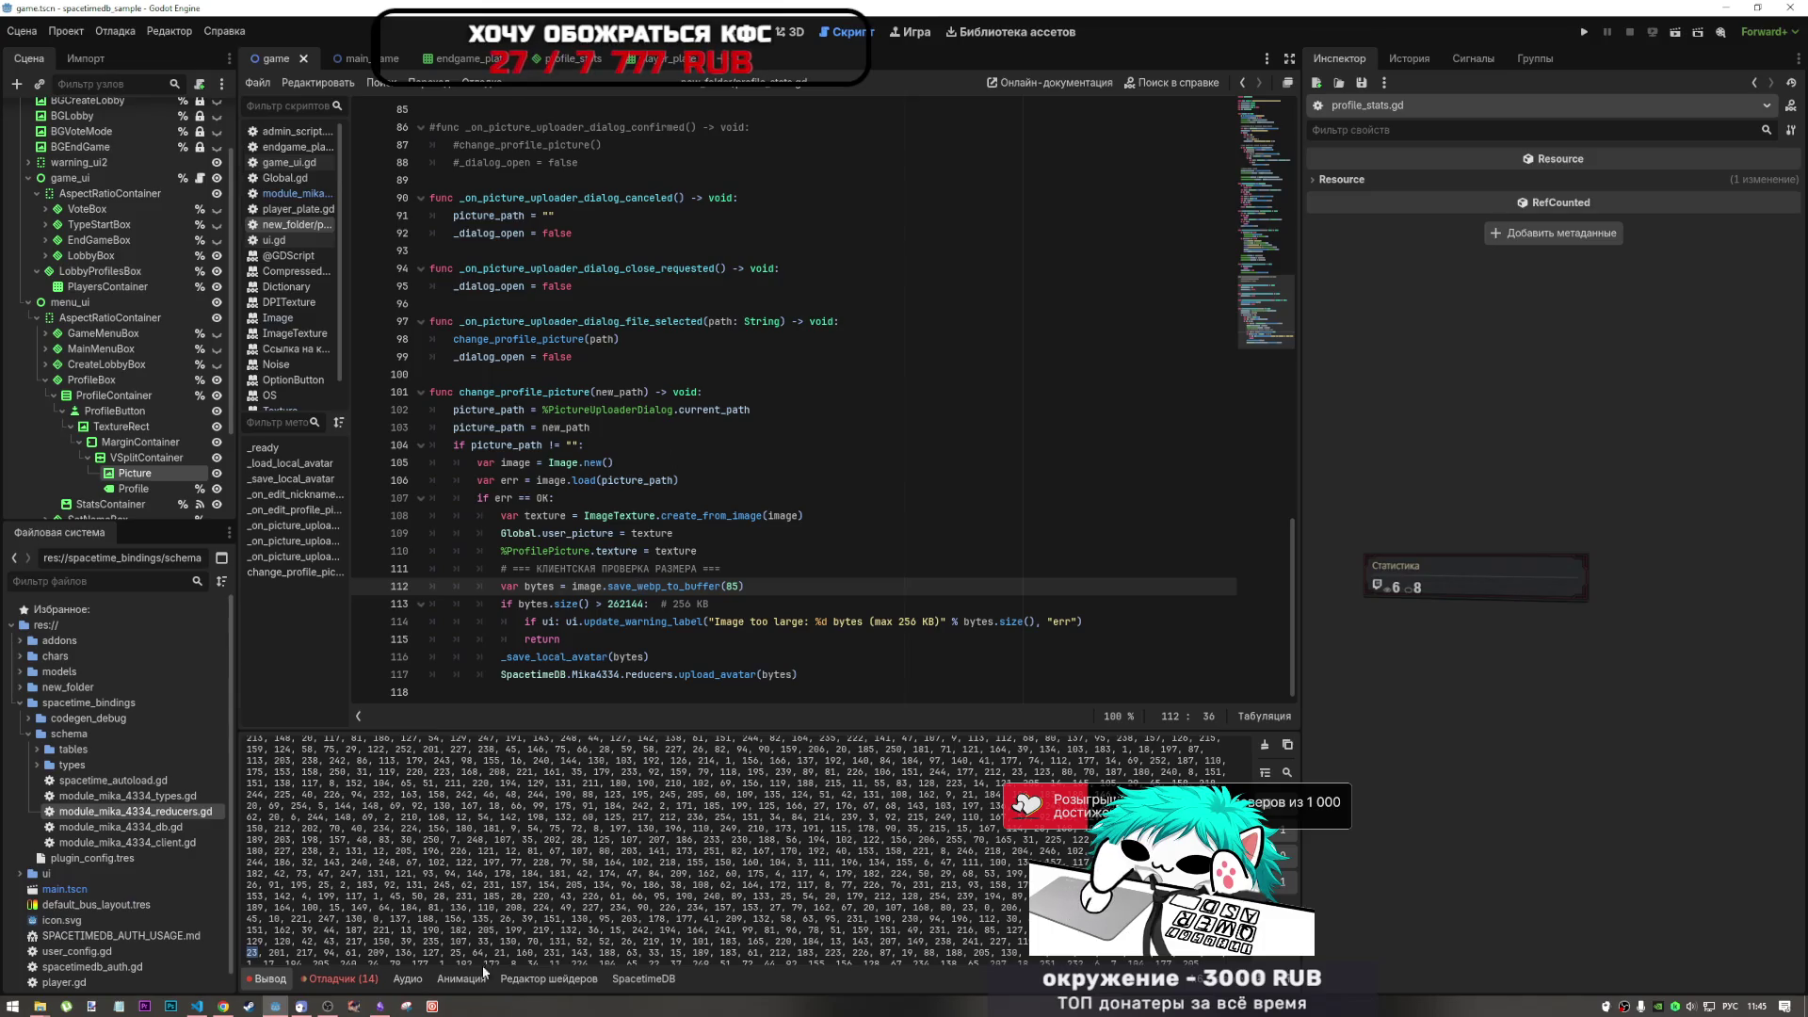
left_click(643, 979)
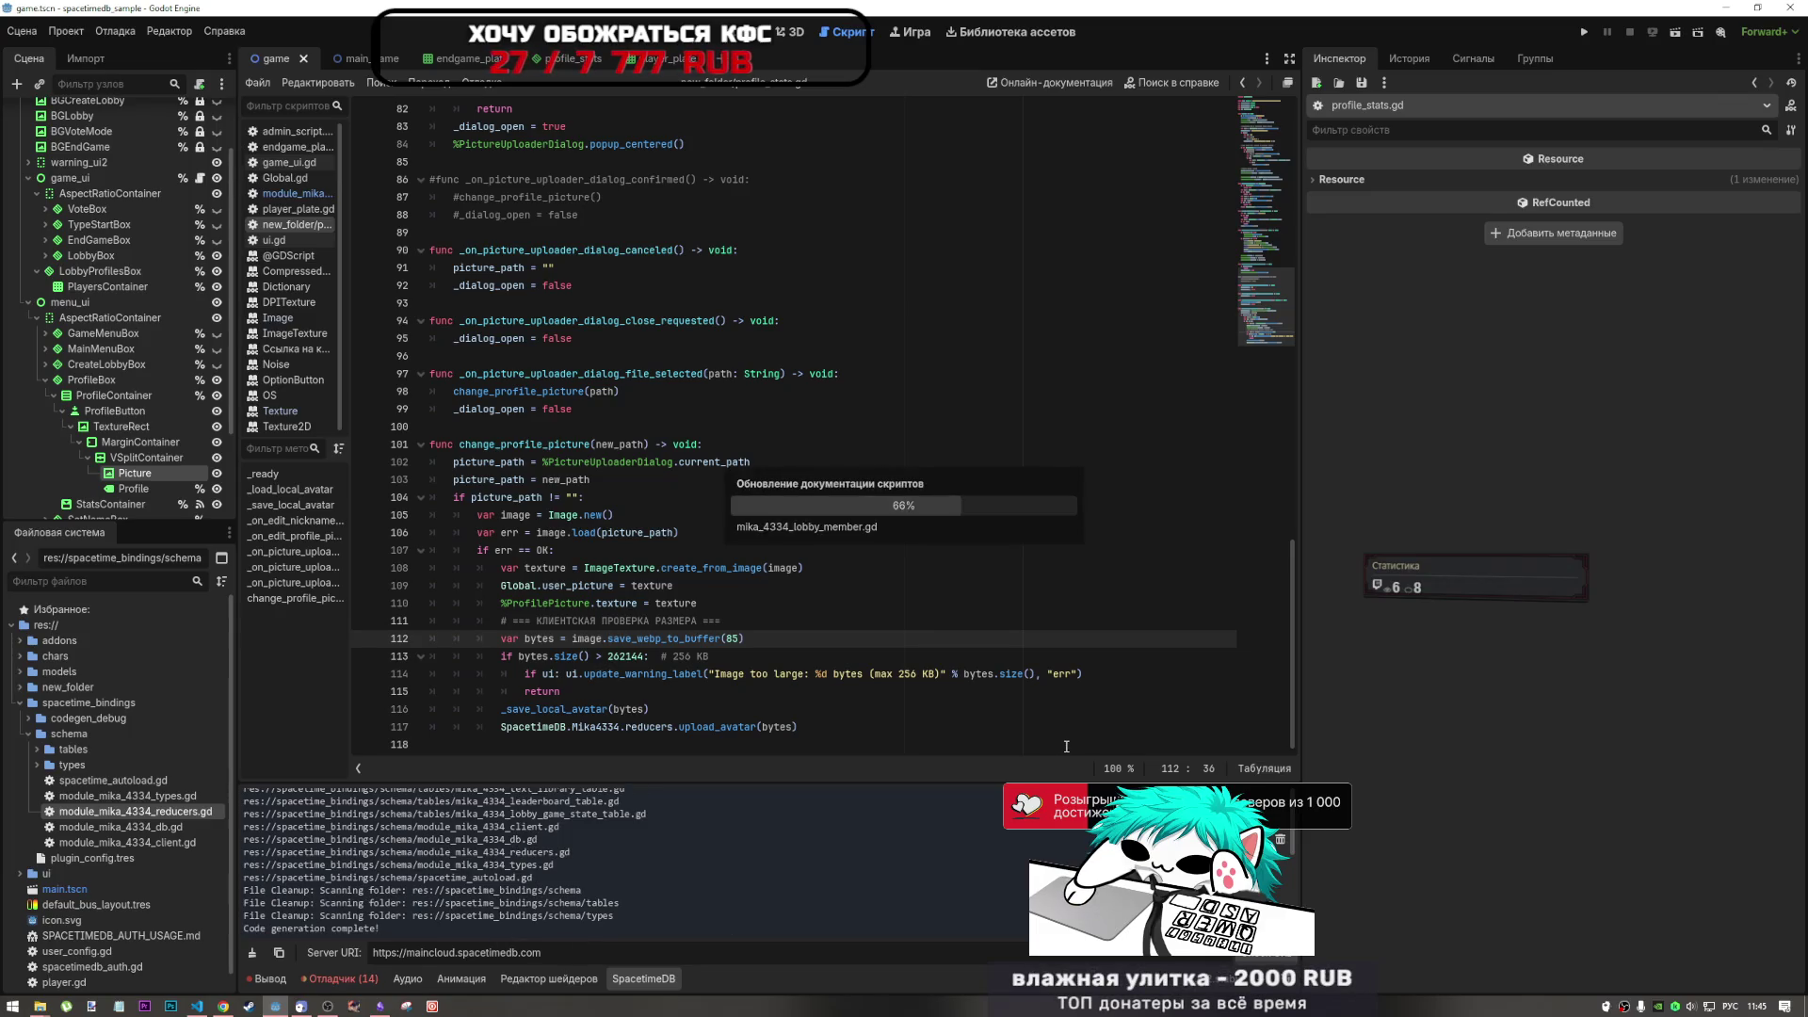
left_click(685, 638)
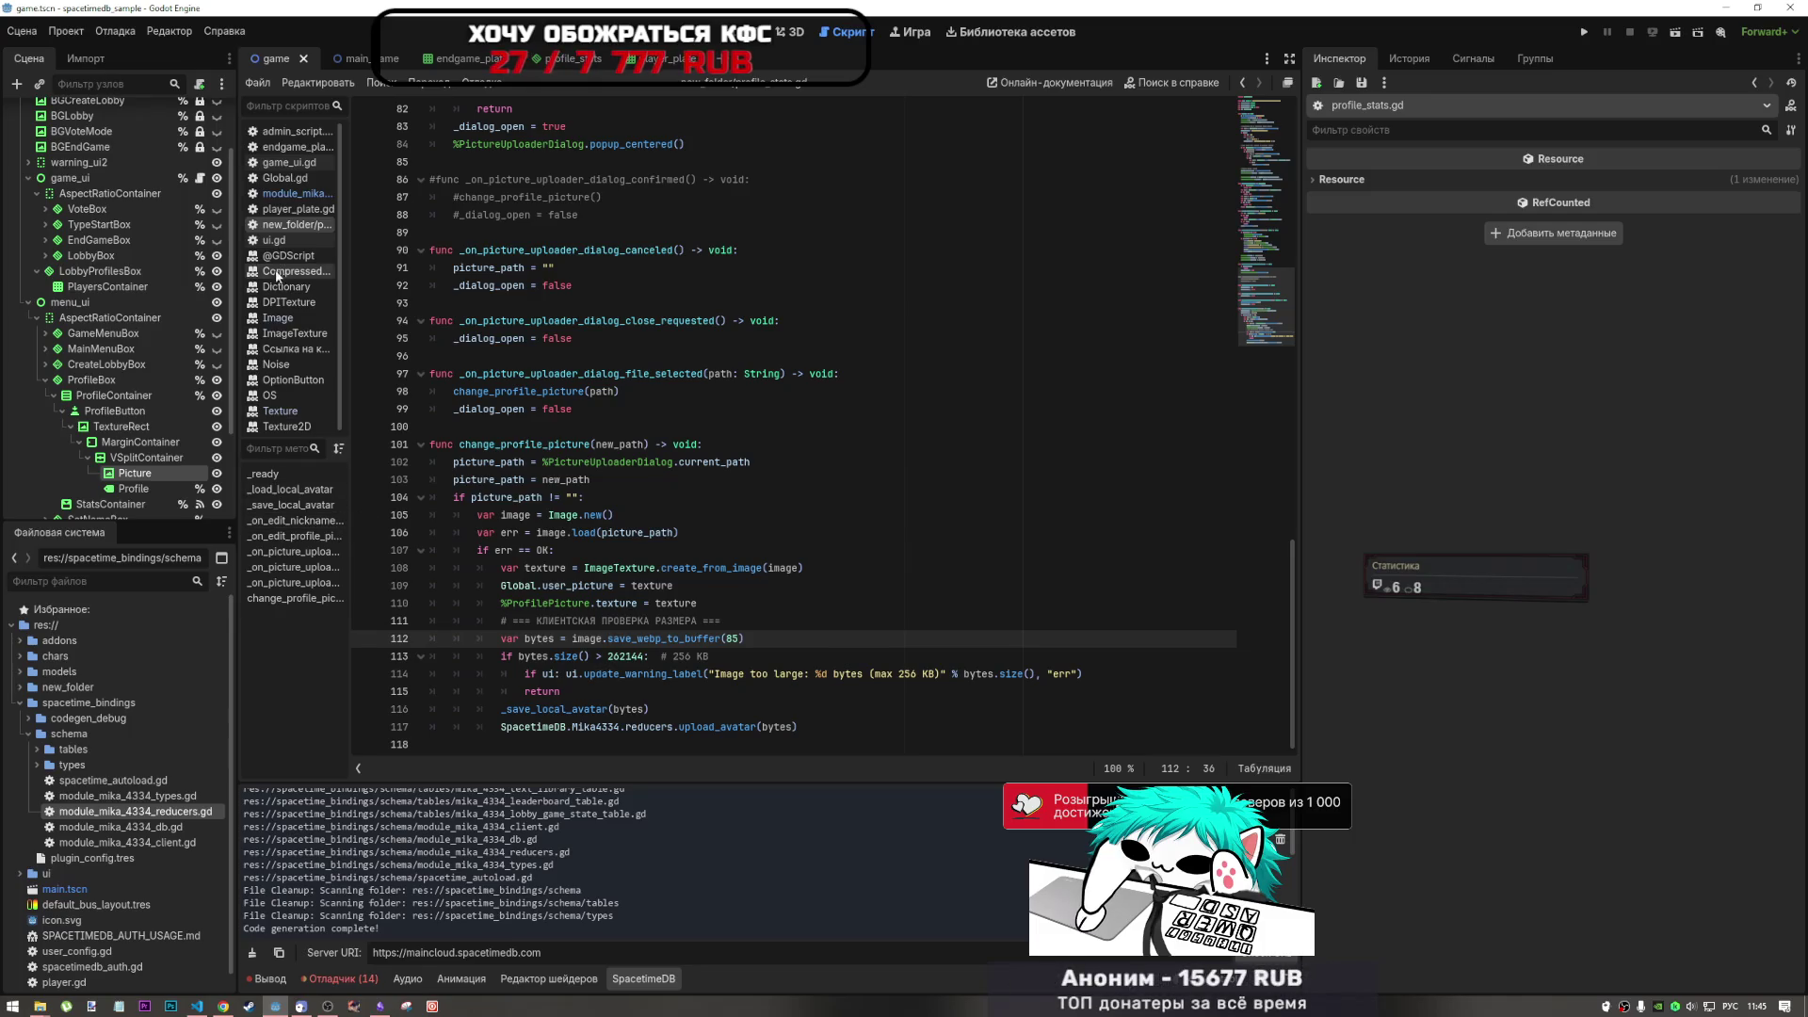
left_click(716, 727, "ctrl")
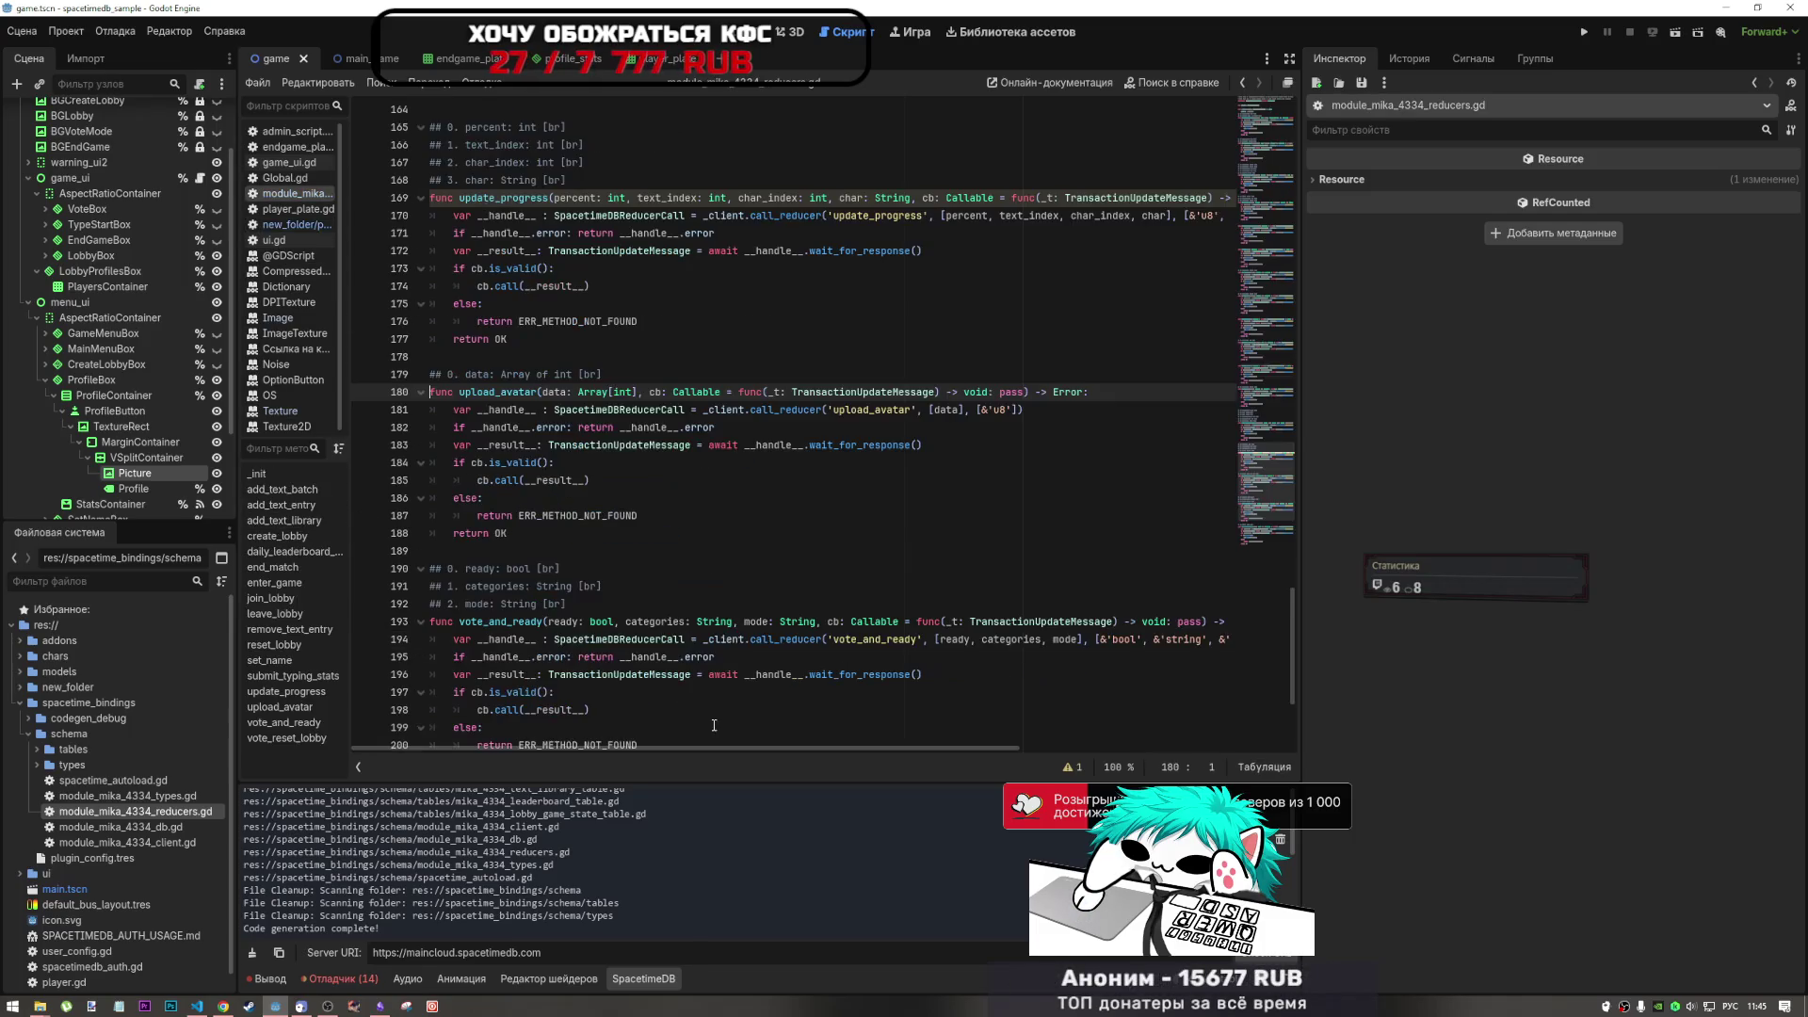
- Inspect the Array[int] type of upload_avatar's data parameter, then switch to the player_stats table
left_click_drag(643, 392, 562, 393)
mouse_move(569, 426)
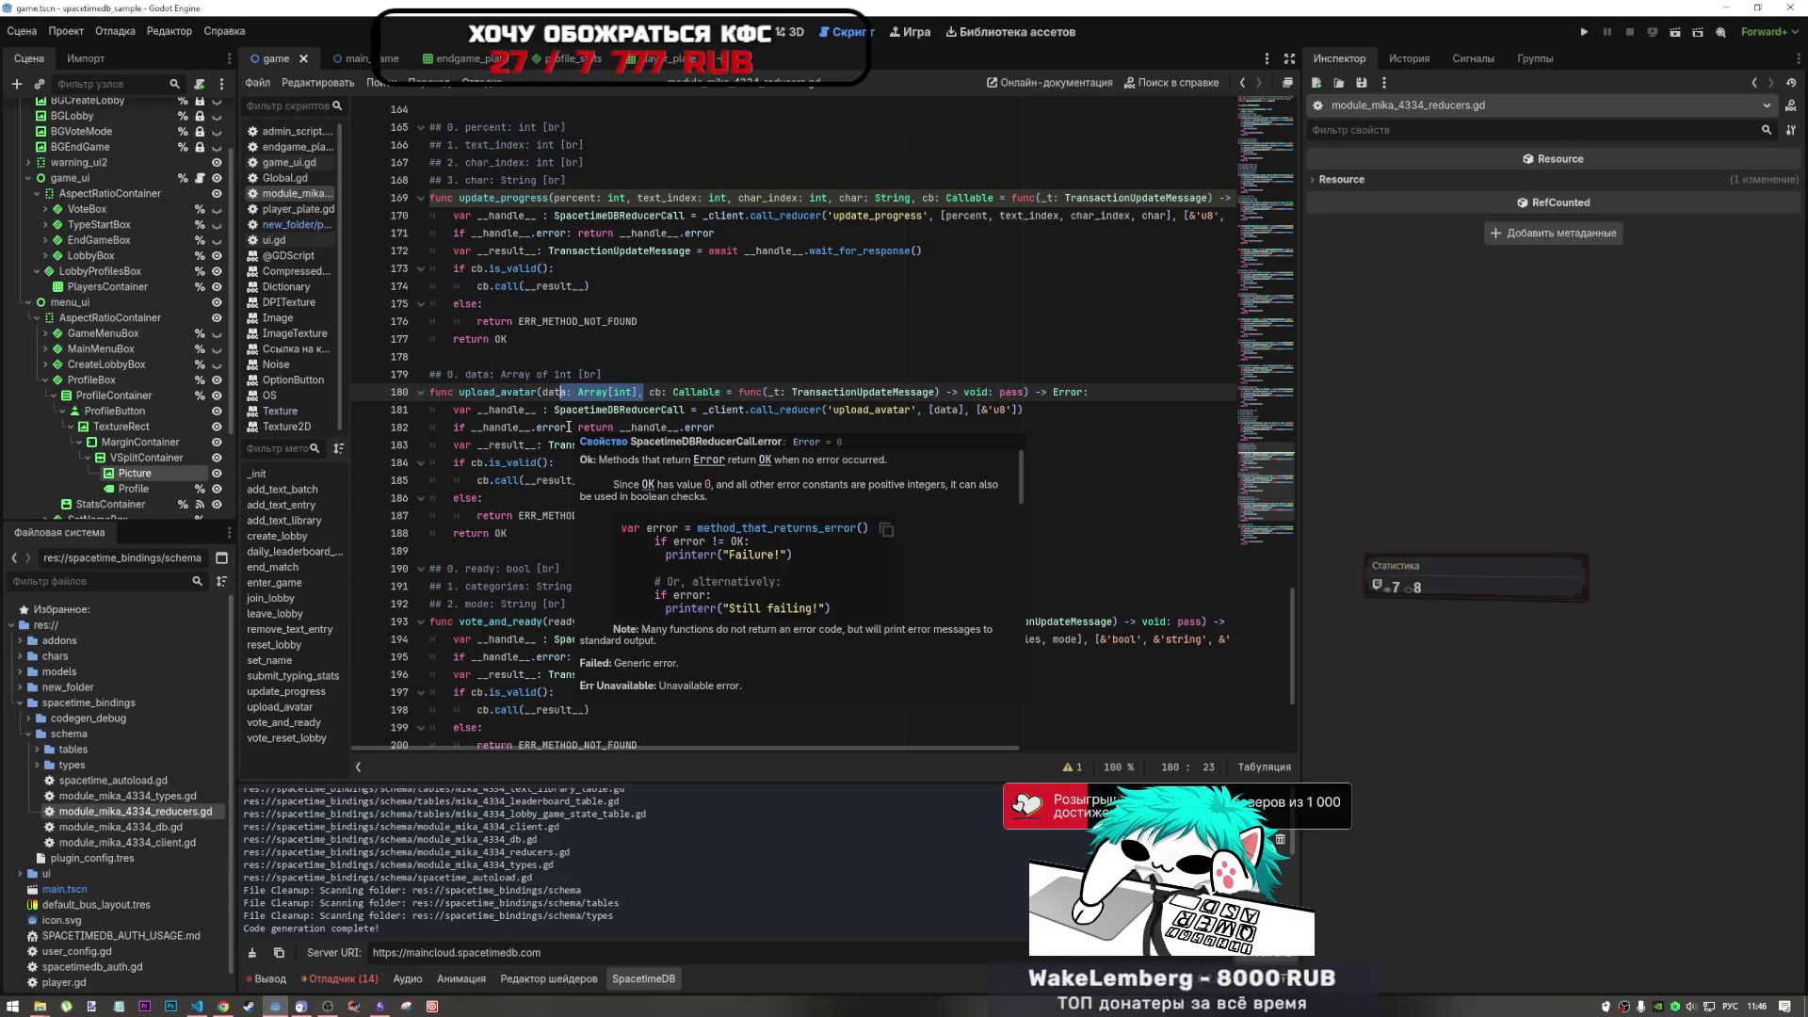
key("alt+Tab")
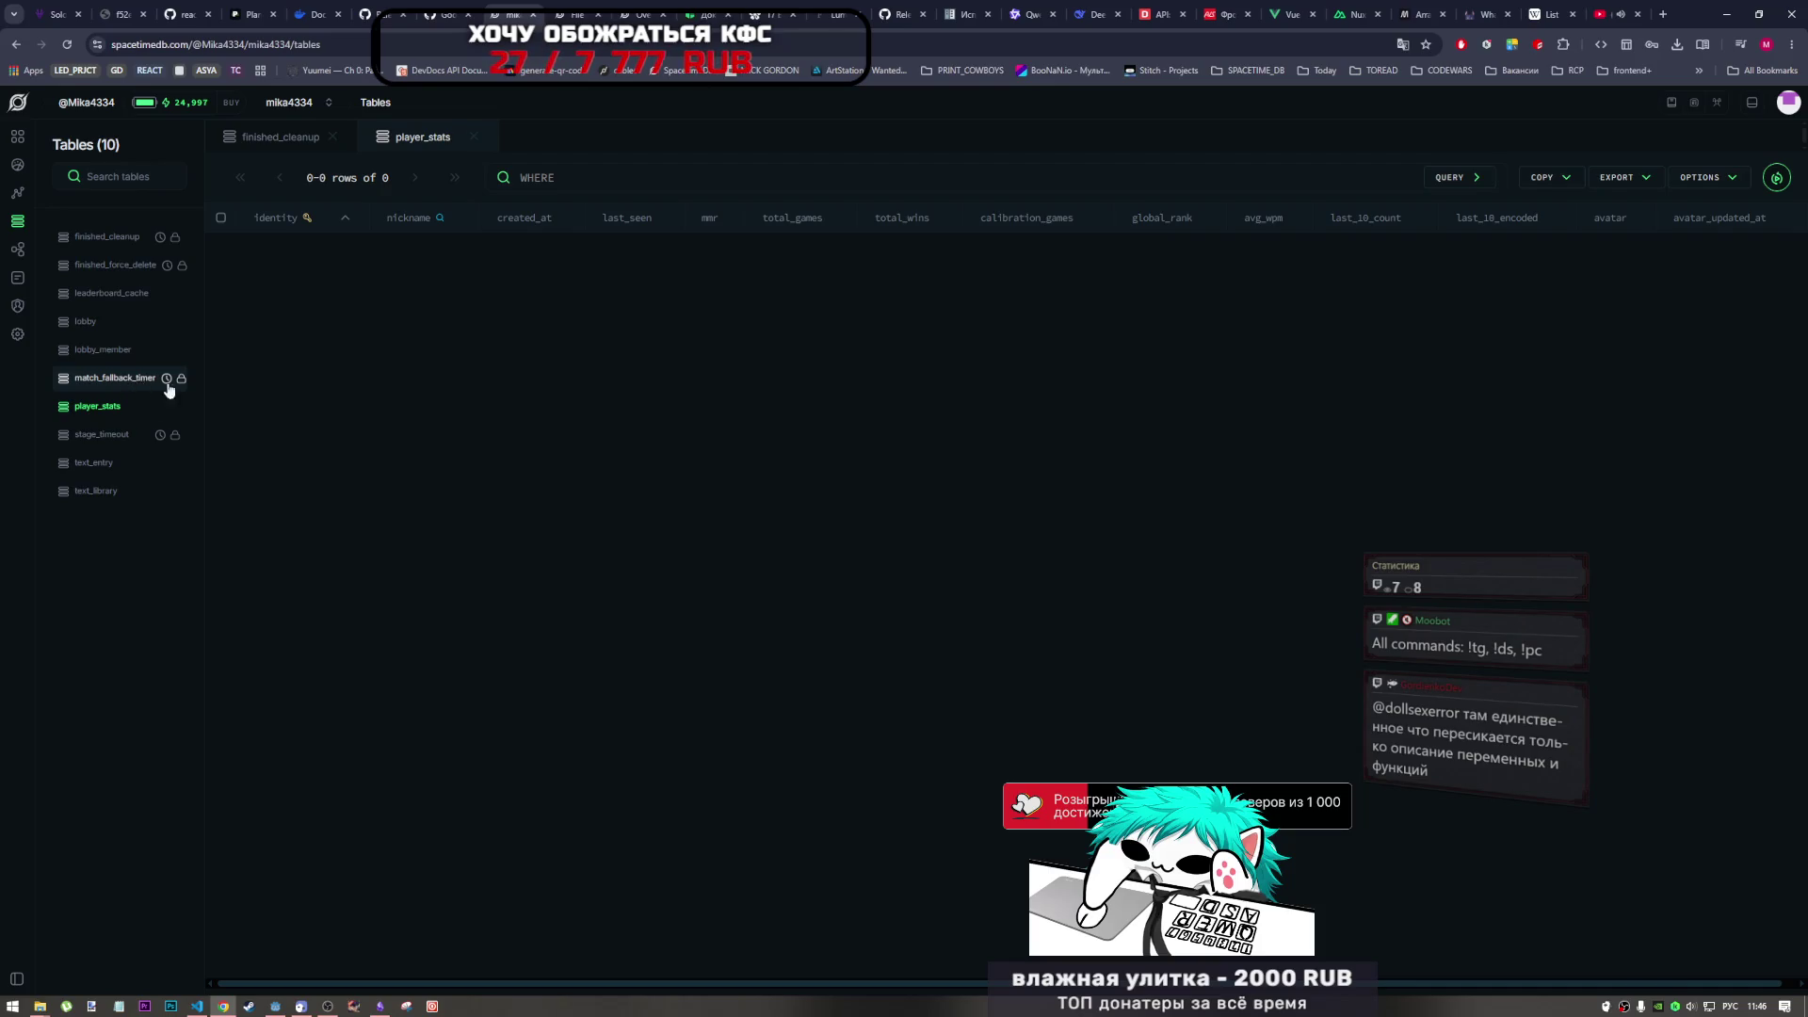
- Compare the empty player_stats table with upload_avatar code at line 460 of index.ts, then return to Godot
left_click(198, 1006)
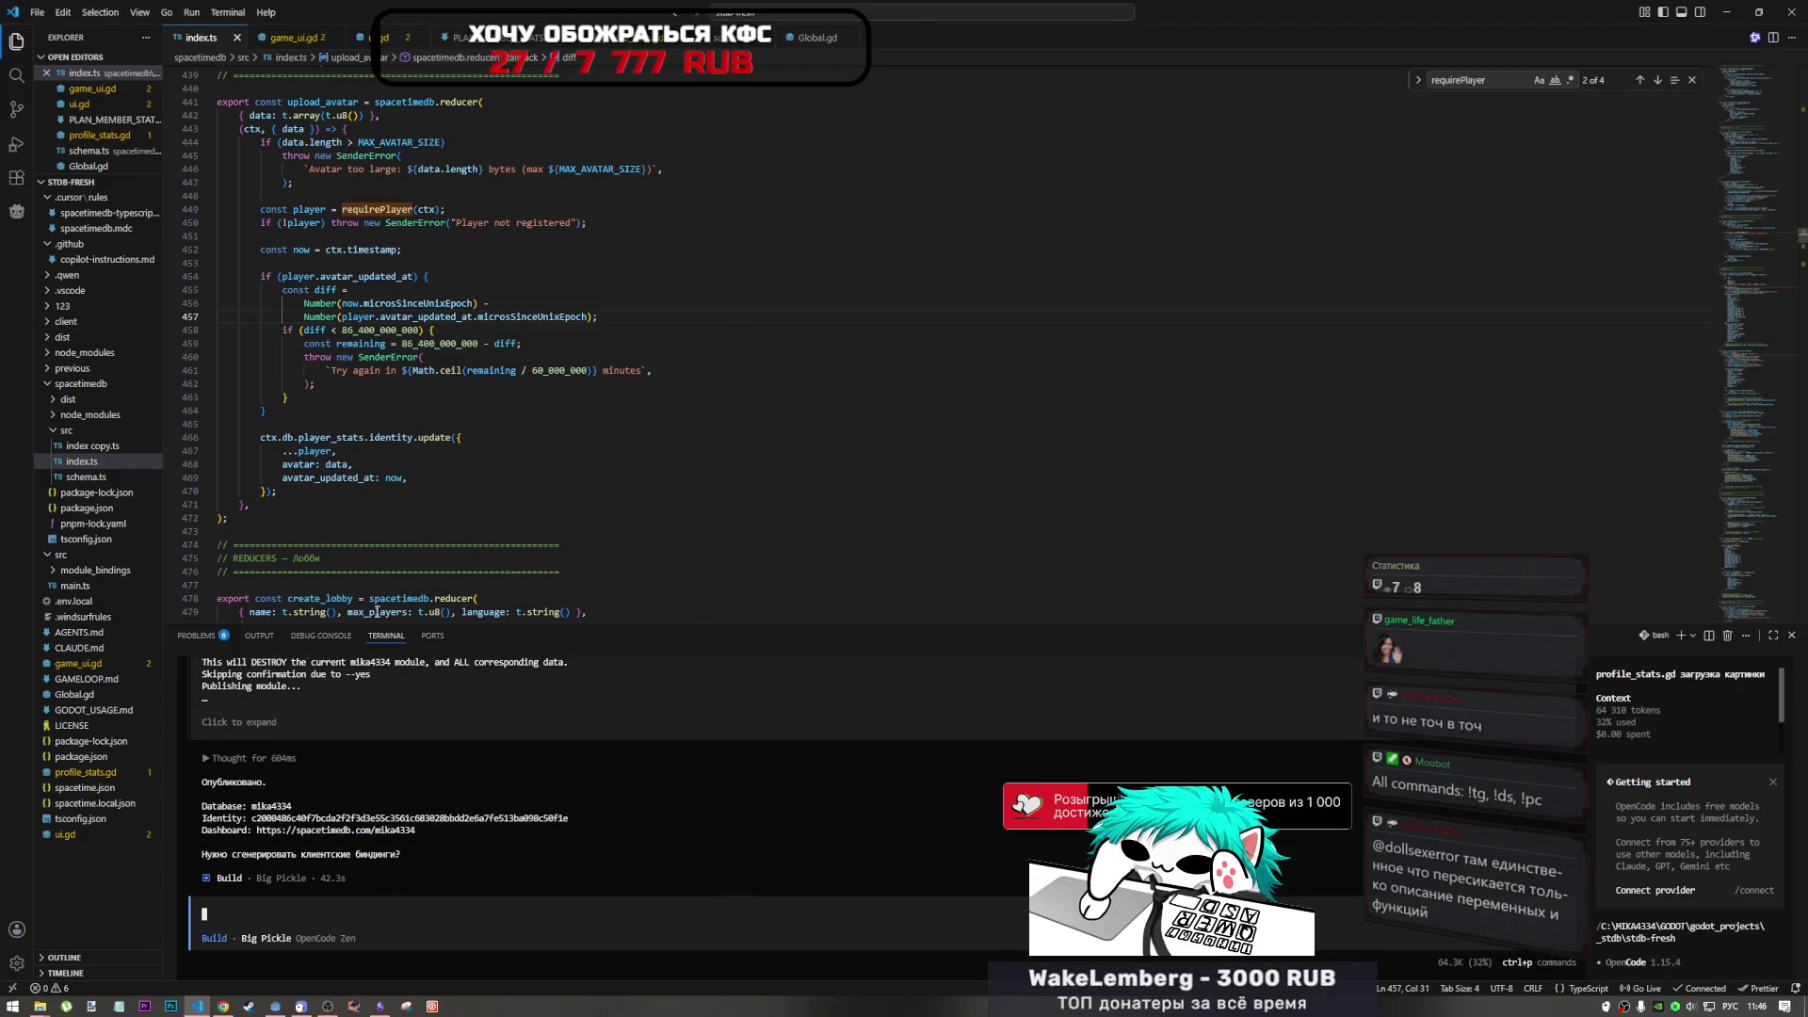
left_click(220, 1006)
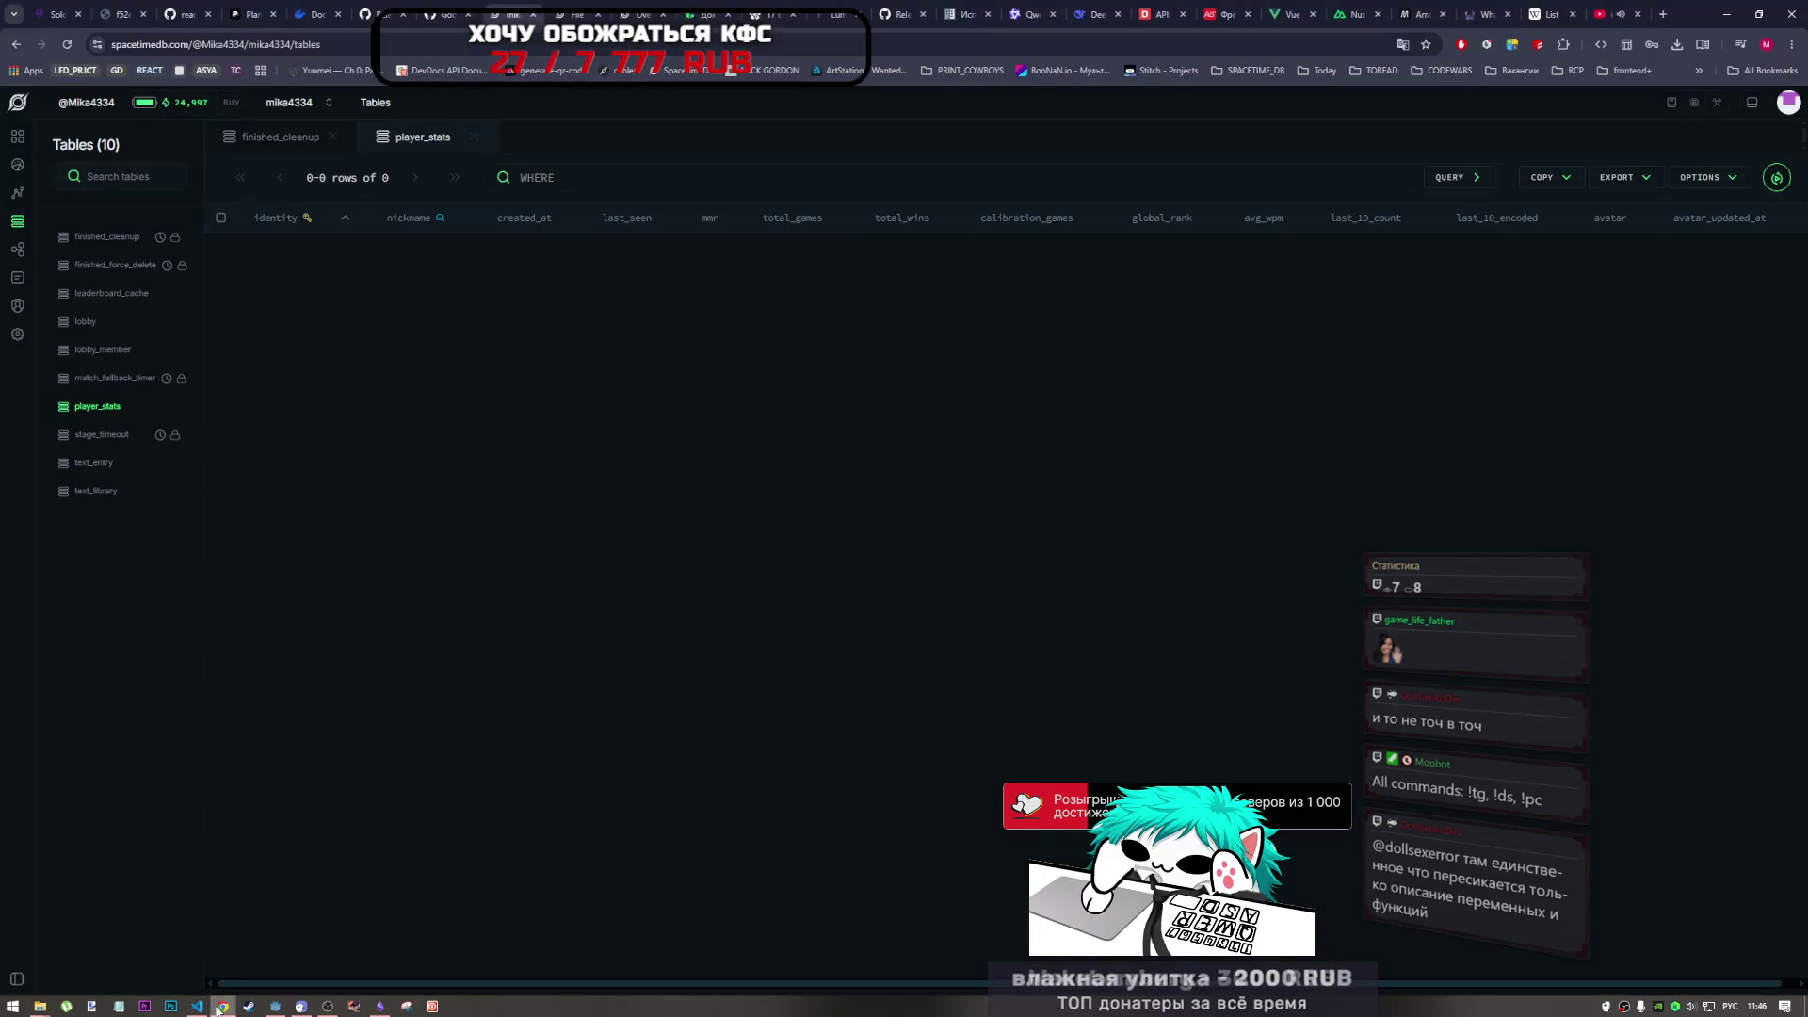
left_click(196, 1006)
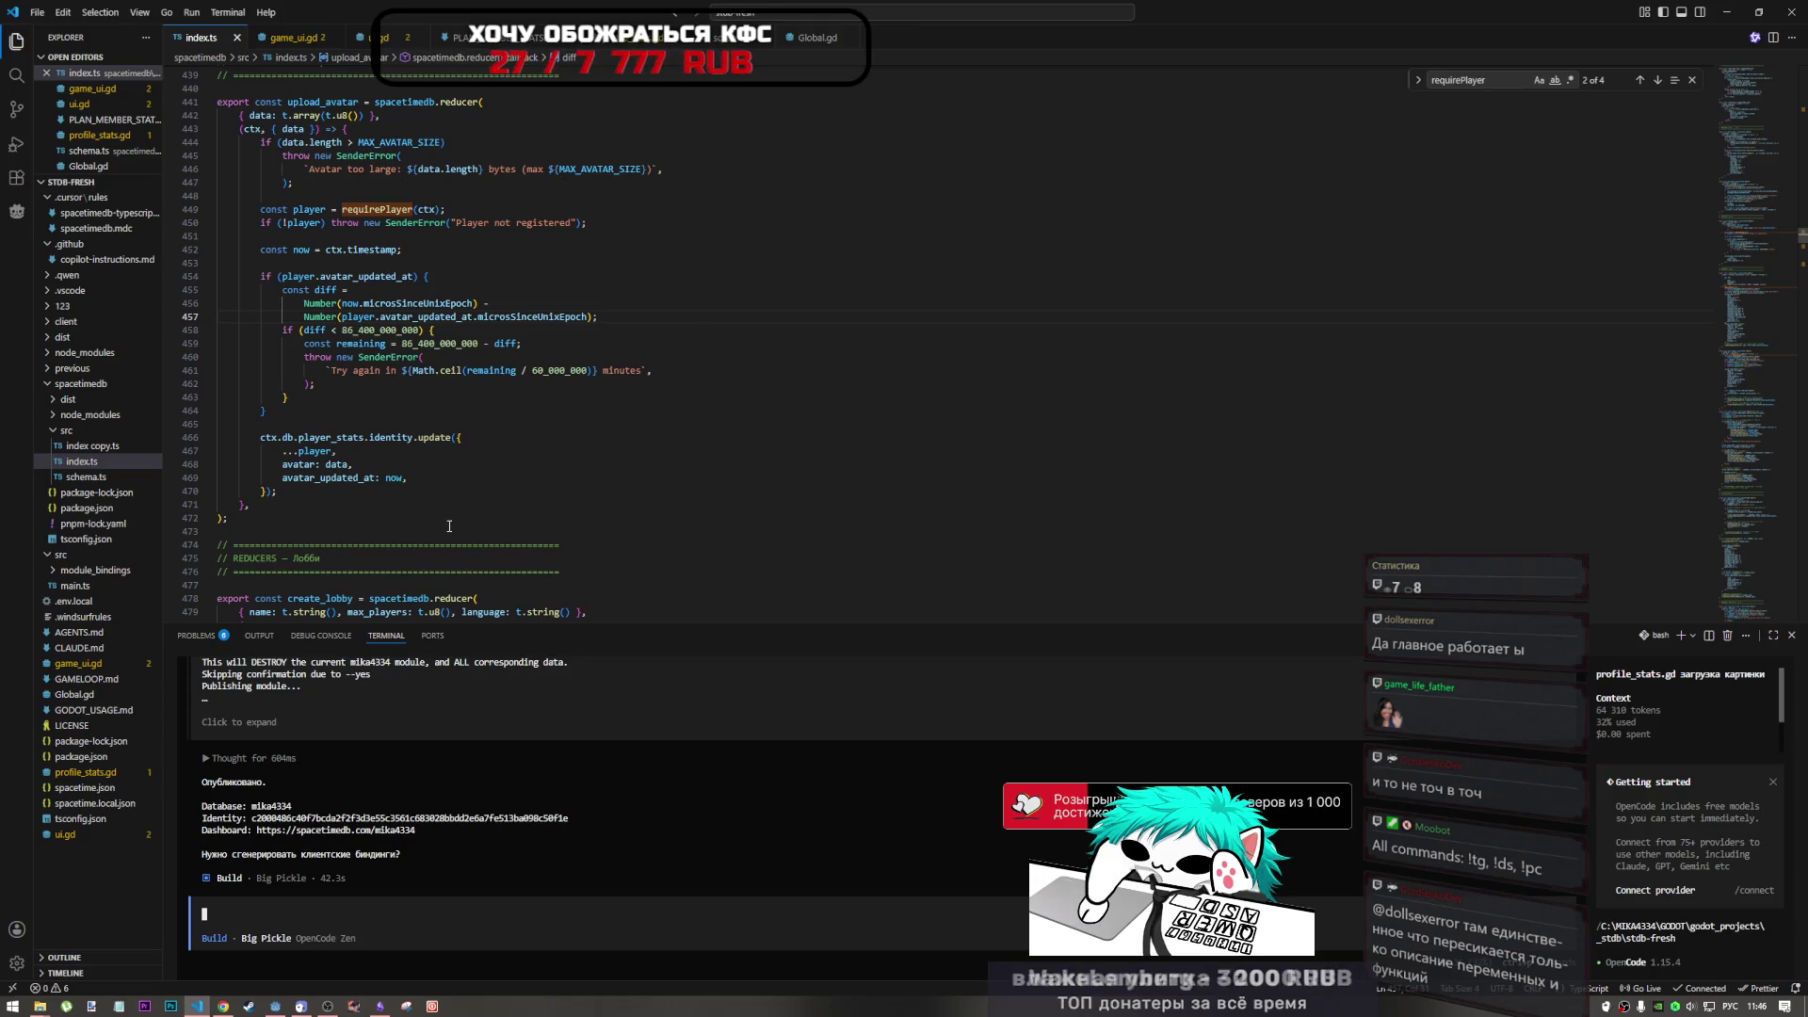
left_click(223, 1006)
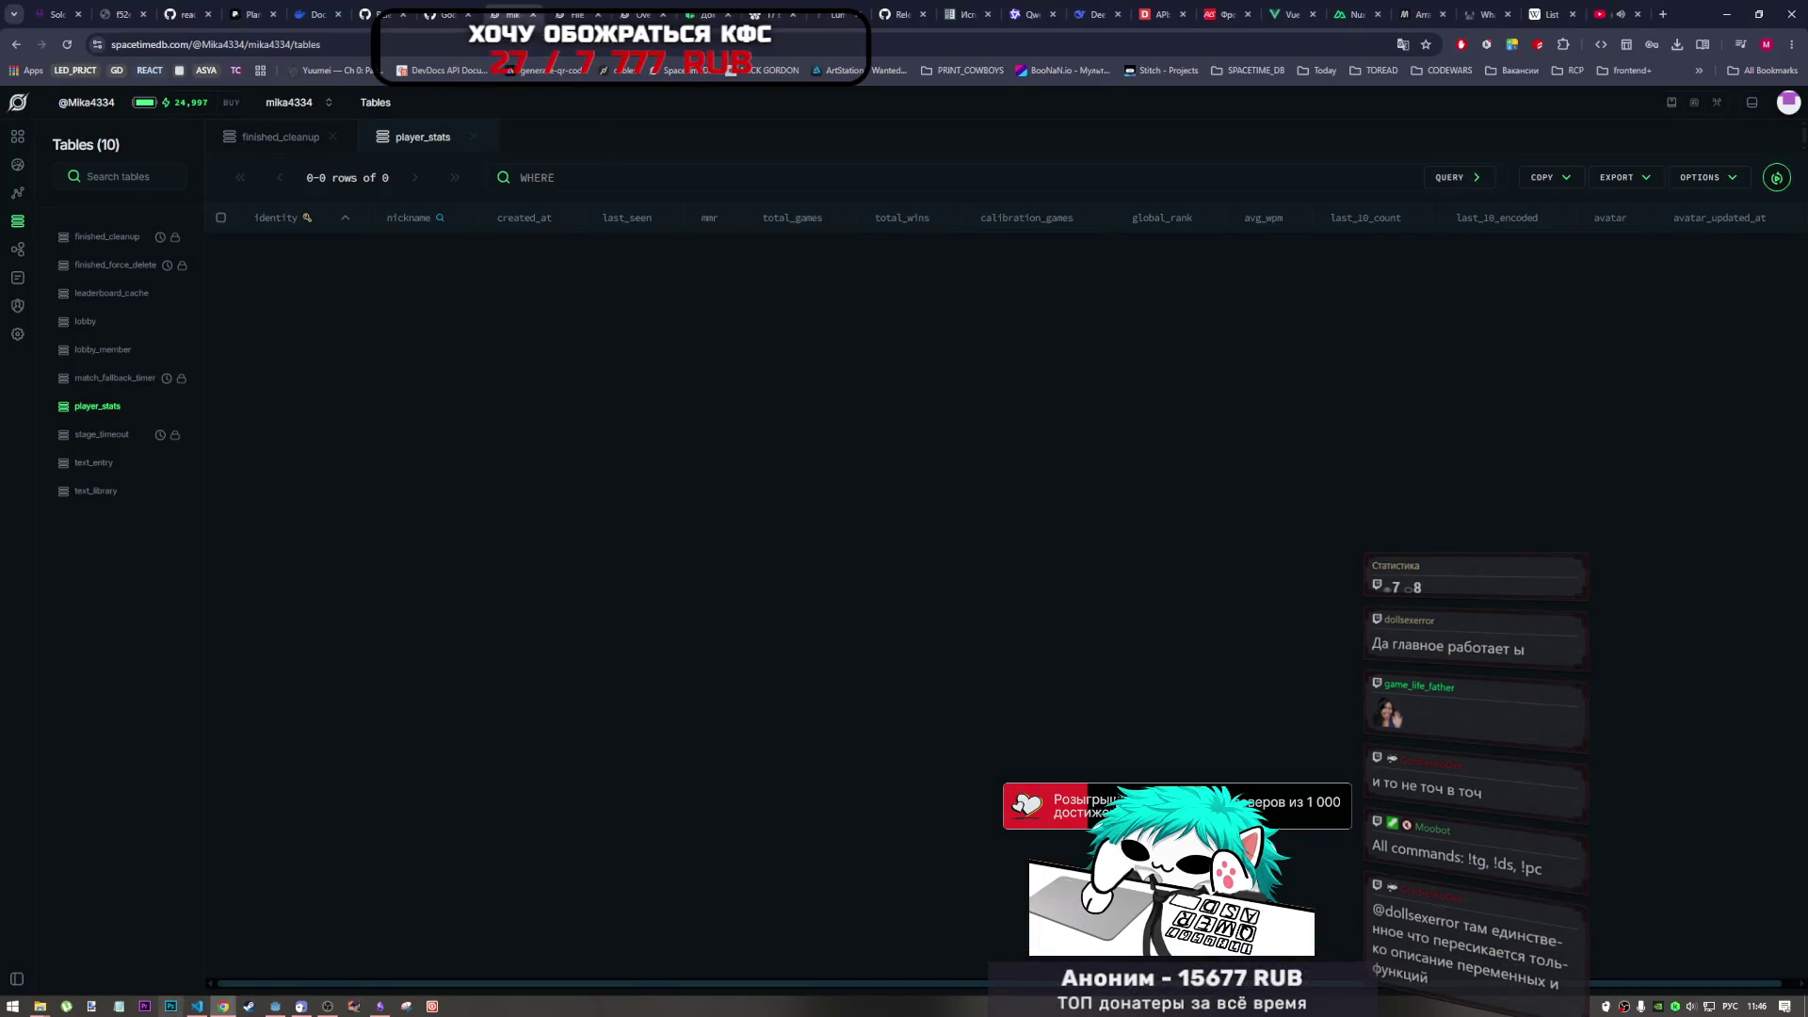
left_click(197, 1006)
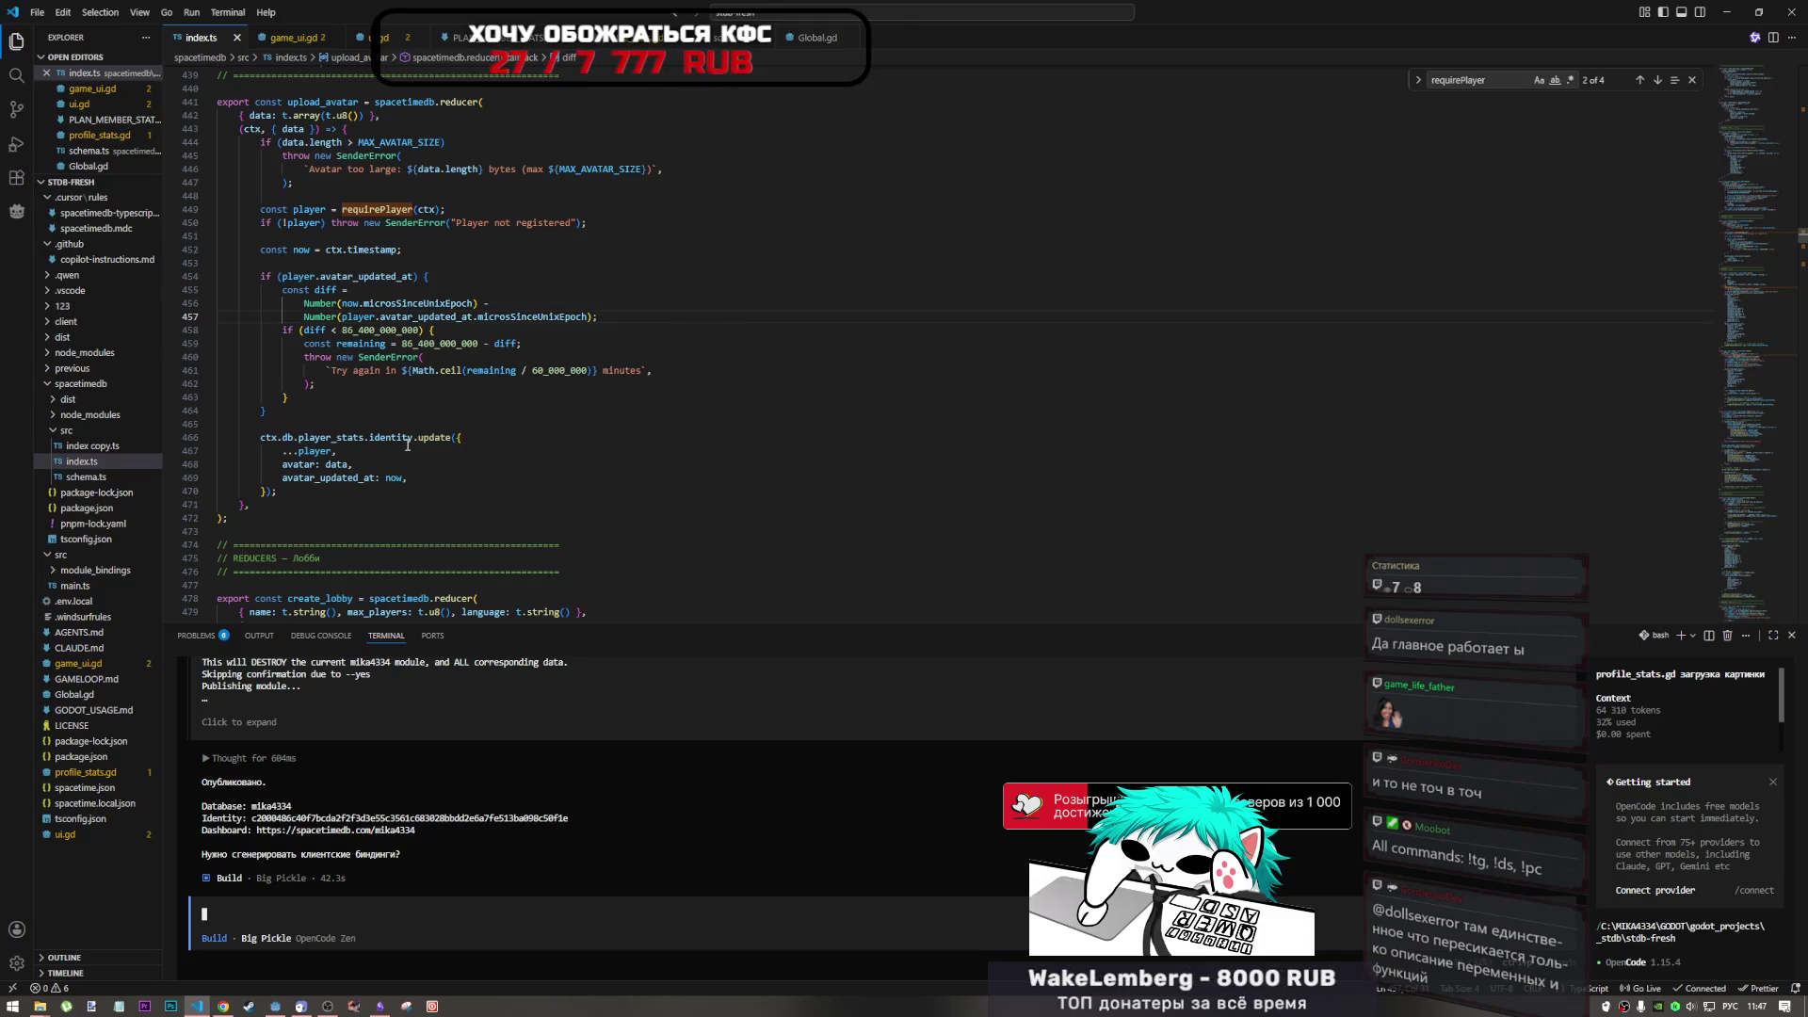
left_click(592, 354)
scroll(593, 345, "down", 5)
scroll(592, 345, "up", 3)
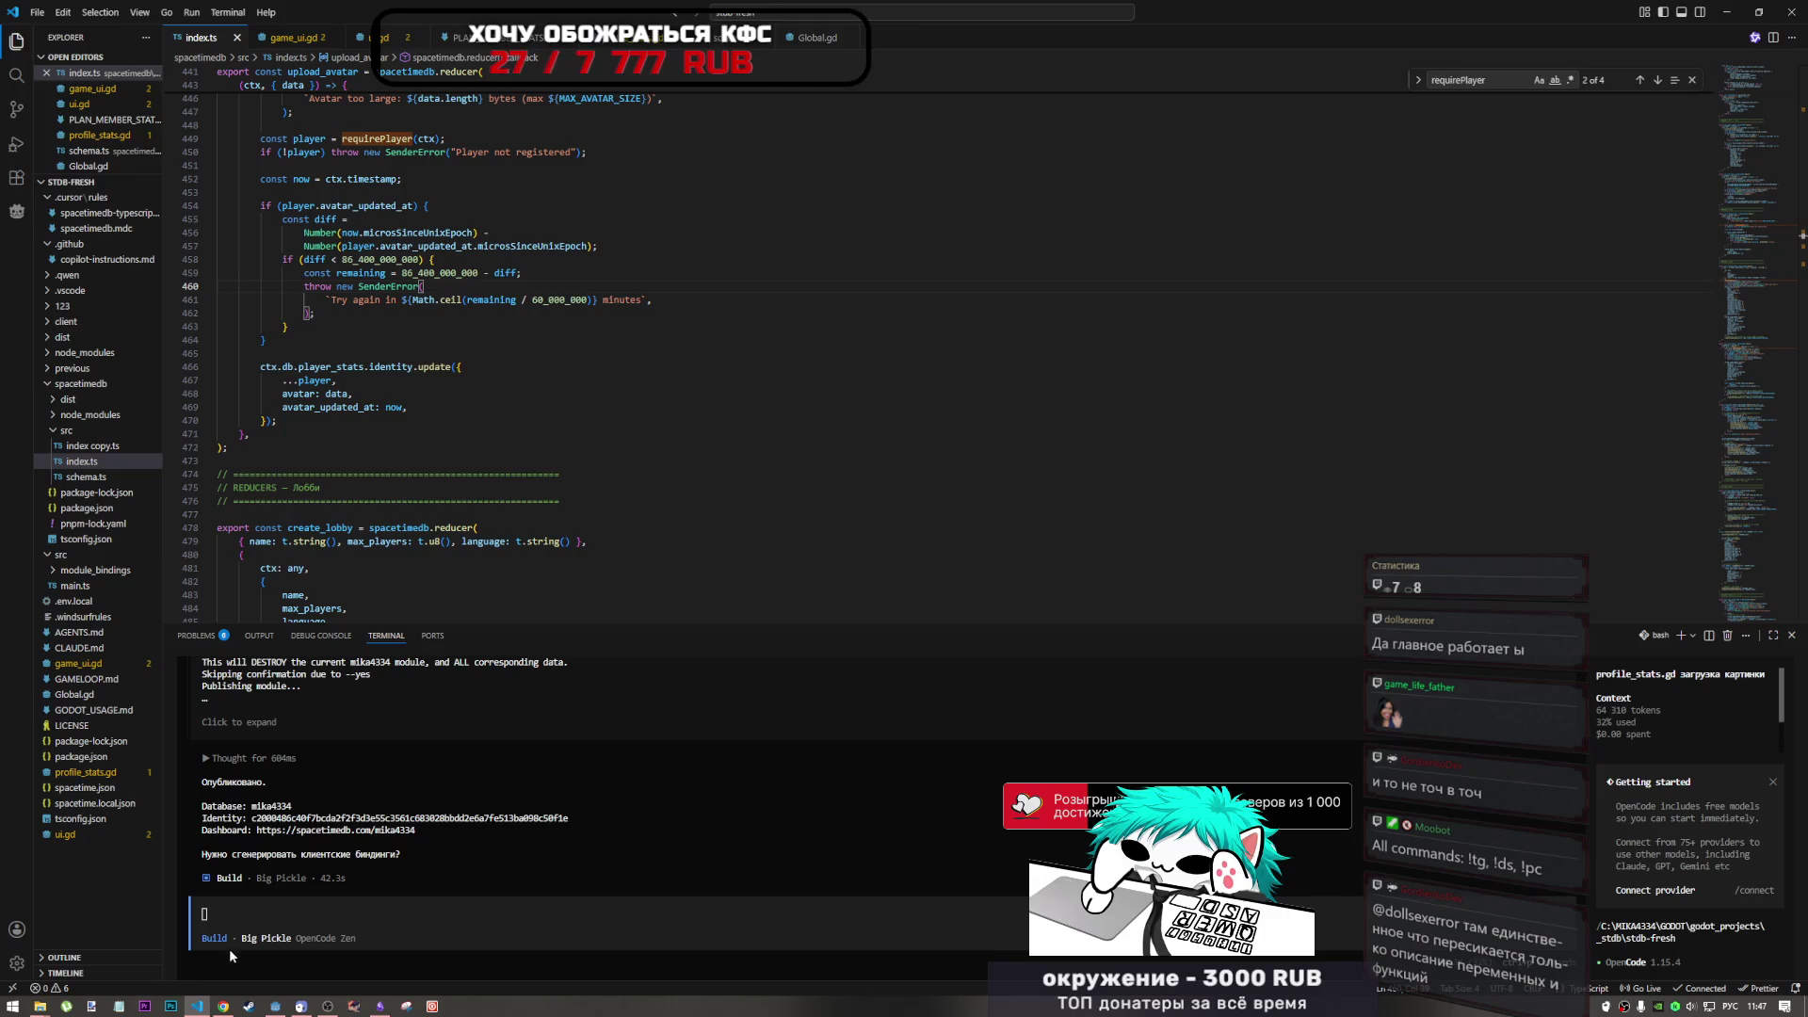
left_click(223, 1006)
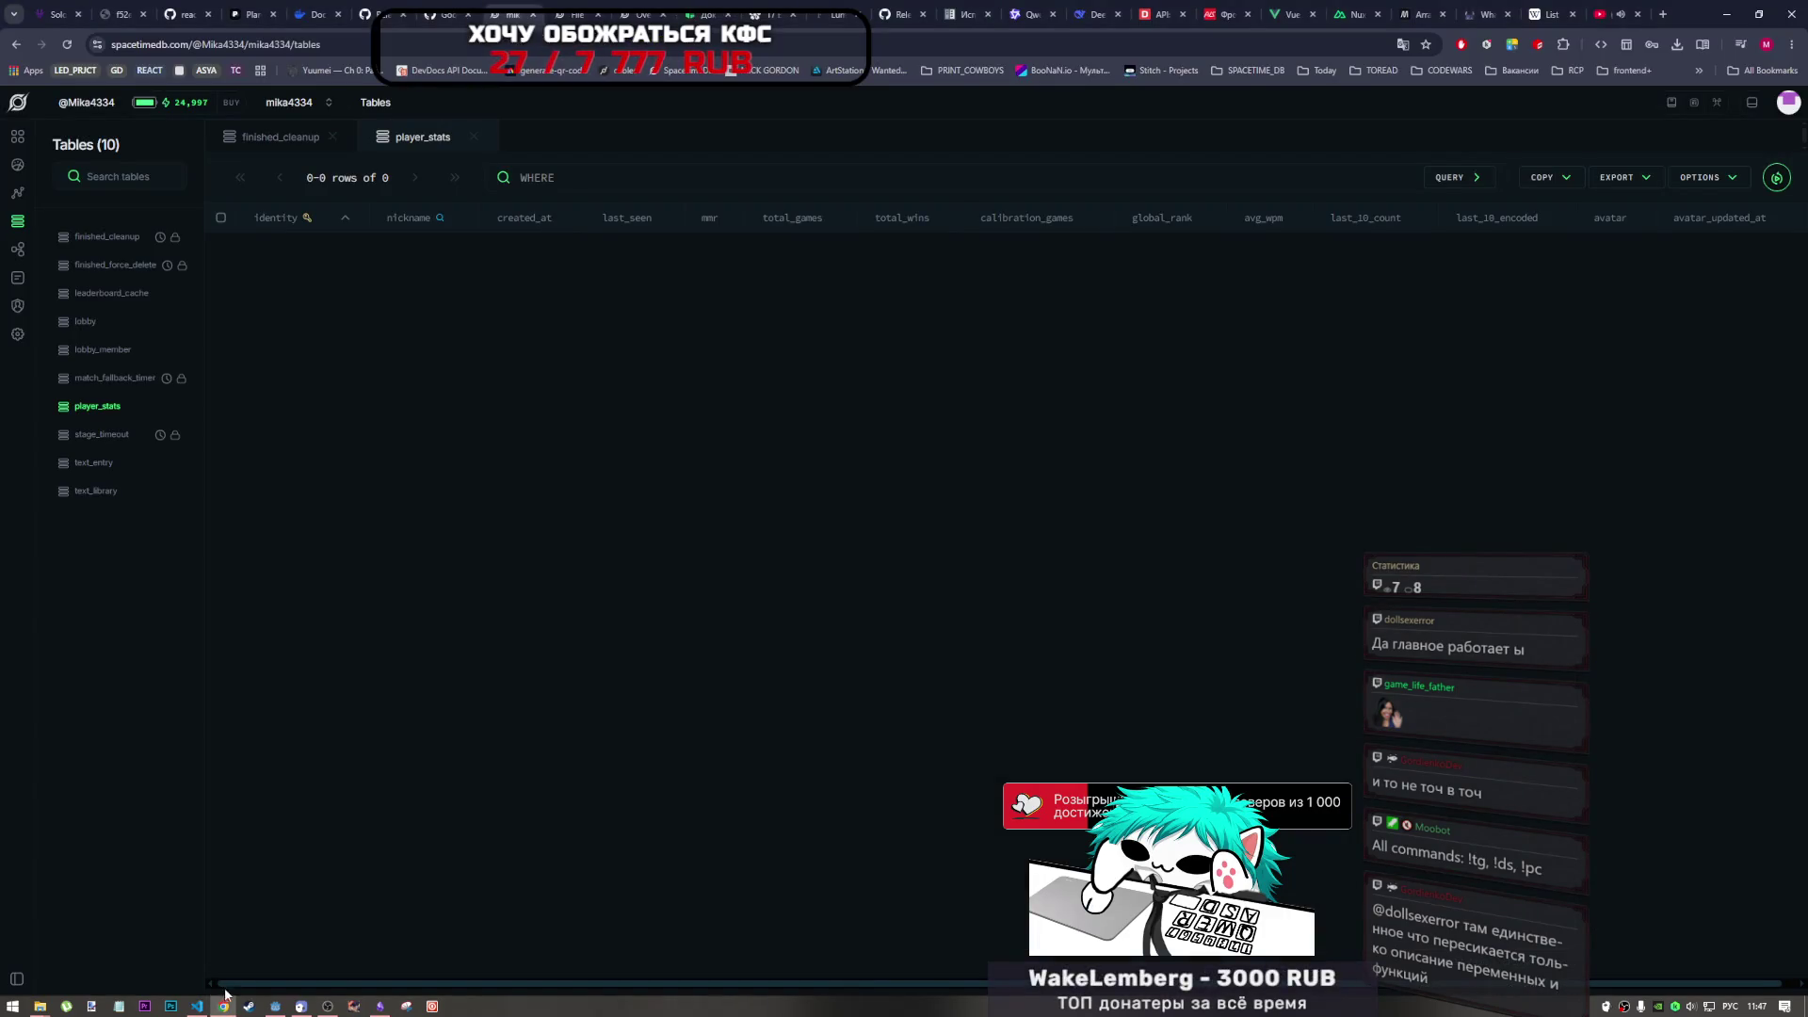
left_click(281, 1009)
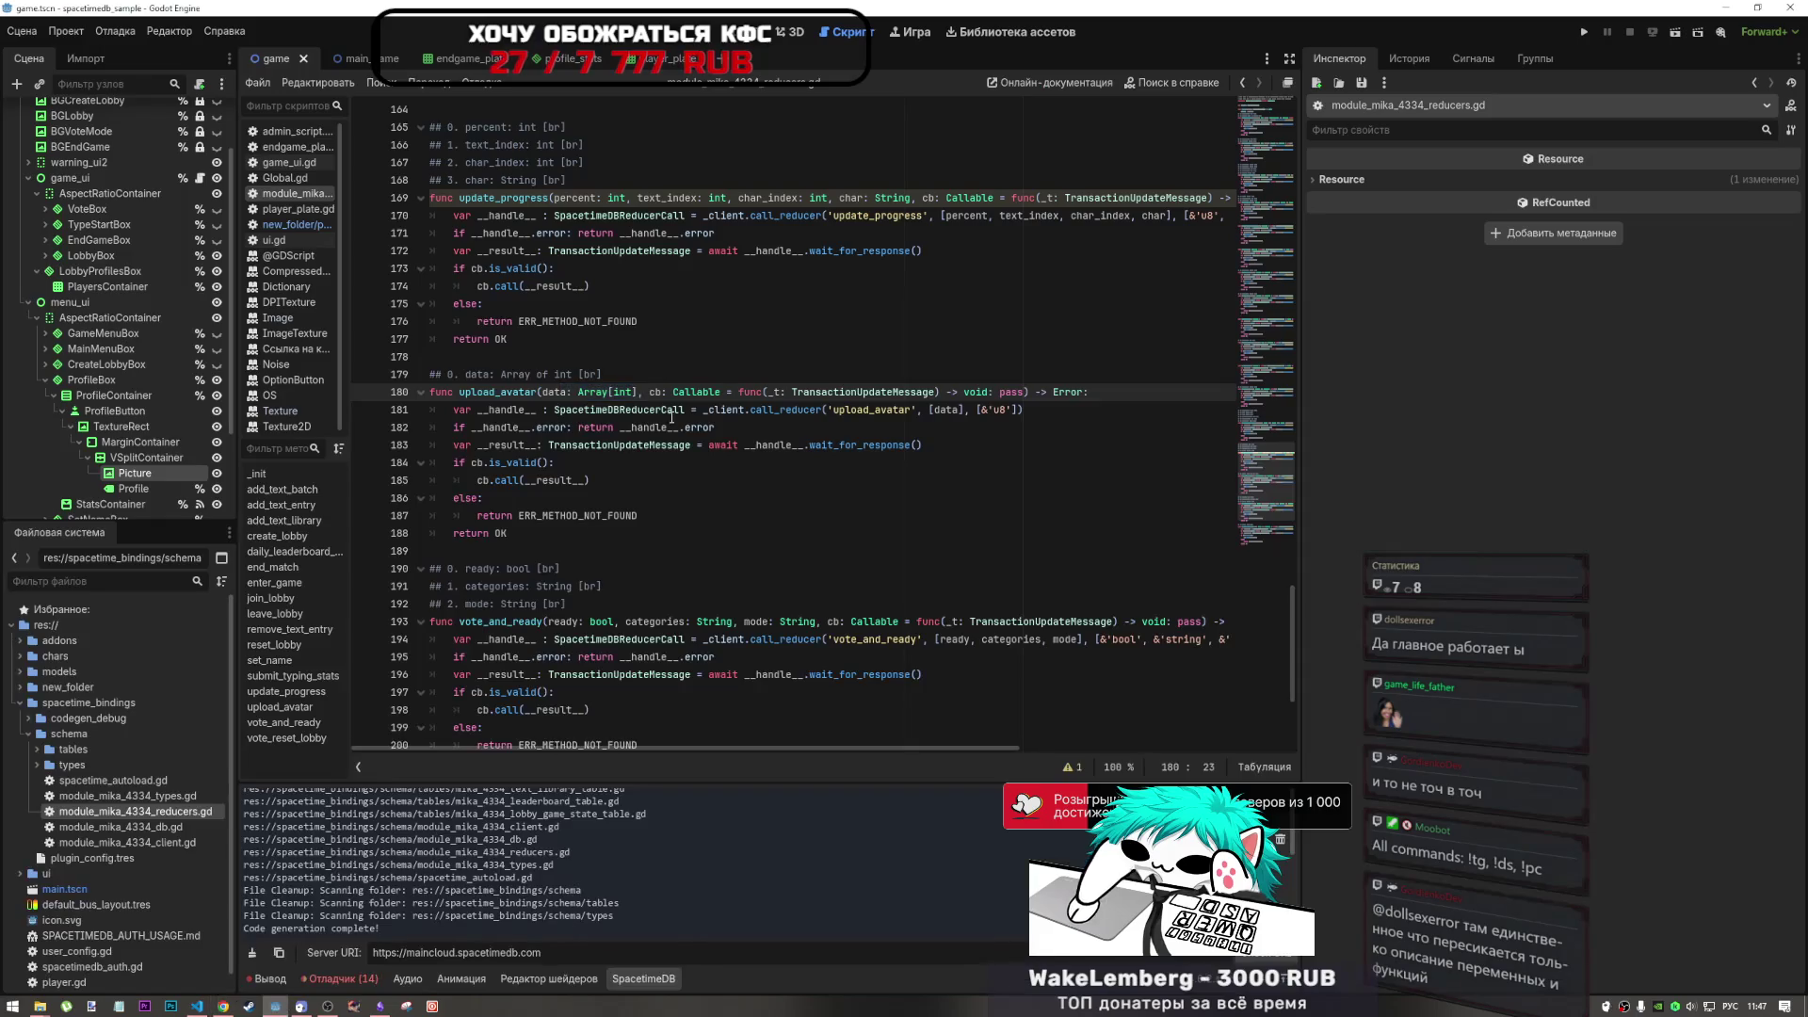
- Close the reducers script and run the current scene
right_click(302, 194)
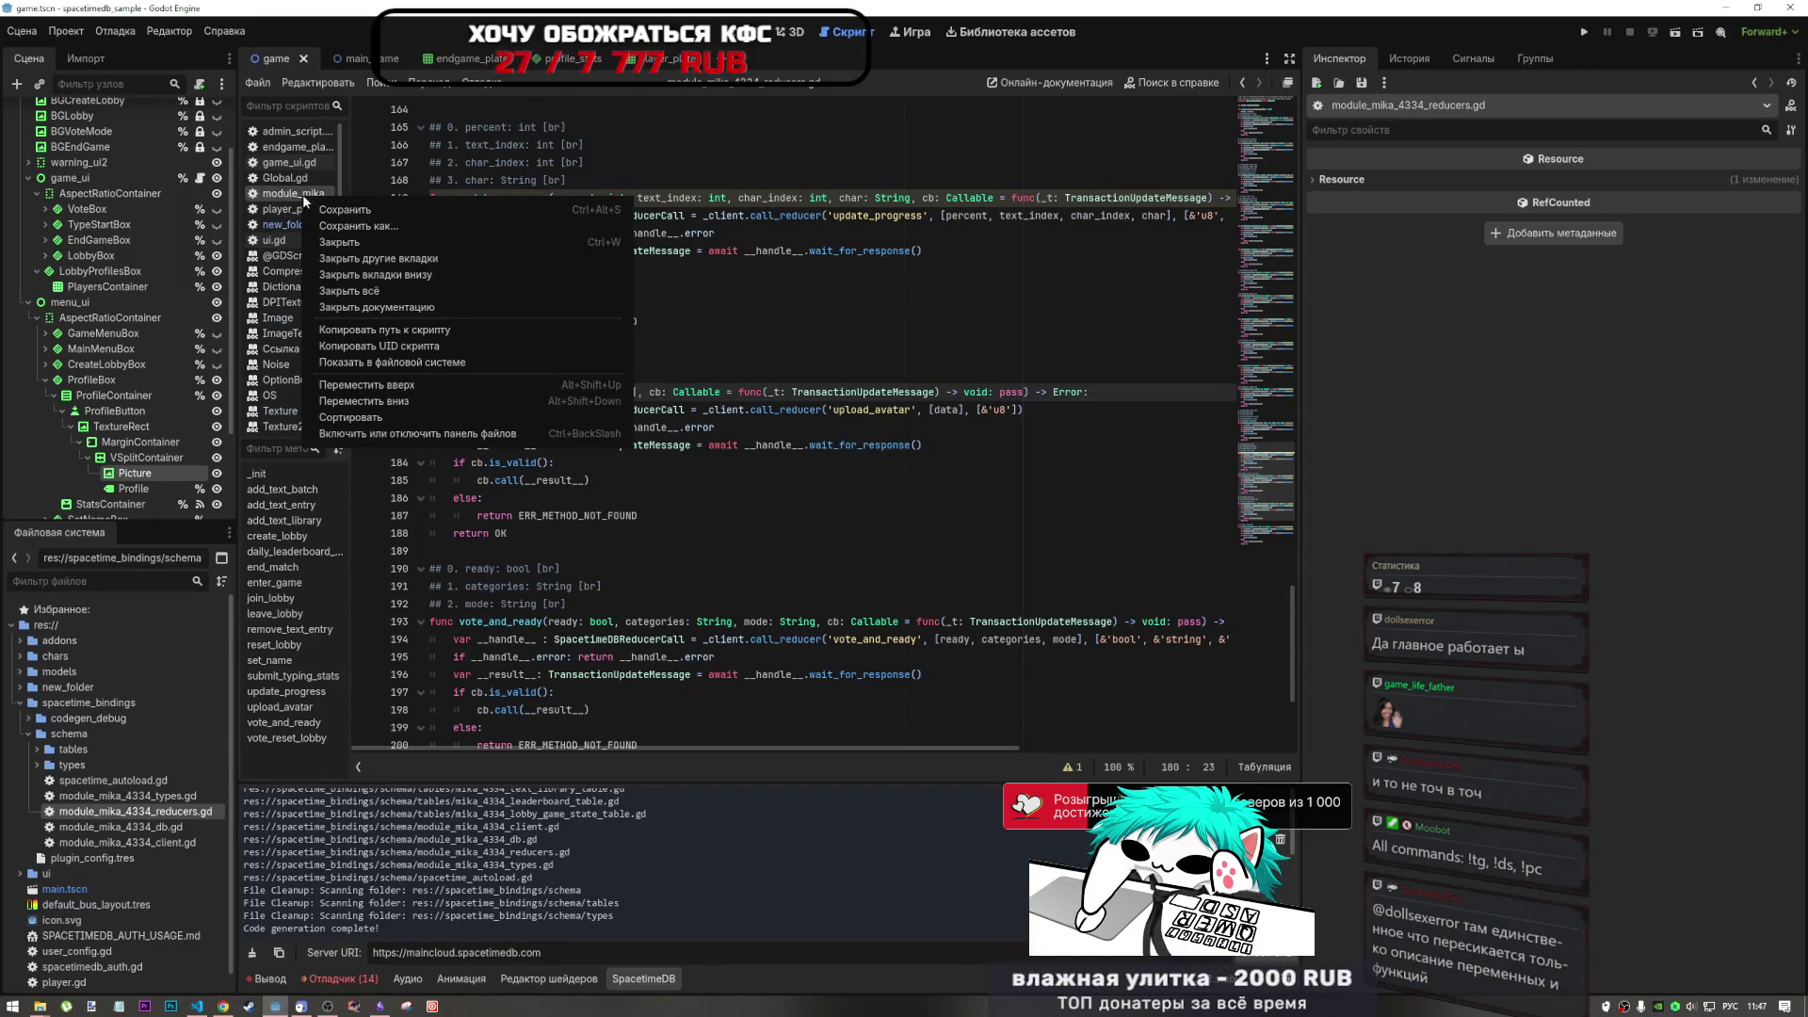
left_click(370, 248)
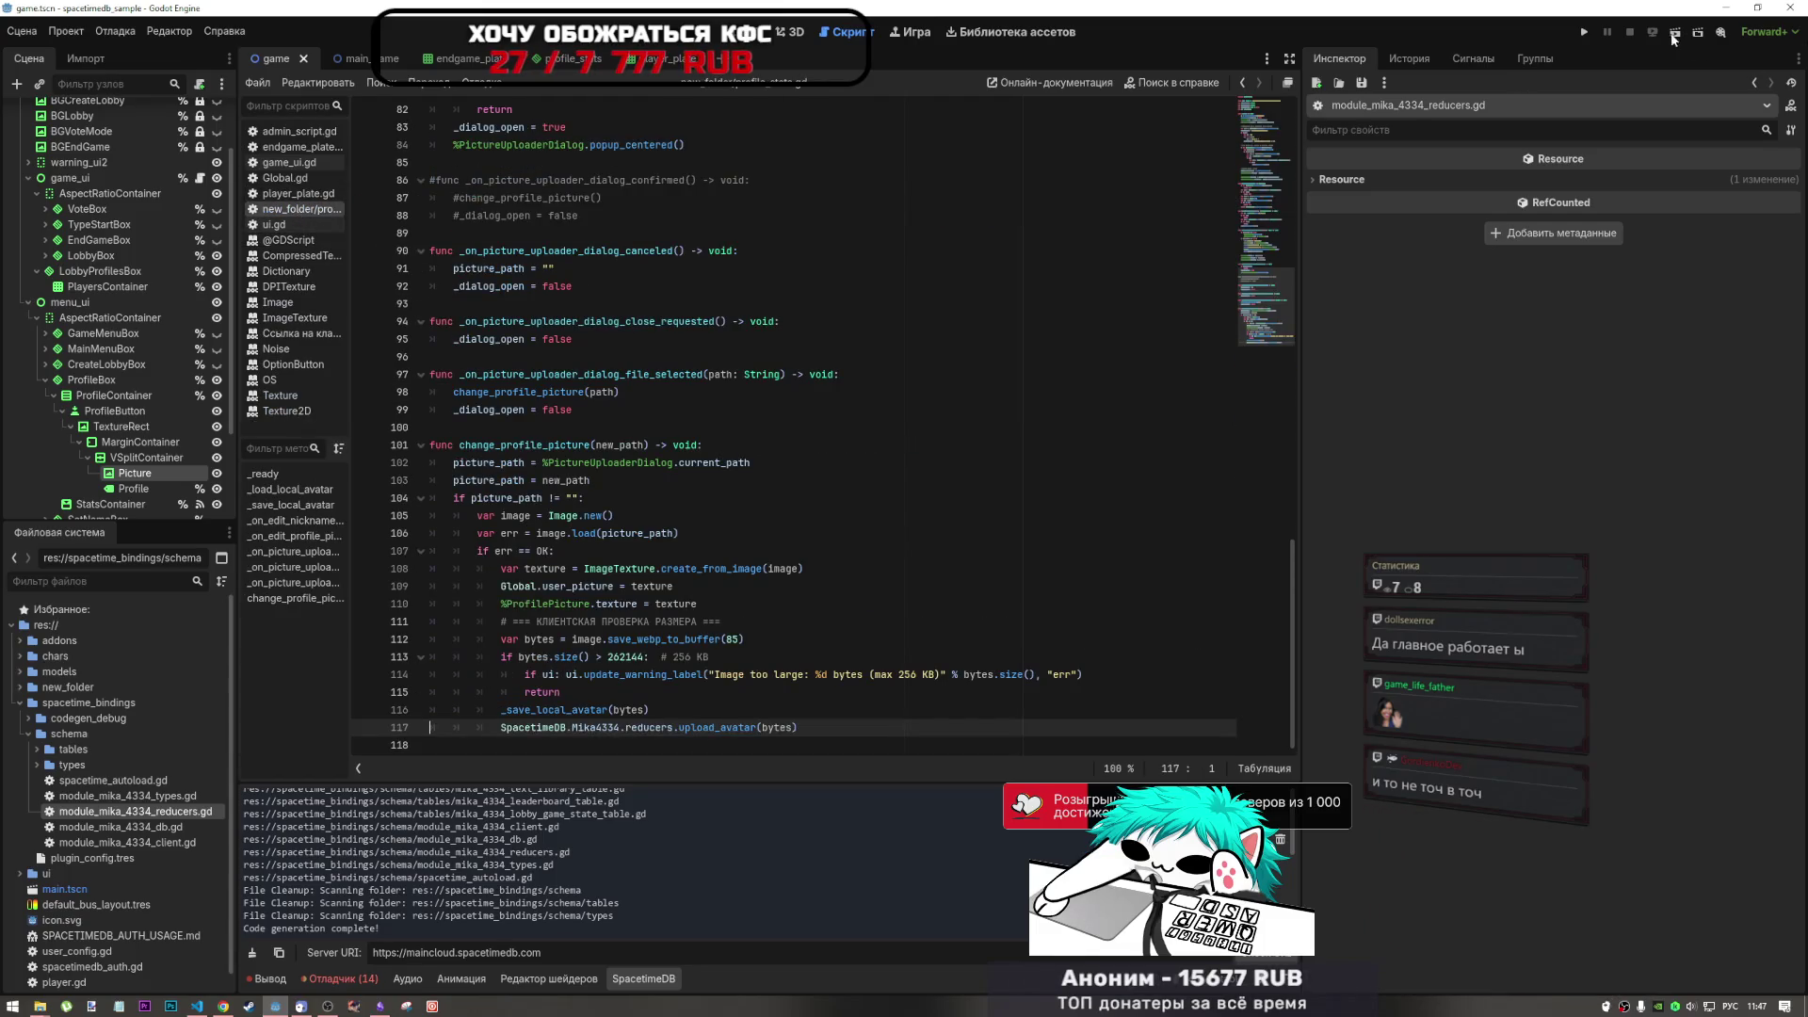
left_click(1676, 32)
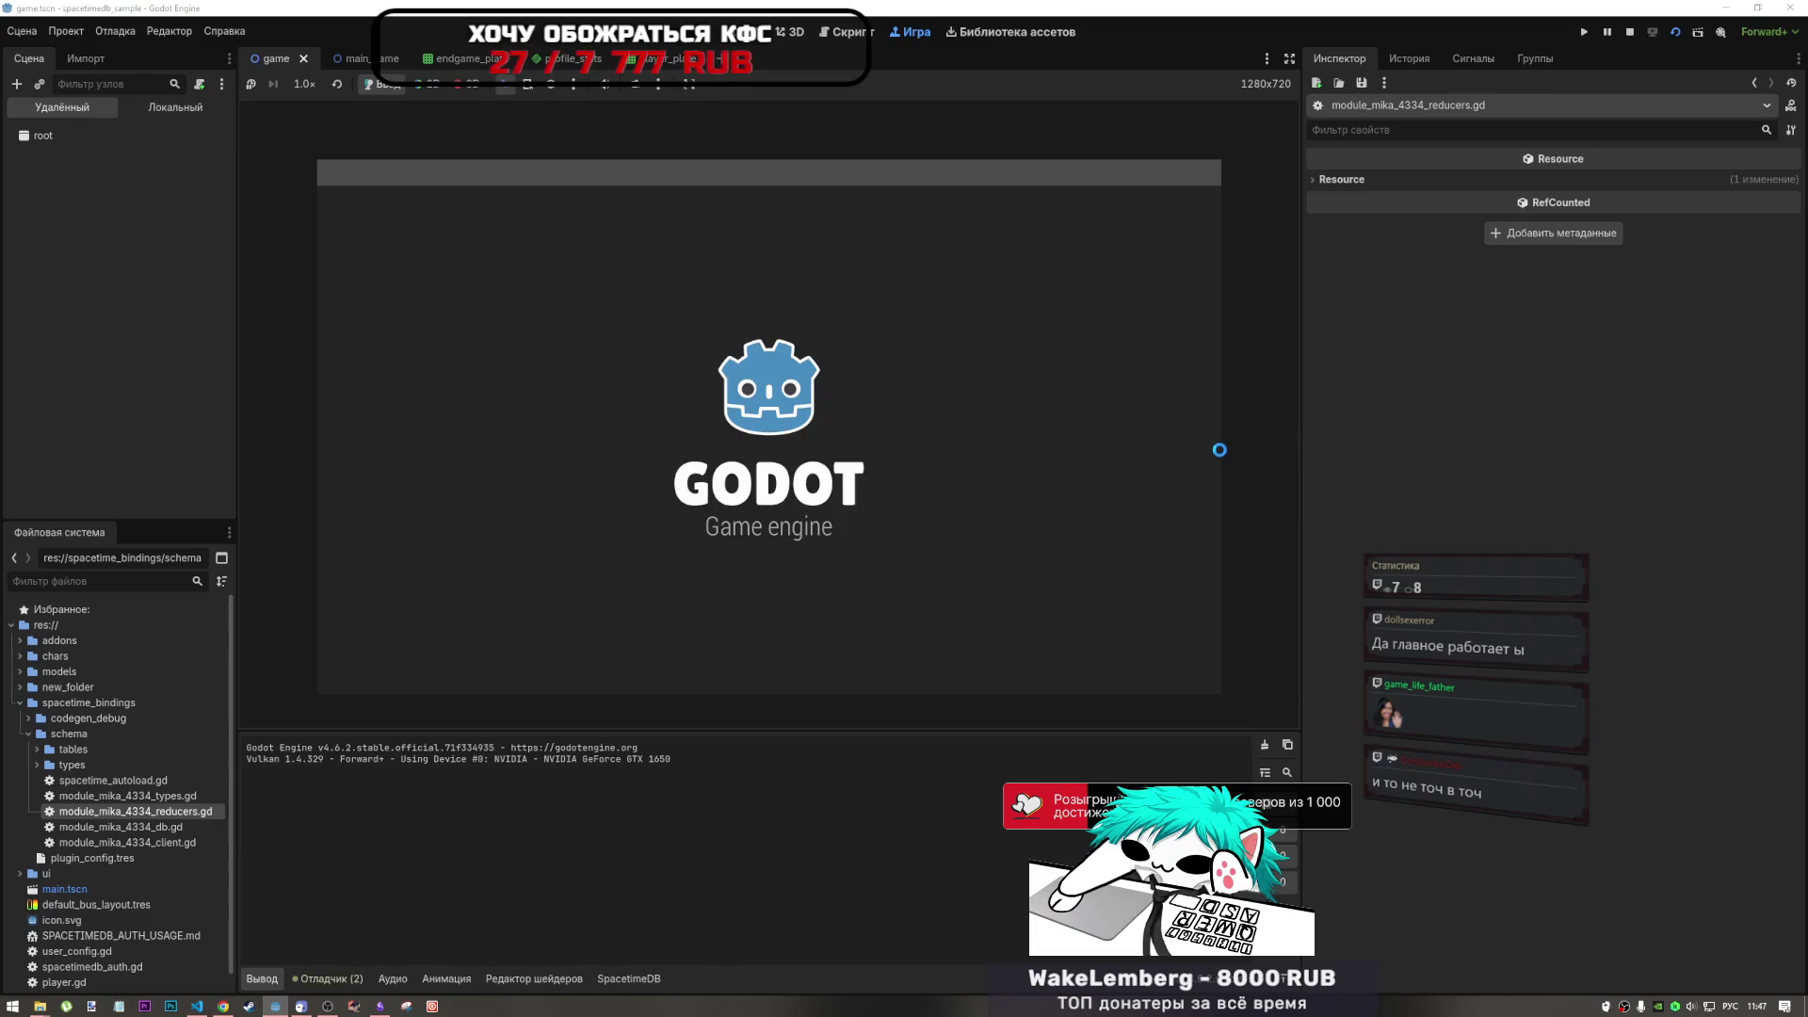
- Pass the not-a-robot check and set the profile avatar to 111l.jpg
left_click(848, 414)
left_click(831, 443)
left_click(1003, 278)
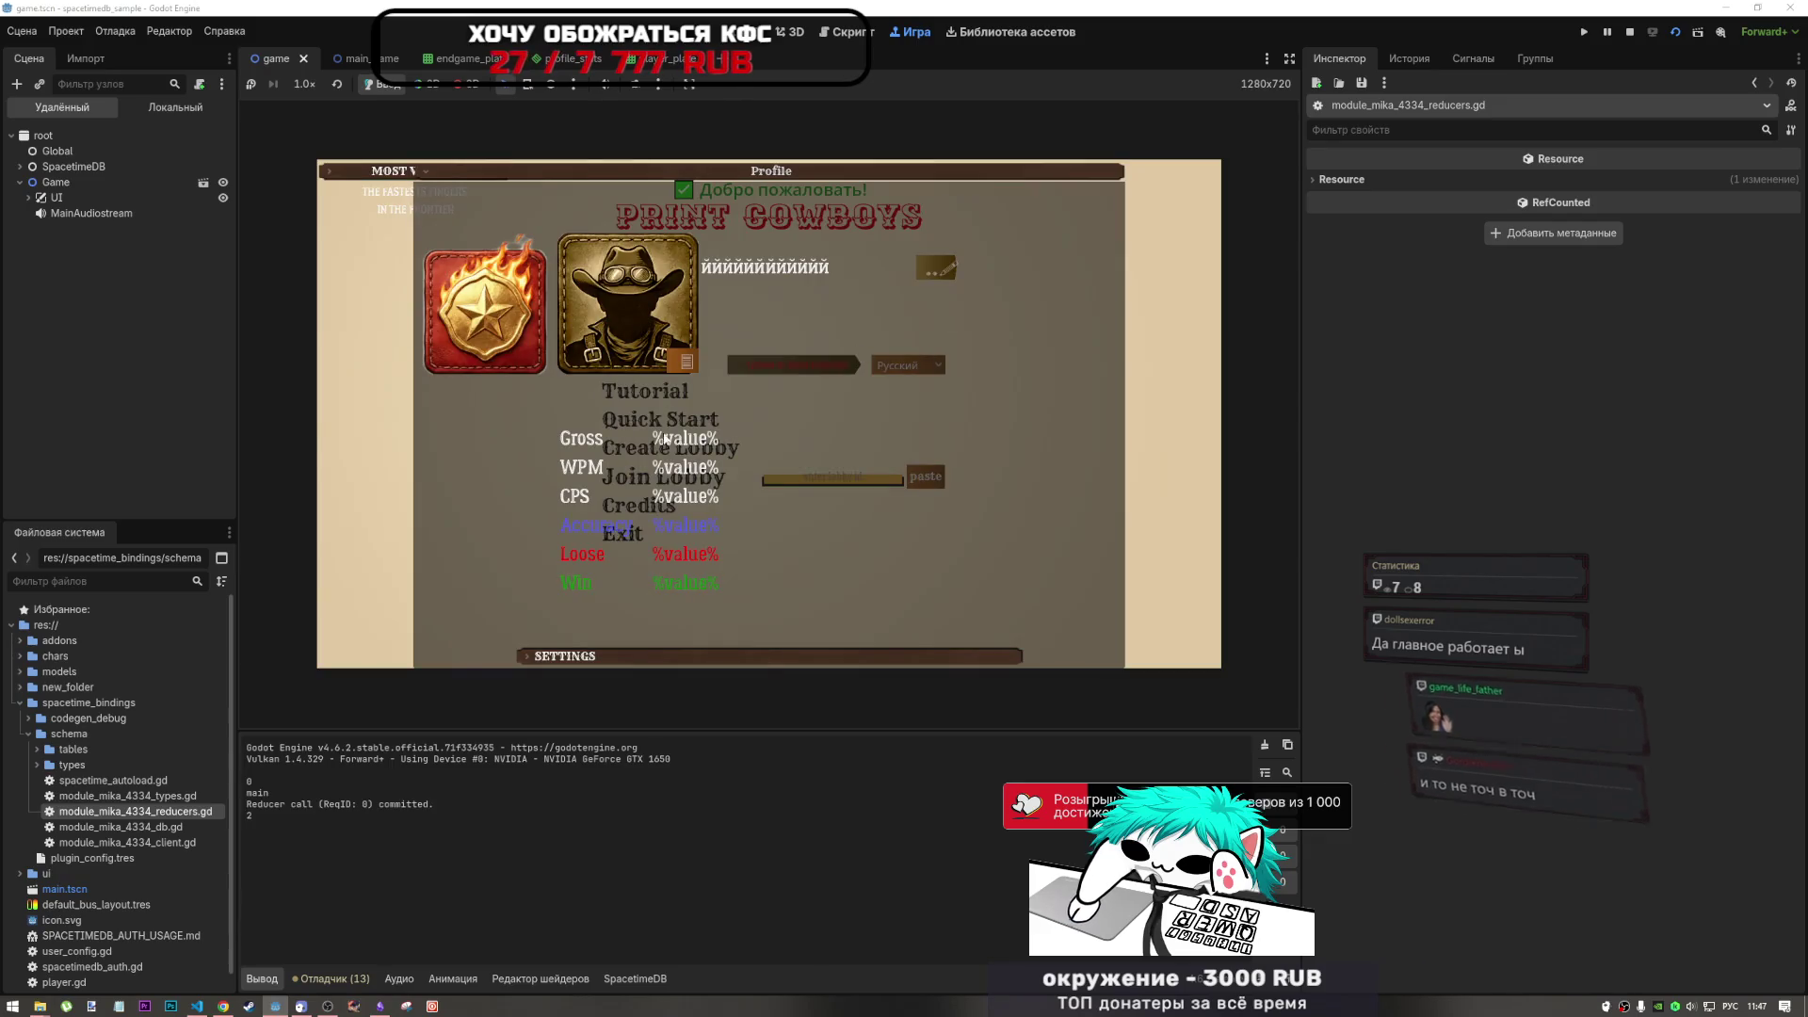
left_click(356, 404)
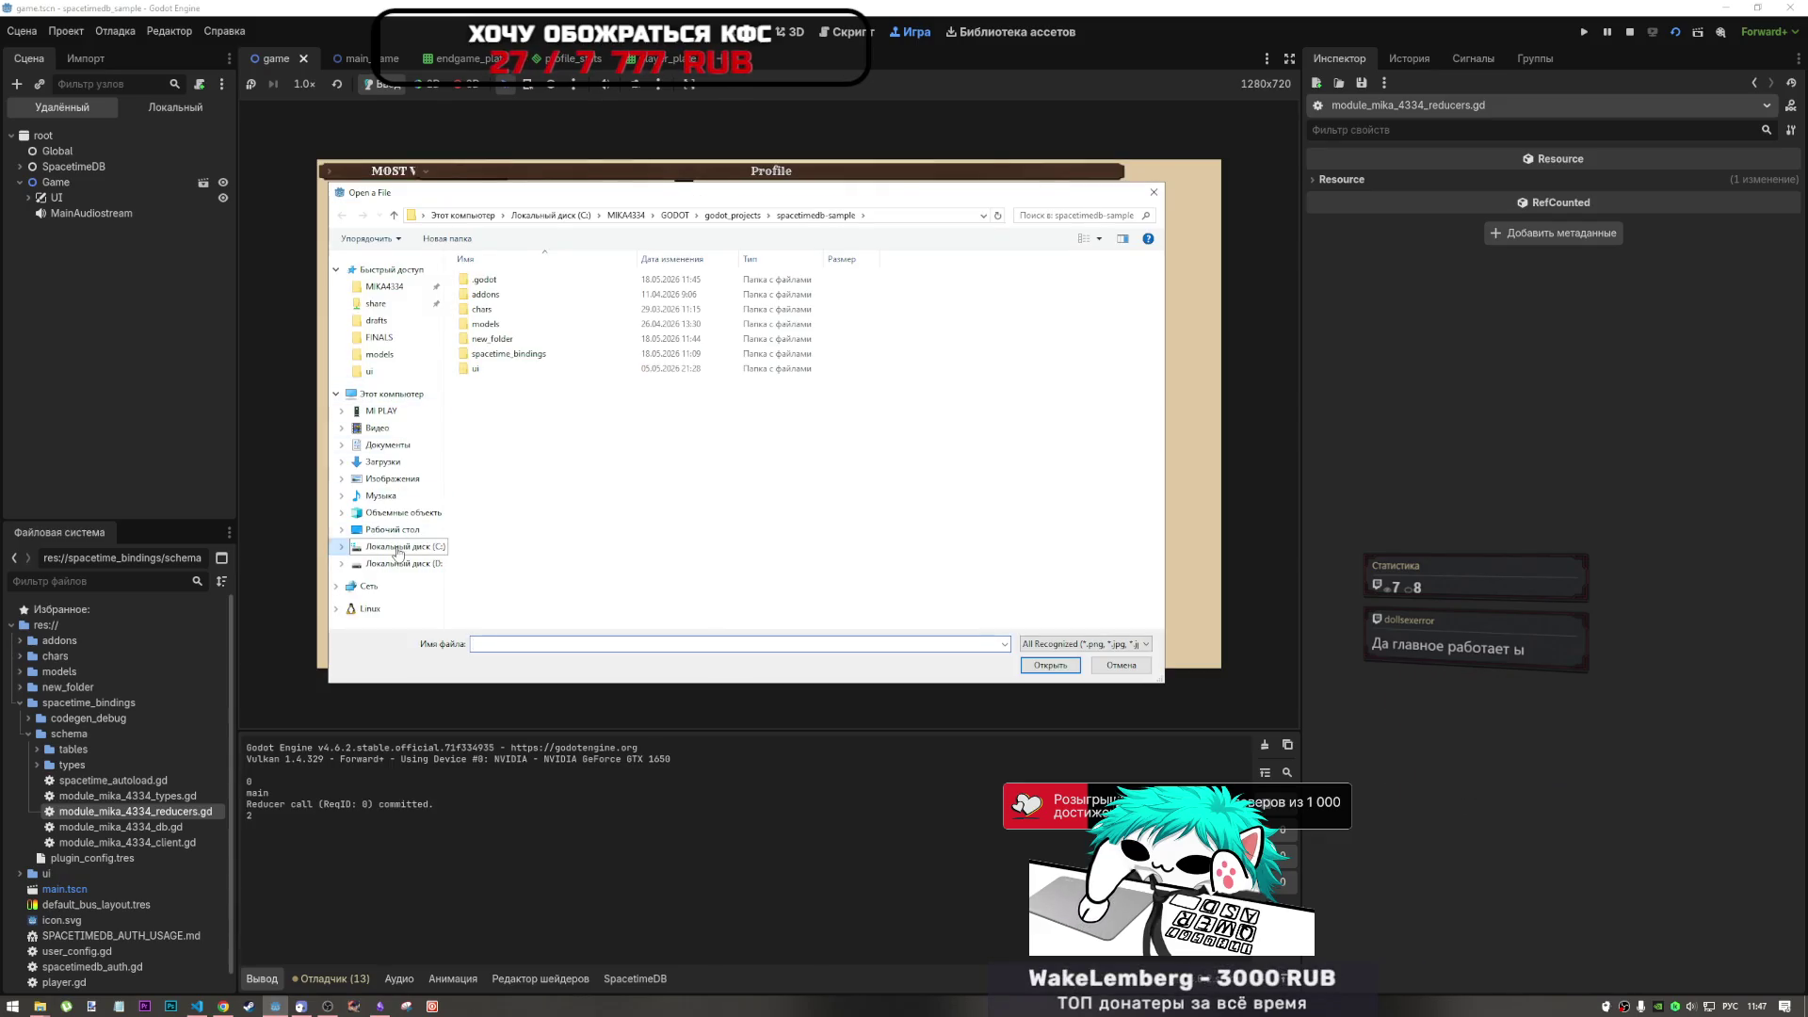
left_click(969, 273)
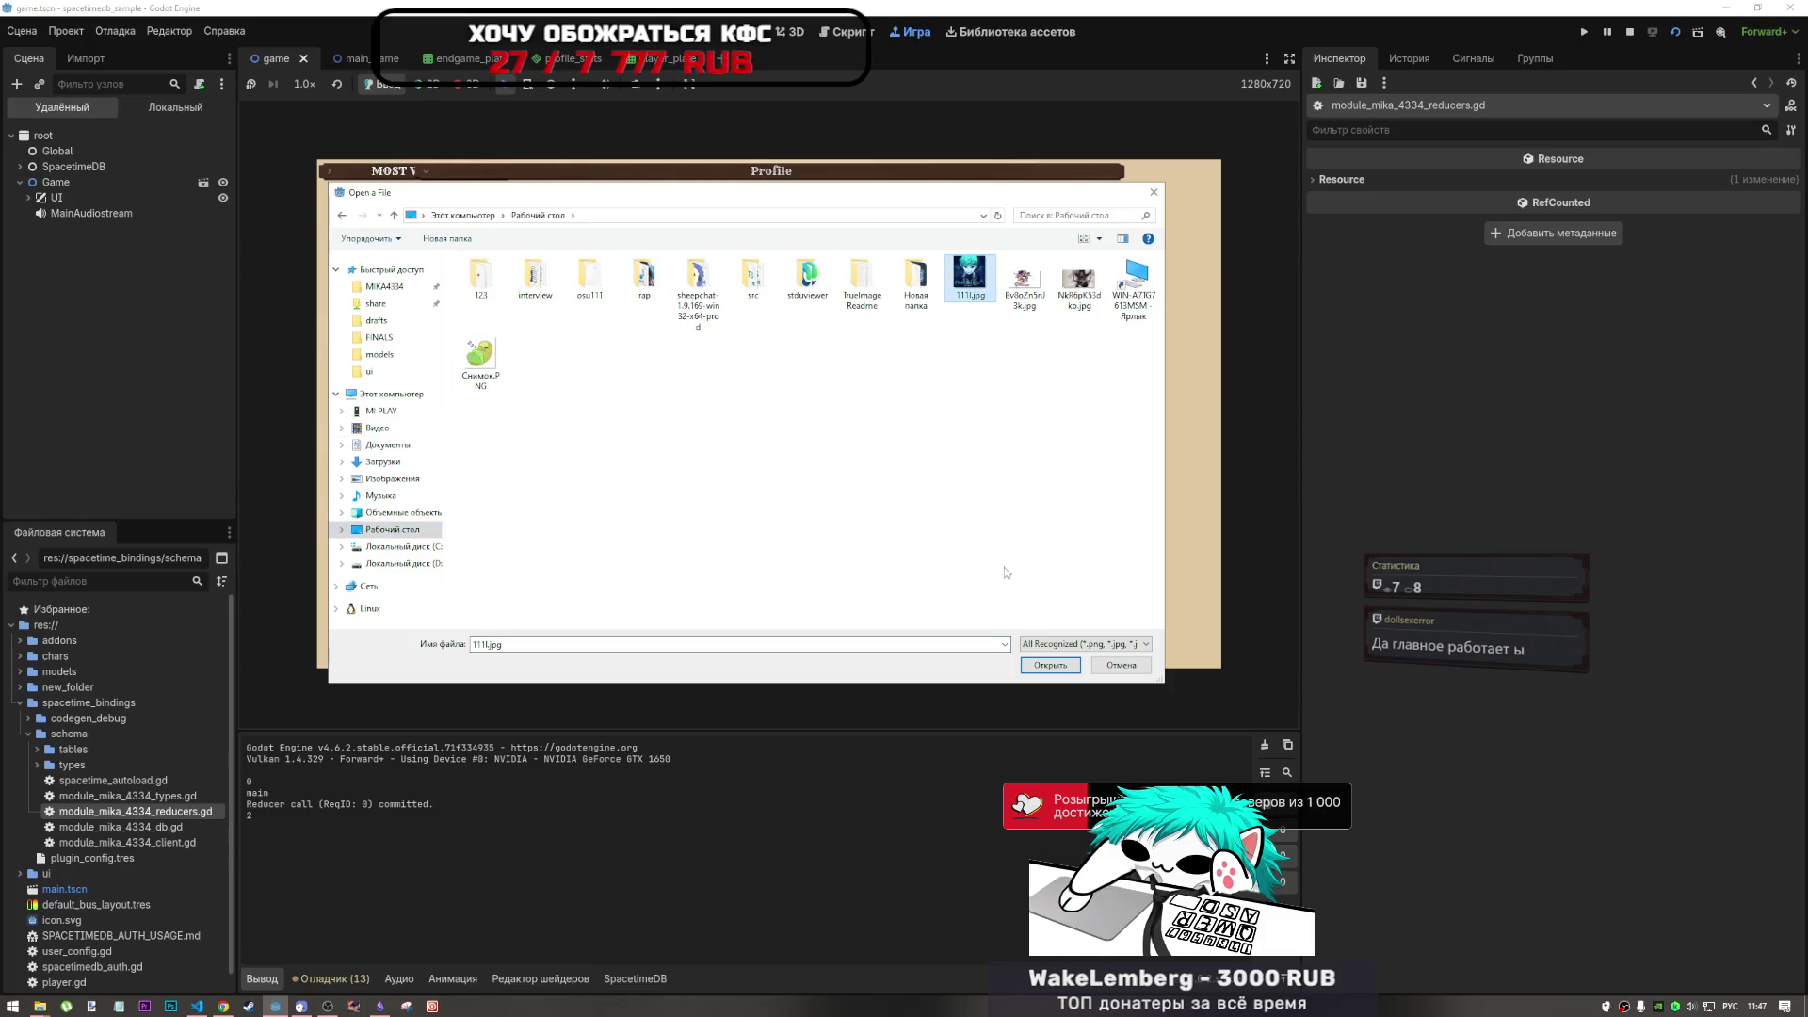
left_click(1050, 665)
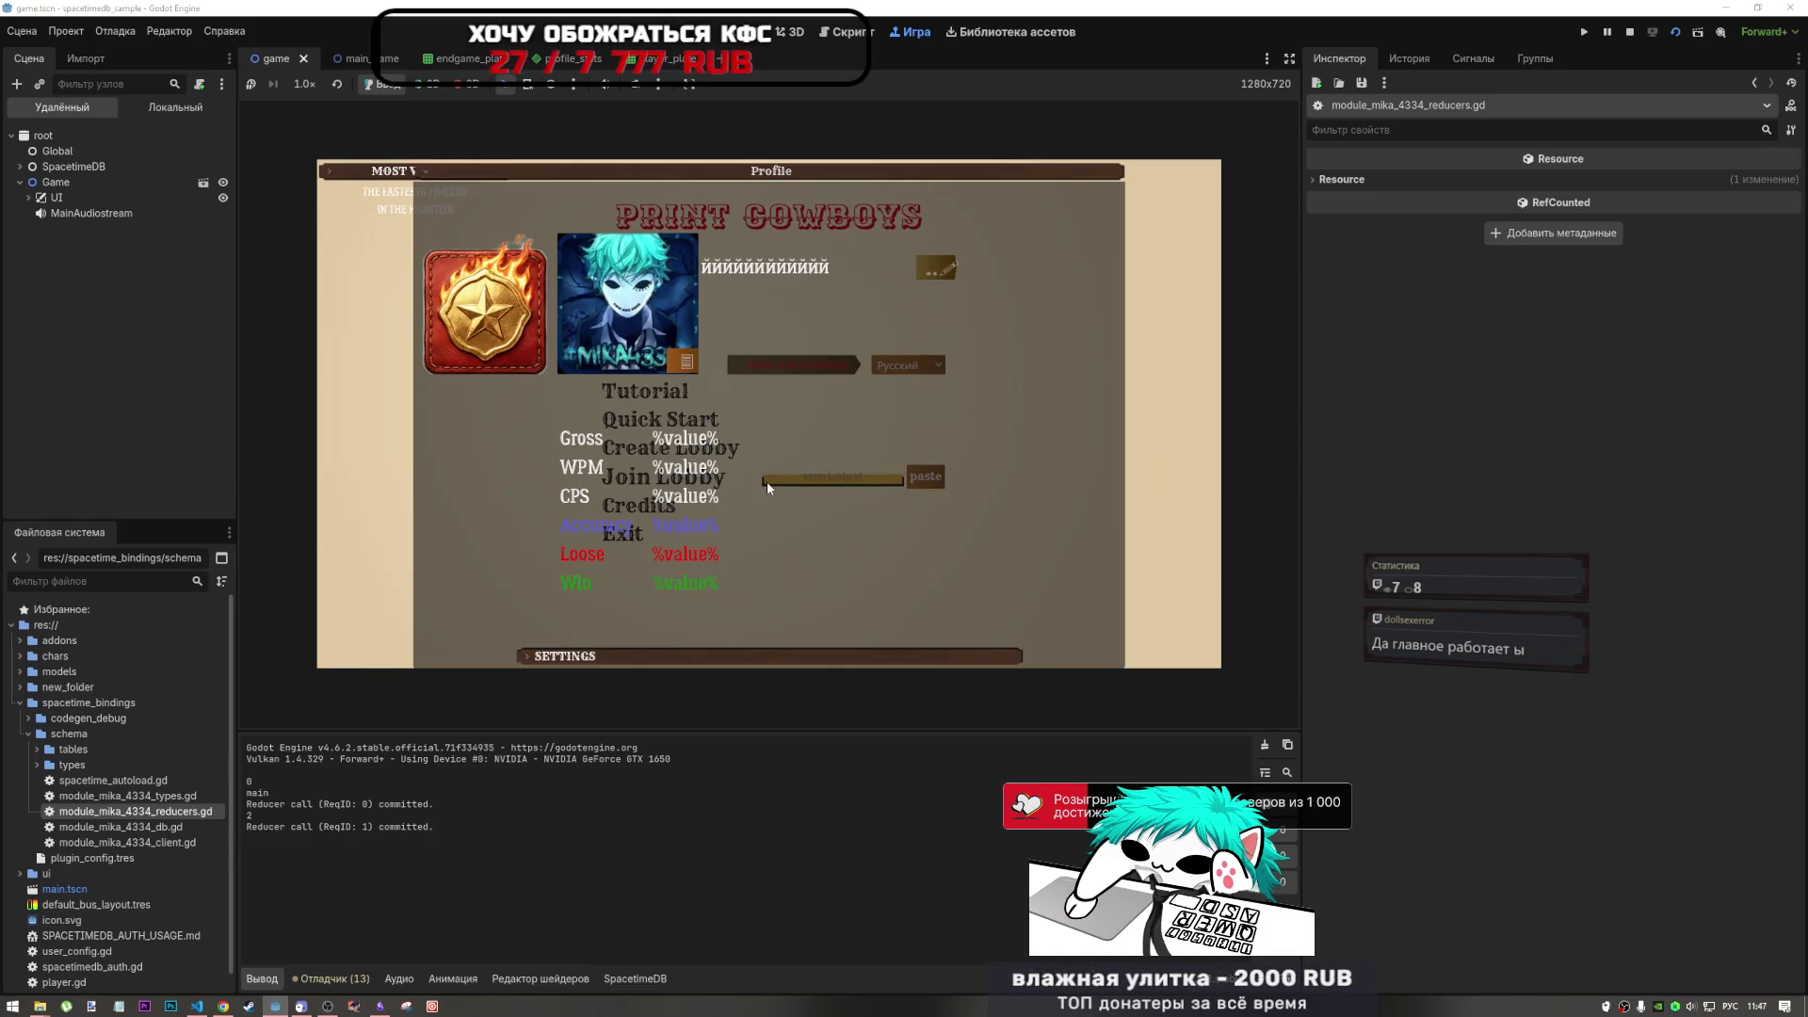
left_click(224, 1006)
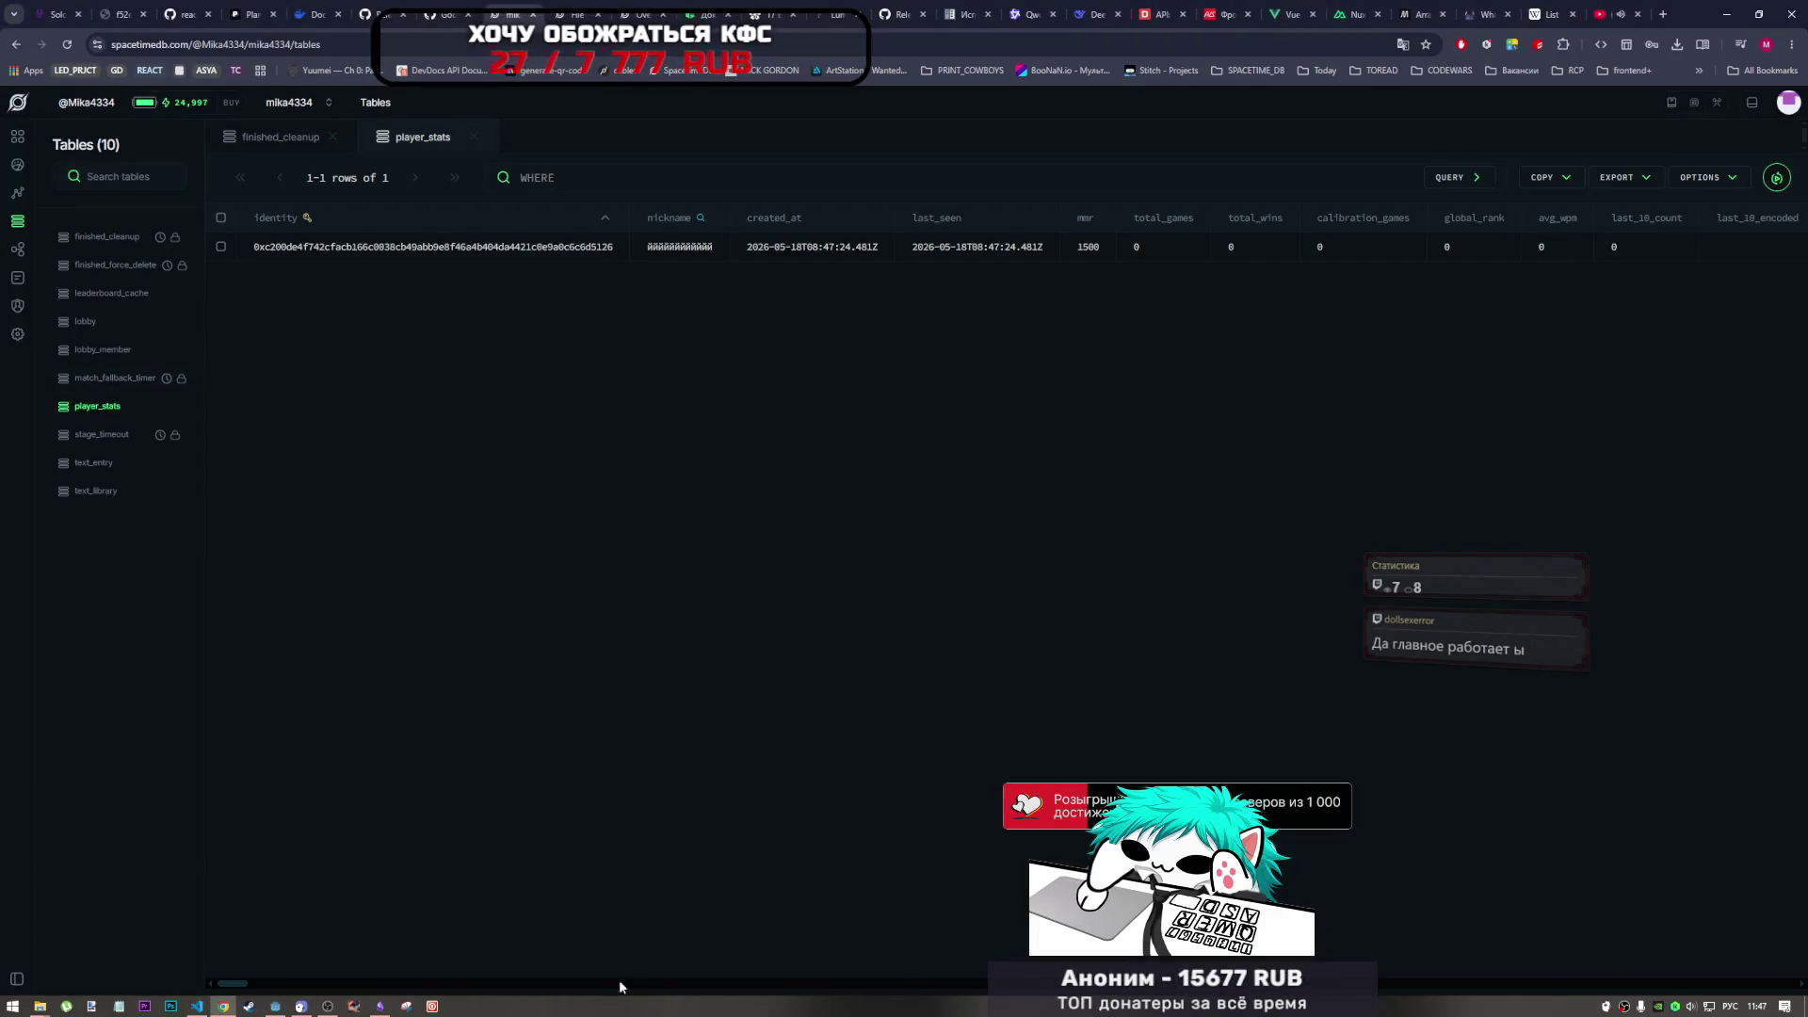
- Scroll player_stats to the avatar column showing the 'expected an array of values' error, then go to VS Code
left_click_drag(235, 985, 256, 989)
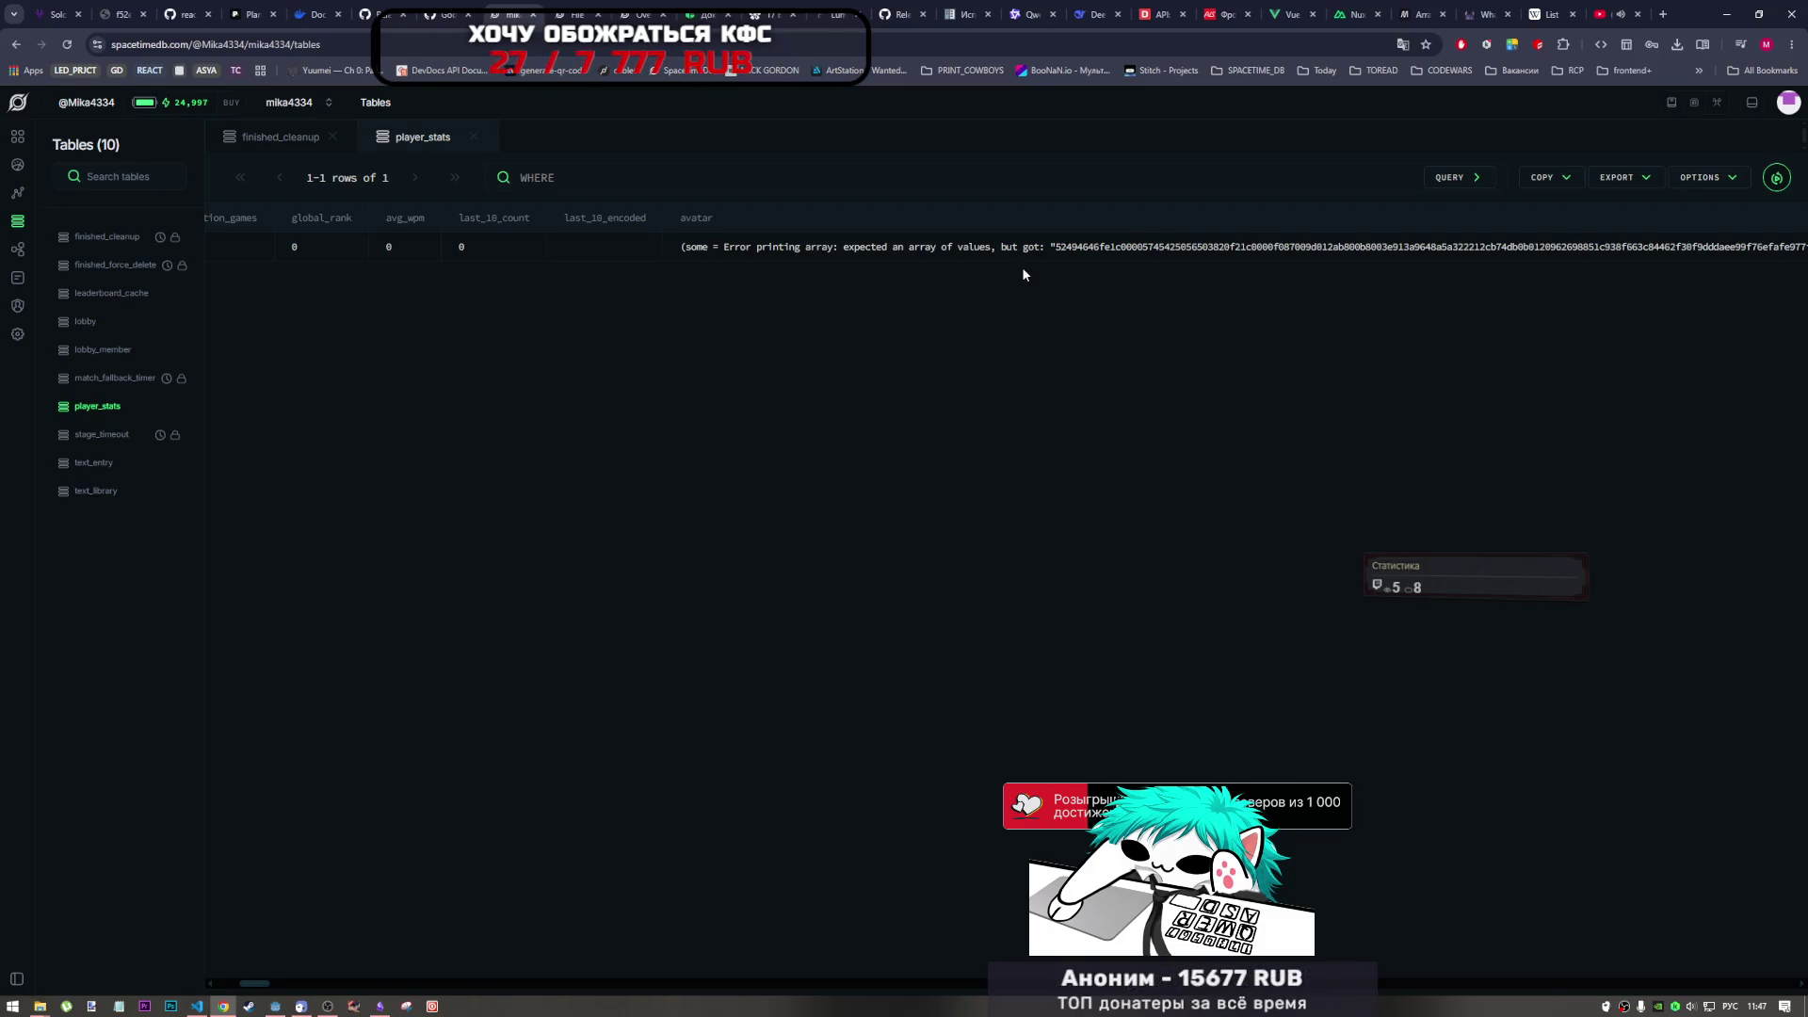
left_click(208, 1008)
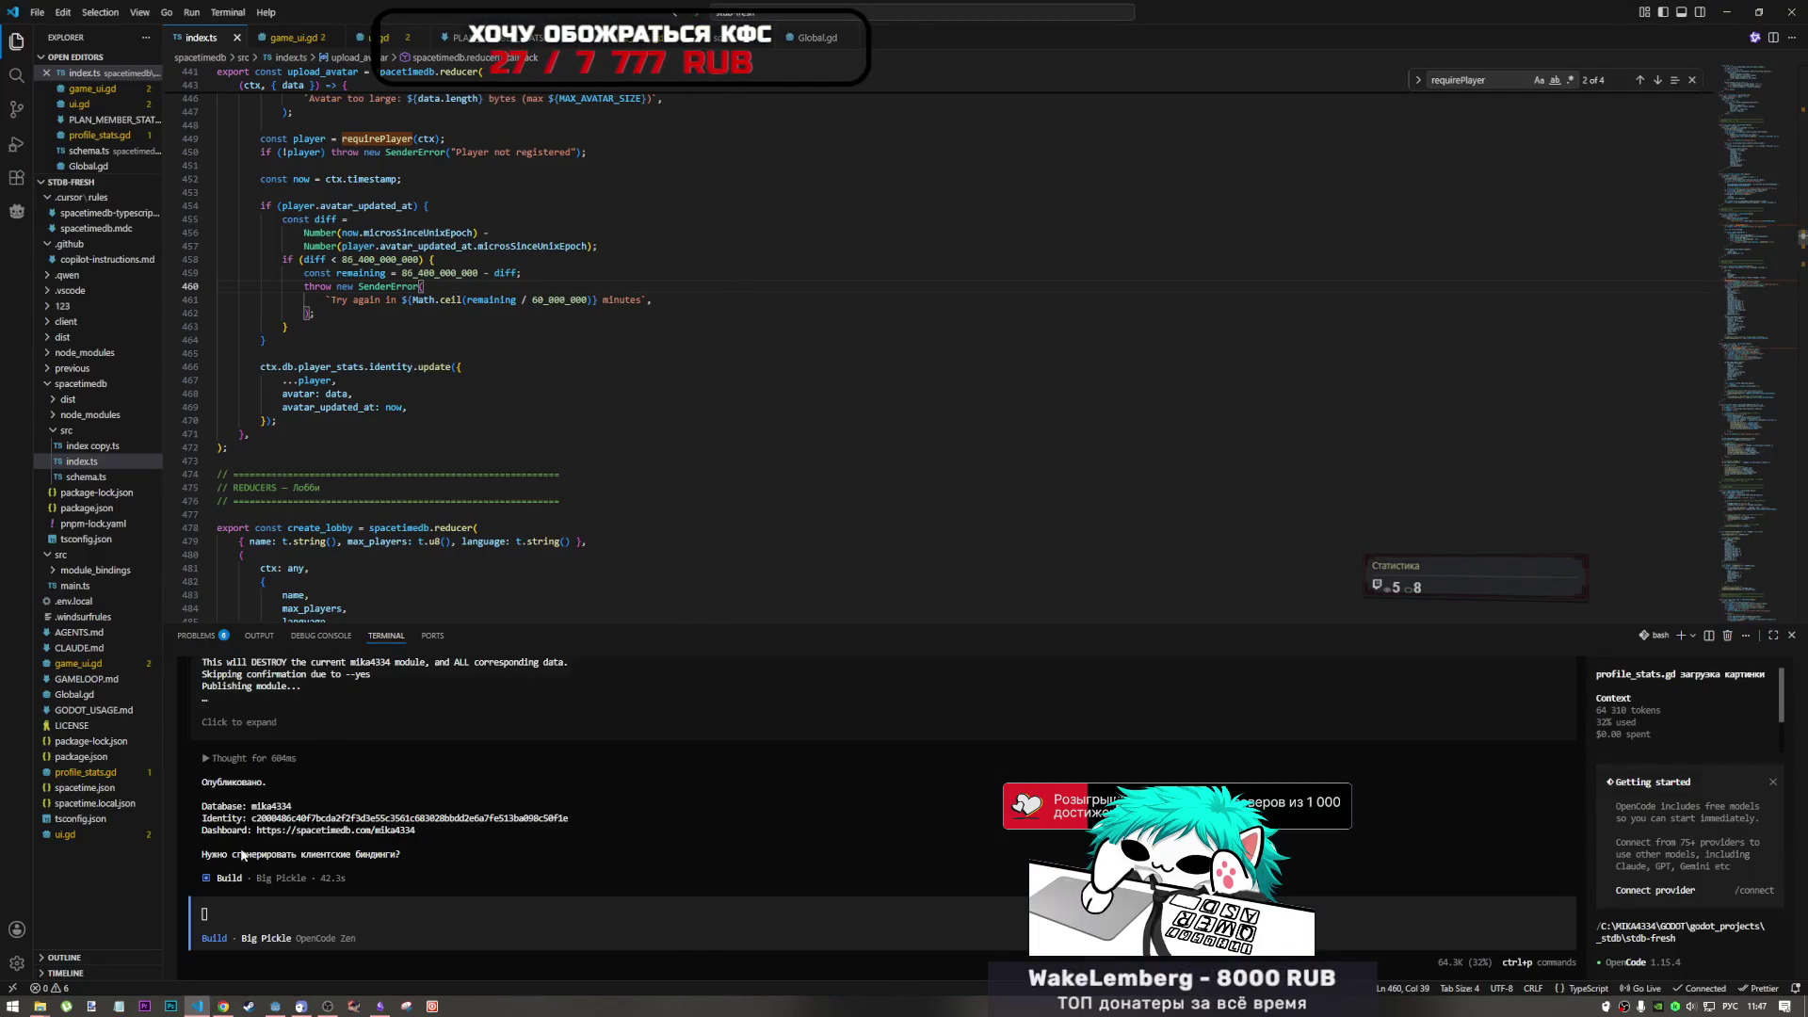
left_click(320, 1008)
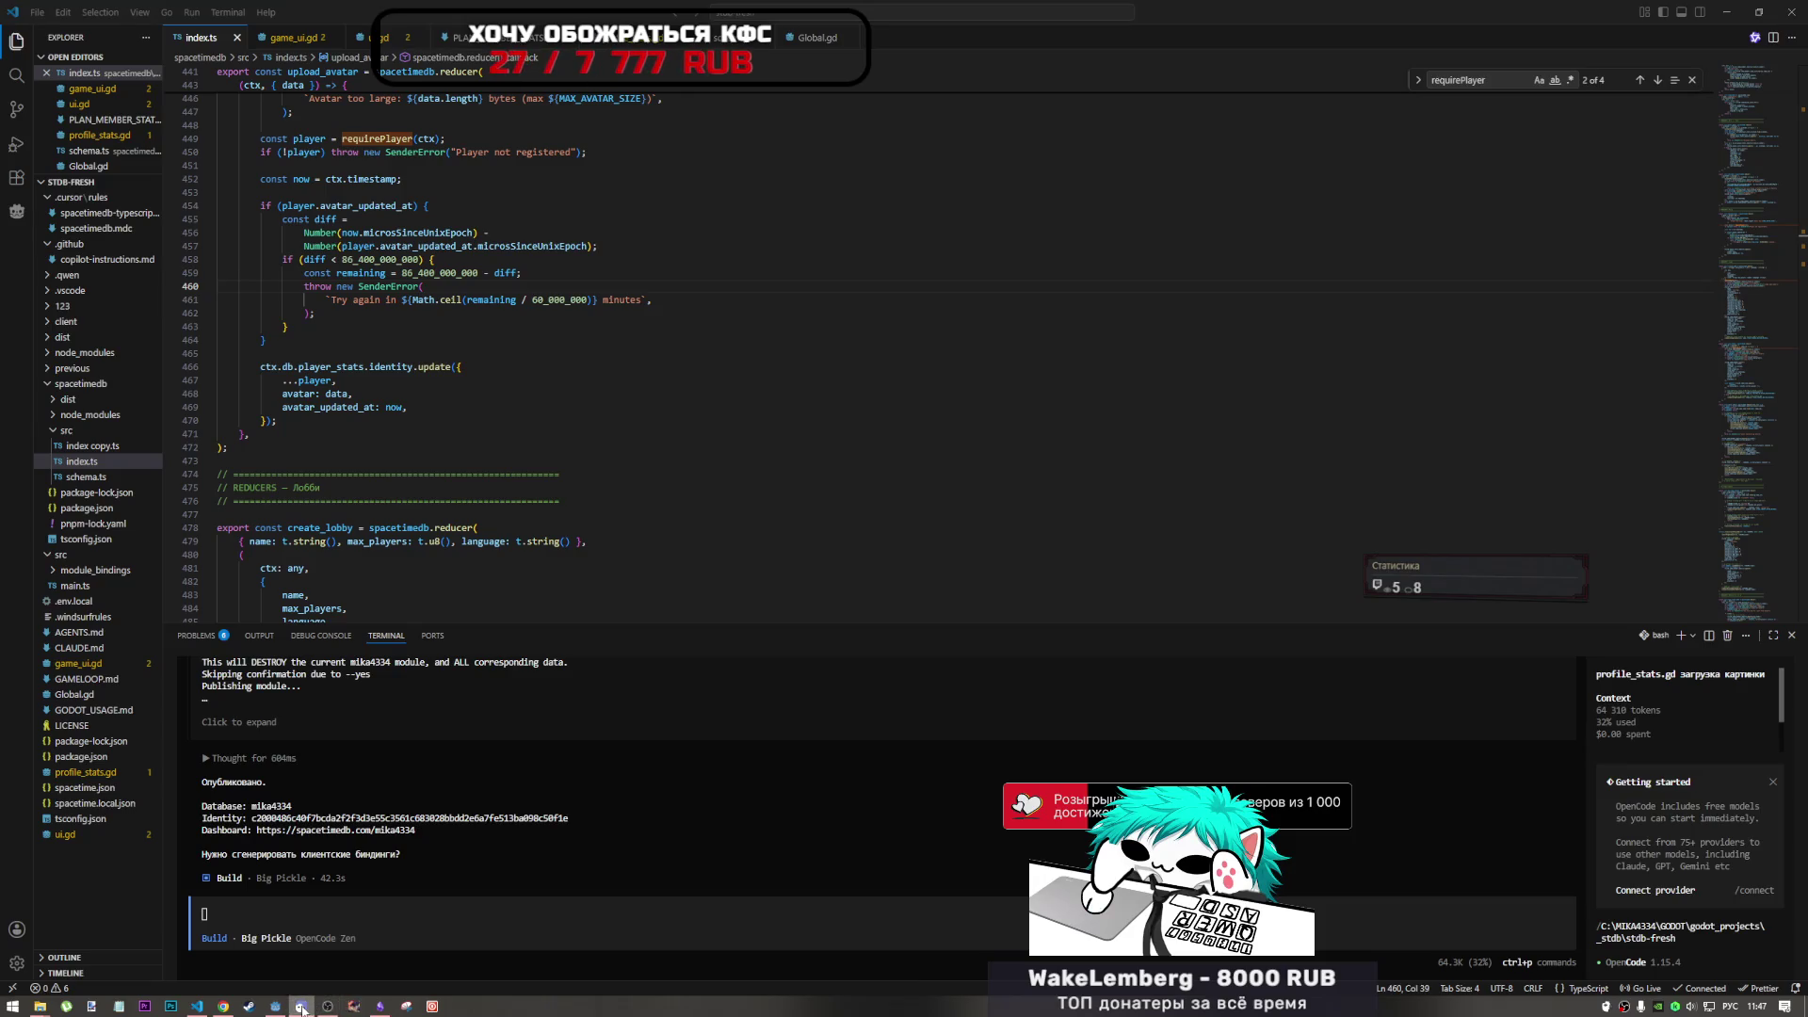
left_click(300, 1007)
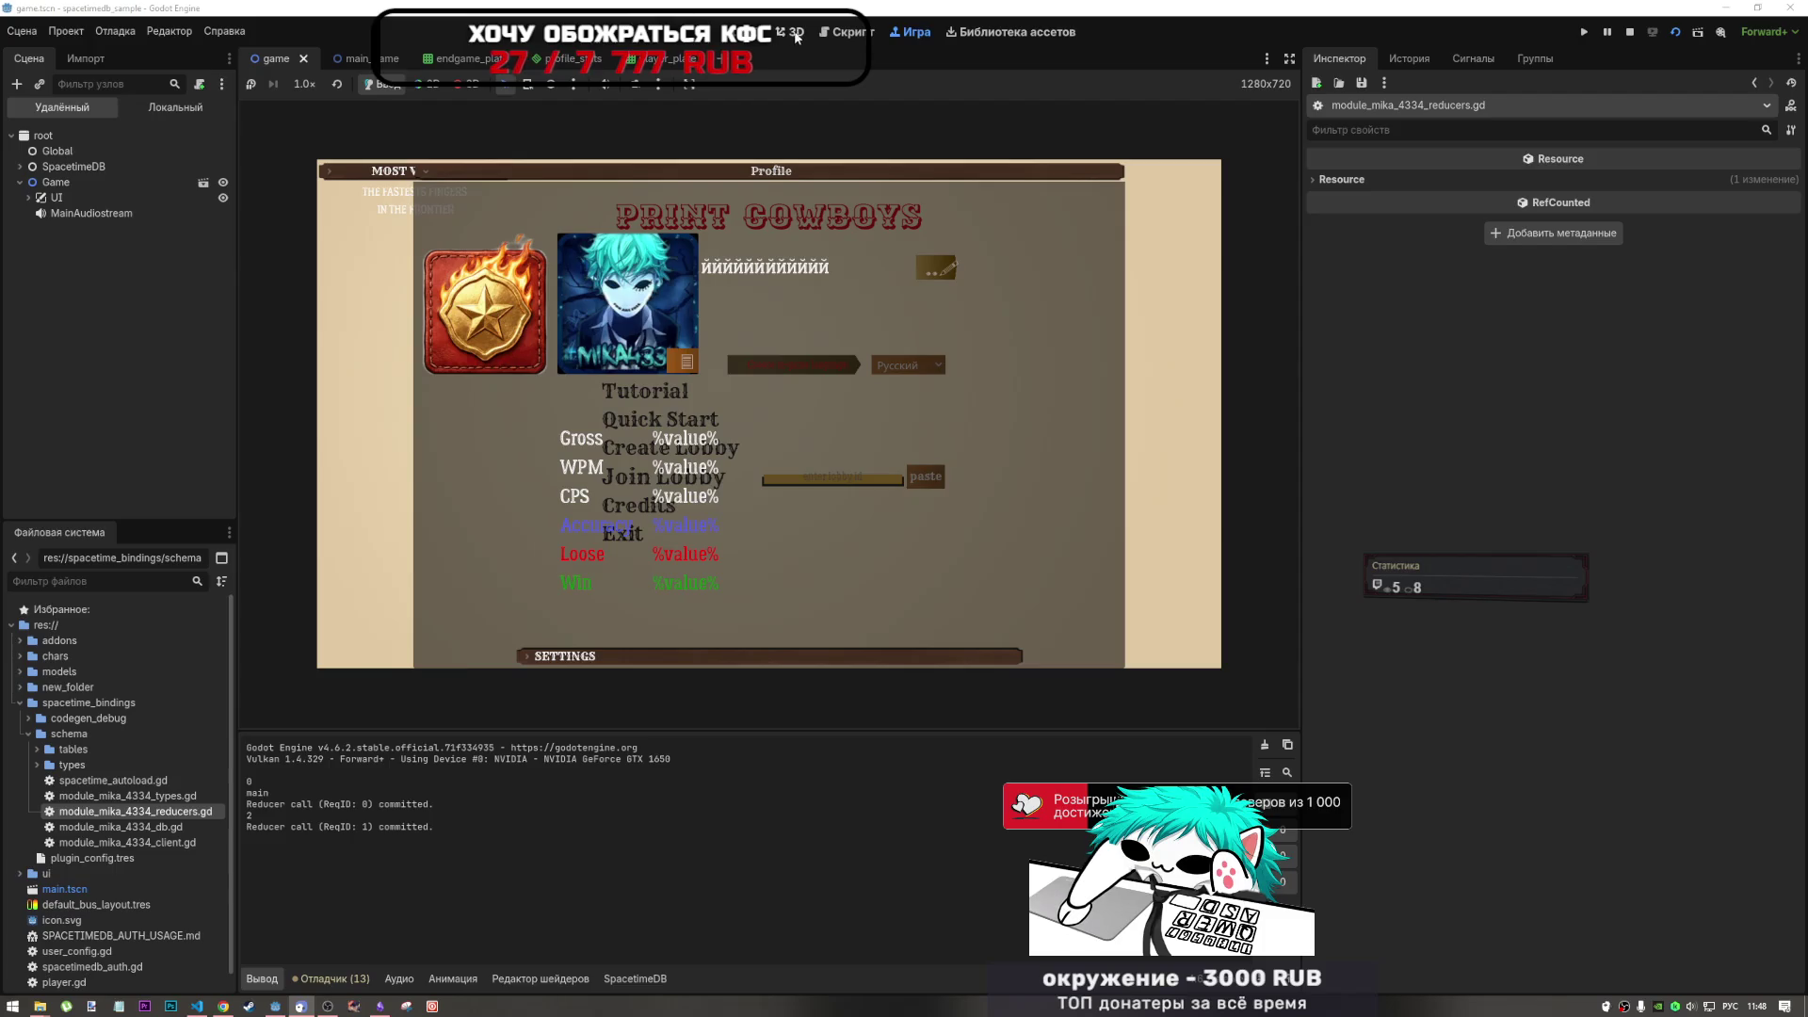
key("ctrl+F3")
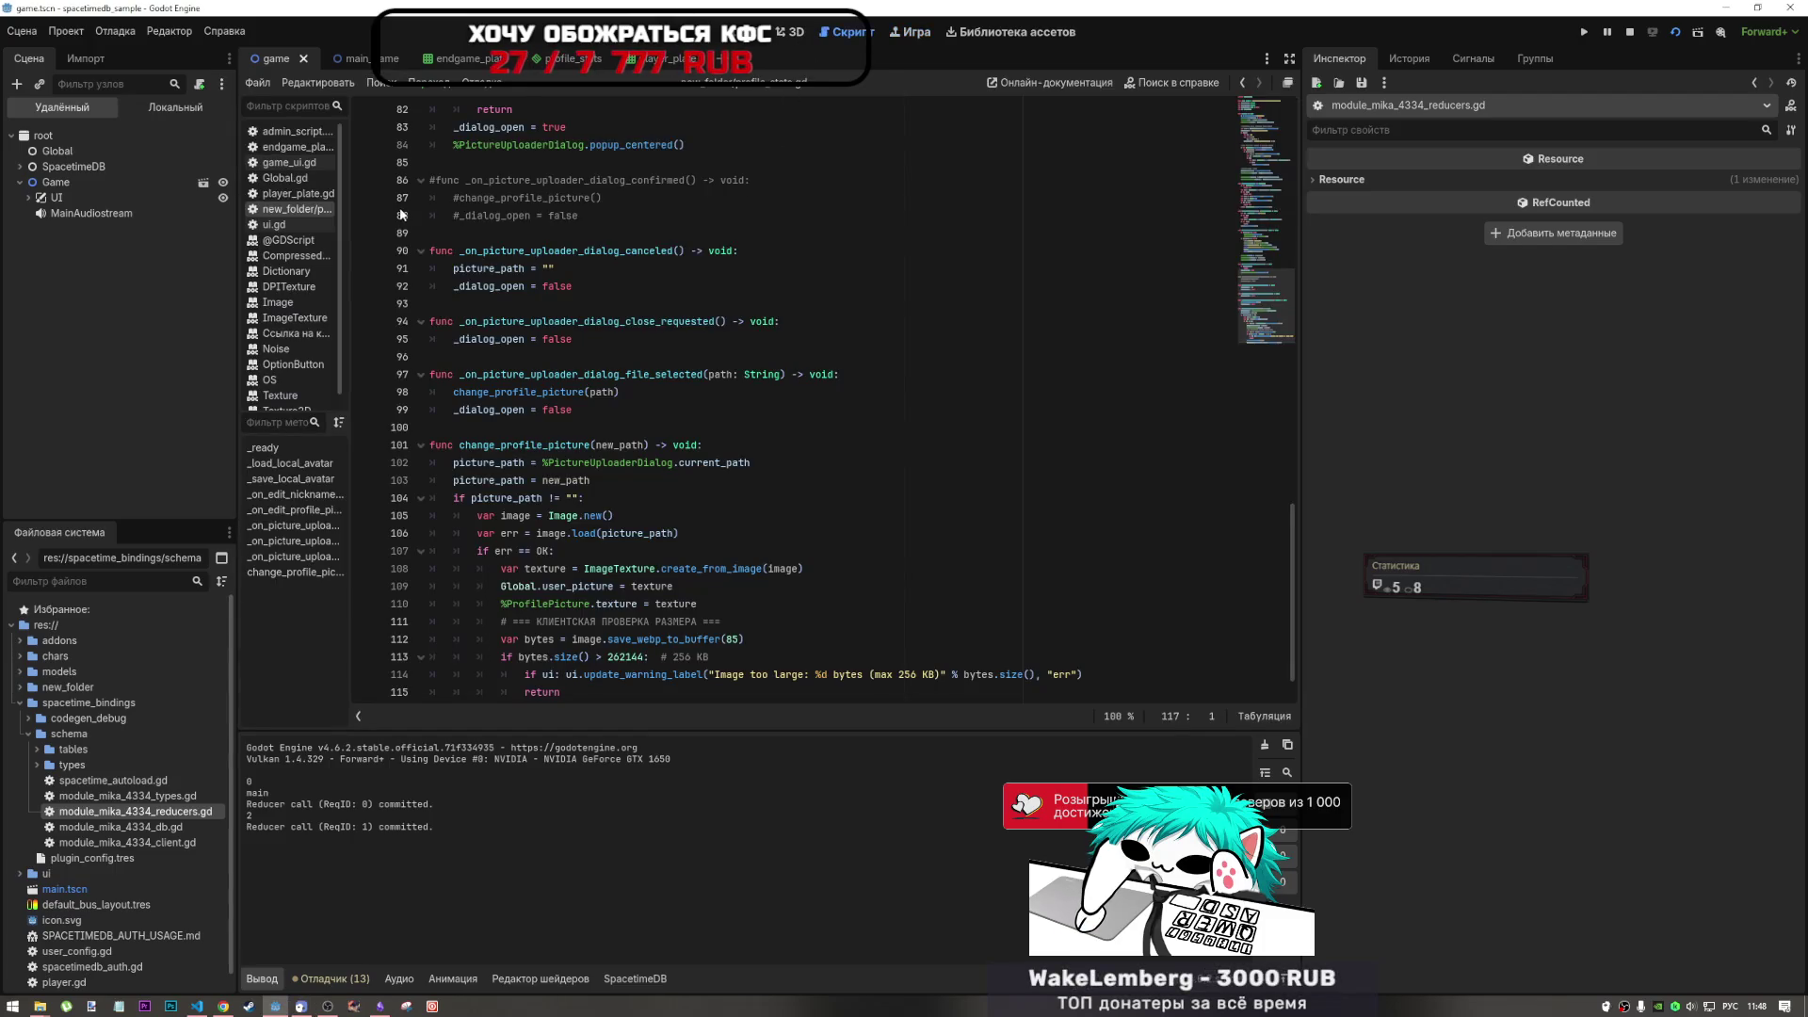
left_click(365, 250)
scroll(715, 640, "down", 1)
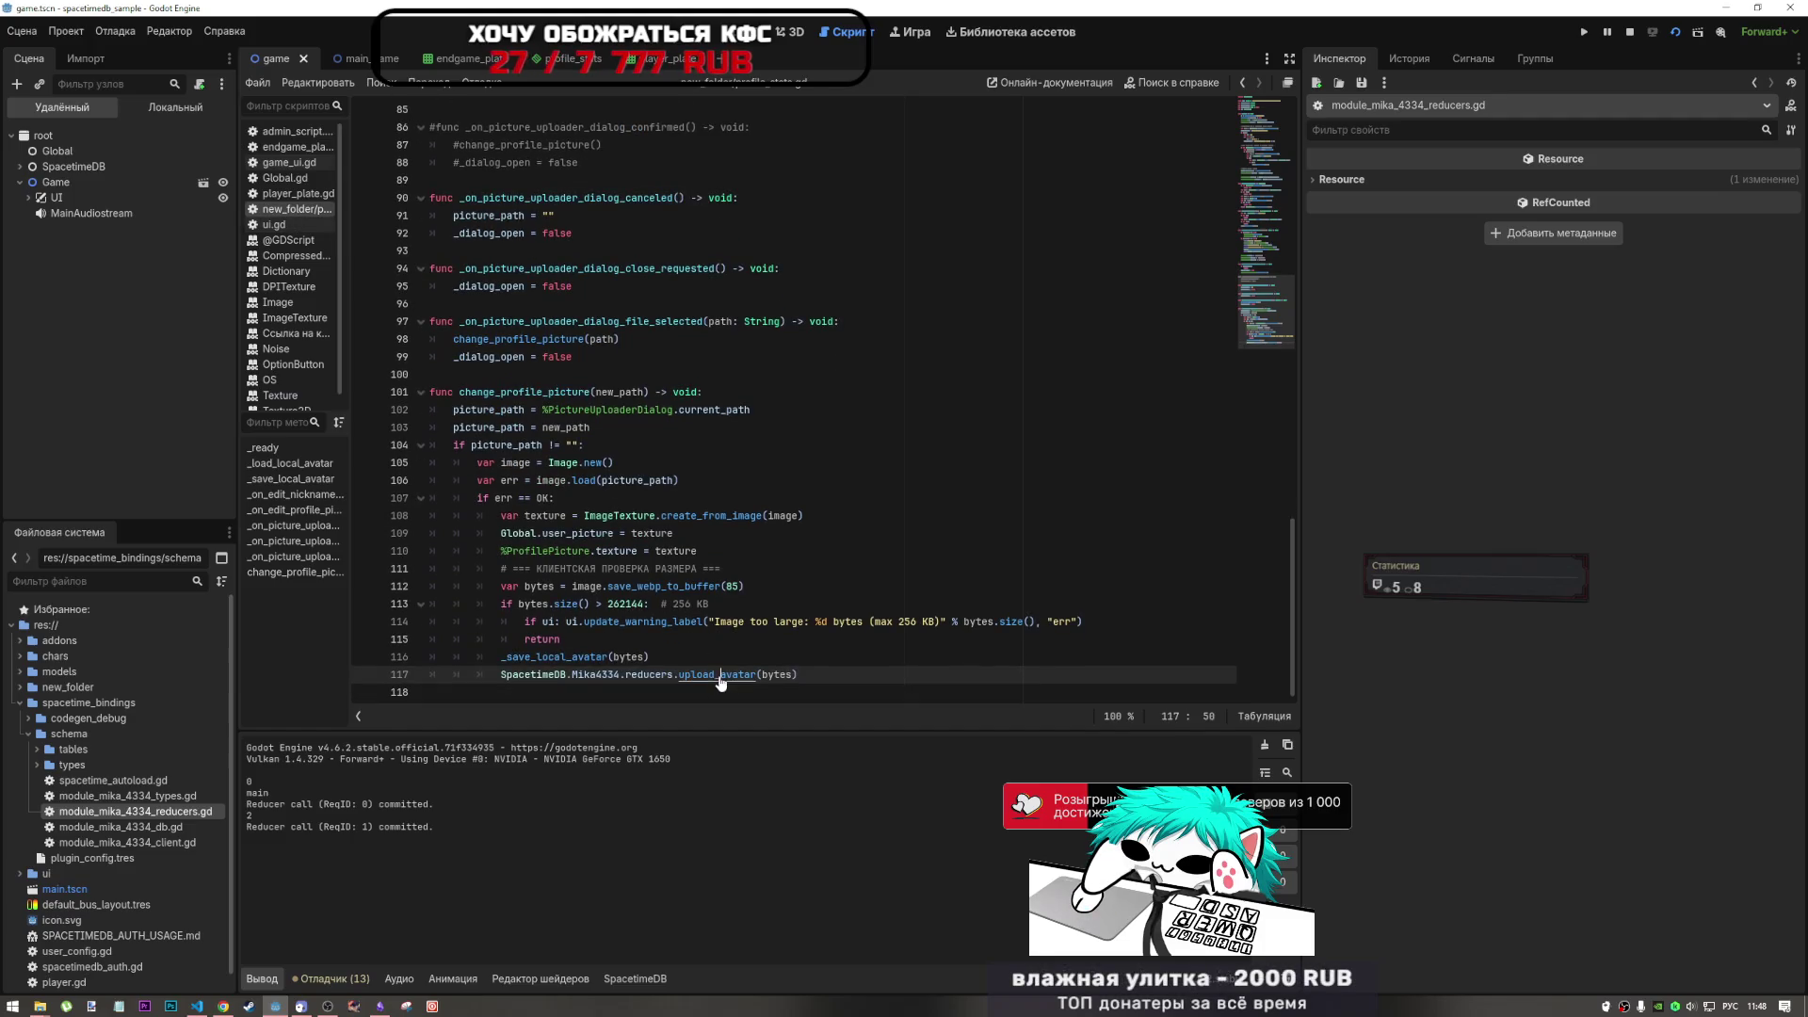
left_click(720, 675, "ctrl")
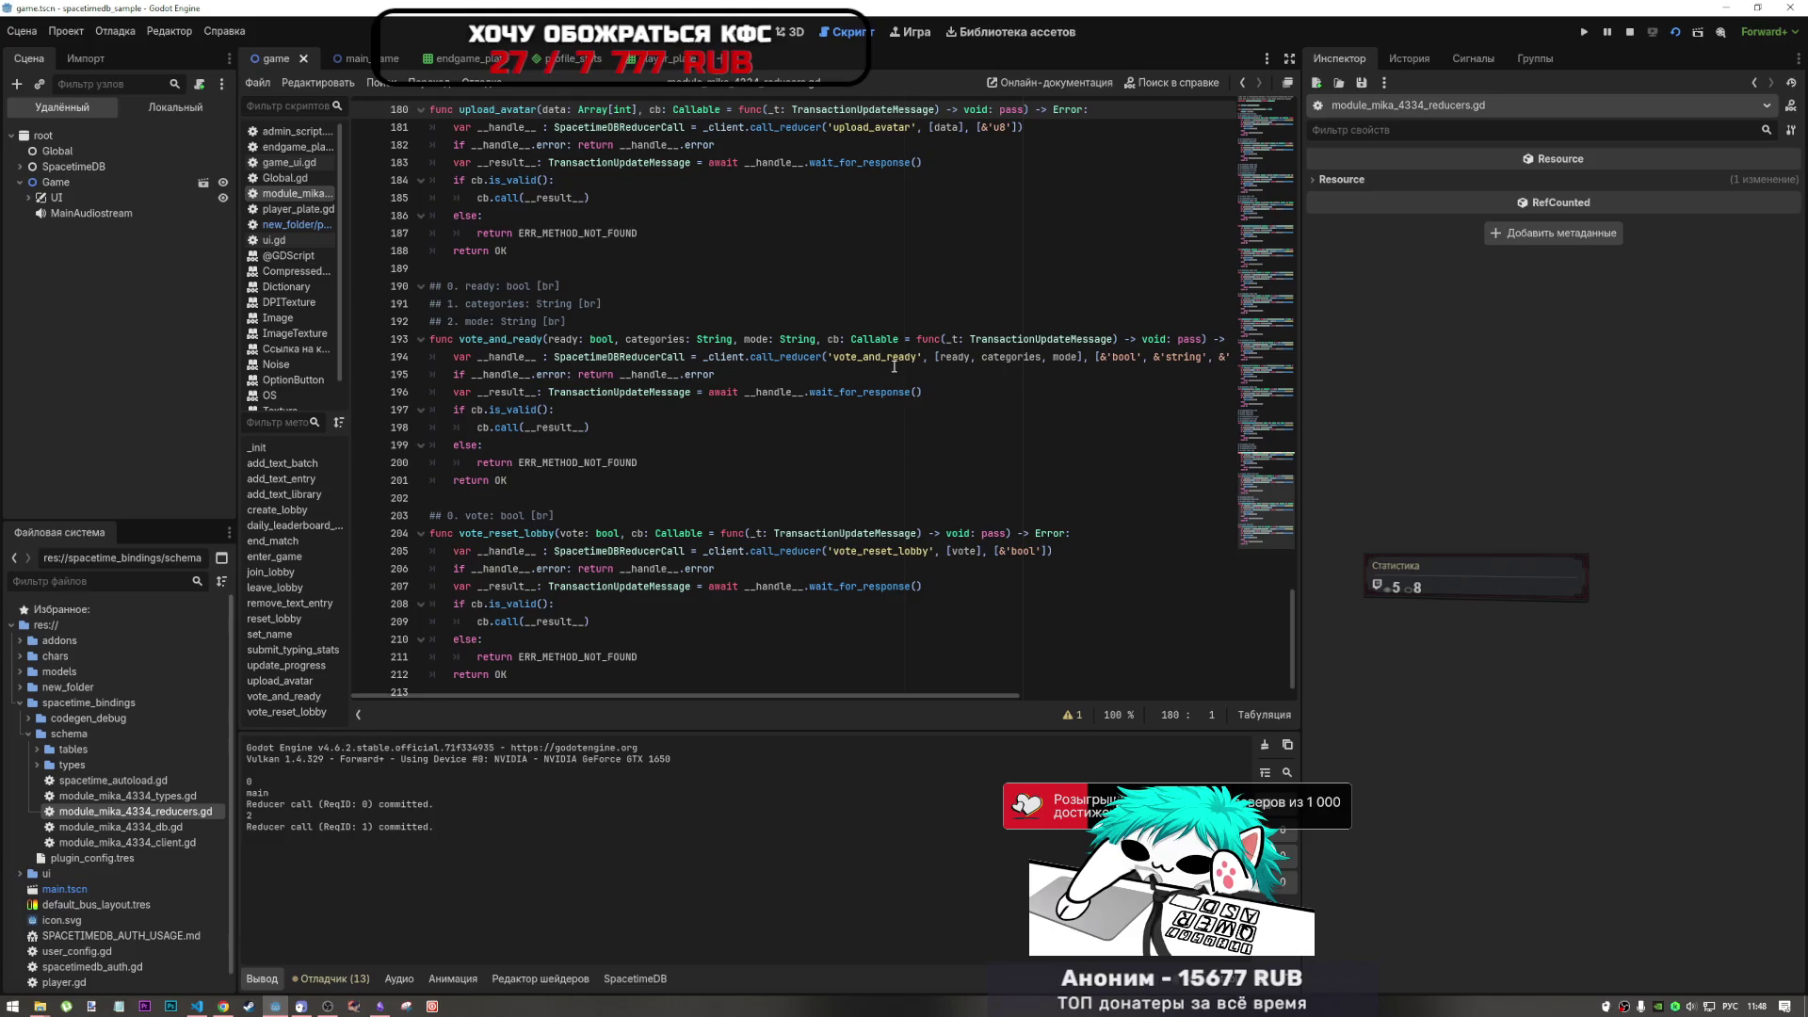
left_click_drag(851, 551, 888, 564)
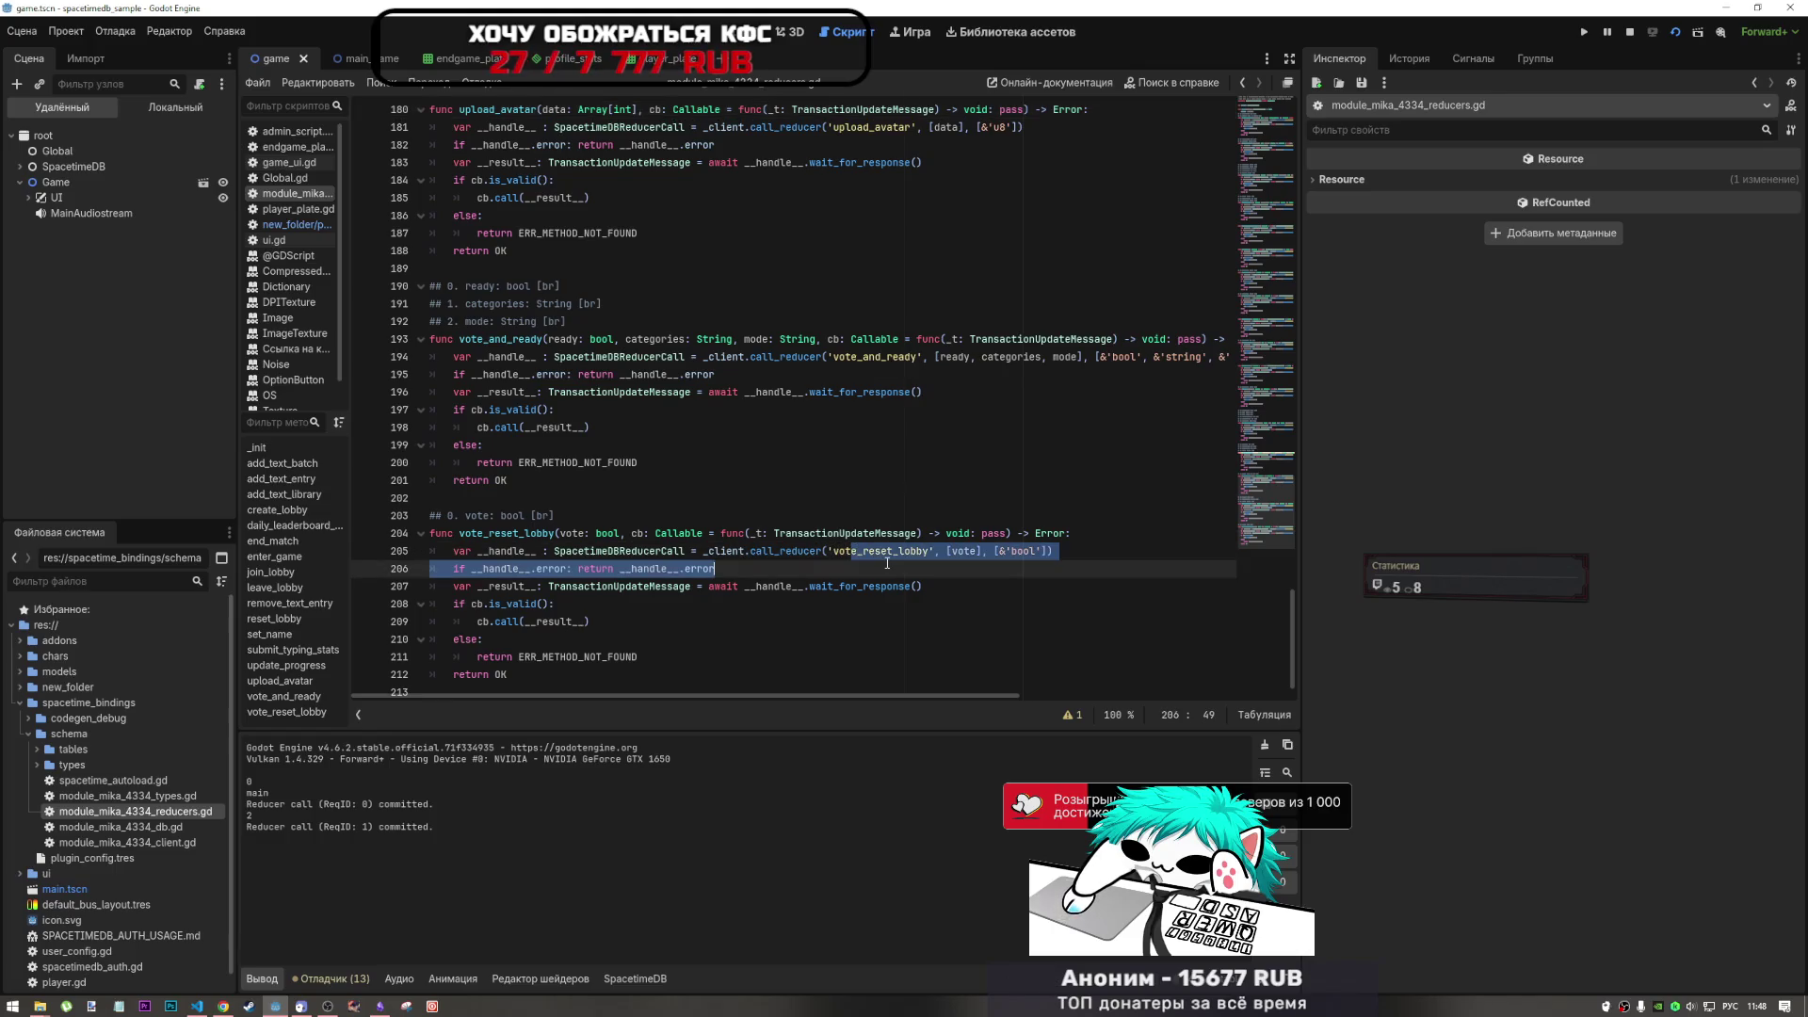
scroll(514, 381, "up", 8)
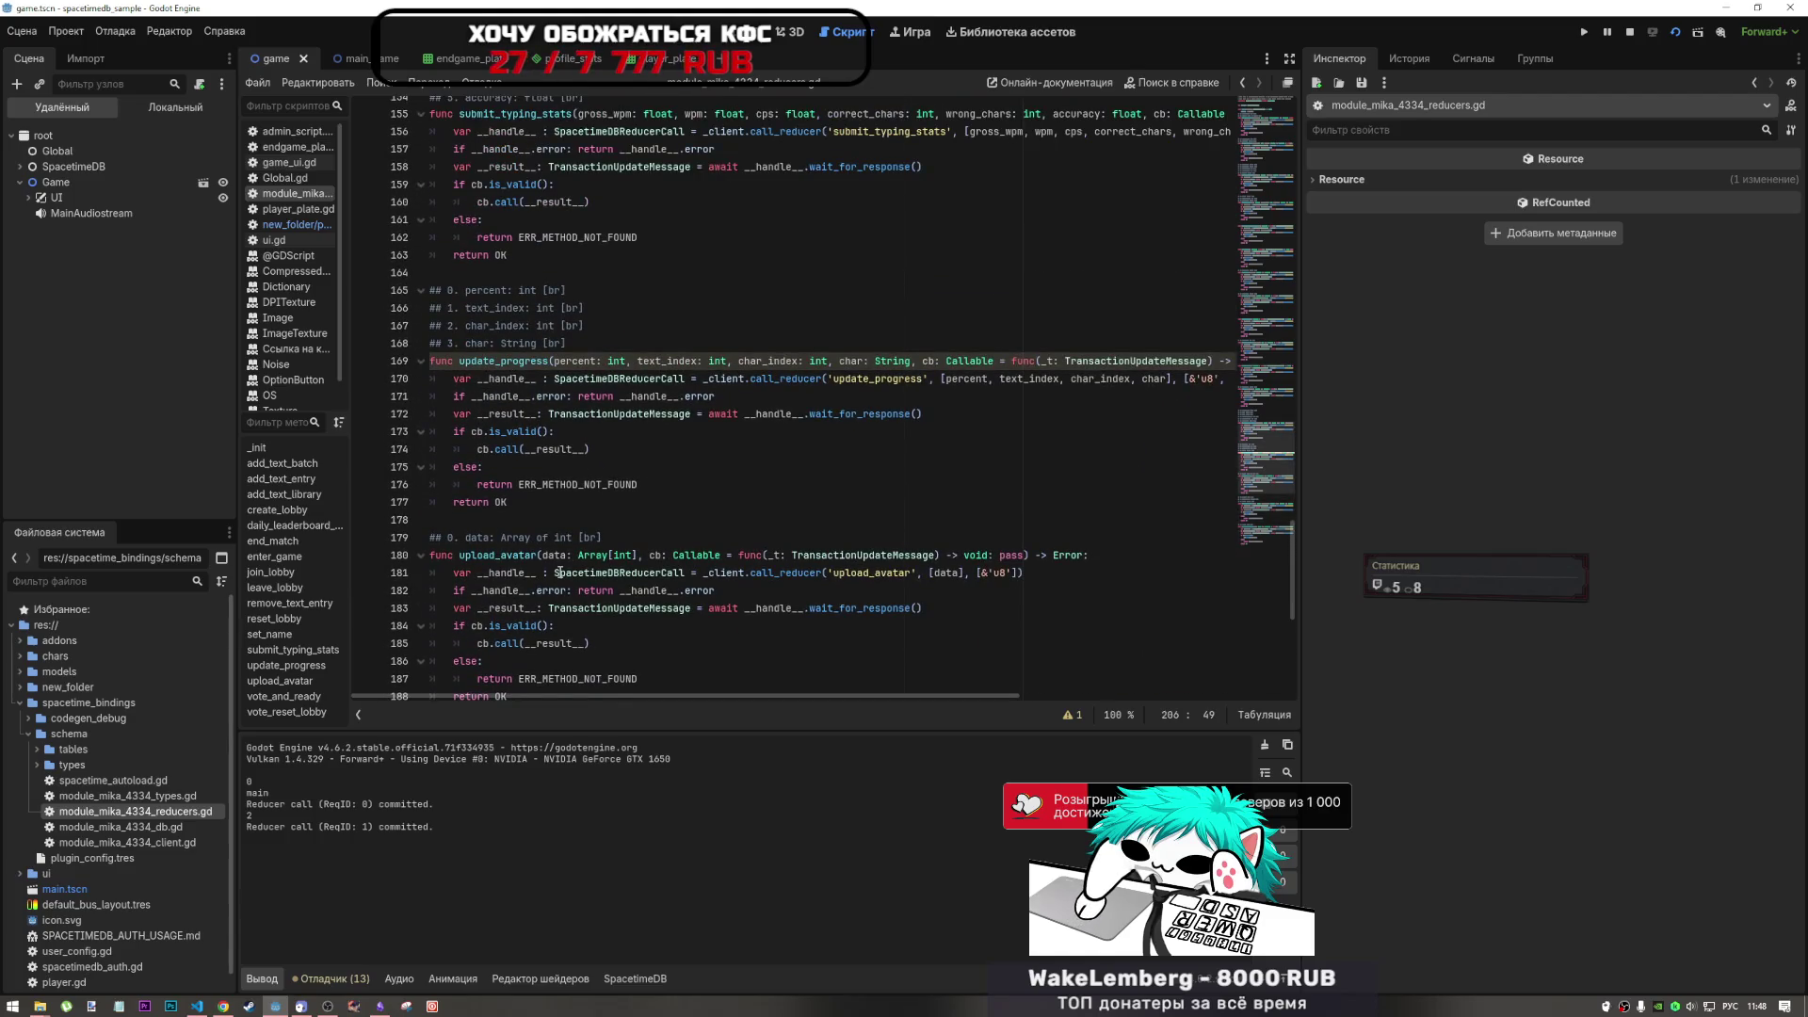
scroll(559, 573, "down", 2)
left_click_drag(609, 573, 477, 466)
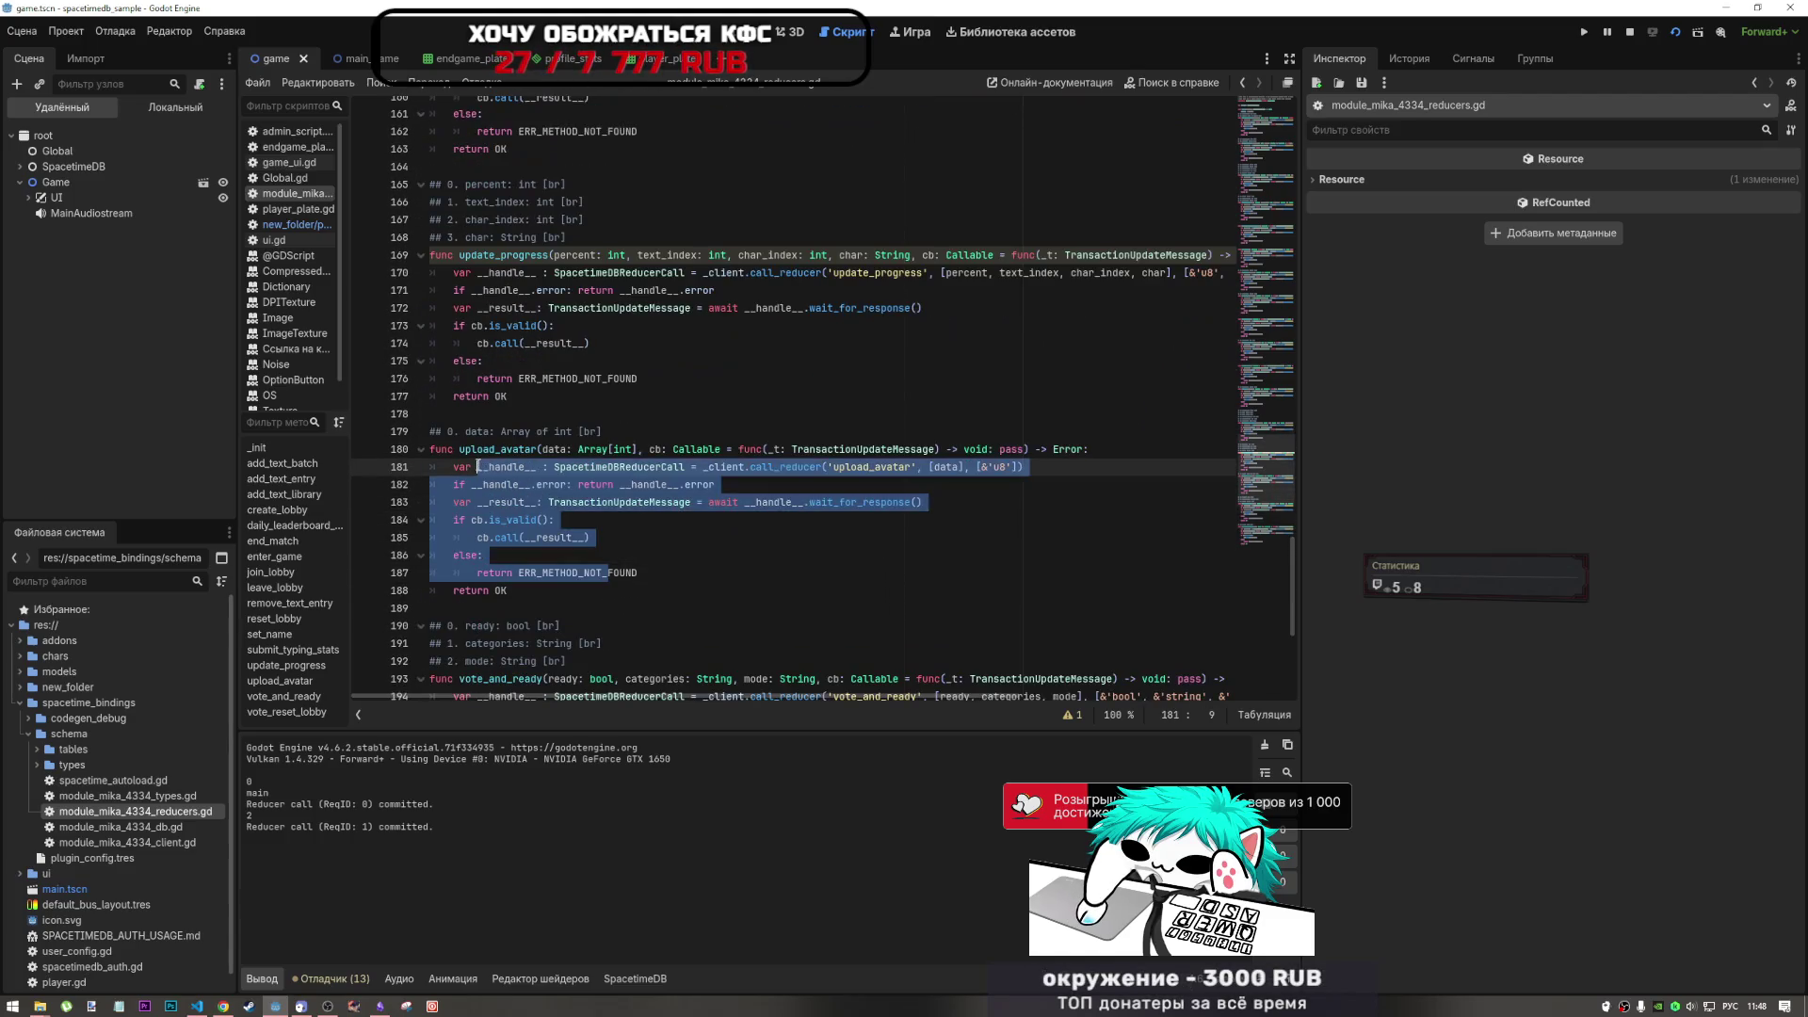
left_click(713, 535)
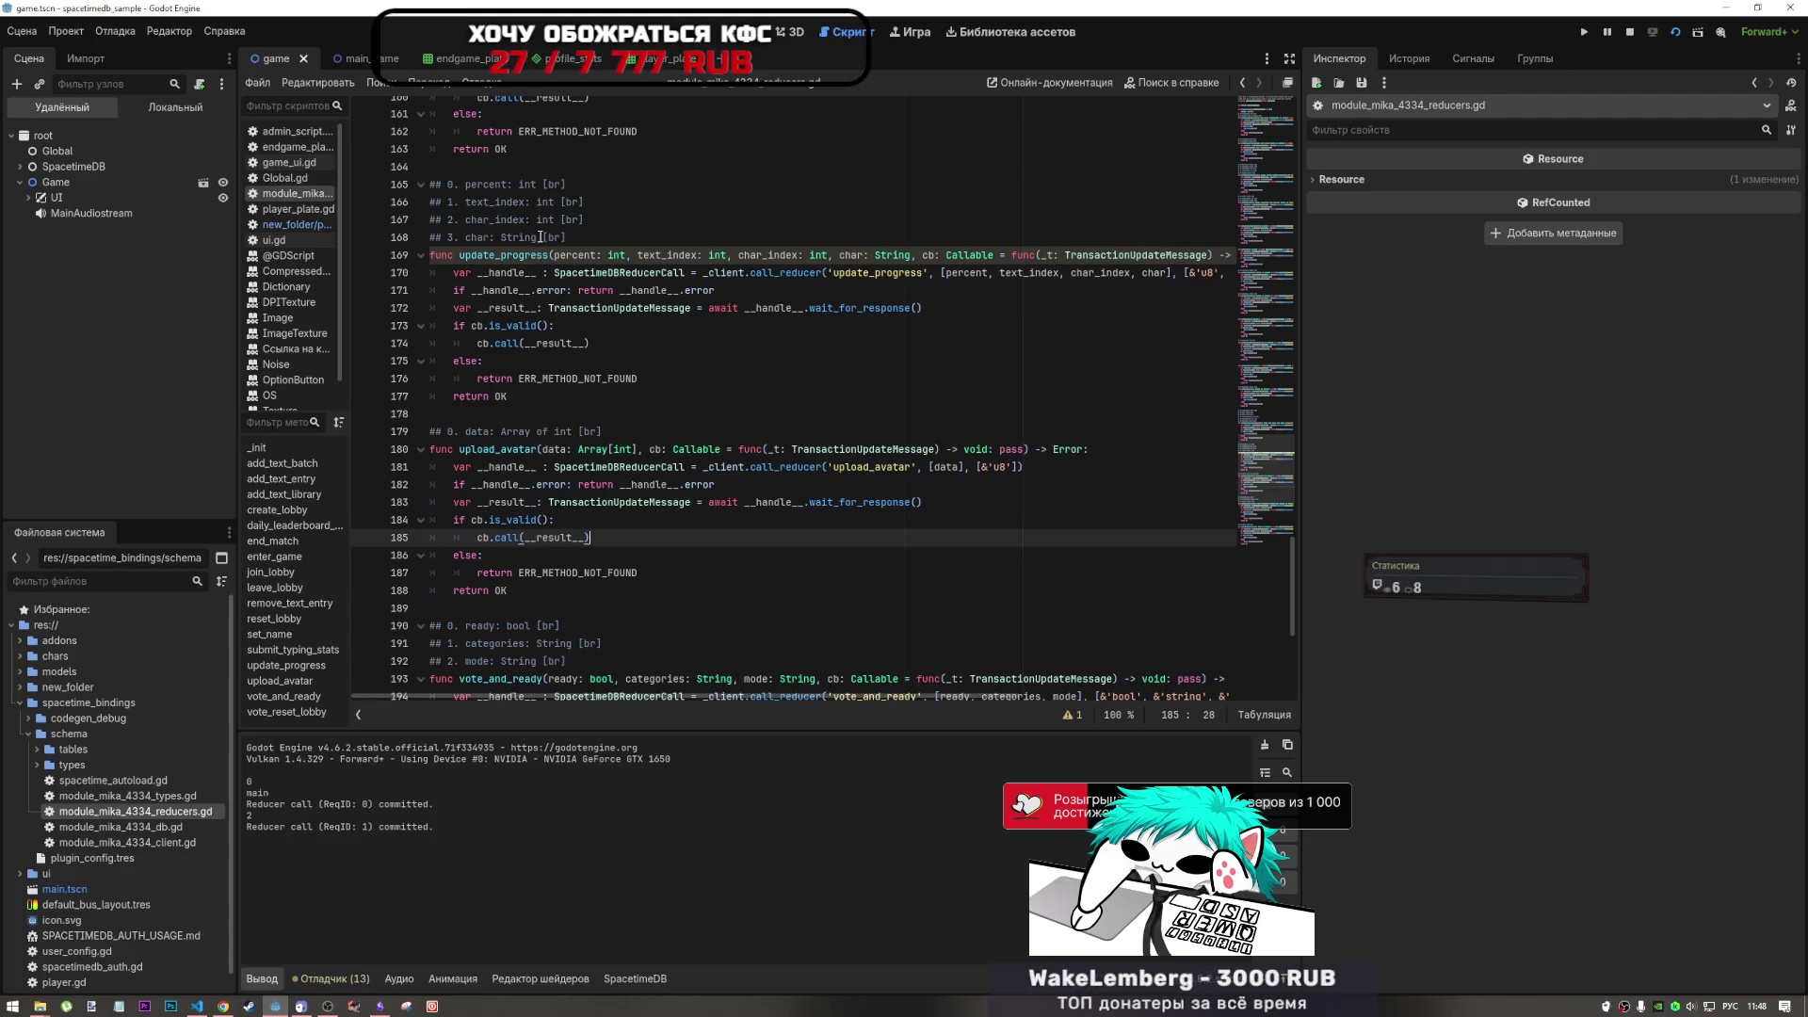
mouse_move(539, 238)
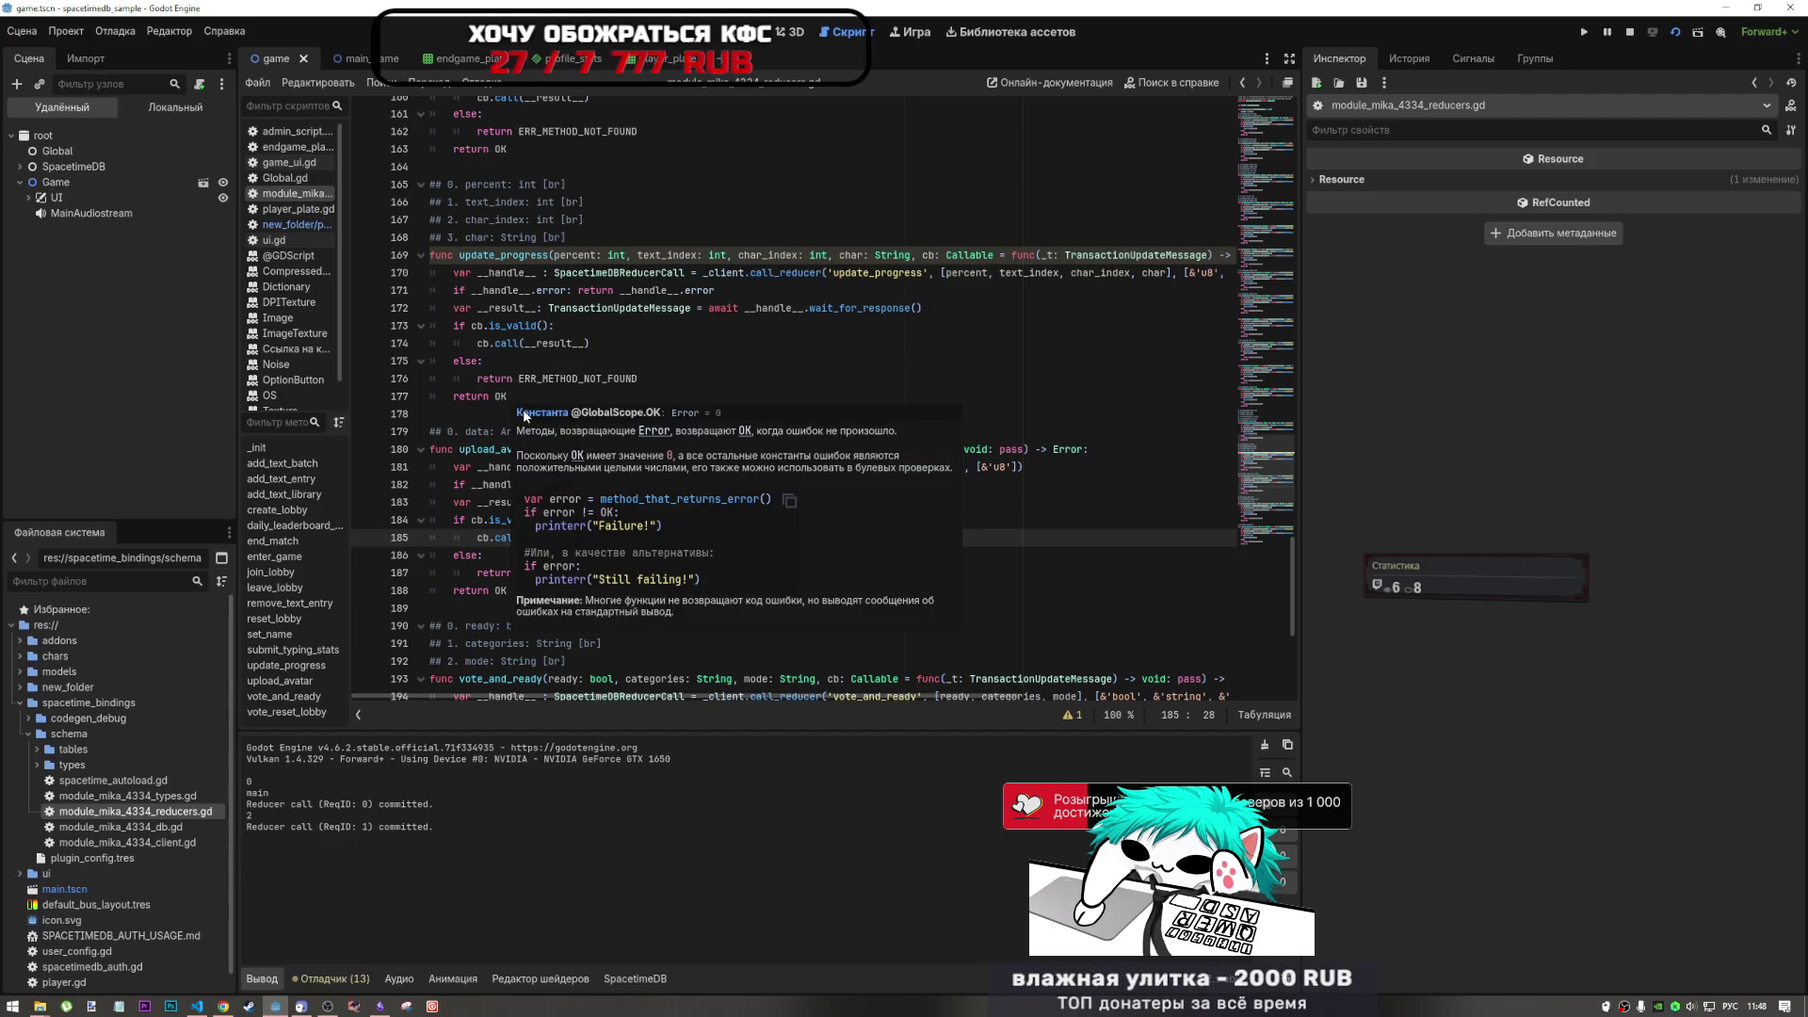
left_click(573, 241)
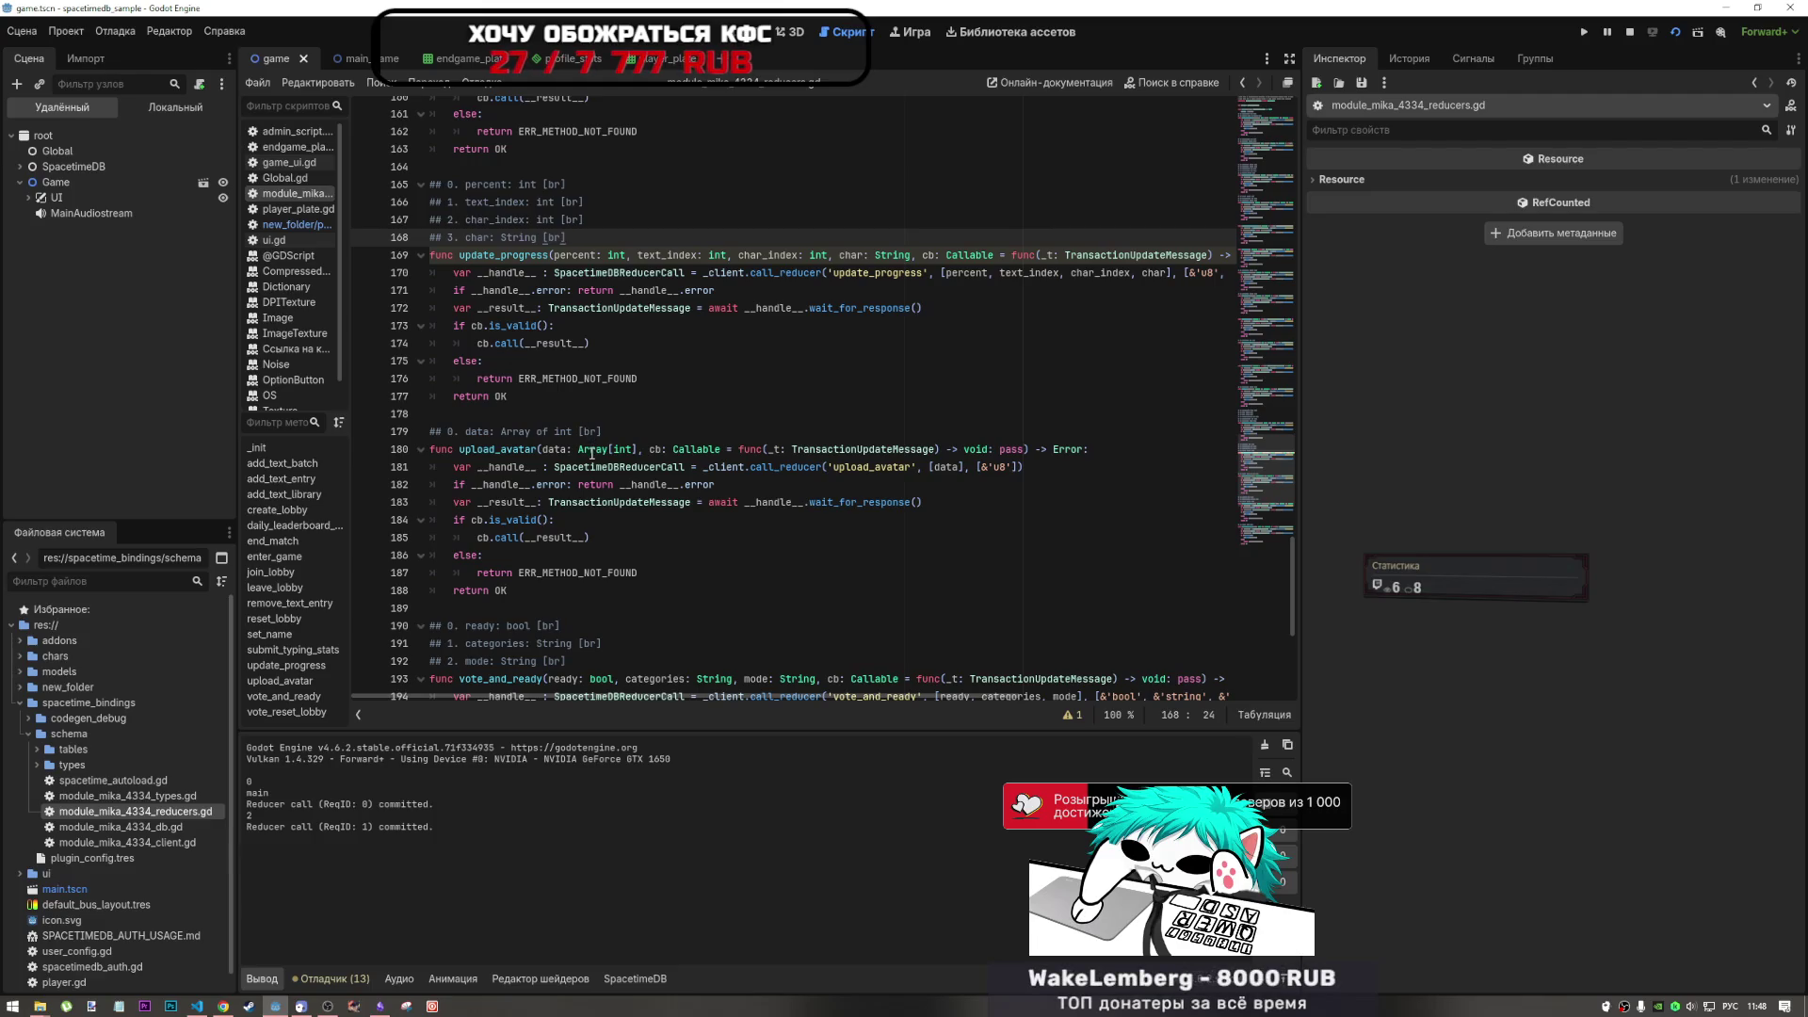
left_click_drag(633, 449, 563, 449)
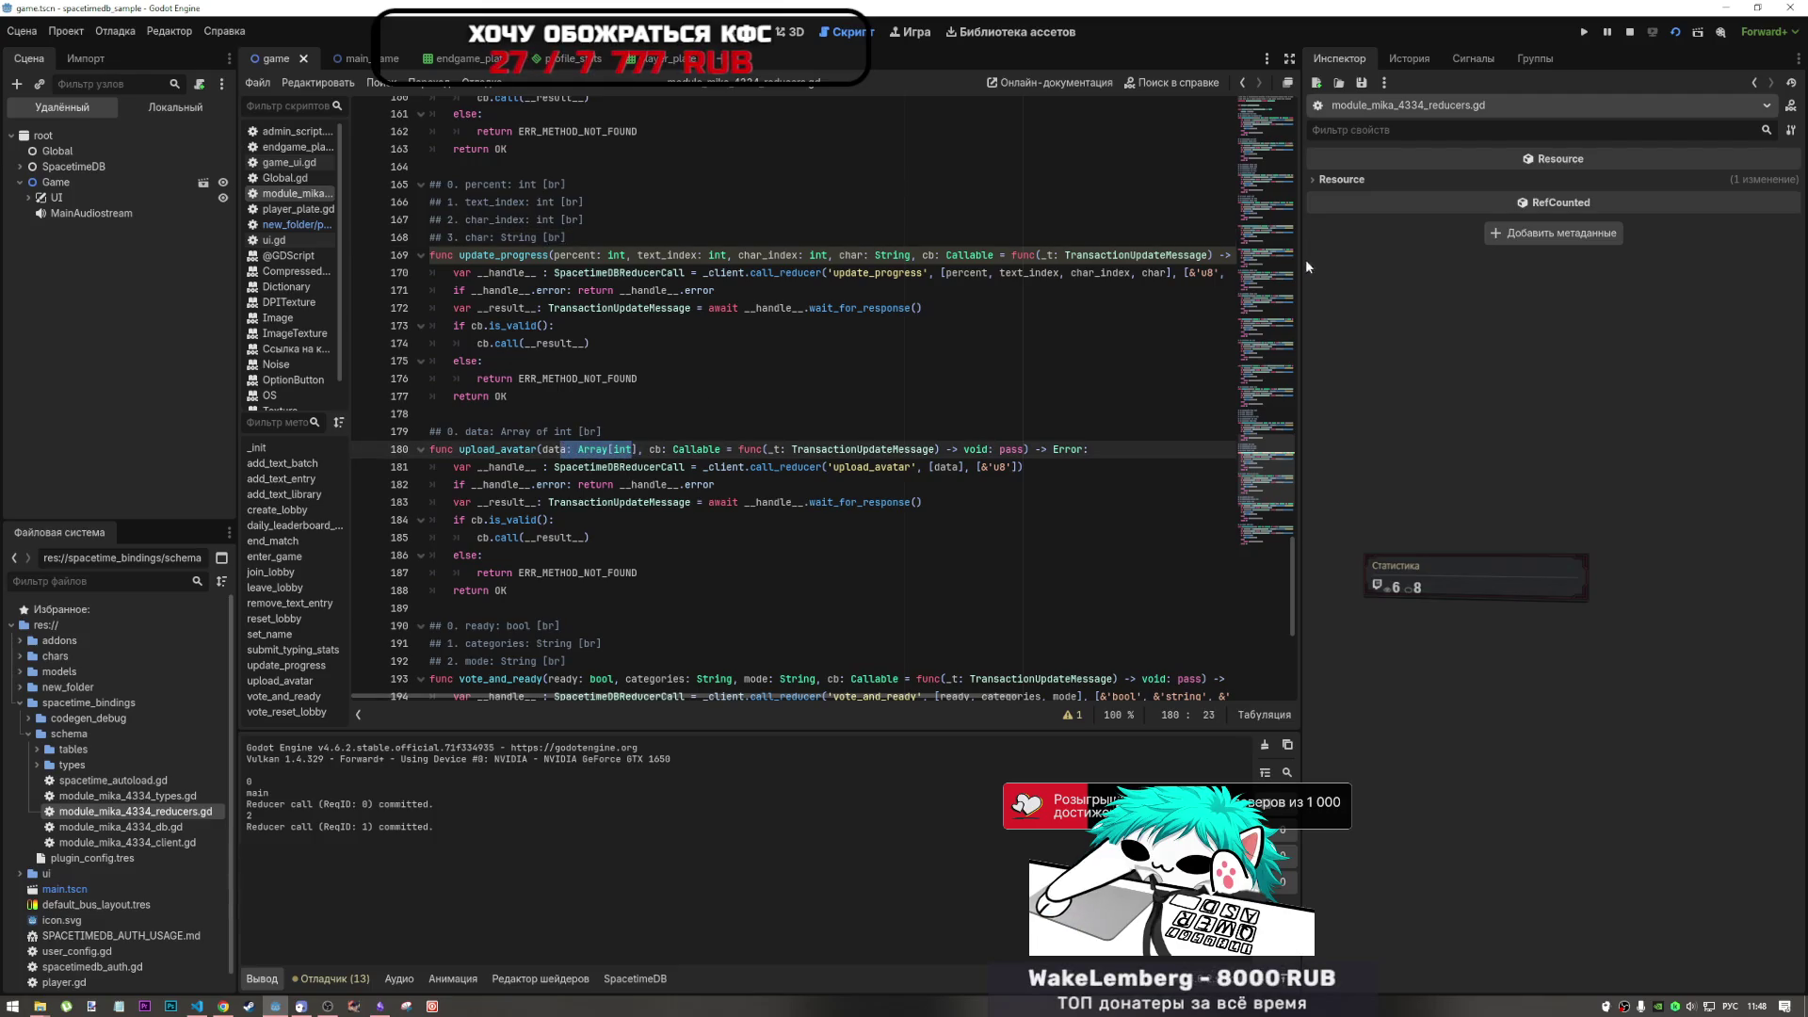
left_click_drag(1269, 435, 1272, 115)
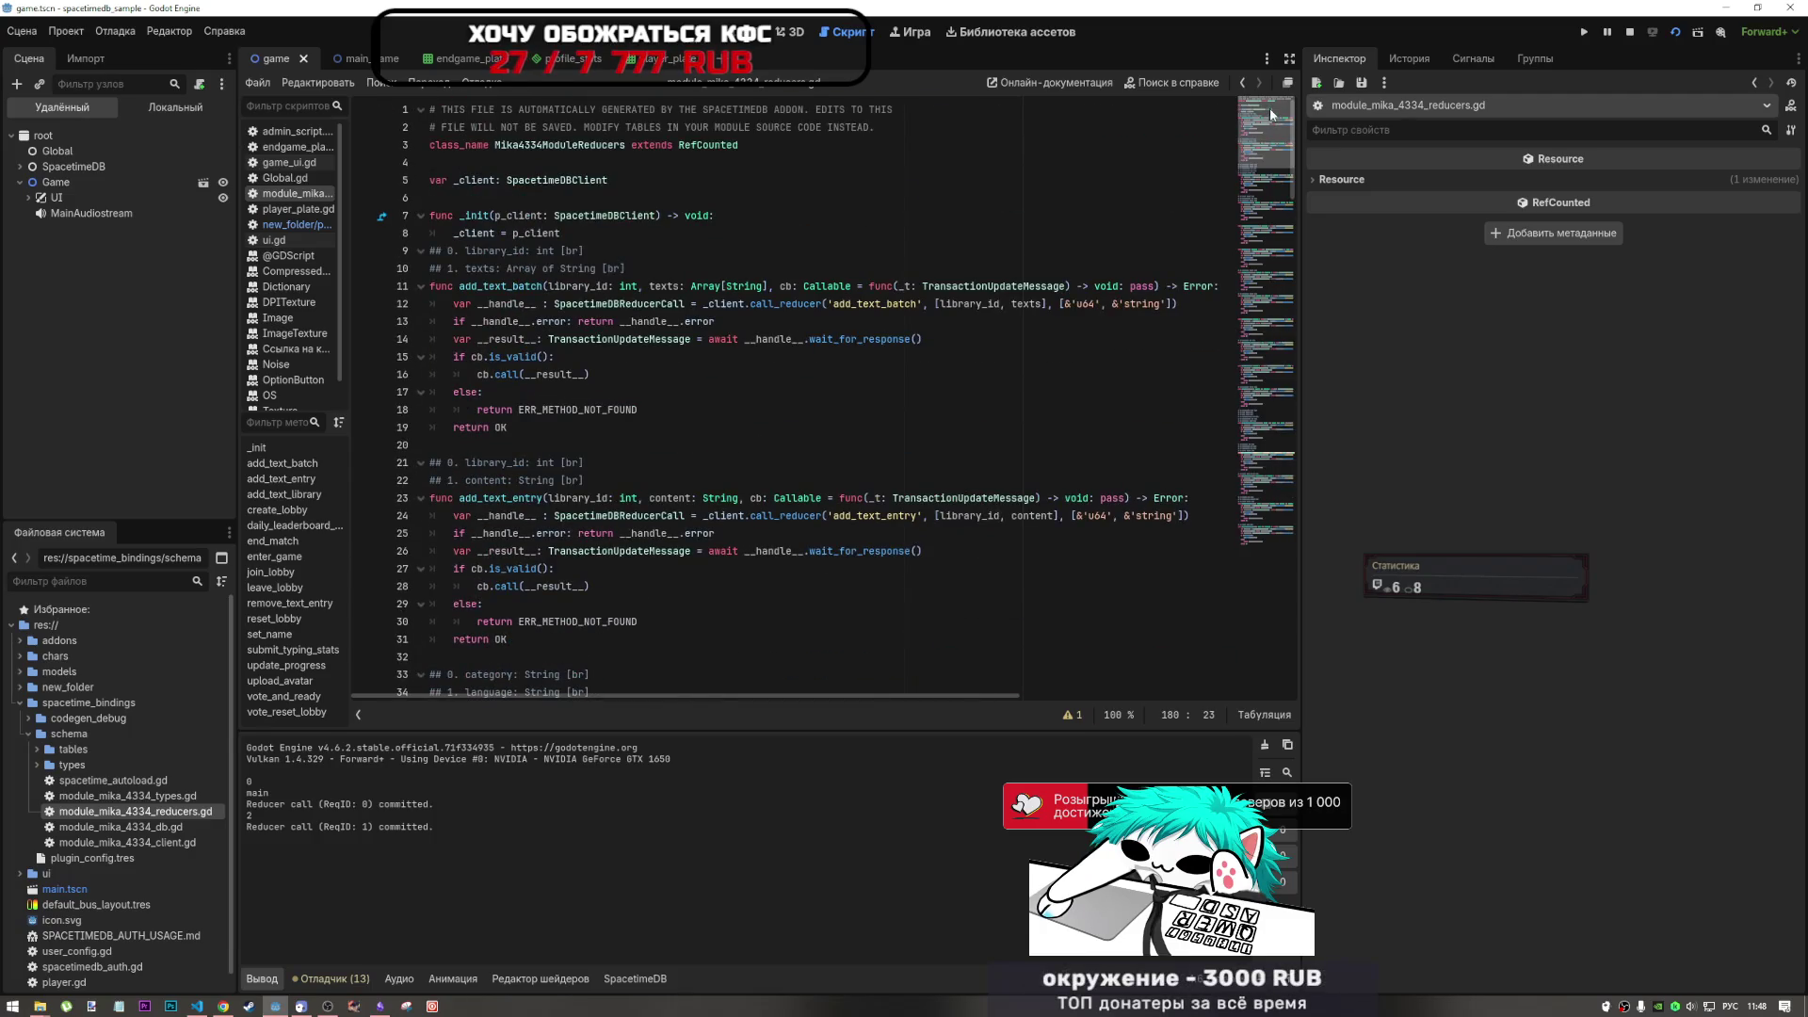
left_click_drag(591, 109, 695, 109)
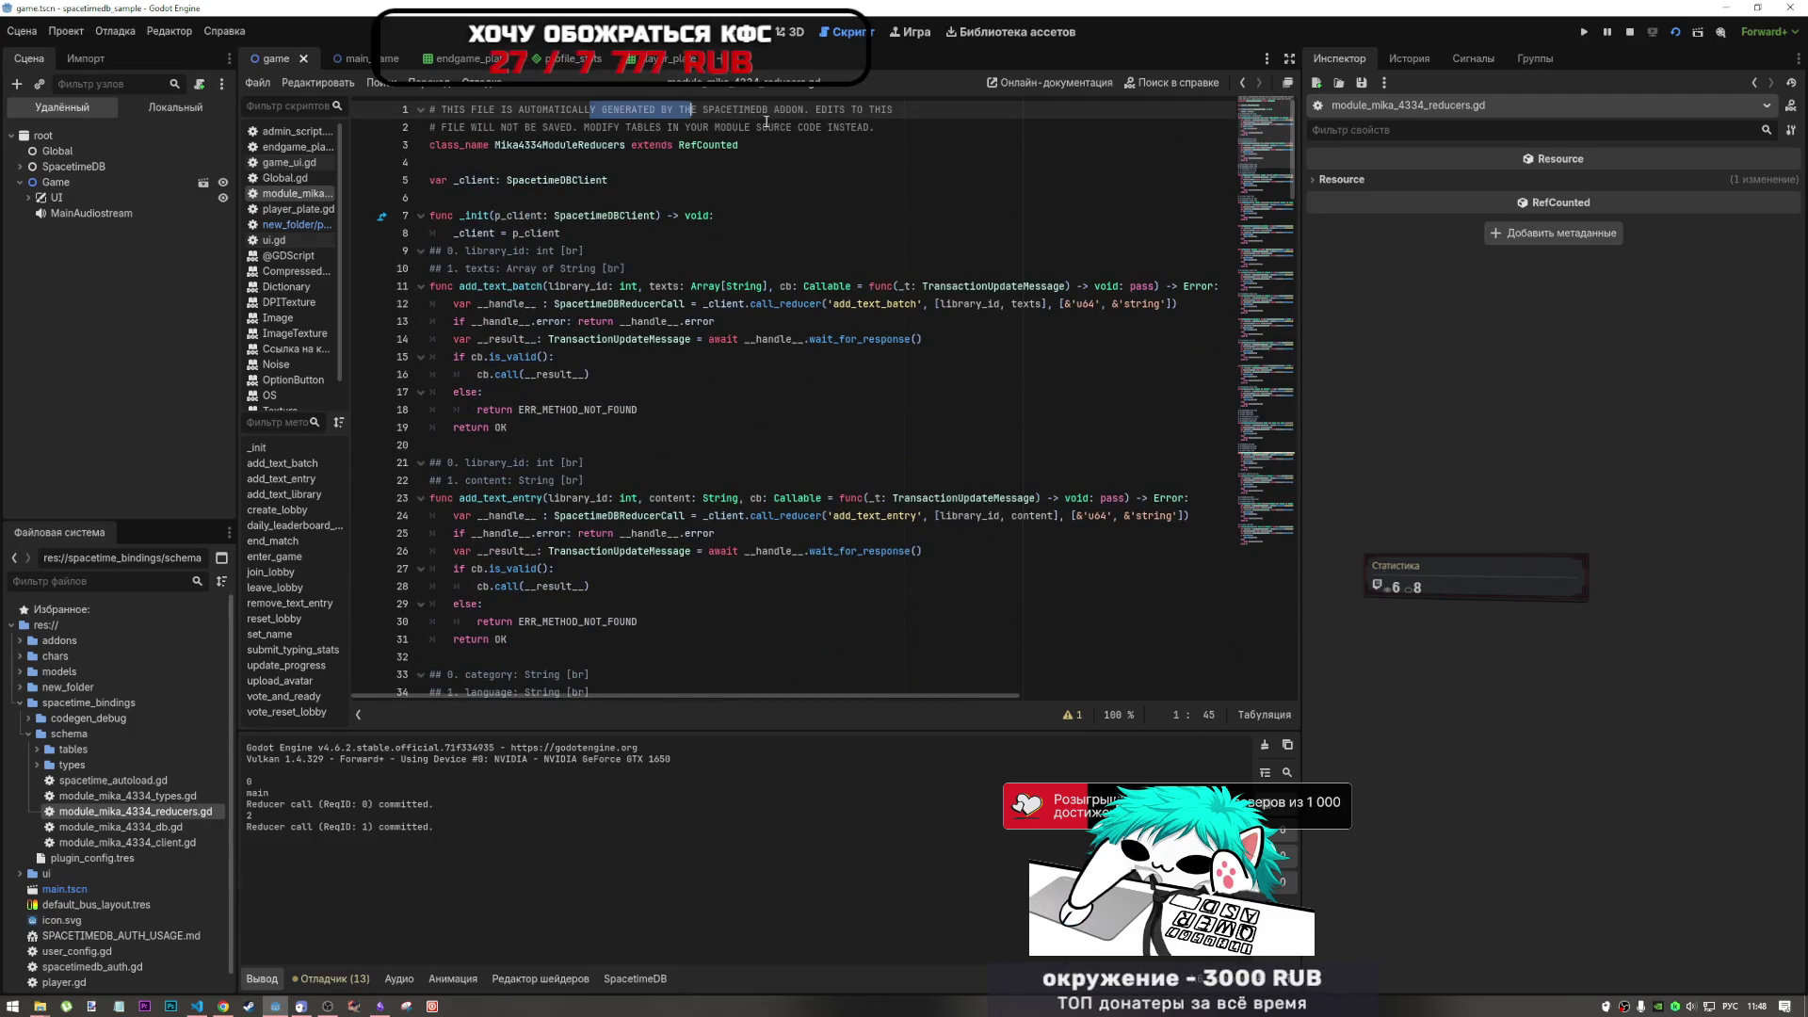
scroll(1229, 608, "down", 20)
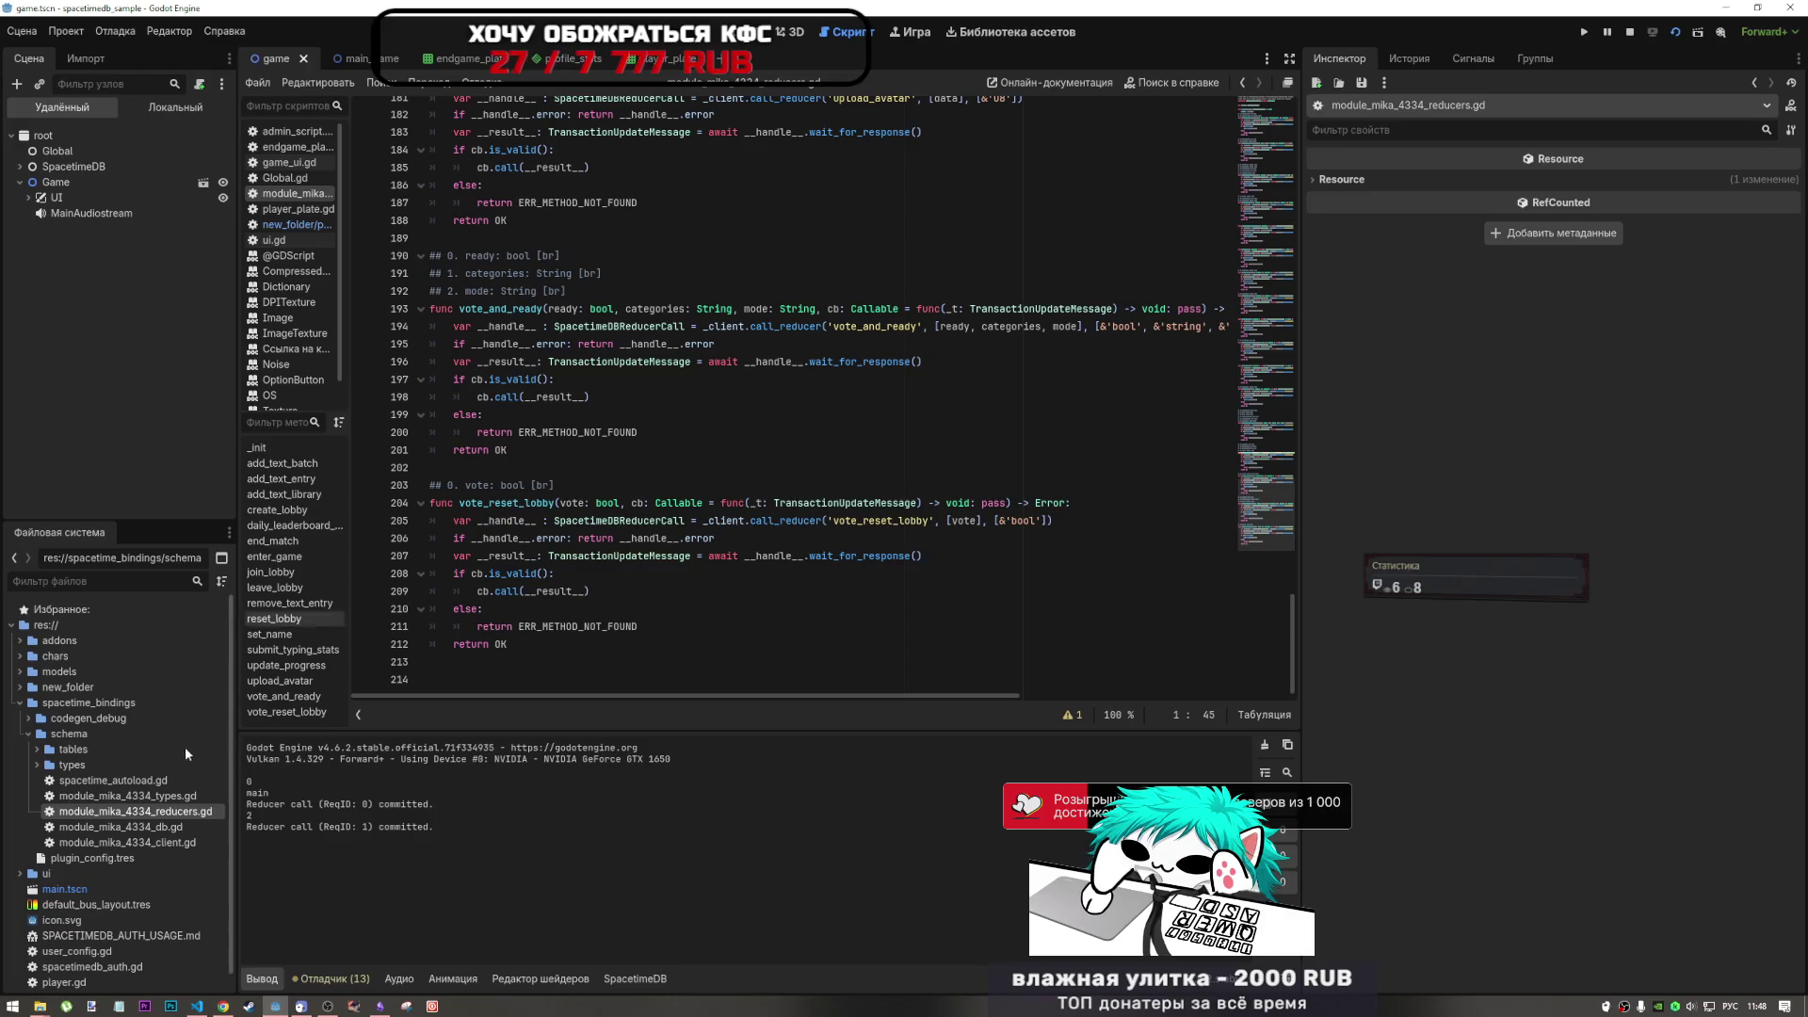
- Open mika_4334_player_stats_table.gd from schema/tables and inspect its identity and nickname indexes
left_click(36, 749)
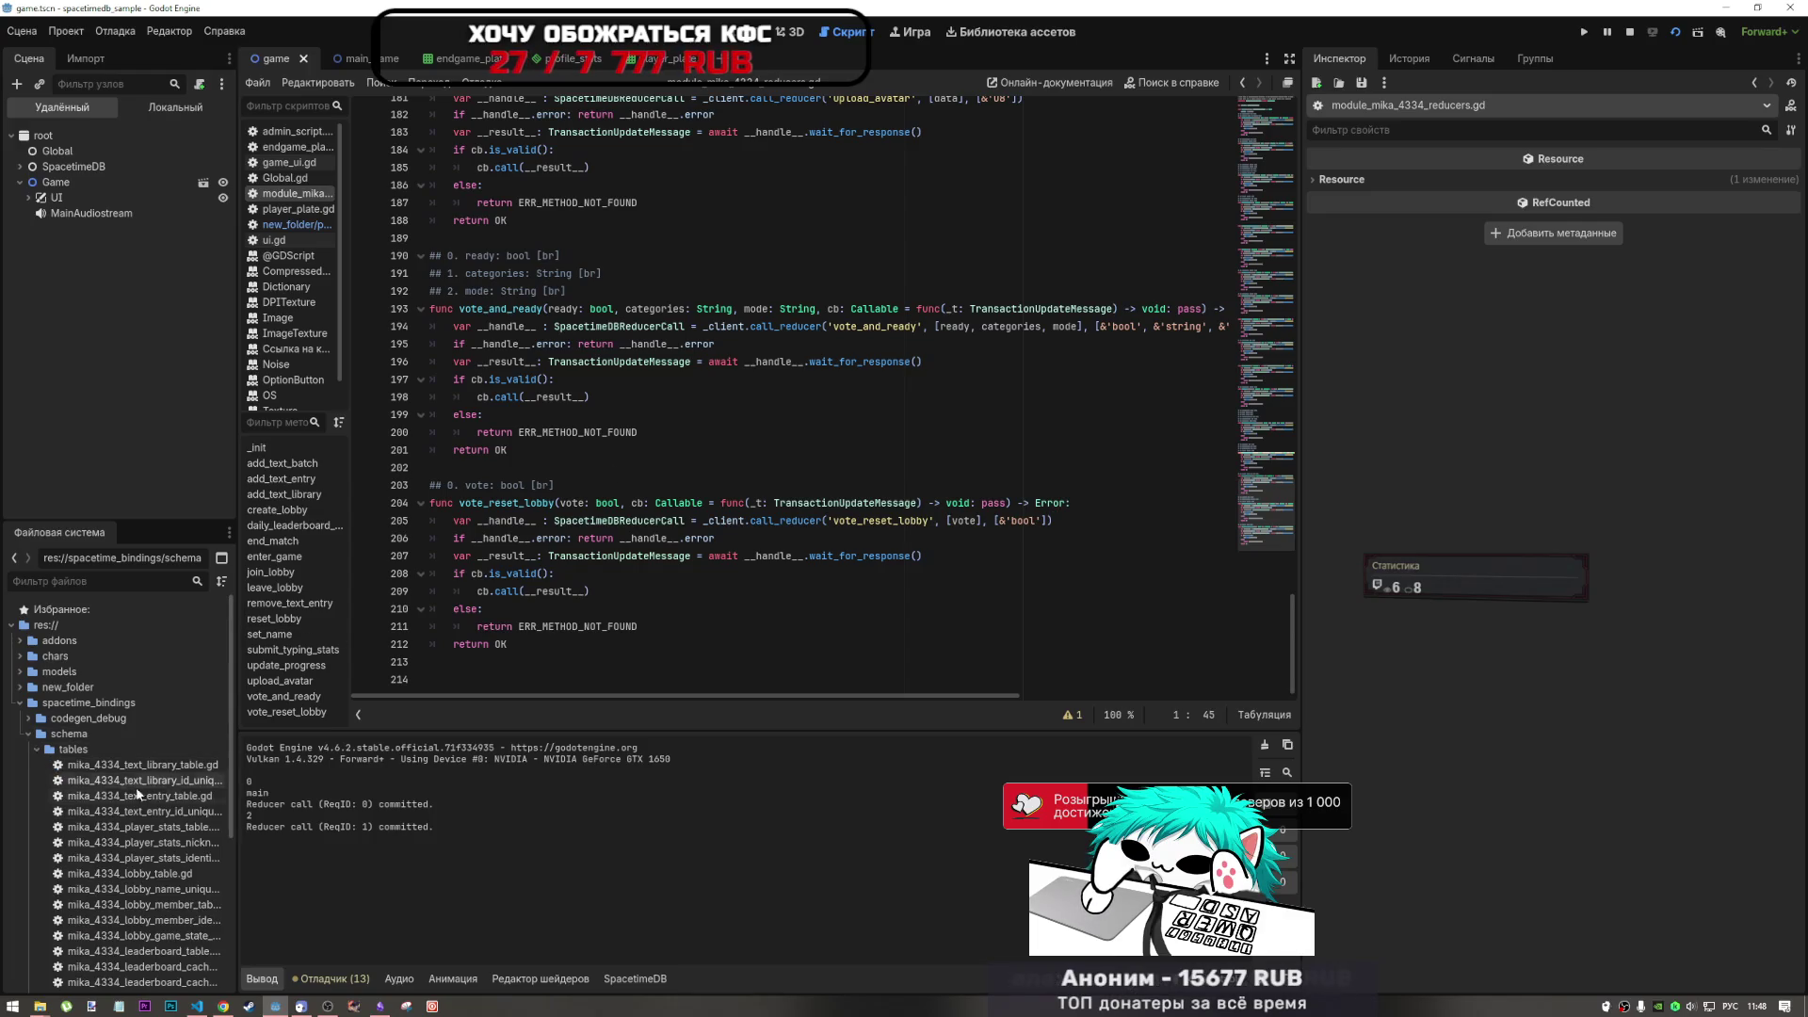
scroll(141, 801, "down", 3)
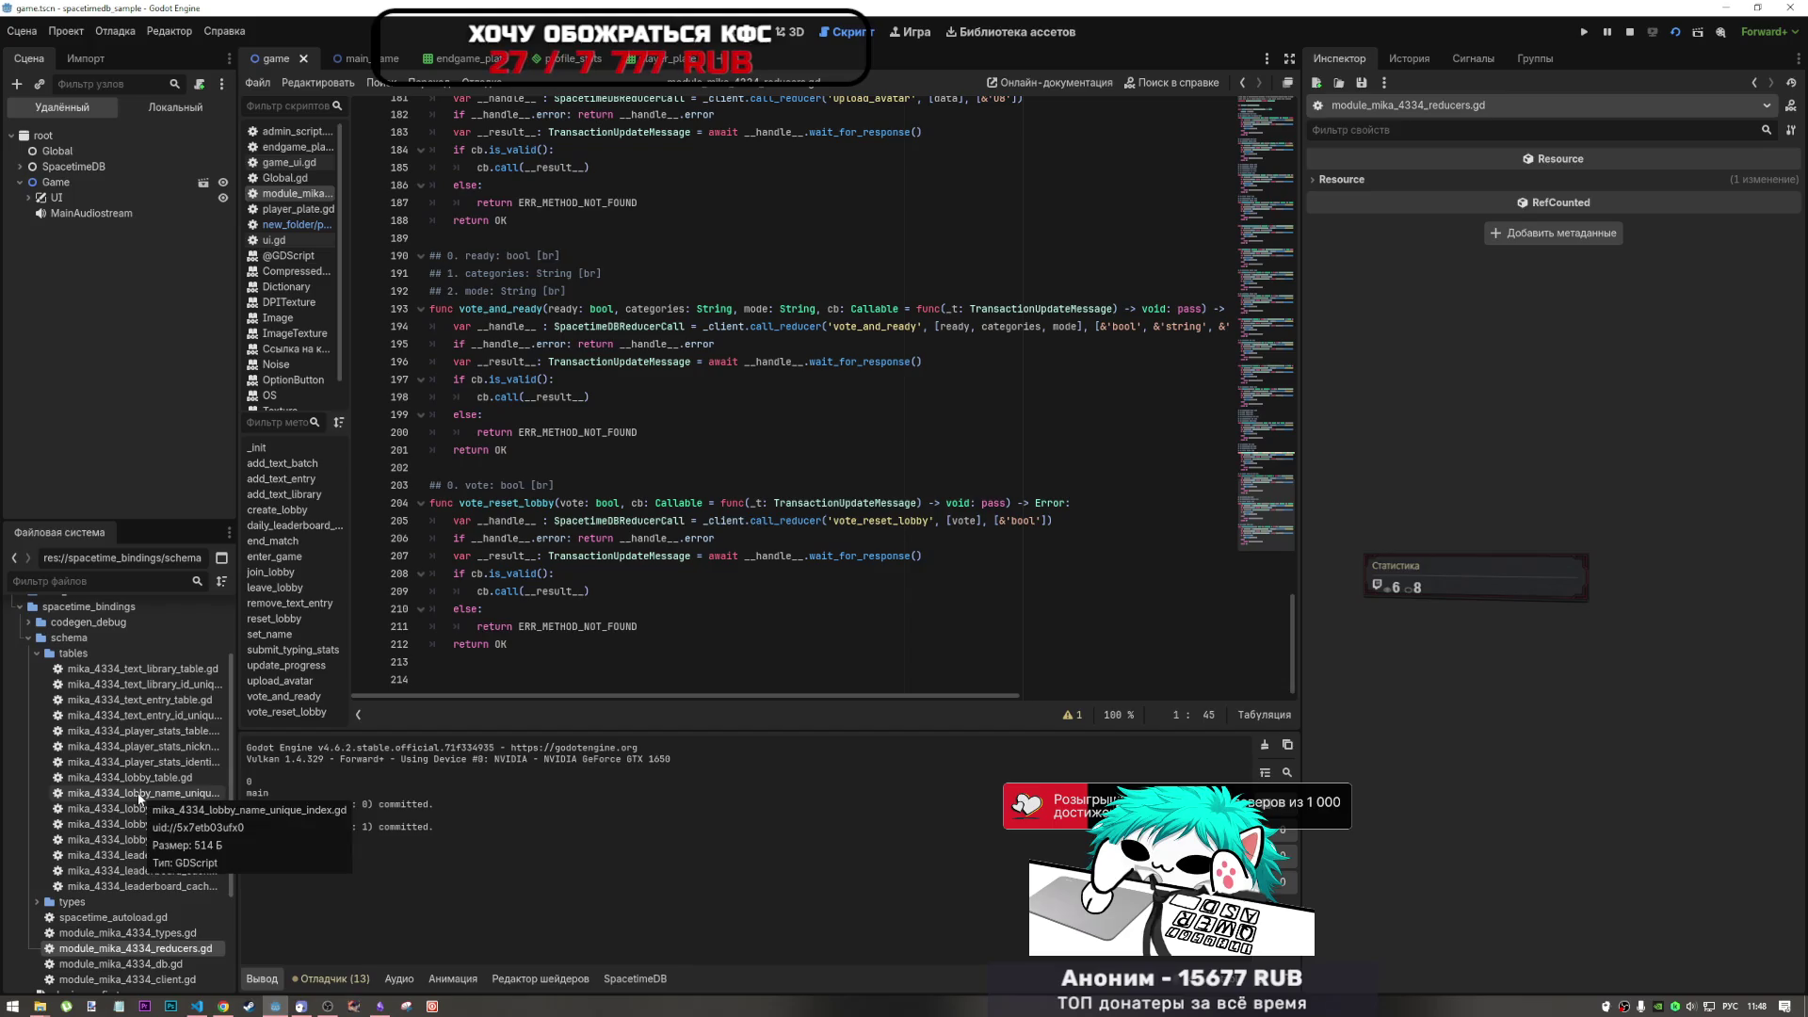
left_click(168, 738)
double_click(168, 733)
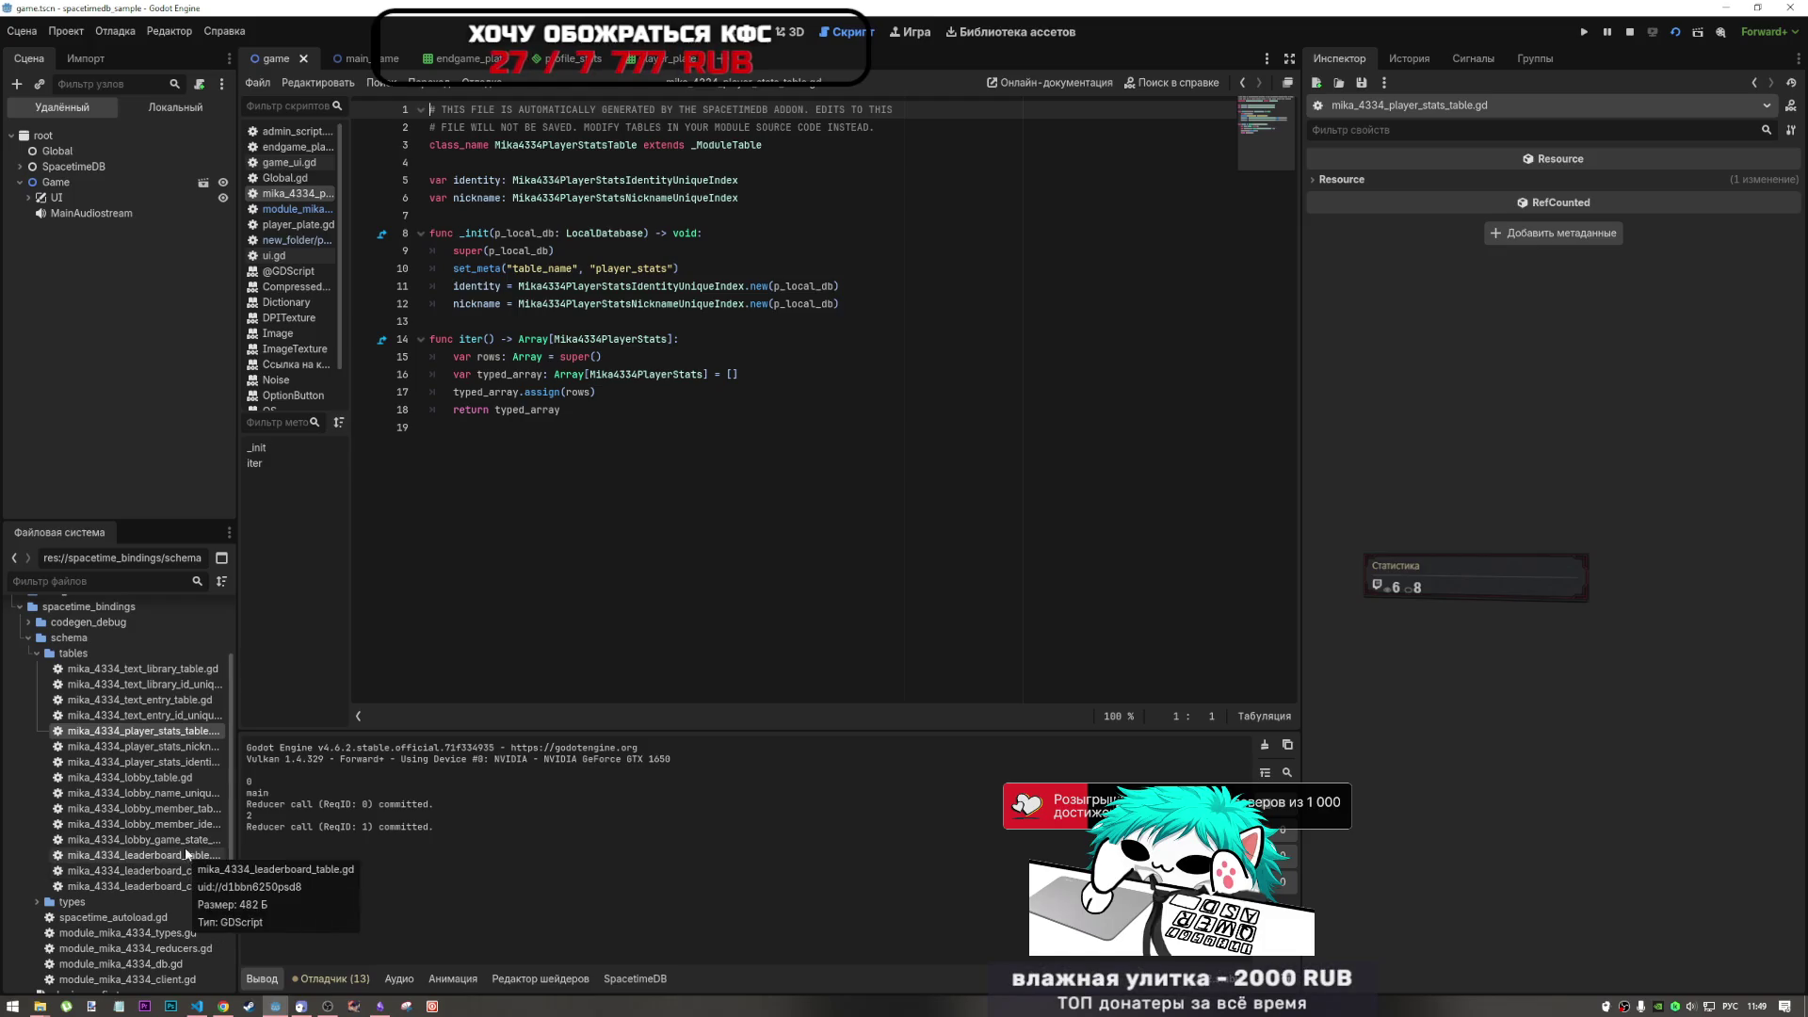
double_click(193, 745)
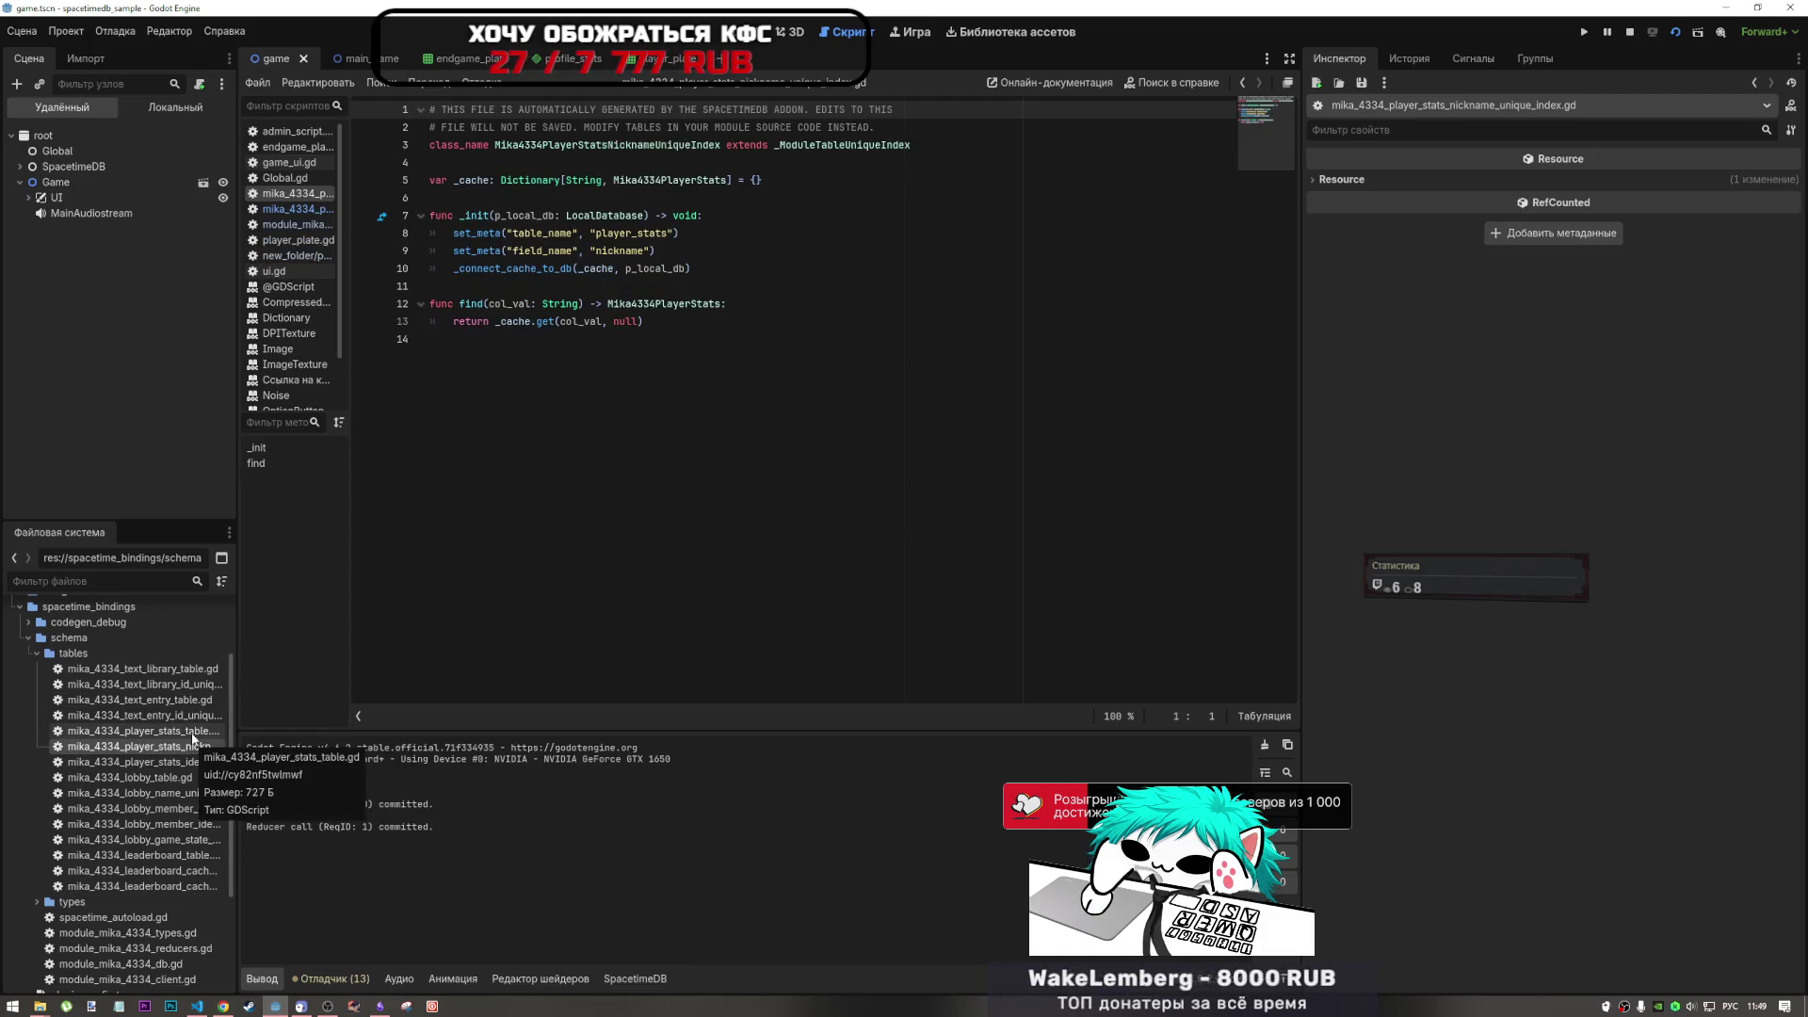
double_click(193, 732)
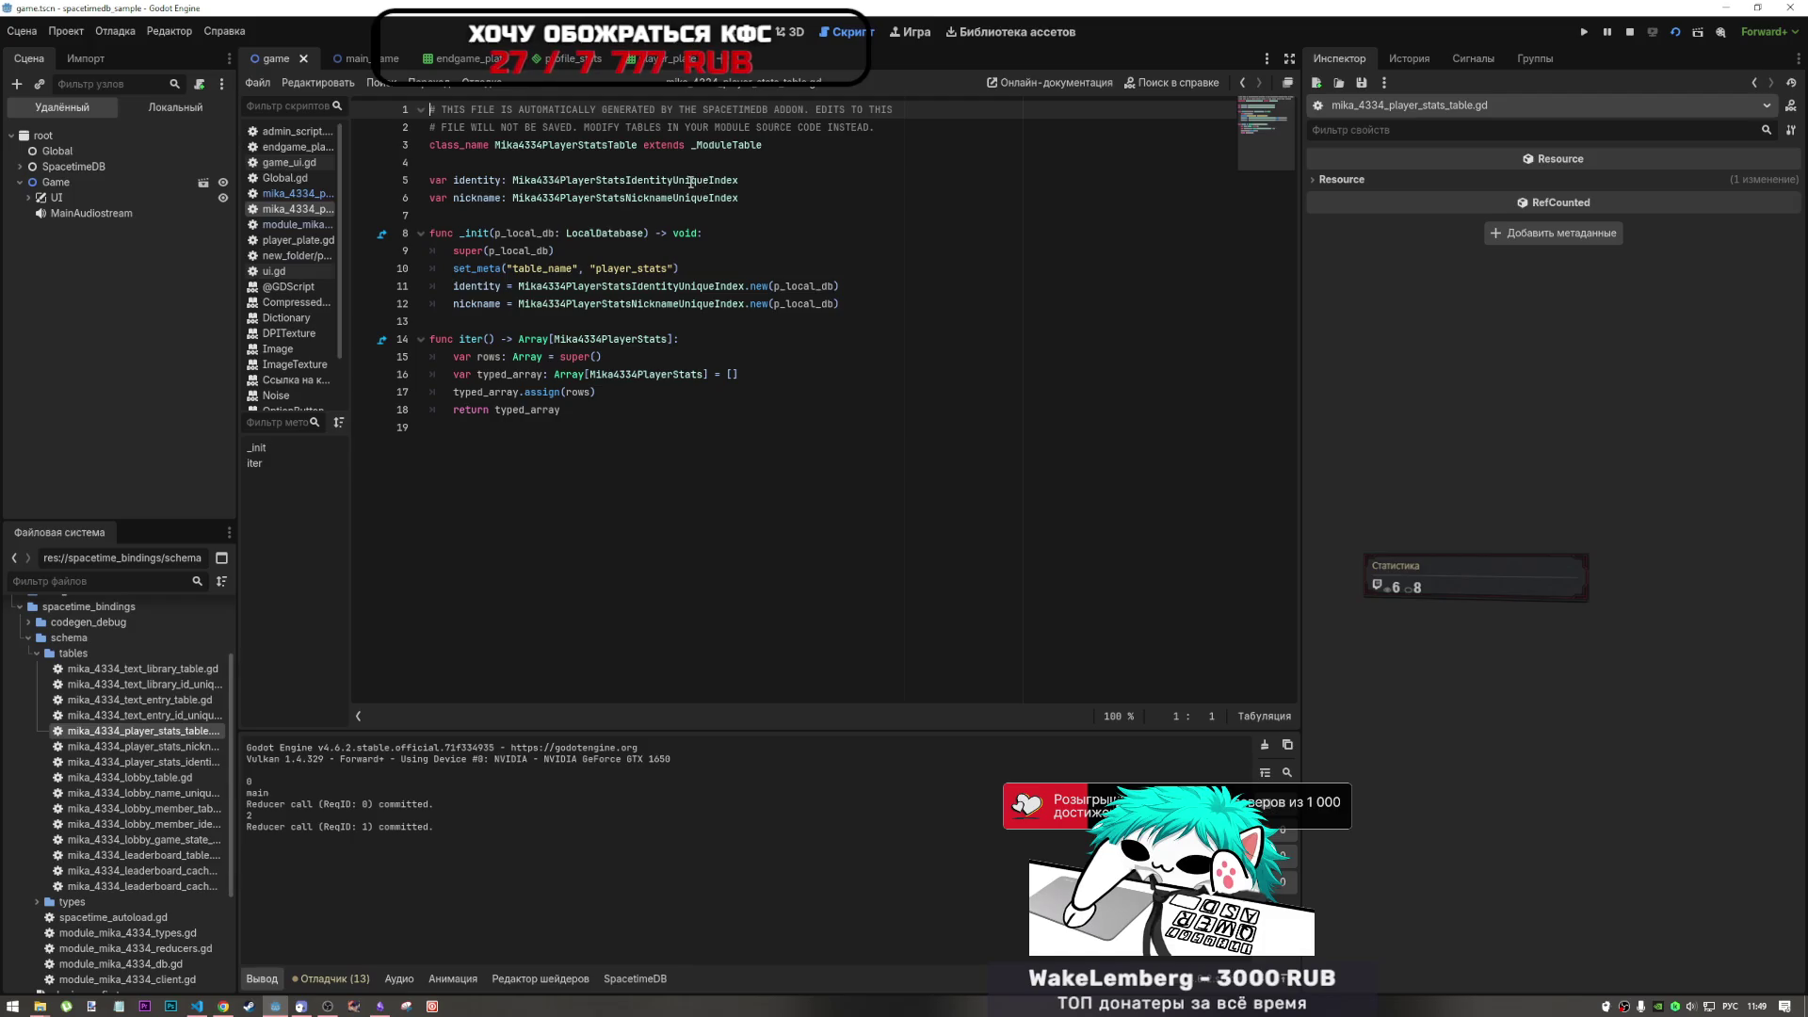
left_click(689, 182)
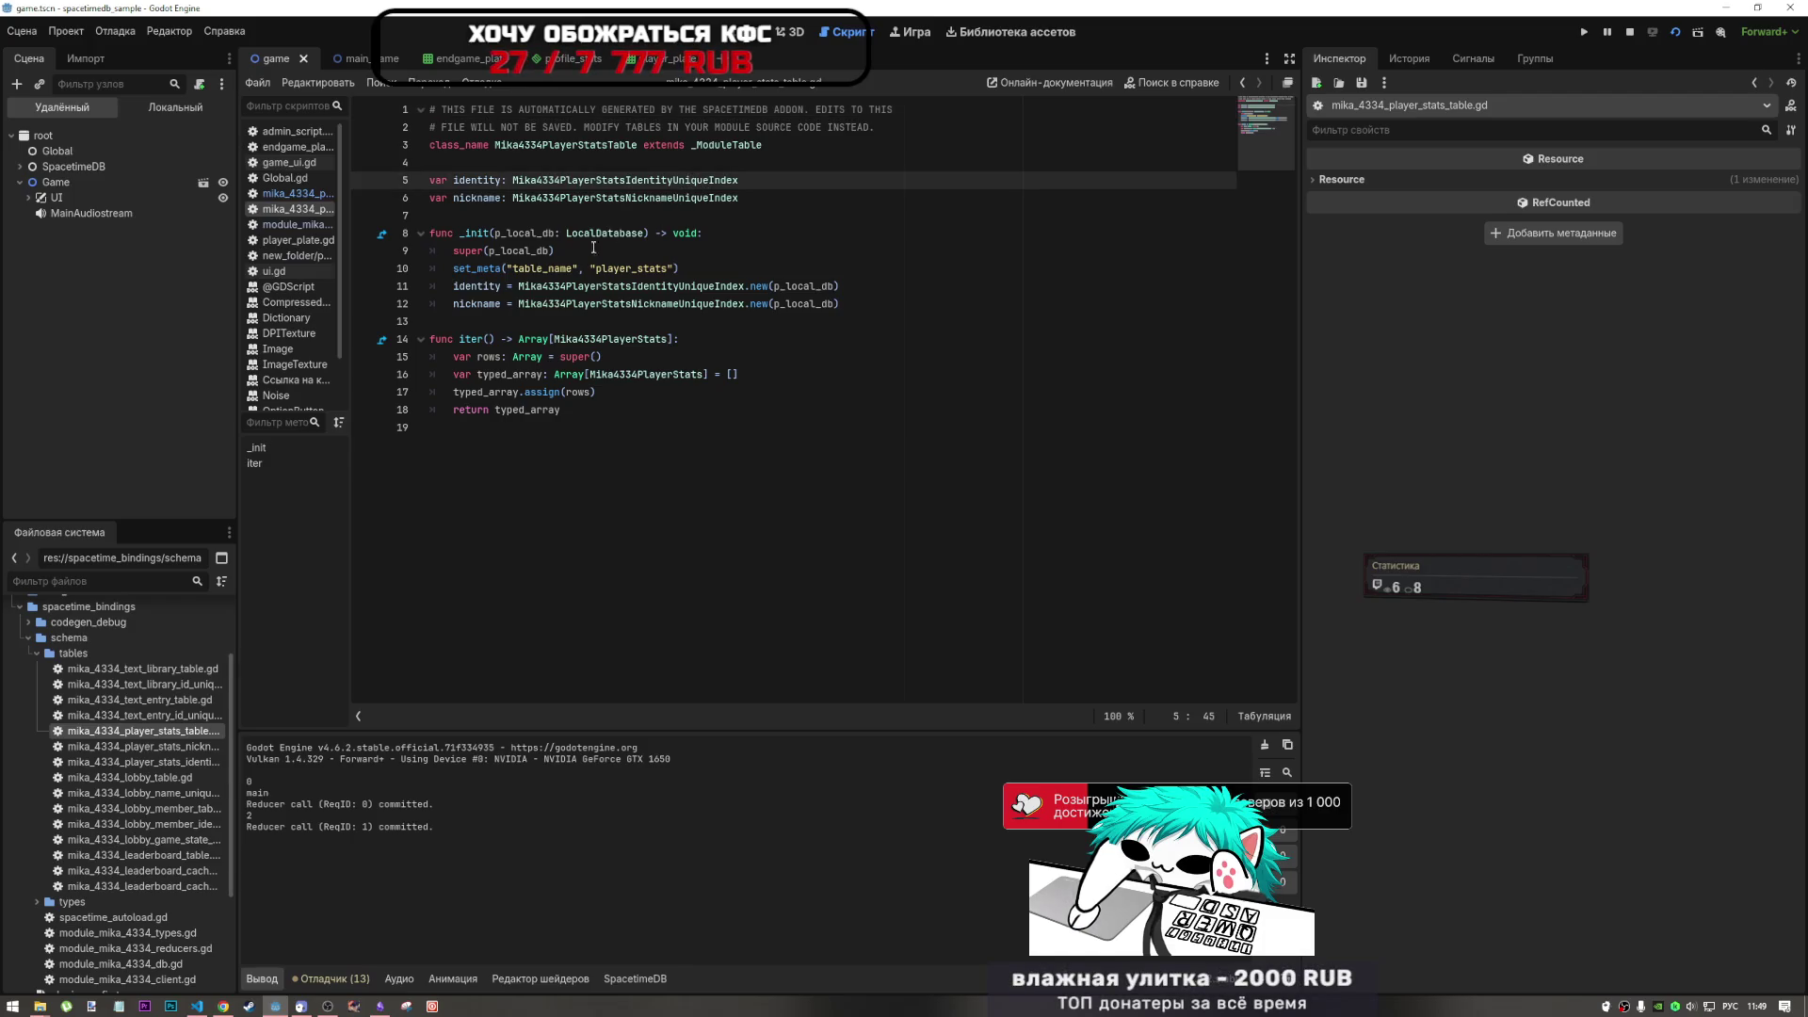
scroll(7, 756, "up", 3)
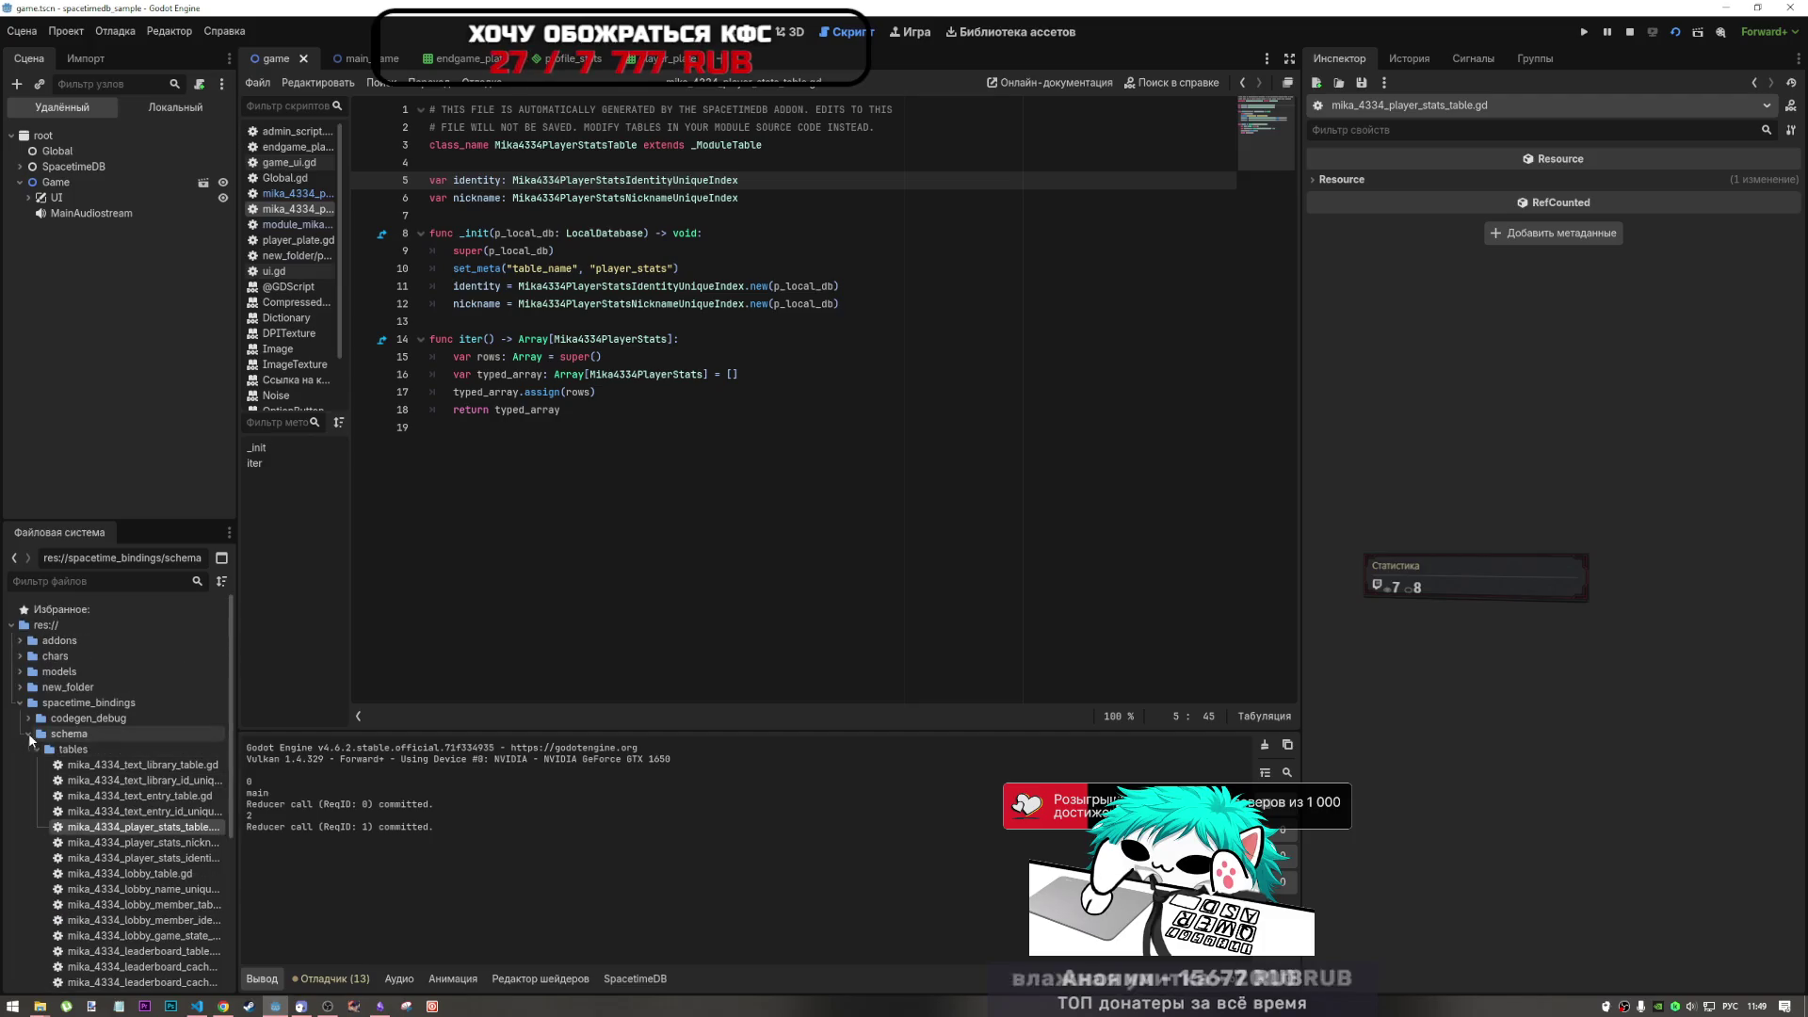
left_click(28, 734)
left_click(28, 719)
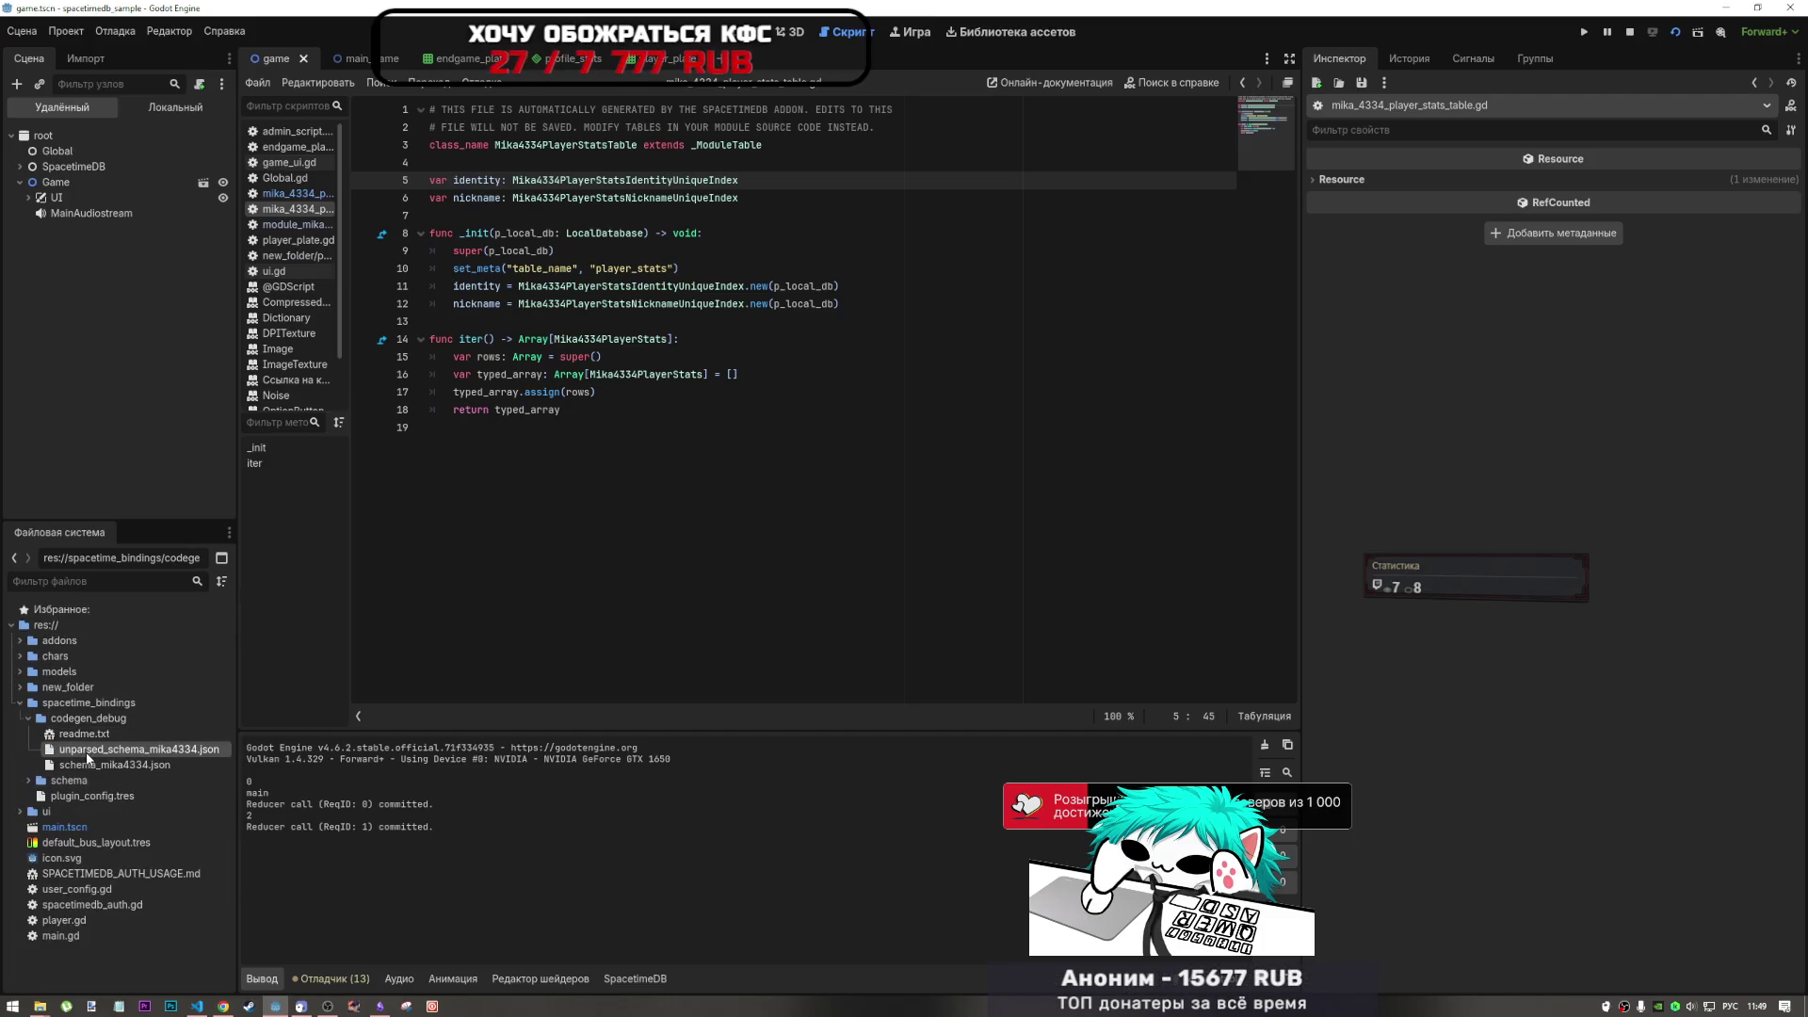
double_click(85, 752)
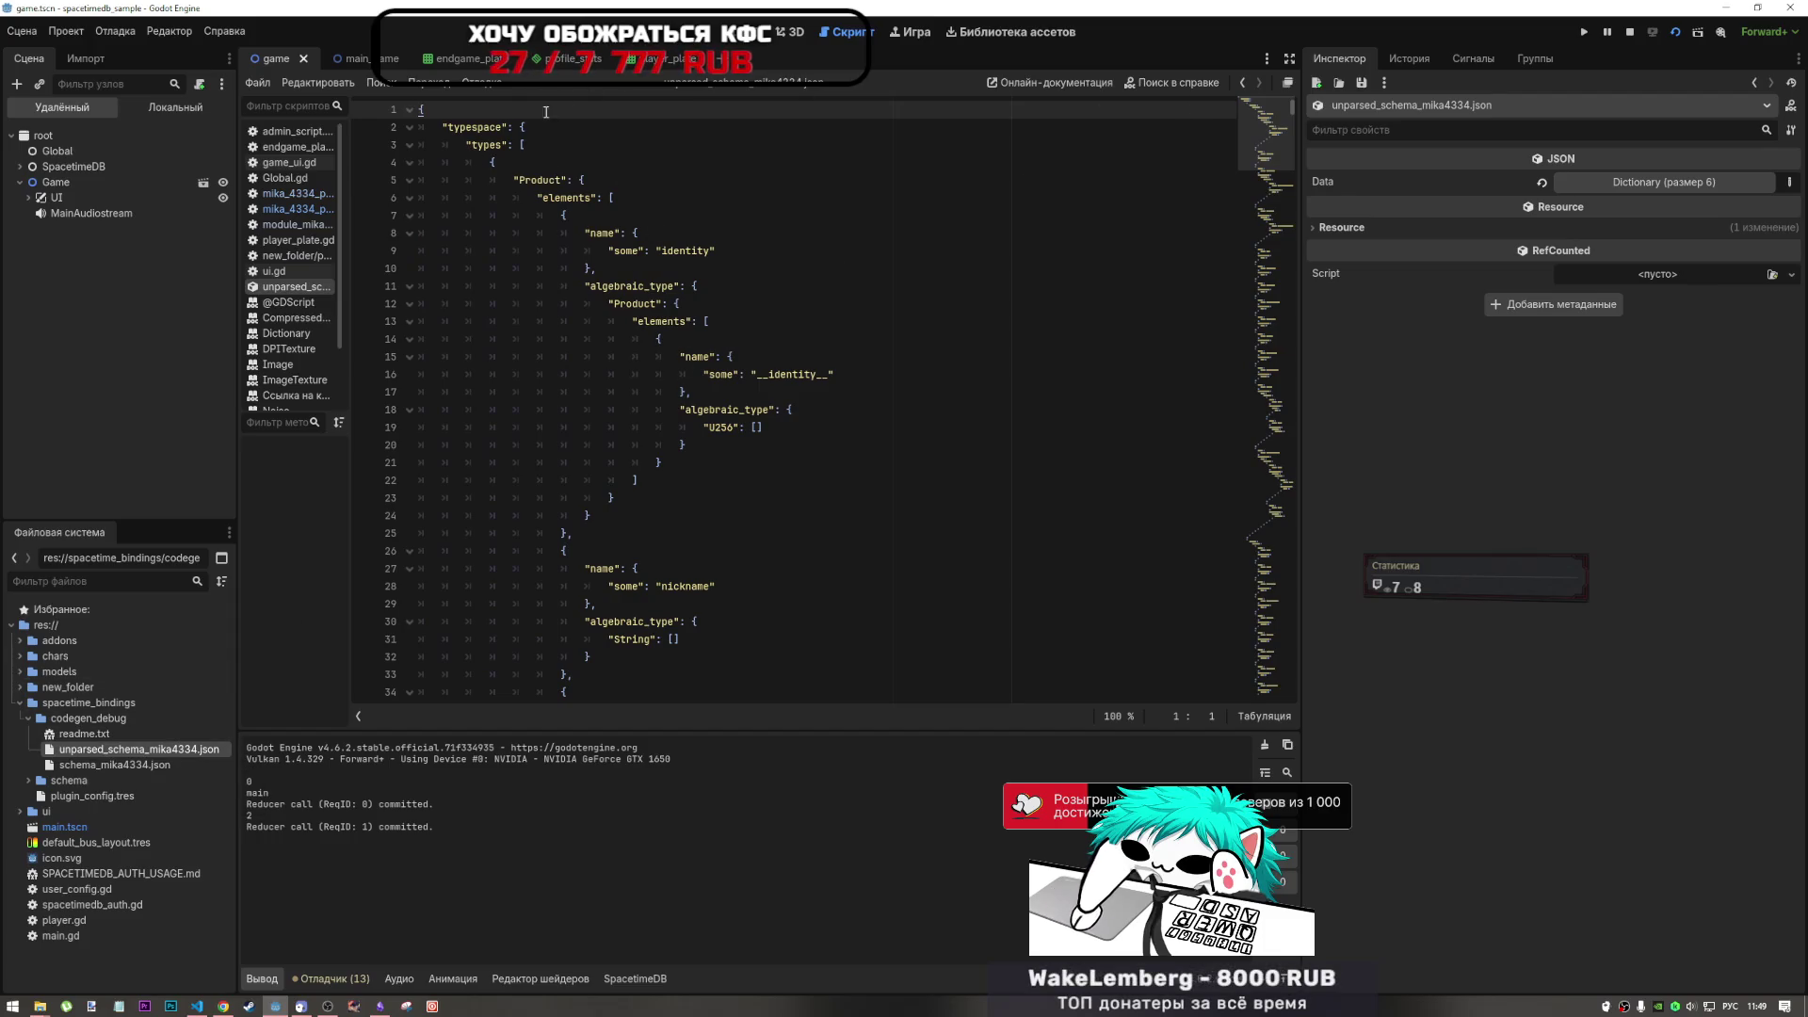
double_click(85, 734)
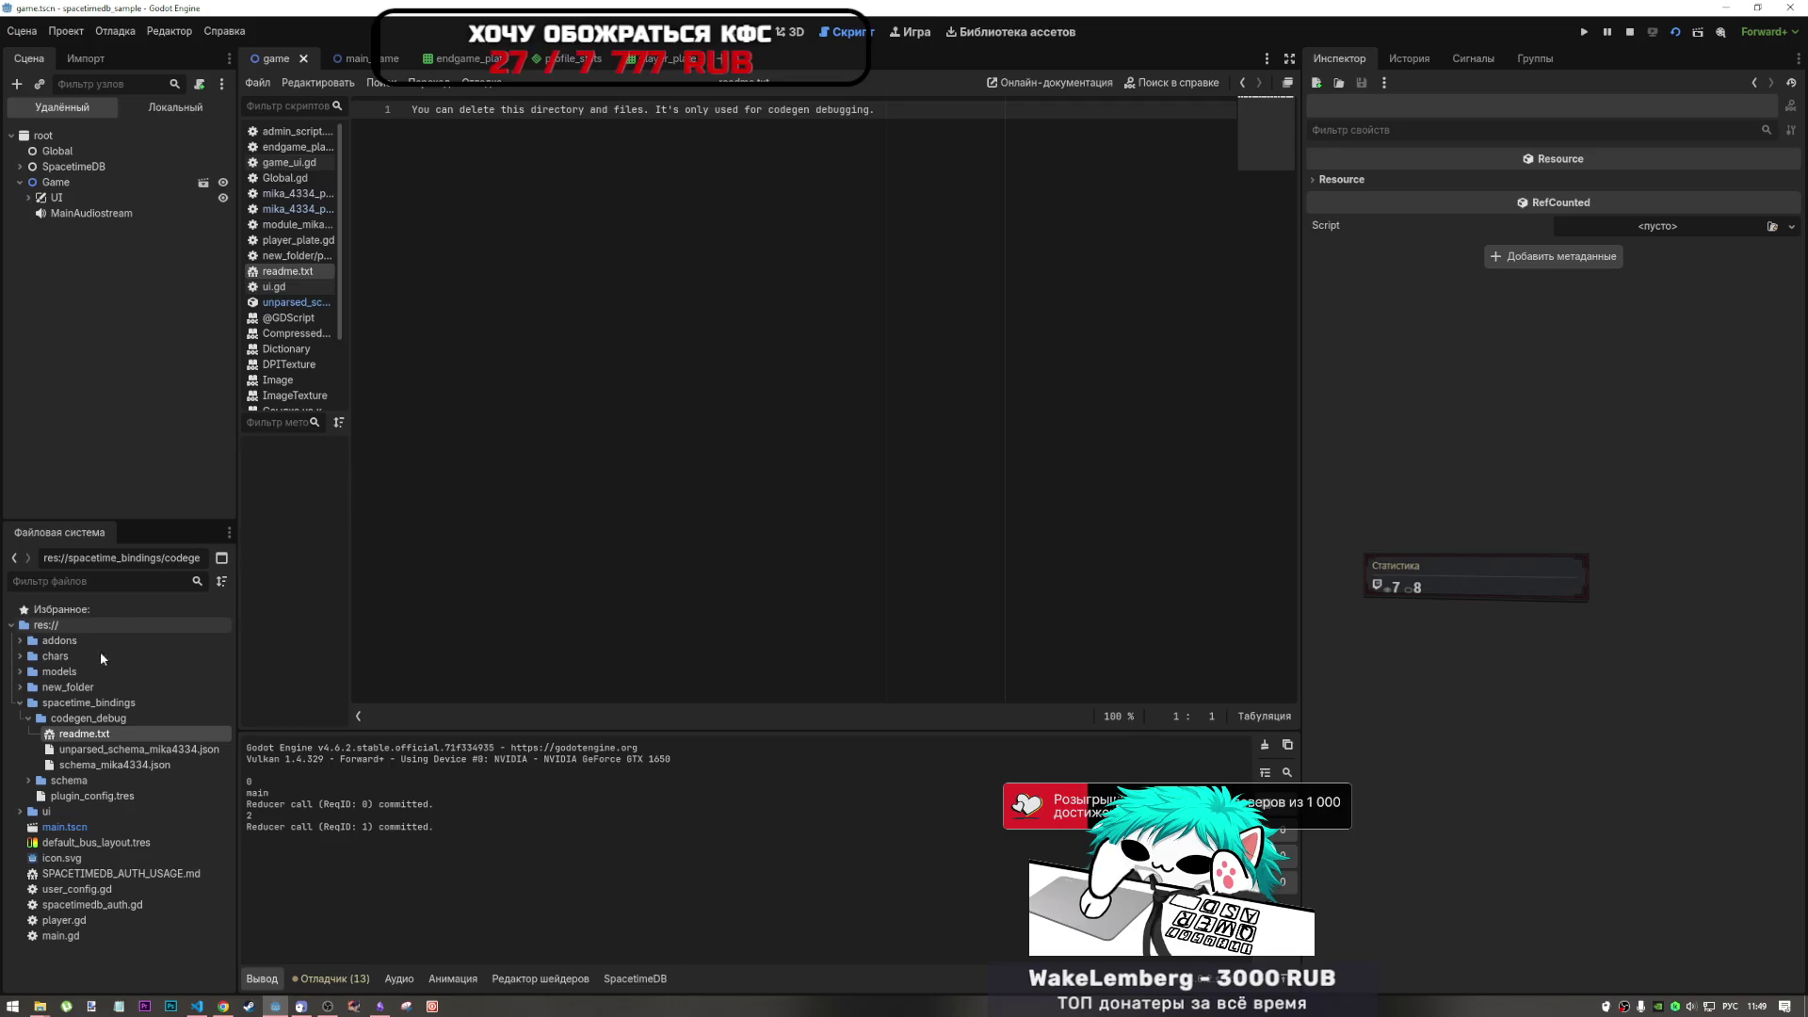
left_click(33, 722)
left_click(29, 719)
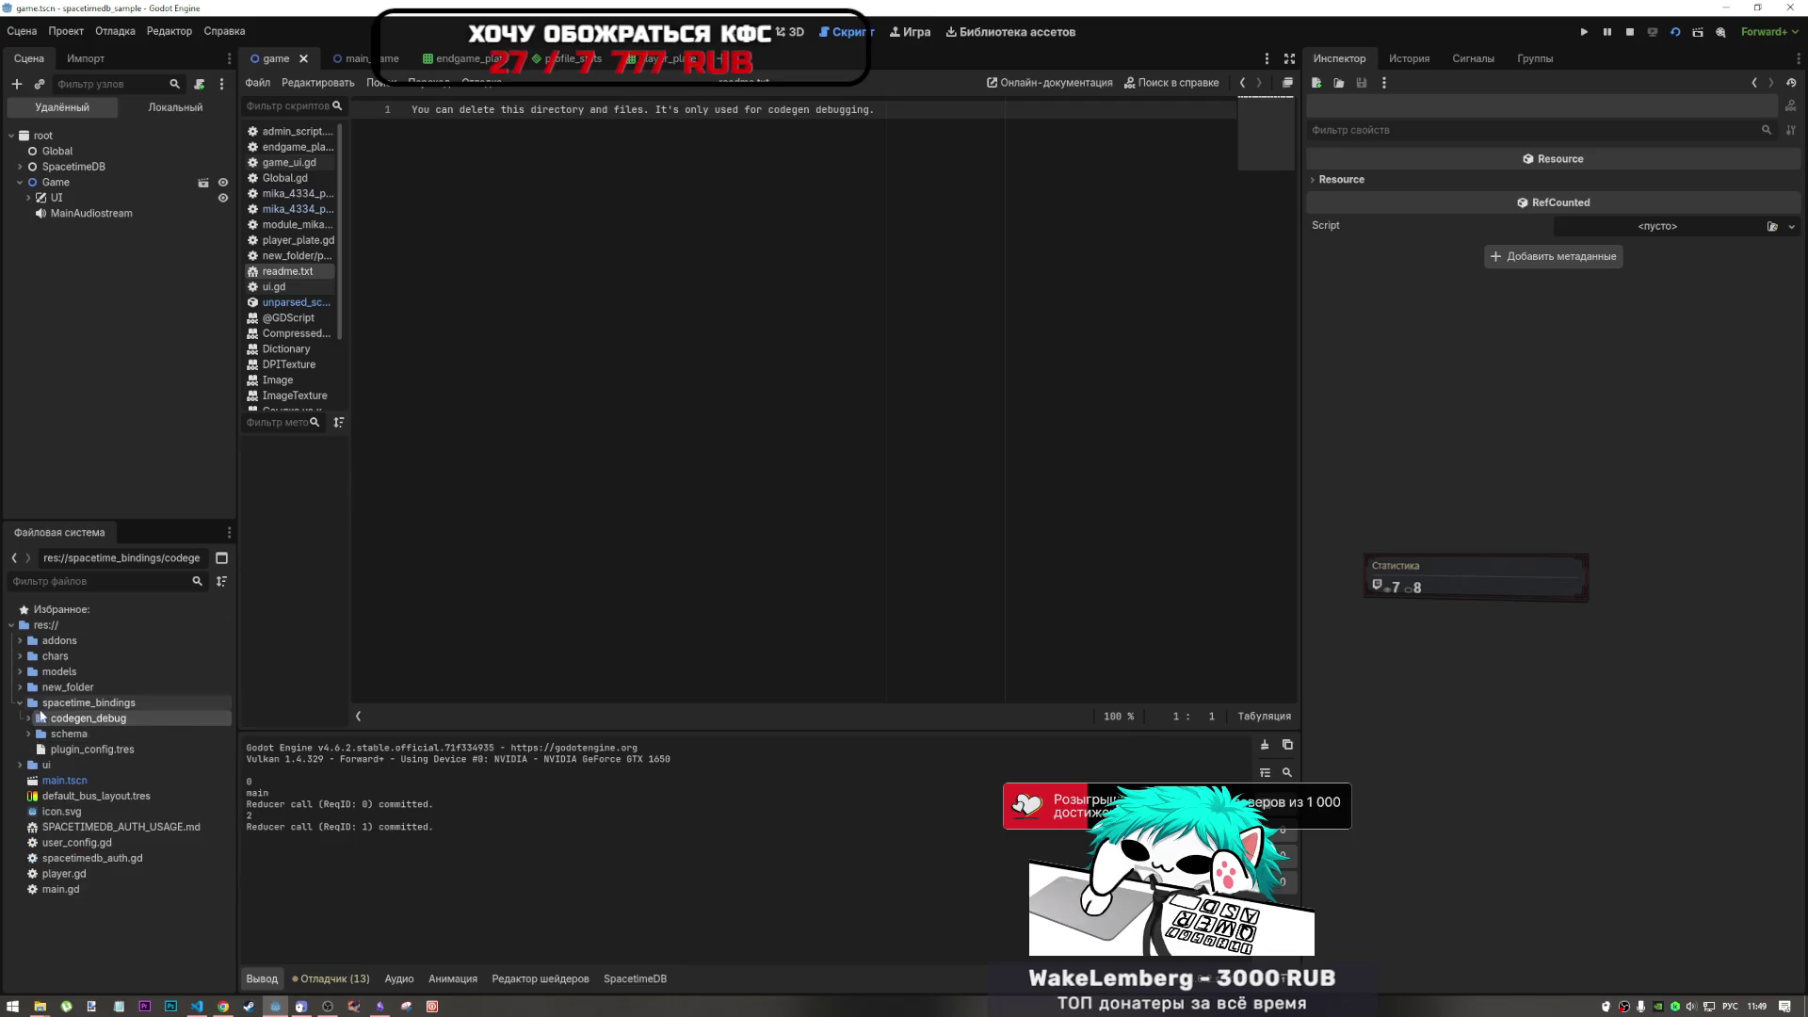
right_click(316, 281)
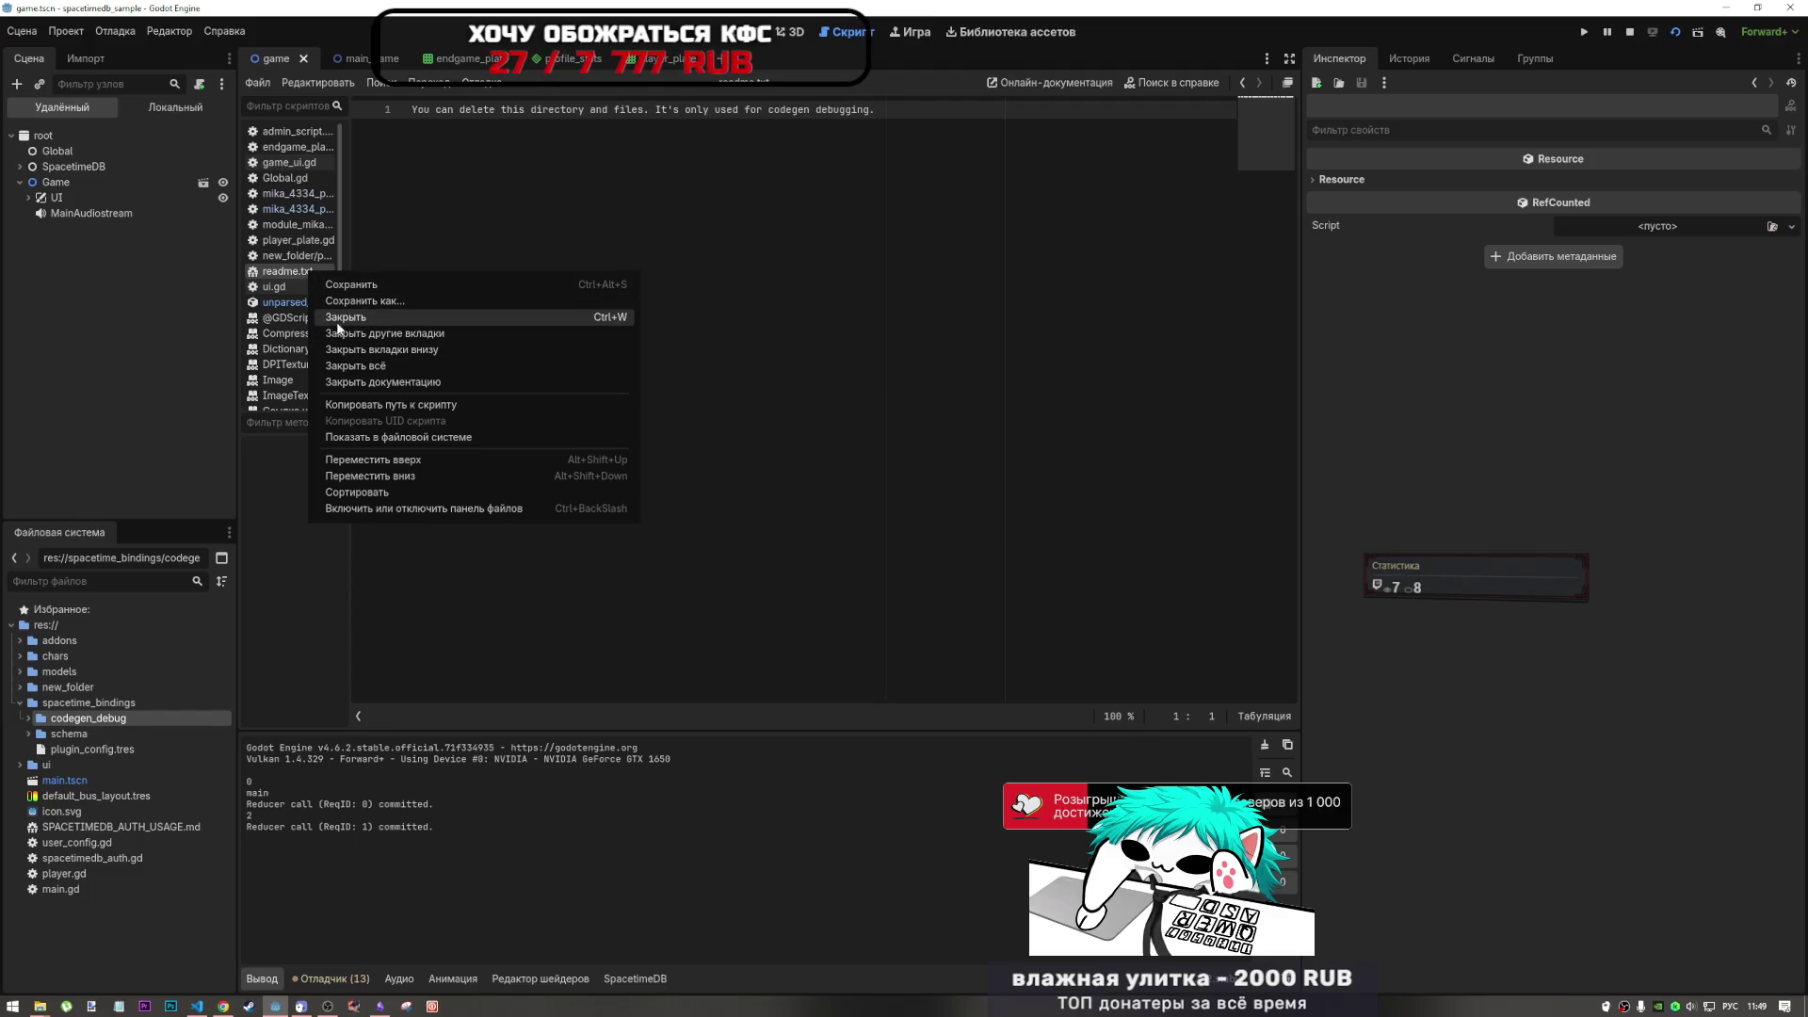
left_click(339, 320)
right_click(290, 290)
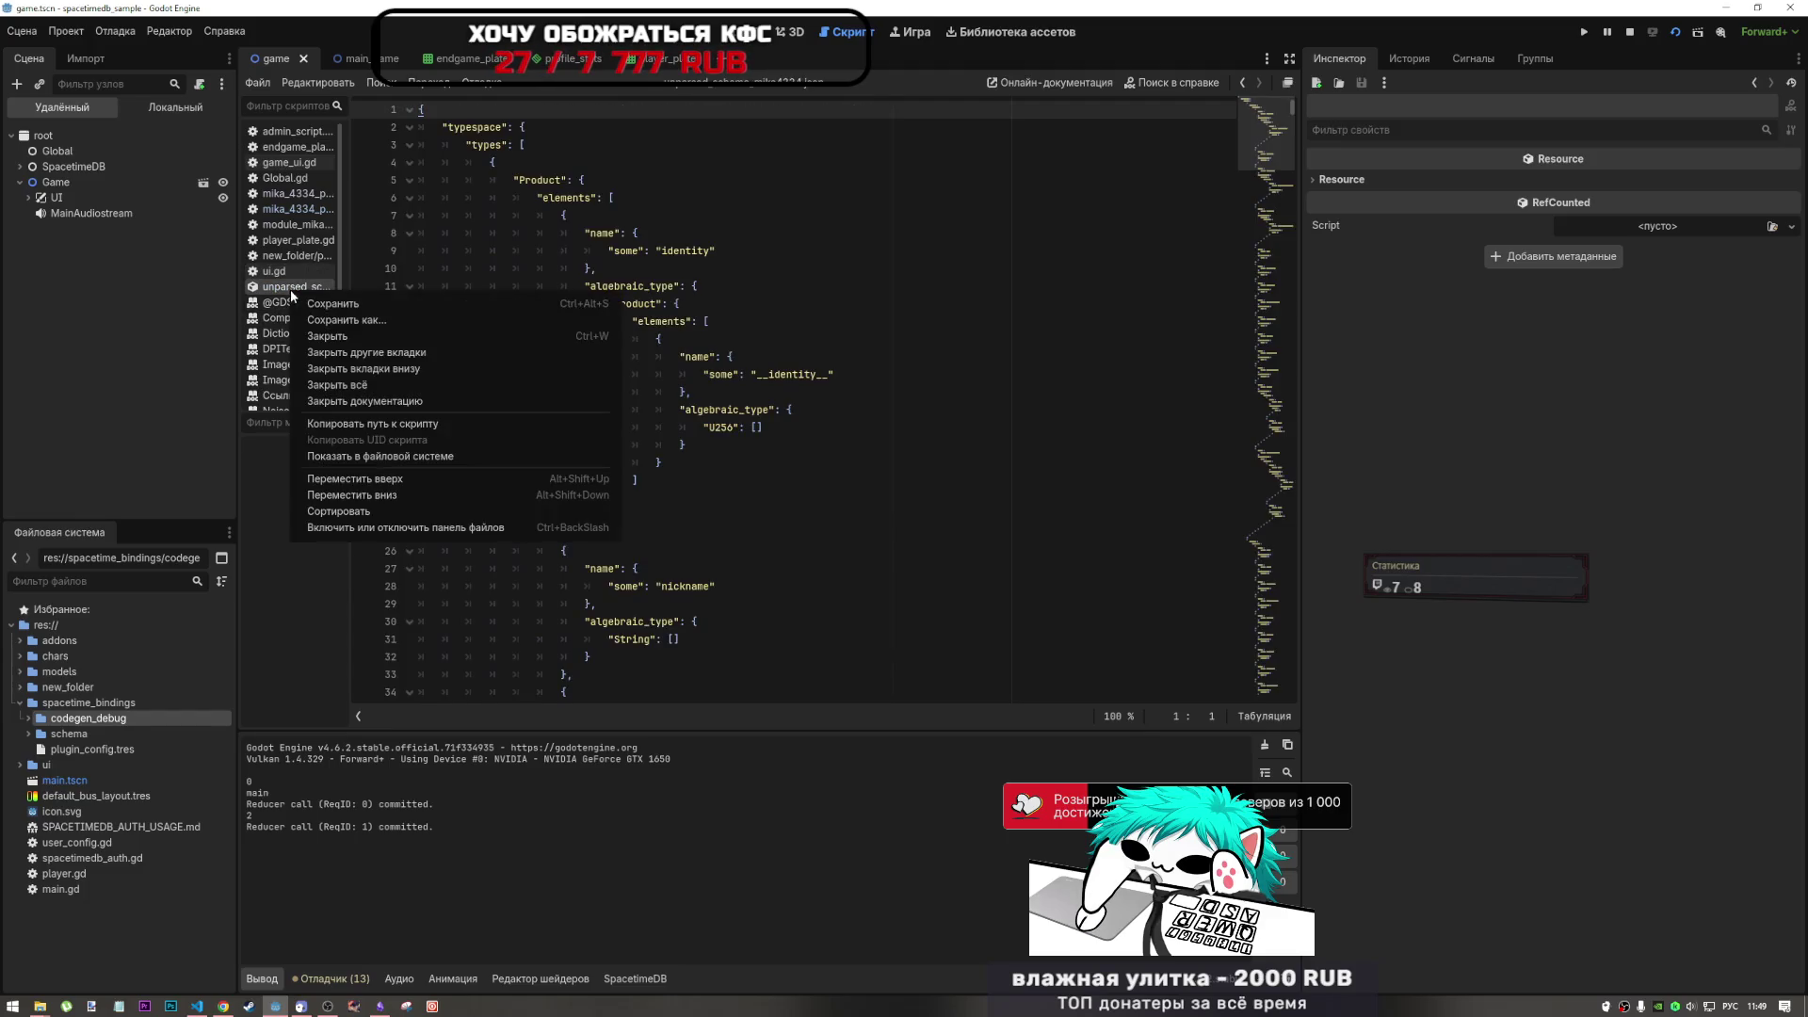
left_click(320, 338)
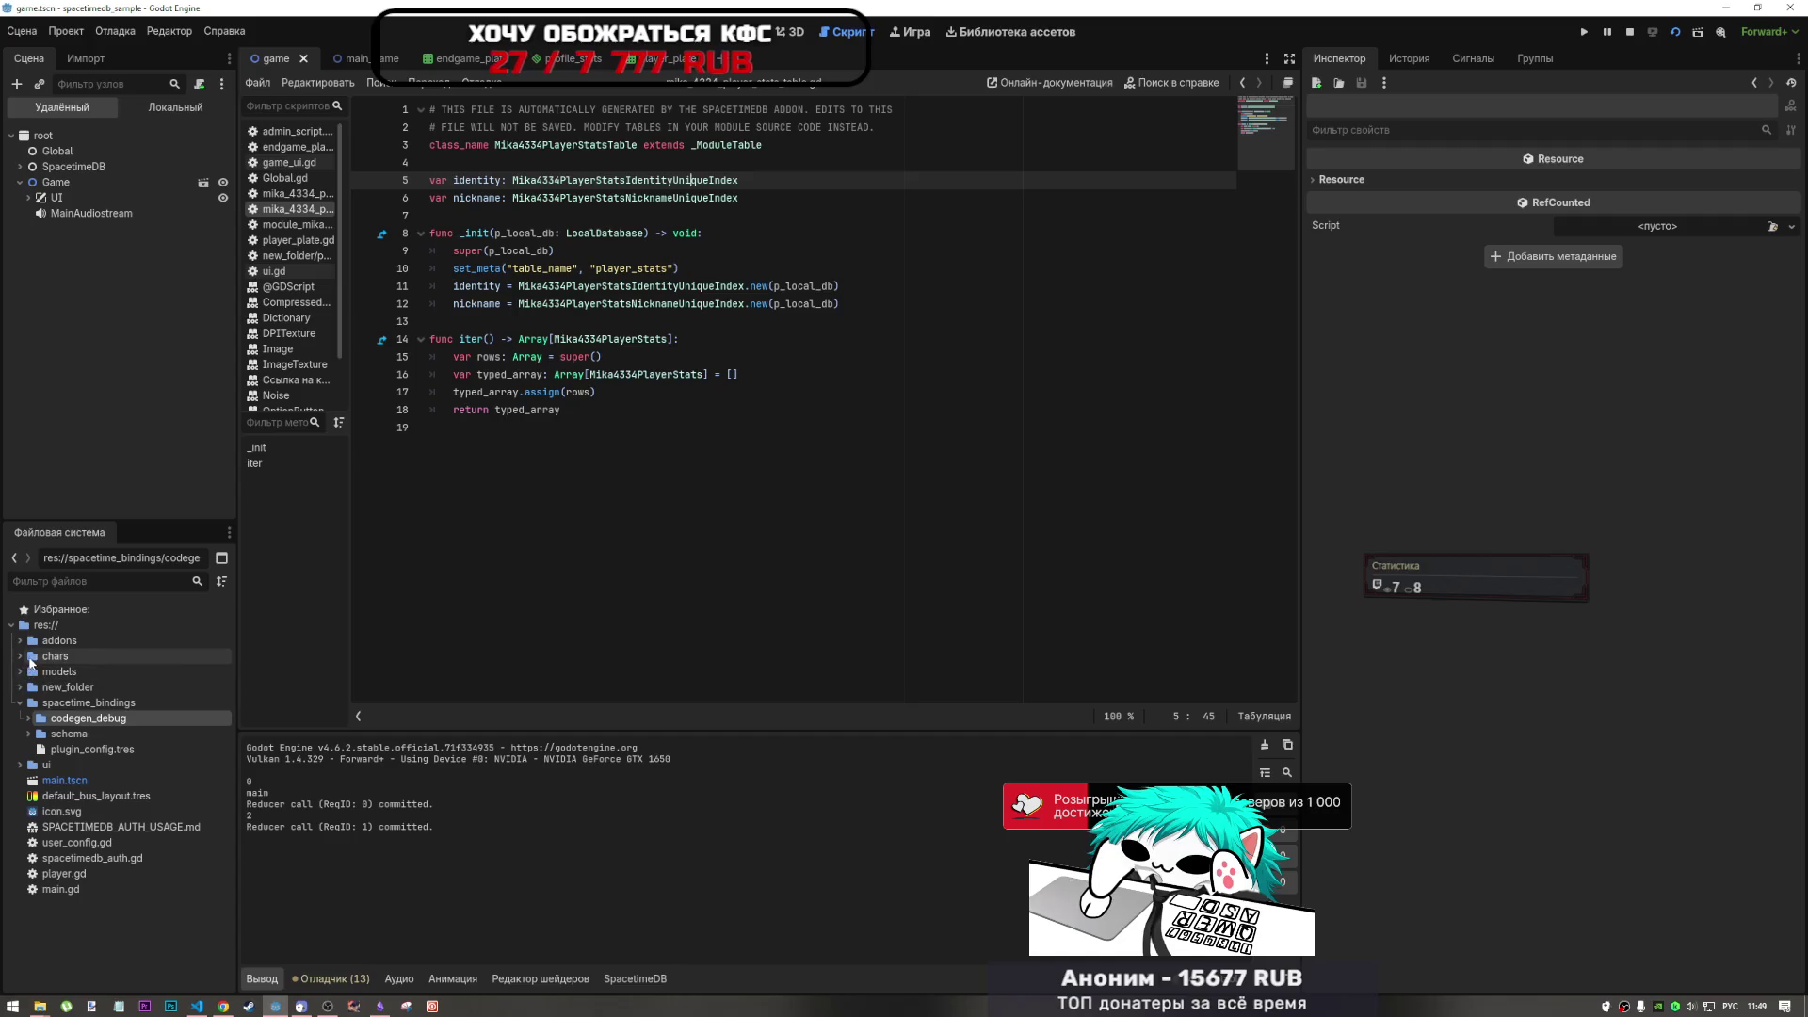
left_click(21, 675)
- Expand the SpacetimeDB addon folders down to core_types in the FileSystem dock
left_click(19, 672)
left_click(20, 641)
left_click(28, 655)
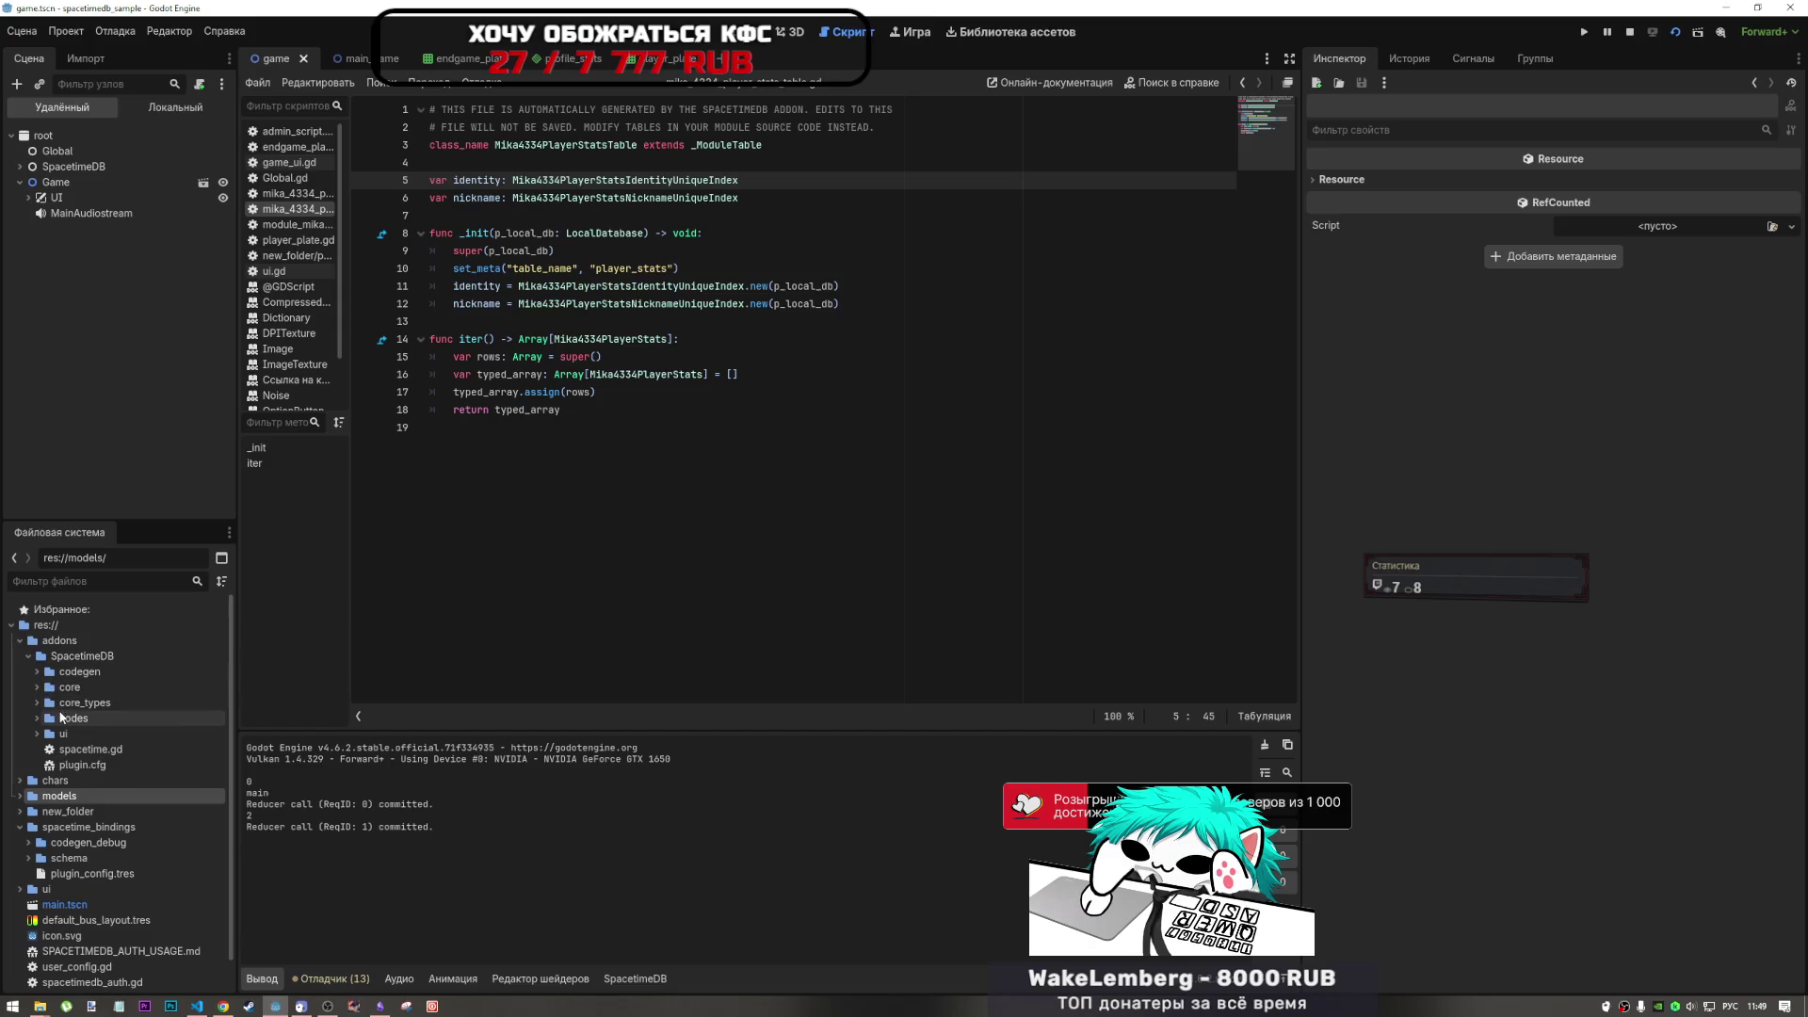
left_click(33, 687)
left_click(35, 688)
left_click(36, 703)
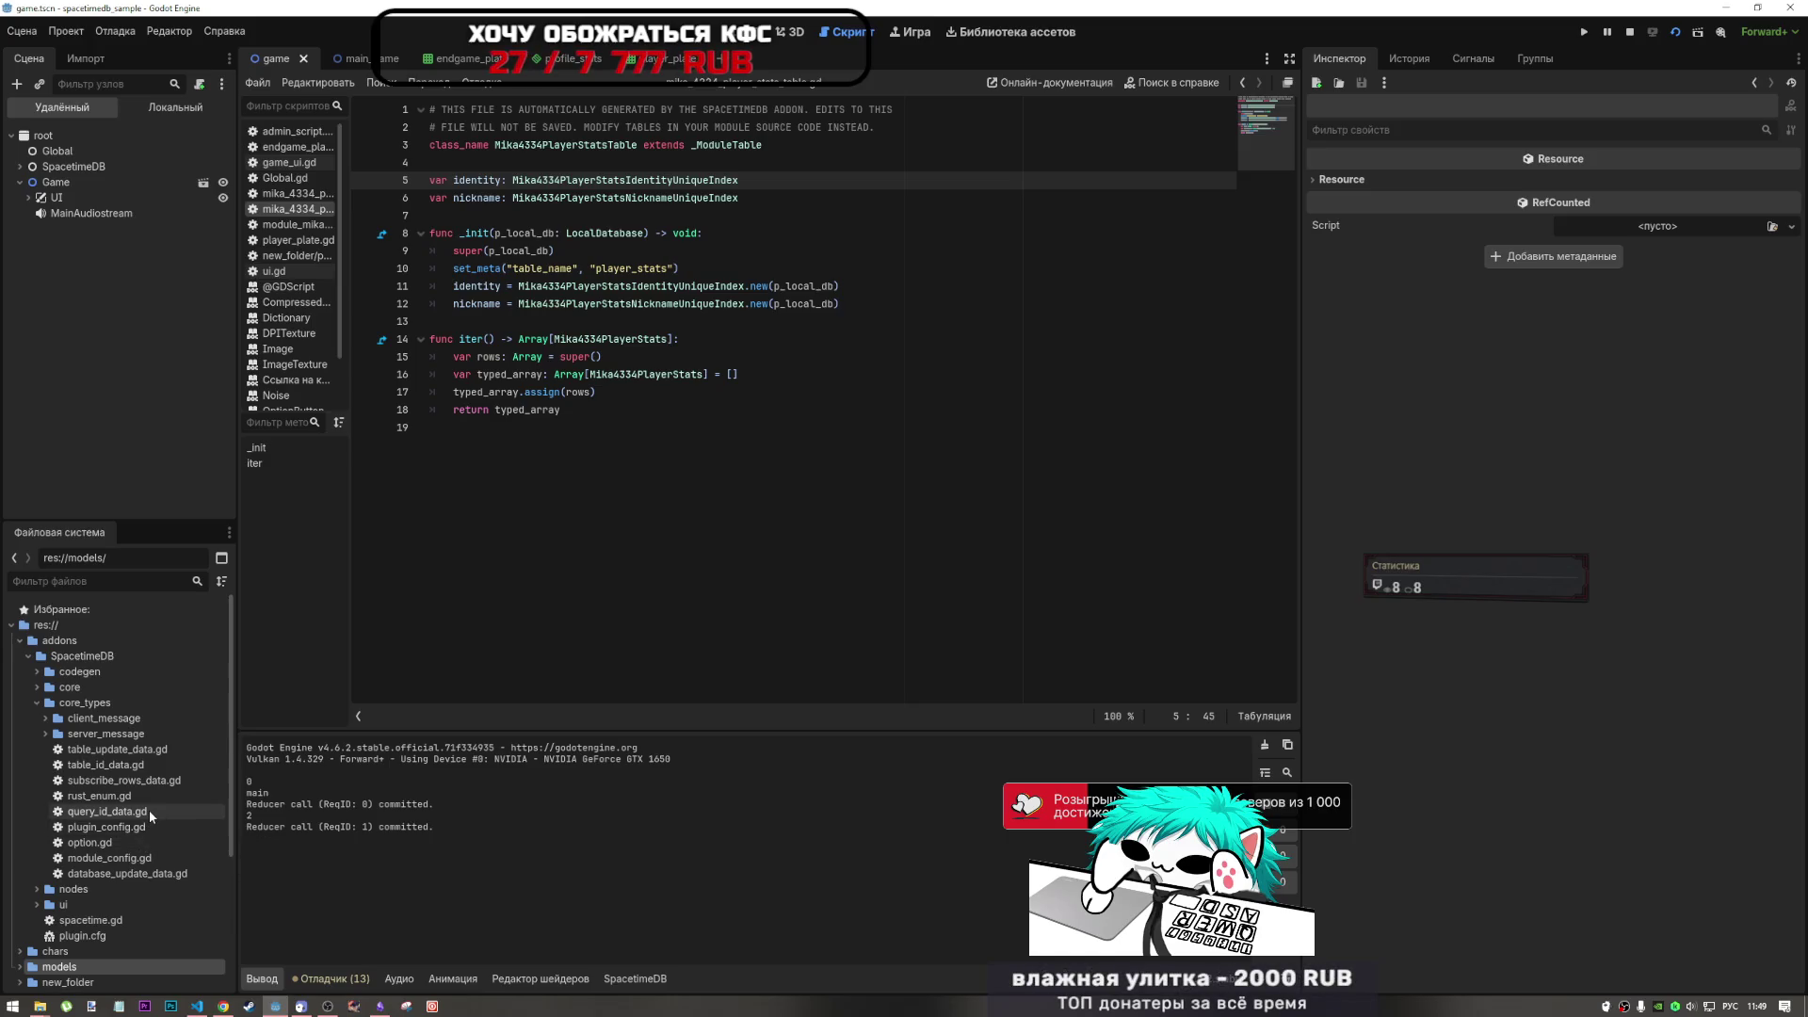
- Open table_id_data, table_update_data, rust_enum, plugin_config, option and database_update_data scripts
left_click(135, 764)
double_click(135, 764)
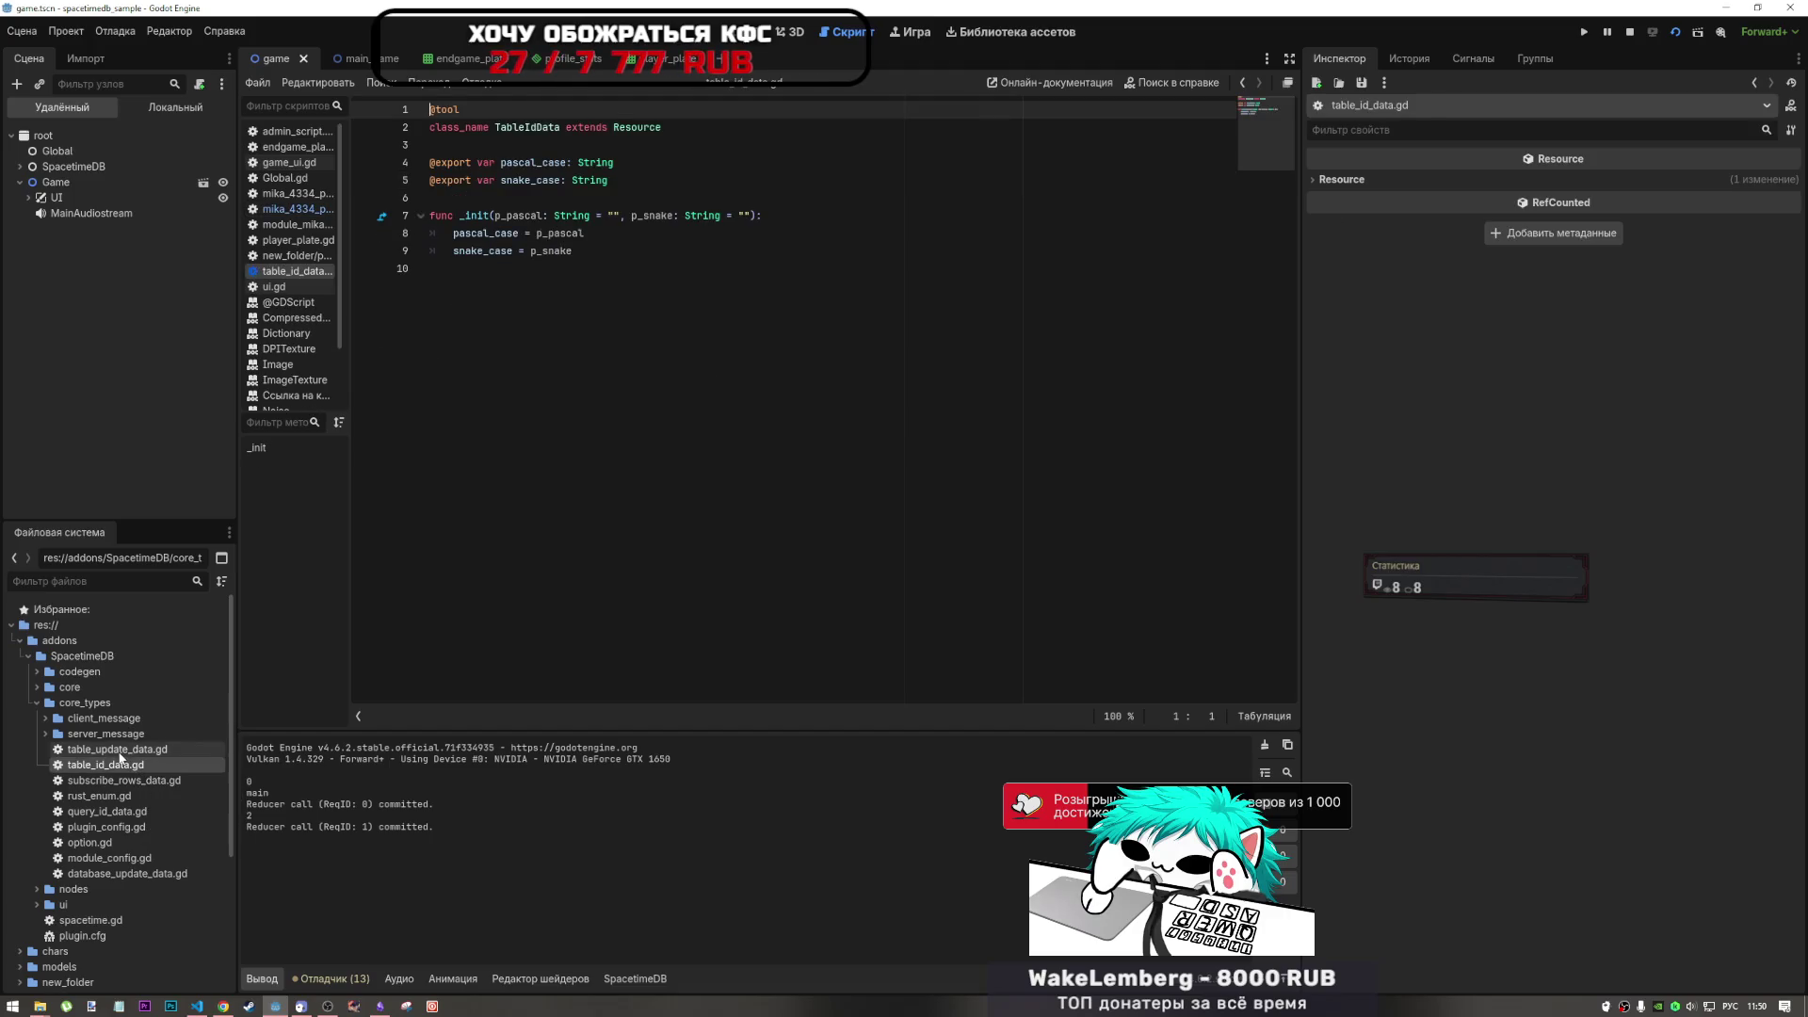
double_click(120, 751)
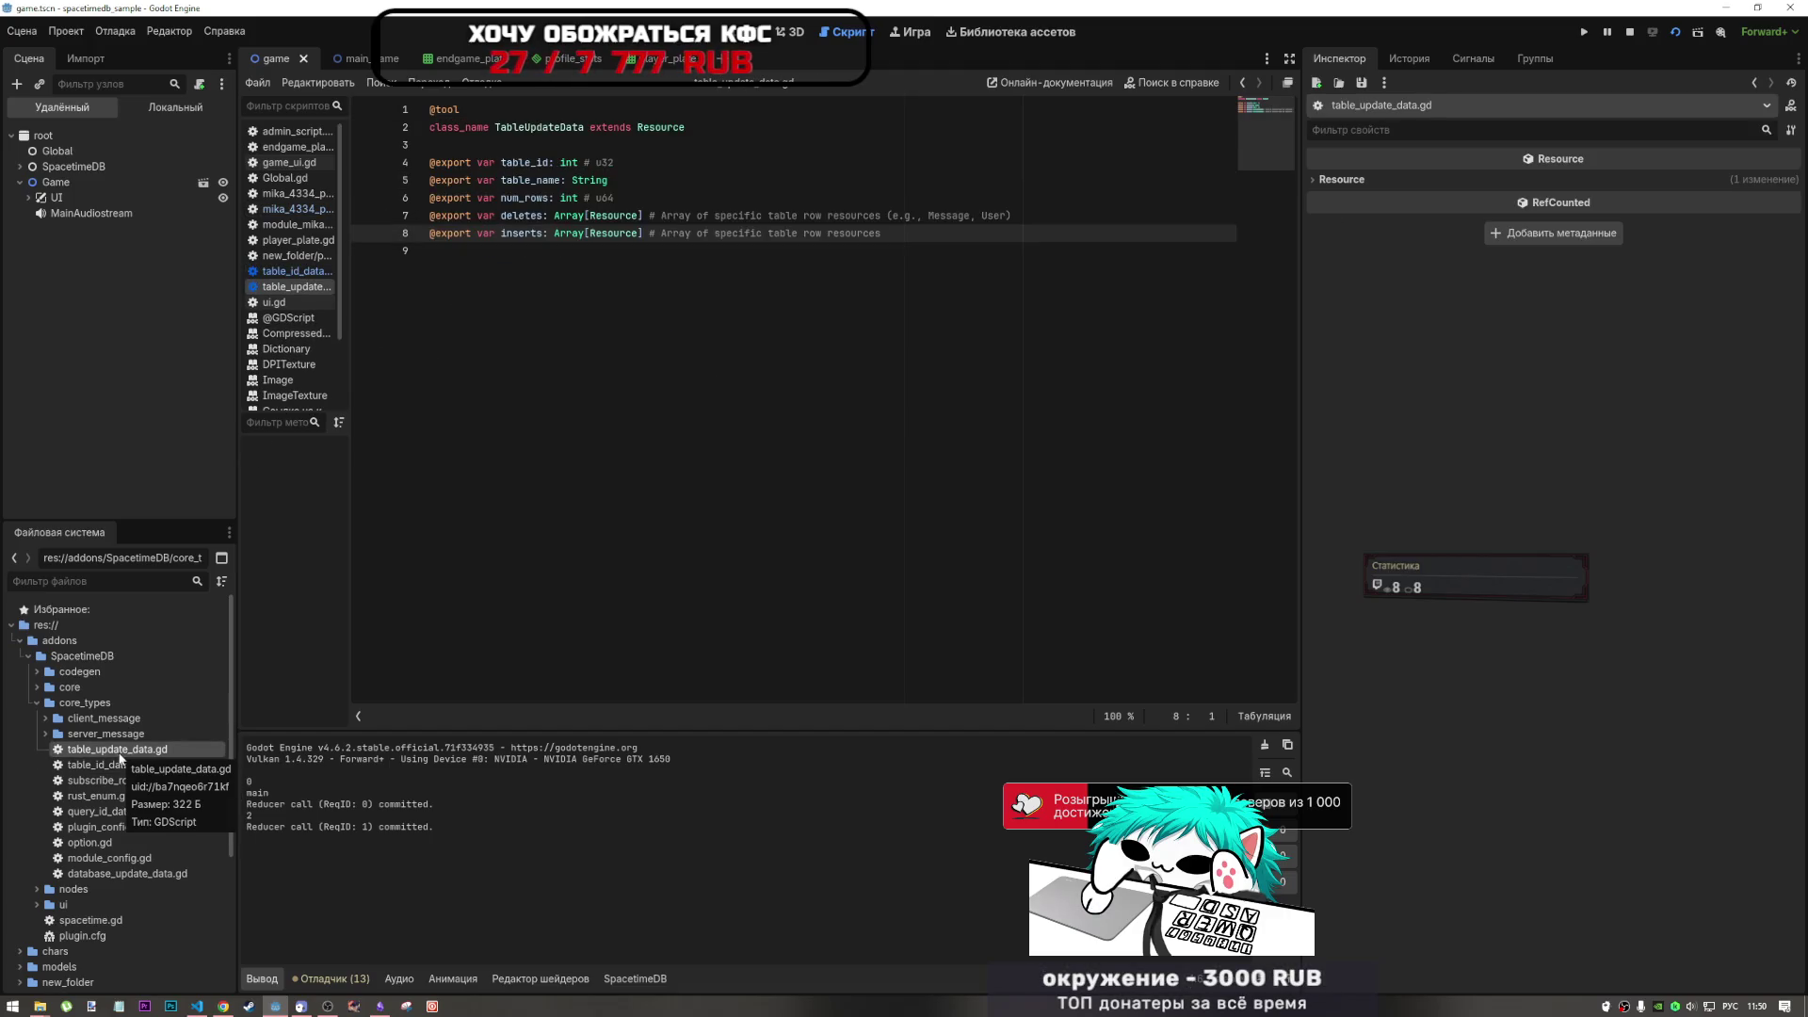
double_click(106, 796)
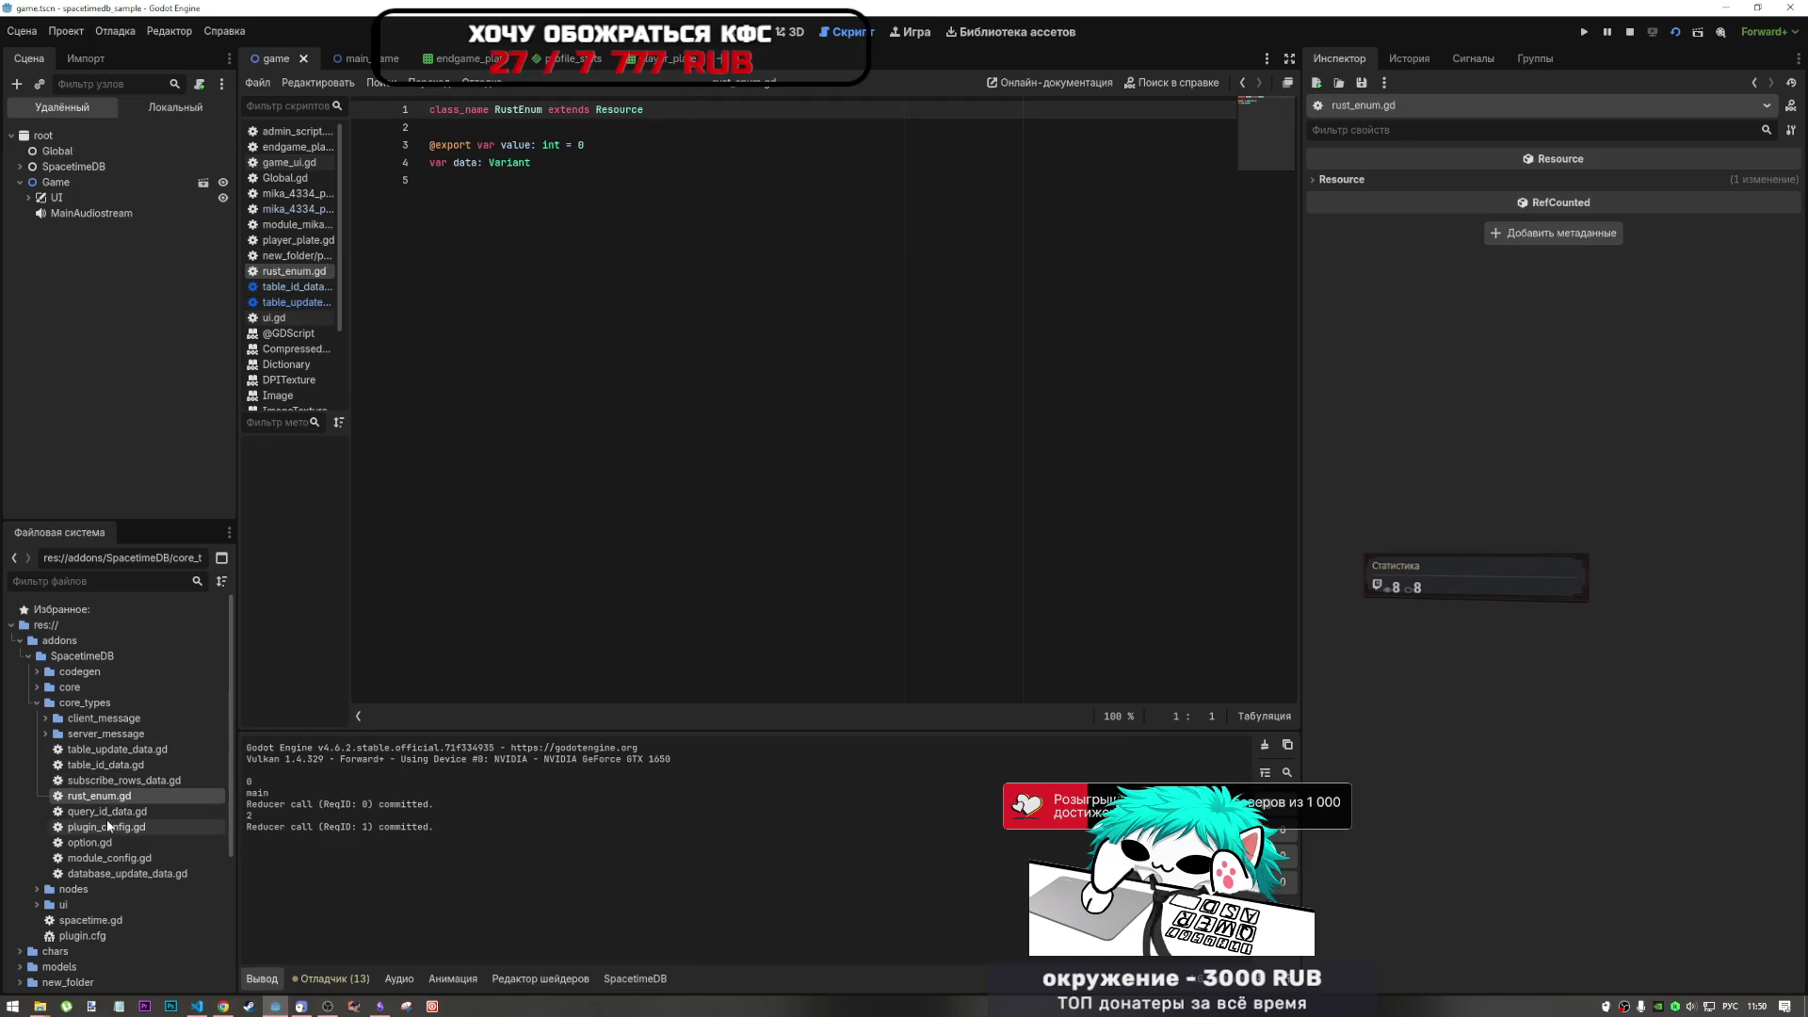
double_click(106, 825)
double_click(106, 842)
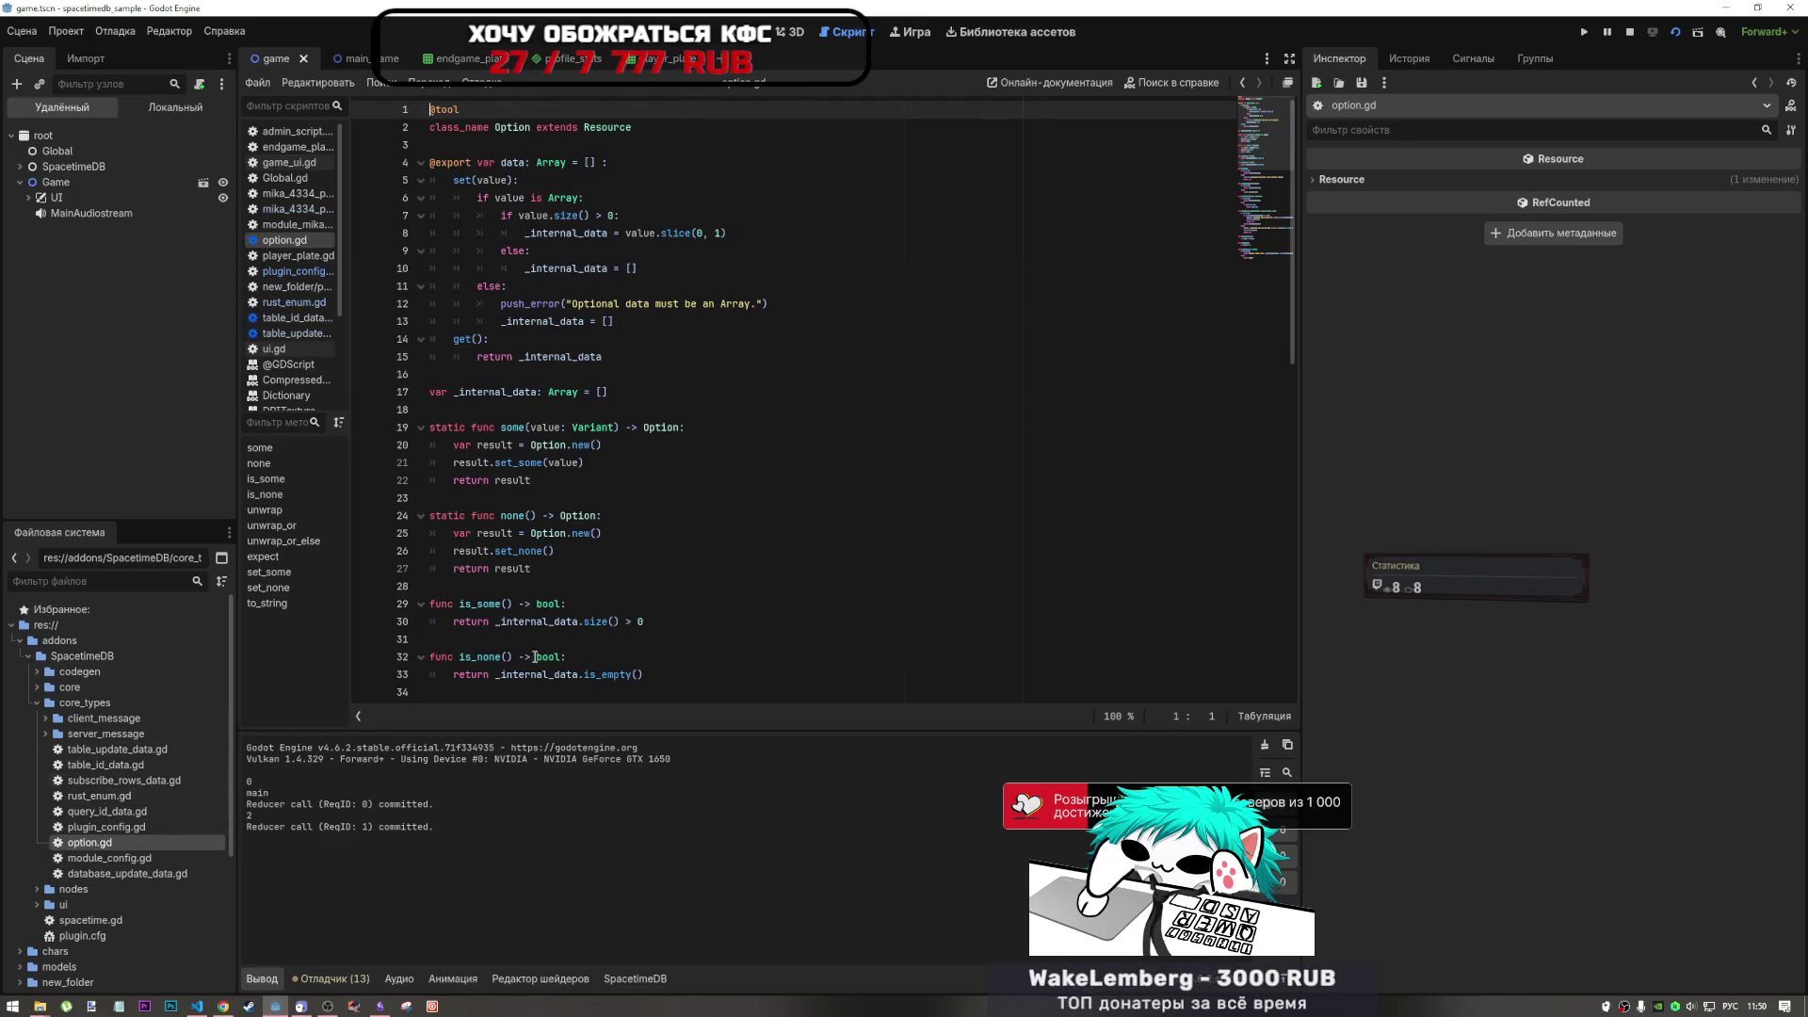
scroll(527, 613, "down", 1)
scroll(549, 550, "up", 1)
double_click(122, 875)
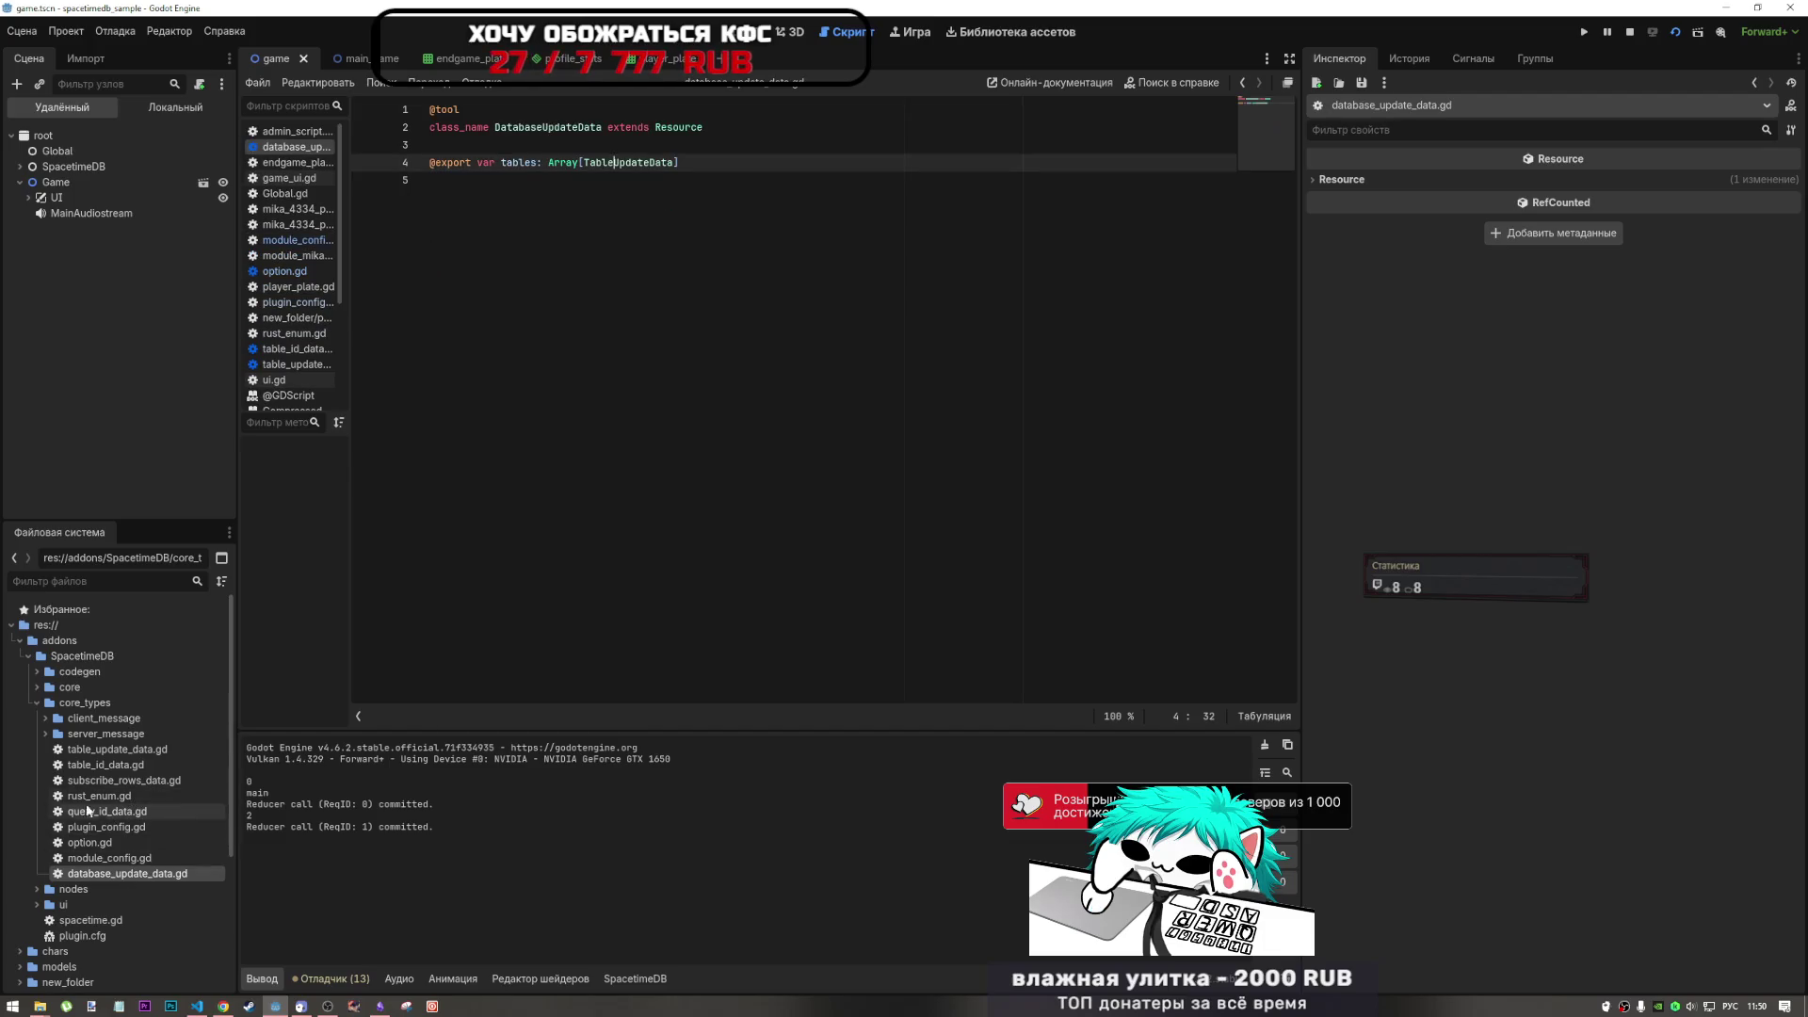
- Open server_message's transaction_update.gd, then collapse the message and core_types folders
left_click(45, 734)
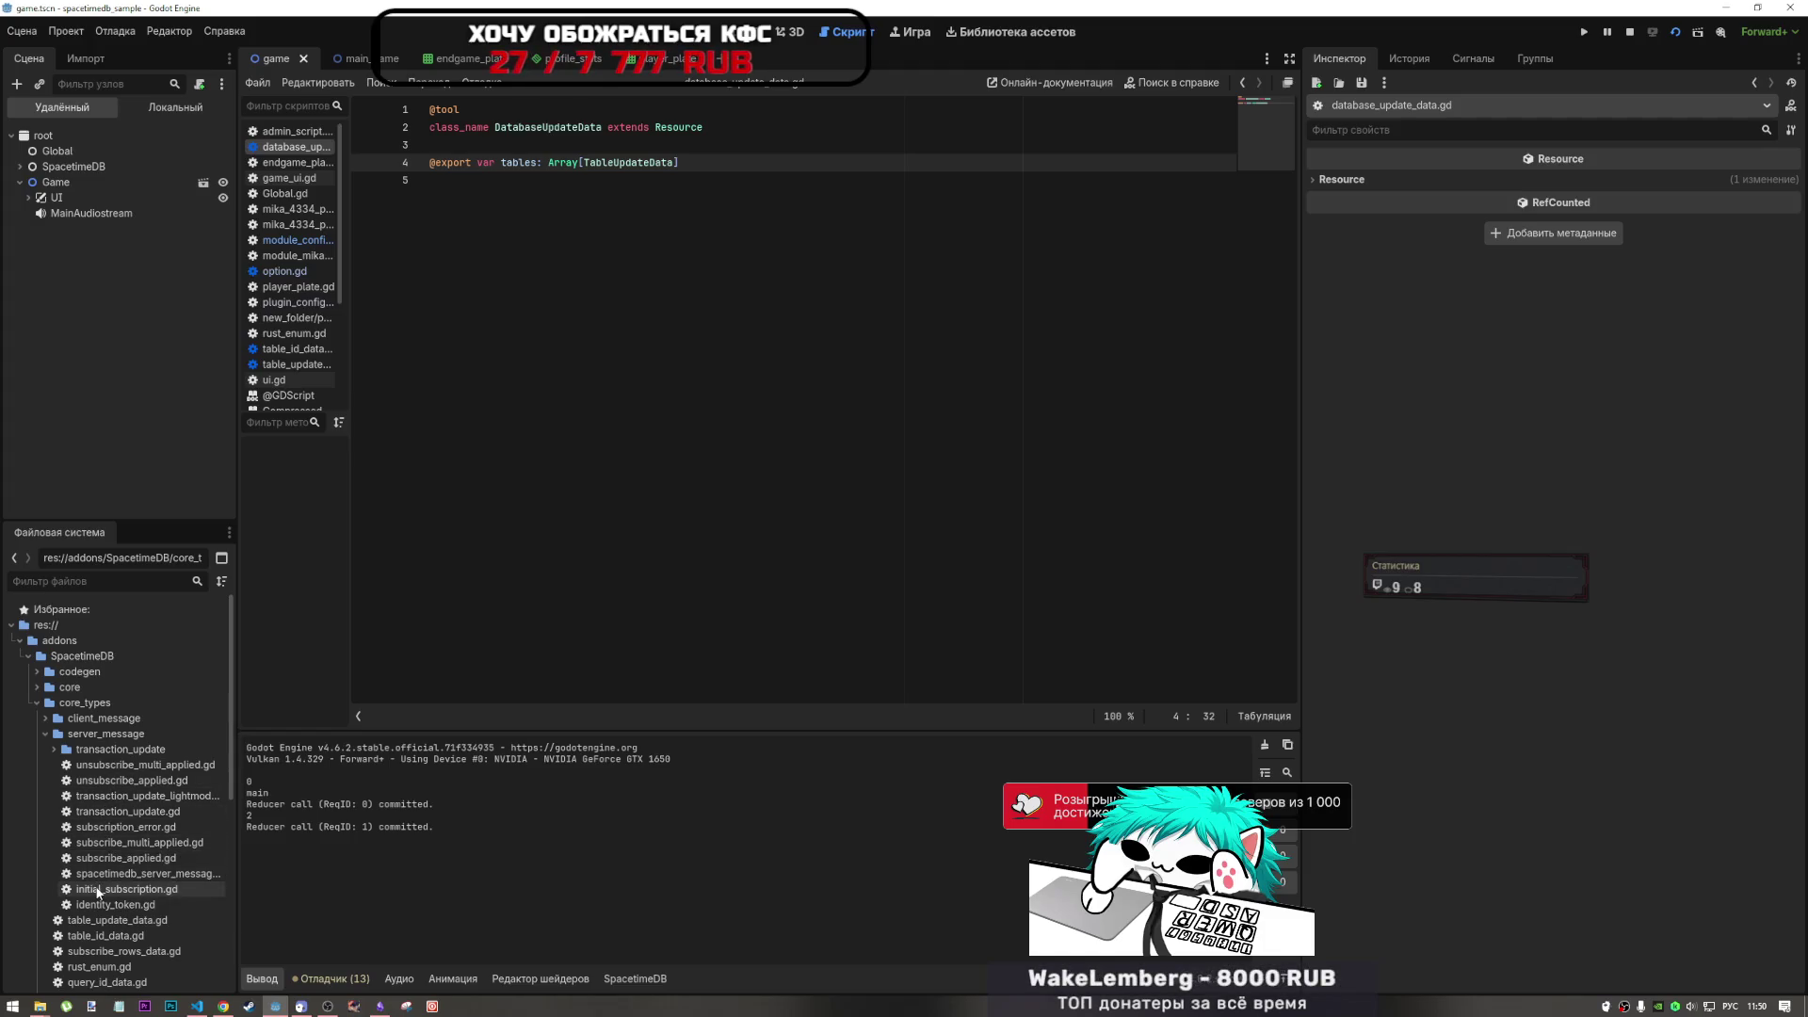
double_click(125, 815)
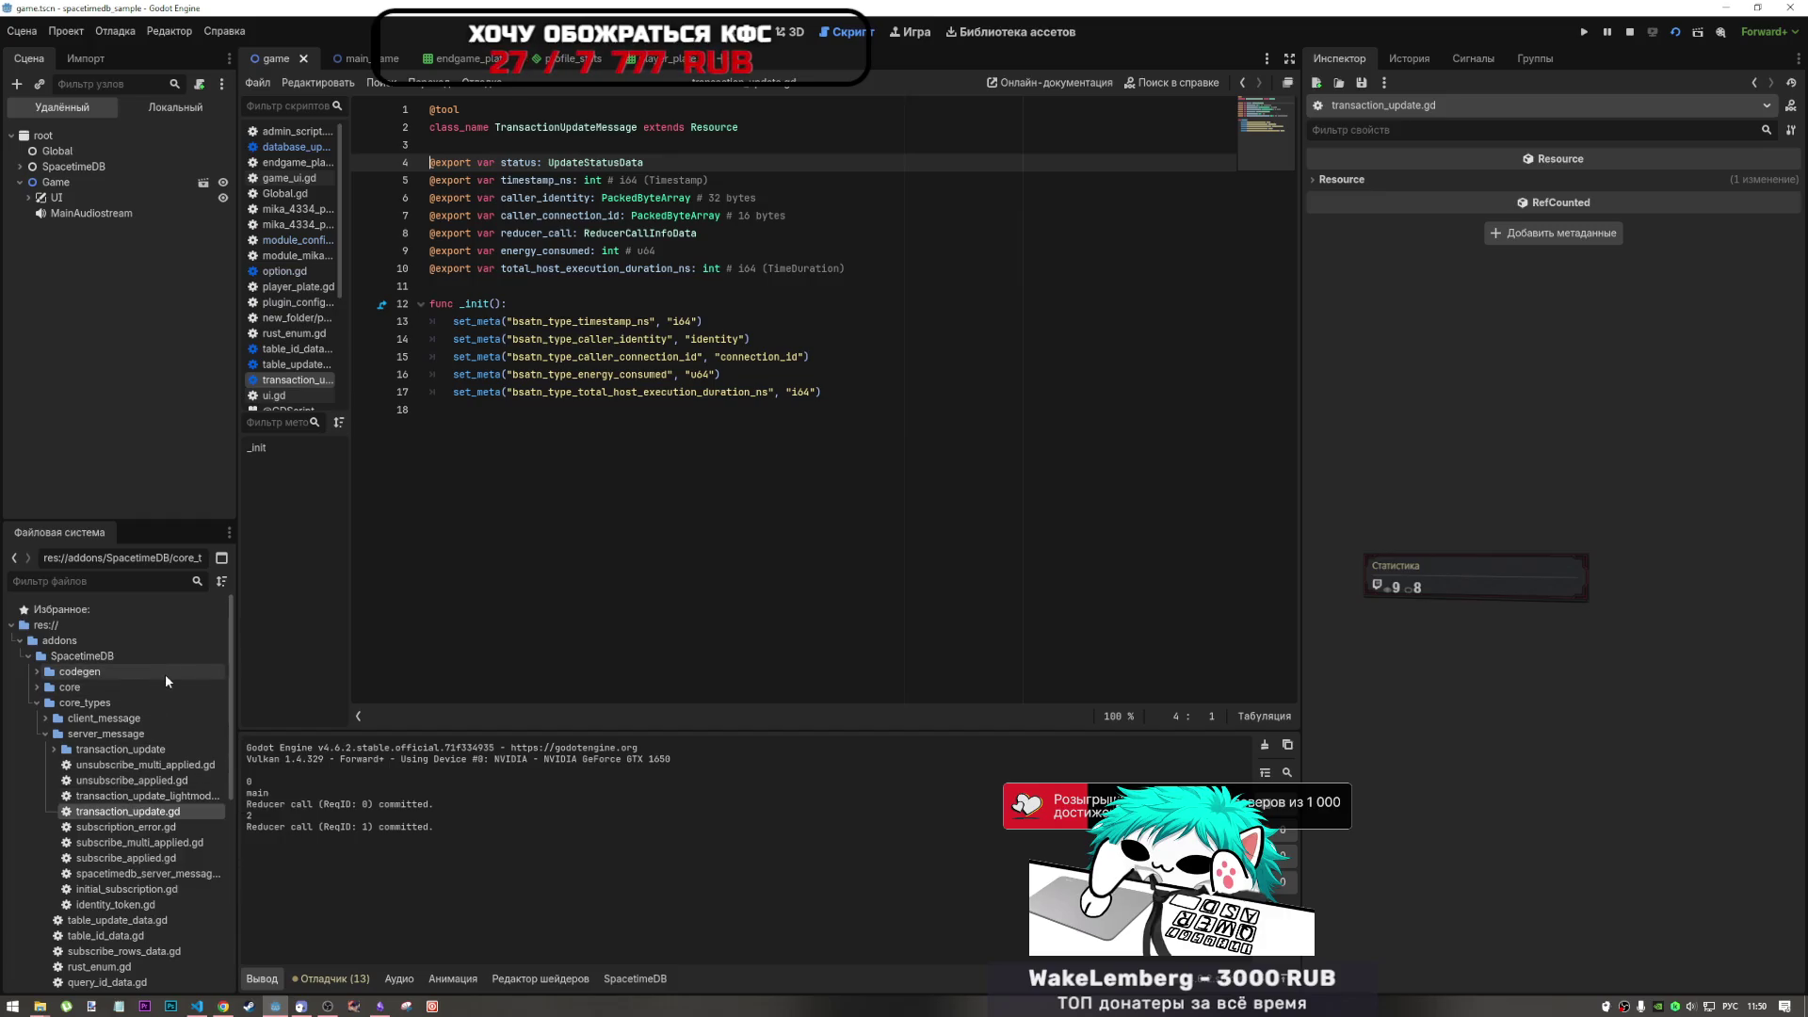
left_click(44, 734)
left_click(45, 718)
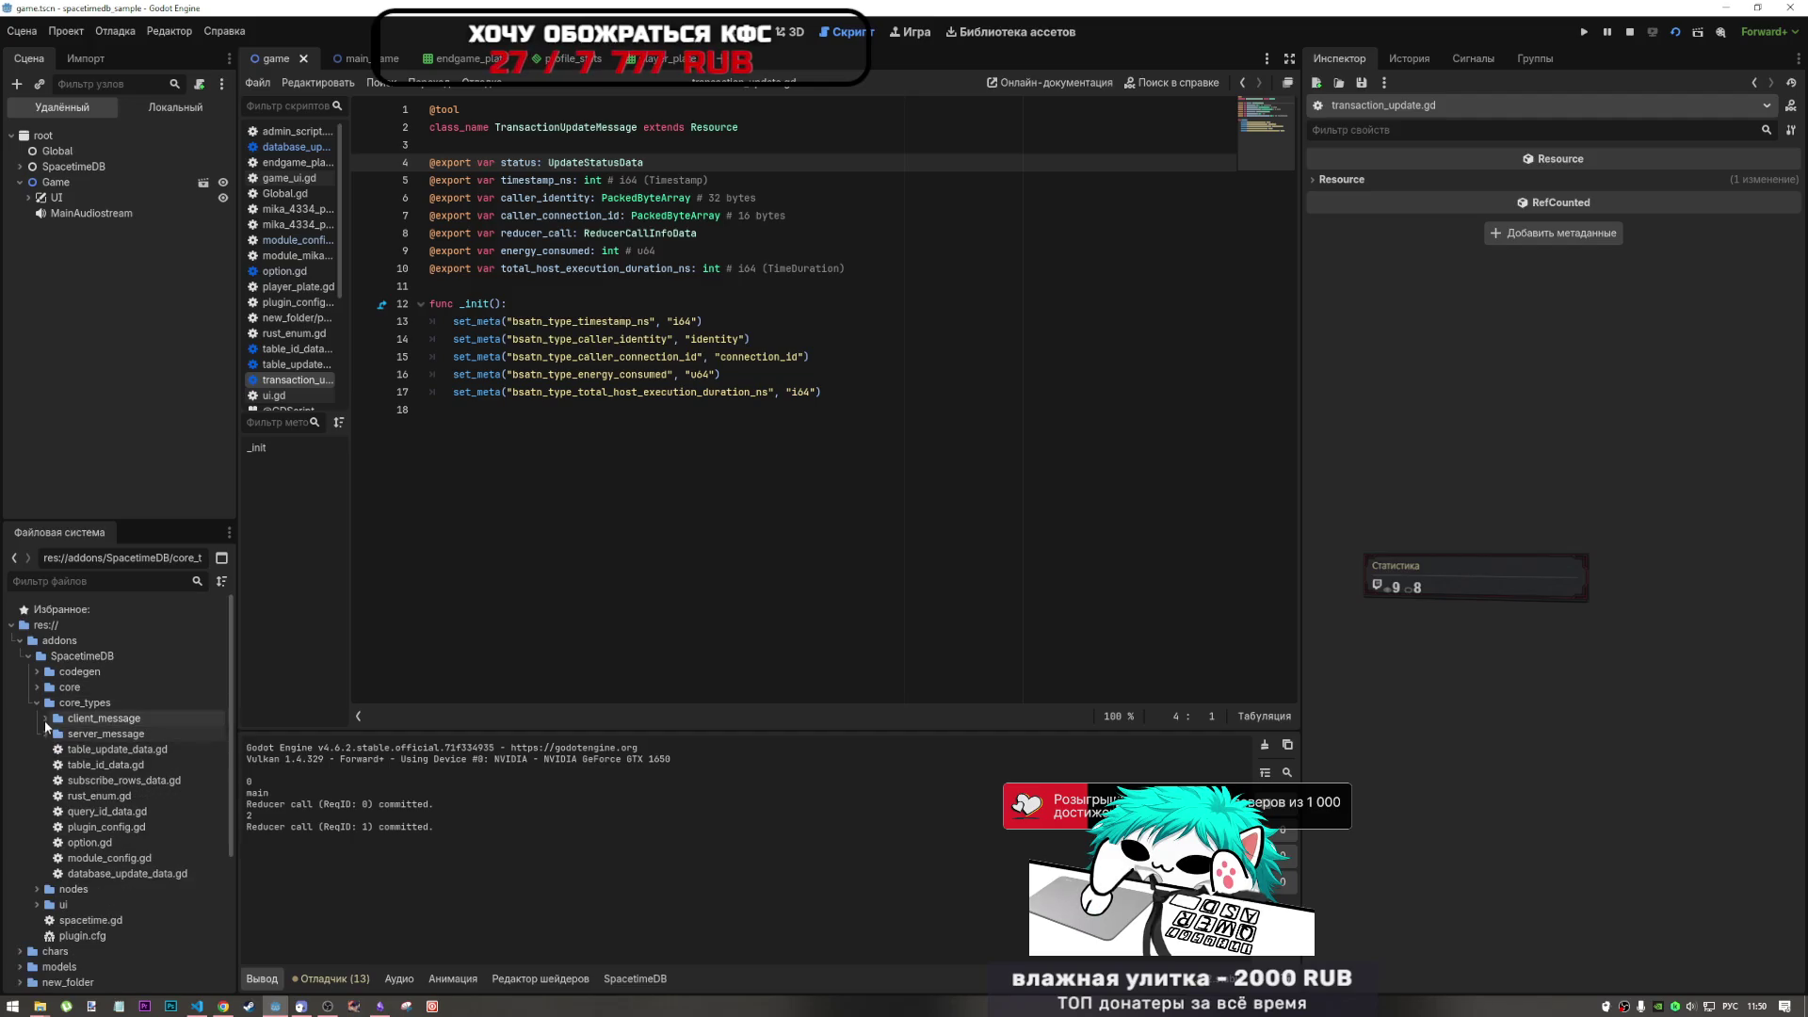
left_click(46, 717)
left_click(37, 702)
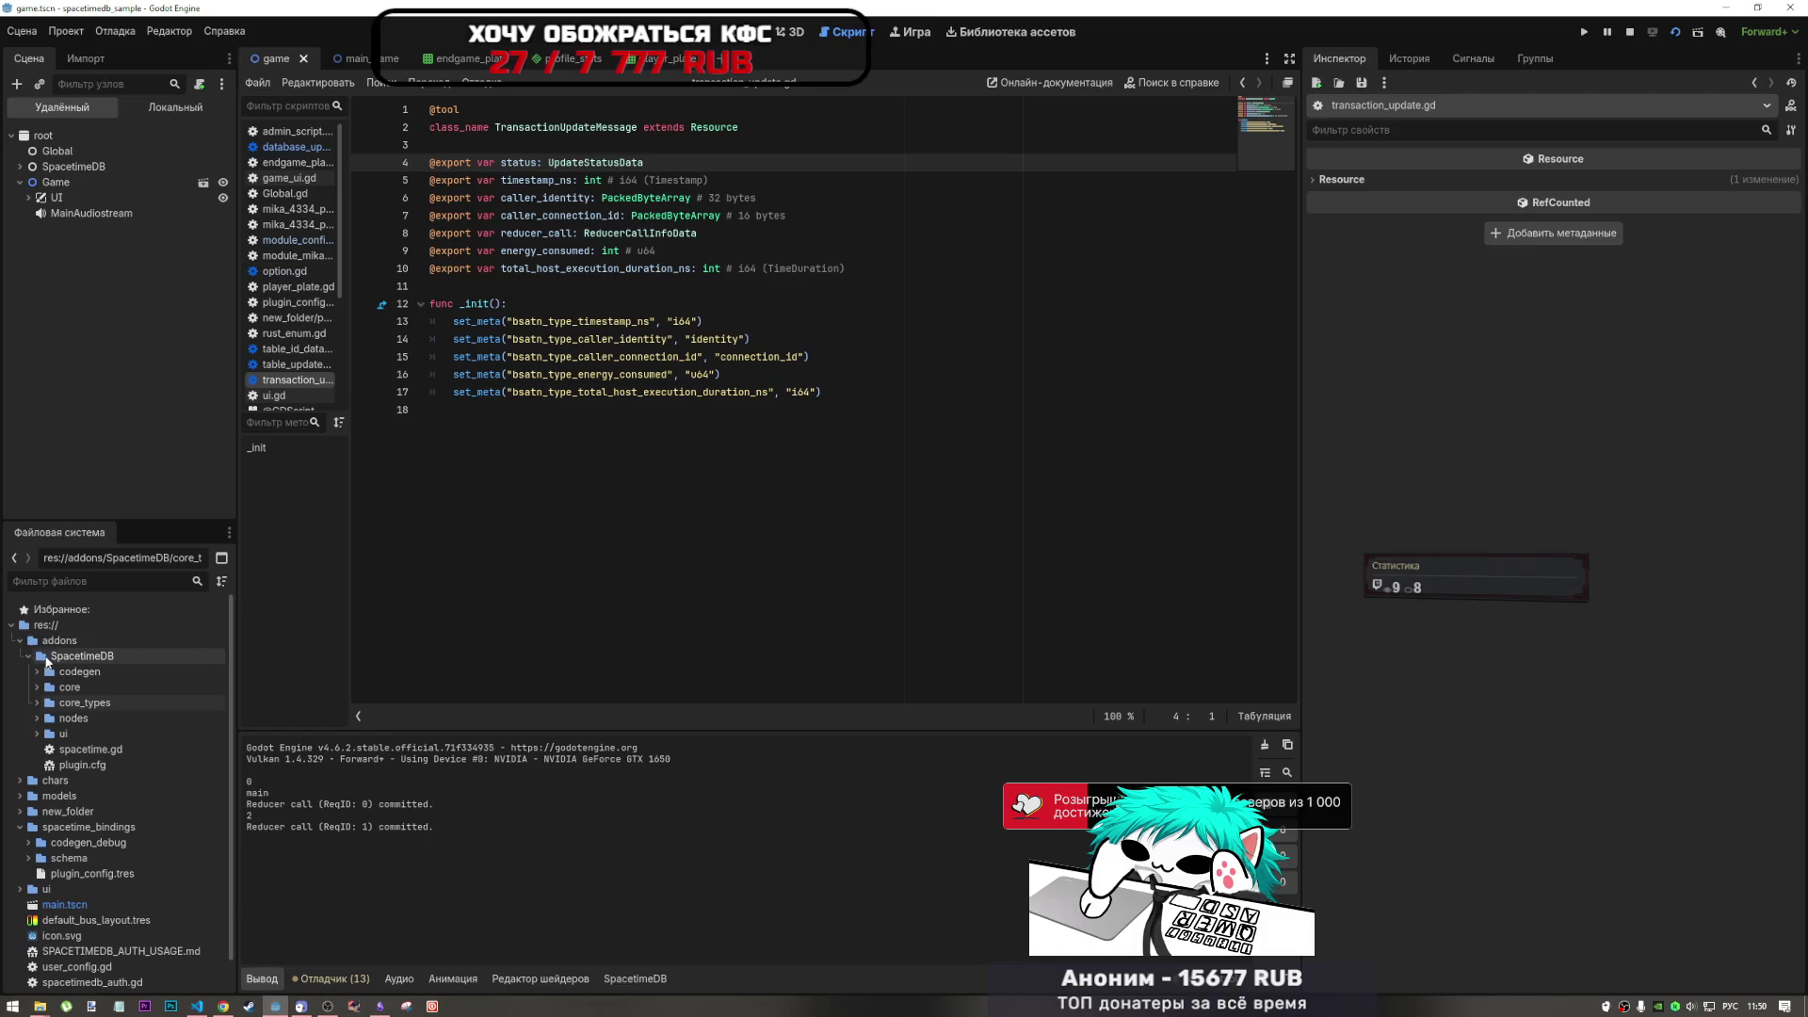
- Open codegen/schema_parser.gd and scroll through its GDNative and default type-map dictionaries
left_click(45, 673)
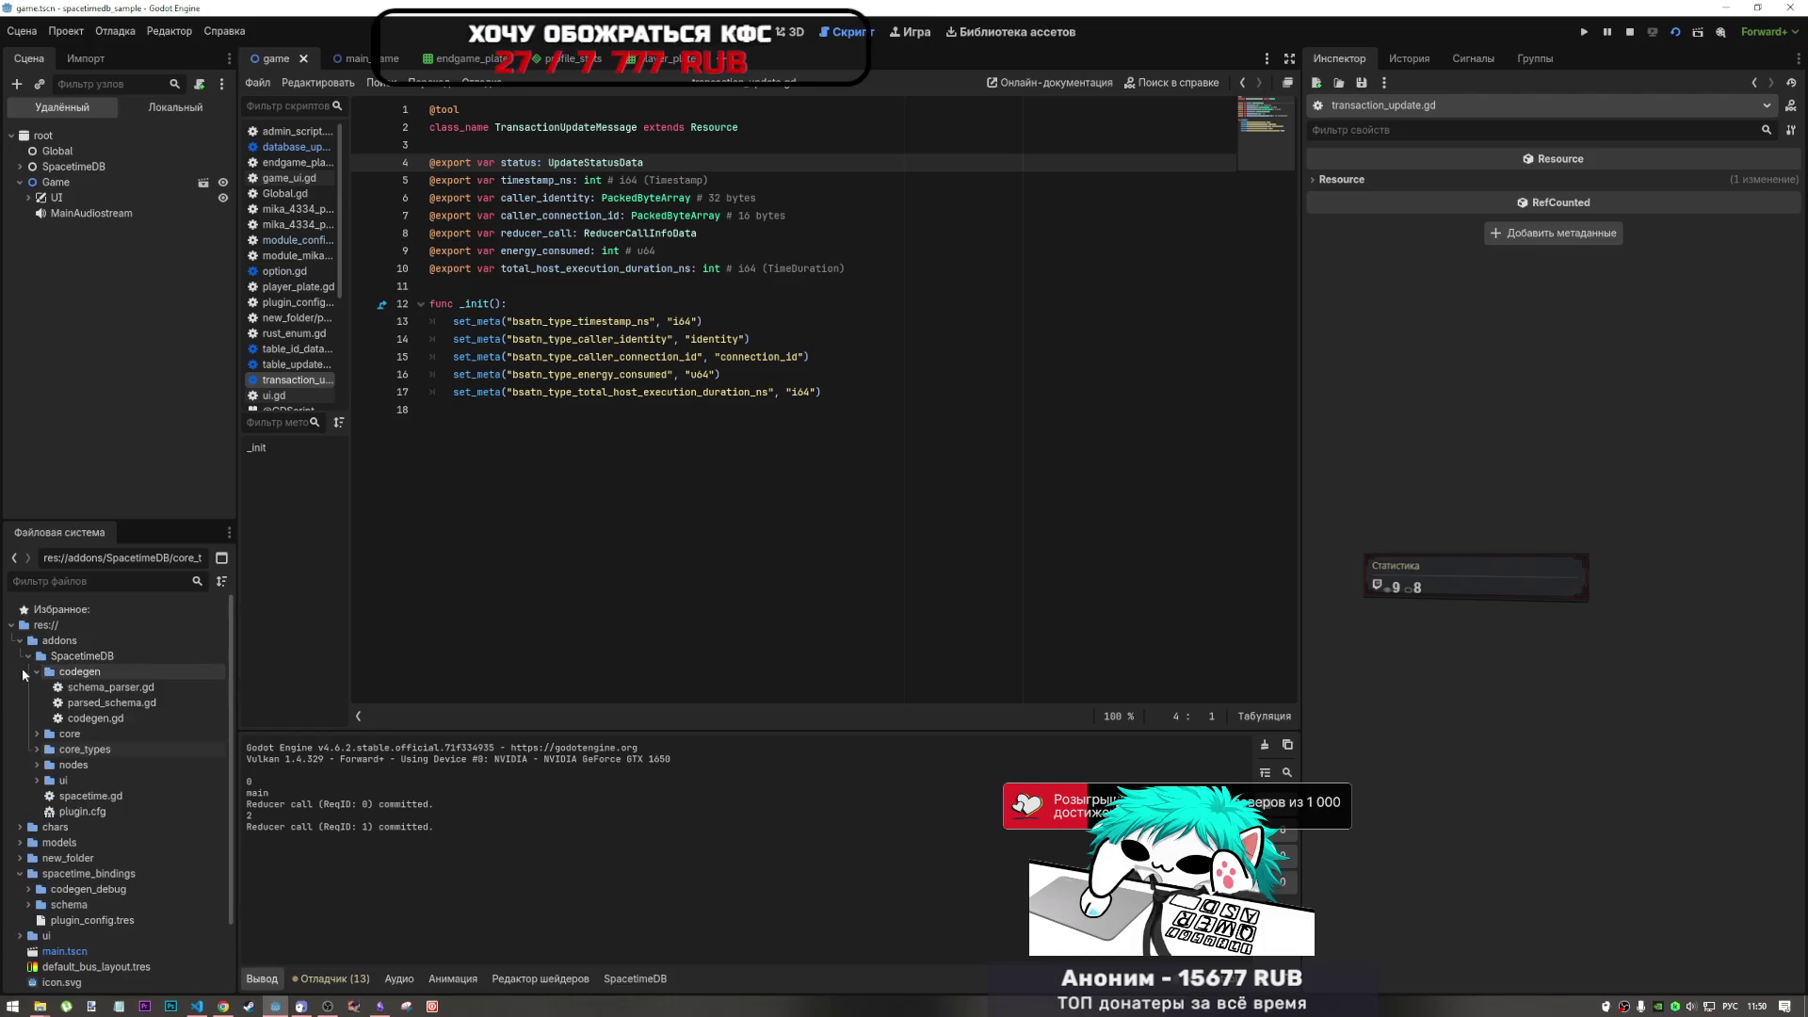
double_click(94, 688)
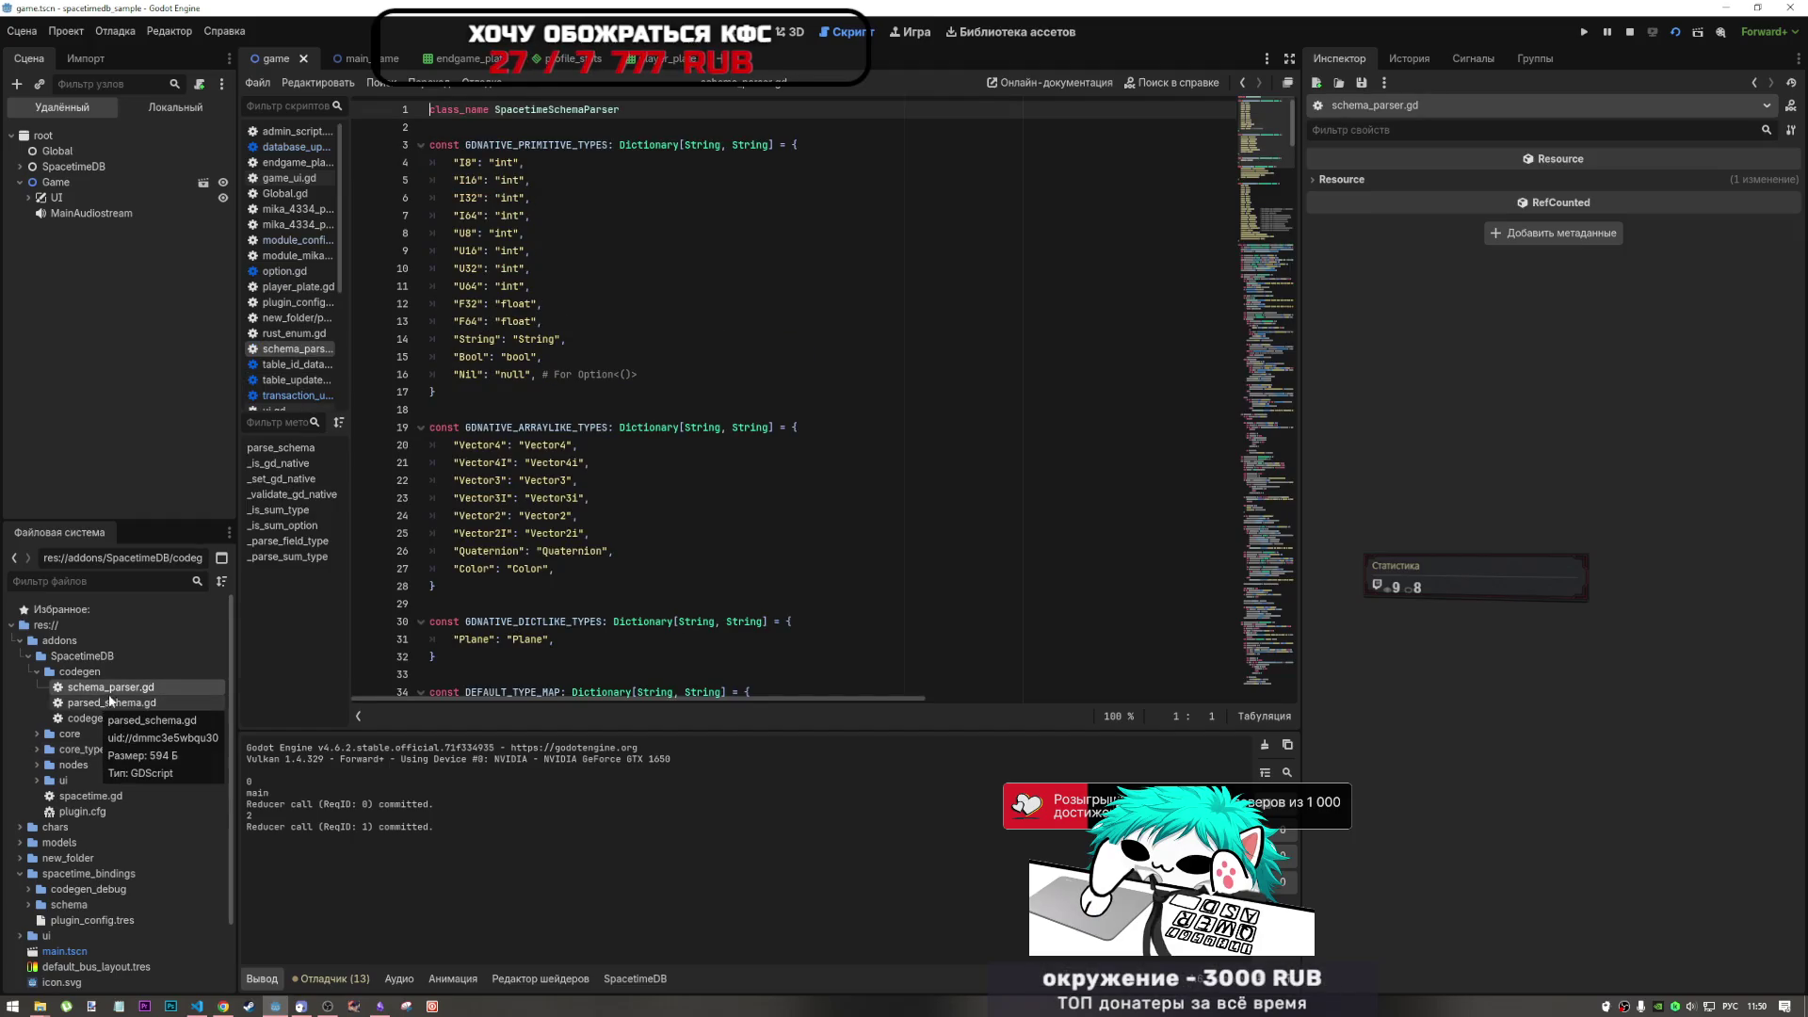
scroll(565, 565, "down", 5)
scroll(659, 462, "up", 5)
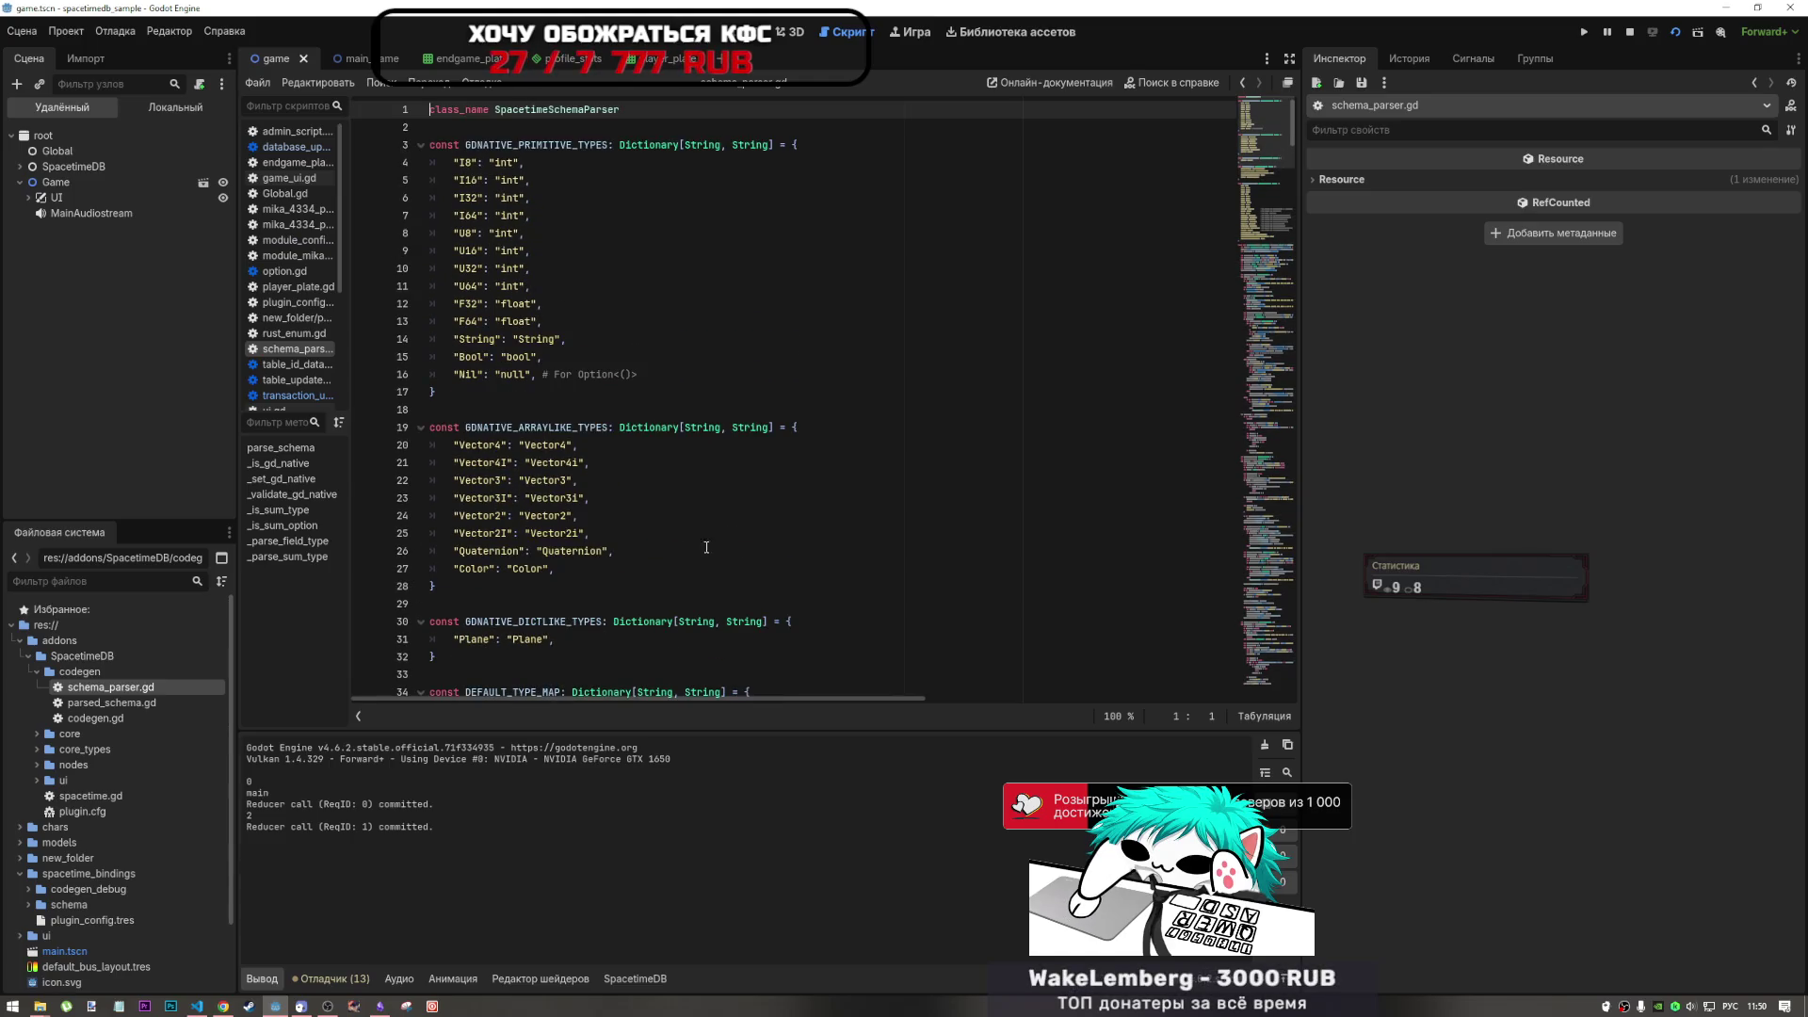
scroll(742, 559, "down", 3)
scroll(741, 558, "down", 3)
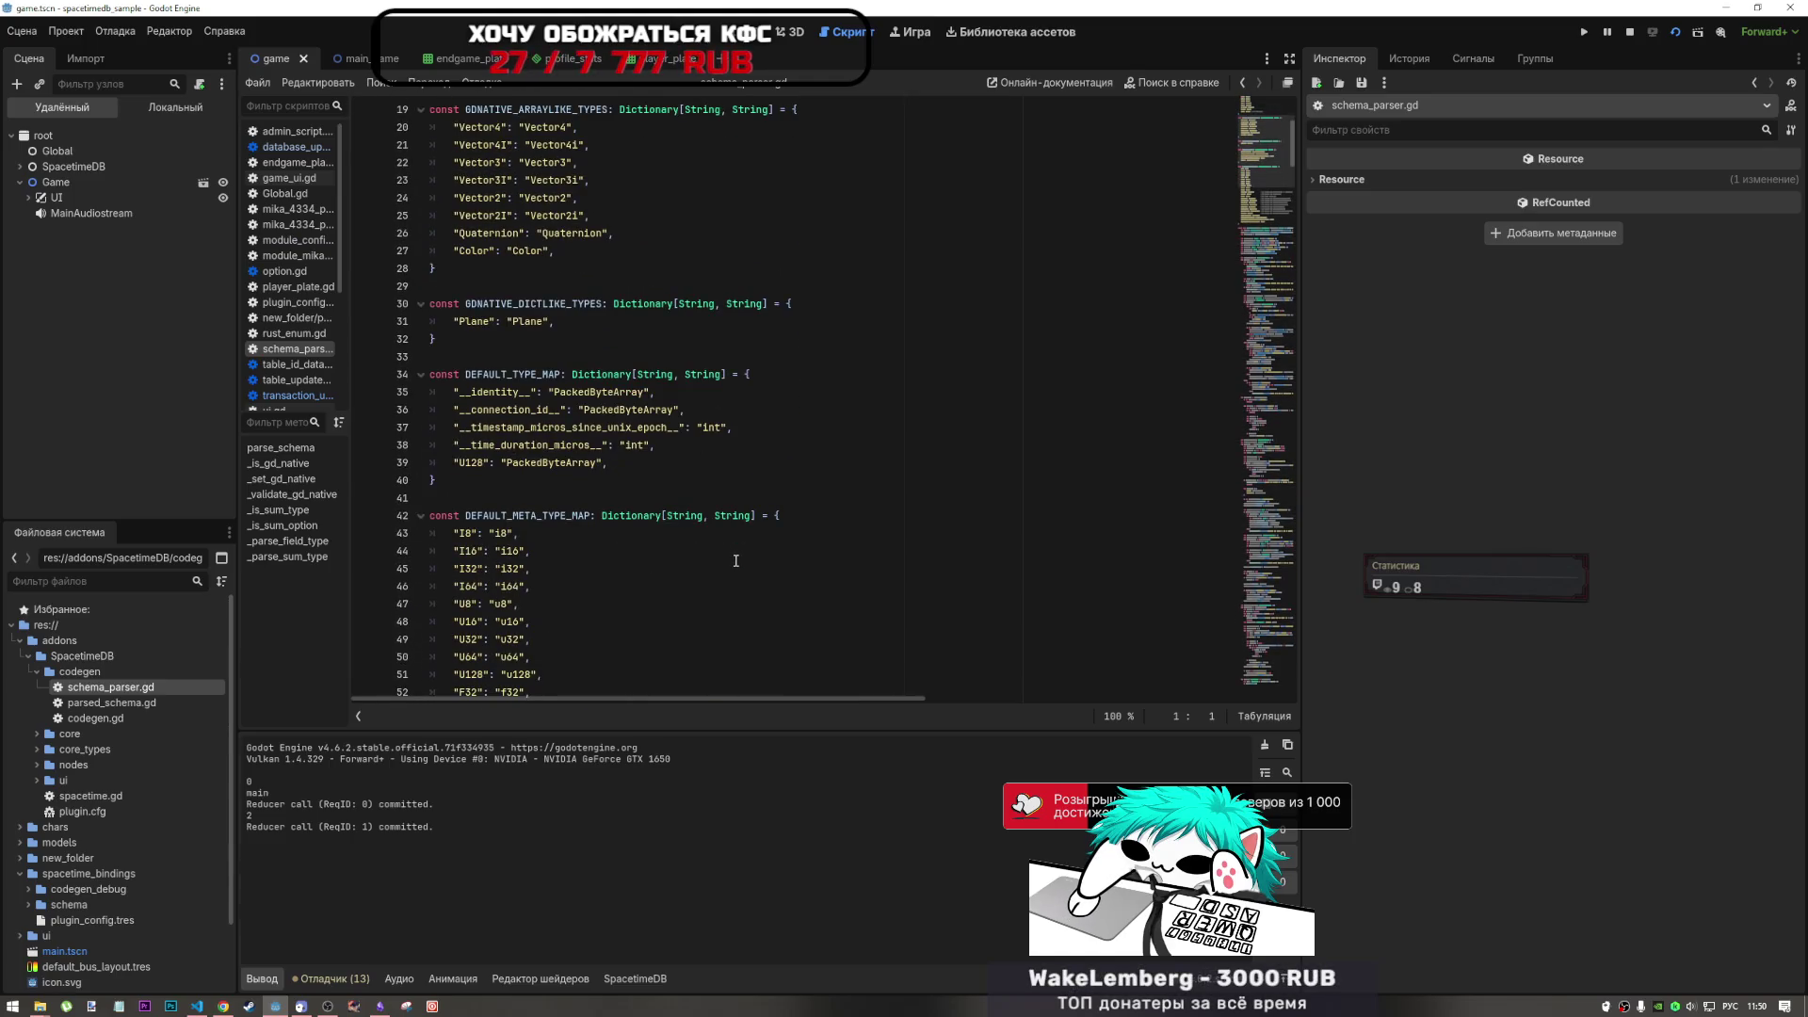
scroll(734, 561, "up", 4)
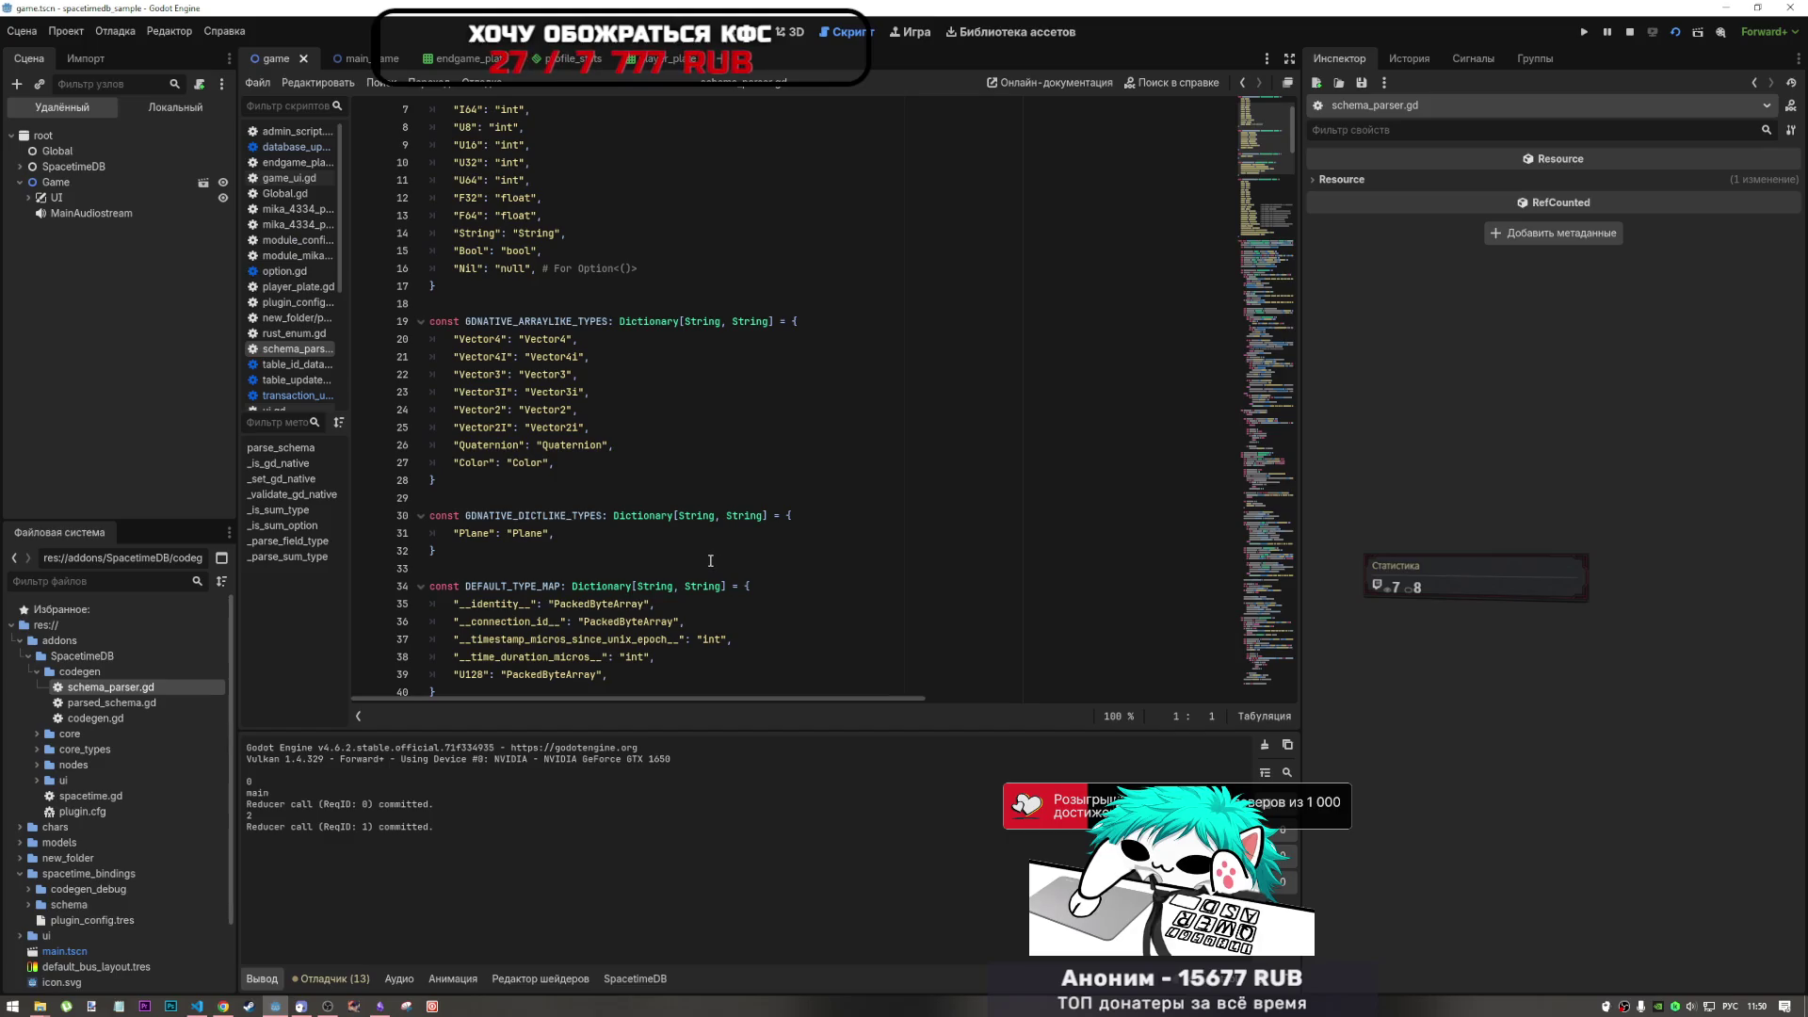
scroll(694, 453, "down", 6)
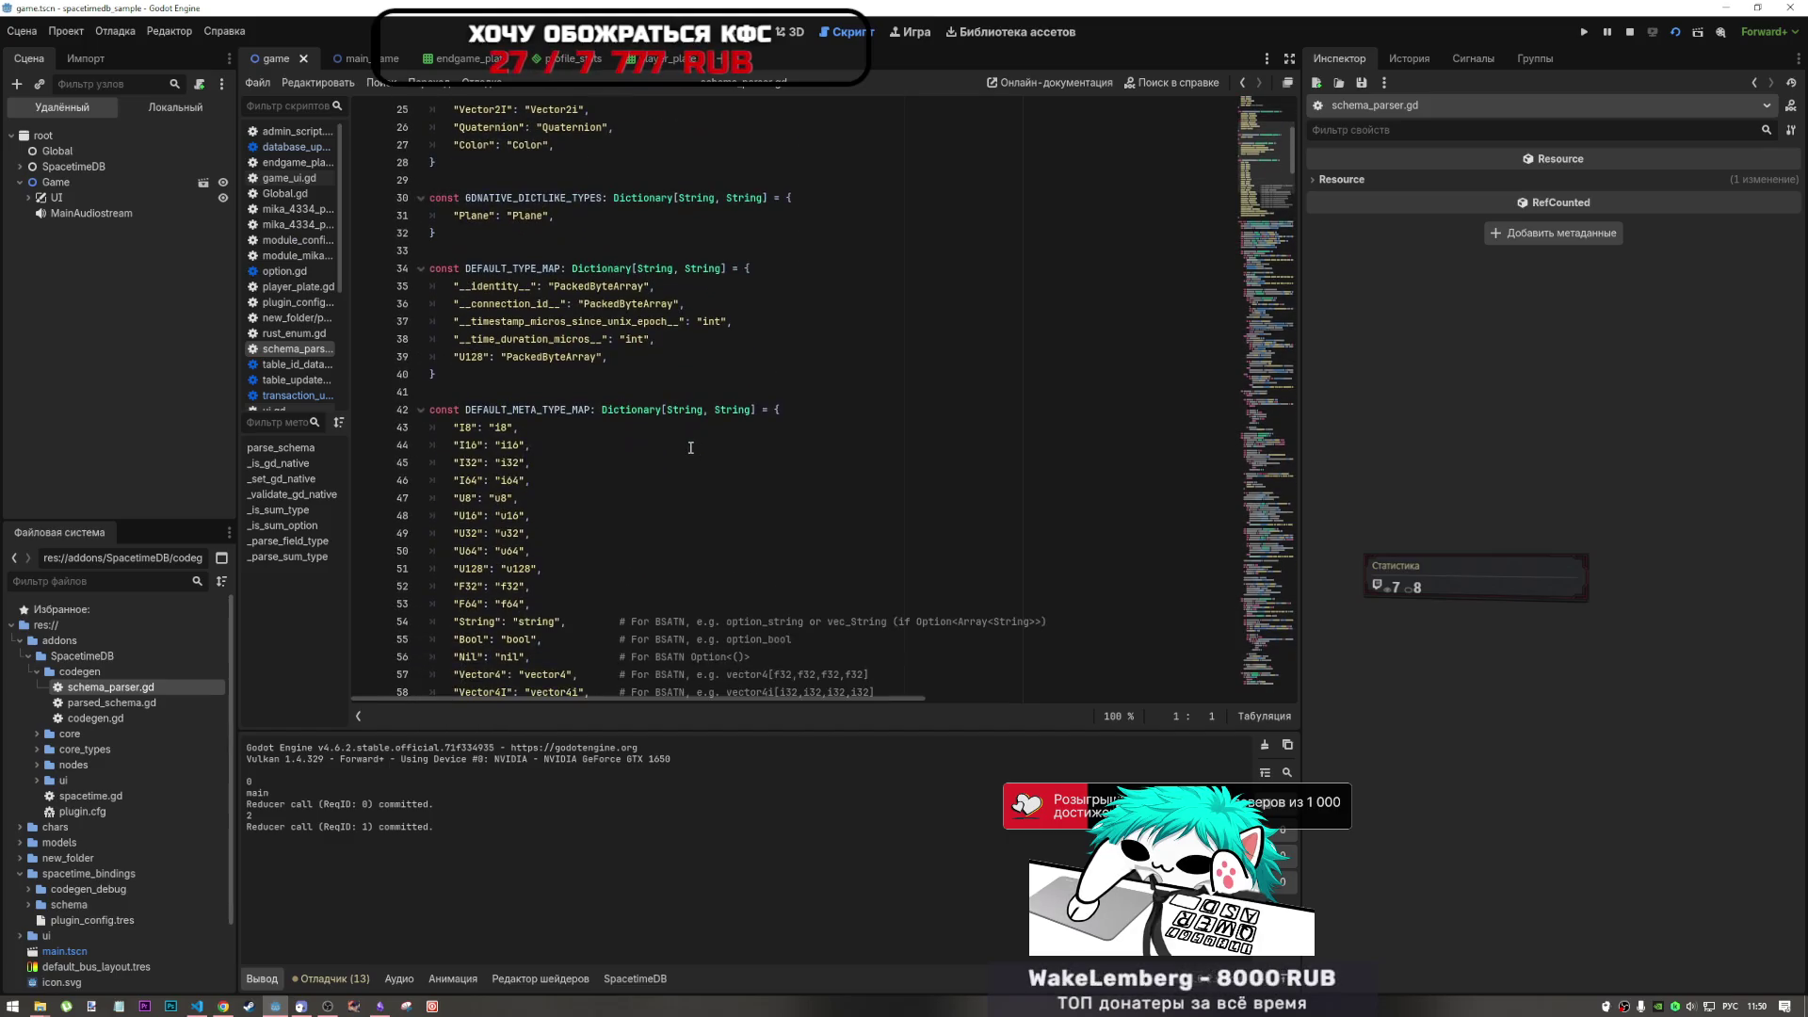
scroll(688, 445, "down", 9)
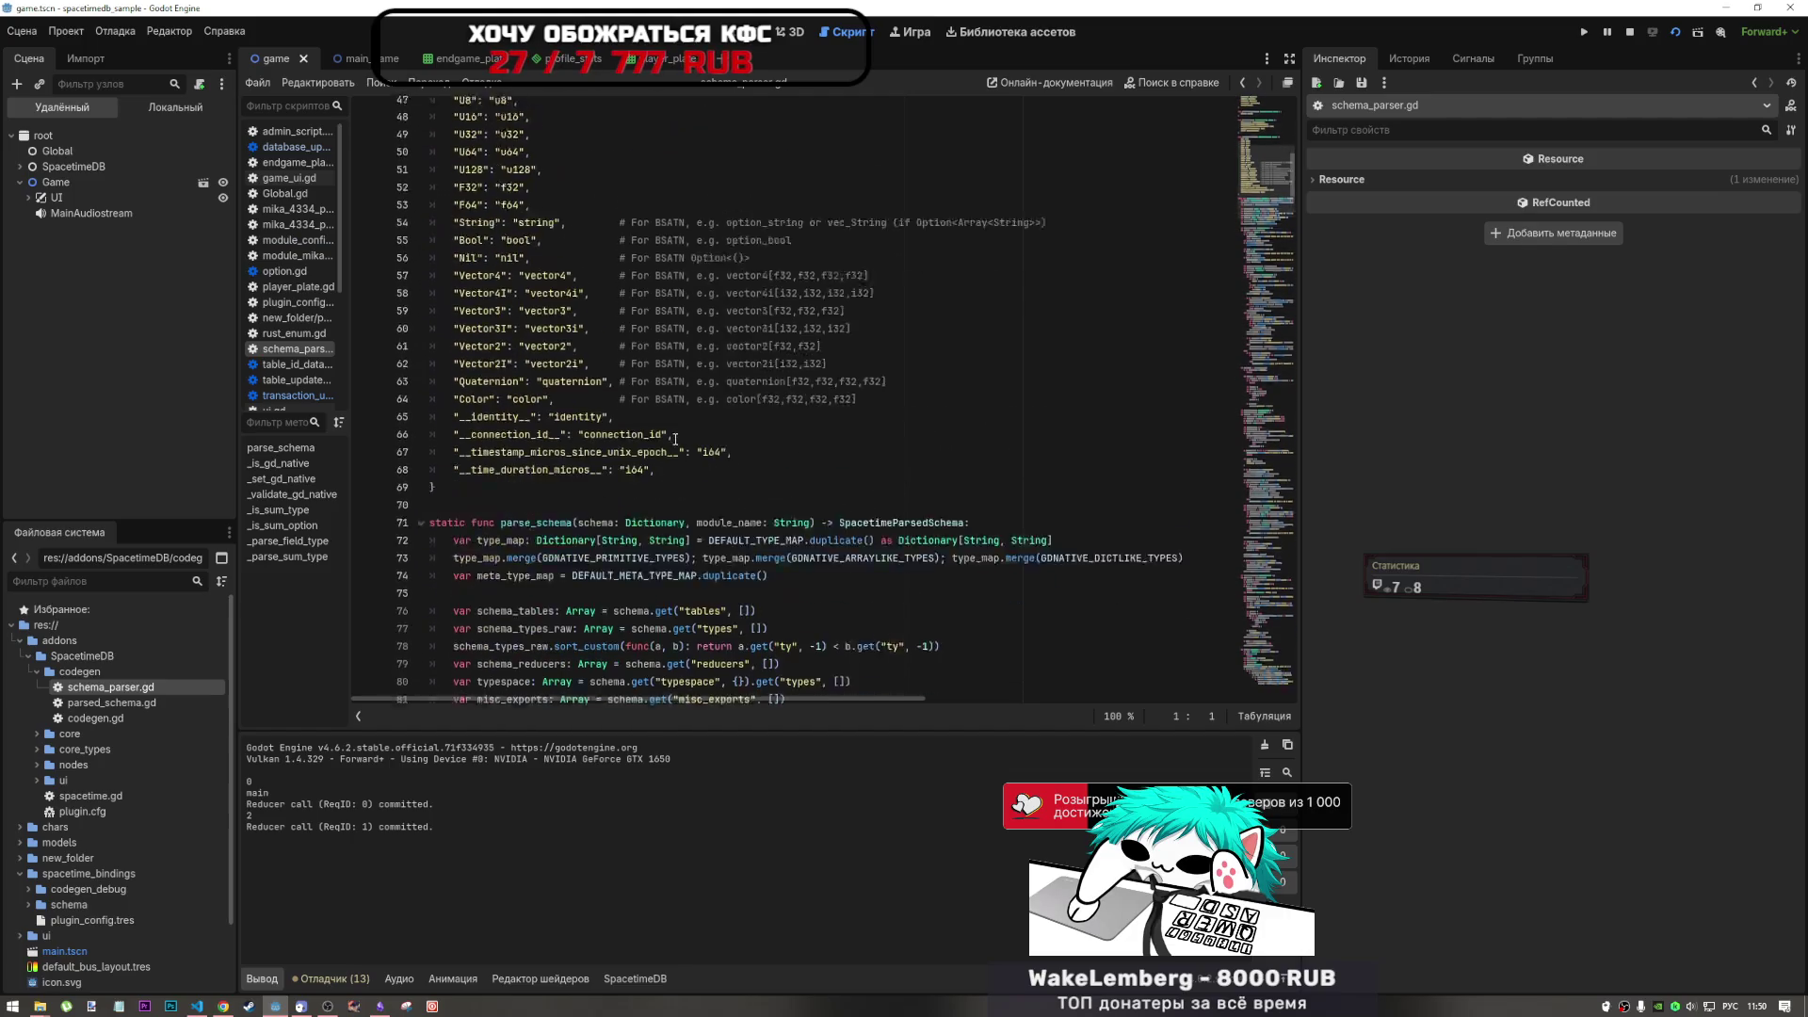
scroll(675, 438, "up", 17)
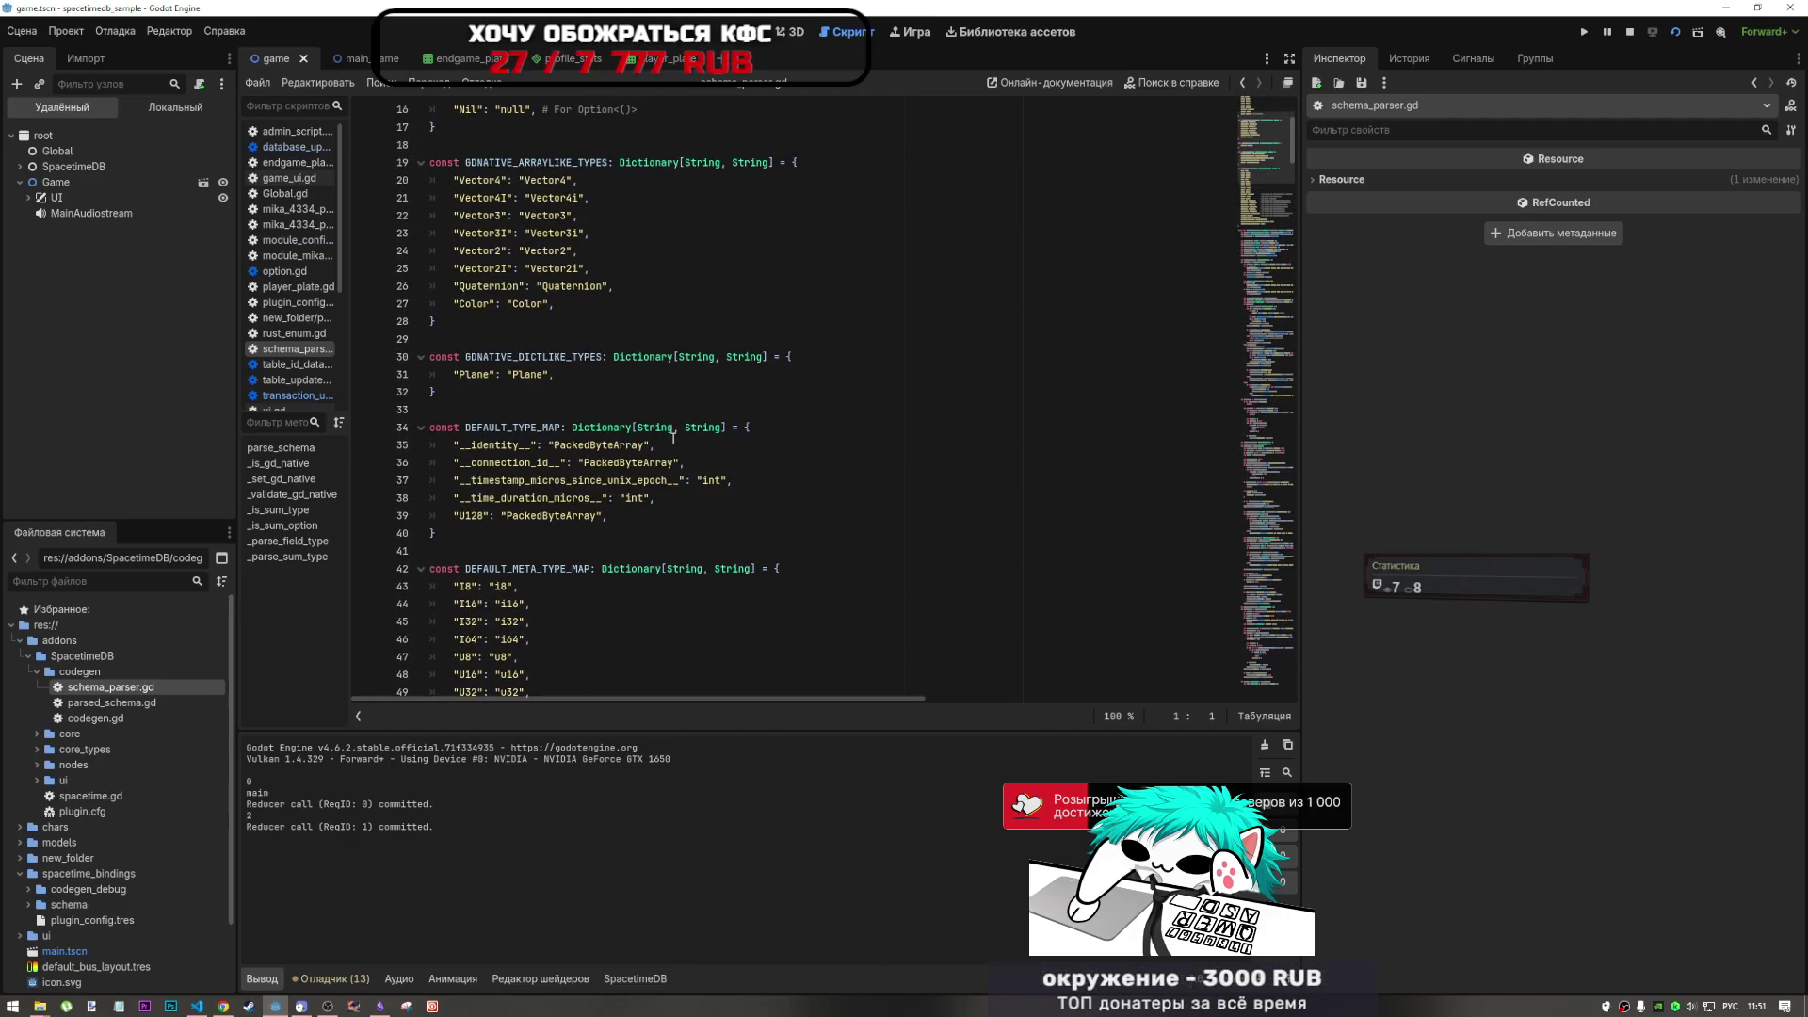
key("ctrl+f")
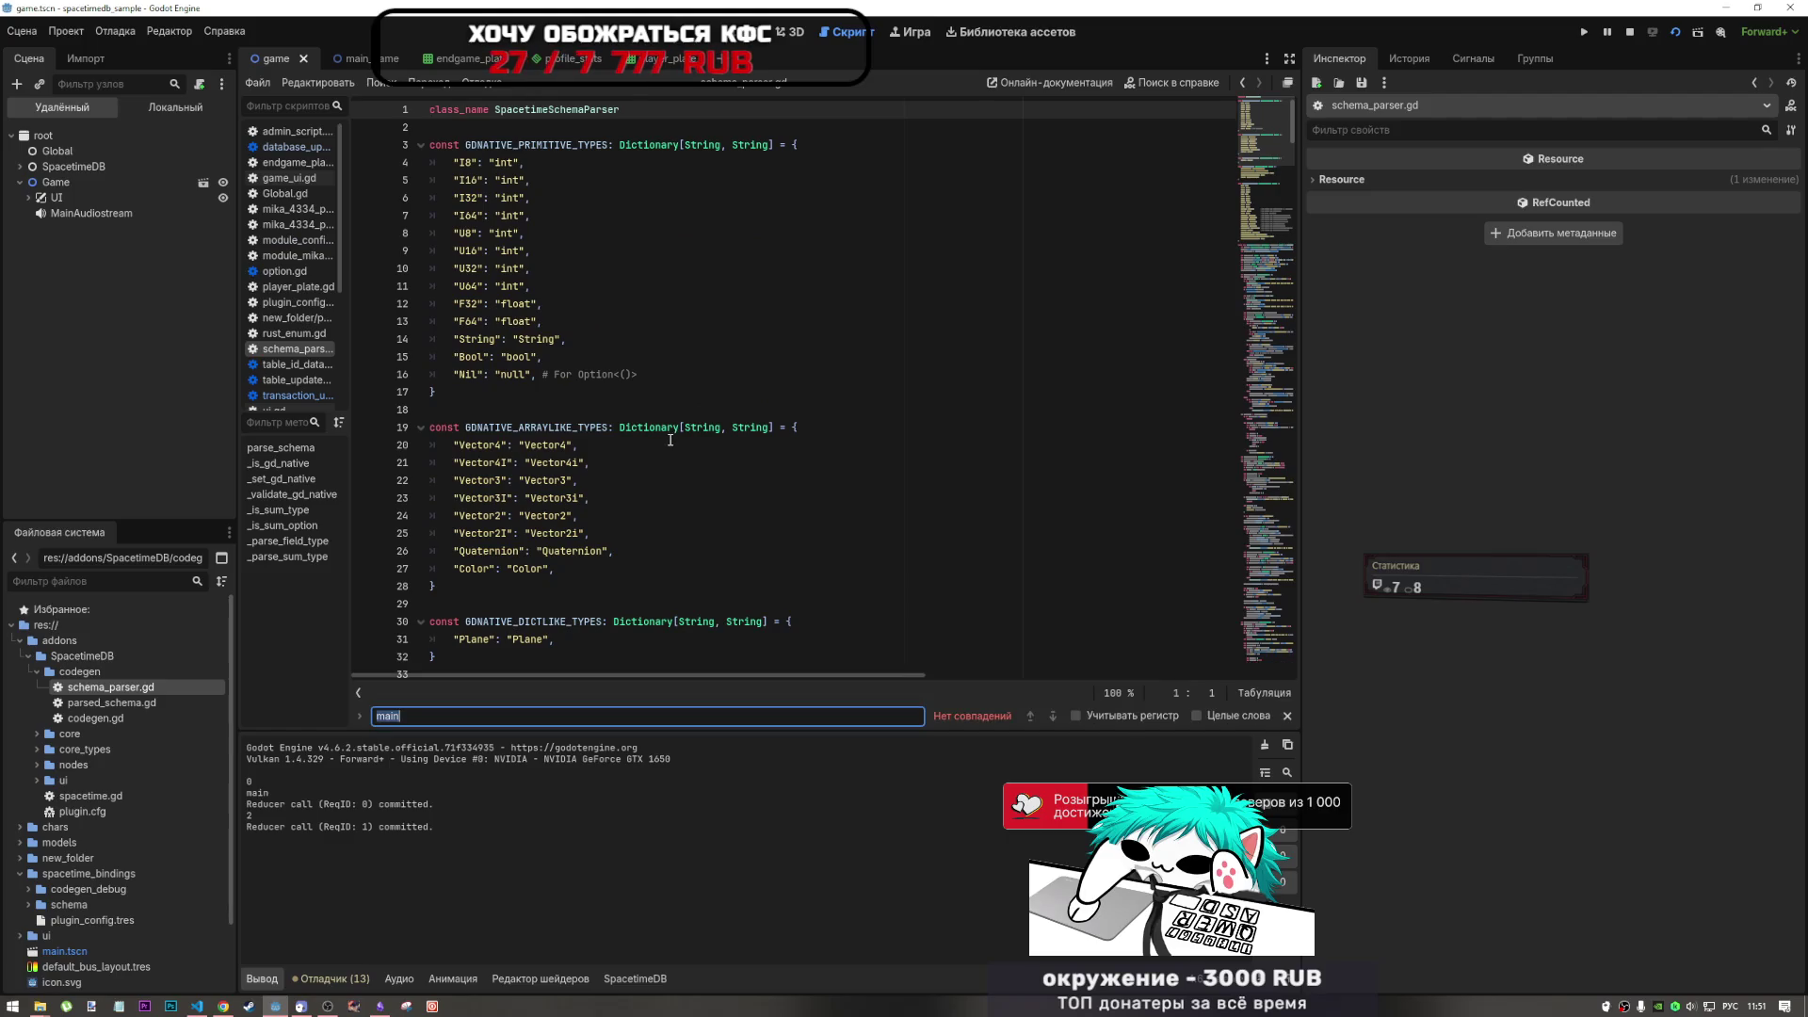
- Search schema_parser.gd for 'array' and read through the PackedByteArray mappings
key("alt+shift")
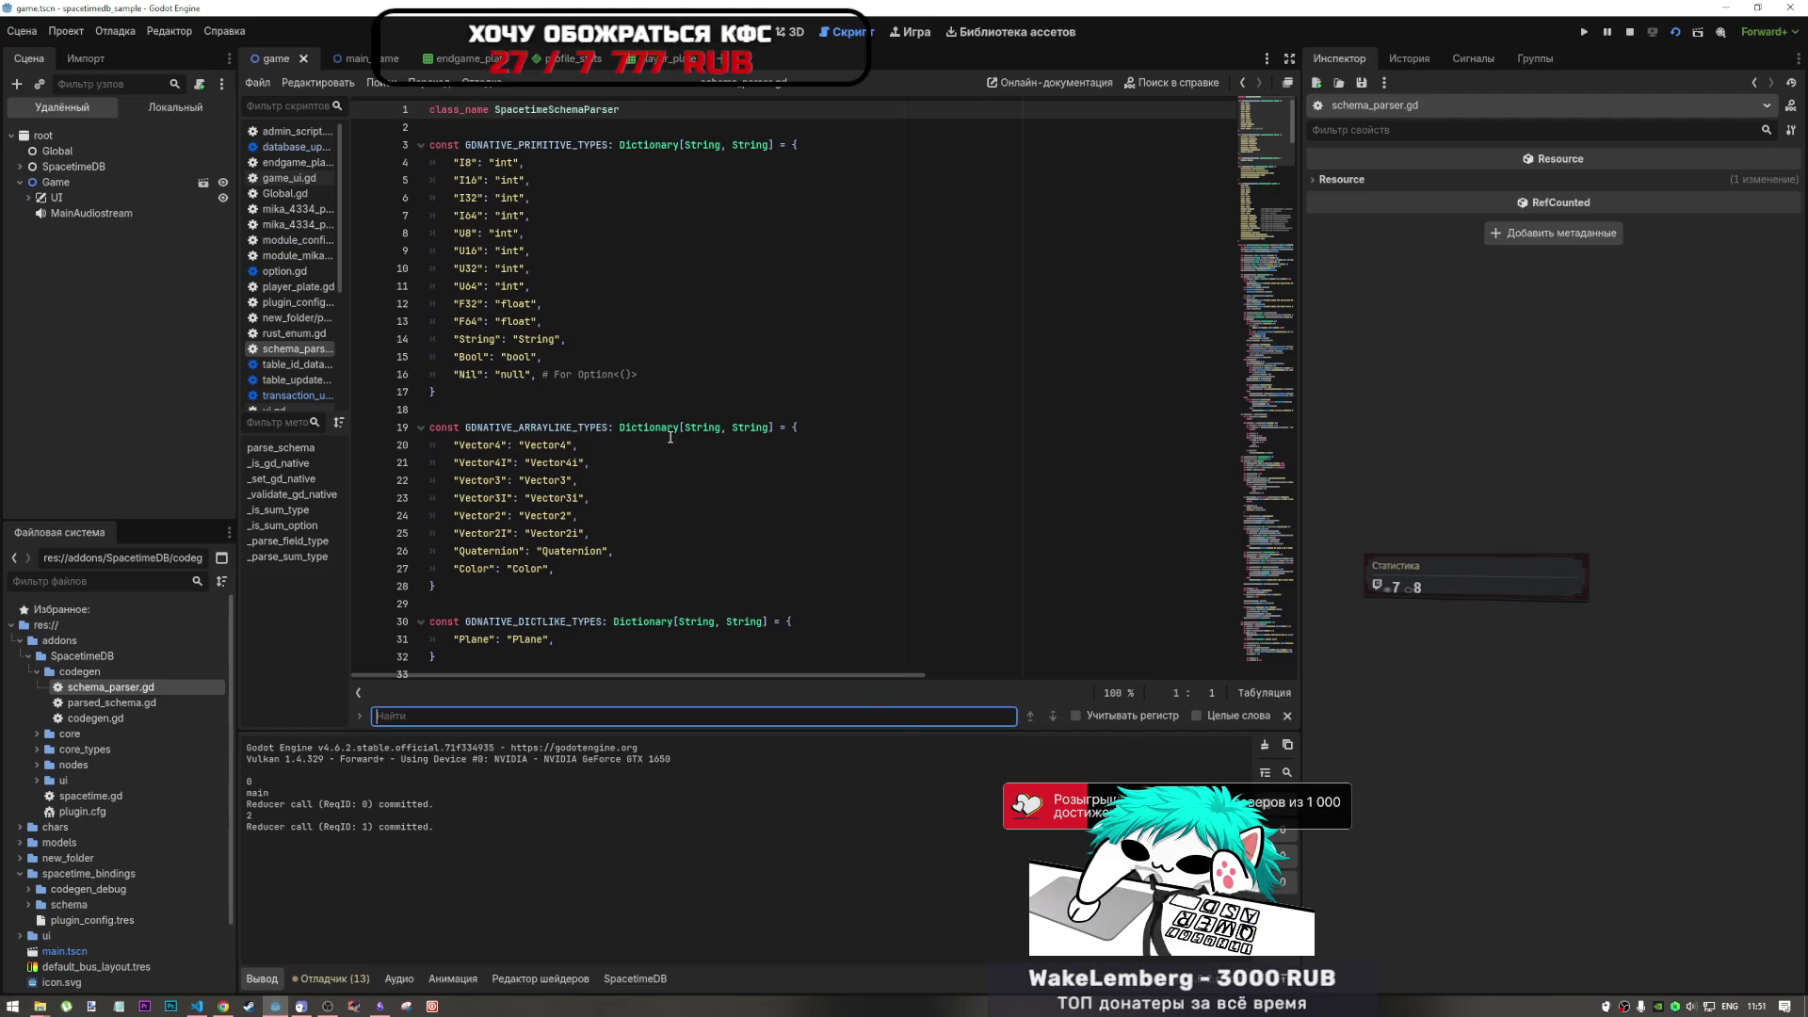
type("array")
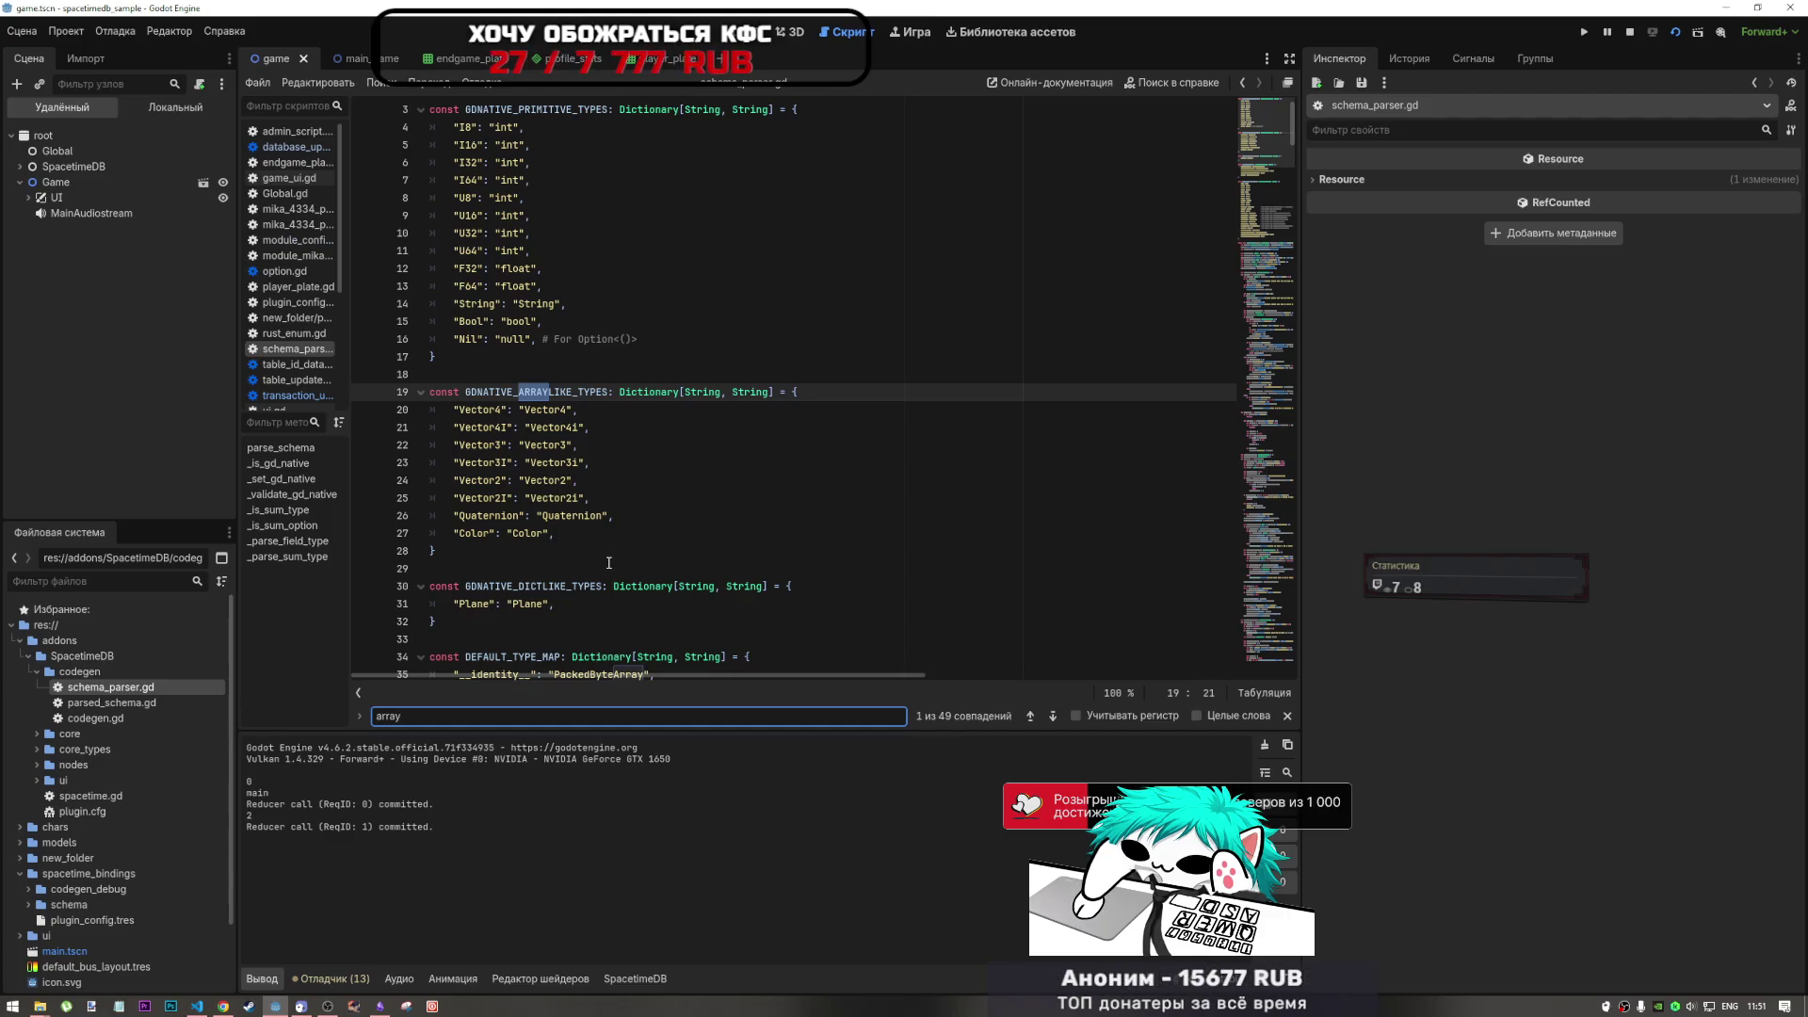
left_click(1055, 715)
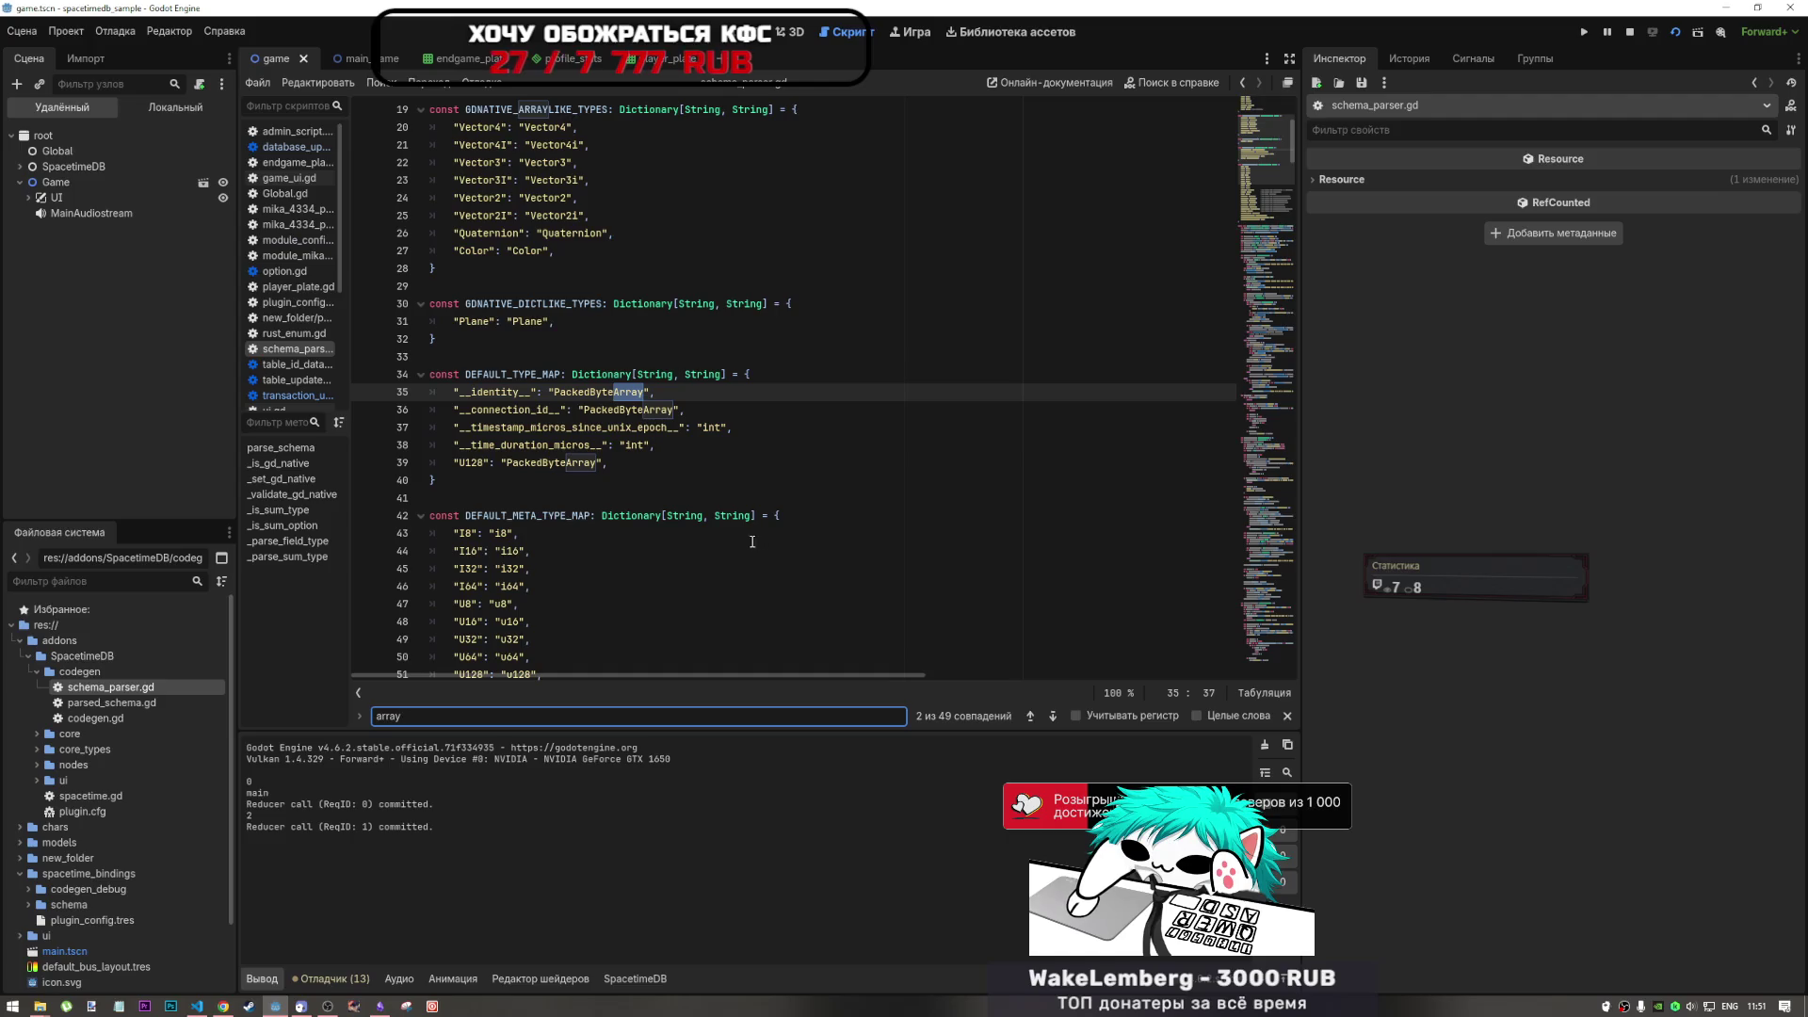
scroll(705, 547, "down", 2)
scroll(704, 547, "down", 4)
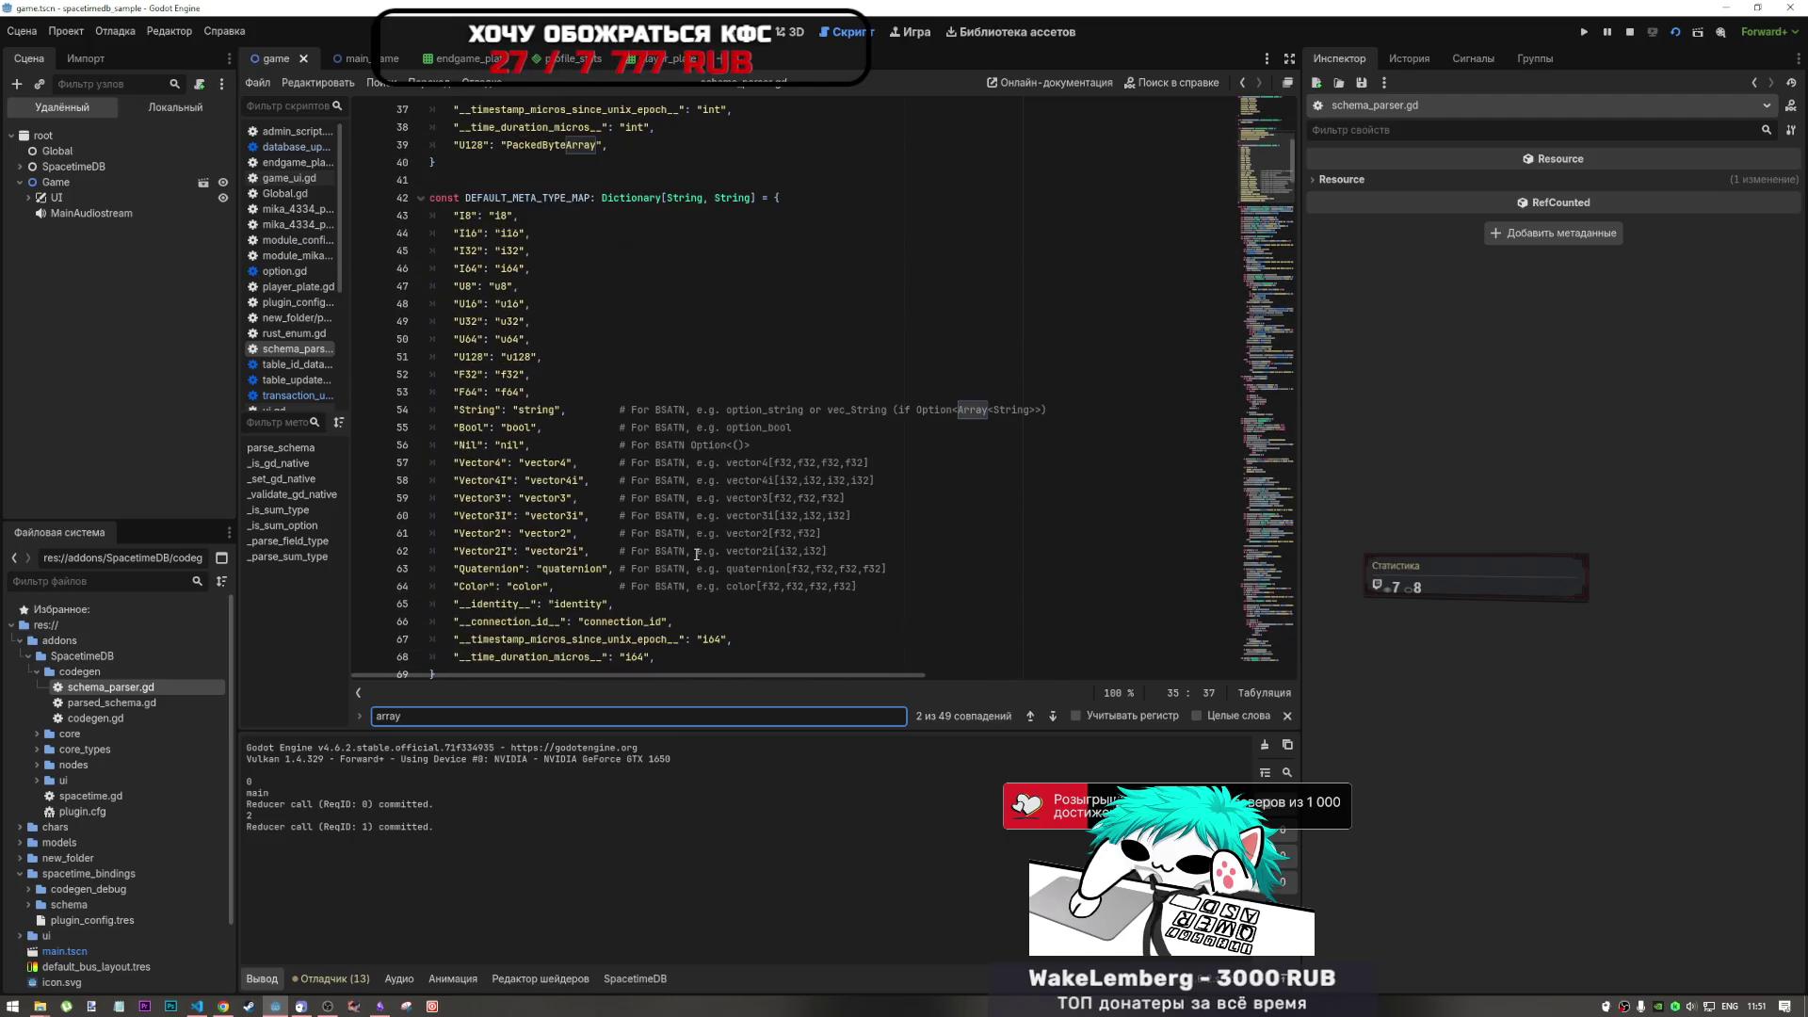
scroll(675, 593, "down", 1)
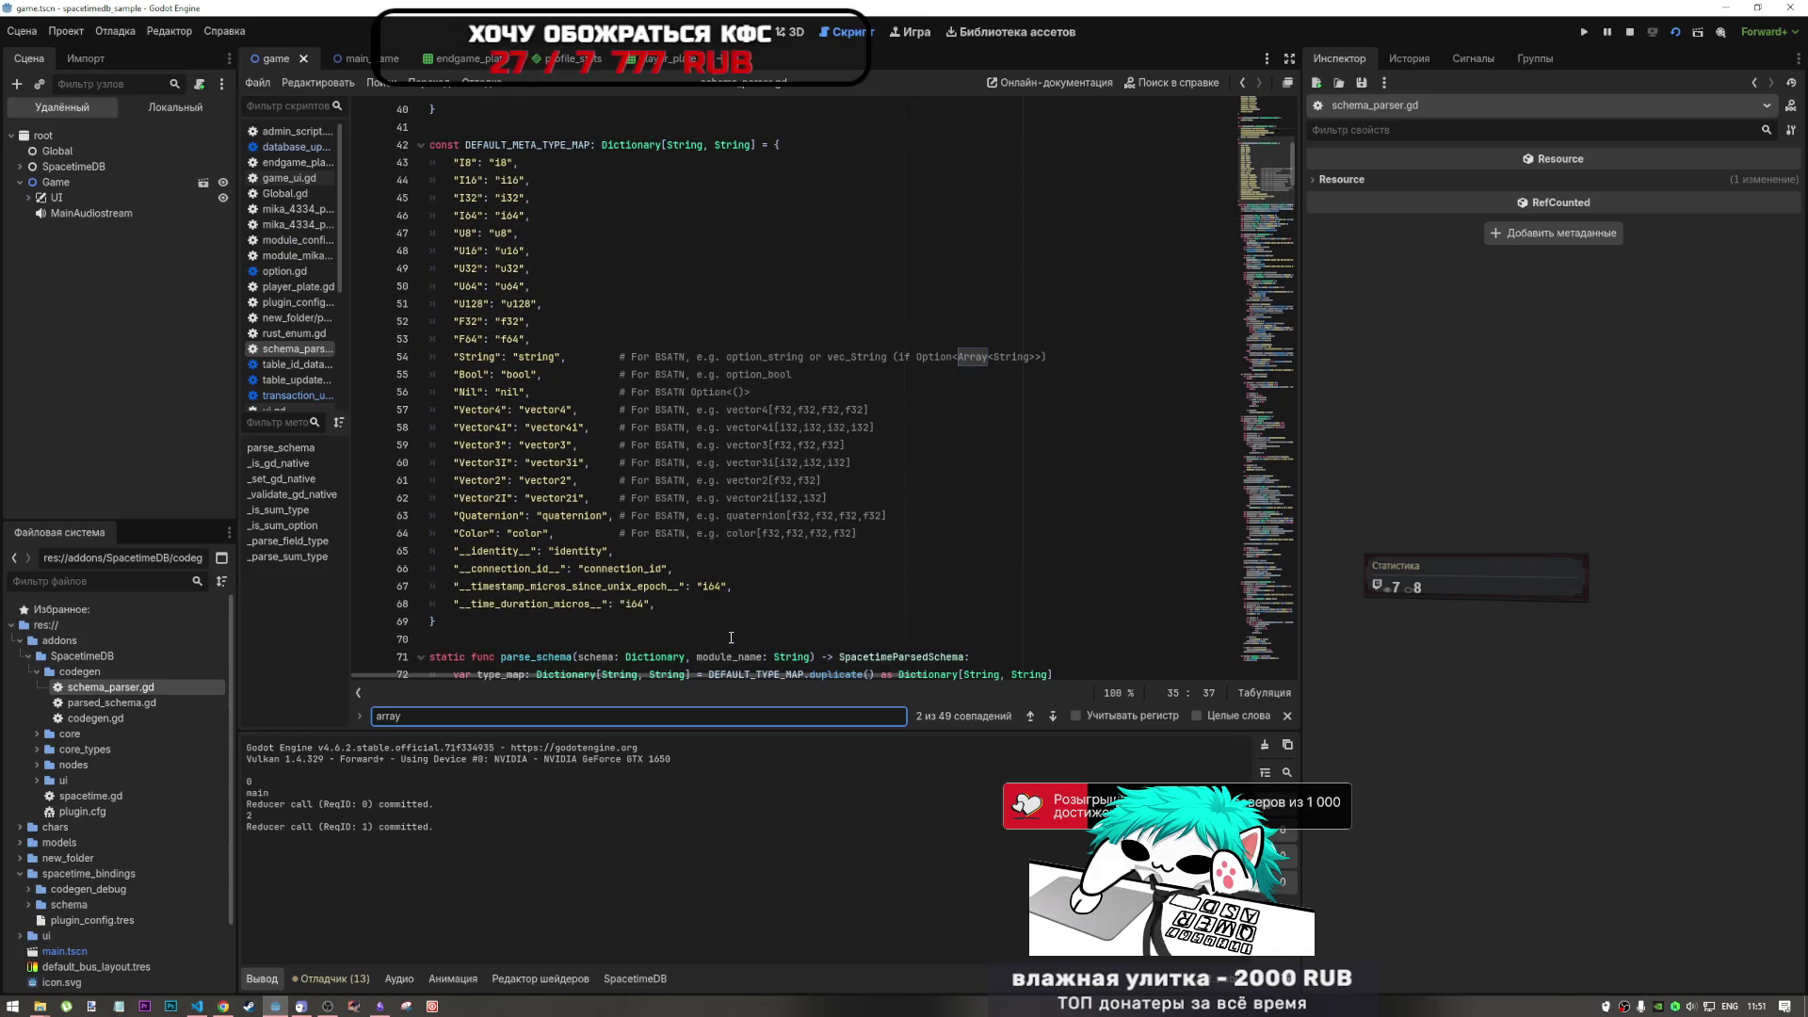
scroll(730, 638, "down", 6)
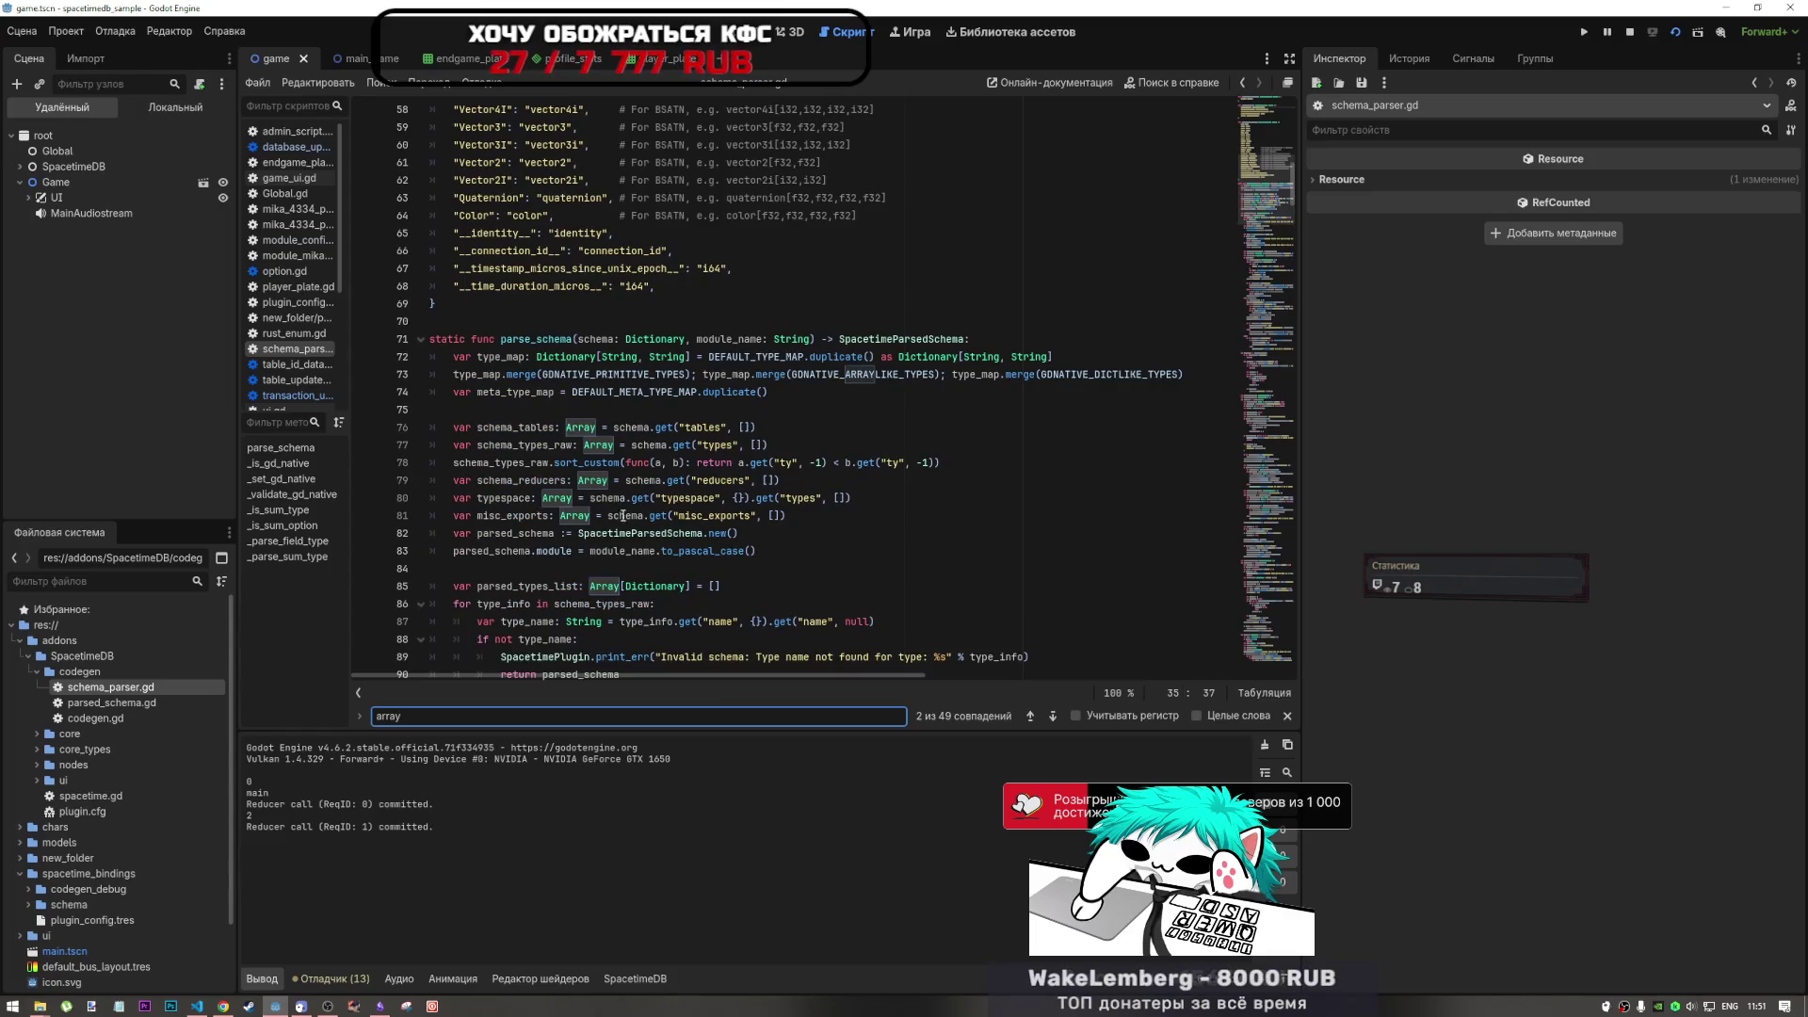
scroll(777, 602, "down", 8)
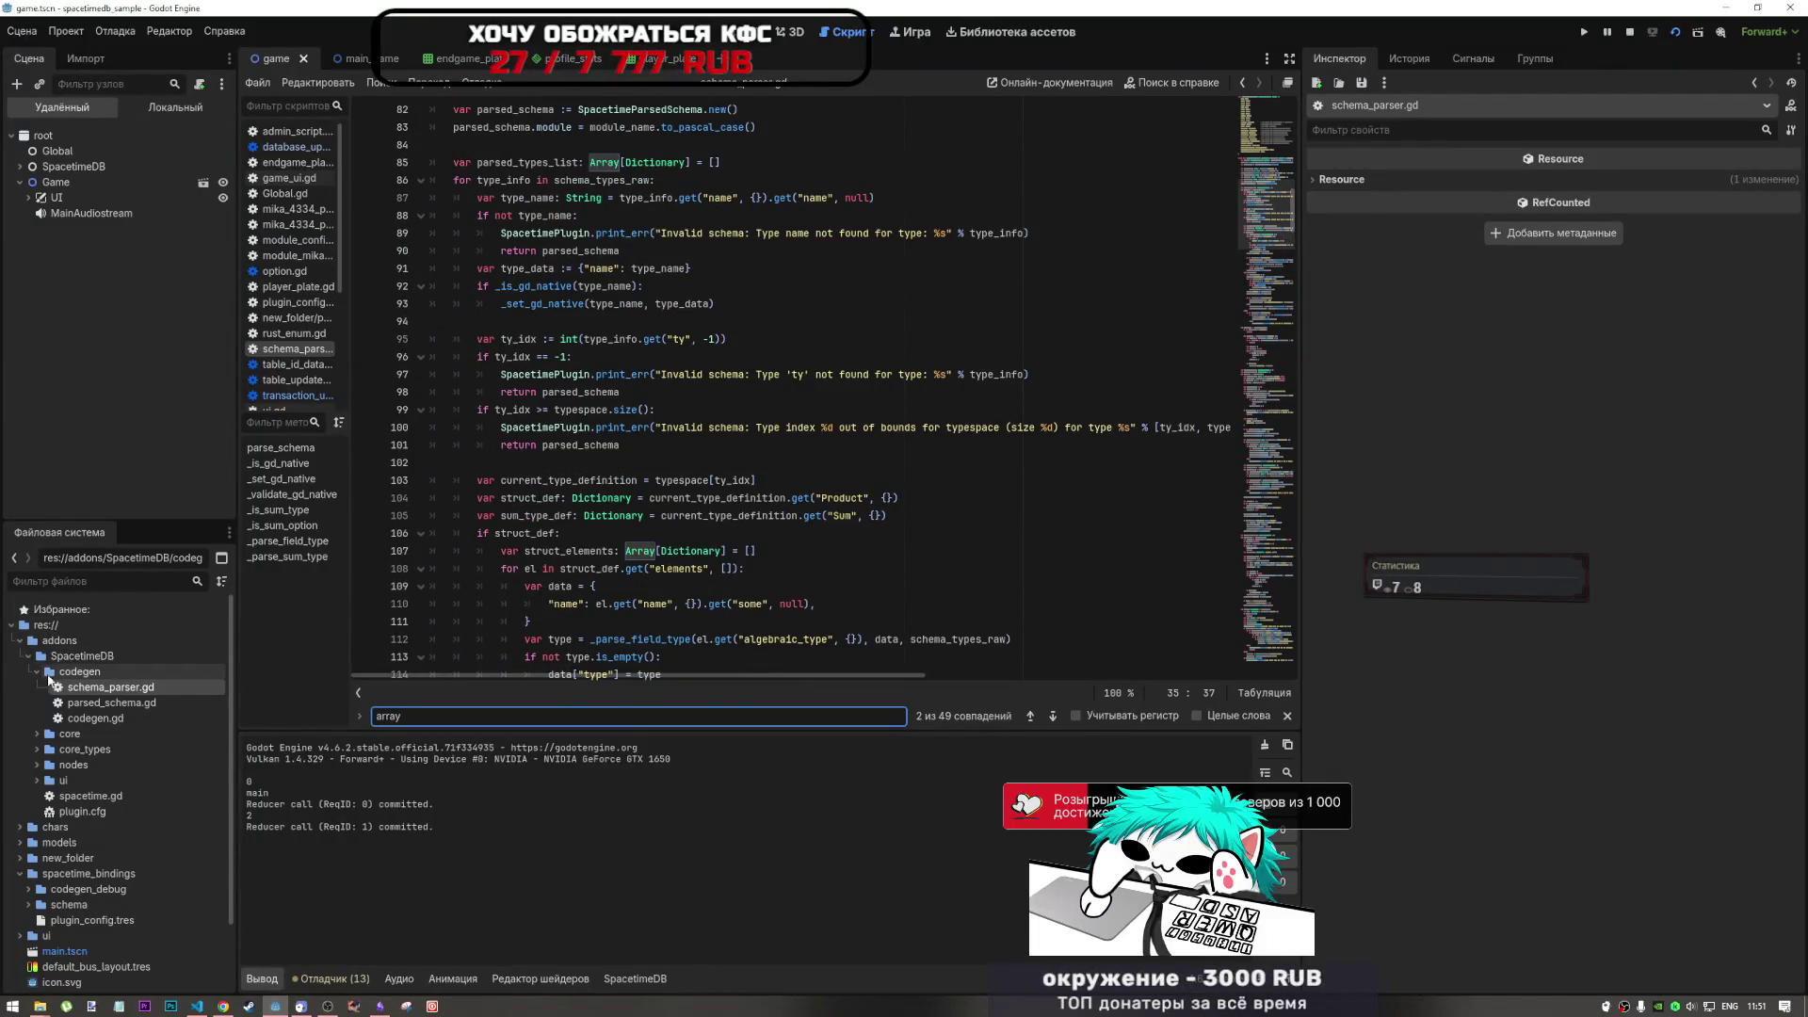
- Collapse the SpacetimeDB and addons folders and bring up admin_script.gd
left_click(28, 656)
left_click(20, 641)
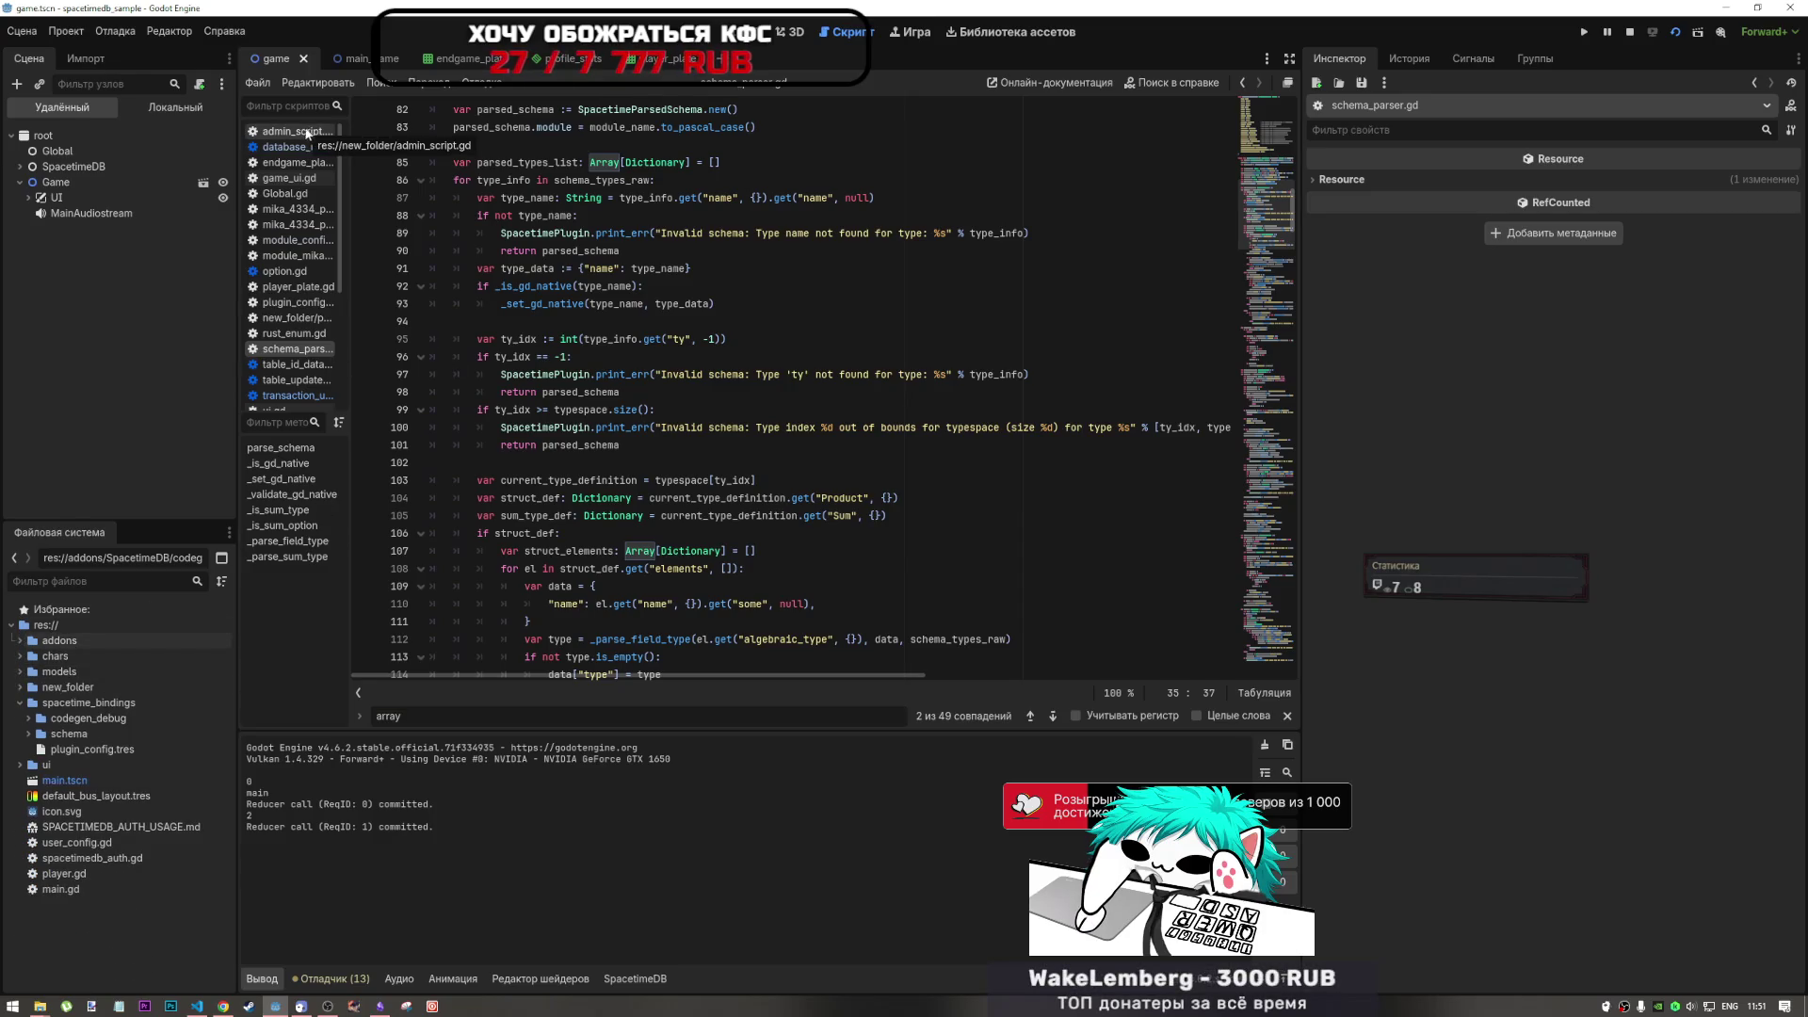
left_click(307, 133)
- Close the open scripts and stop the running game
right_click(292, 133)
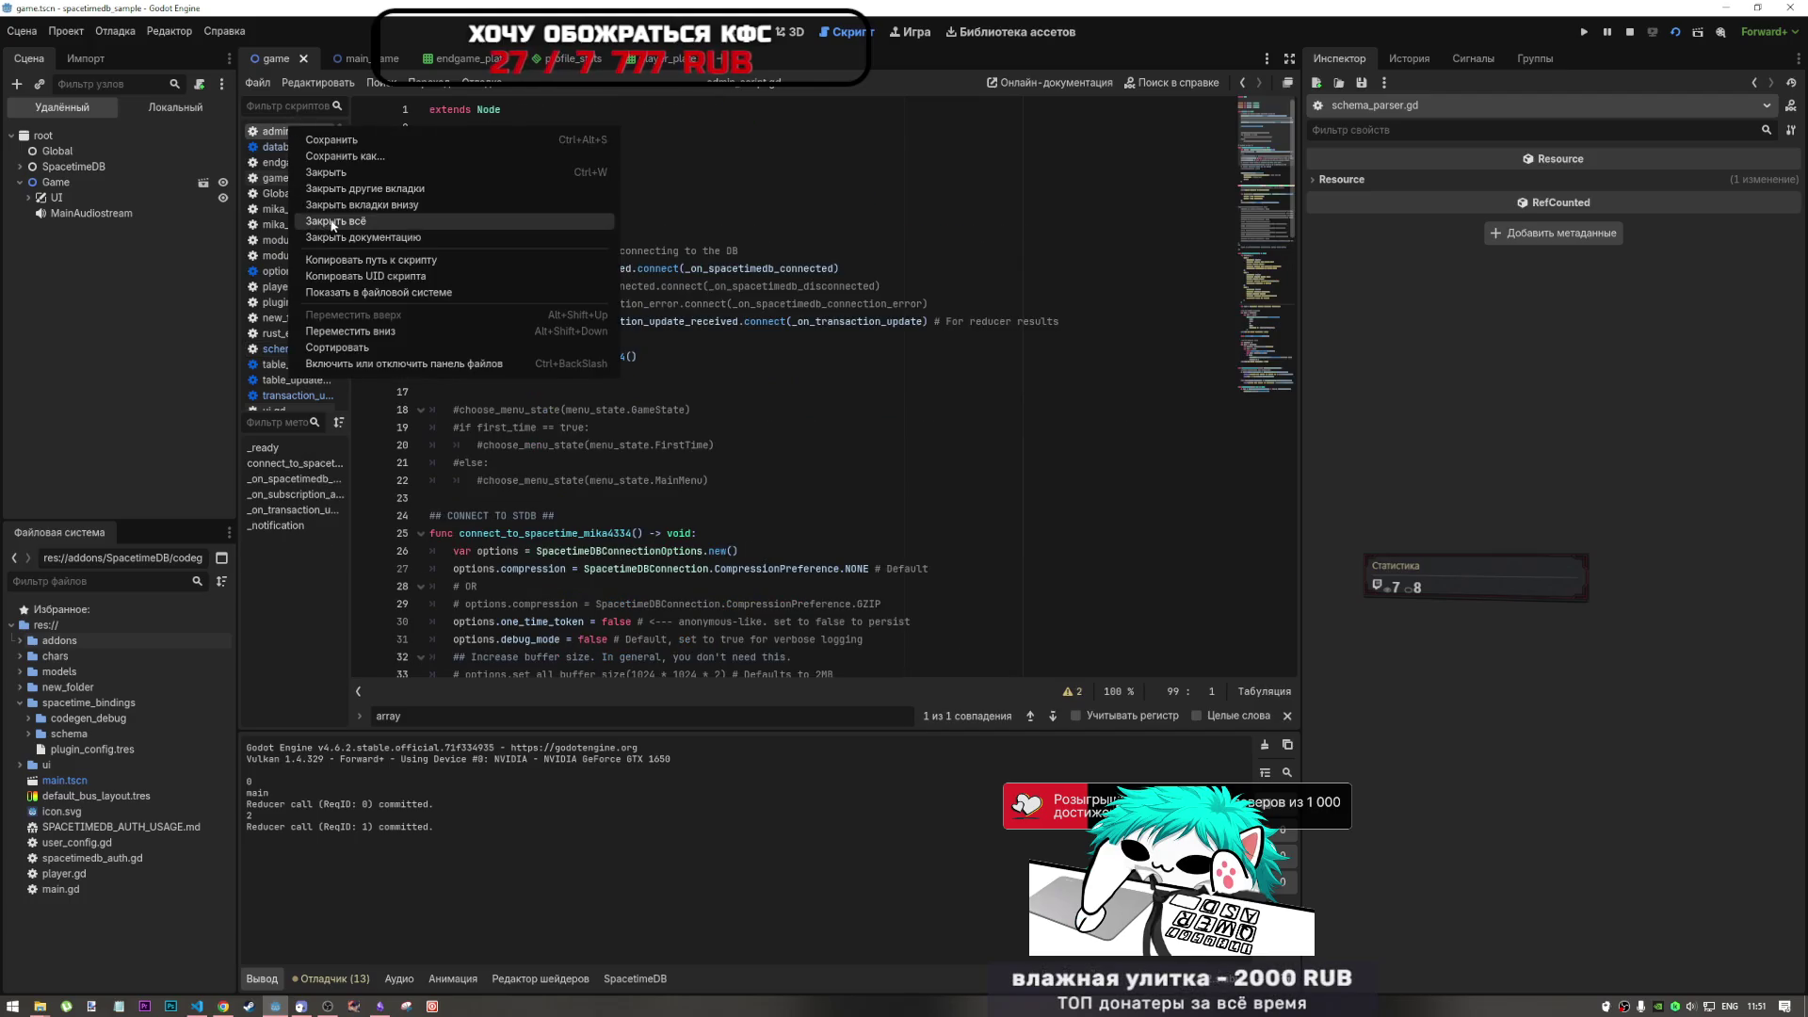
key("Escape")
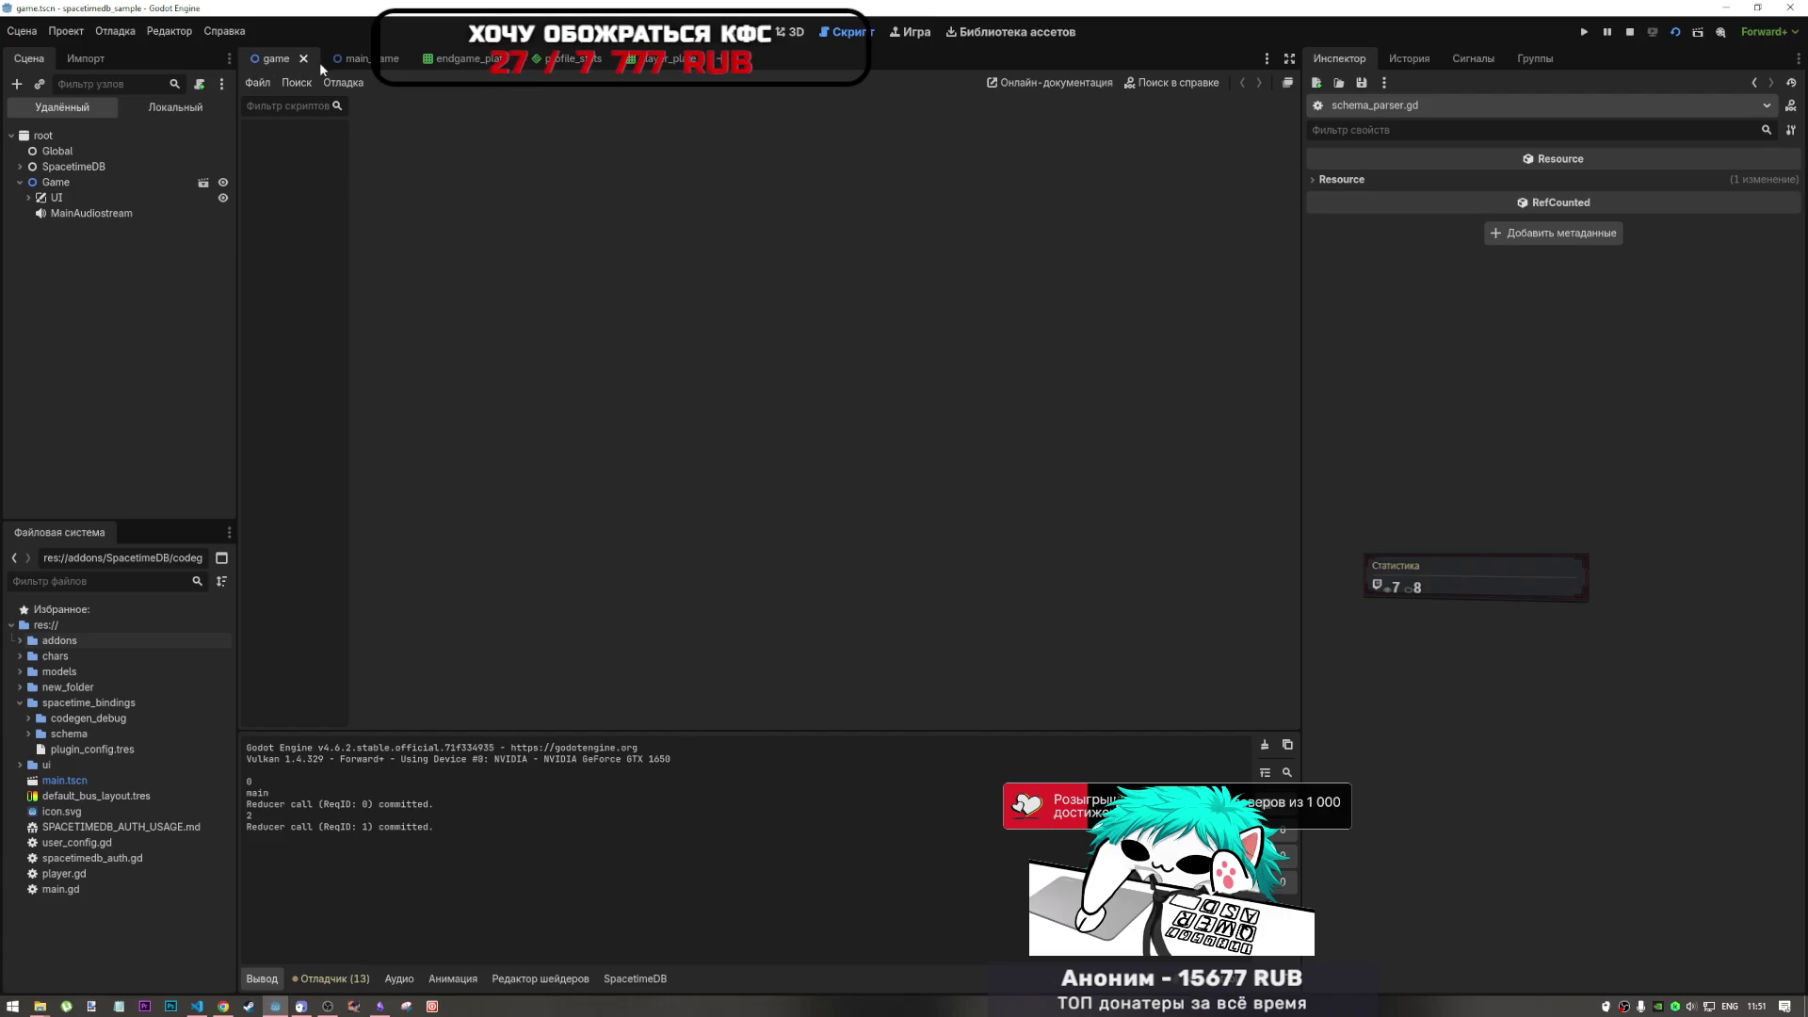
left_click(1630, 31)
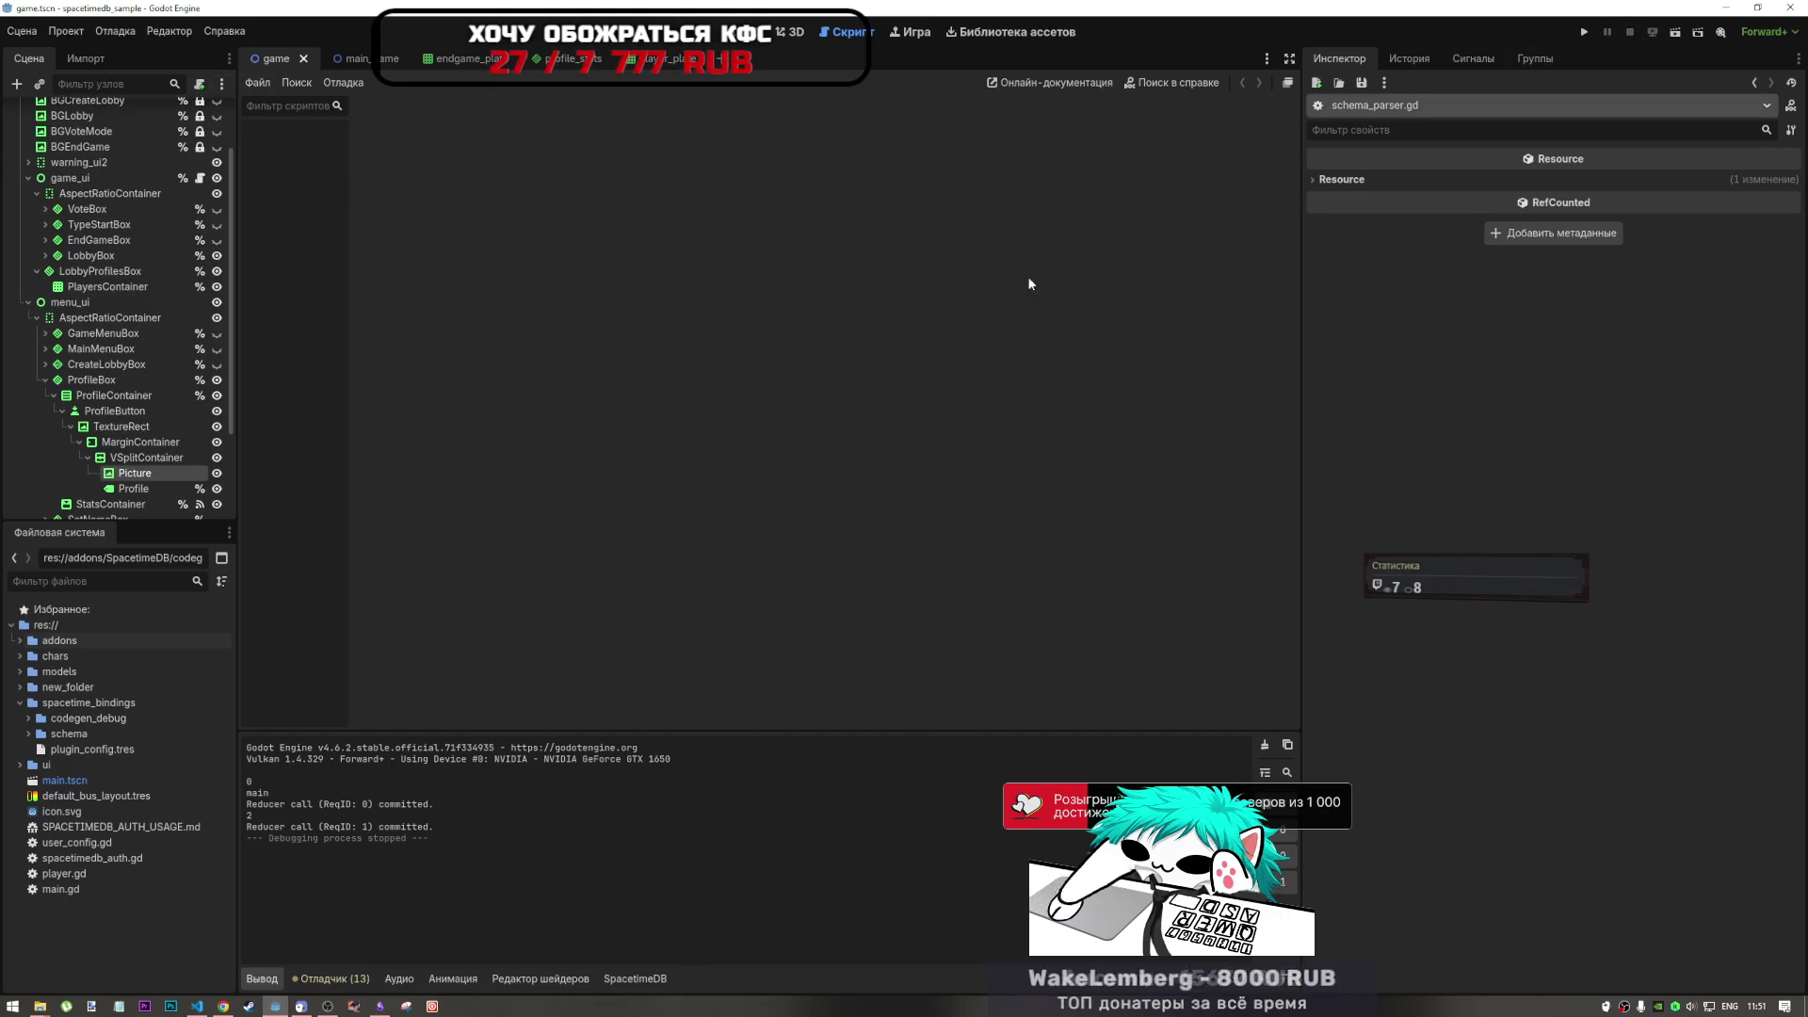
left_click(224, 1008)
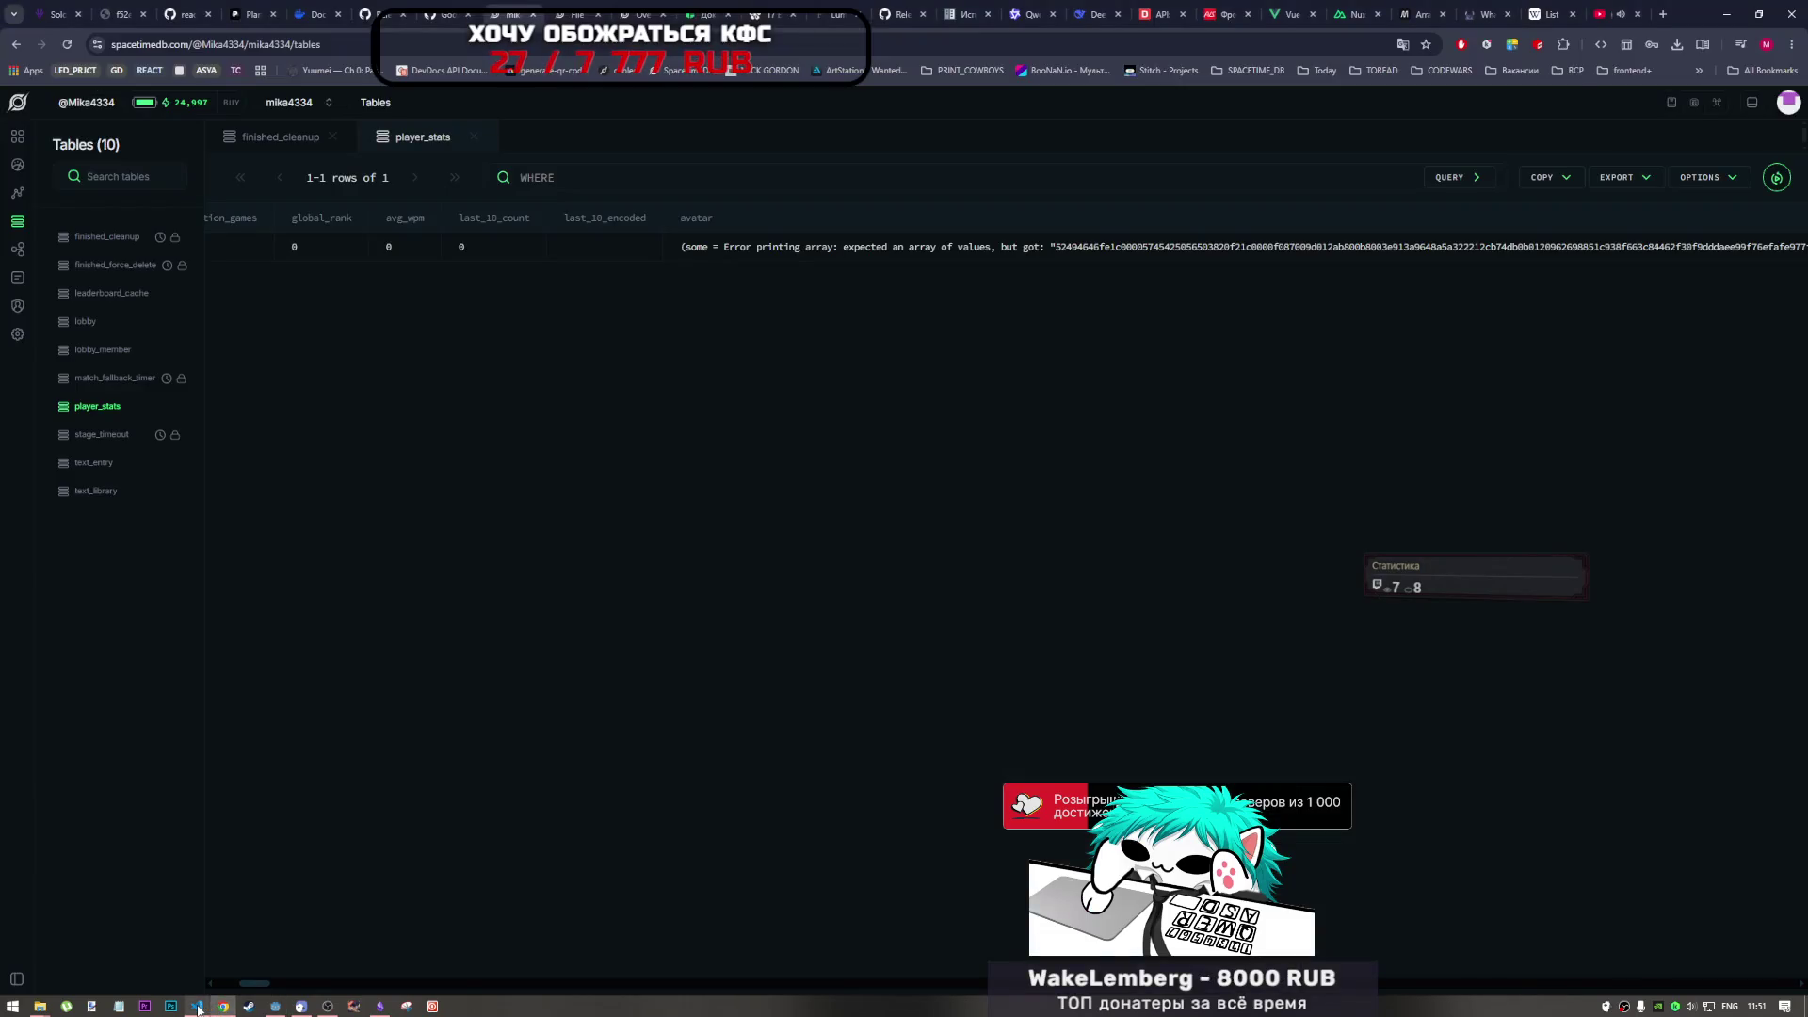
- Select the start of the avatar hex value in the player_stats table
left_click(228, 1008)
left_click(228, 1006)
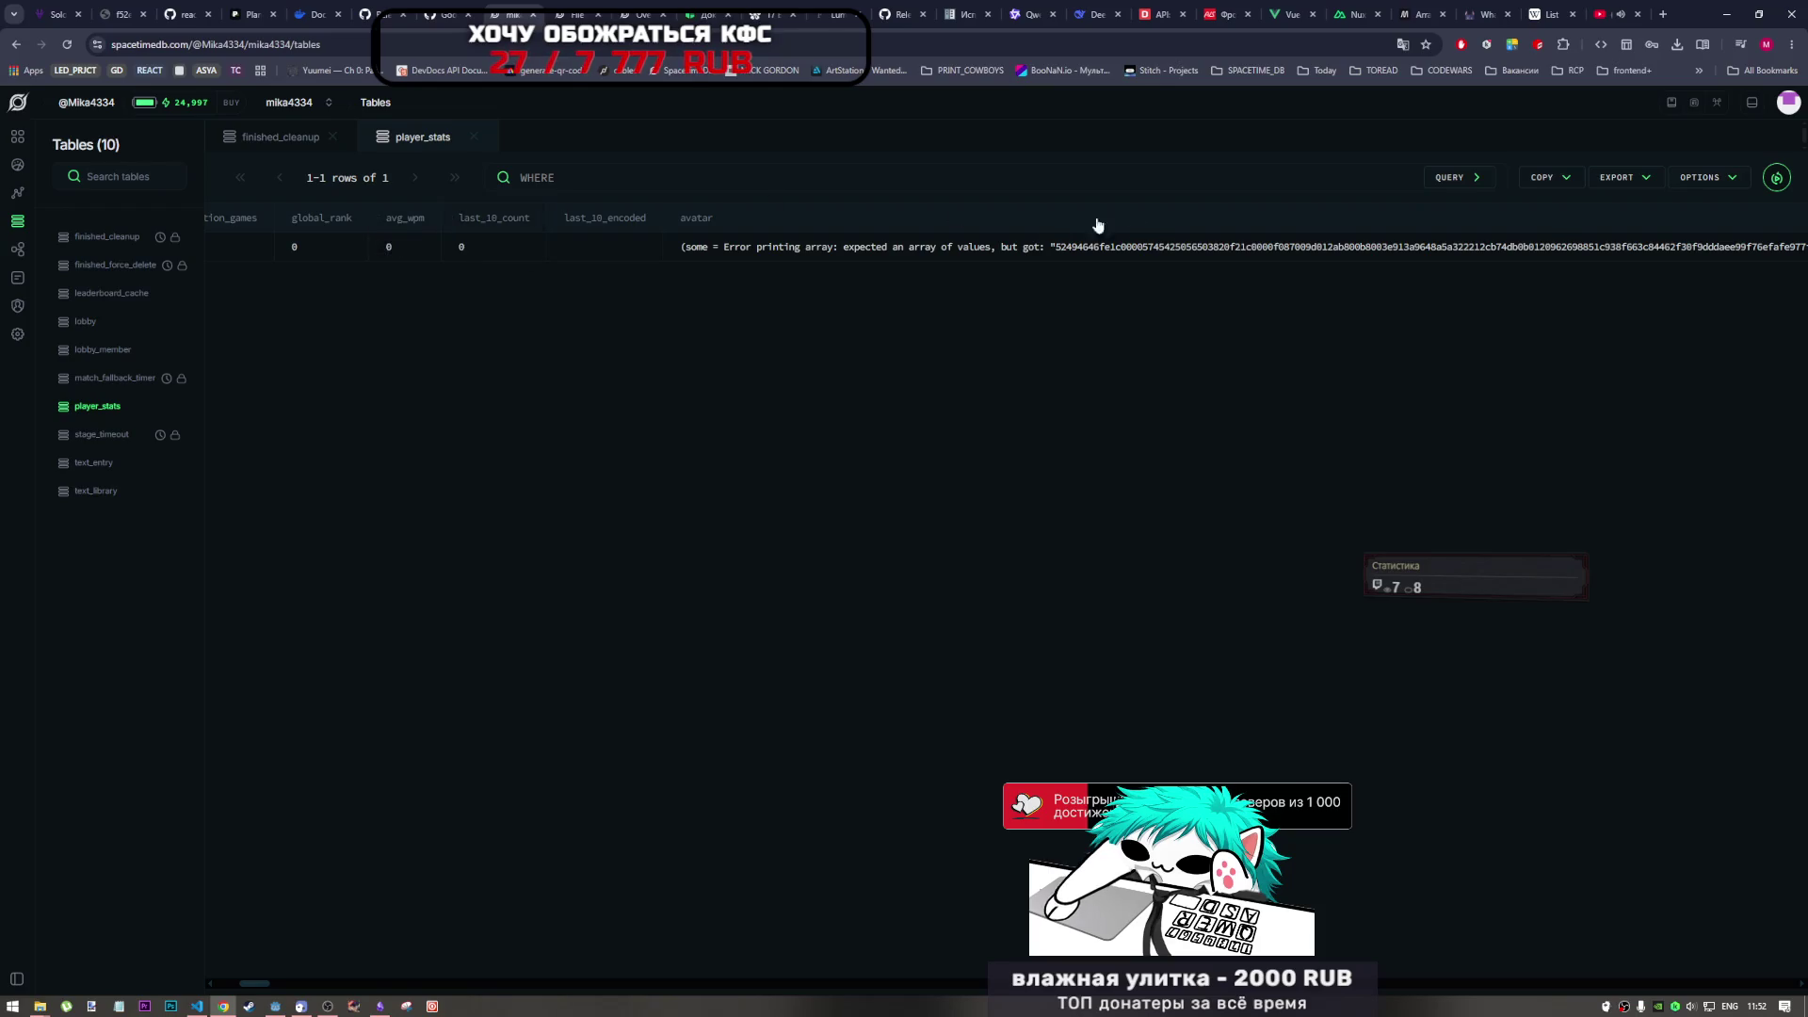
left_click_drag(1057, 249, 1088, 252)
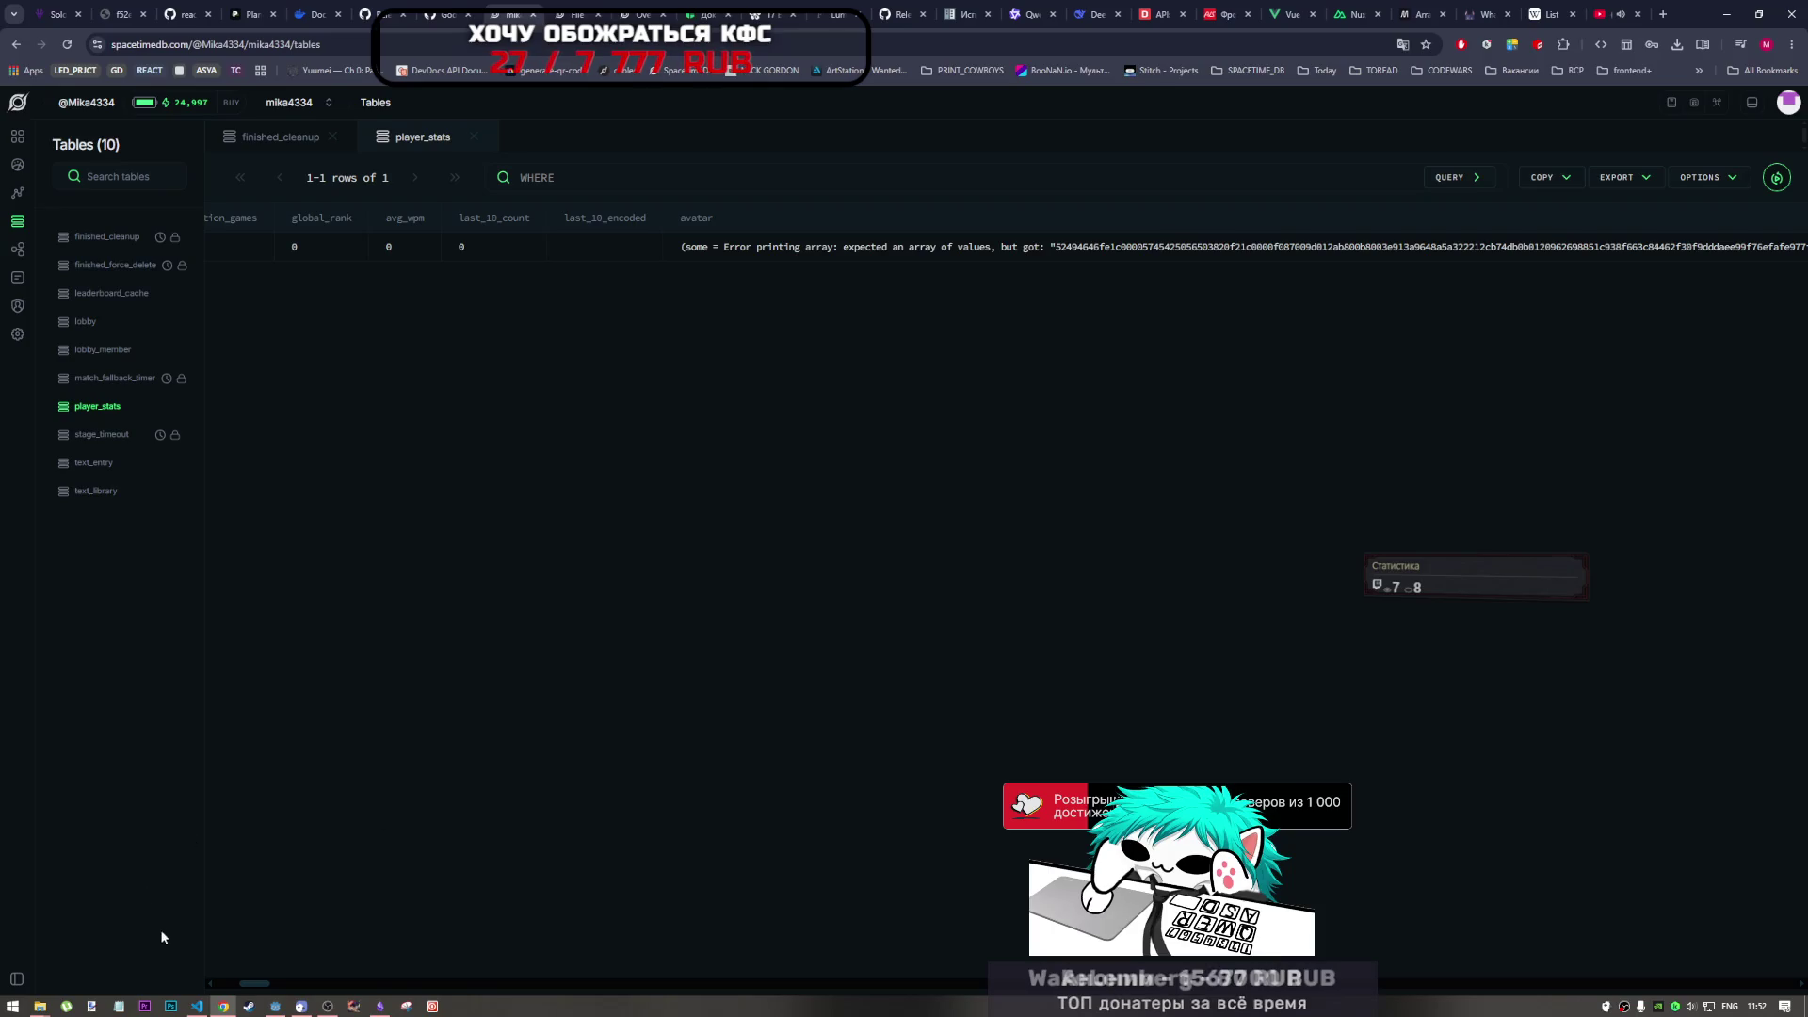
left_click(198, 1005)
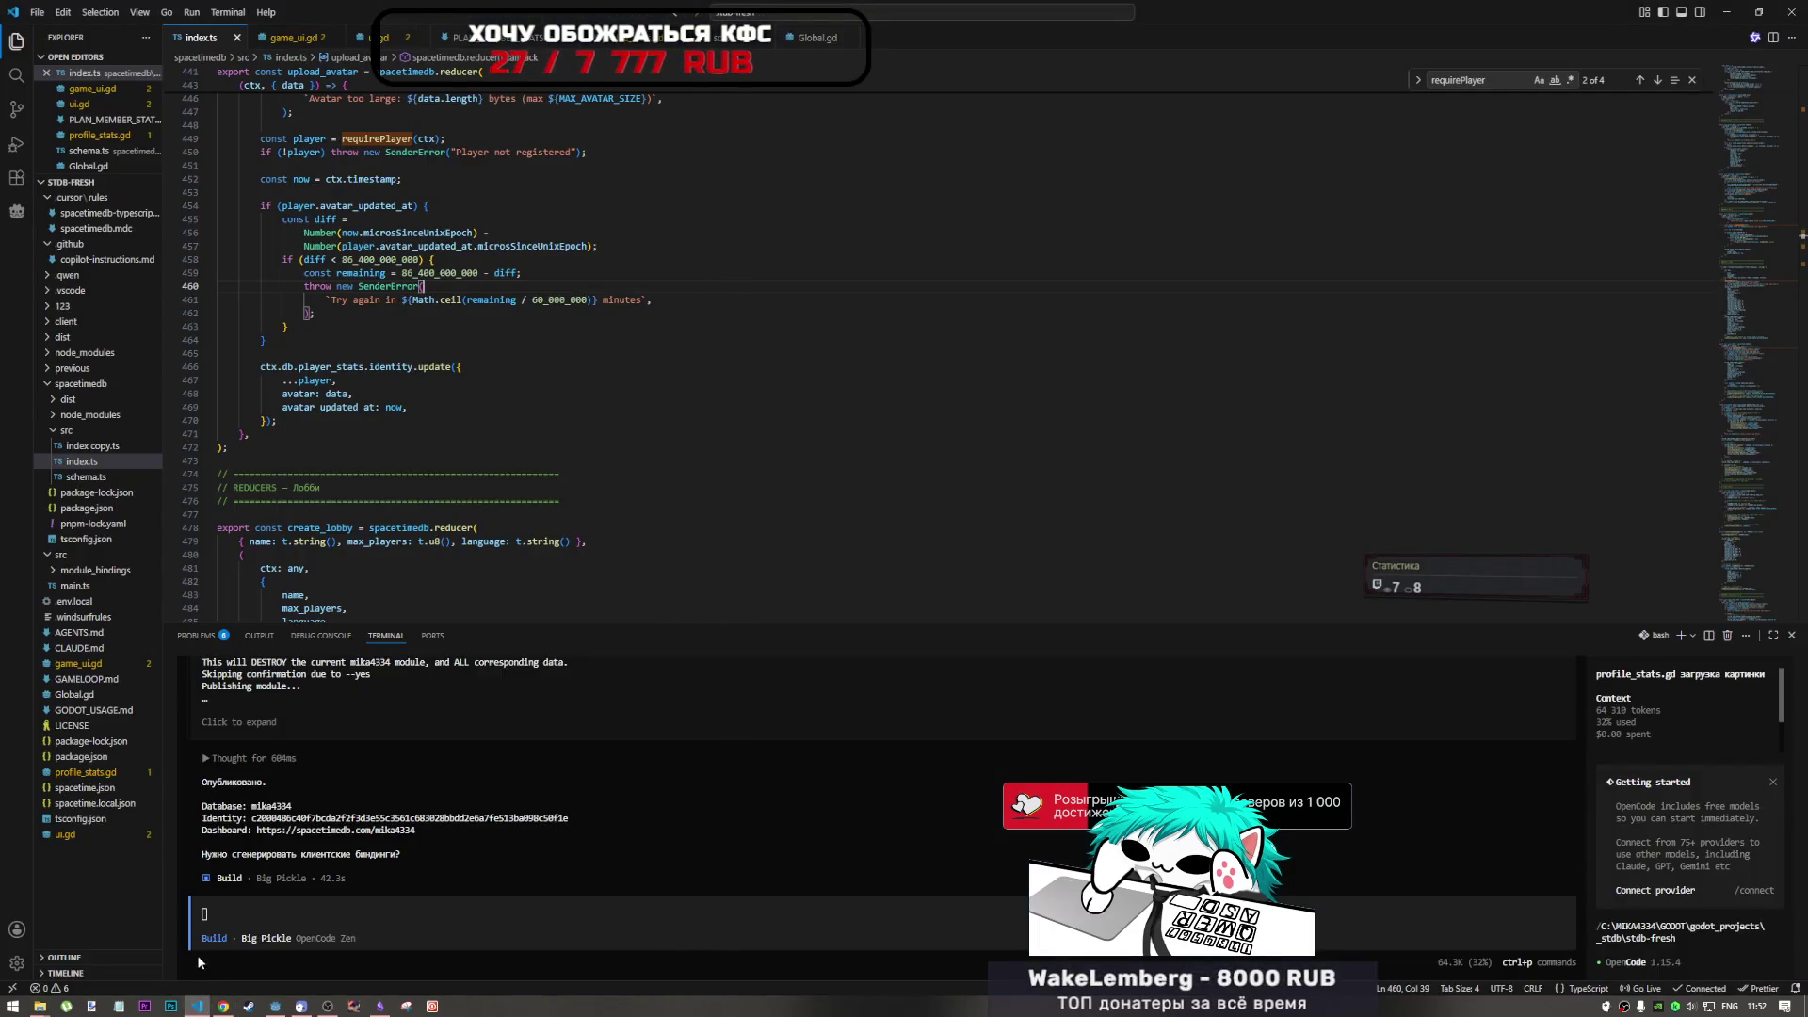
left_click(223, 1006)
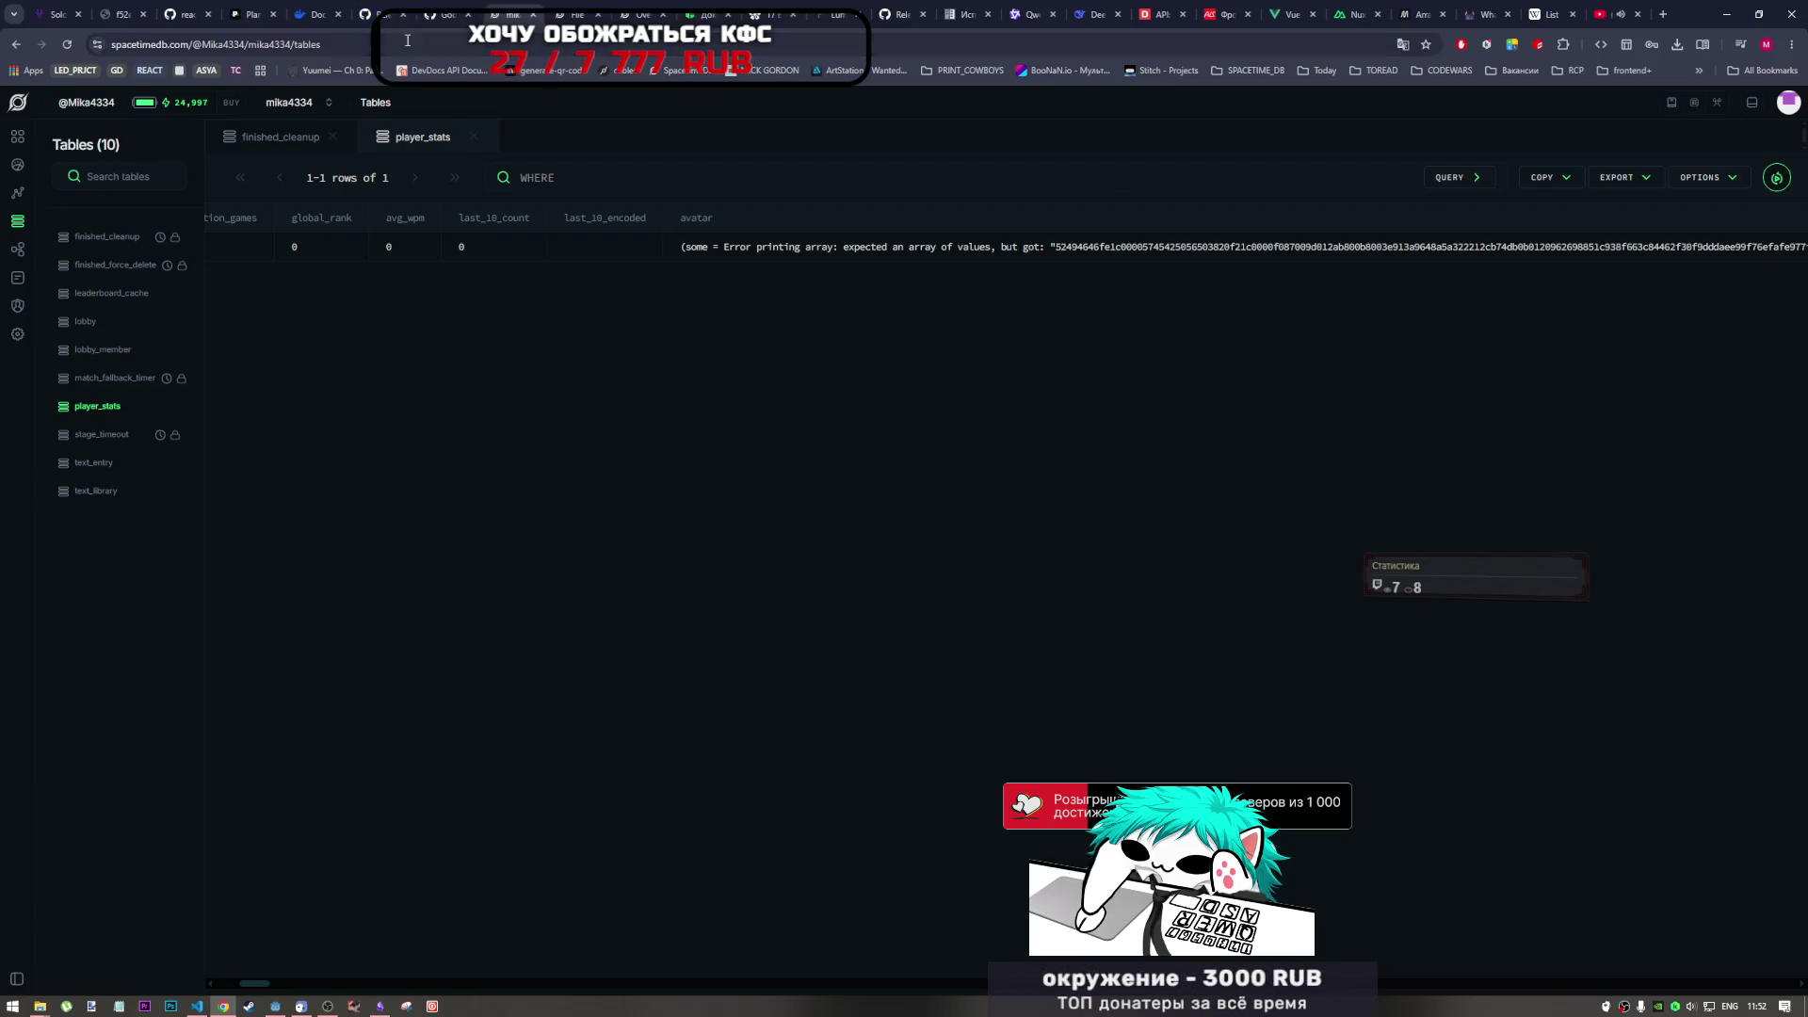
left_click(385, 7)
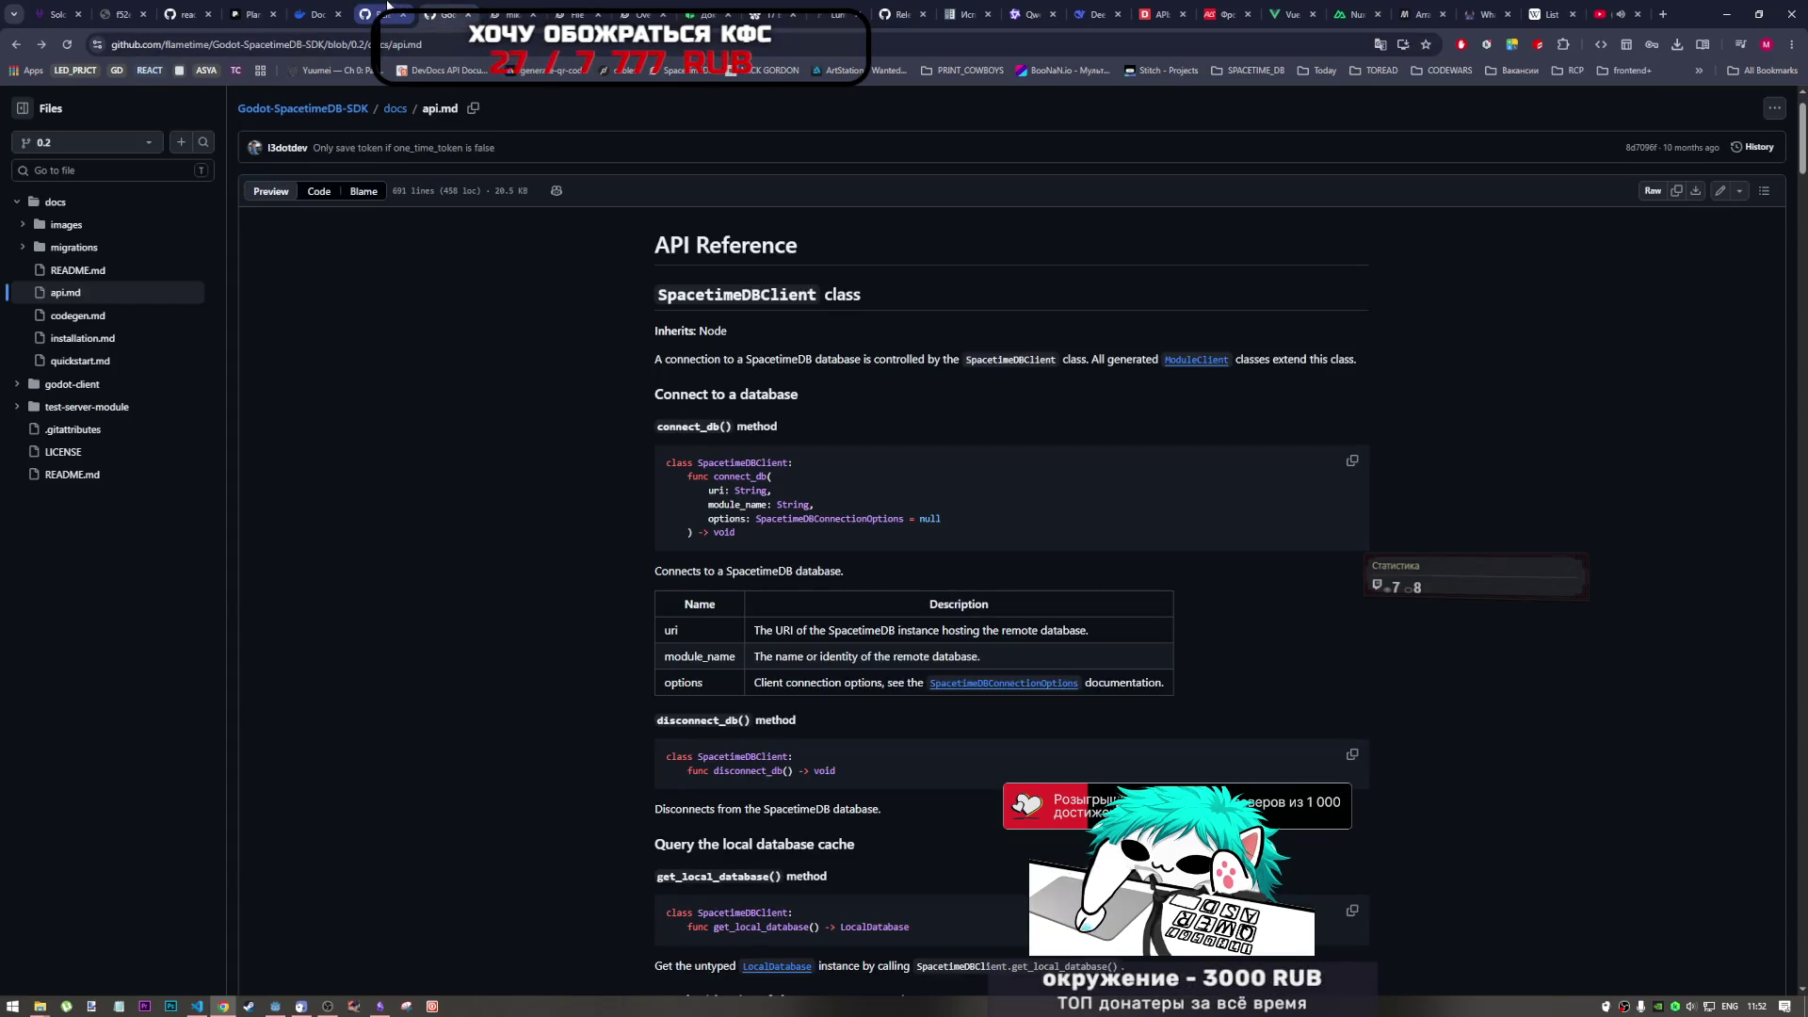
- Go back to the SDK's v0.3 release notes and scroll through them
key("alt+Left")
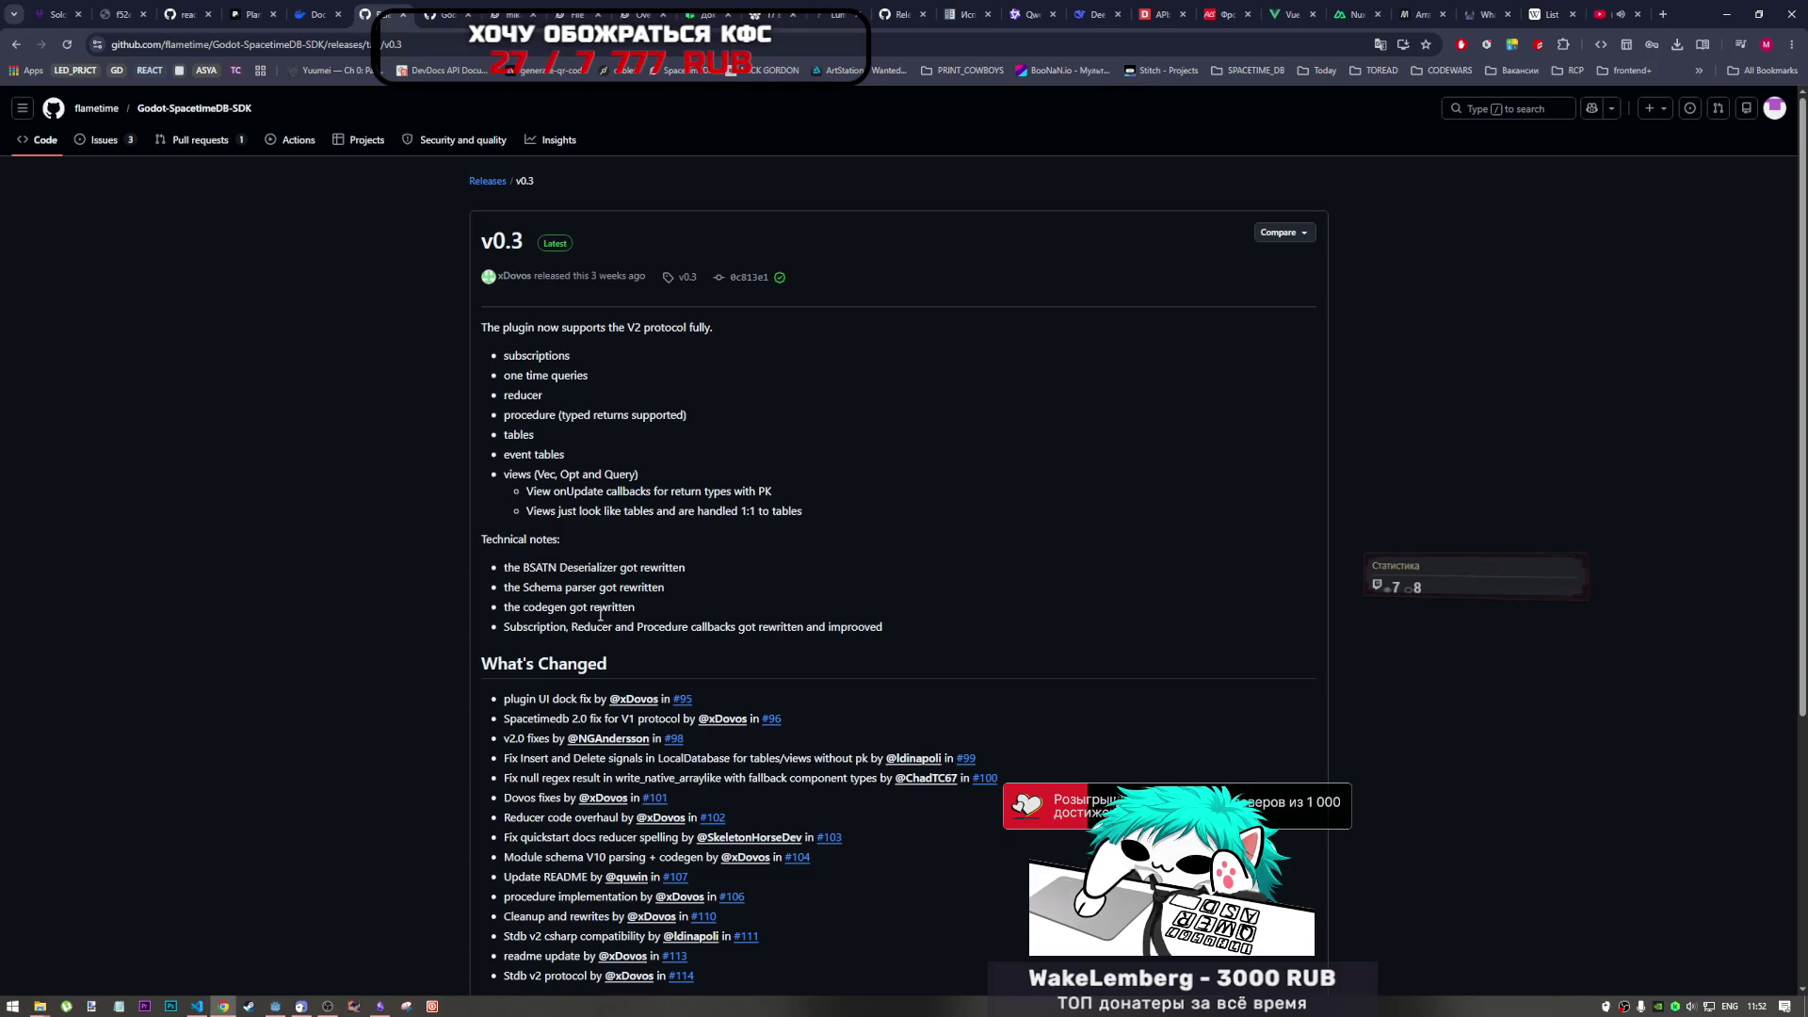
scroll(602, 612, "down", 2)
scroll(685, 442, "up", 1)
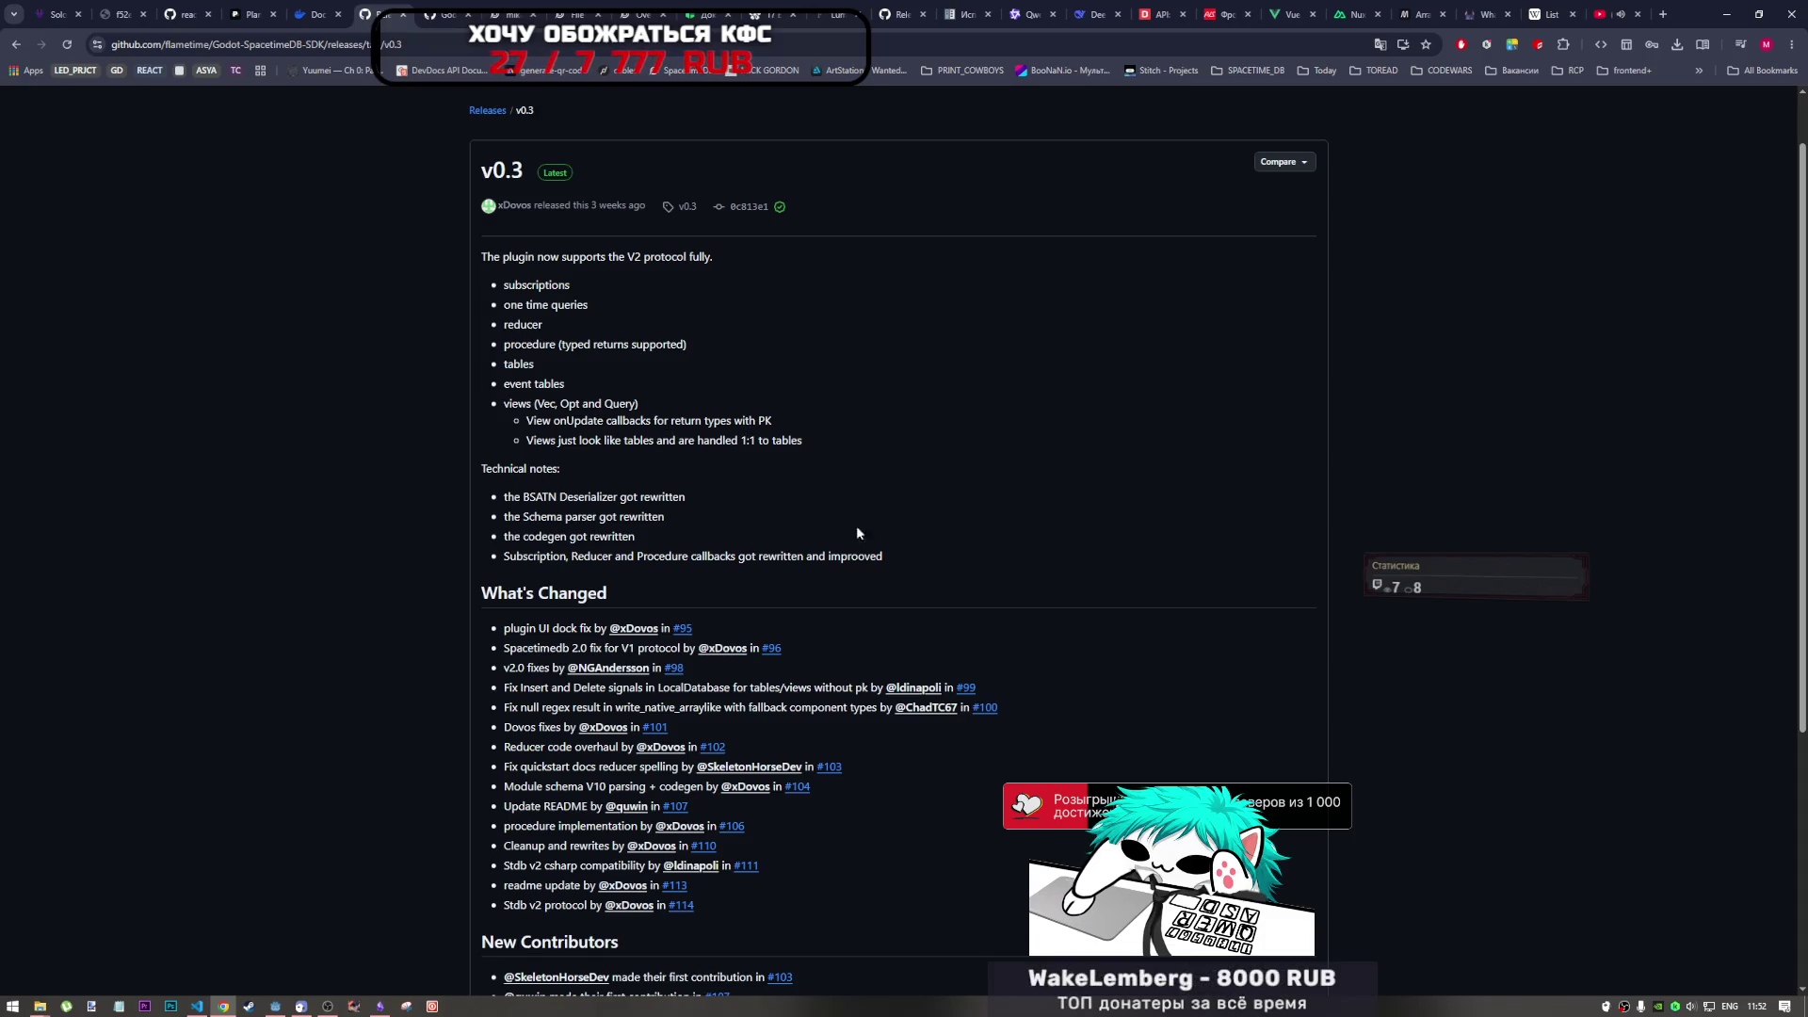
scroll(827, 510, "down", 3)
scroll(852, 652, "up", 3)
scroll(749, 766, "down", 4)
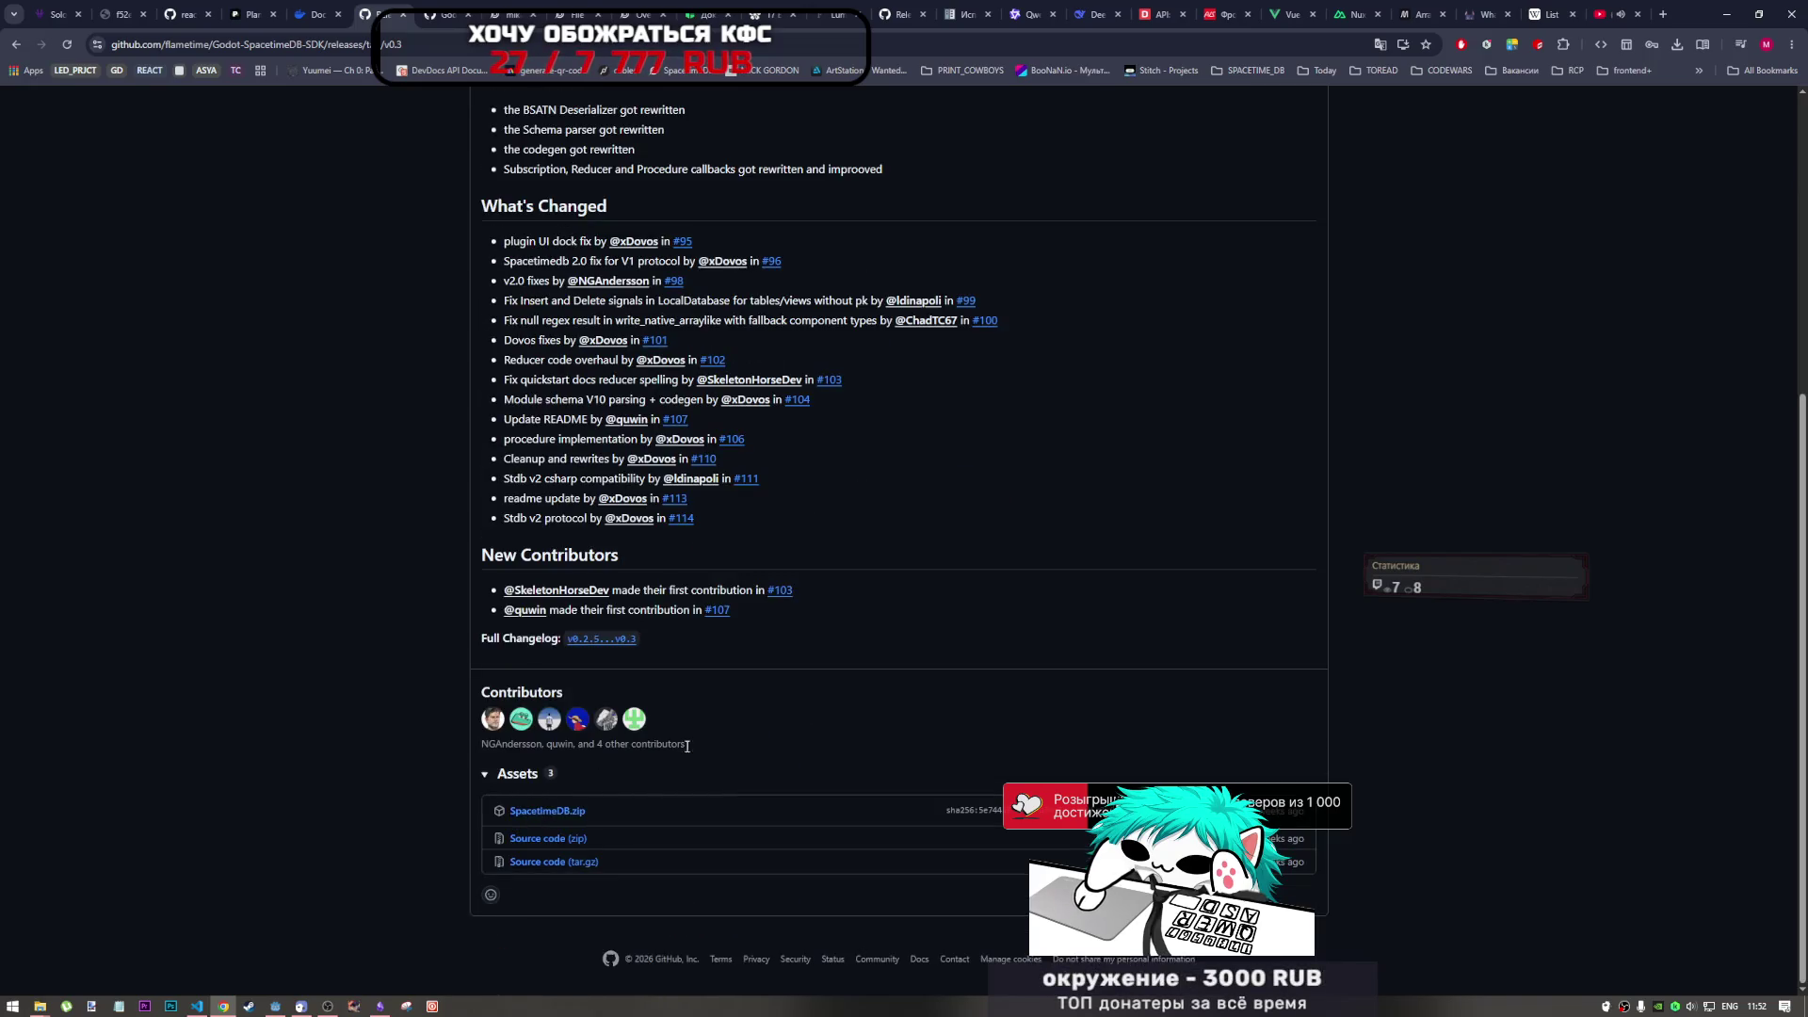
scroll(702, 749, "up", 5)
scroll(796, 671, "down", 2)
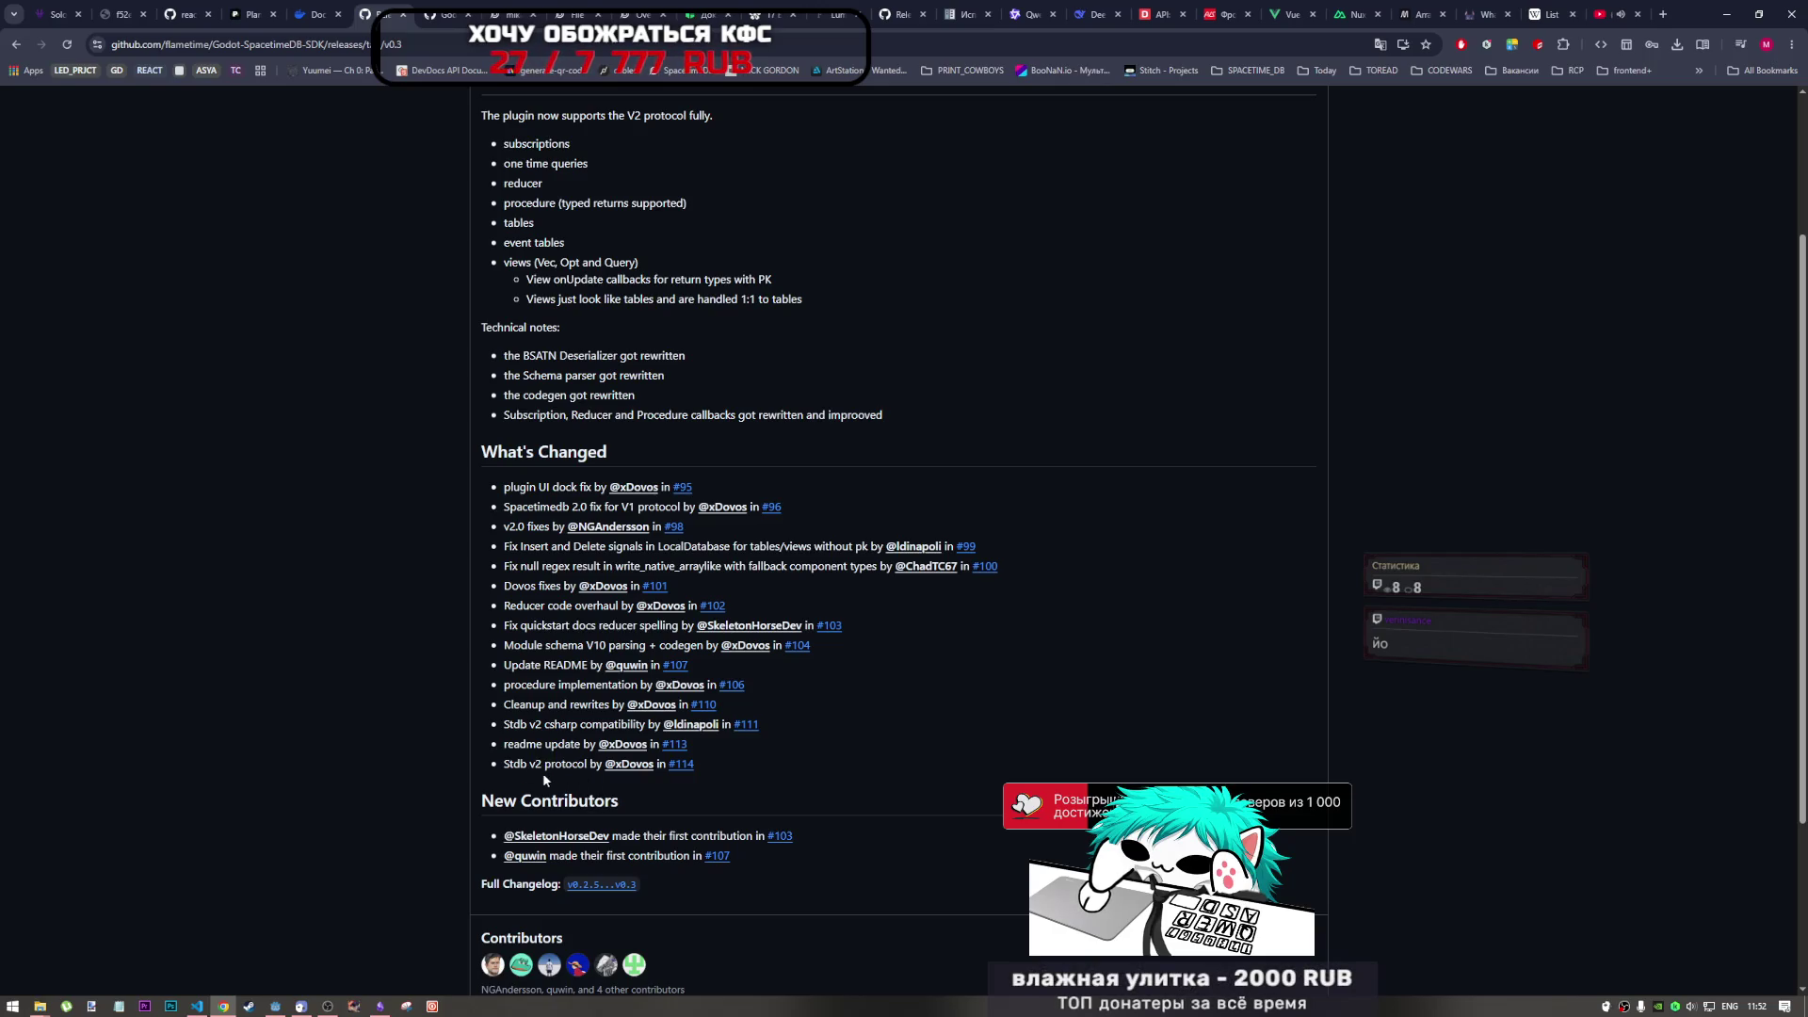
scroll(538, 772, "up", 1)
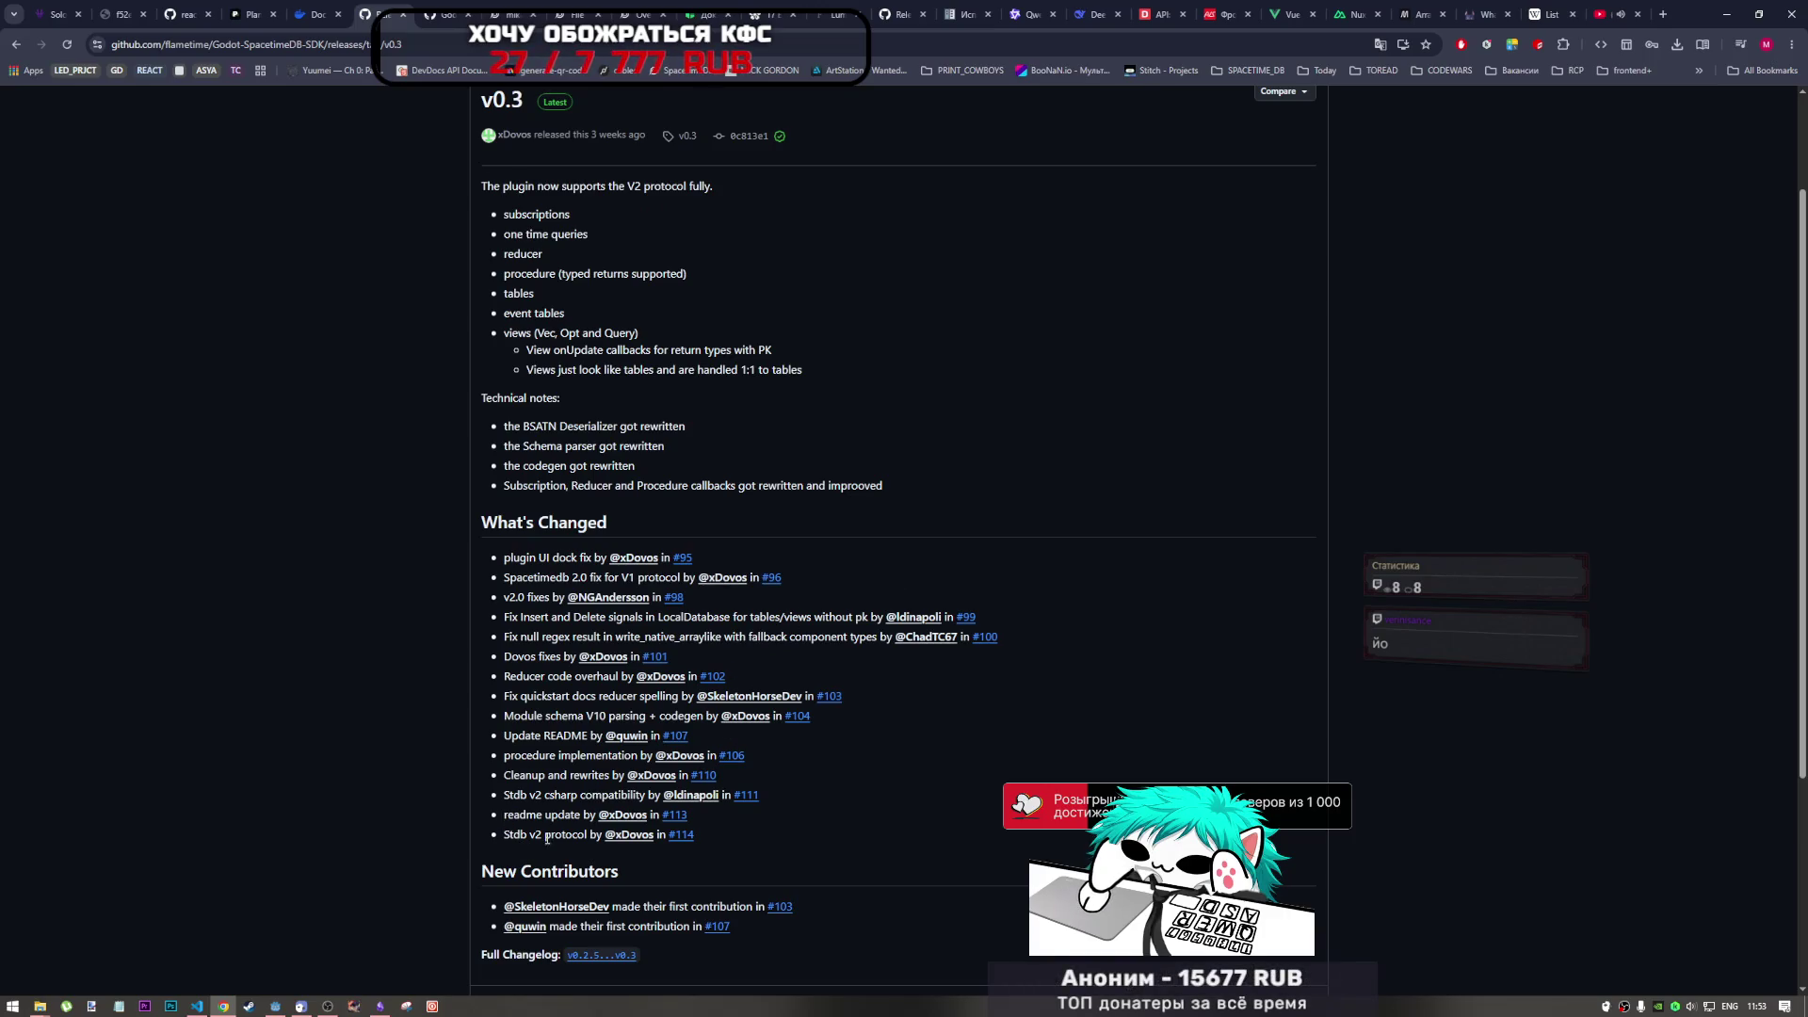
scroll(571, 768, "up", 2)
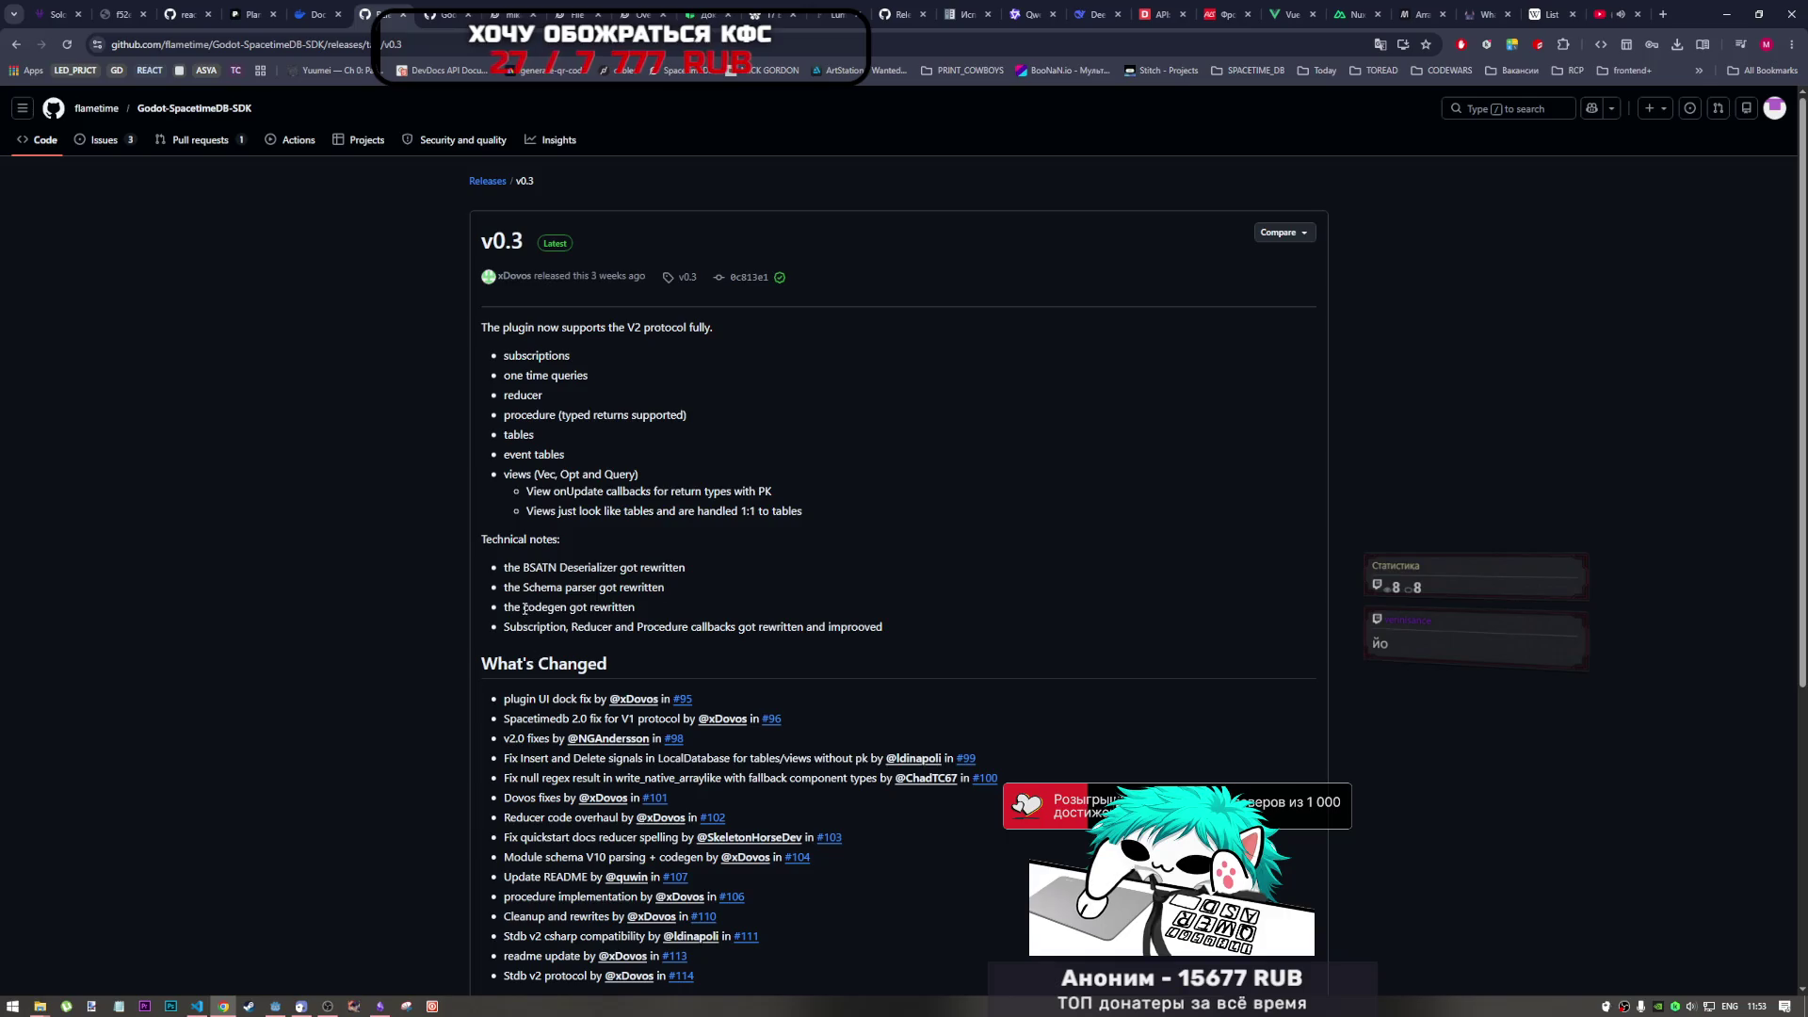
- Highlight the BSATN Deserializer rewrite, V2 protocol support and procedure notes
left_click_drag(515, 567, 691, 568)
left_click(692, 568)
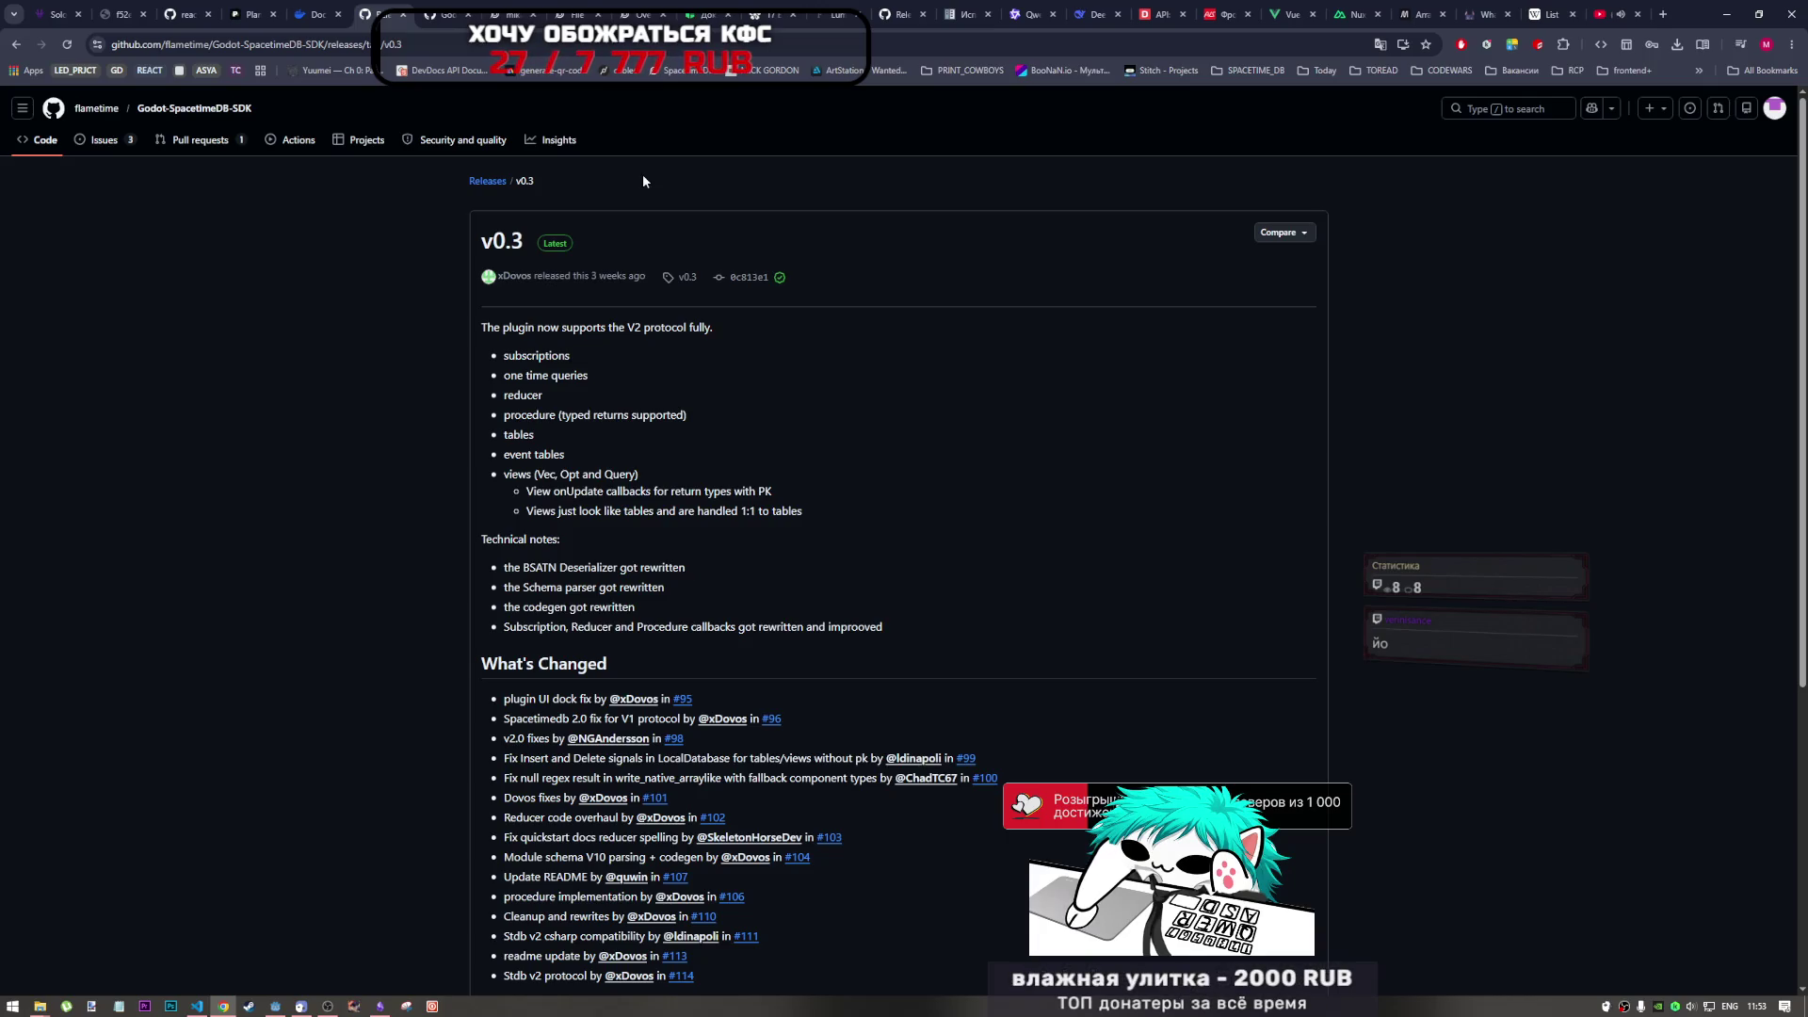
left_click_drag(627, 327, 716, 331)
left_click(715, 331)
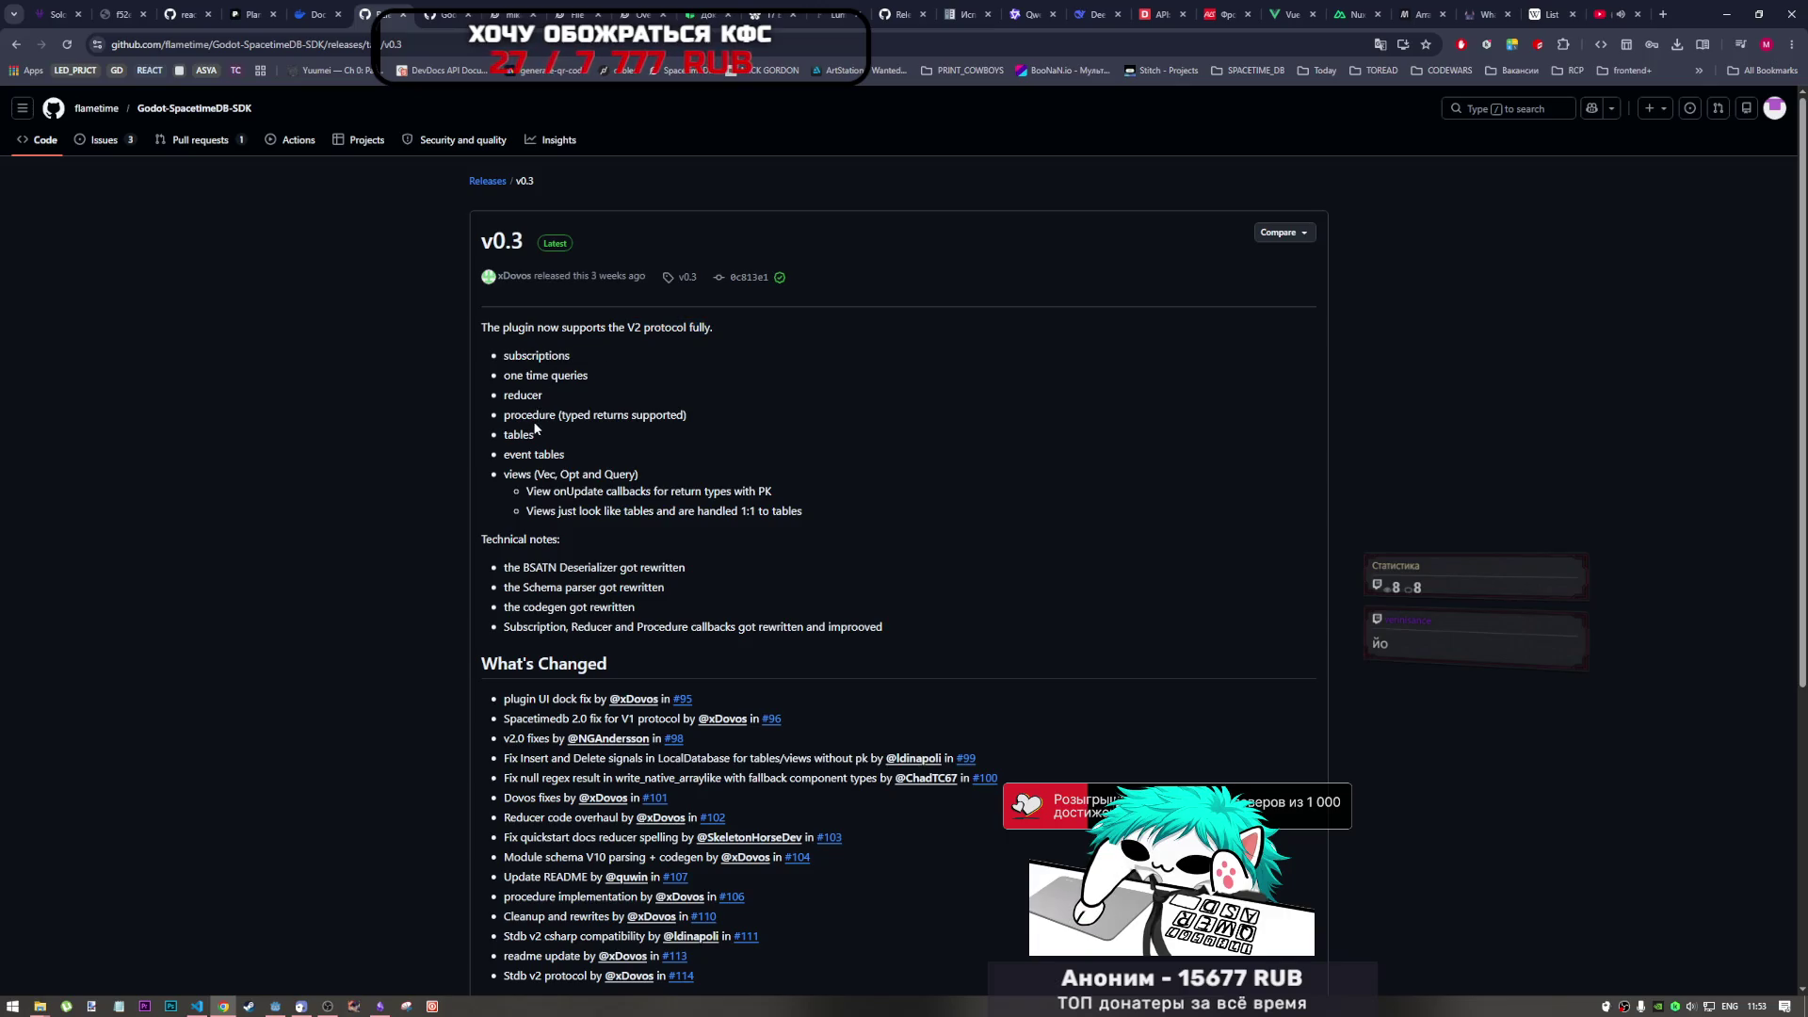
left_click_drag(504, 415, 556, 415)
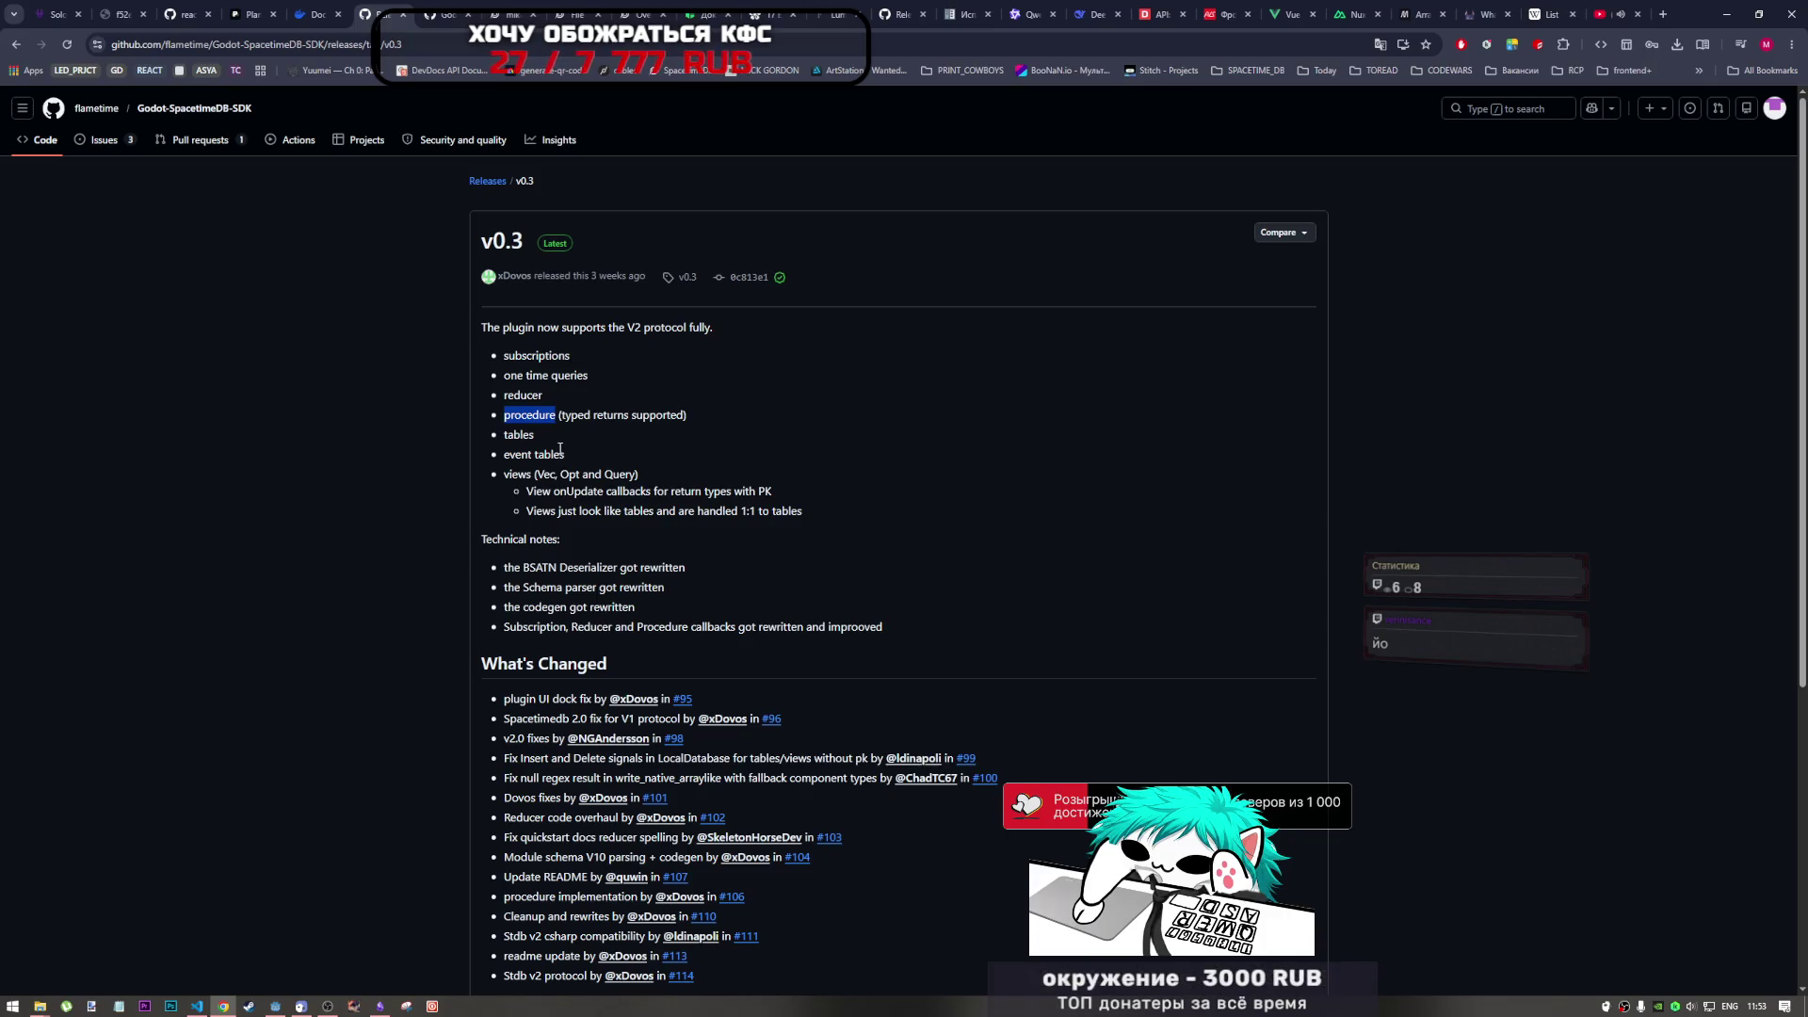
- Glance at the API reference docs, then re-read the v0.3 release notes
mouse_move(611, 271)
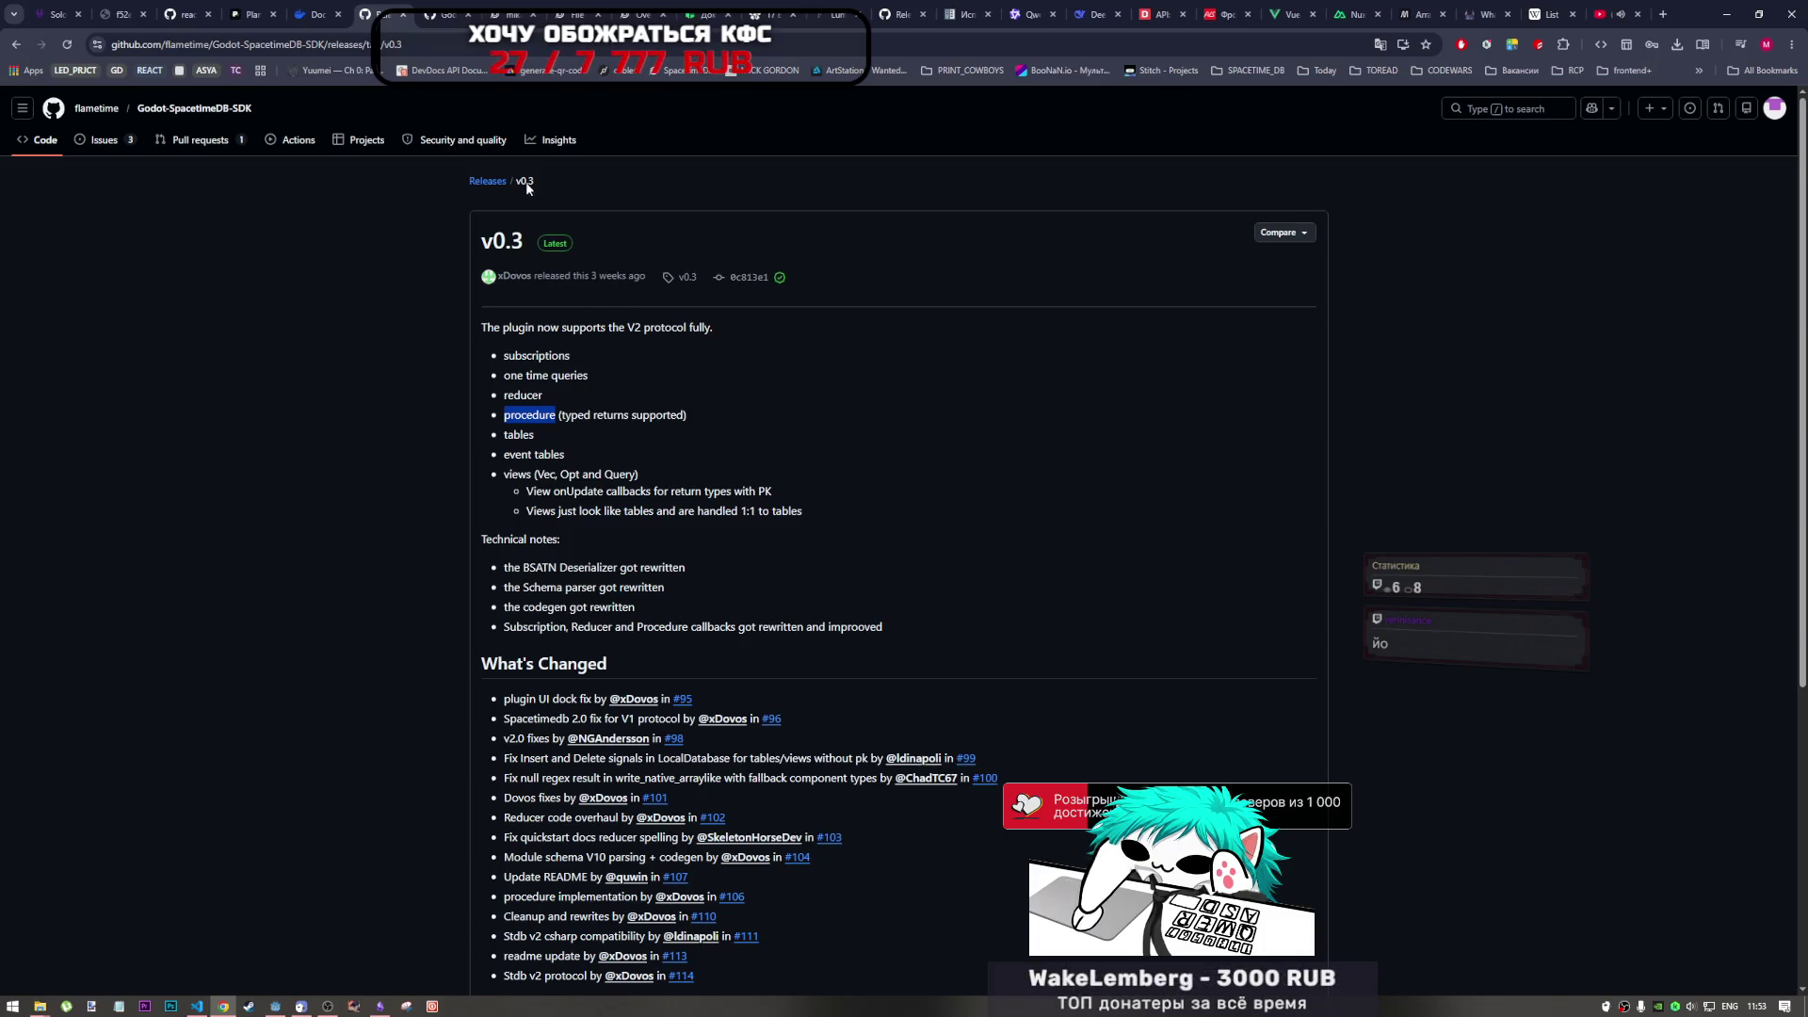
left_click(381, 11)
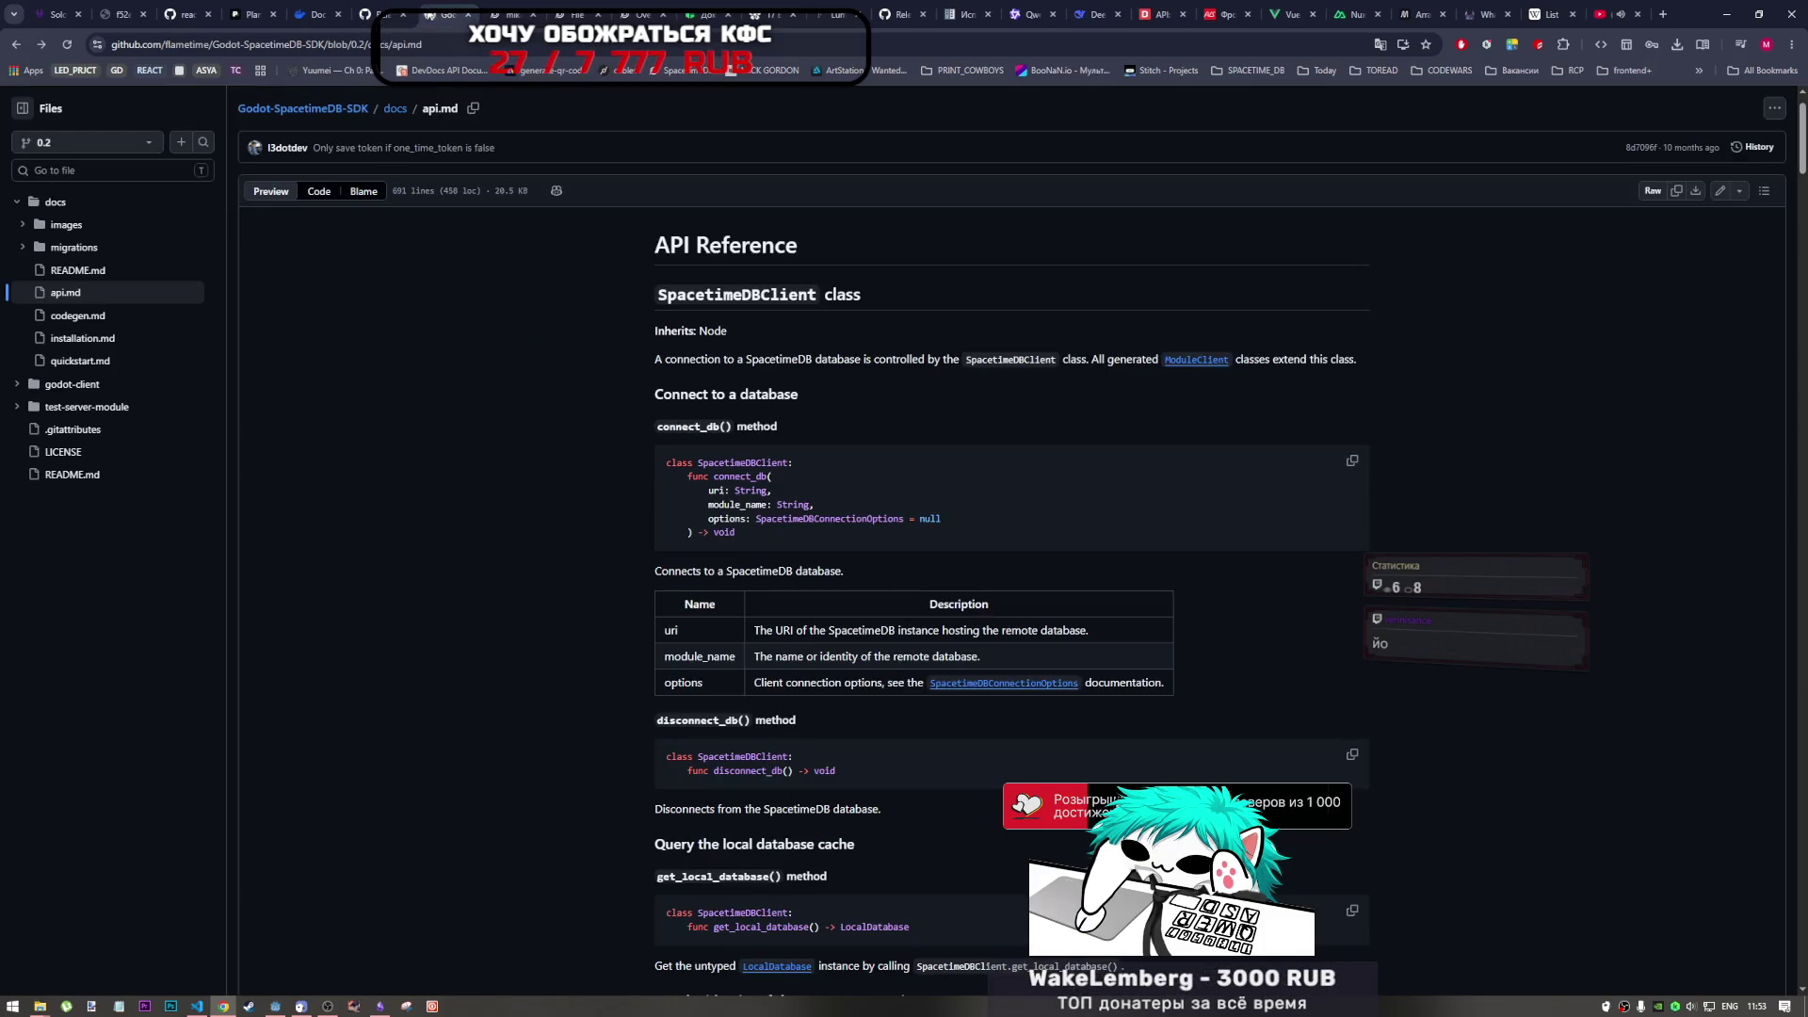
left_click(381, 10)
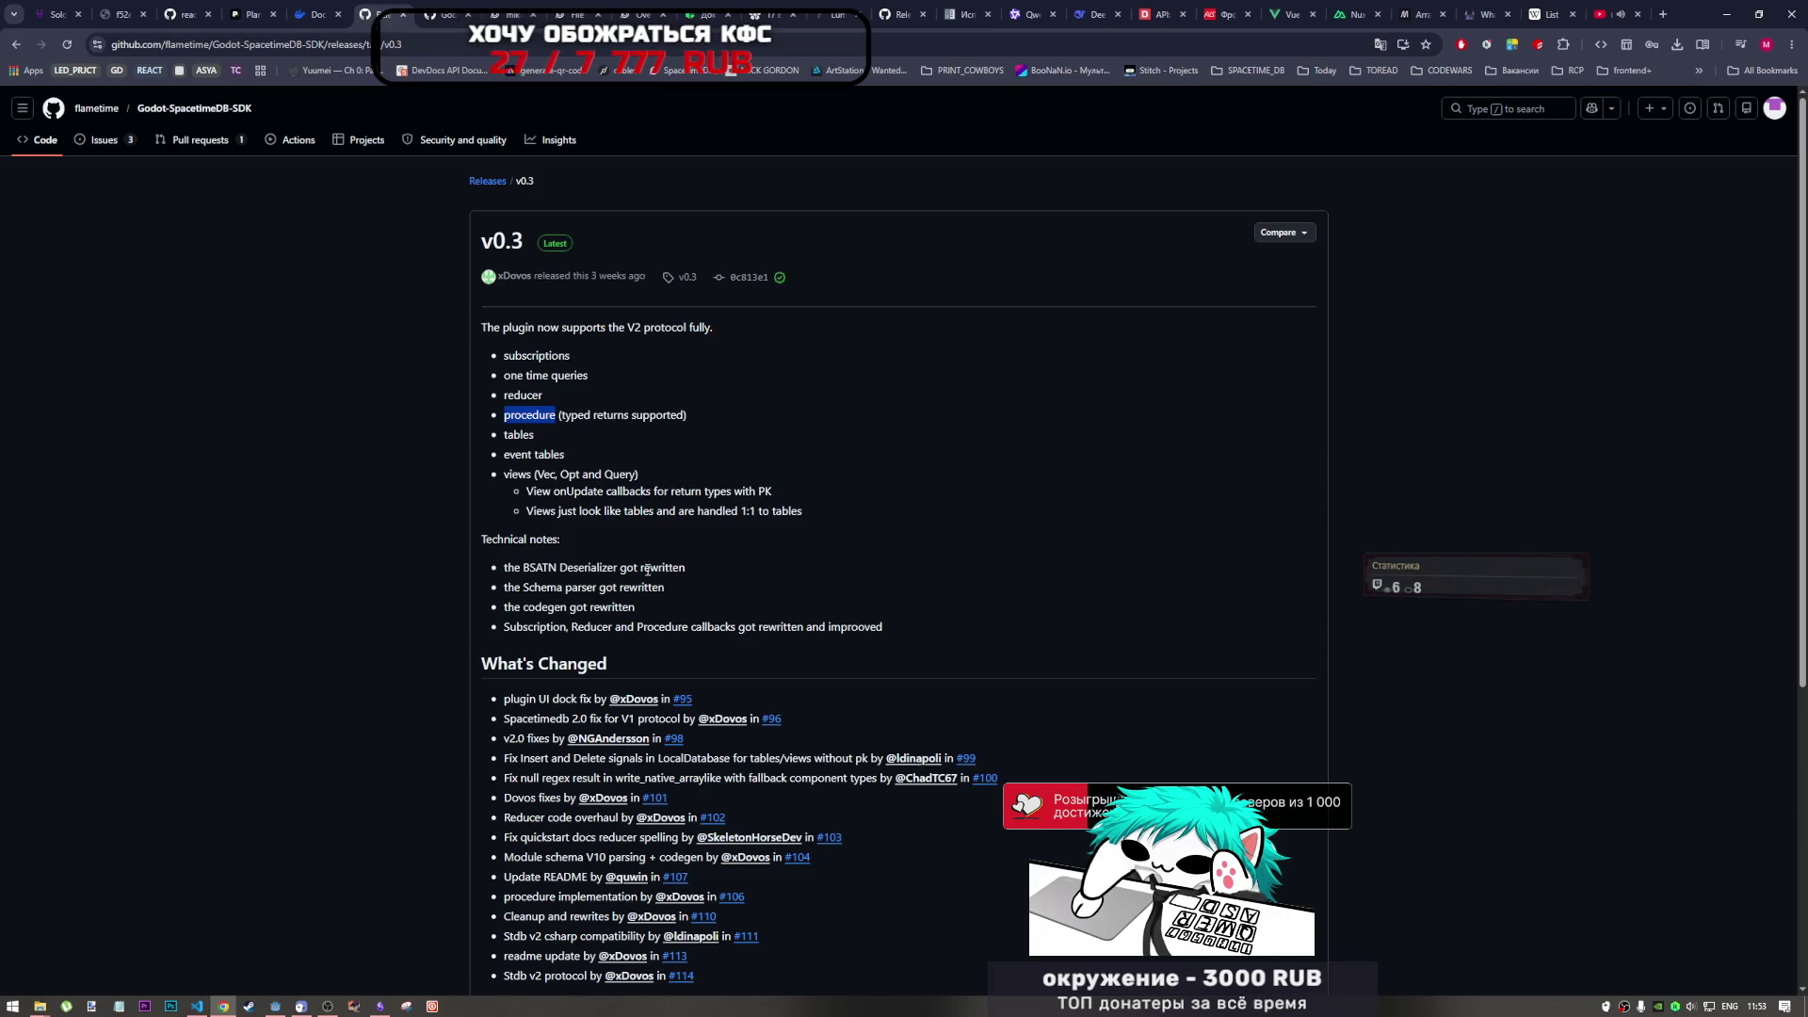
scroll(586, 575, "down", 3)
scroll(585, 575, "up", 2)
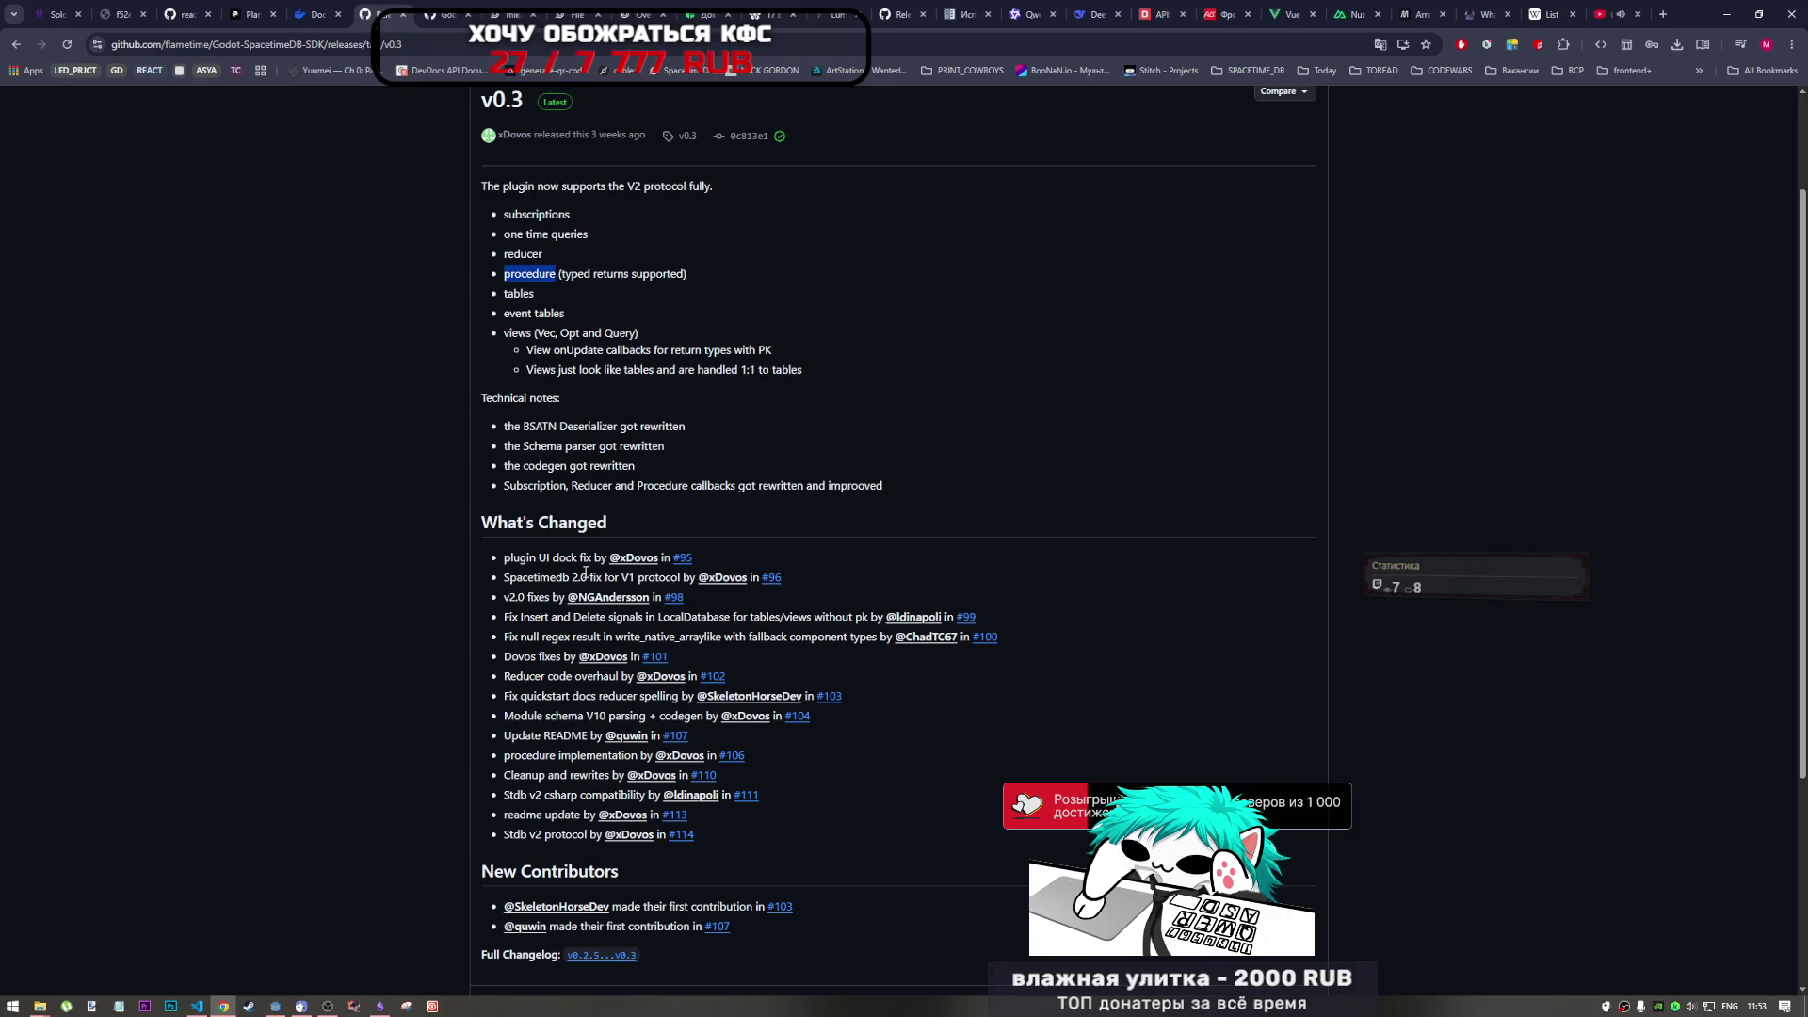
left_click(197, 1006)
- Review the upload_avatar reducer body in index.ts
left_click(415, 421)
scroll(373, 362, "up", 3)
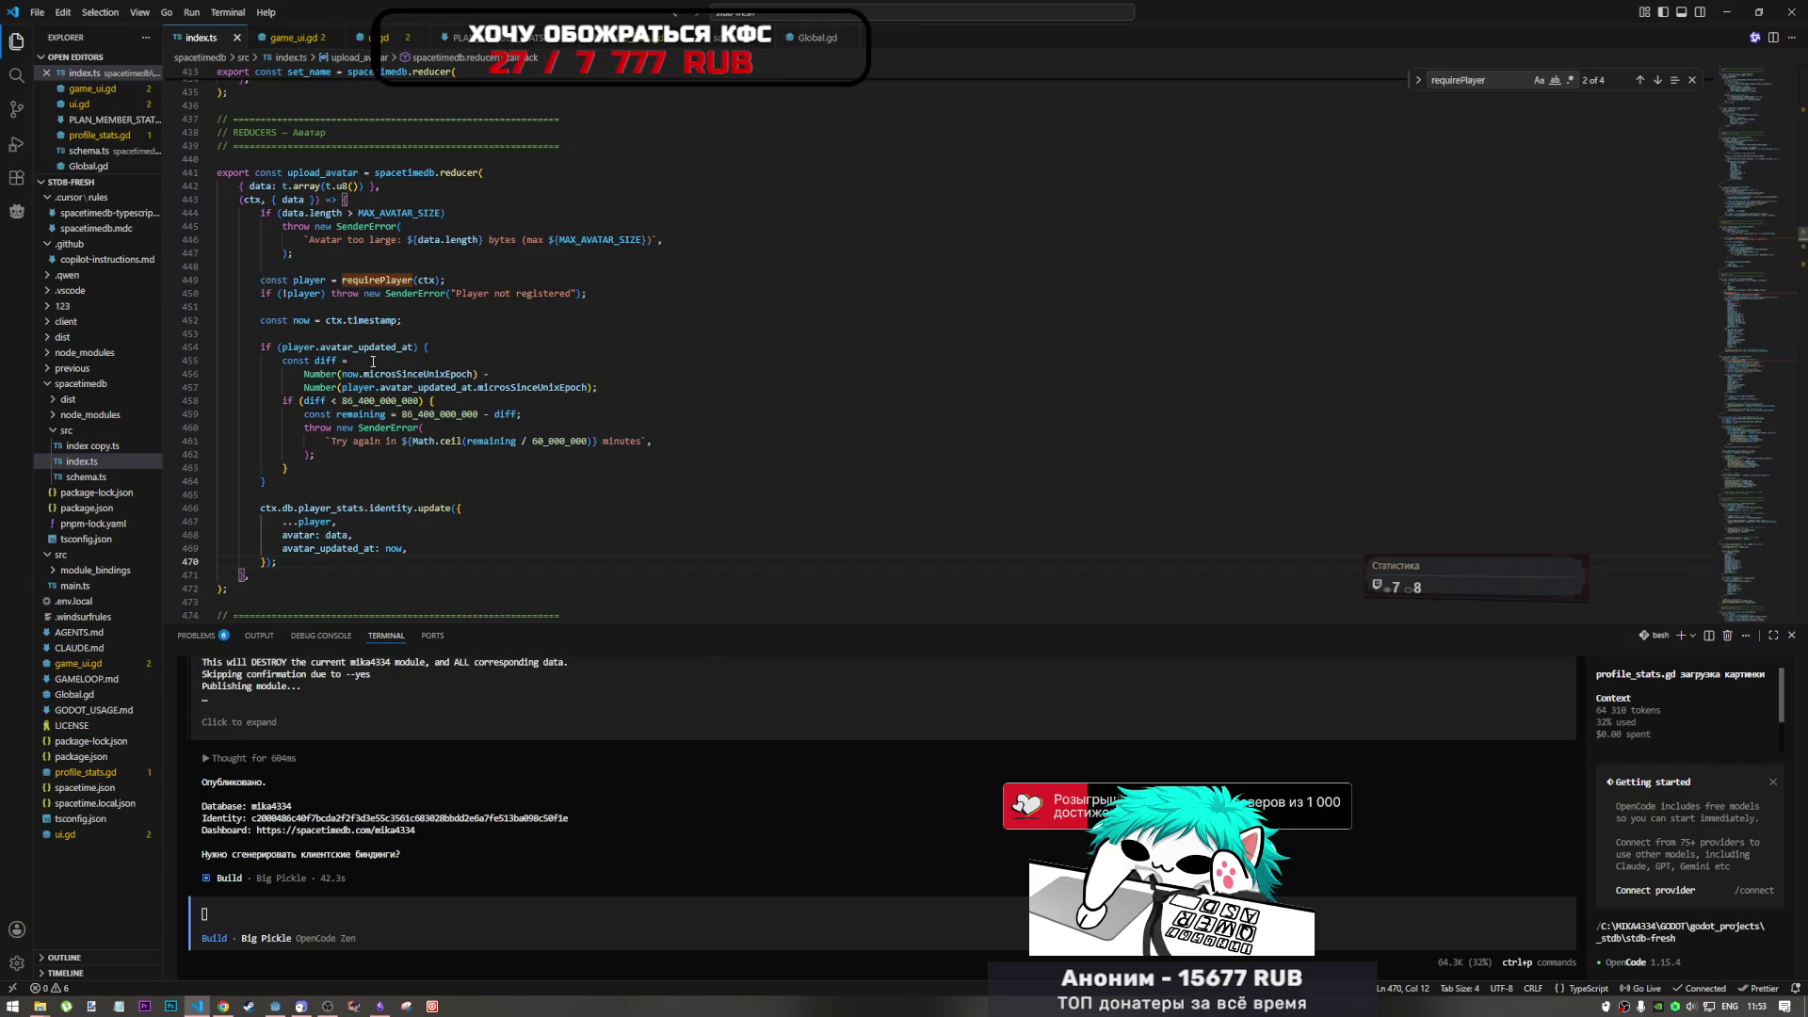
scroll(373, 361, "down", 1)
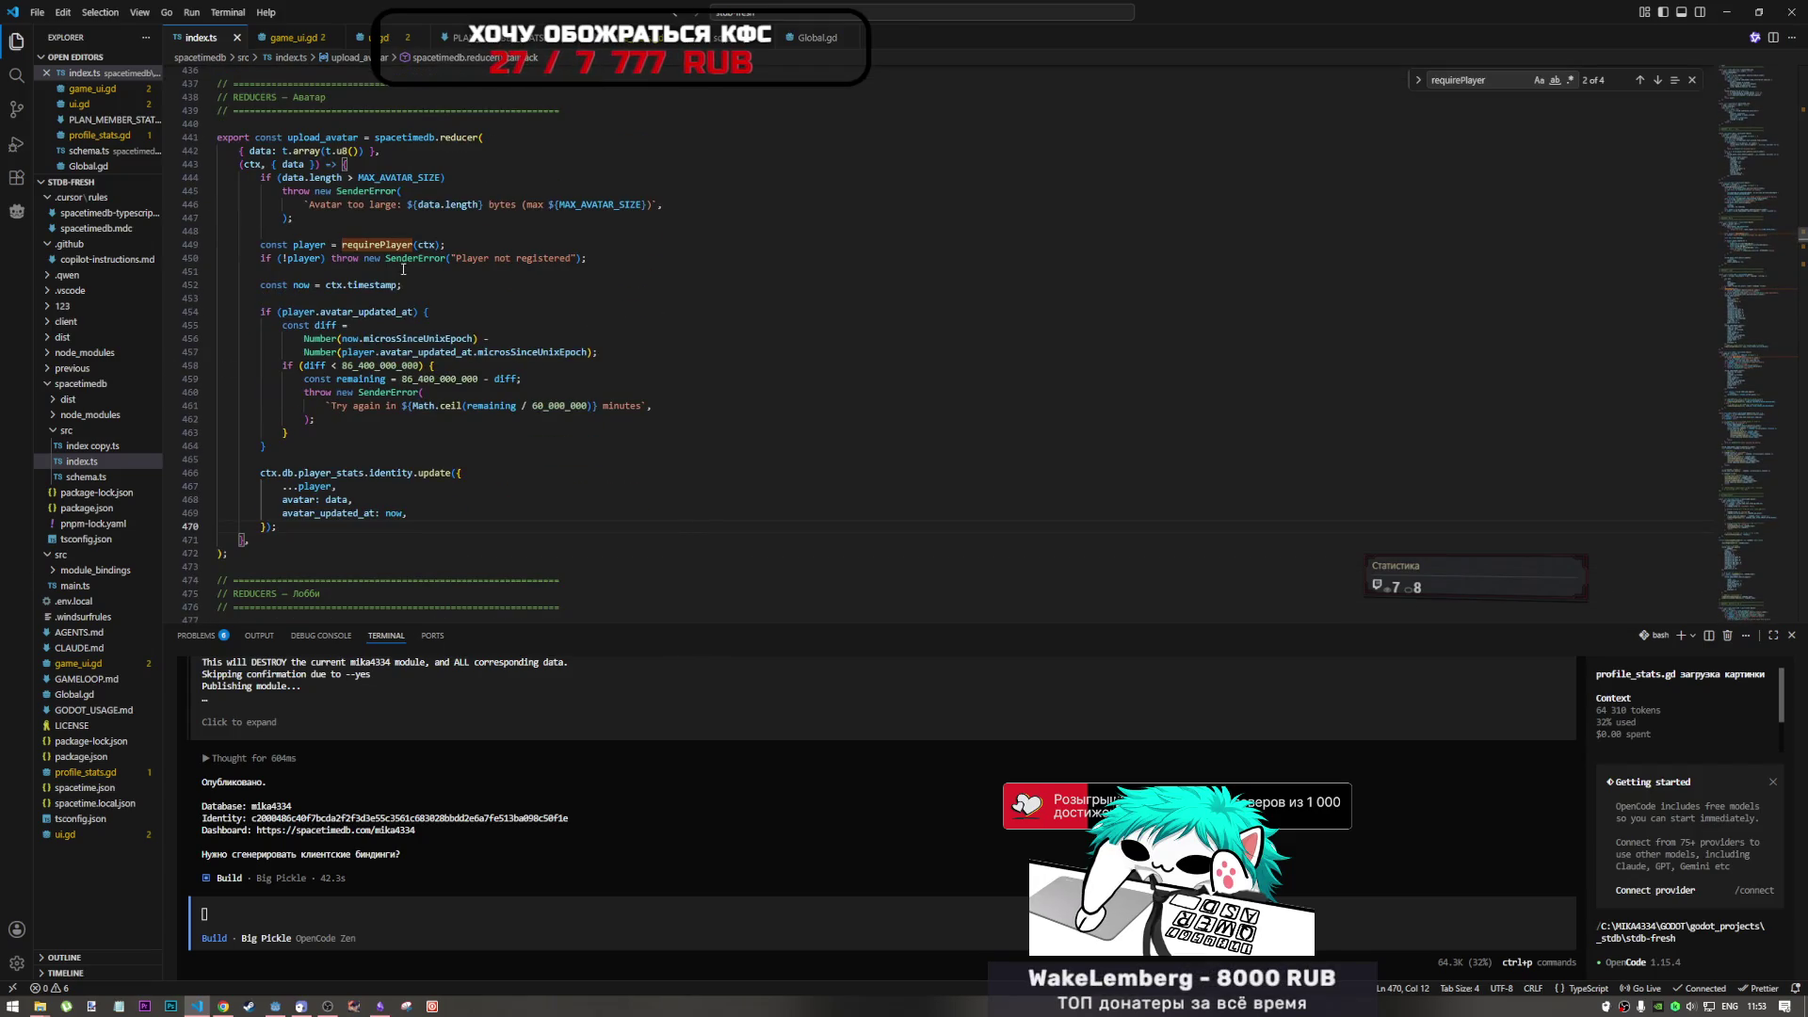
left_click_drag(336, 137, 278, 527)
left_click(427, 553)
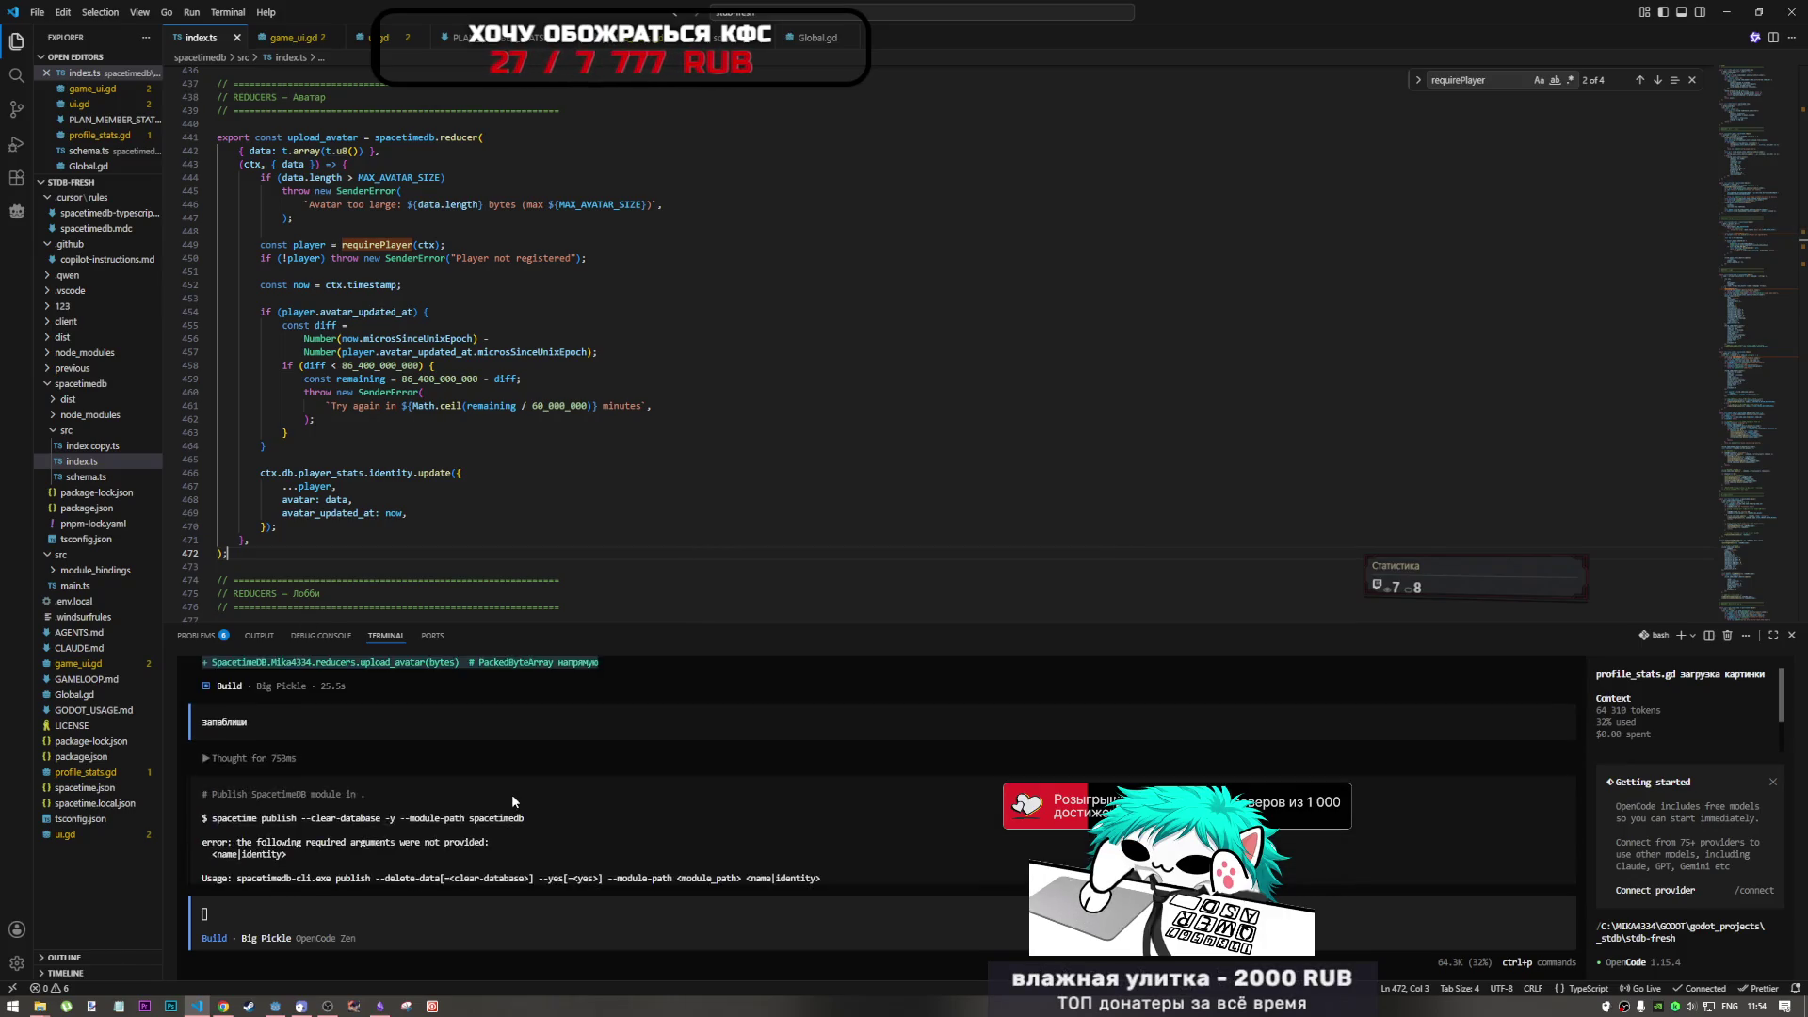
- Copy the old conversion loop lines 116–119 from the profile_stats.gd diff
scroll(533, 762, "up", 3)
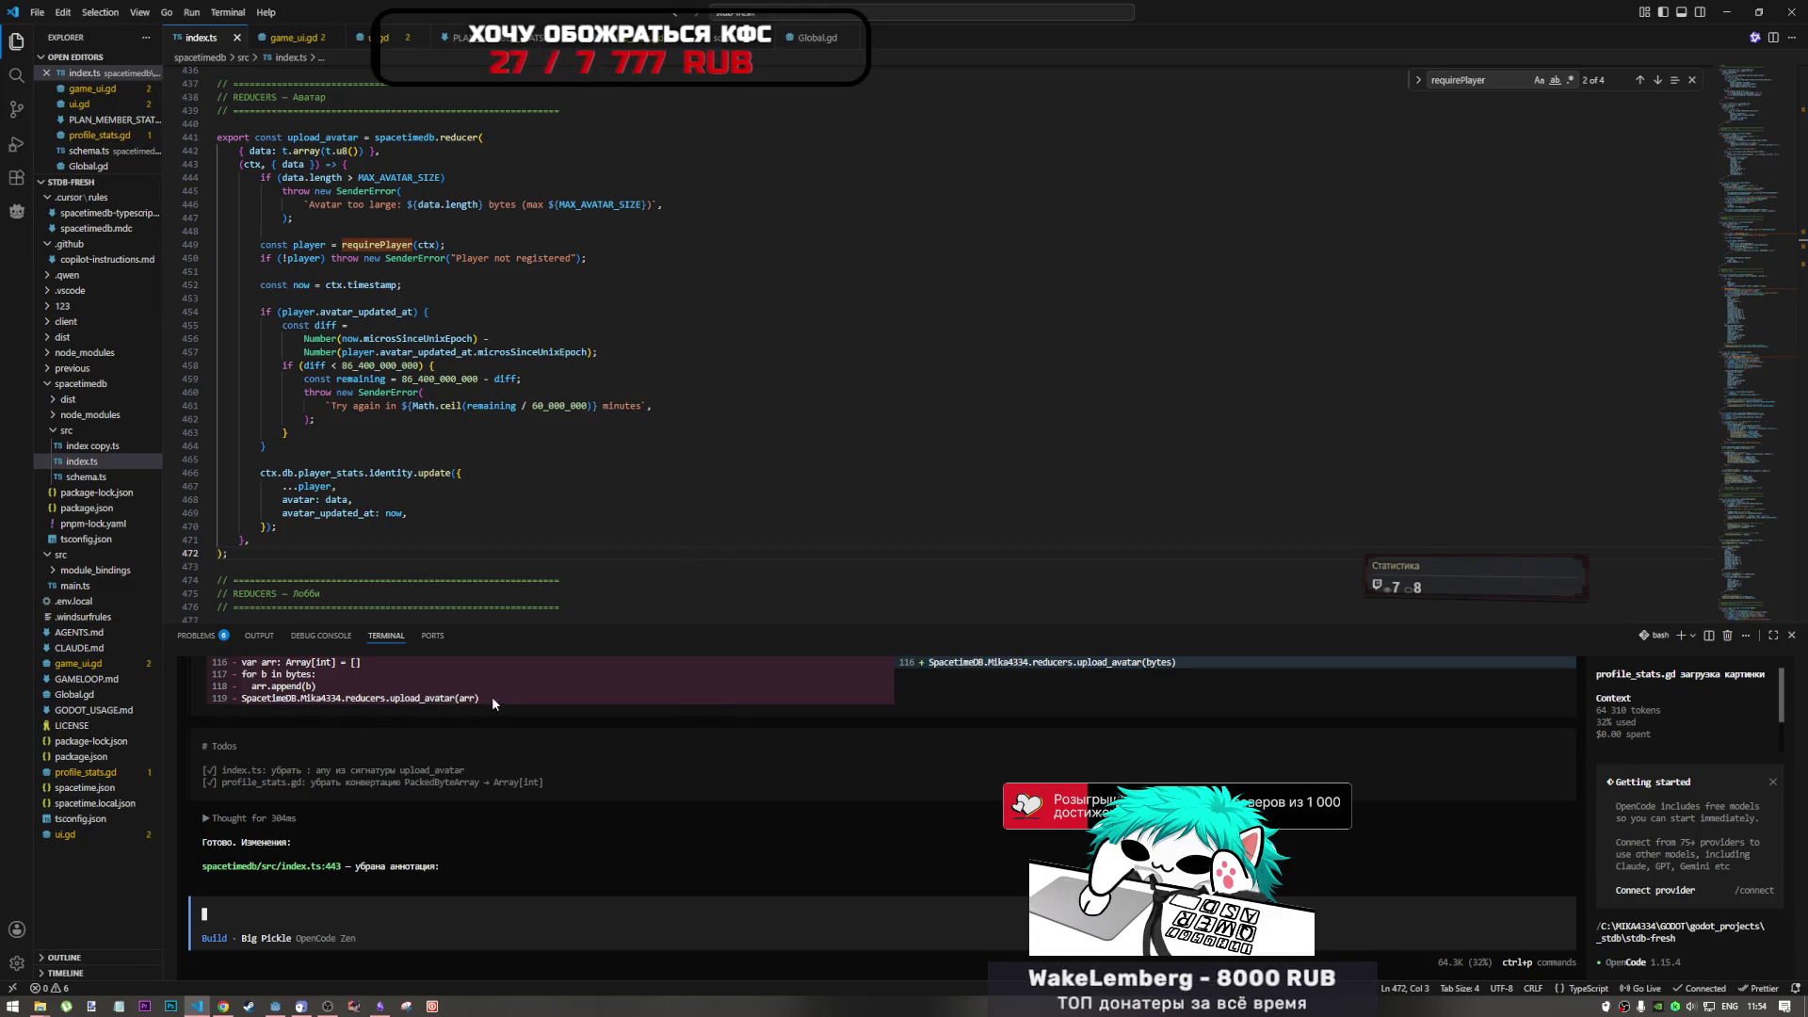
scroll(492, 695, "up", 2)
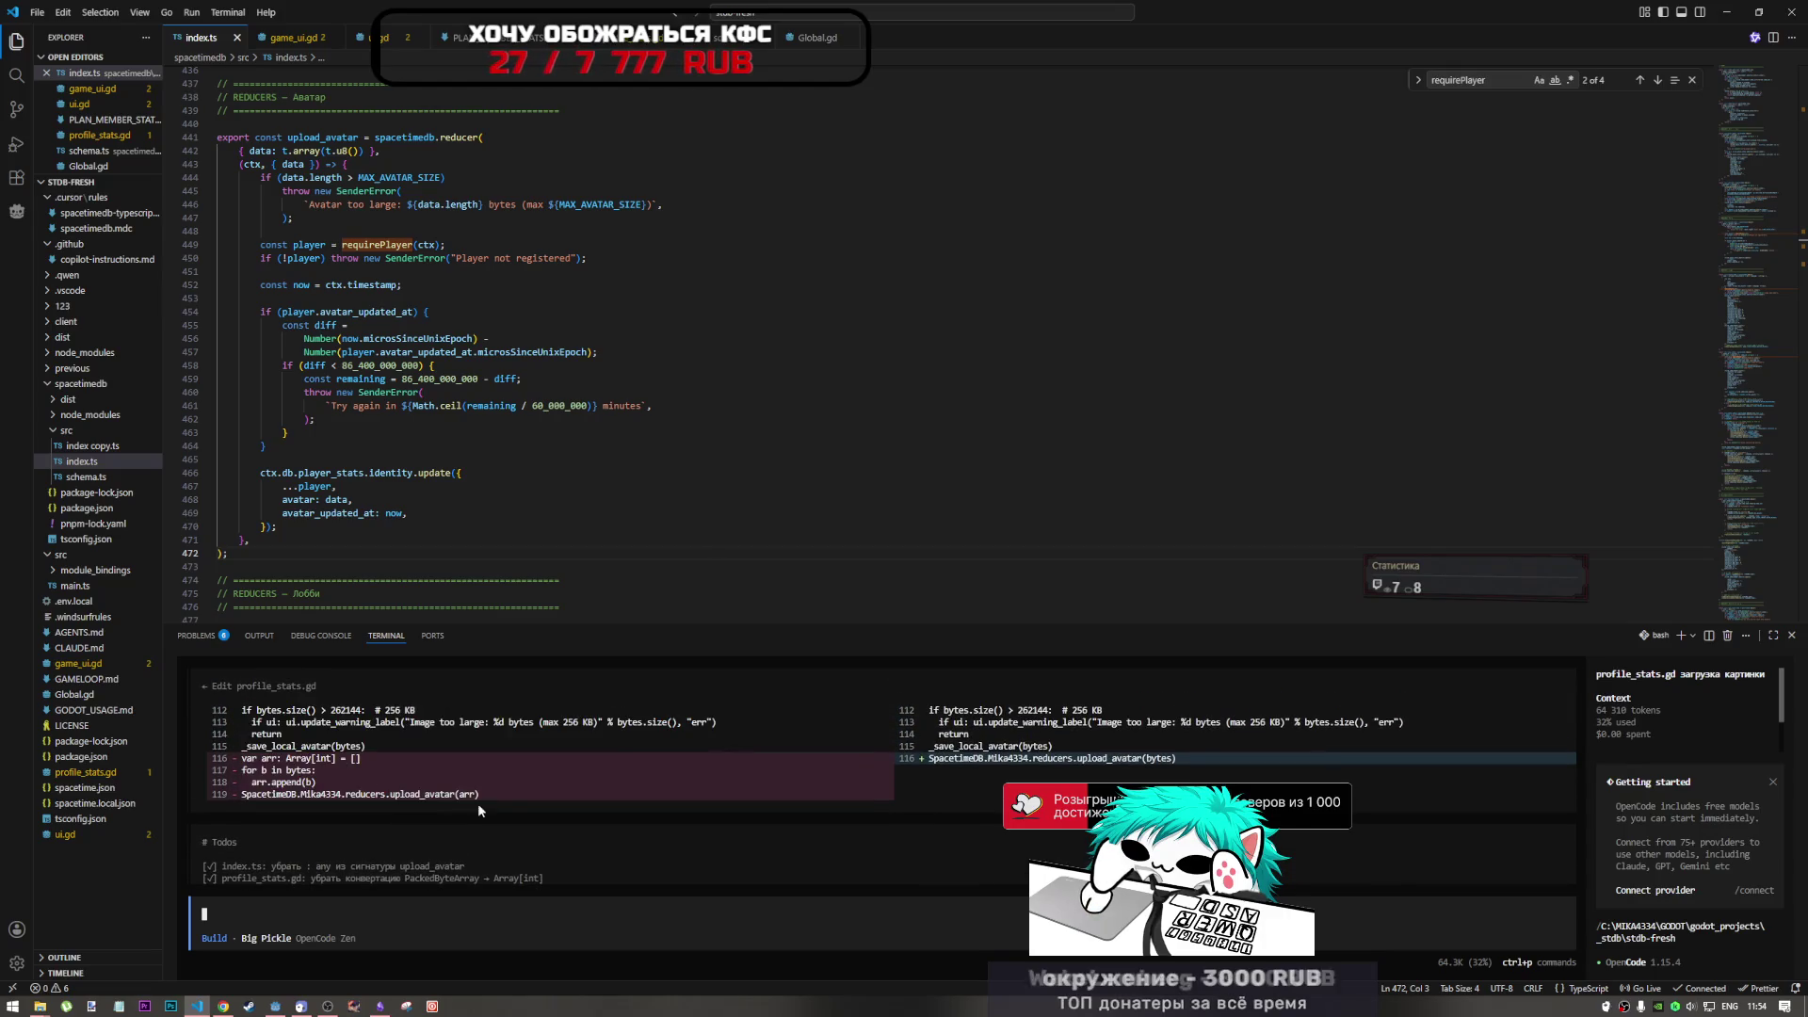
left_click_drag(490, 795, 251, 765)
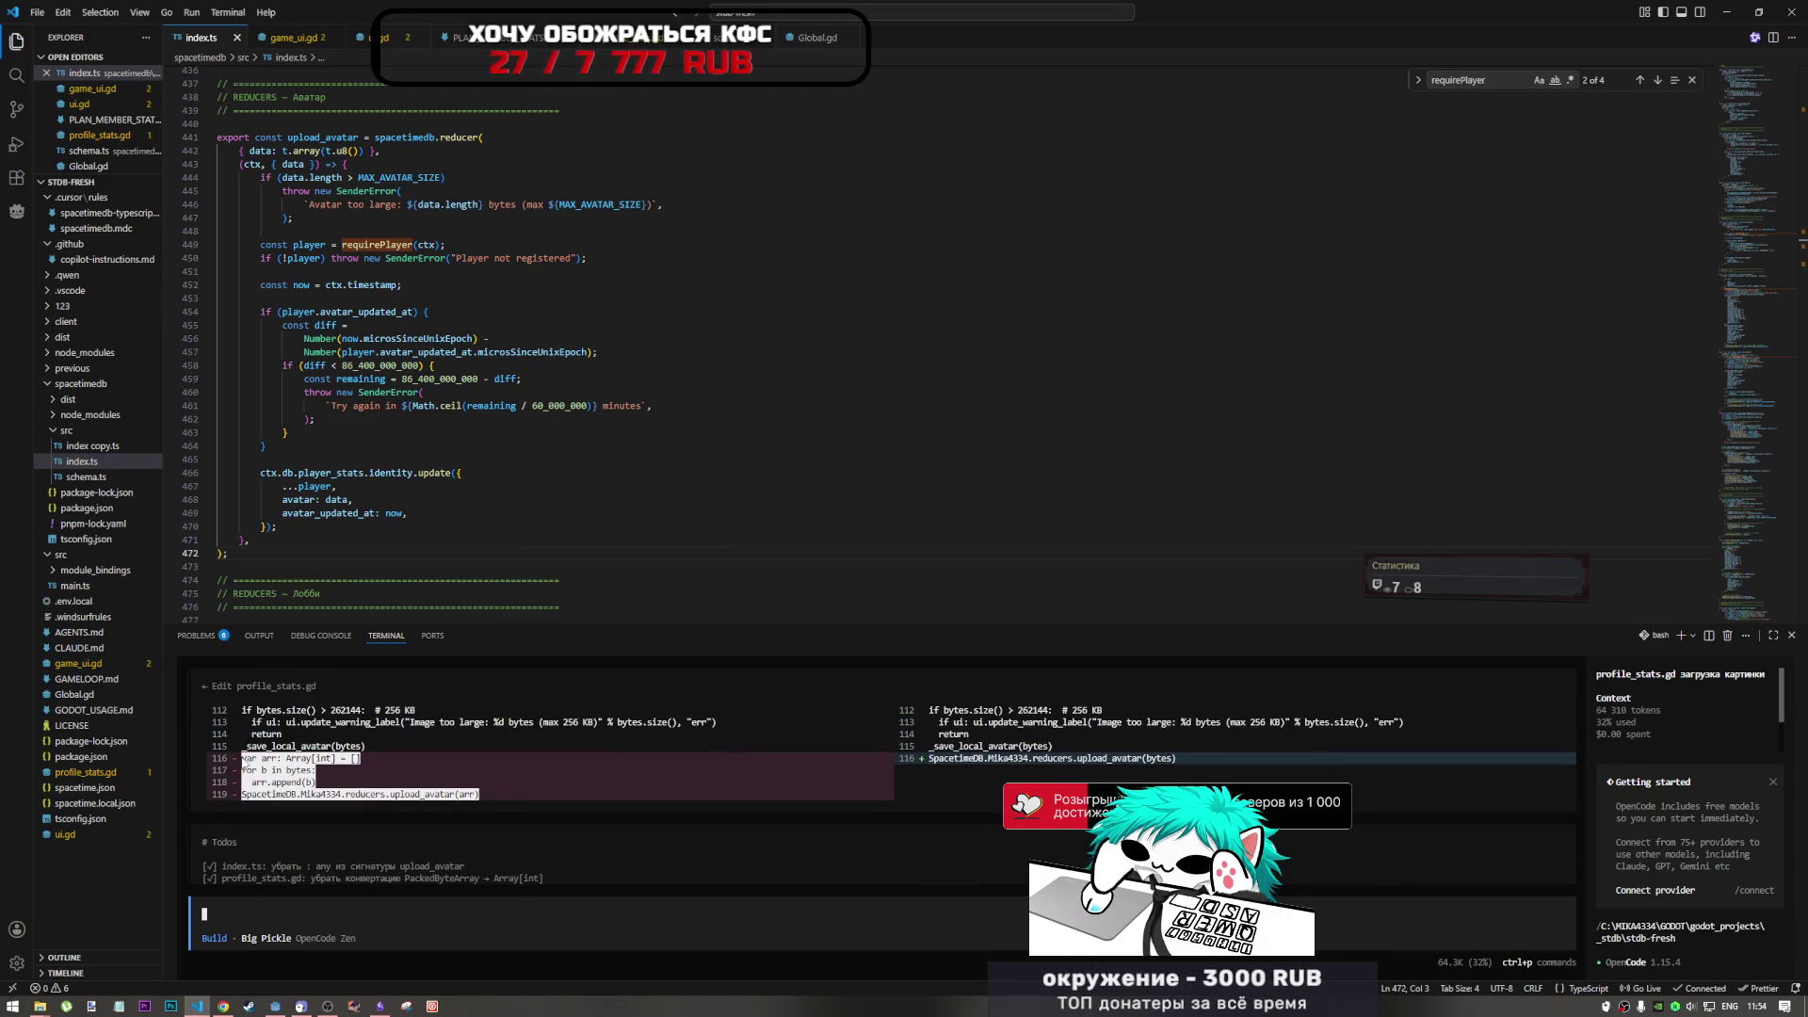
key("alt+Tab")
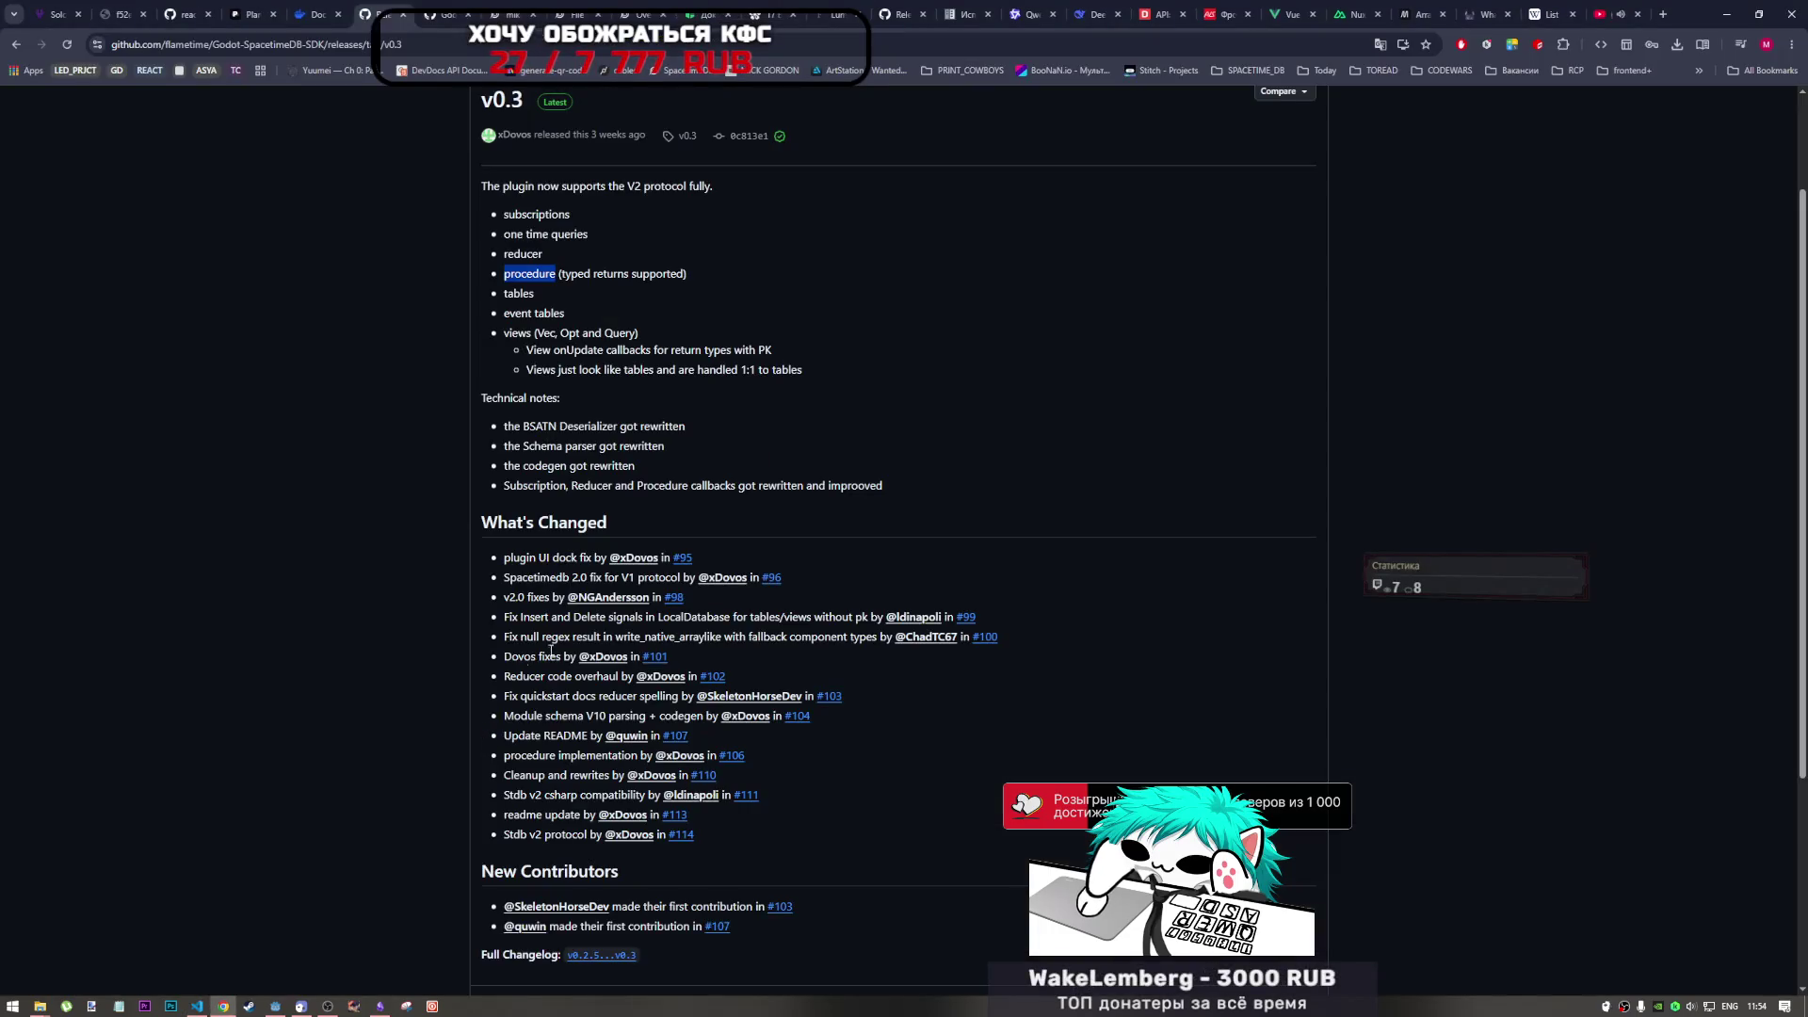
key("alt+Tab")
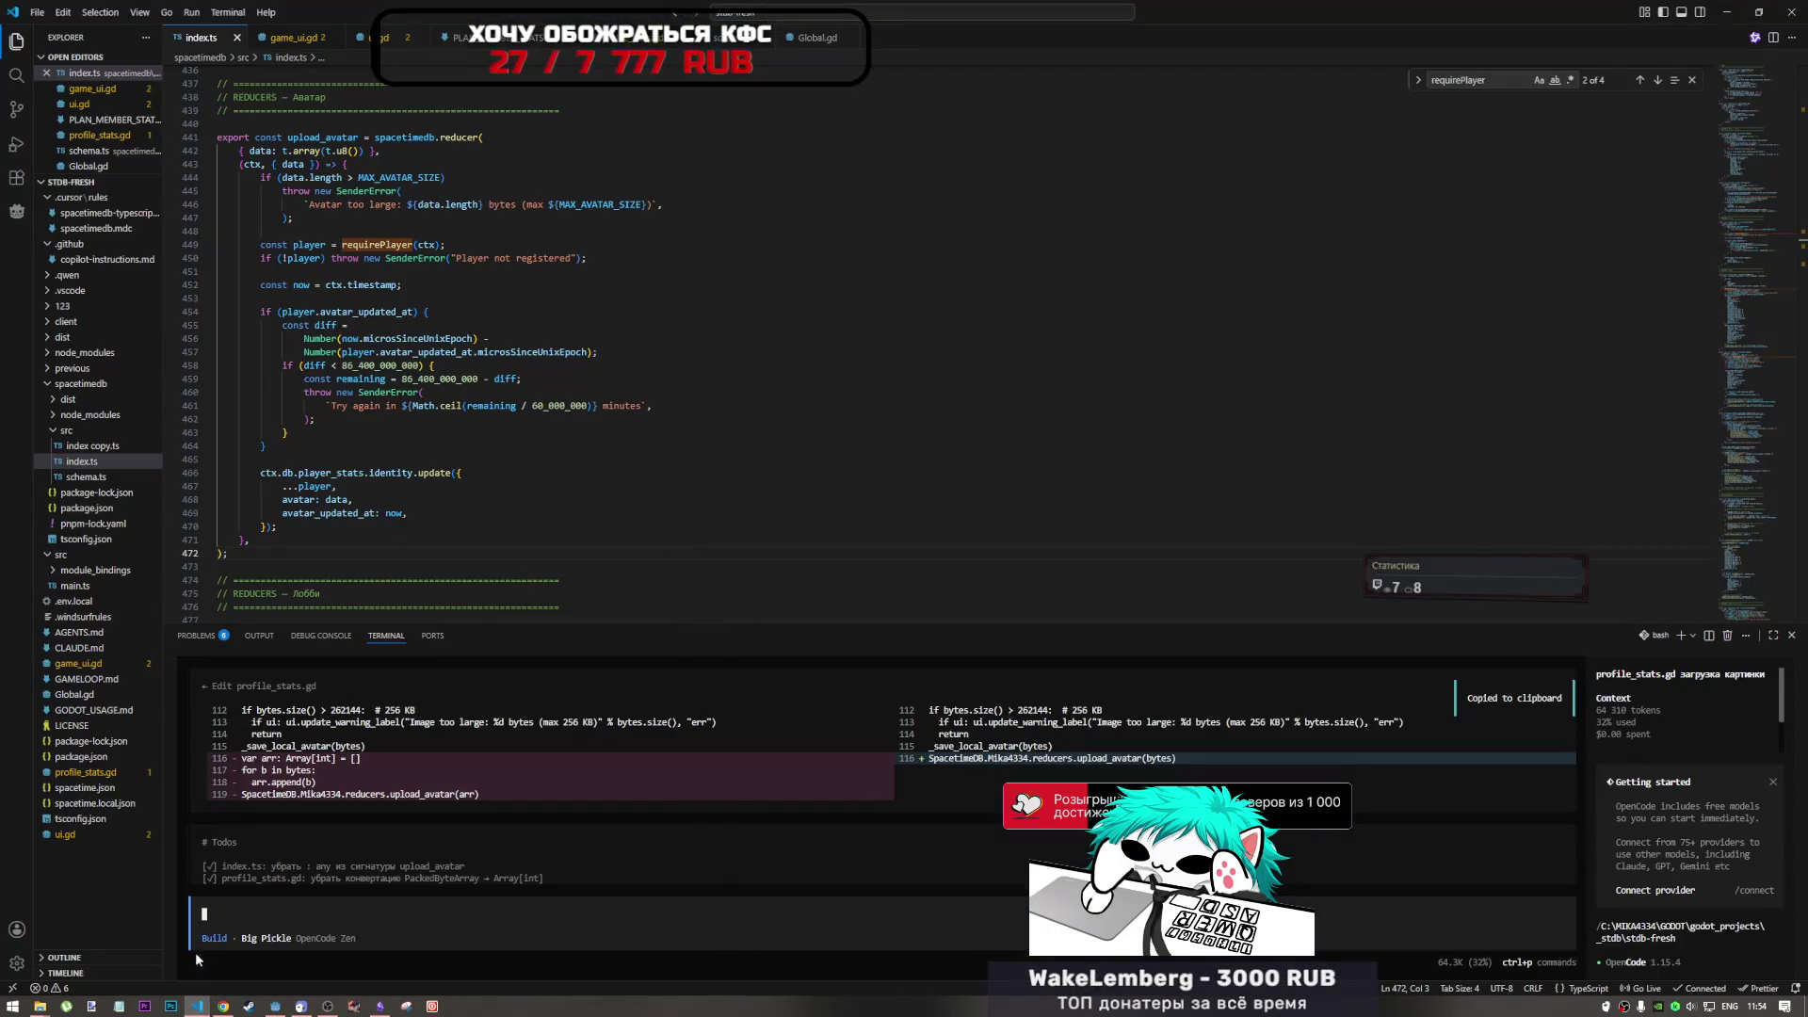
left_click(275, 1006)
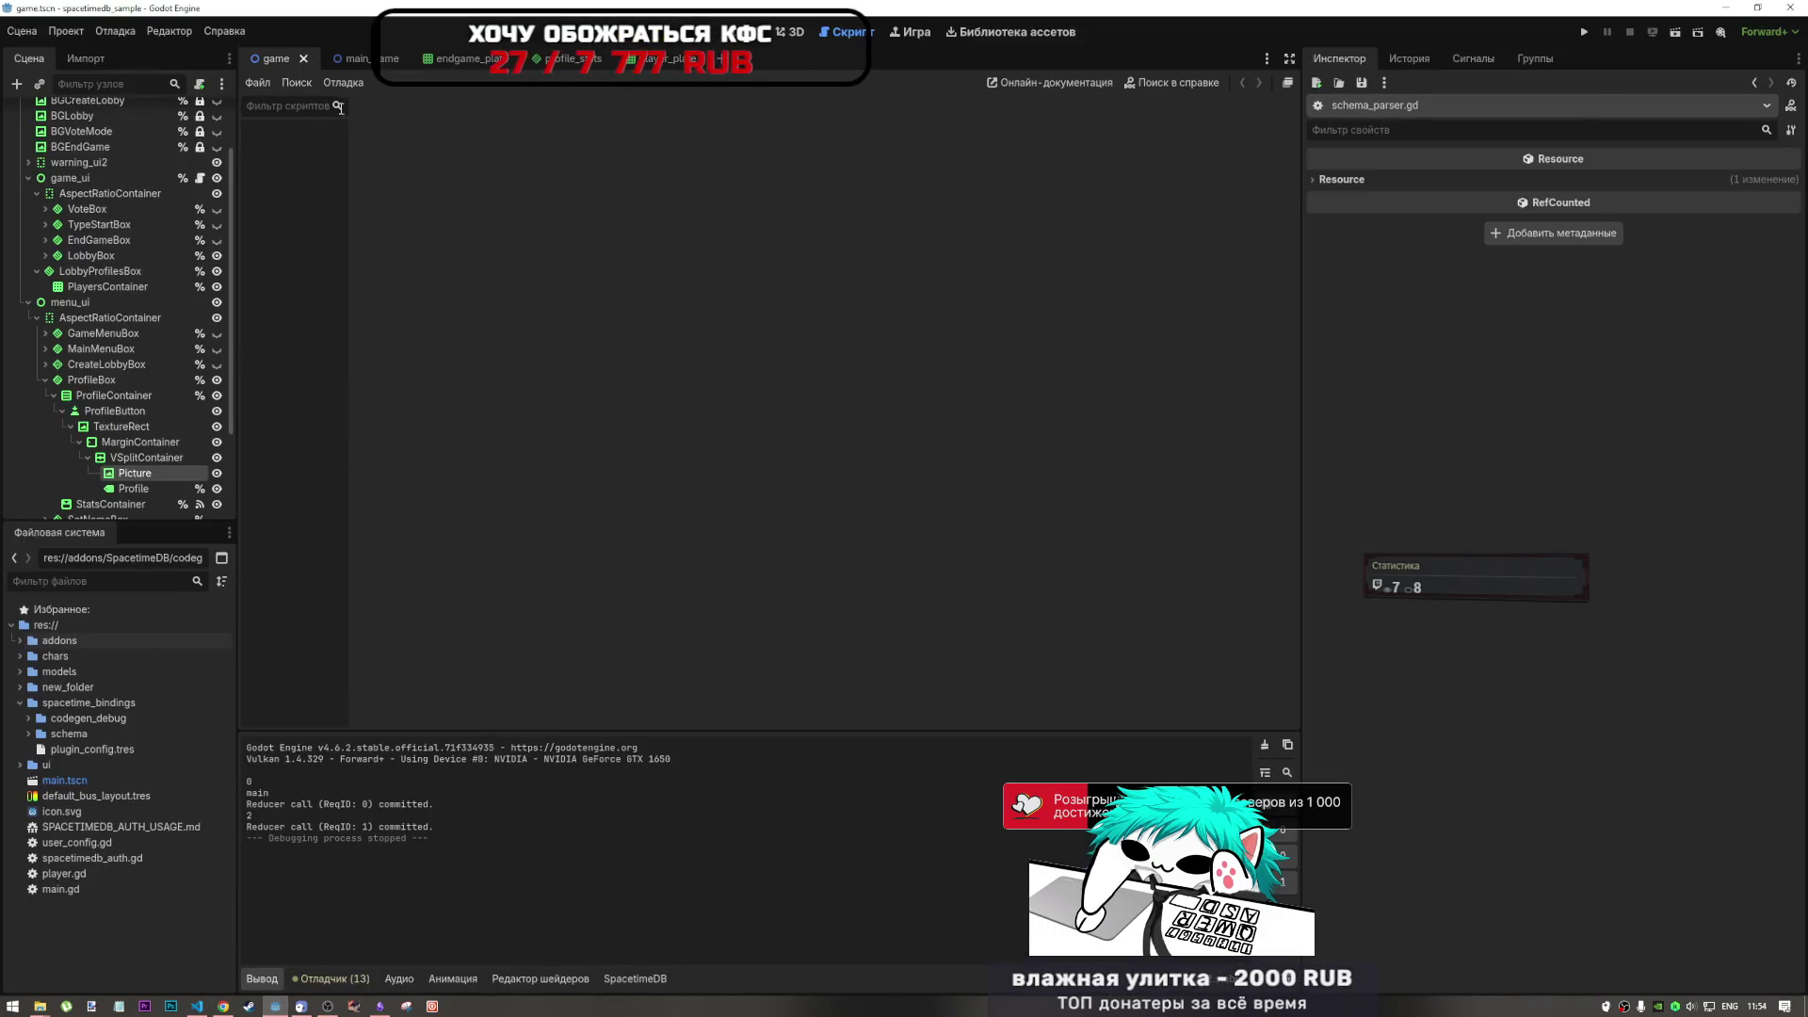
- Paste the bytes-to-Array[int] loop after line 116 of profile_stats.gd and save
mouse_move(419, 69)
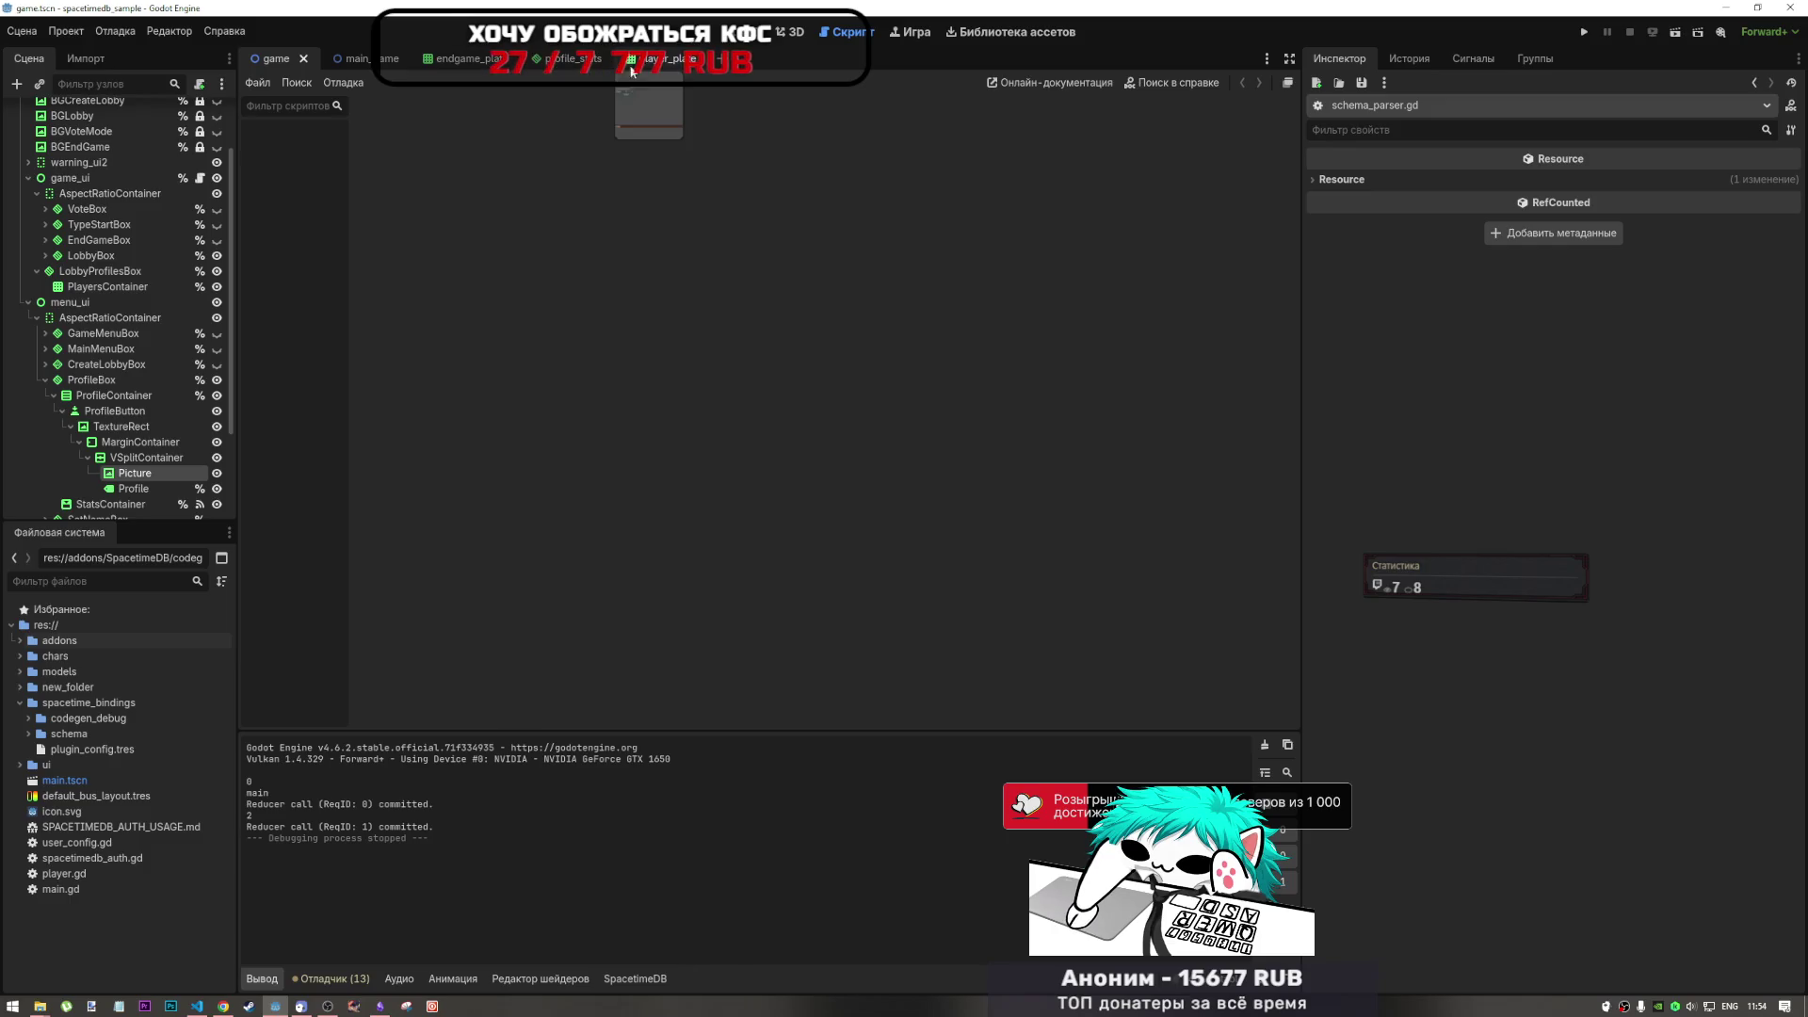
left_click(570, 60)
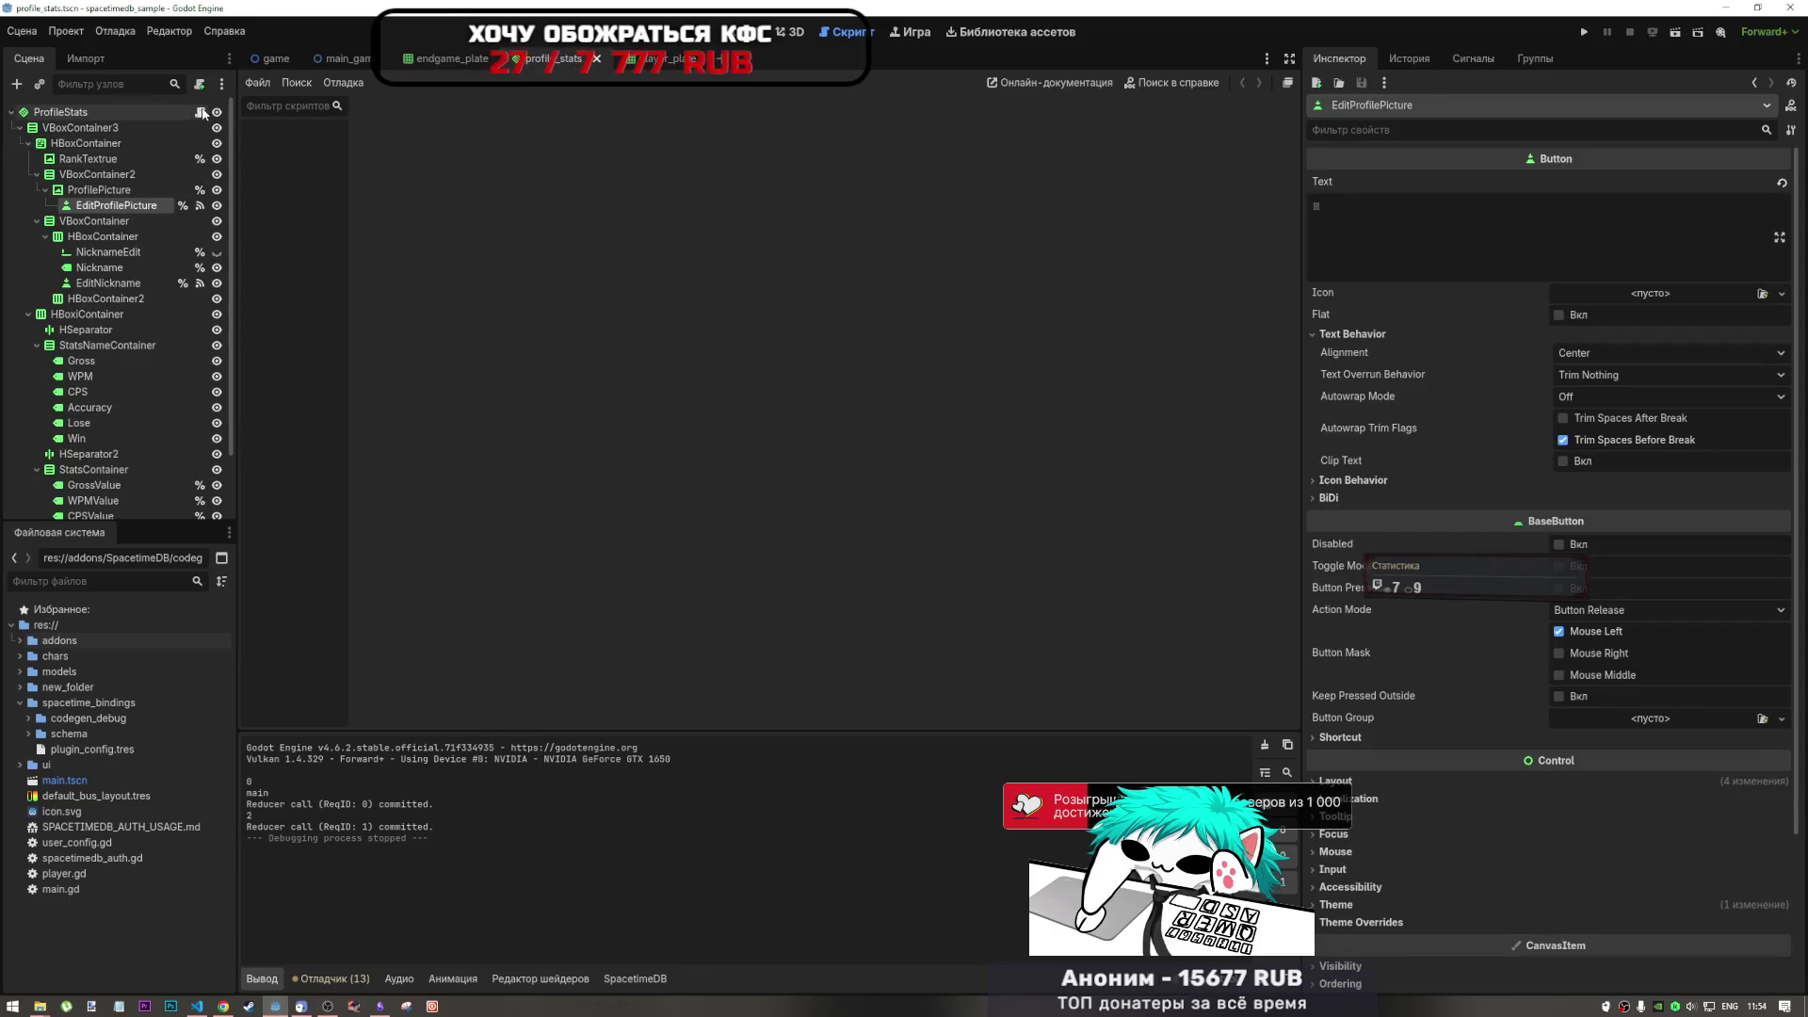
left_click(199, 112)
scroll(722, 564, "down", 1)
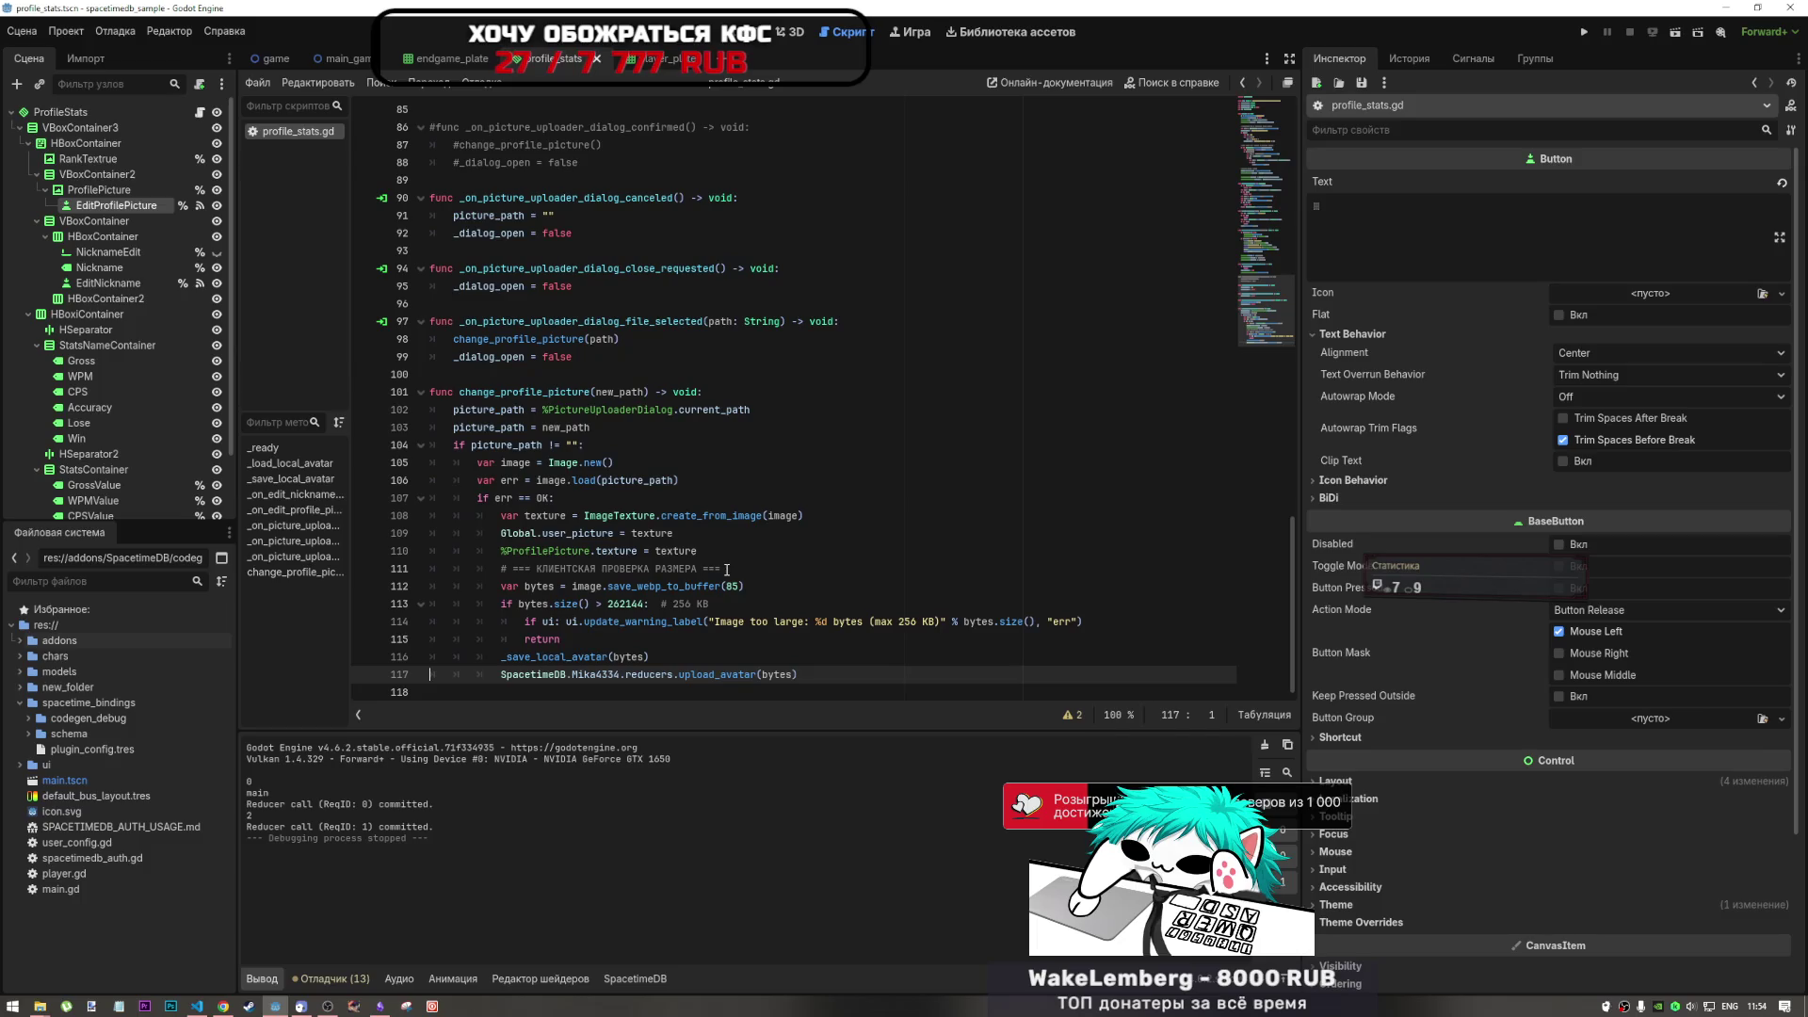
left_click(701, 659)
key("ctrl+v")
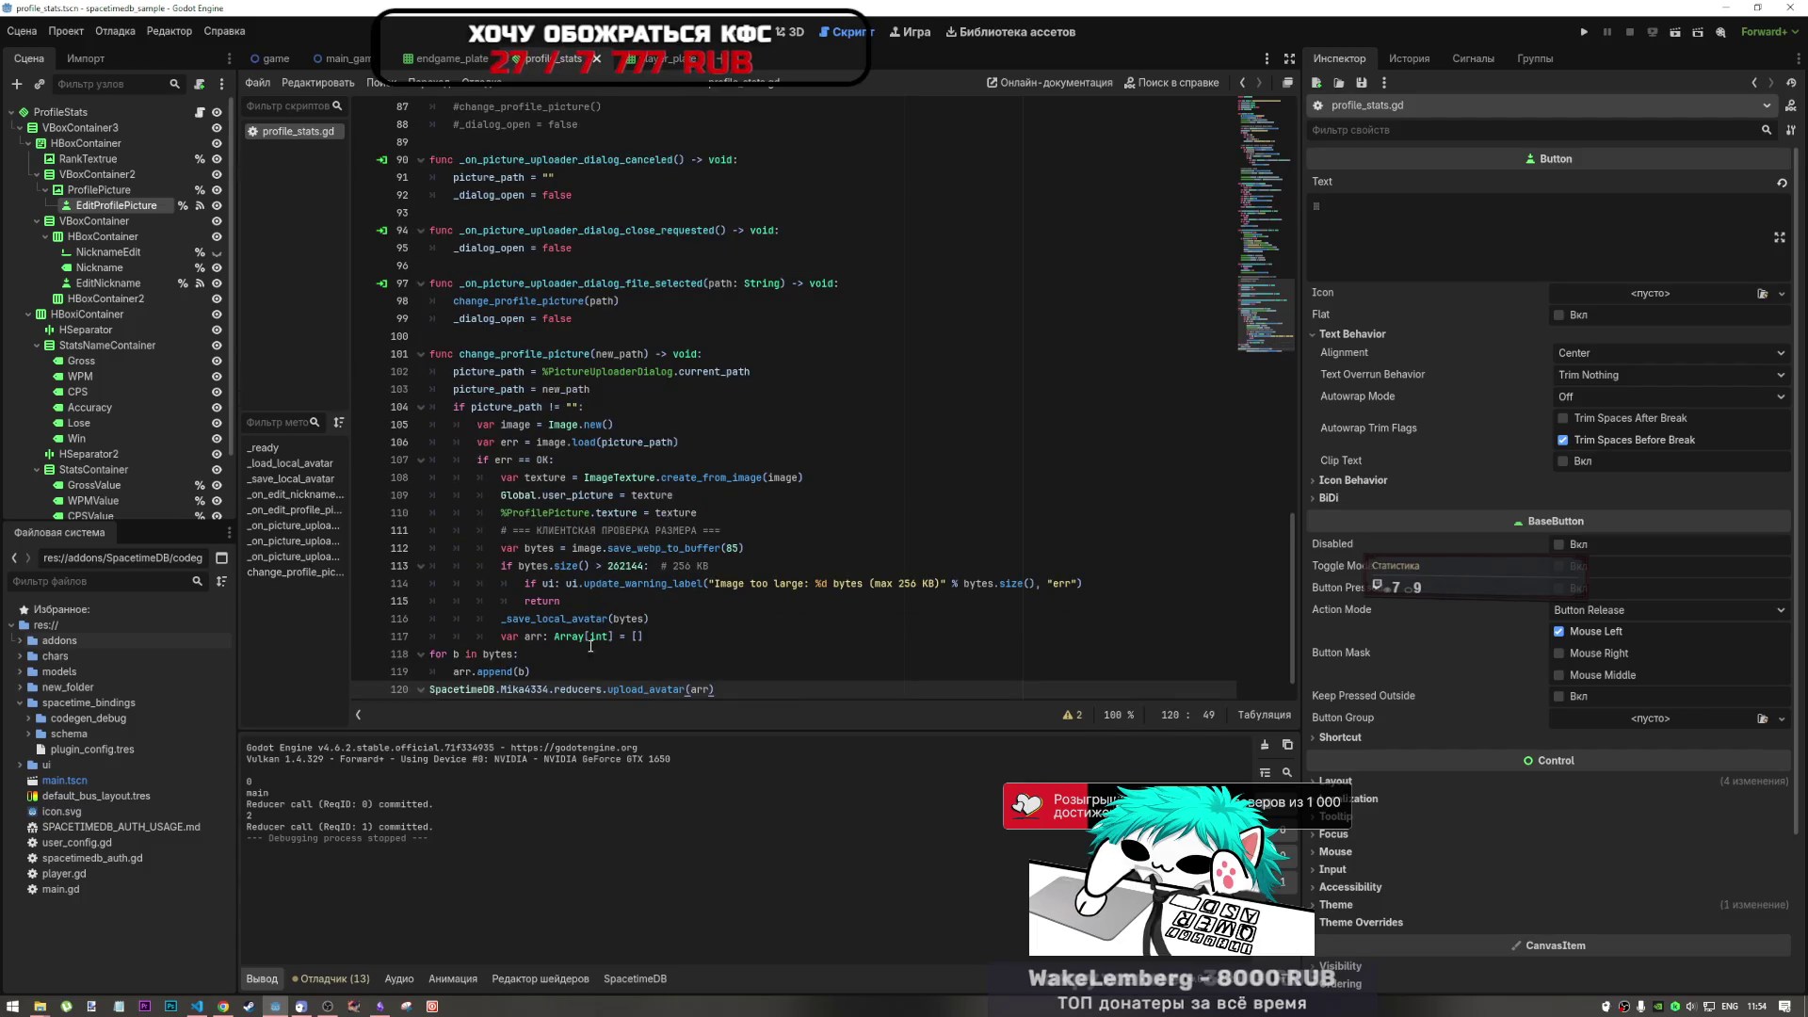
key("ctrl+s")
- Indent the pasted loop, delete the upload_avatar(bytes) line, and check the Array[int] declaration
scroll(543, 649, "down", 2)
left_click_drag(513, 604, 521, 652)
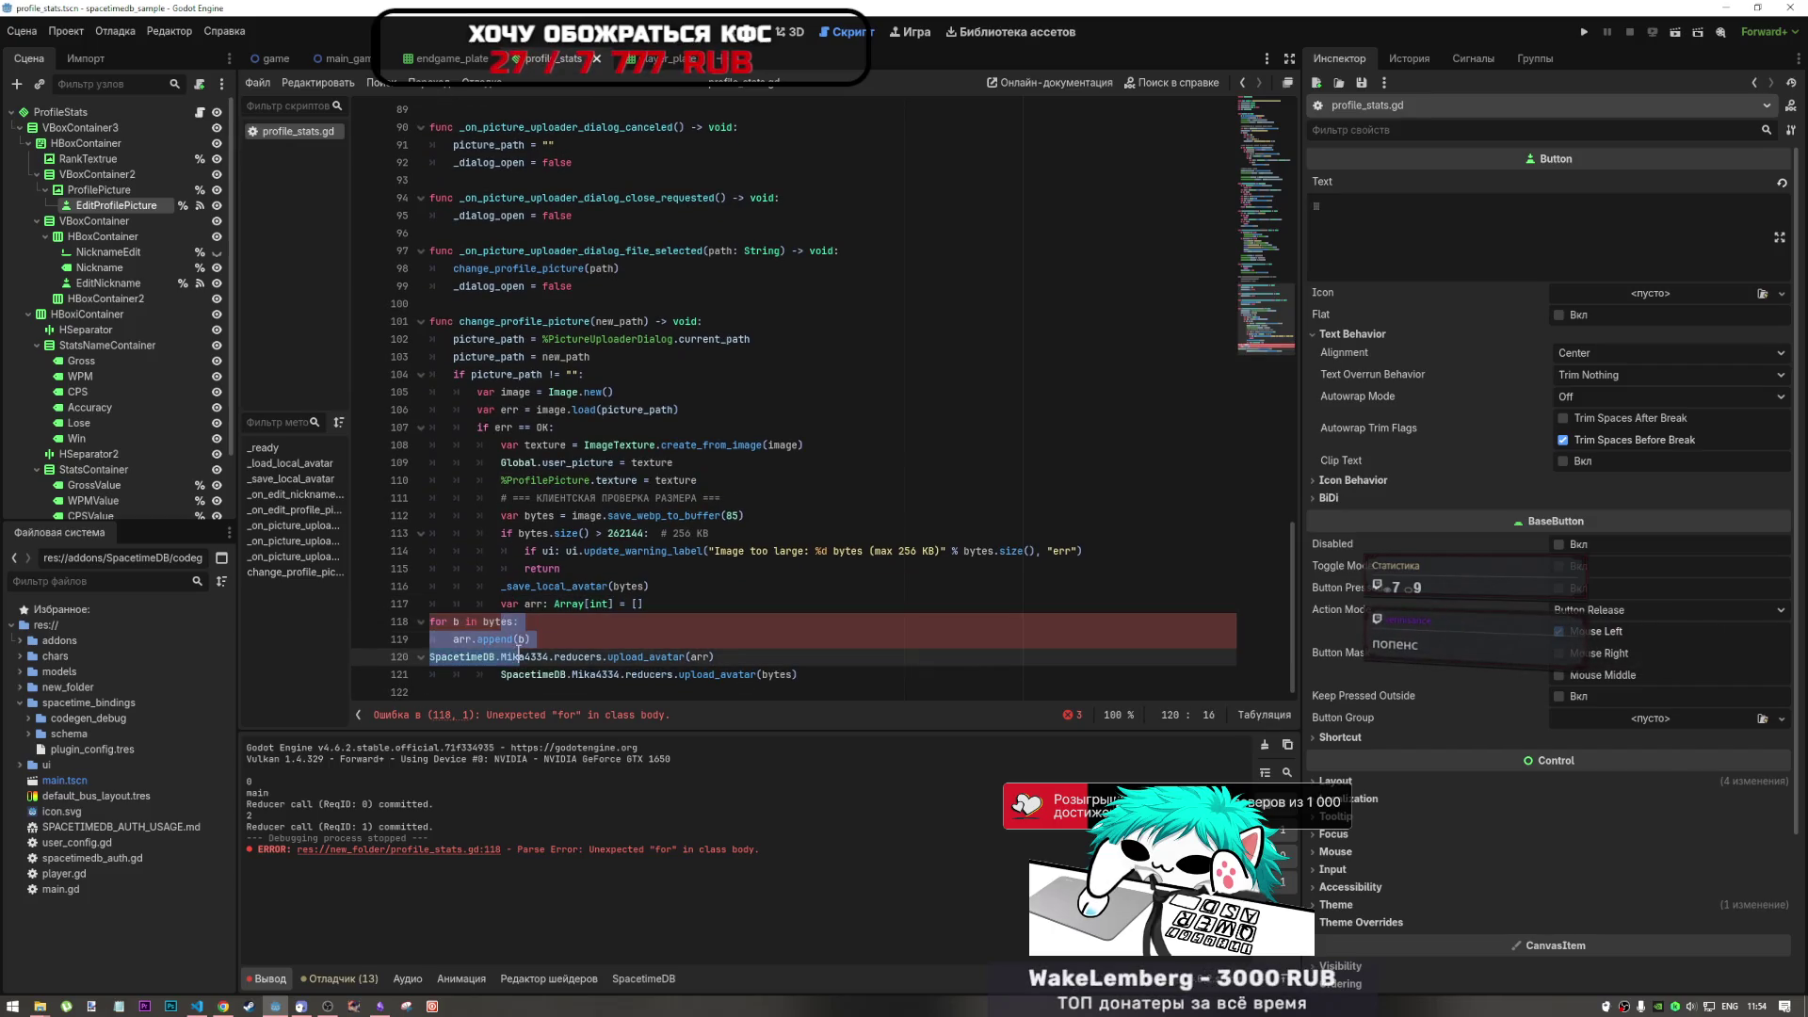
key("Tab")
key("Tab")
key("Tab")
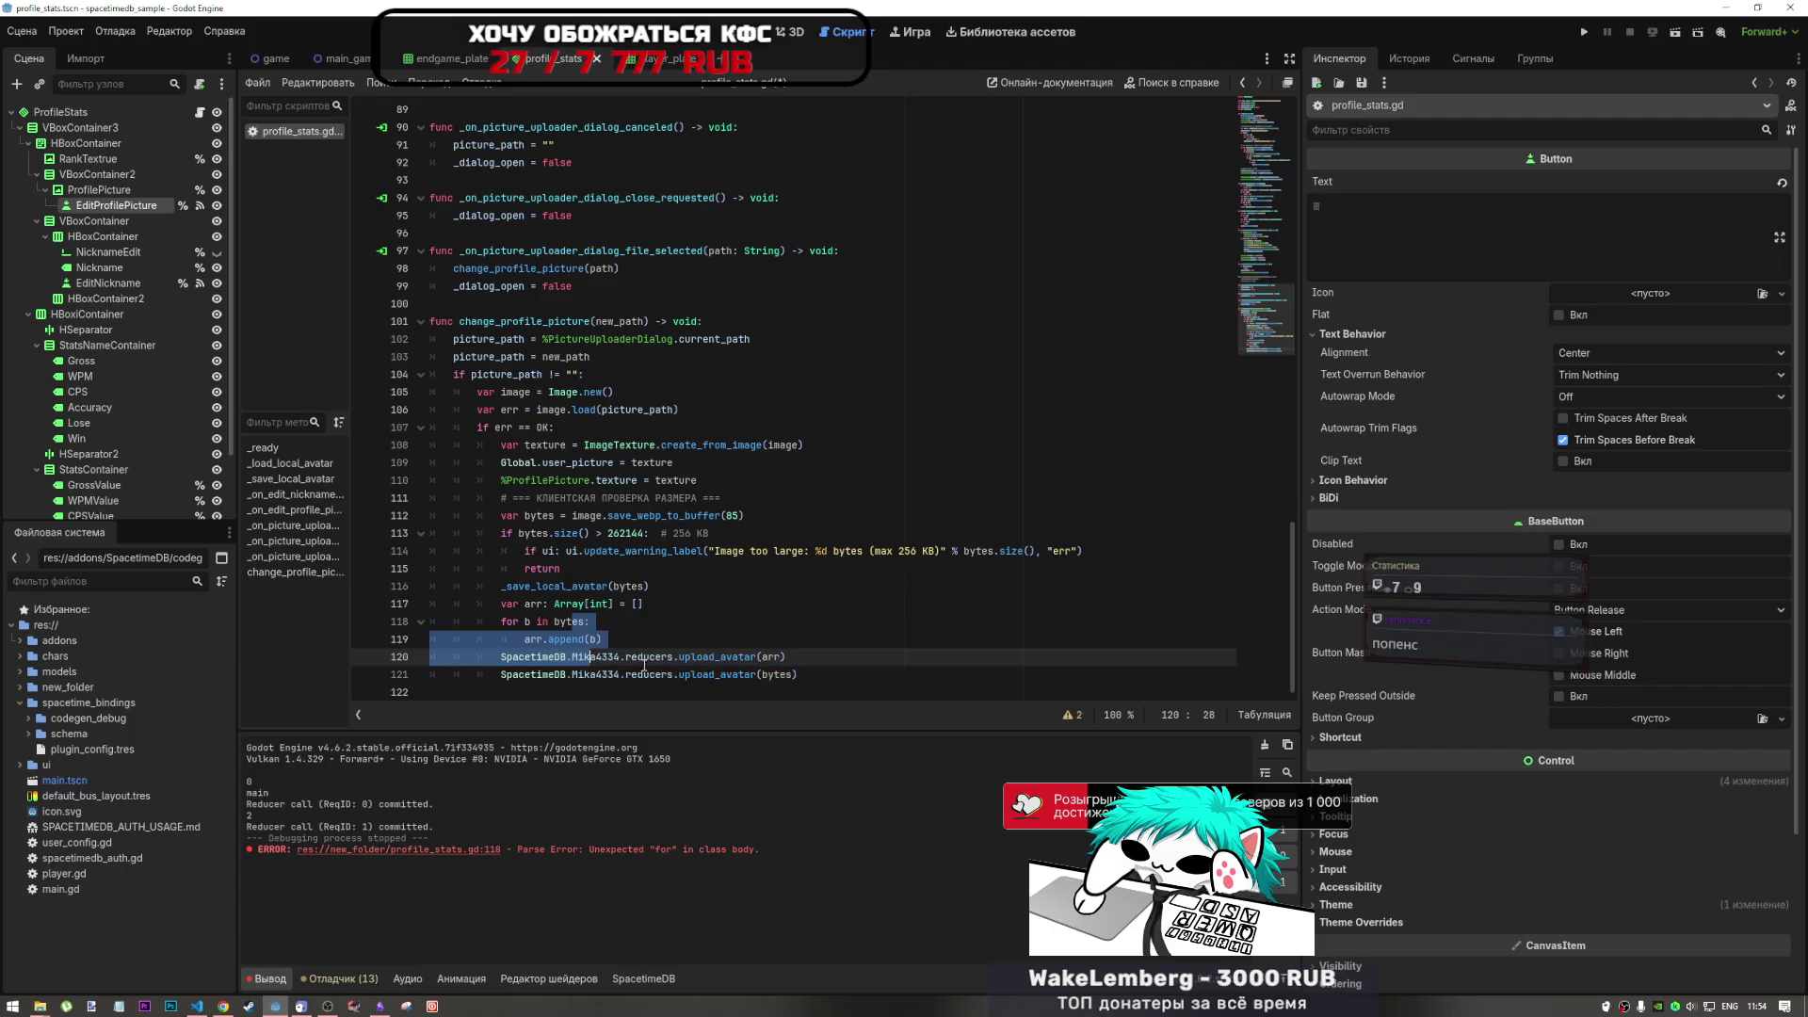
key("Down")
key("End")
key("shift+Home")
key("shift+Home")
key("BackSpace")
key("BackSpace")
left_click(678, 637)
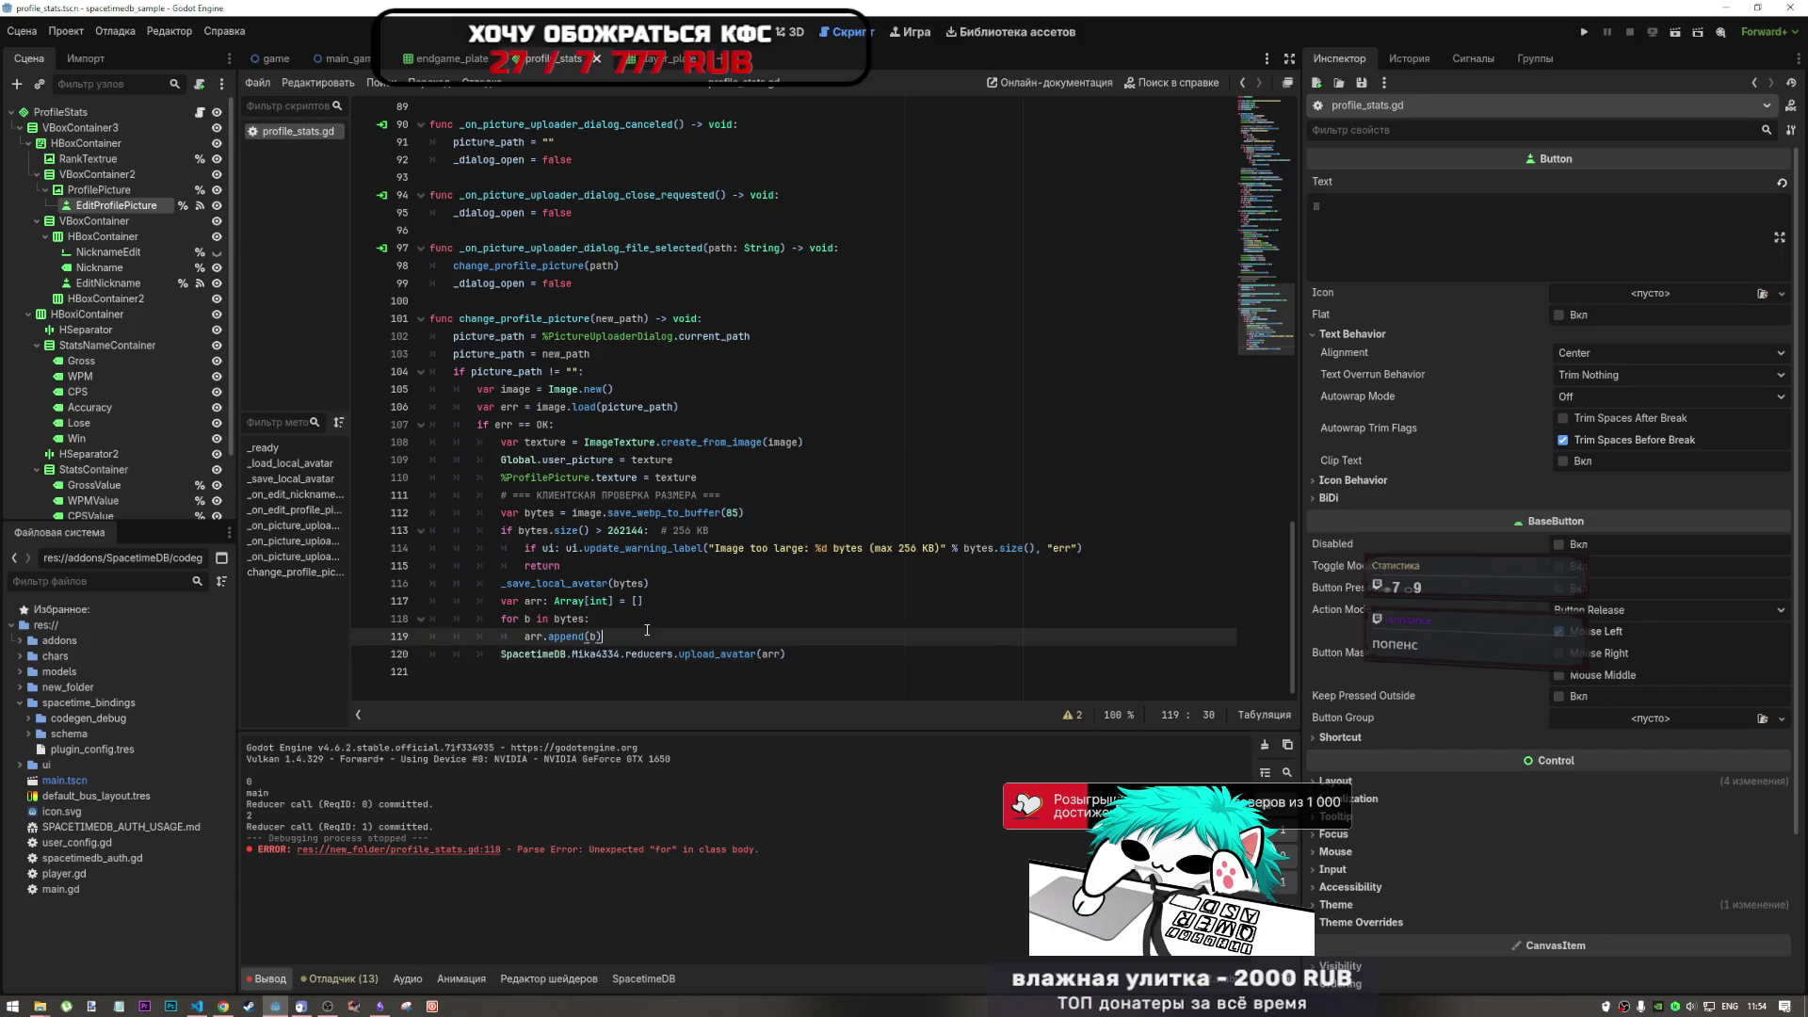
left_click_drag(613, 601, 568, 601)
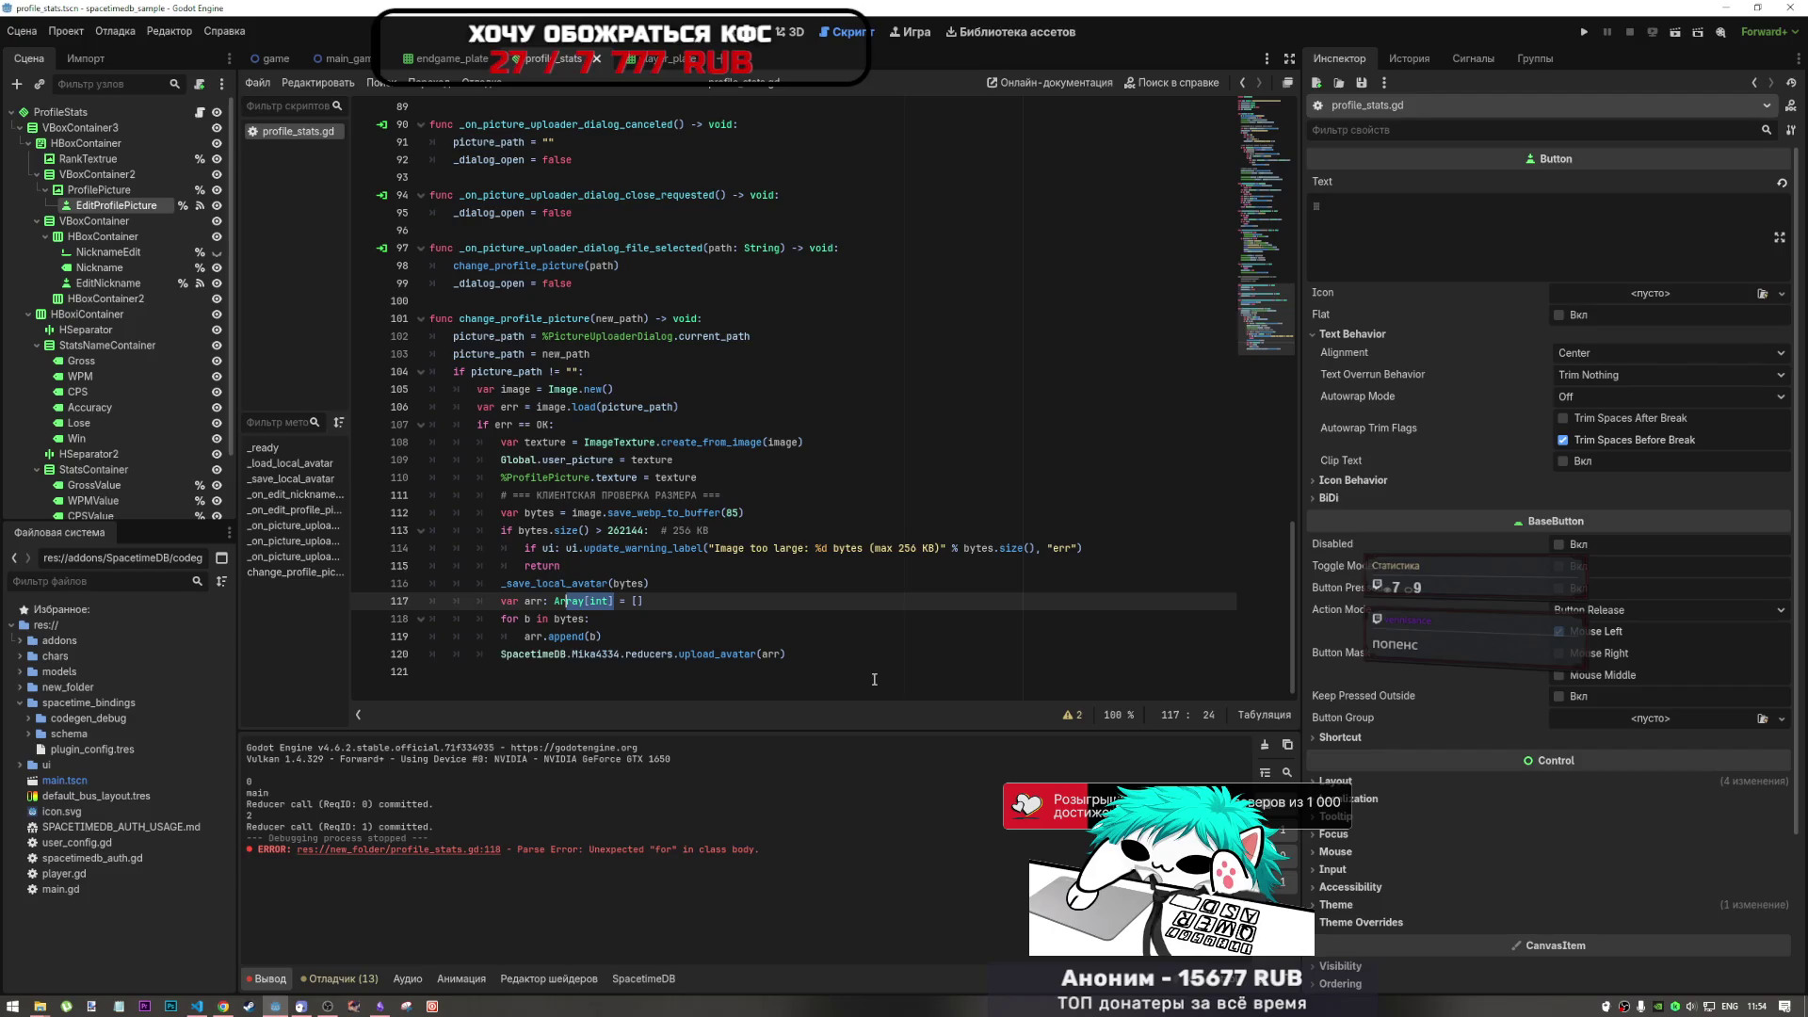
left_click(692, 585)
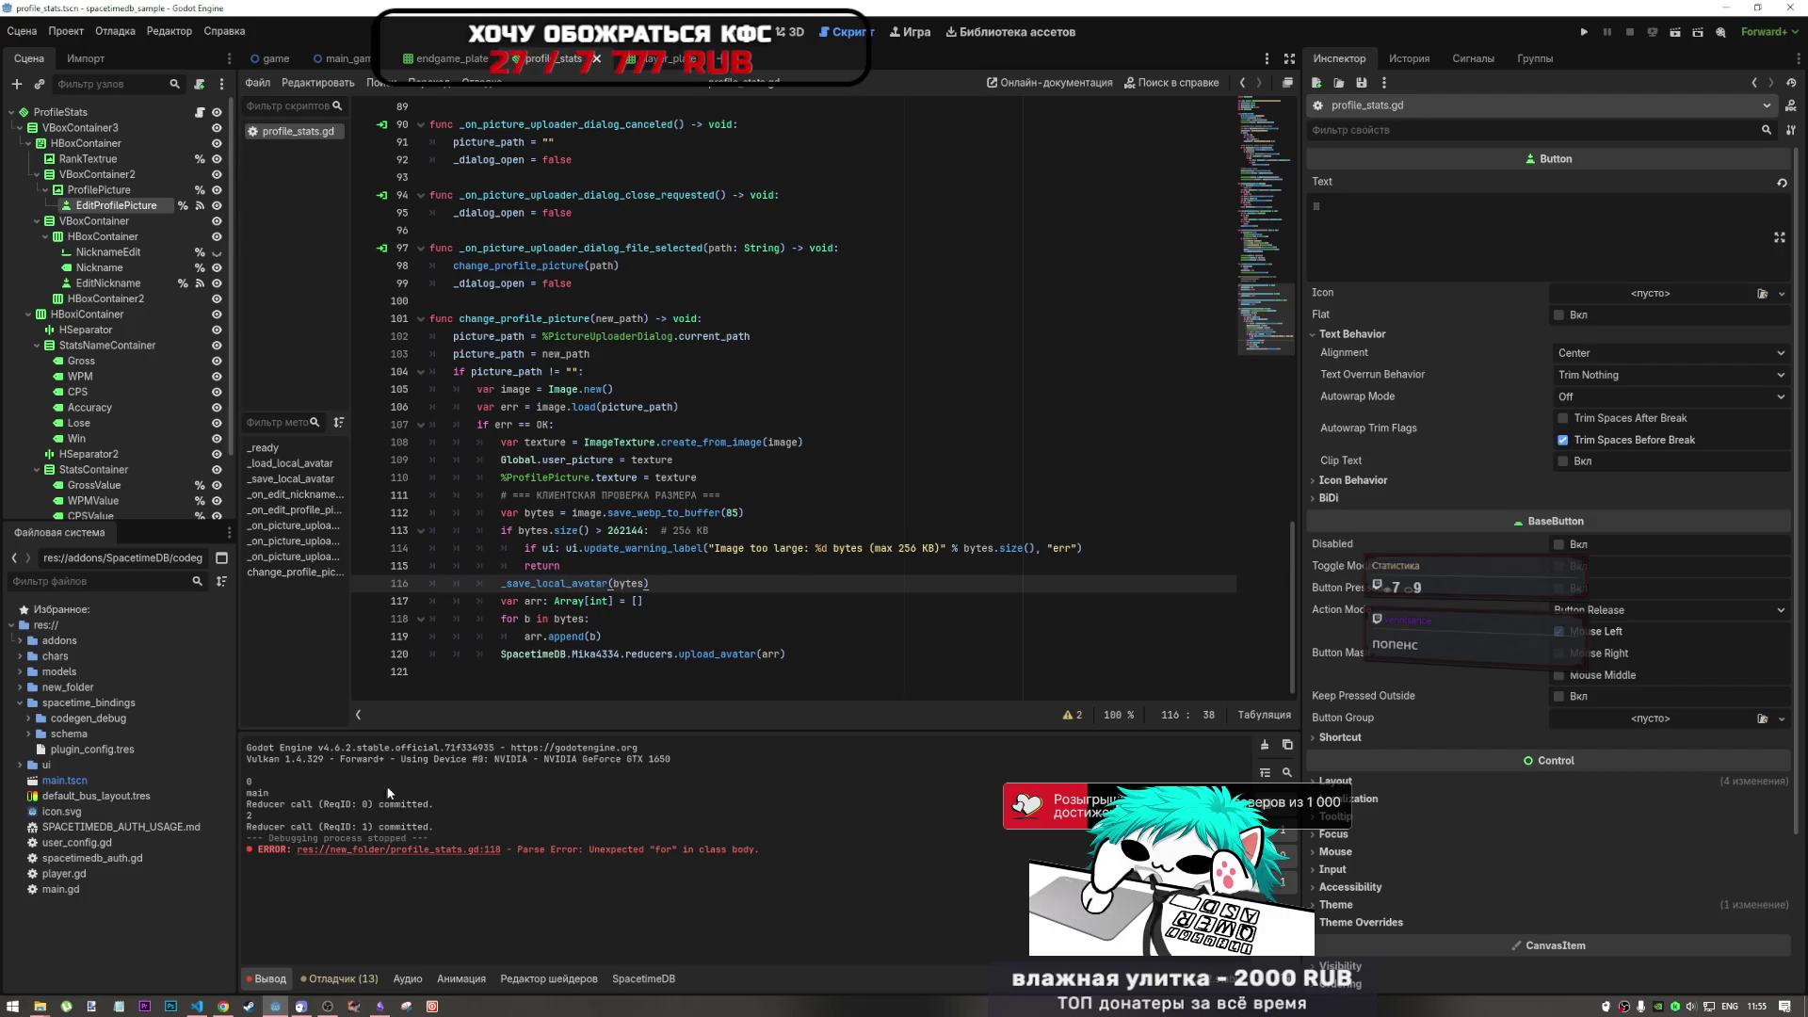
left_click(222, 1004)
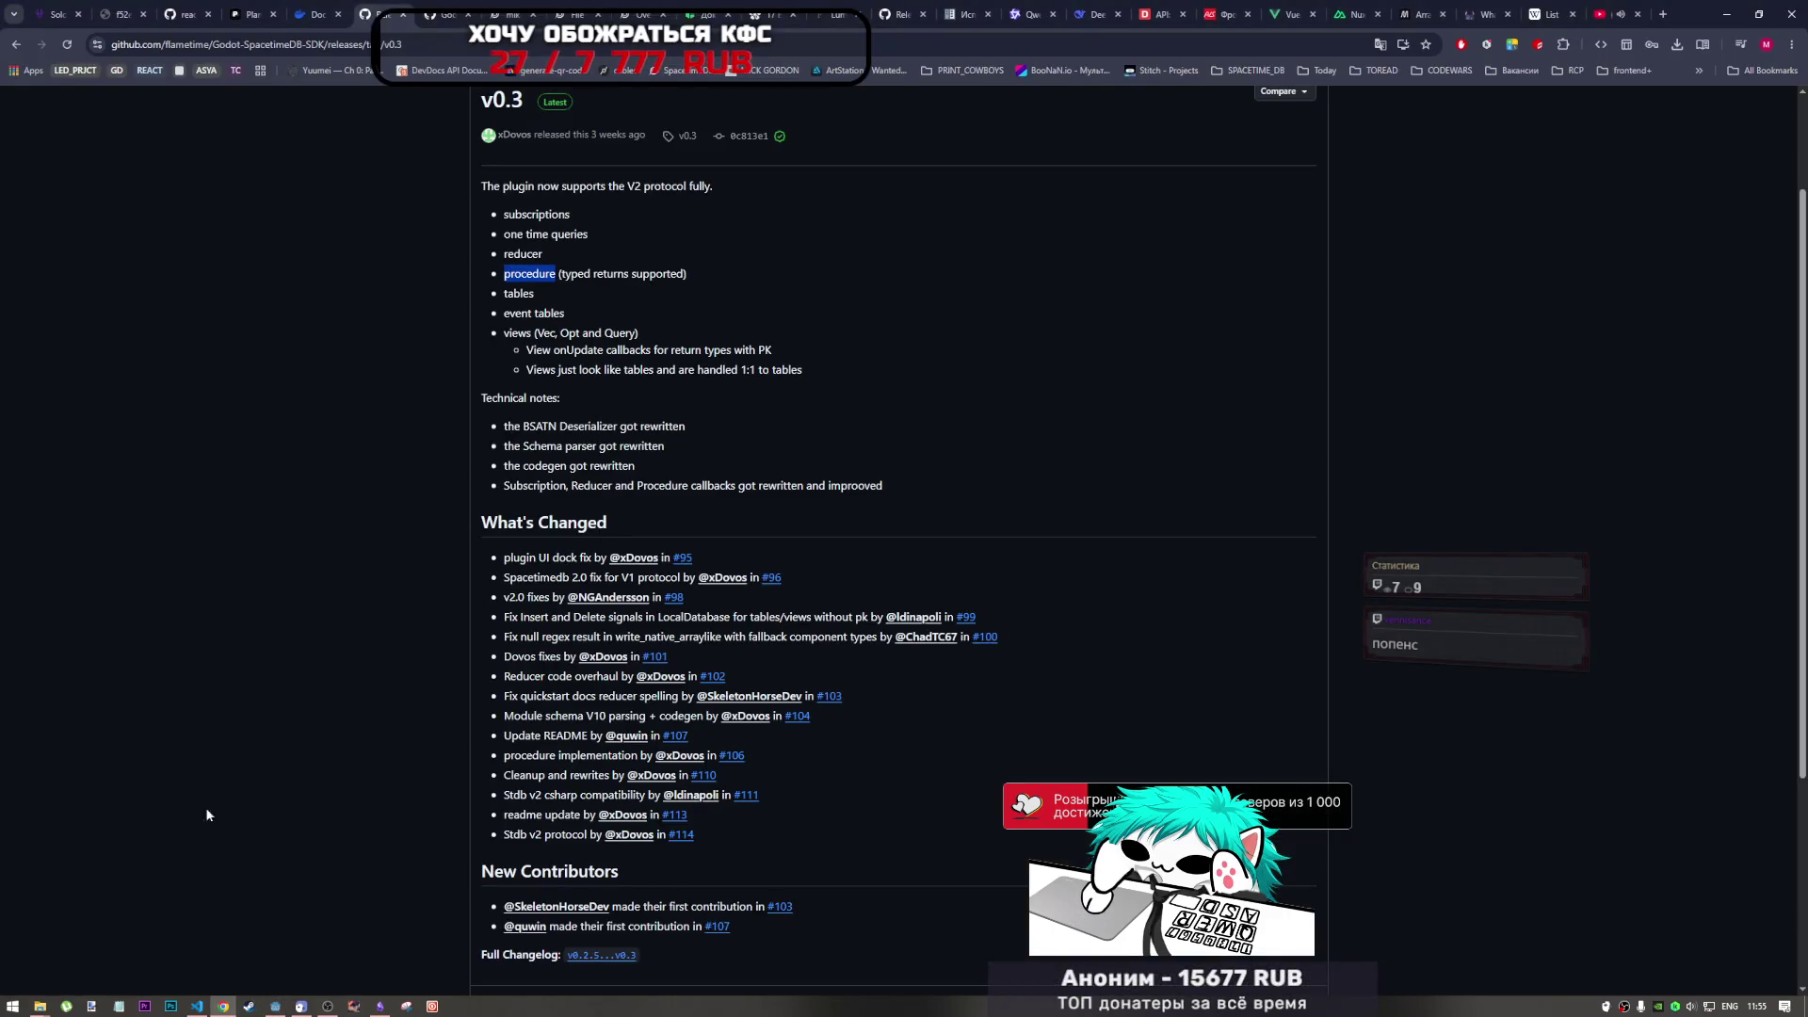
- Ask OpenCode, in Russian, whether packed bytes can become an array directly without Append
left_click(197, 1006)
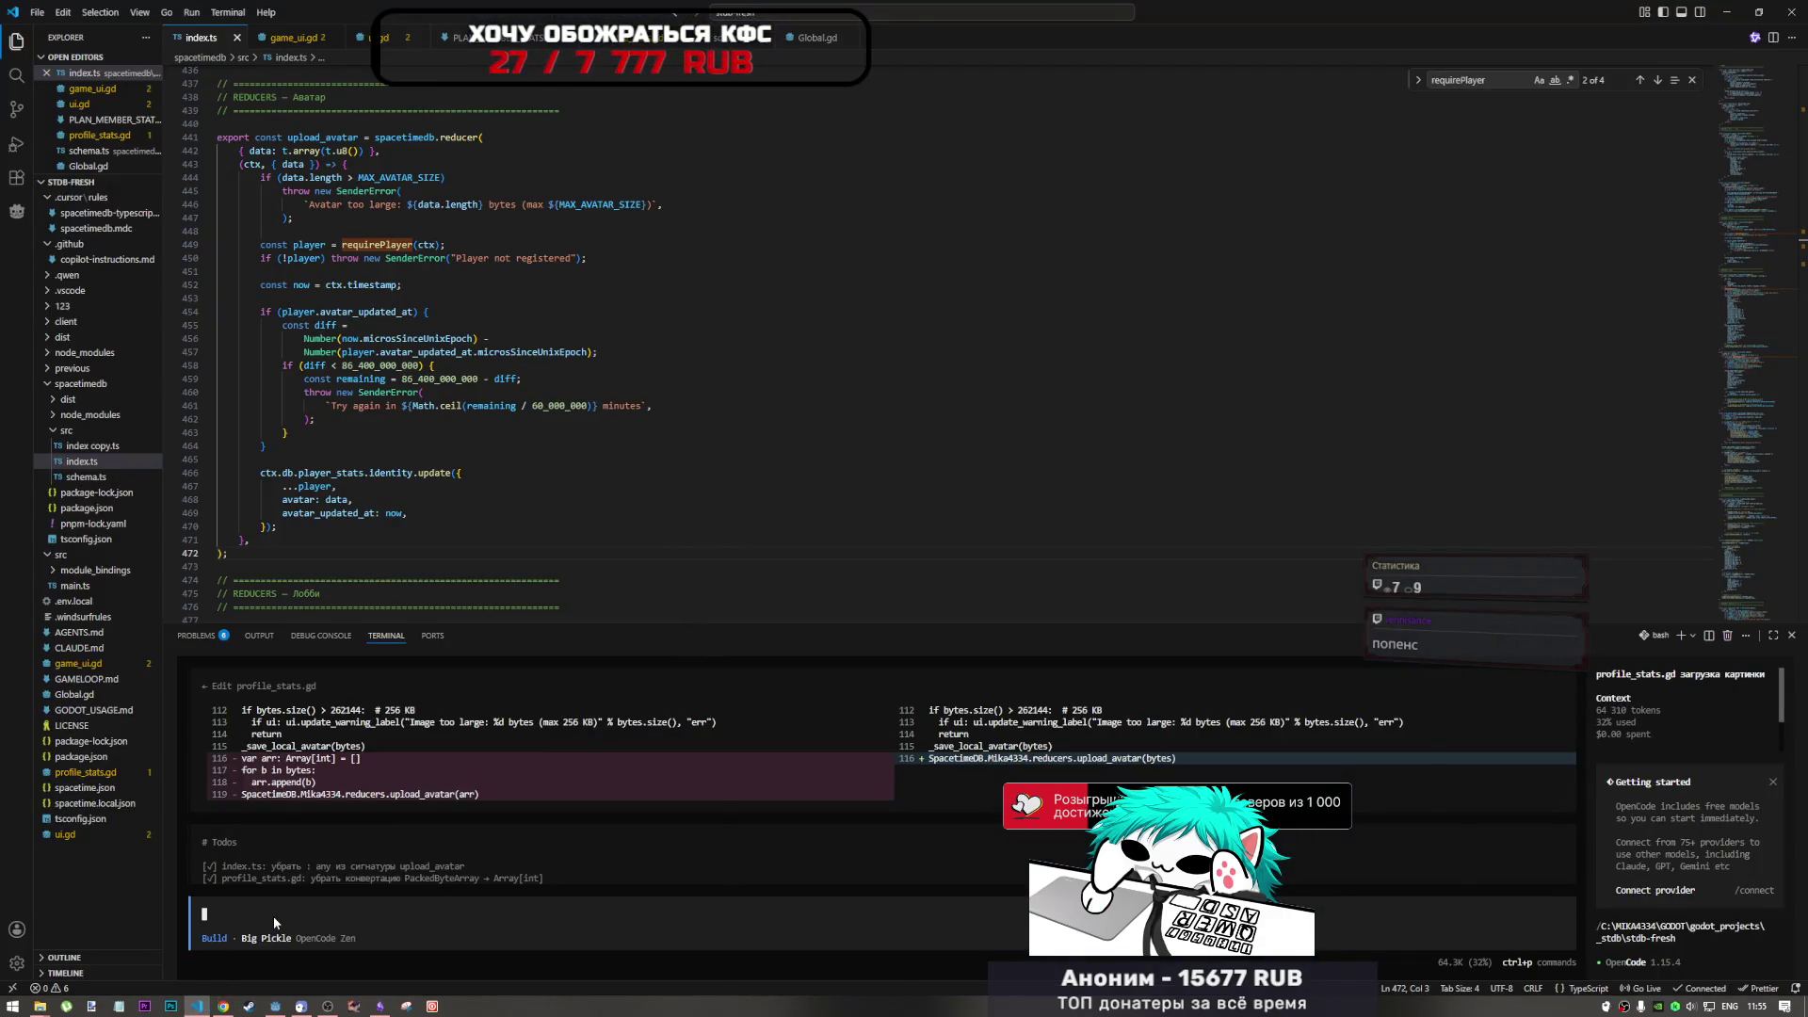
key("alt+shift")
type("Может есть возможно")
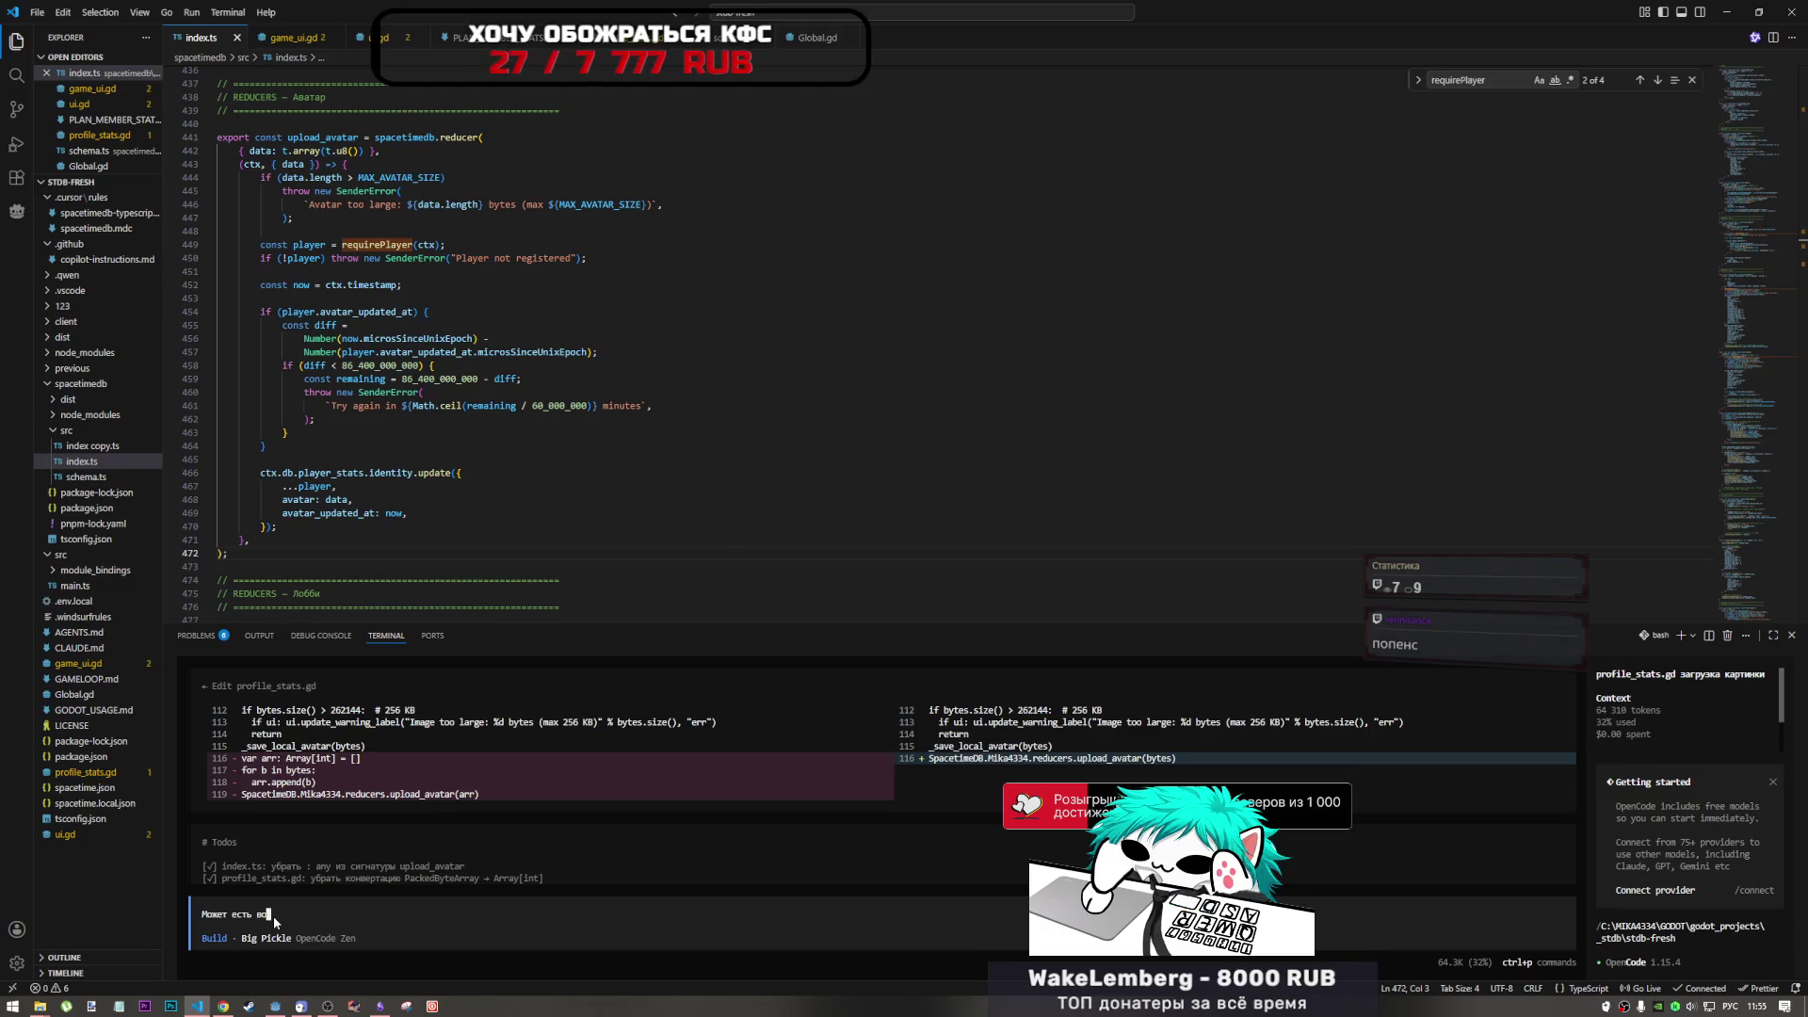
type("сть п")
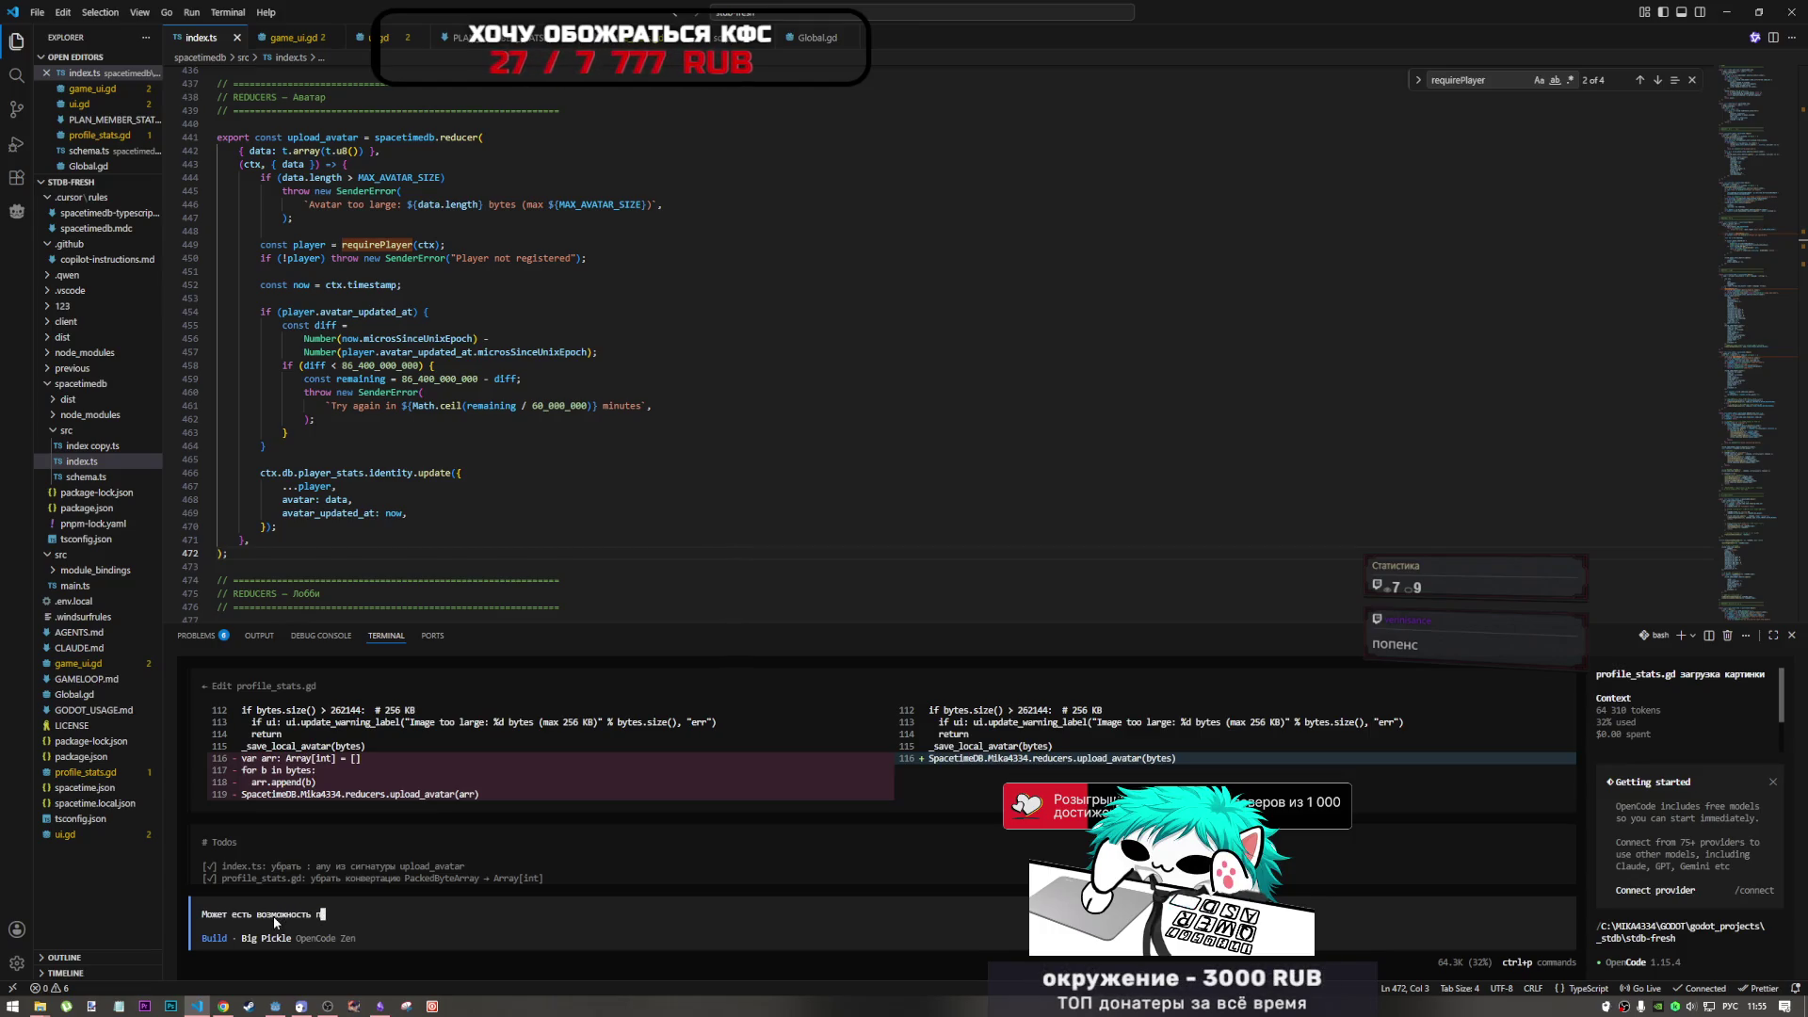
type("еределать тип не Append ")
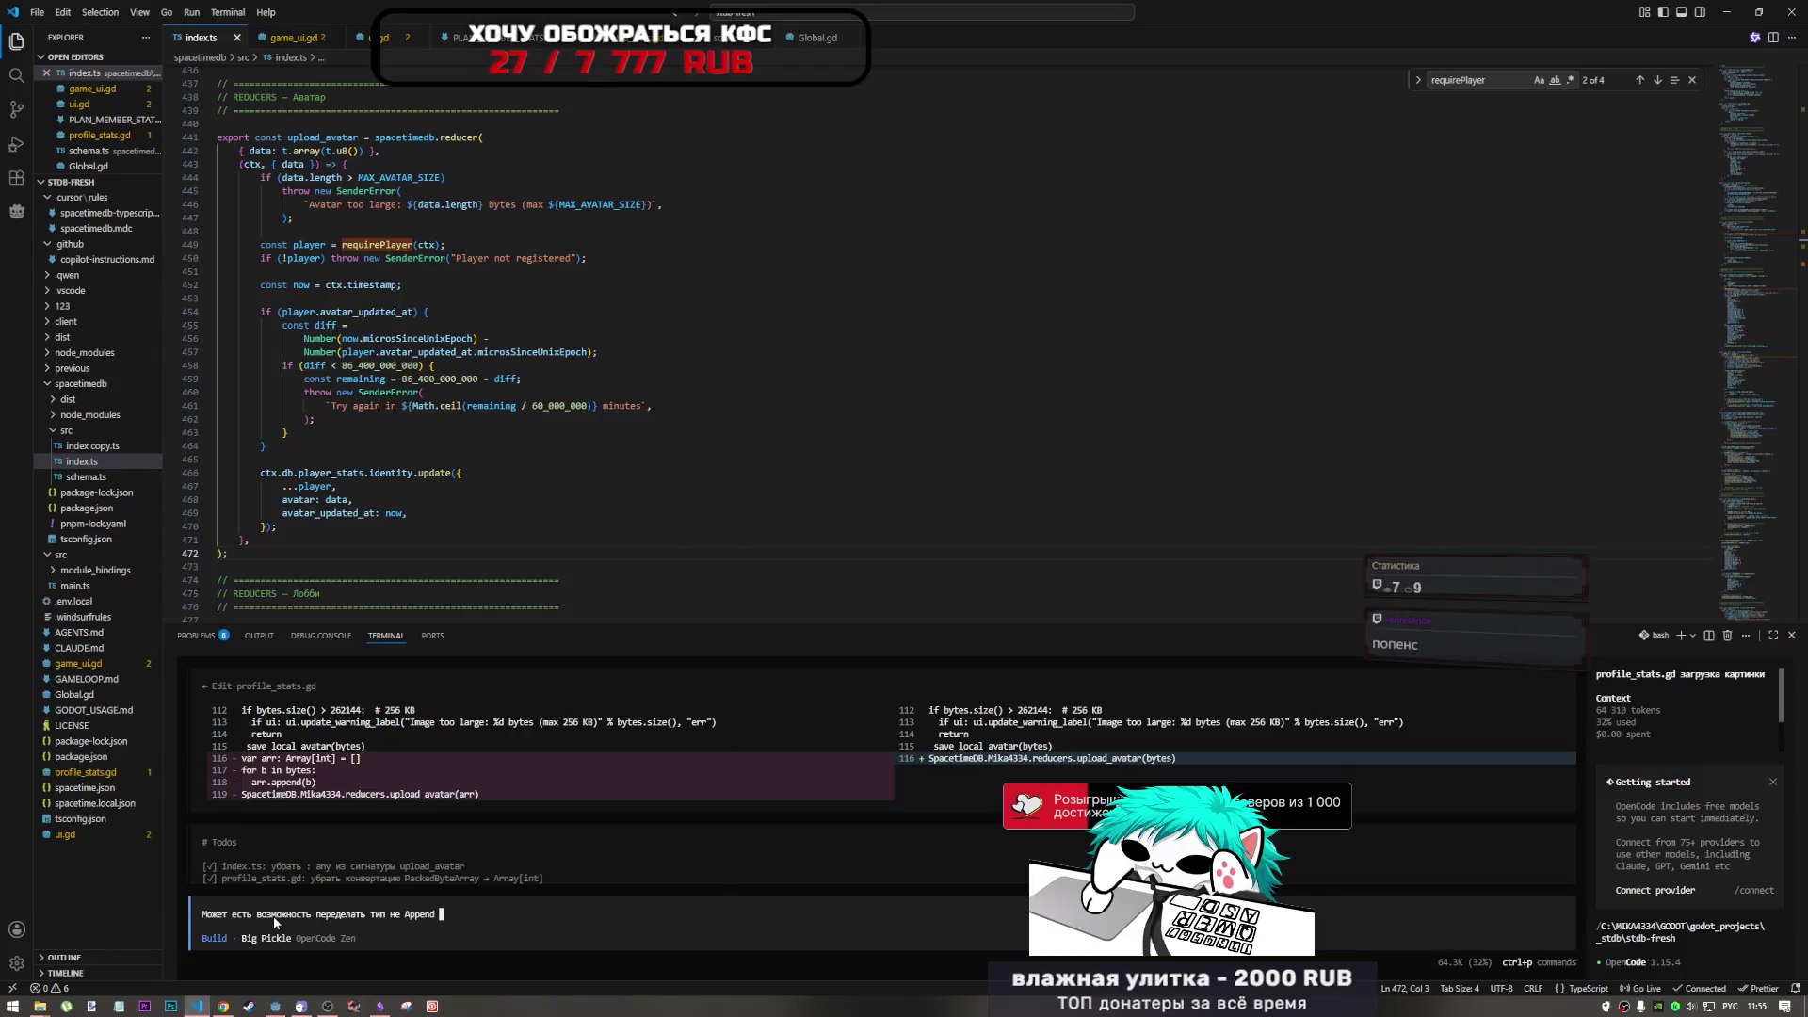
type("а напрямую? ")
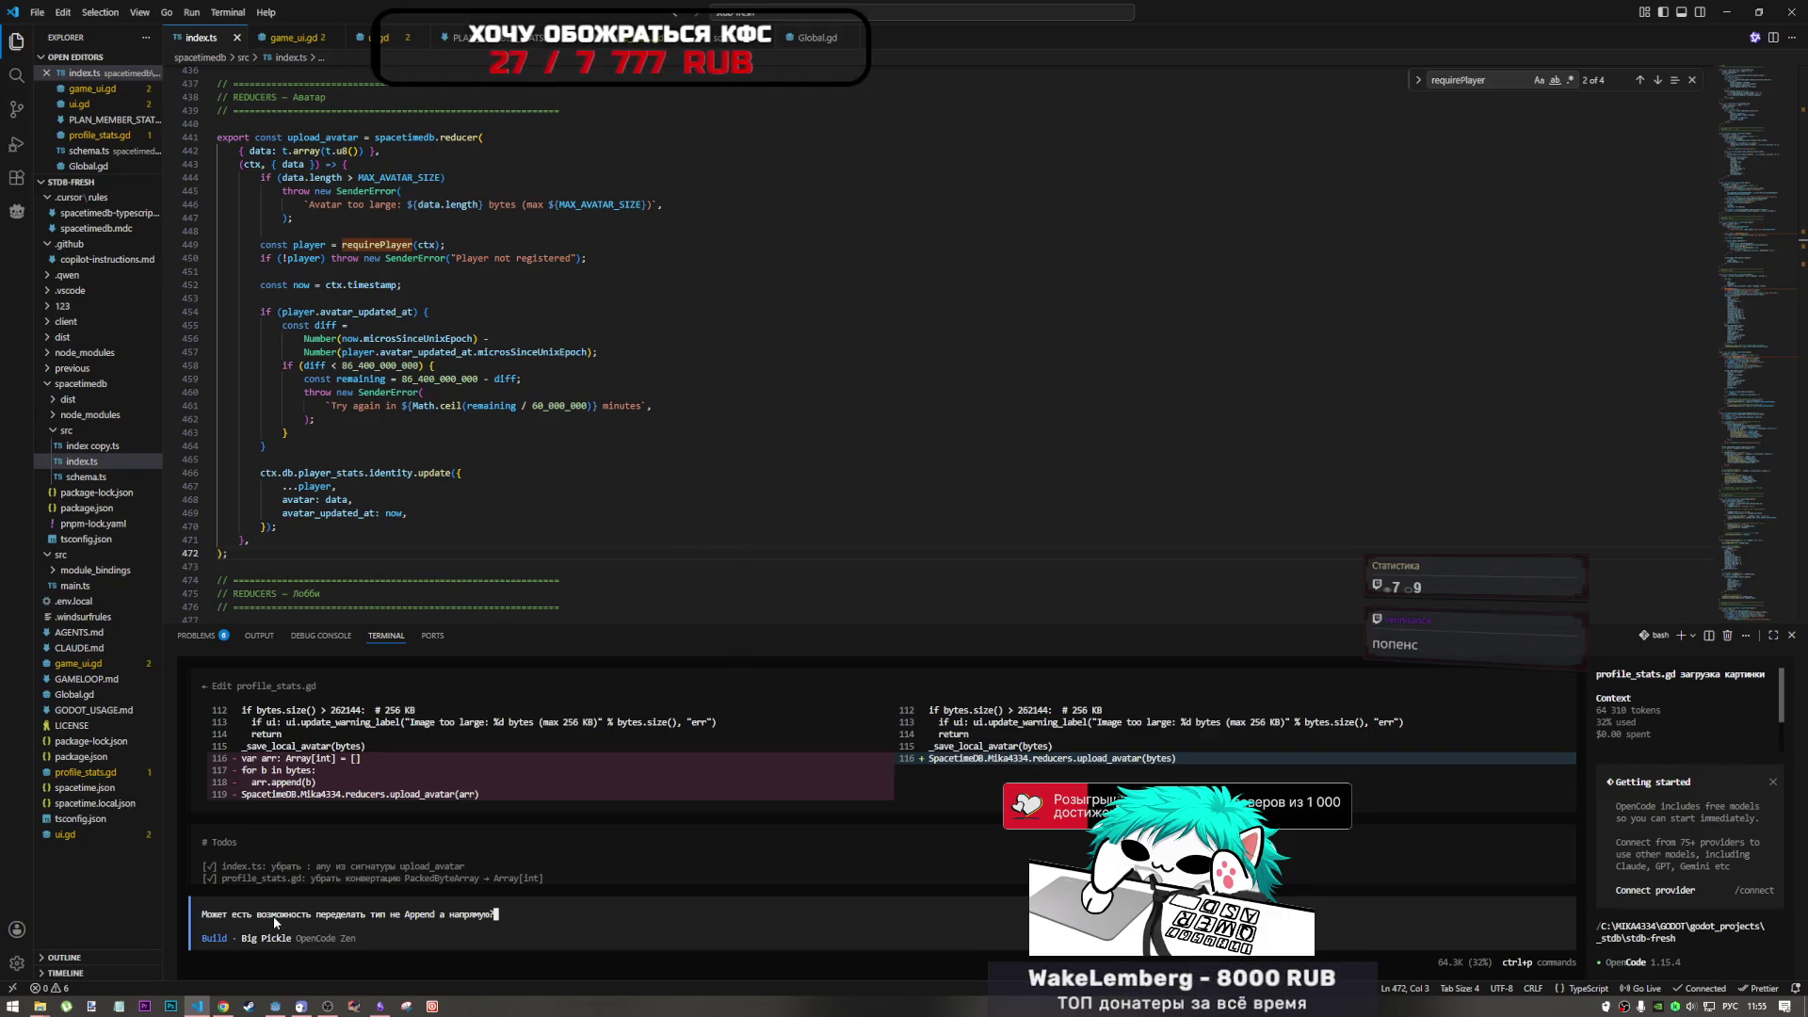
type("из p")
type("acked")
key("alt+shift")
type(" в")
type("фкф")
type("ь")
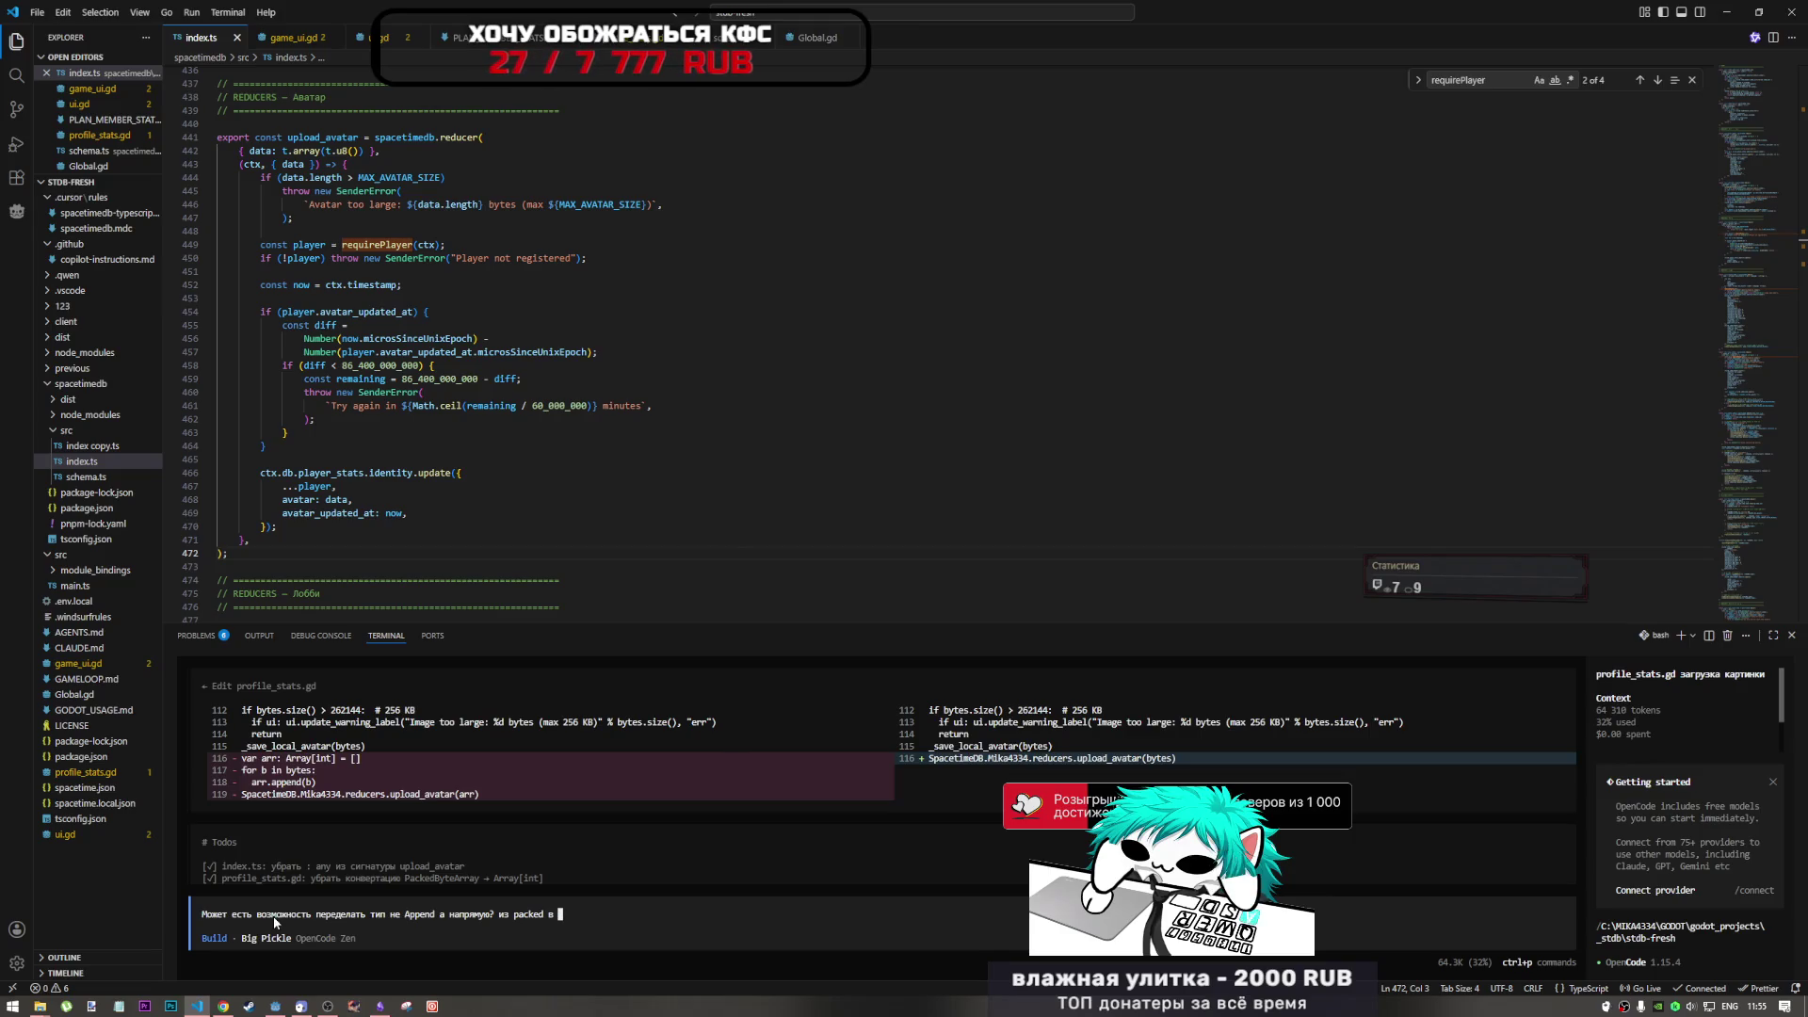
type("rray[int")
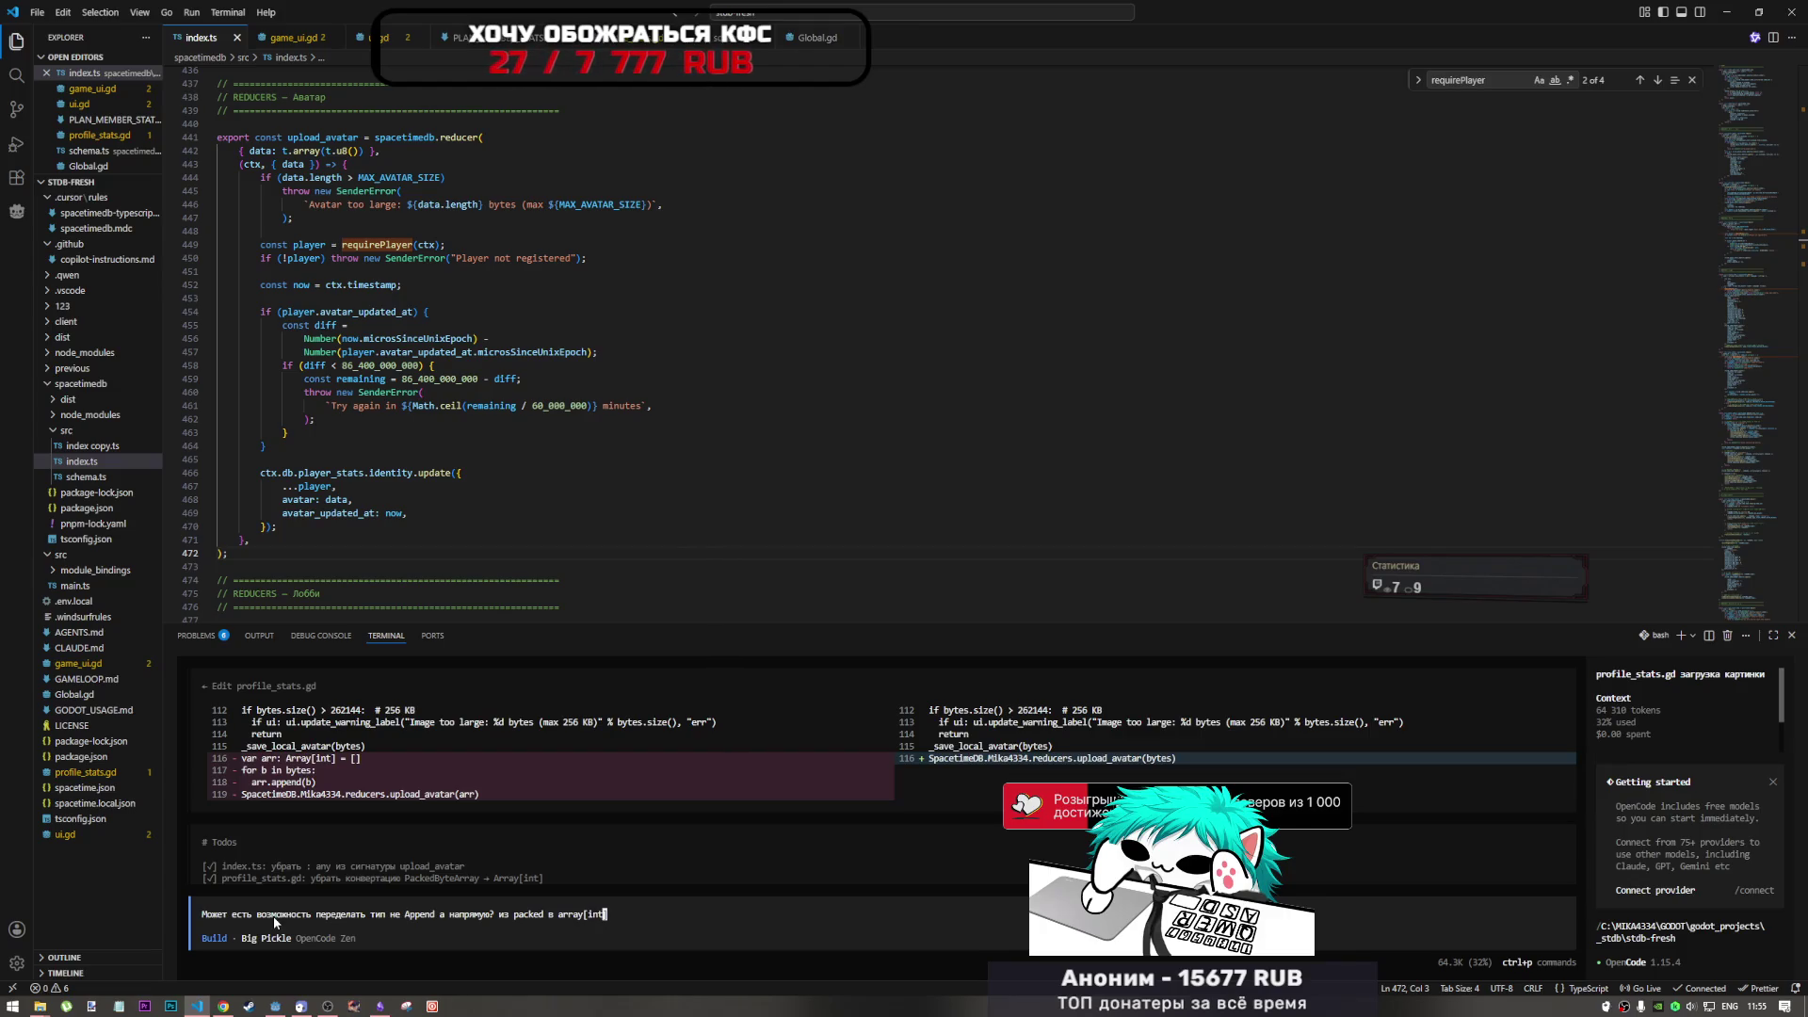
key("Return")
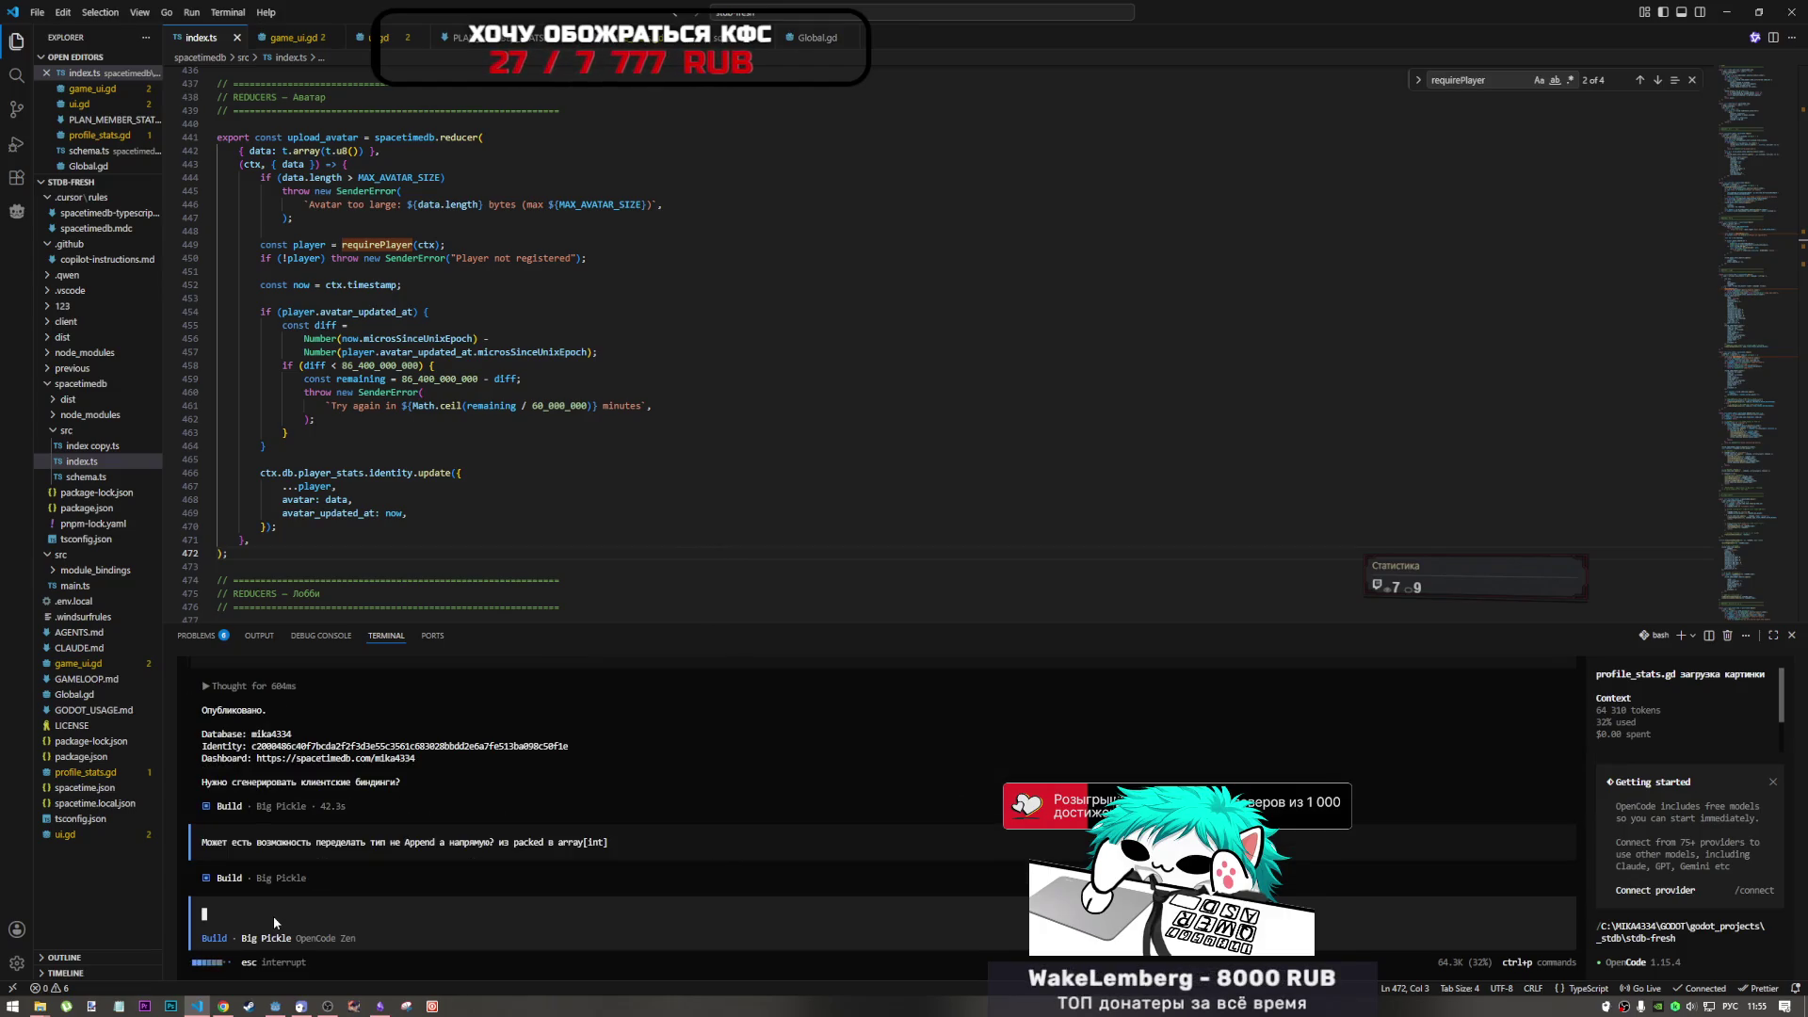
key("Escape")
key("Escape")
- Re-send the same question with the assistant switched to the Plan agent
left_click_drag(633, 842, 209, 844)
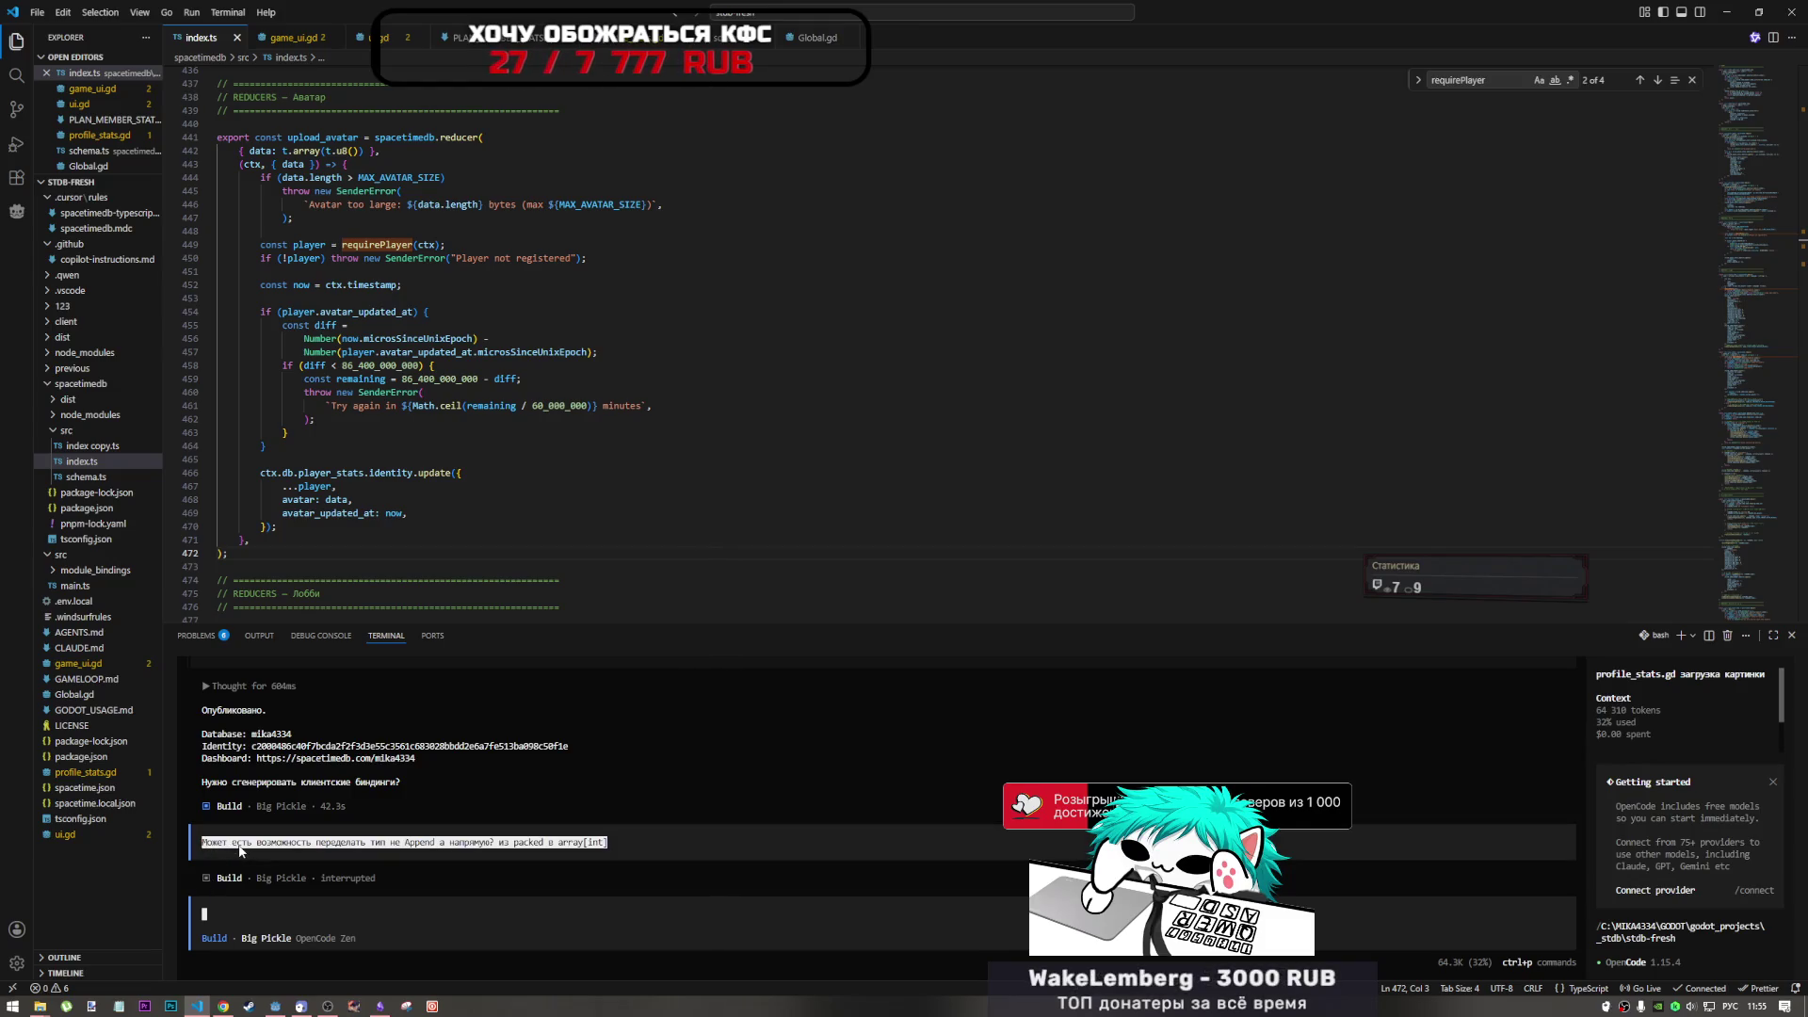
left_click(309, 914)
key("ctrl+v")
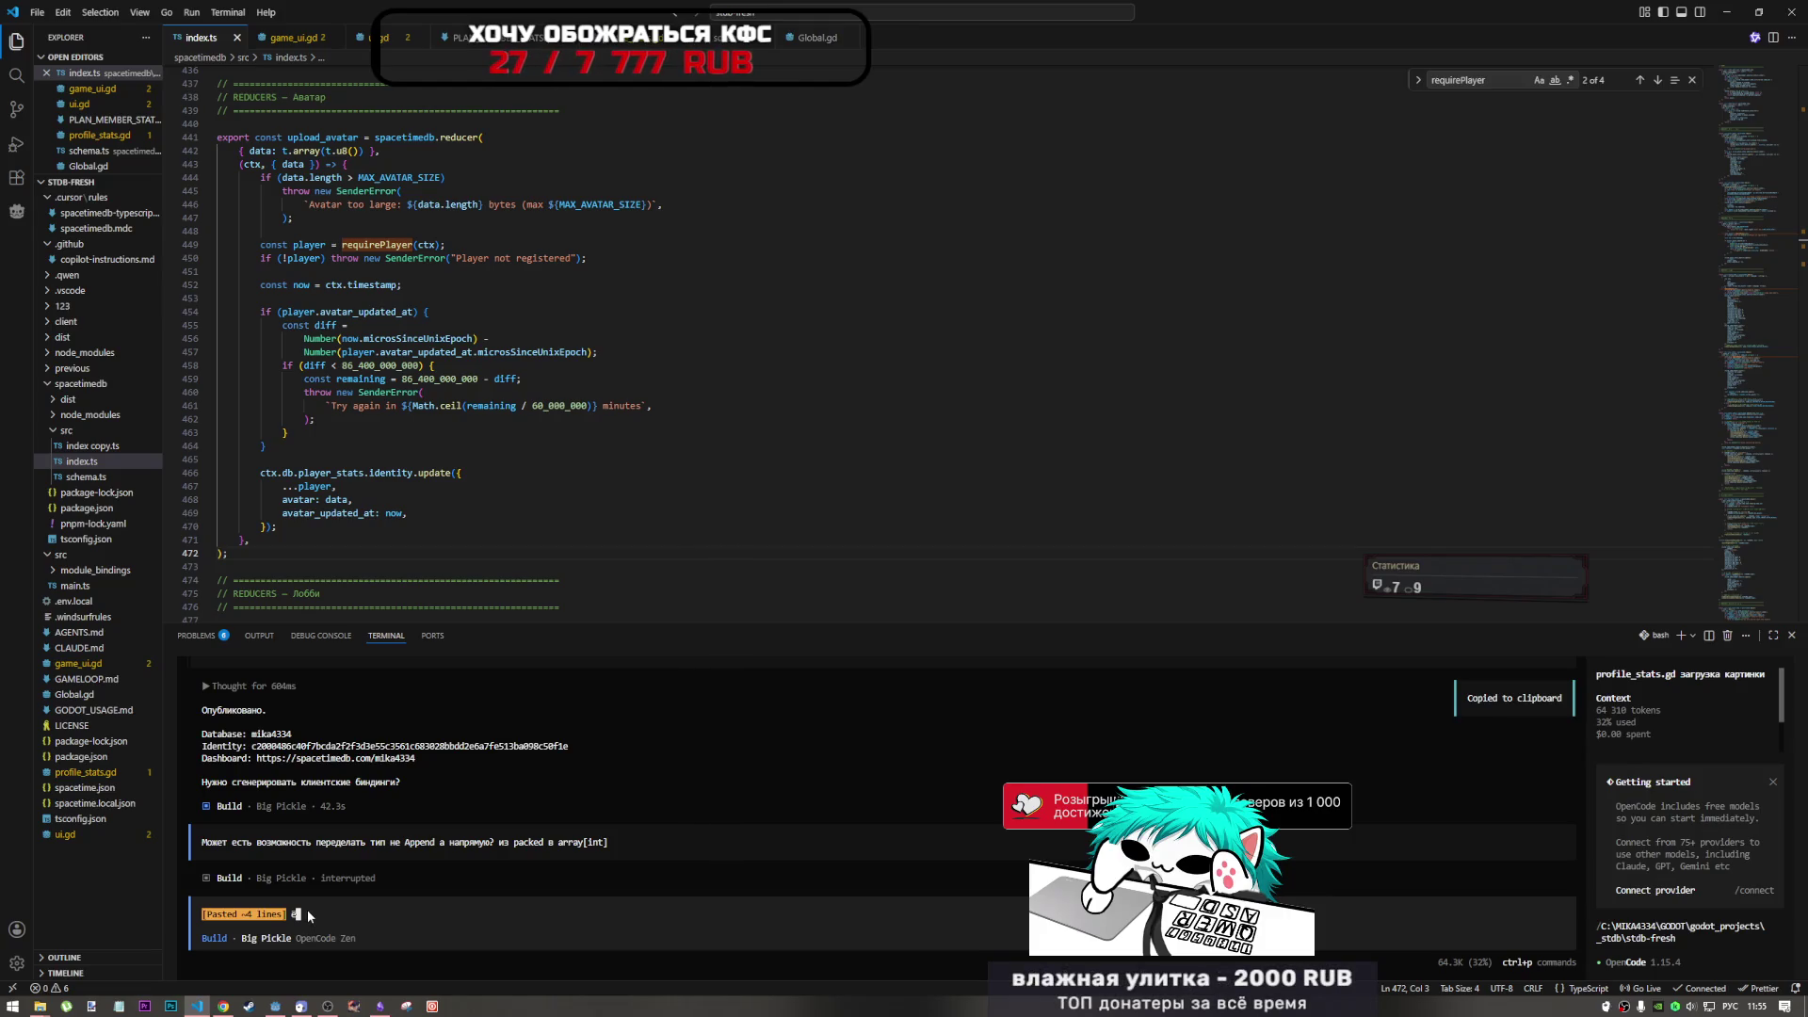
key("BackSpace")
left_click_drag(607, 842, 206, 845)
left_click(215, 905)
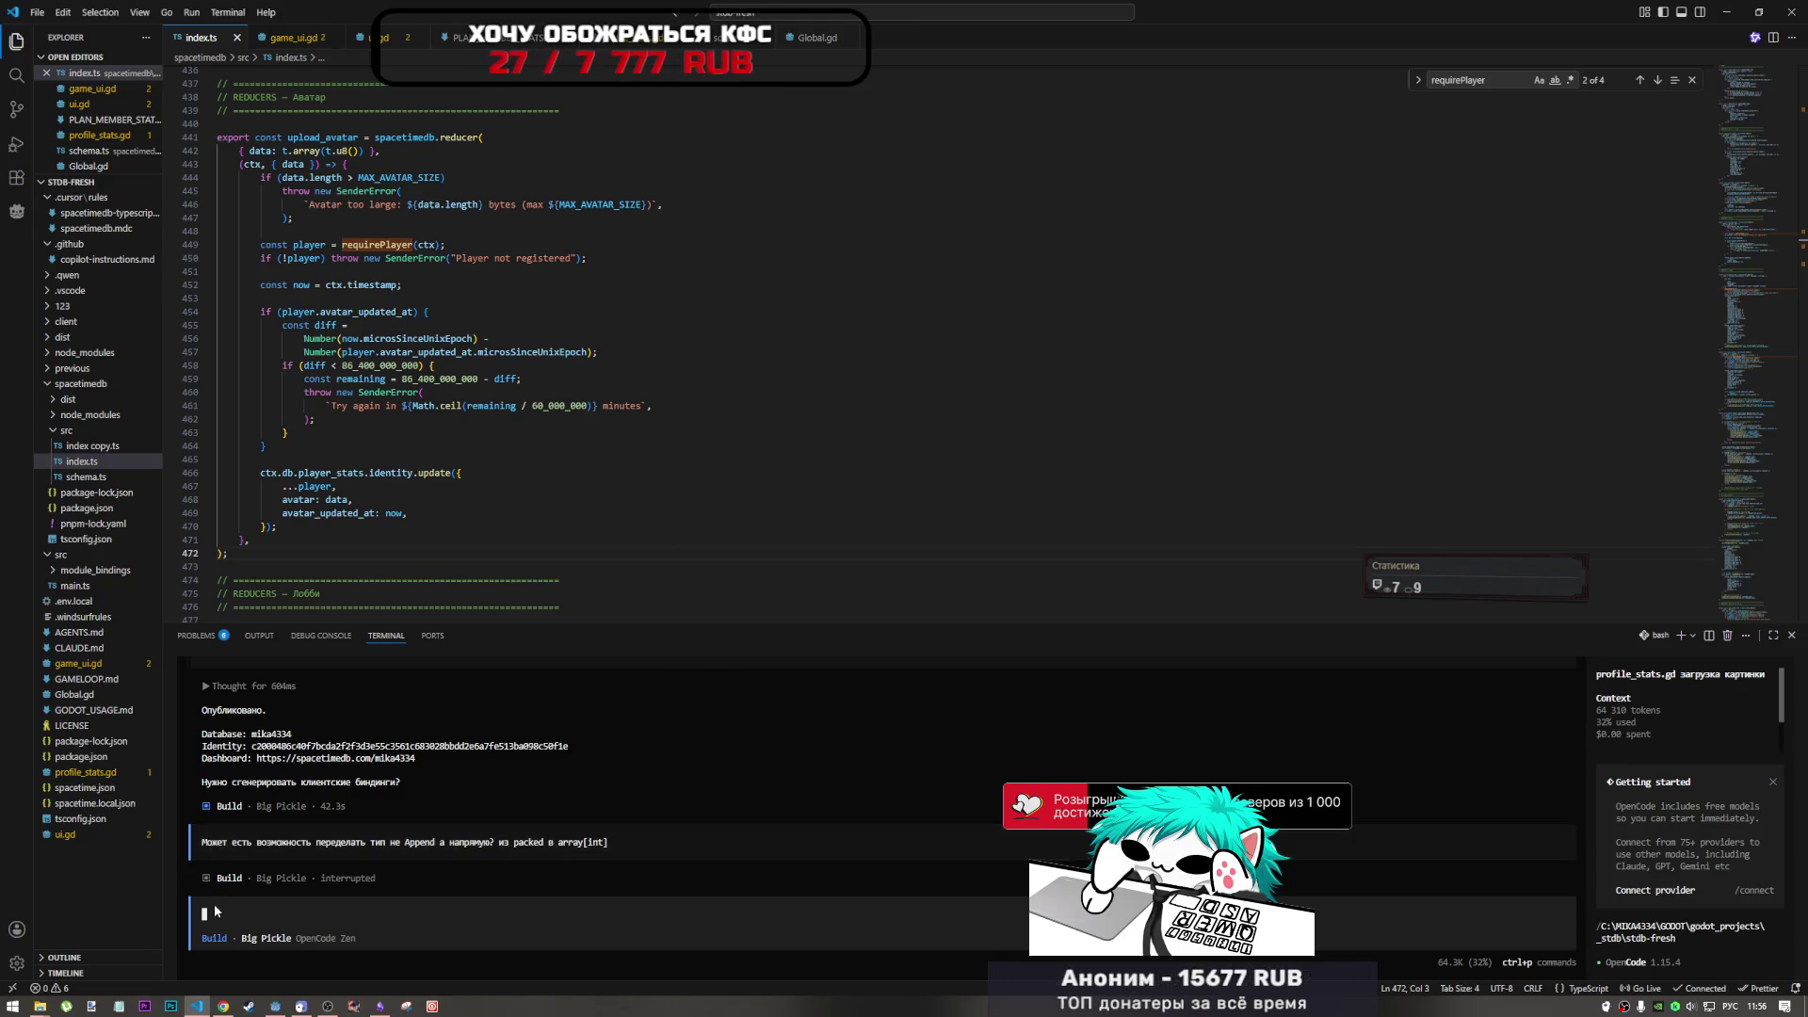
key("ctrl+v")
key("Tab")
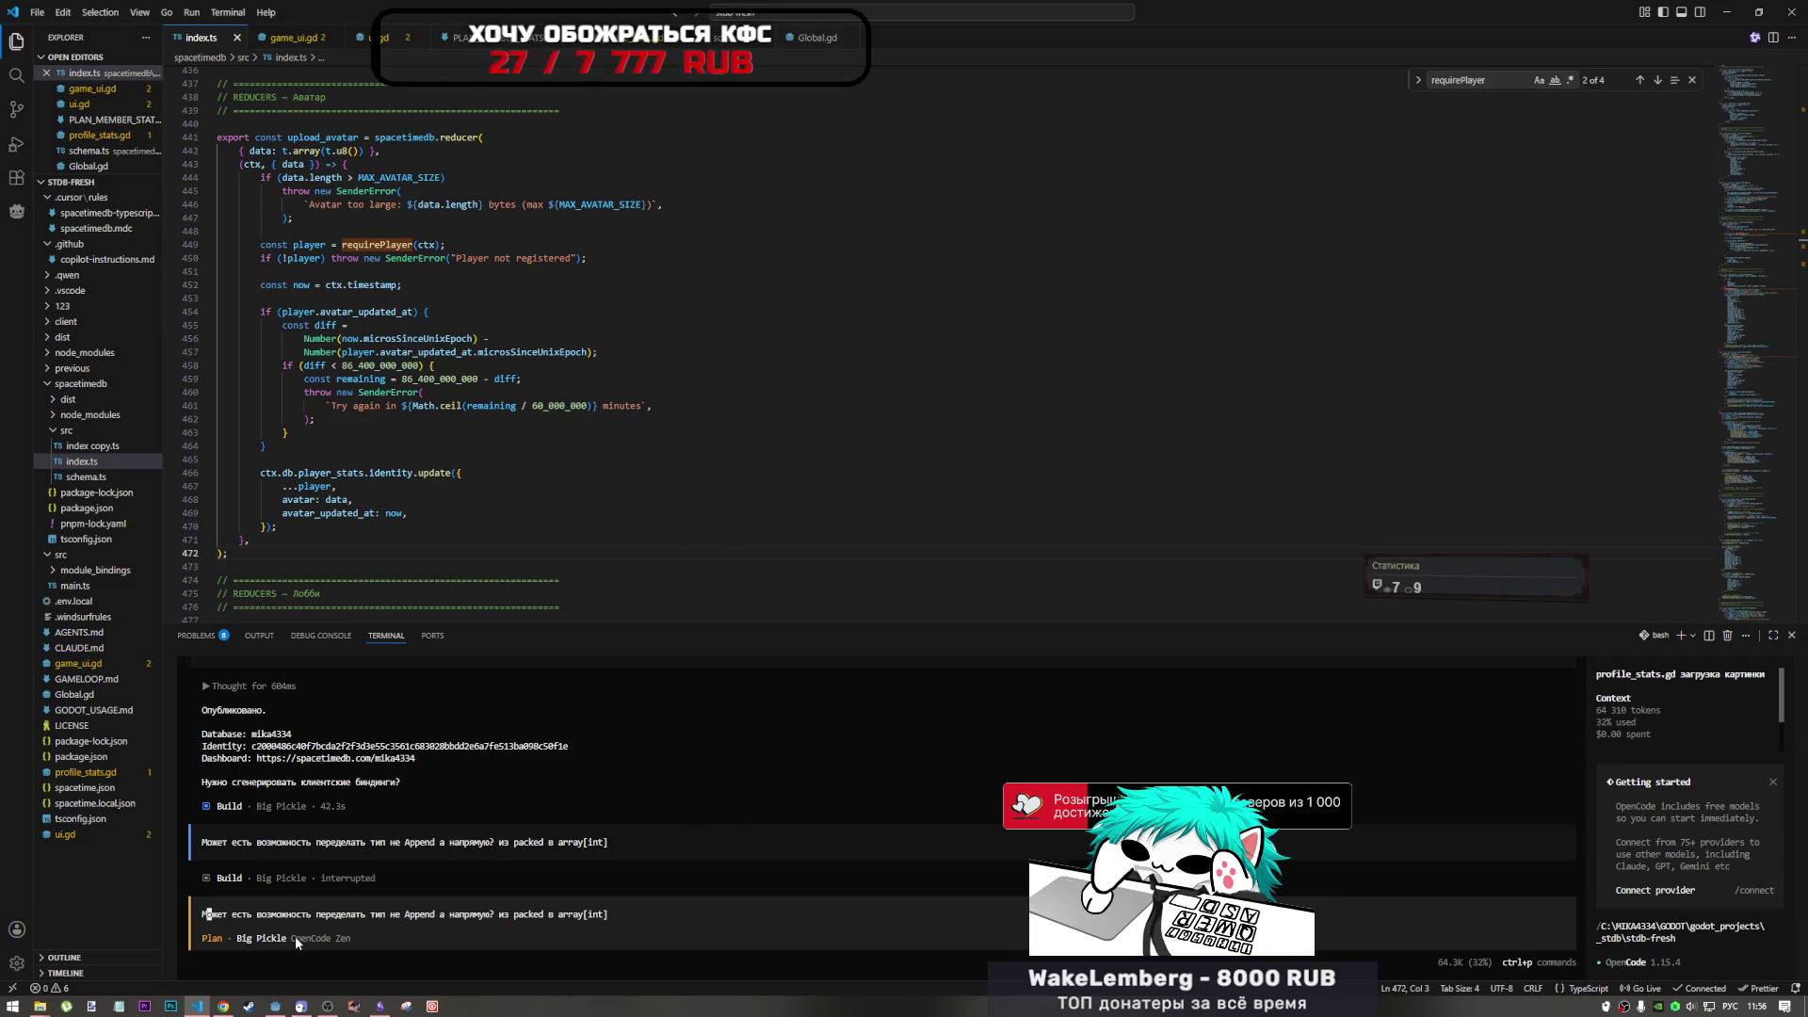
key("Return")
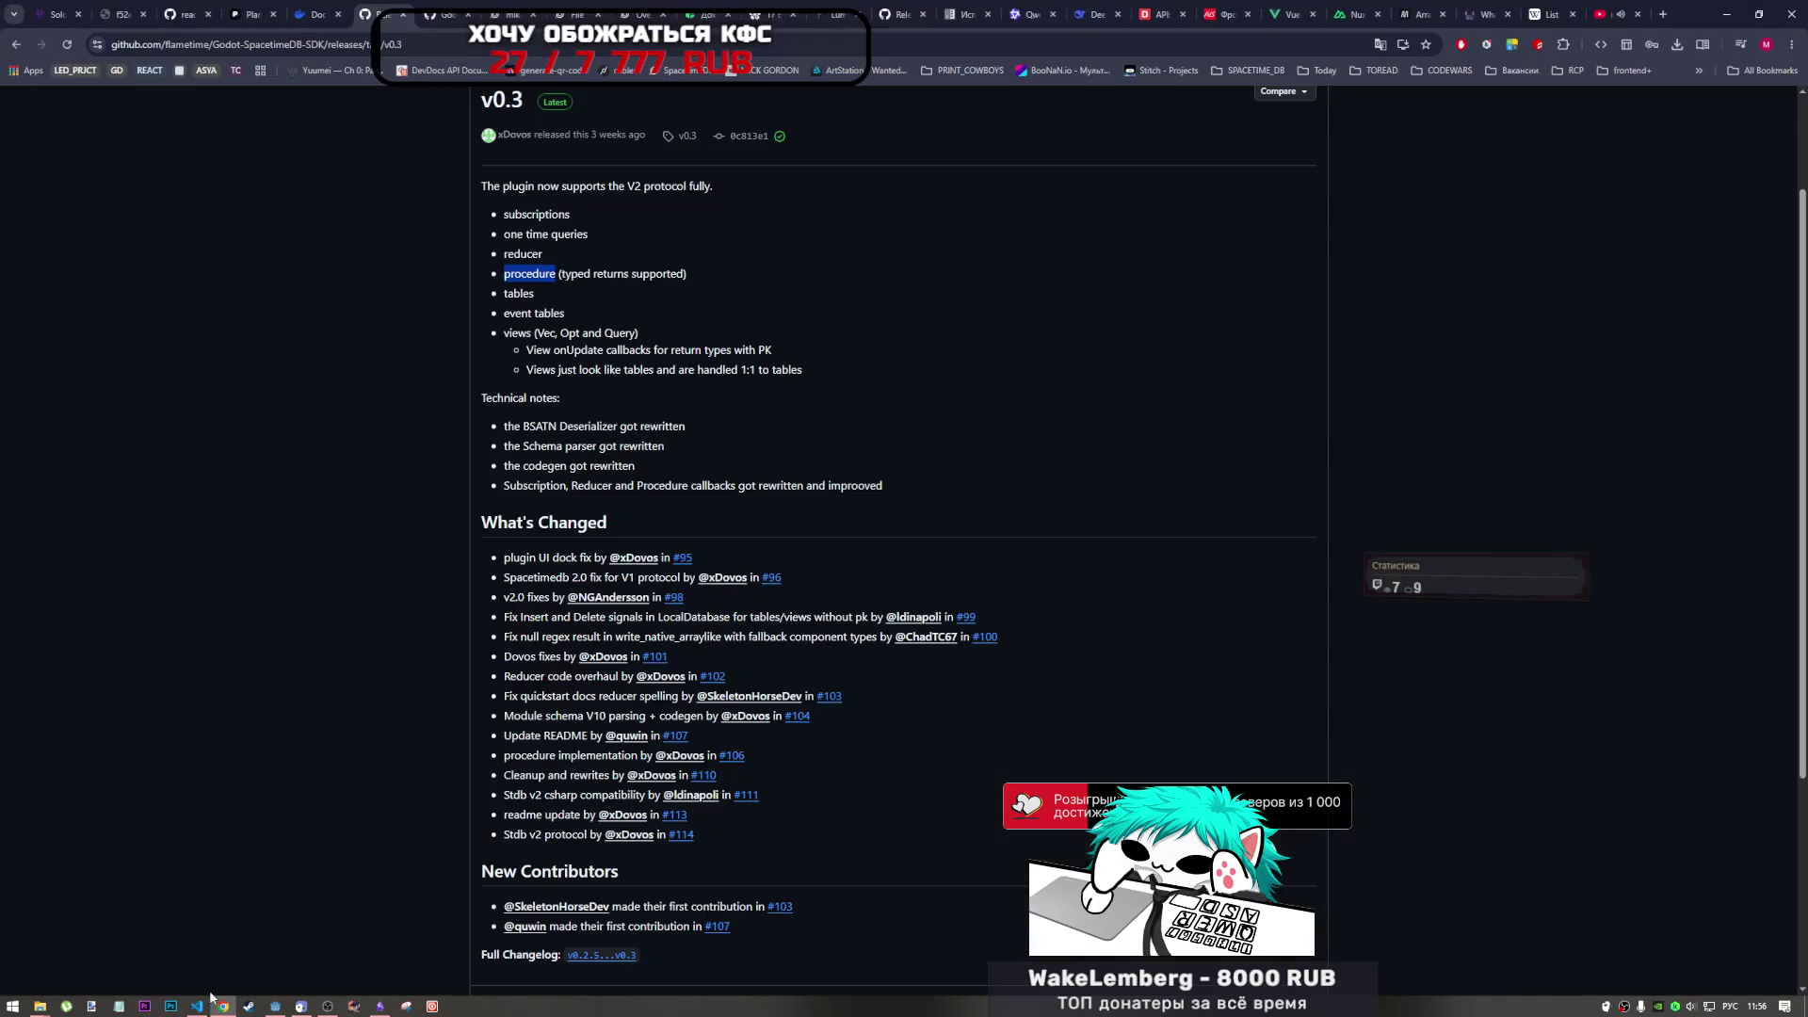
left_click(223, 1006)
- Restart the game and log in with a nickname and the not-a-robot box ticked
left_click(286, 1003)
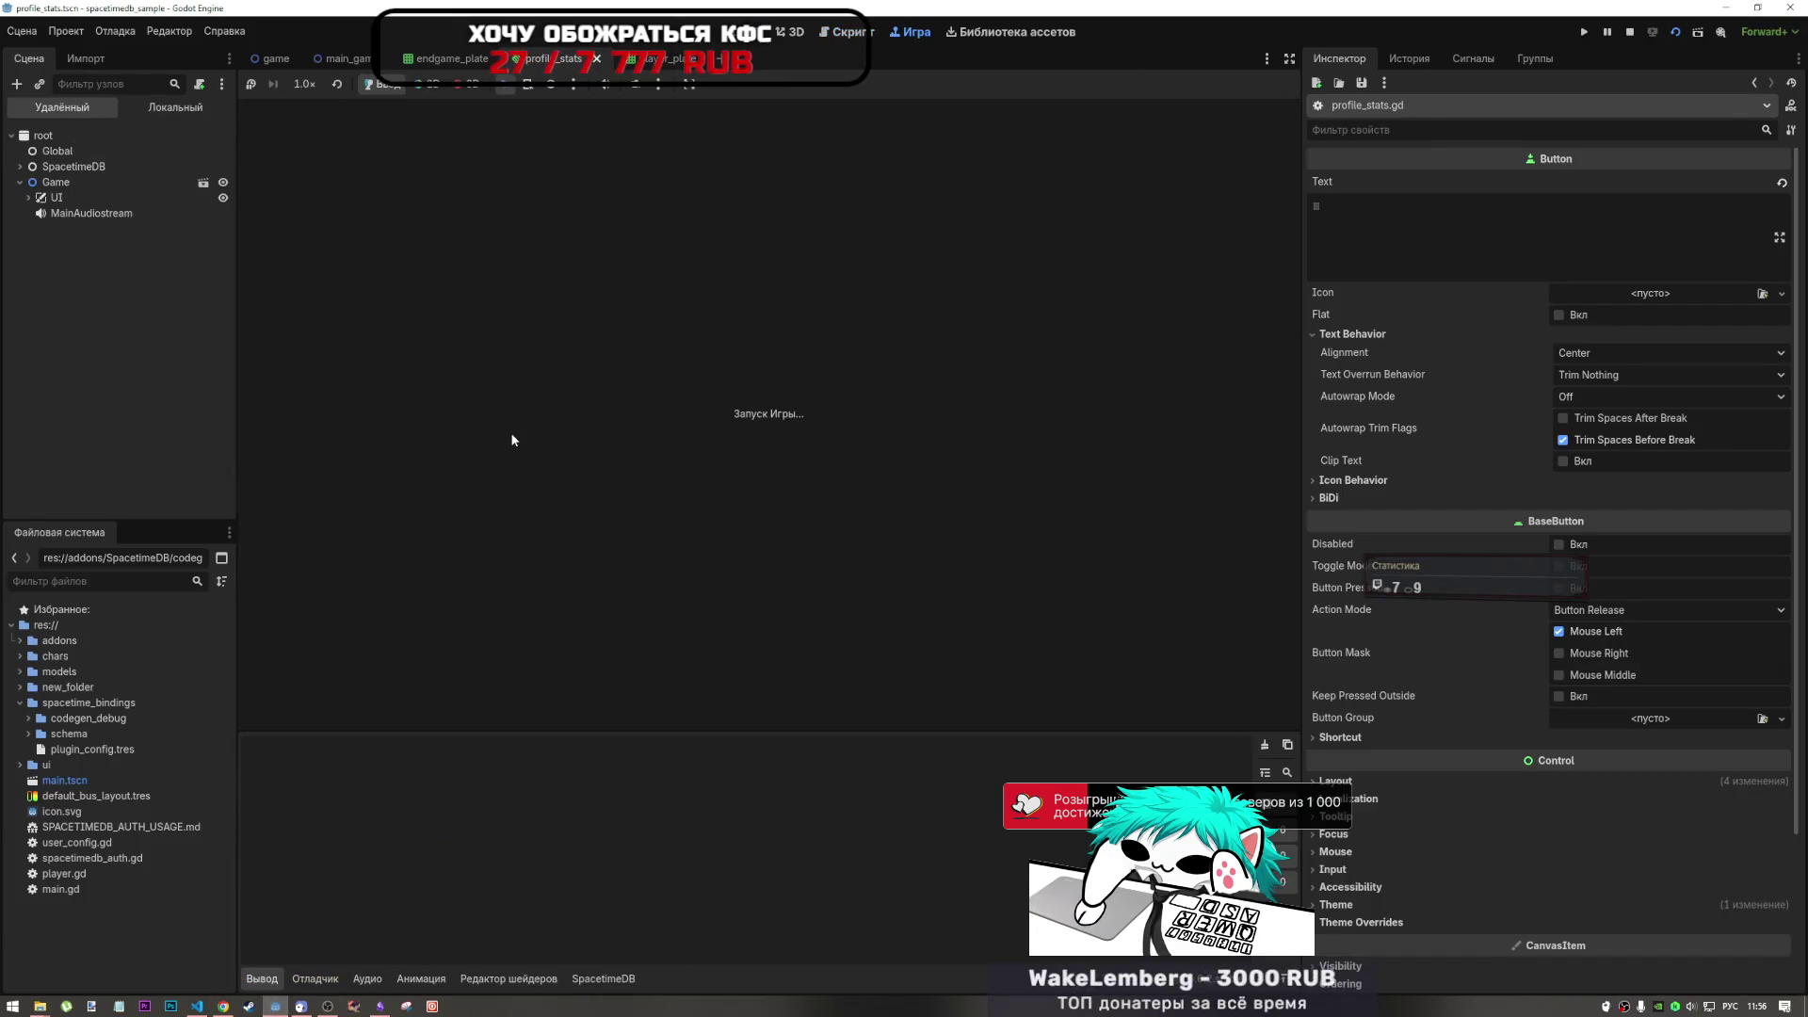
left_click(1629, 35)
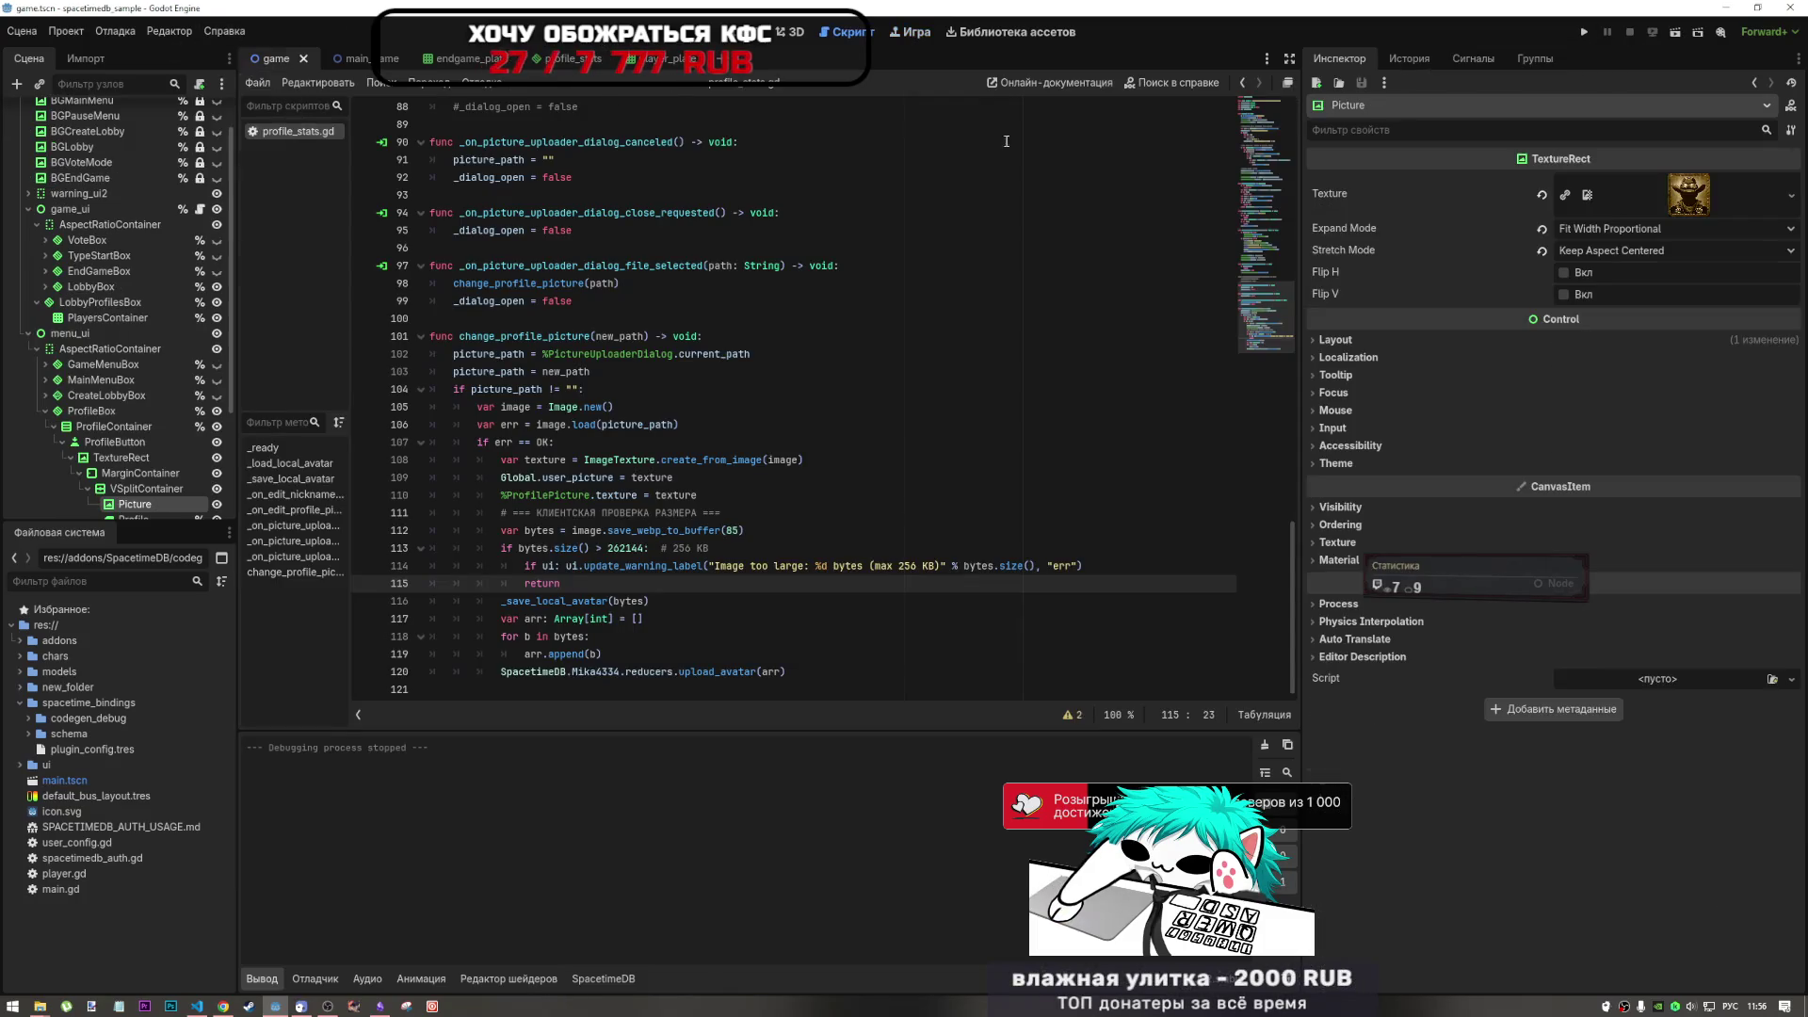
left_click(1676, 32)
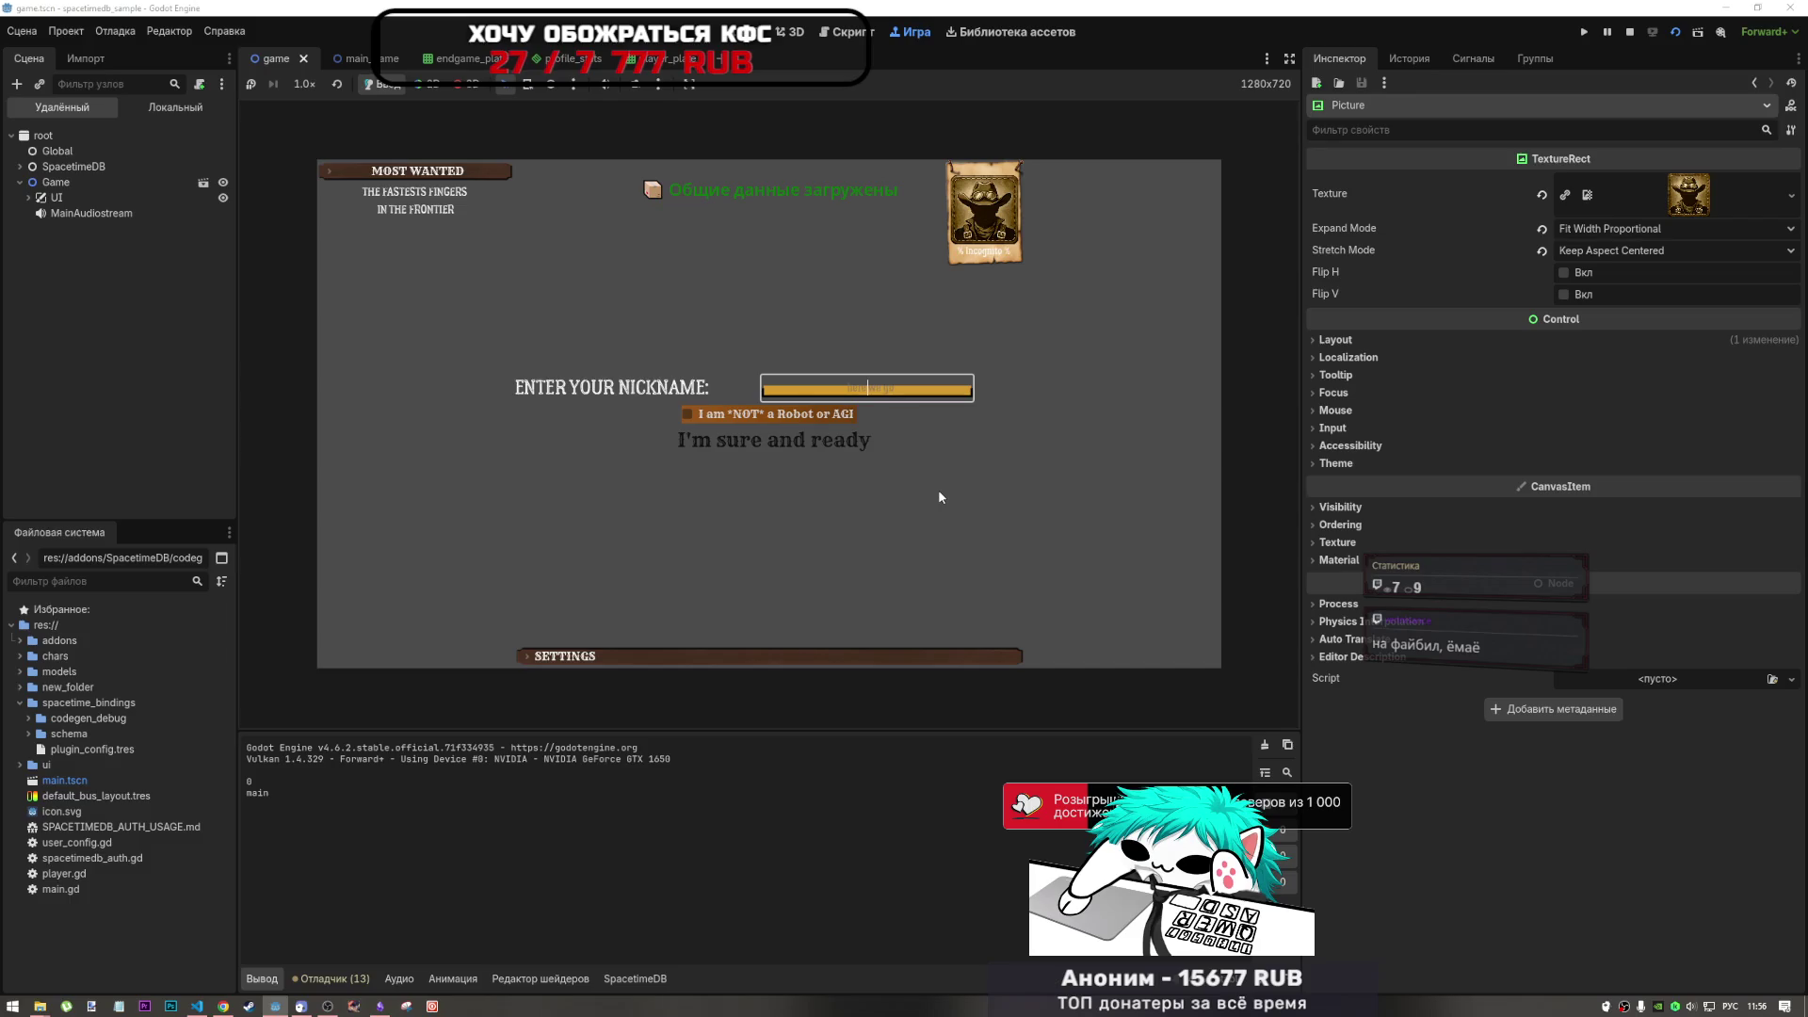
type("ыыыыыы")
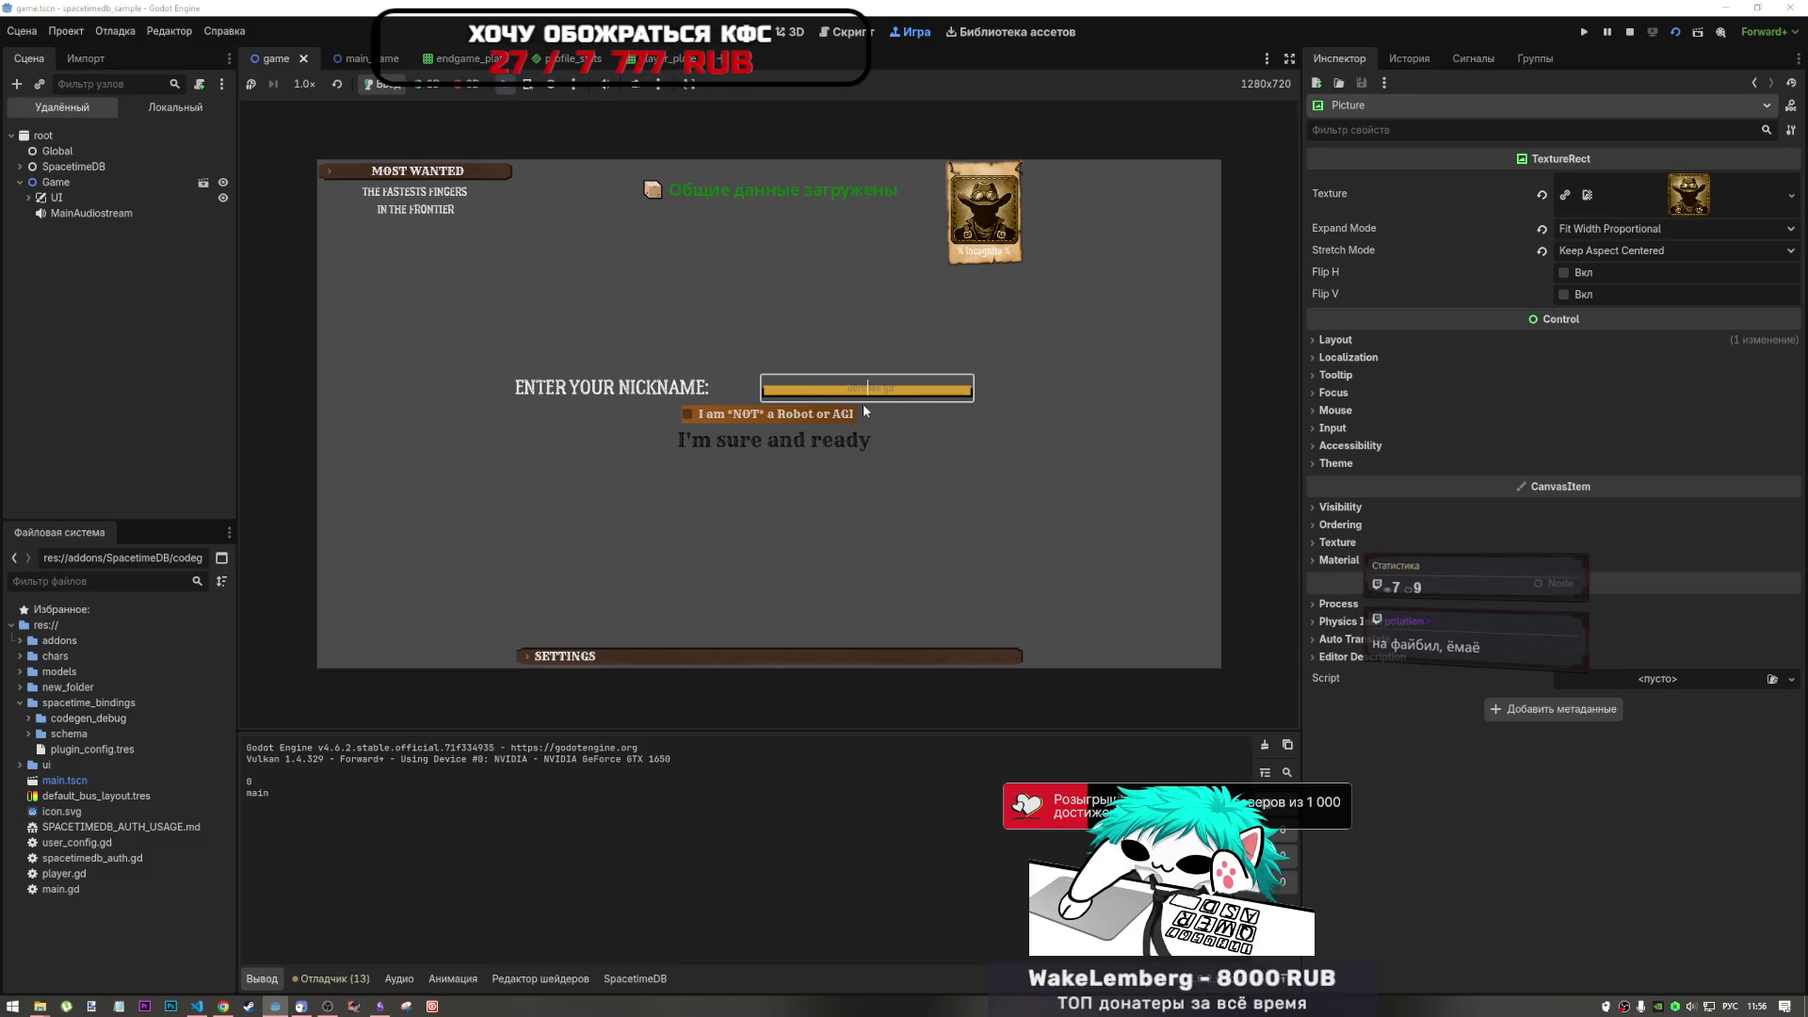
left_click(812, 414)
left_click(782, 440)
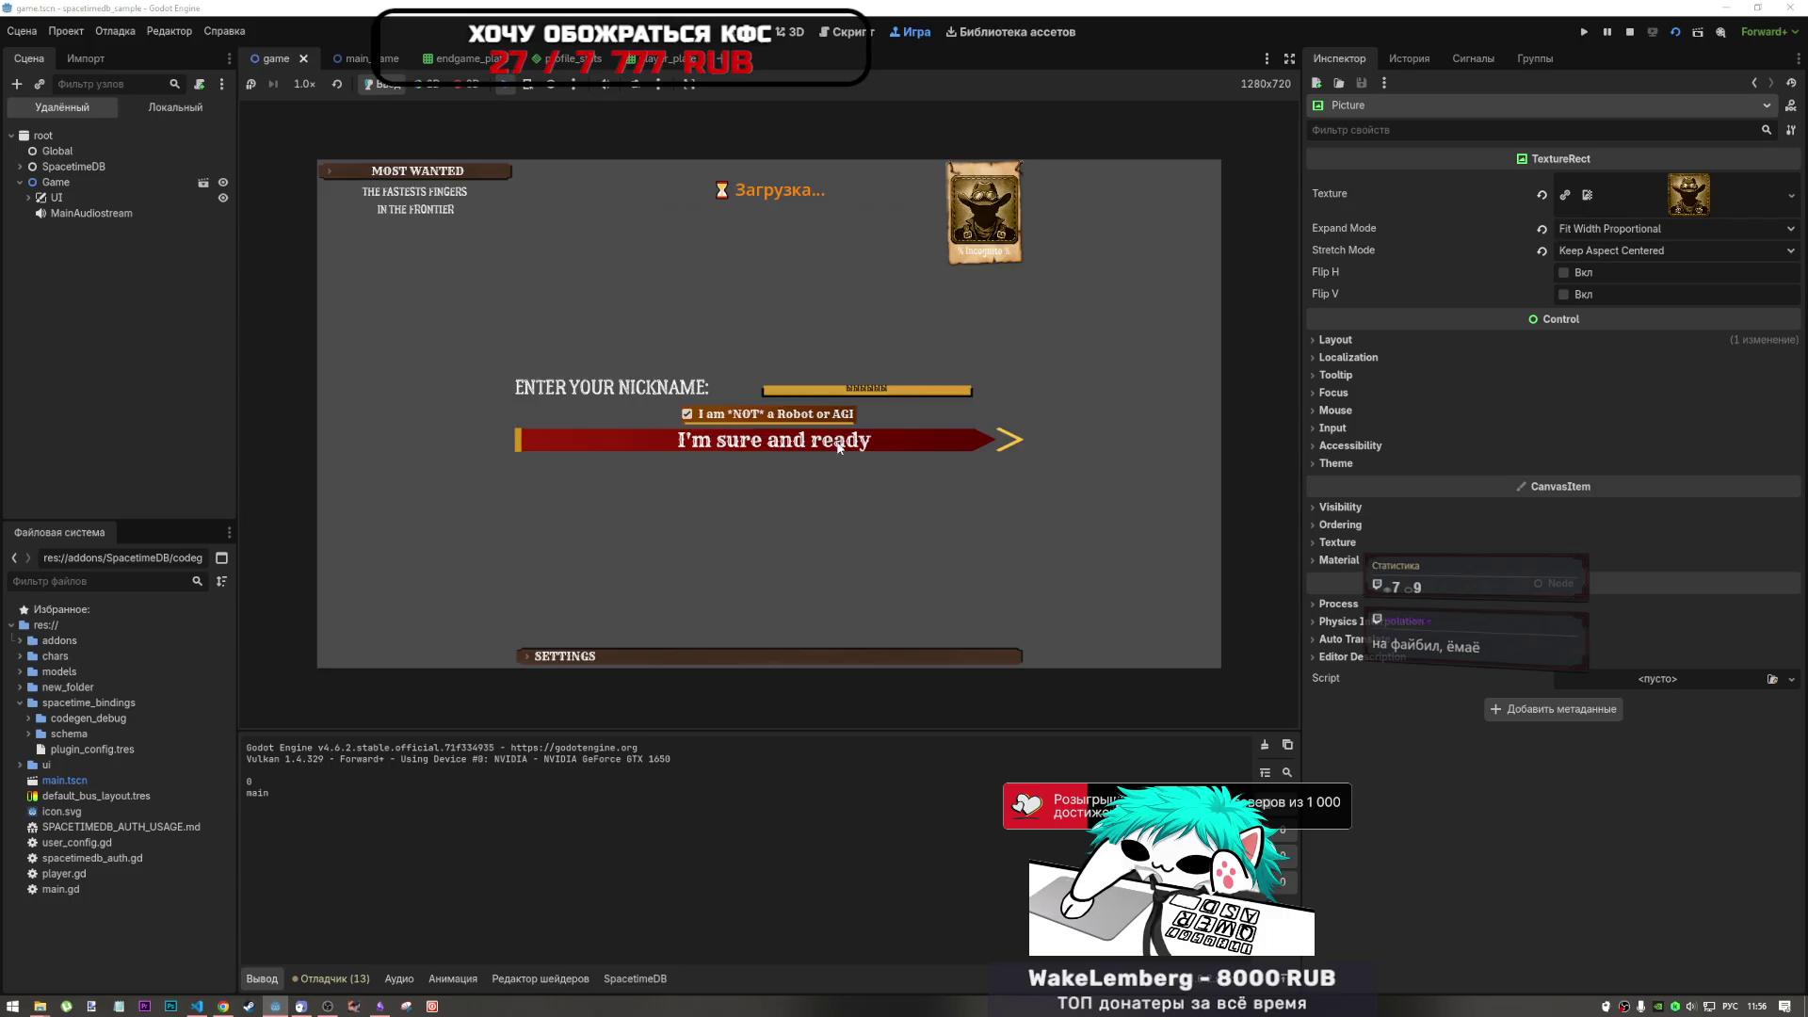
- Upload Desktop\111.jpg as the profile avatar from the Profile screen
left_click(981, 288)
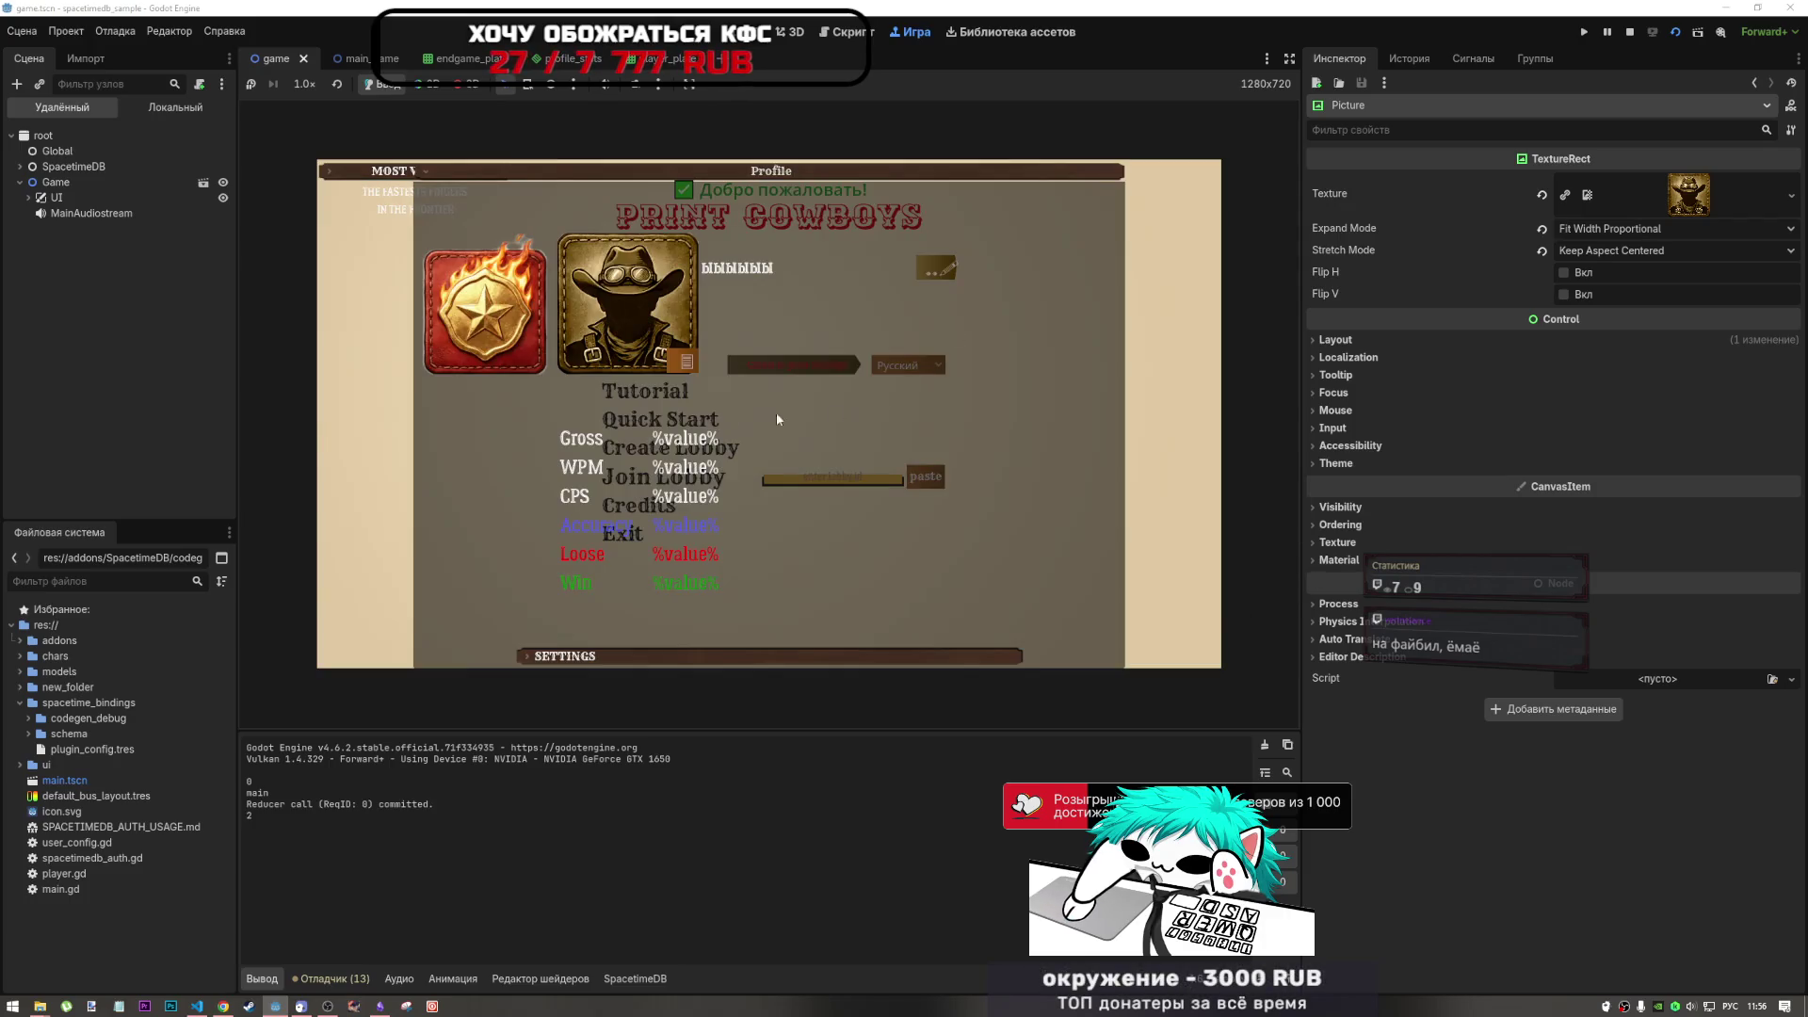
left_click(695, 359)
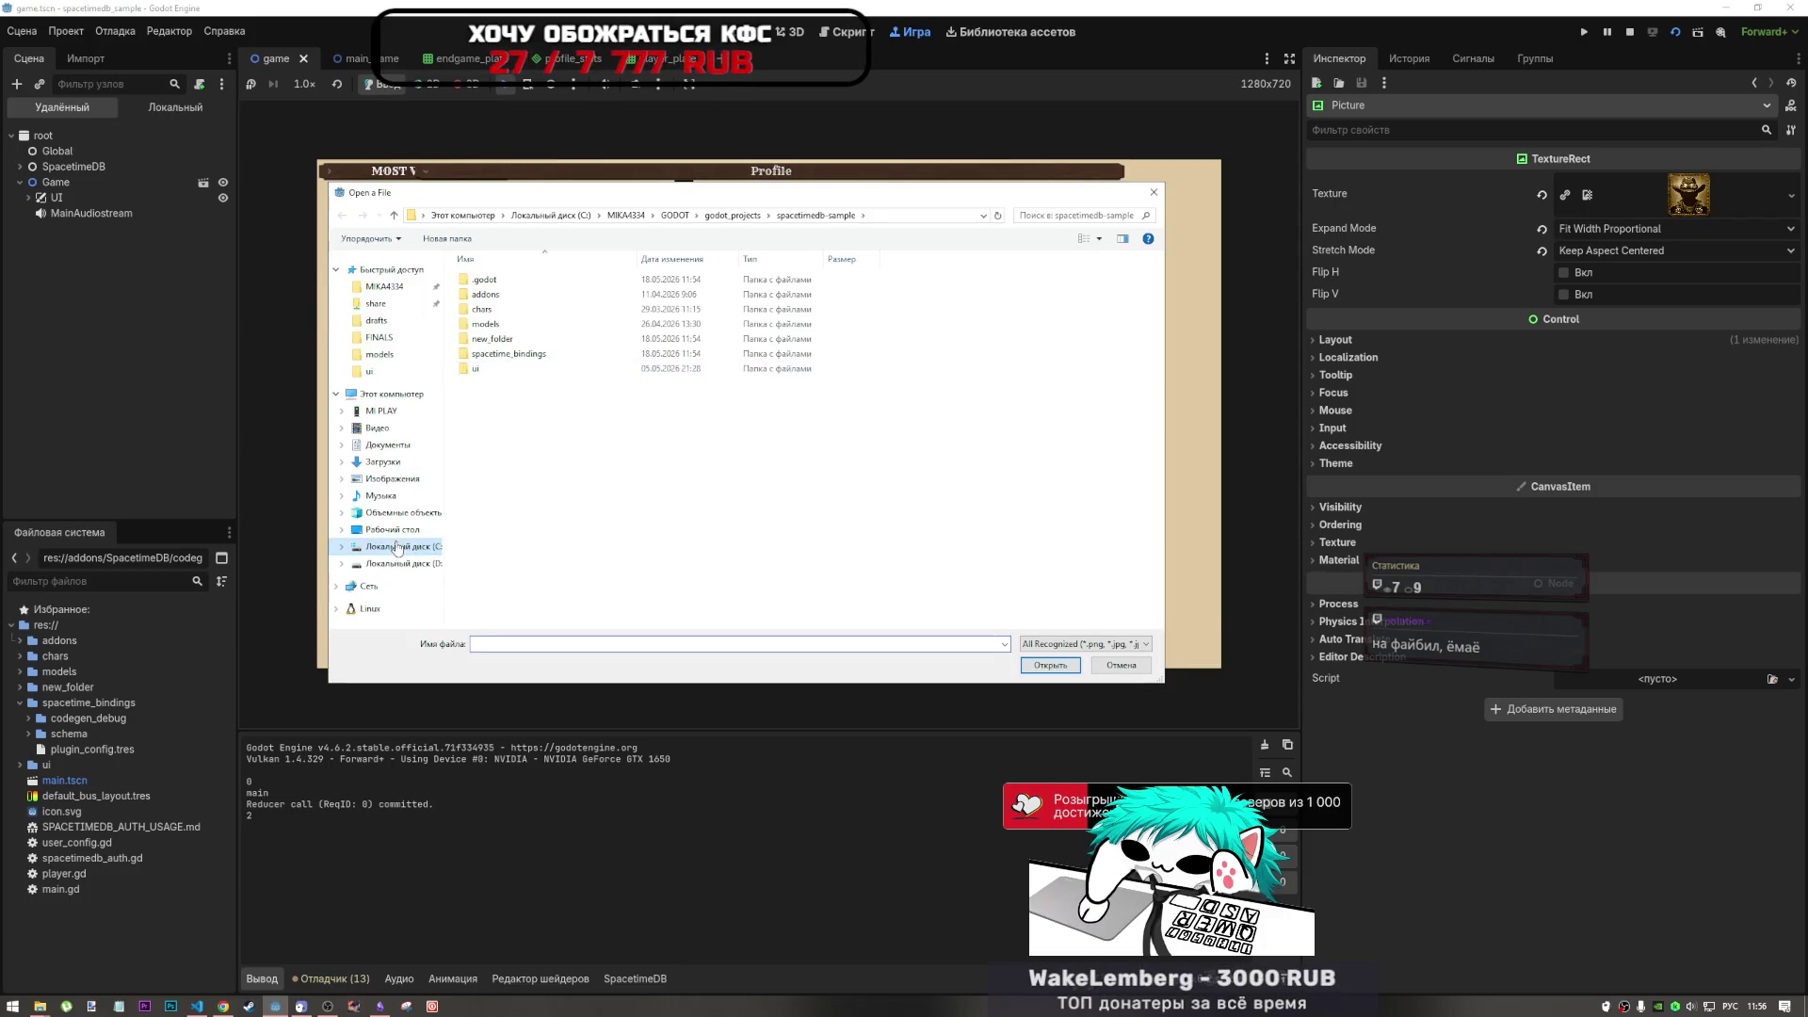
left_click(392, 529)
left_click(970, 277)
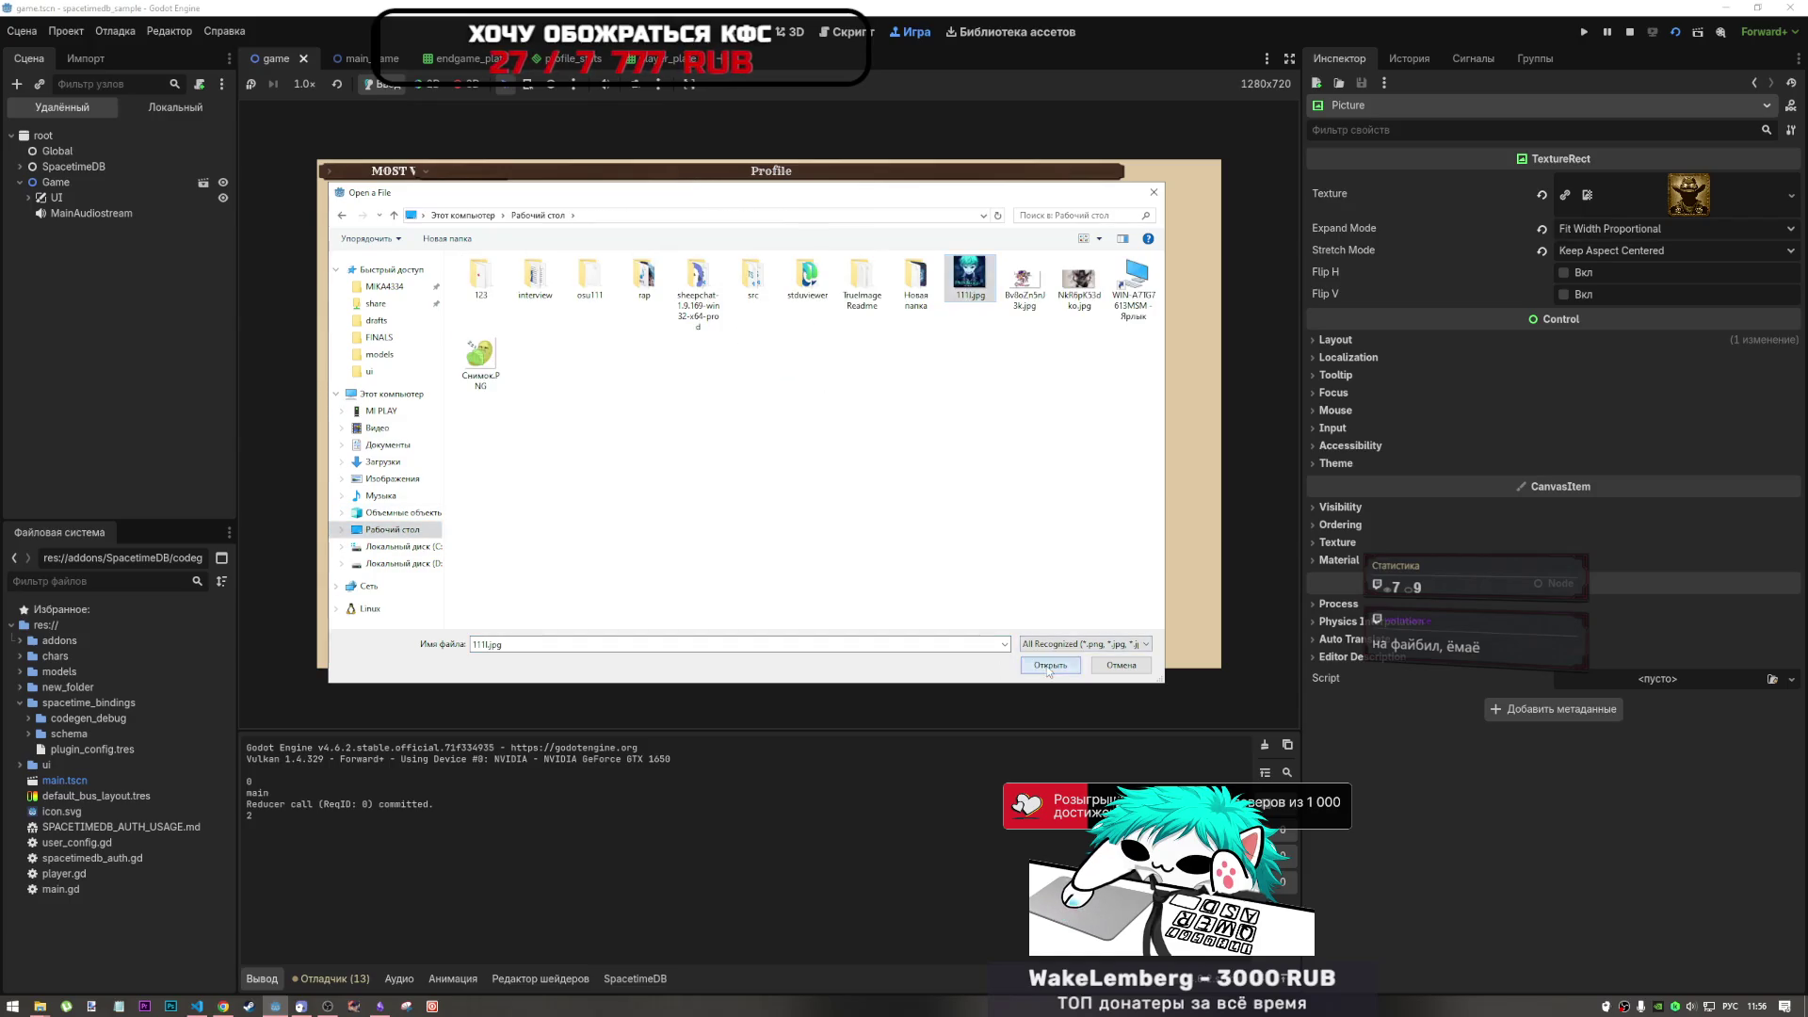
left_click(1050, 665)
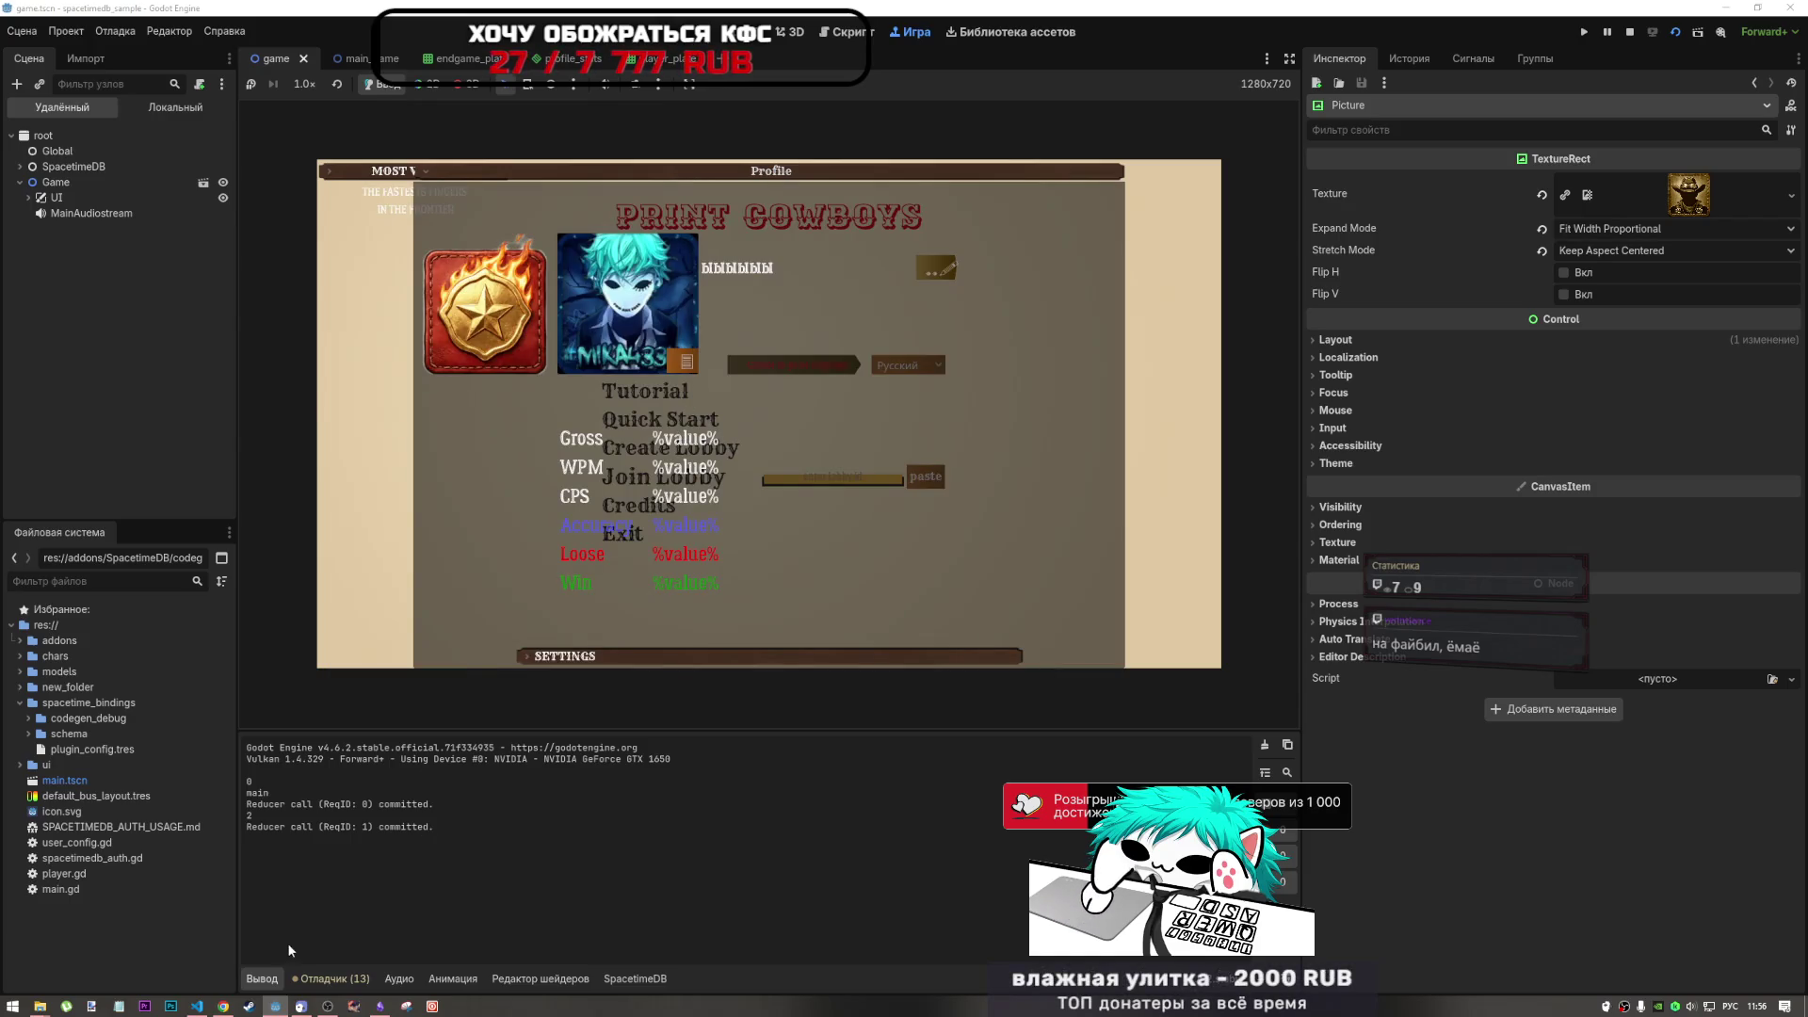
left_click(223, 1006)
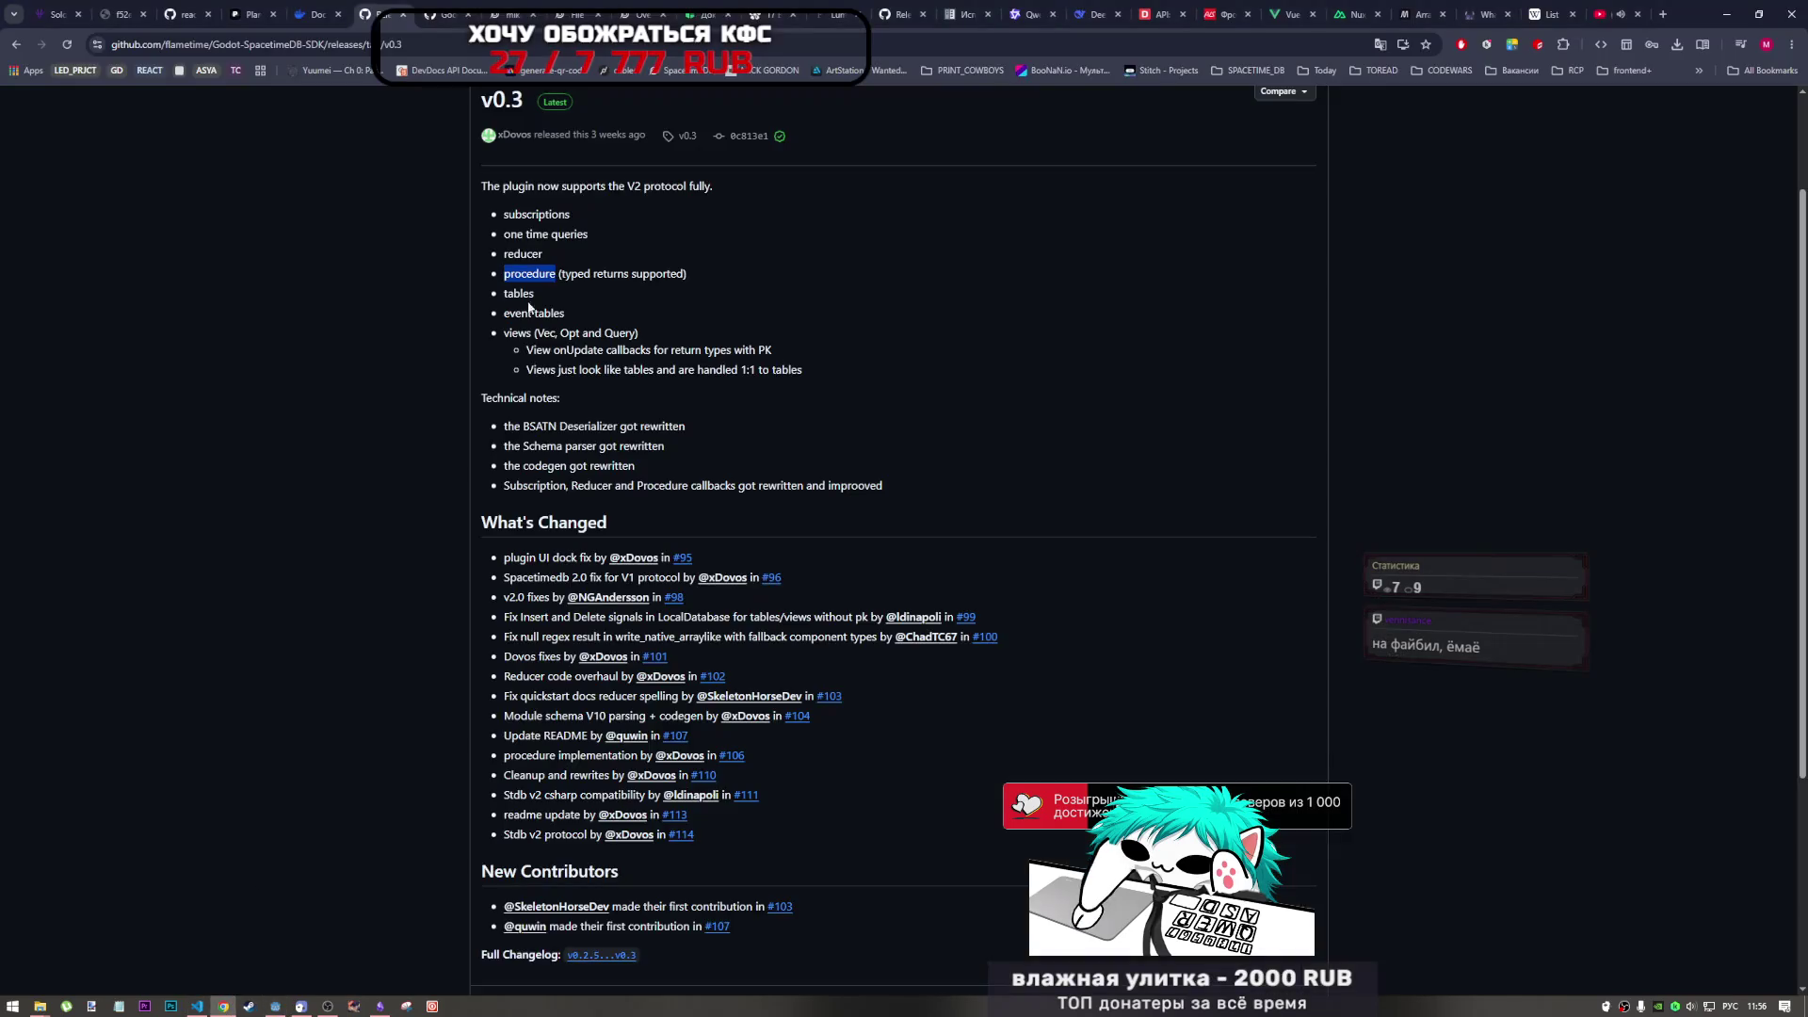
- Select the first player_stats row's avatar value to inspect its array printing error
left_click(513, 14)
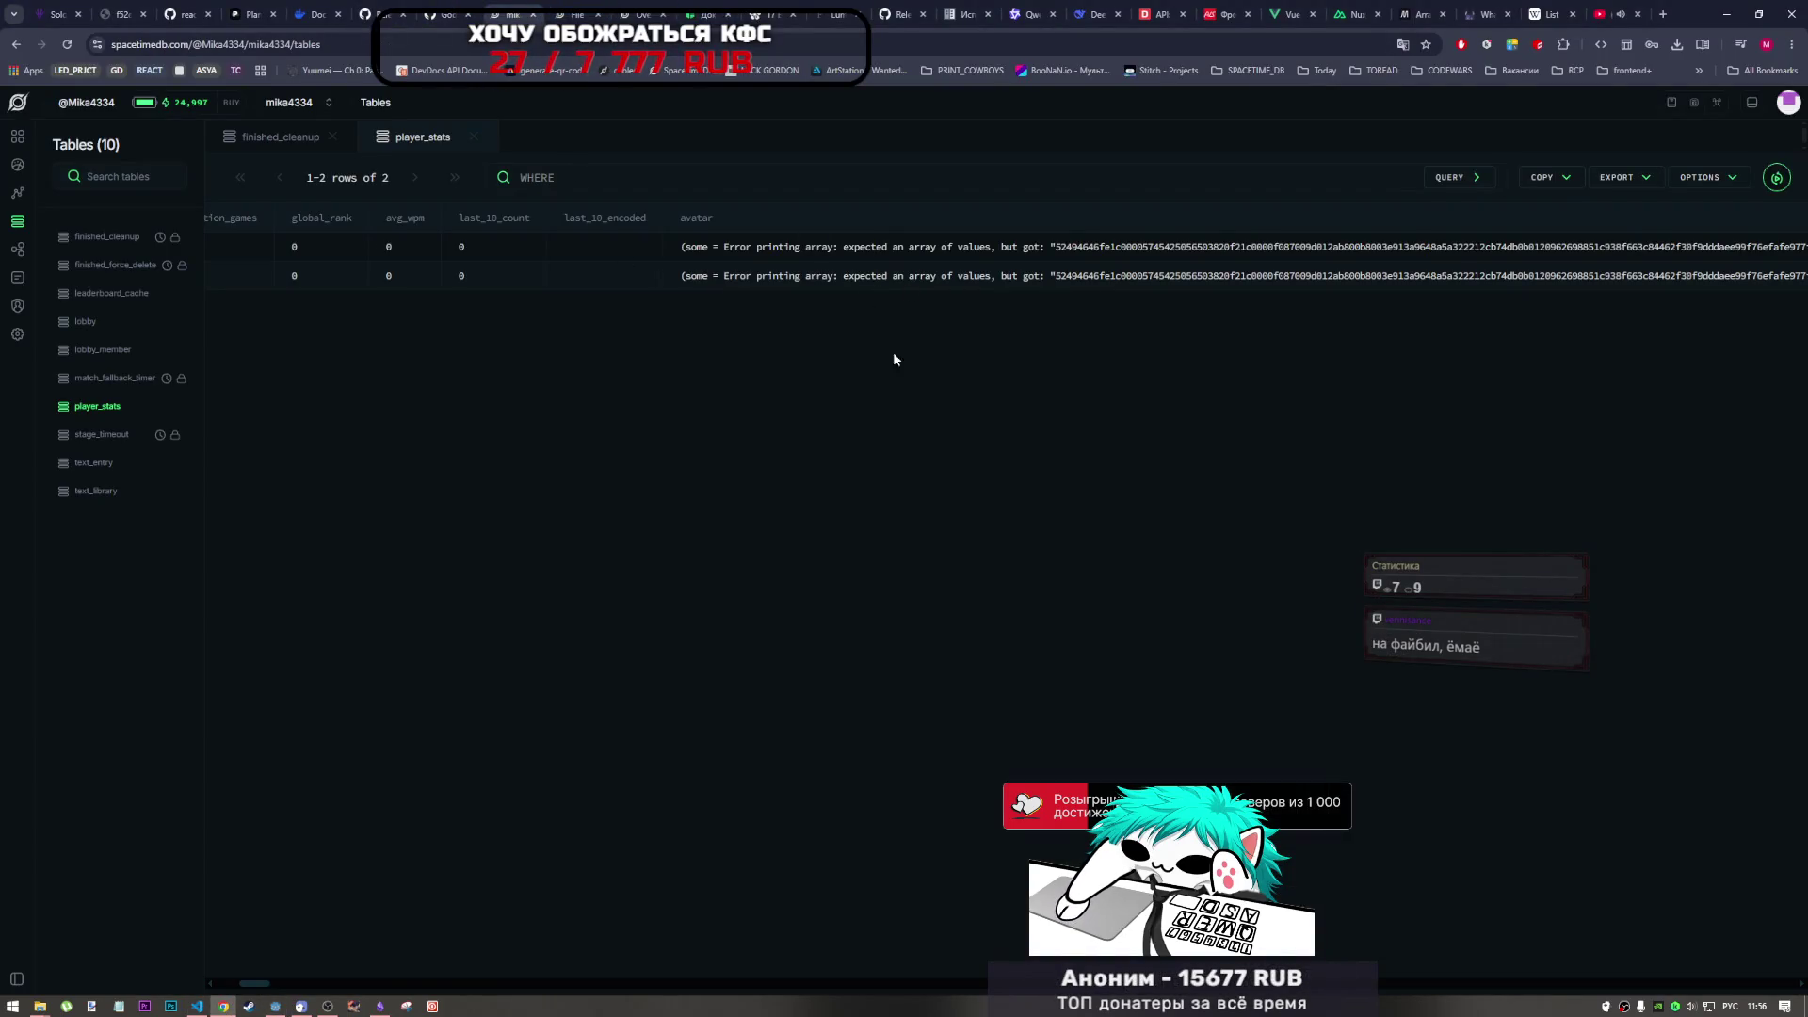
left_click_drag(1043, 247, 1507, 247)
left_click(1259, 275)
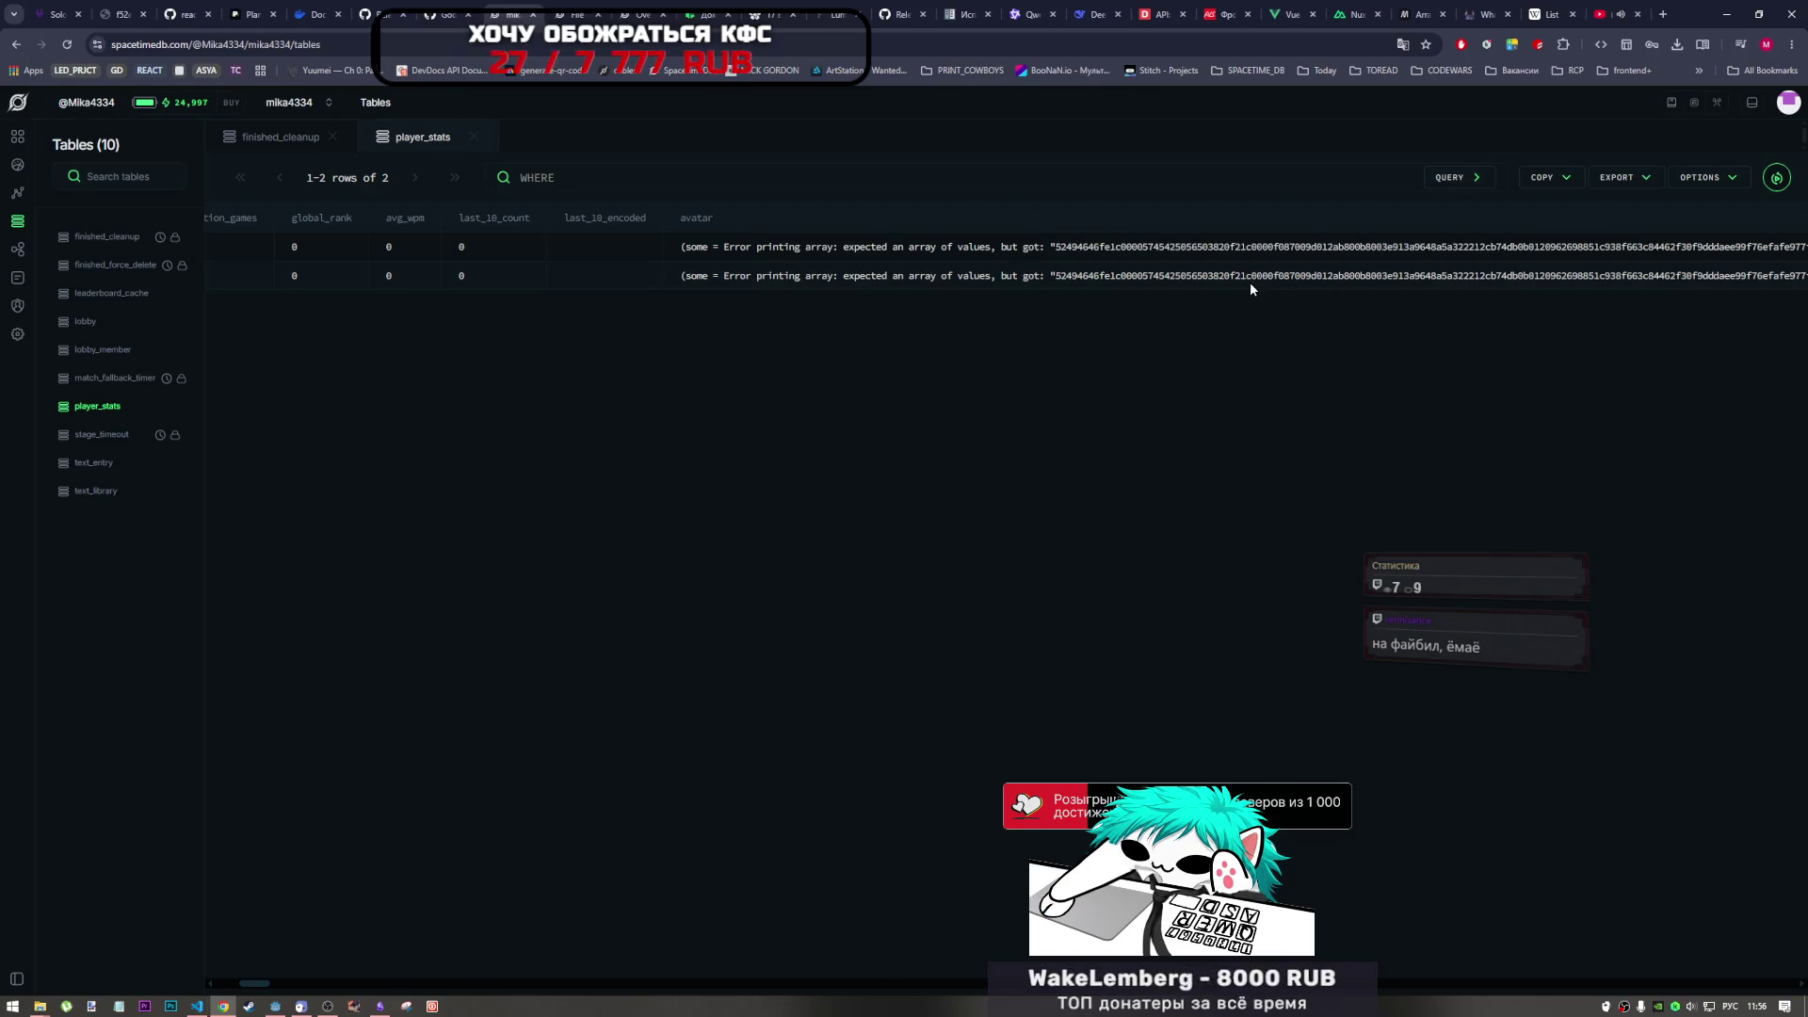
left_click(197, 1006)
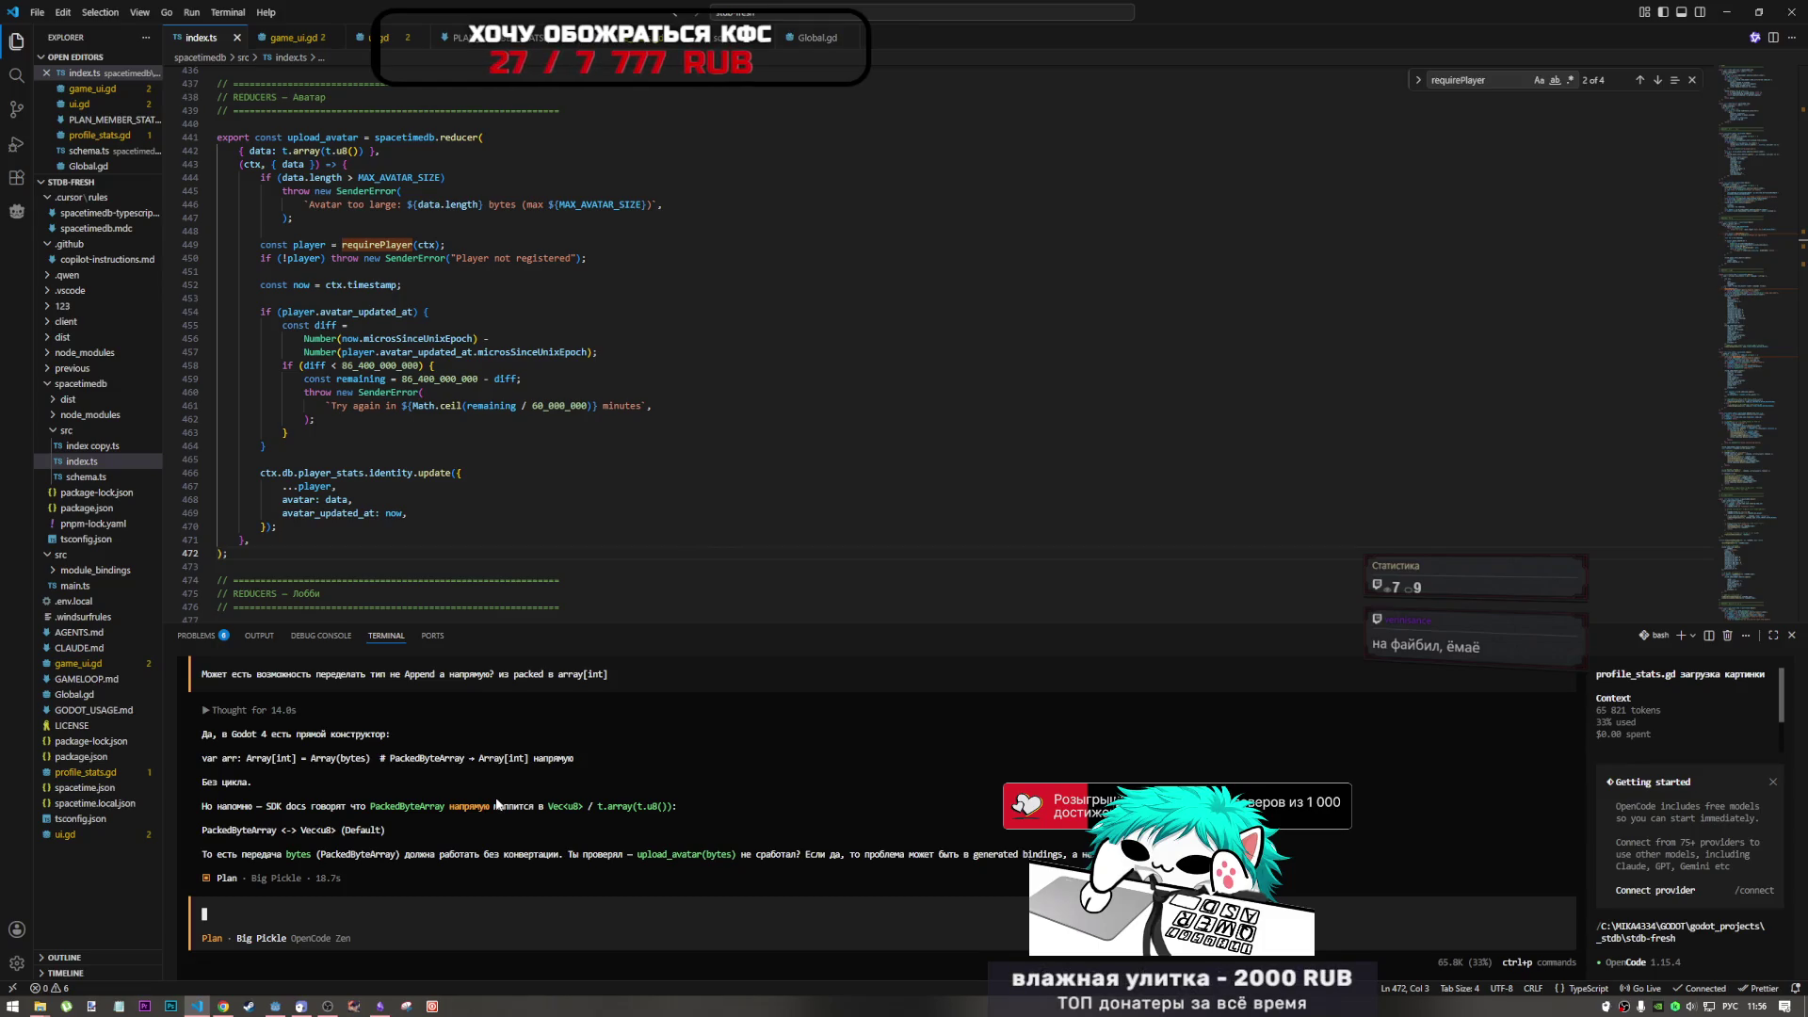
- Highlight the assistant's PackedByteArray <-> Vec<u8> mapping lines, then return to the player_stats table in Chrome
left_click_drag(549, 806, 569, 806)
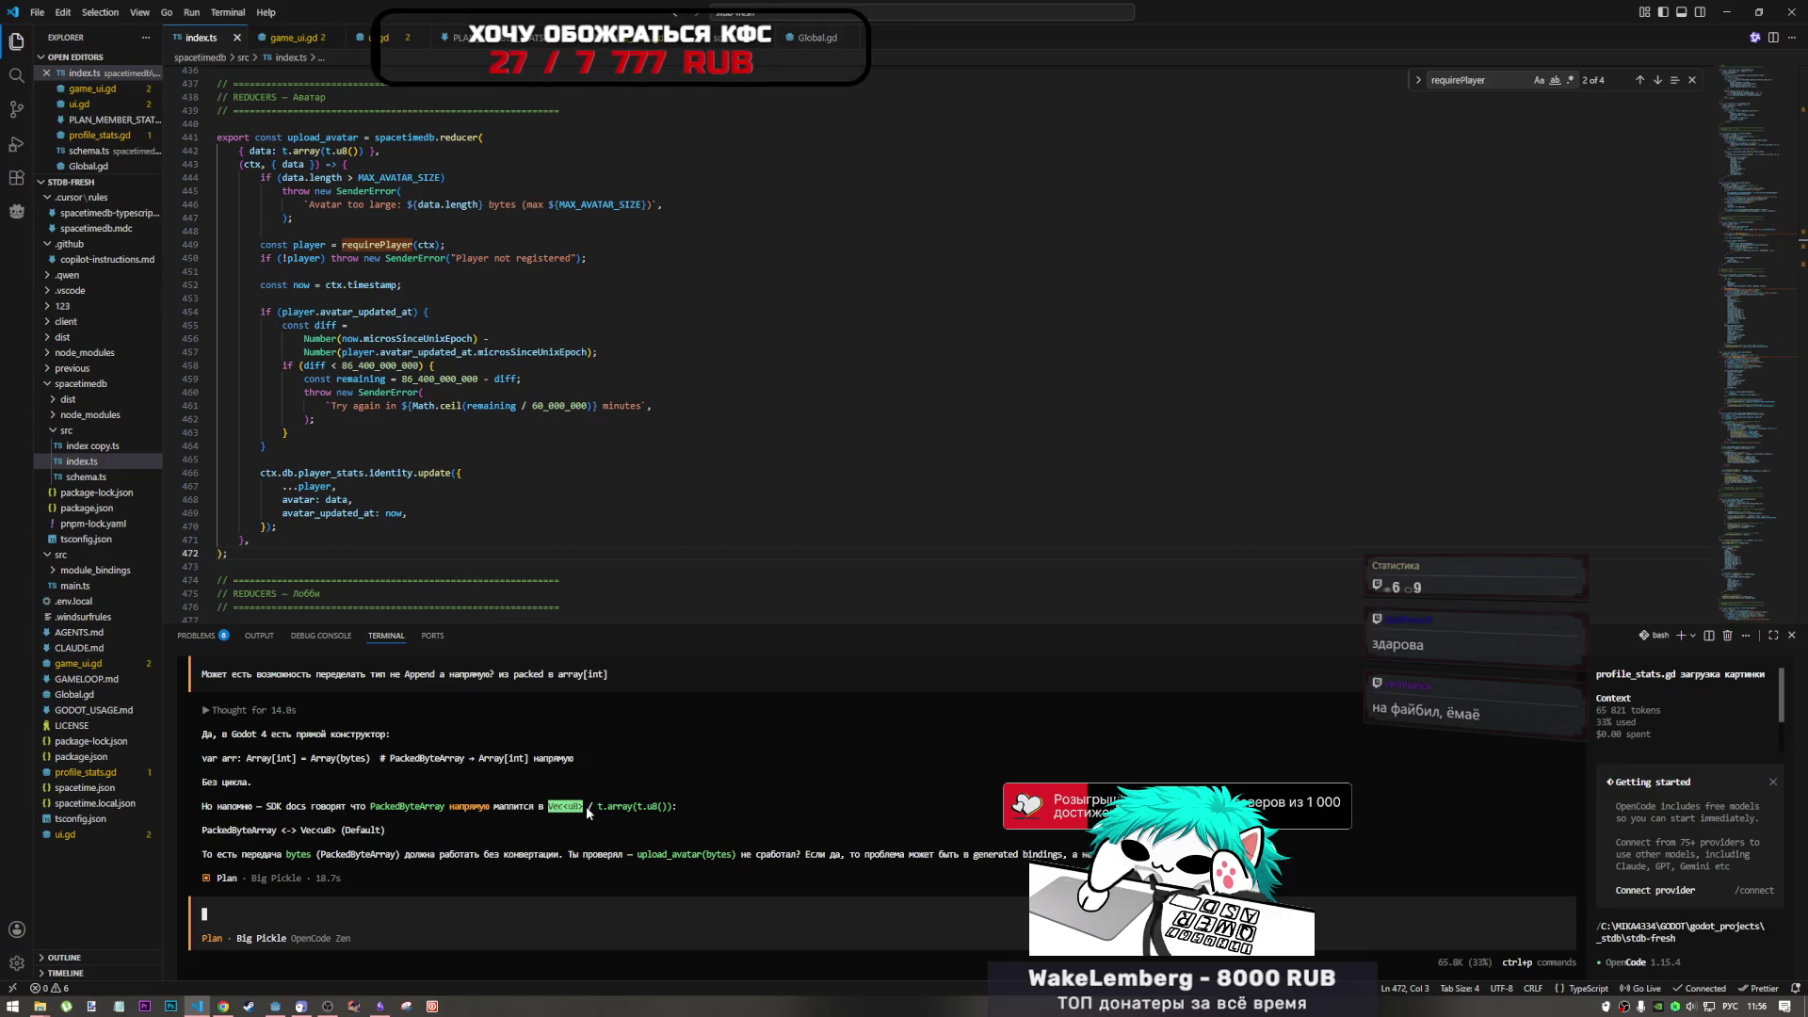
left_click_drag(269, 807, 580, 809)
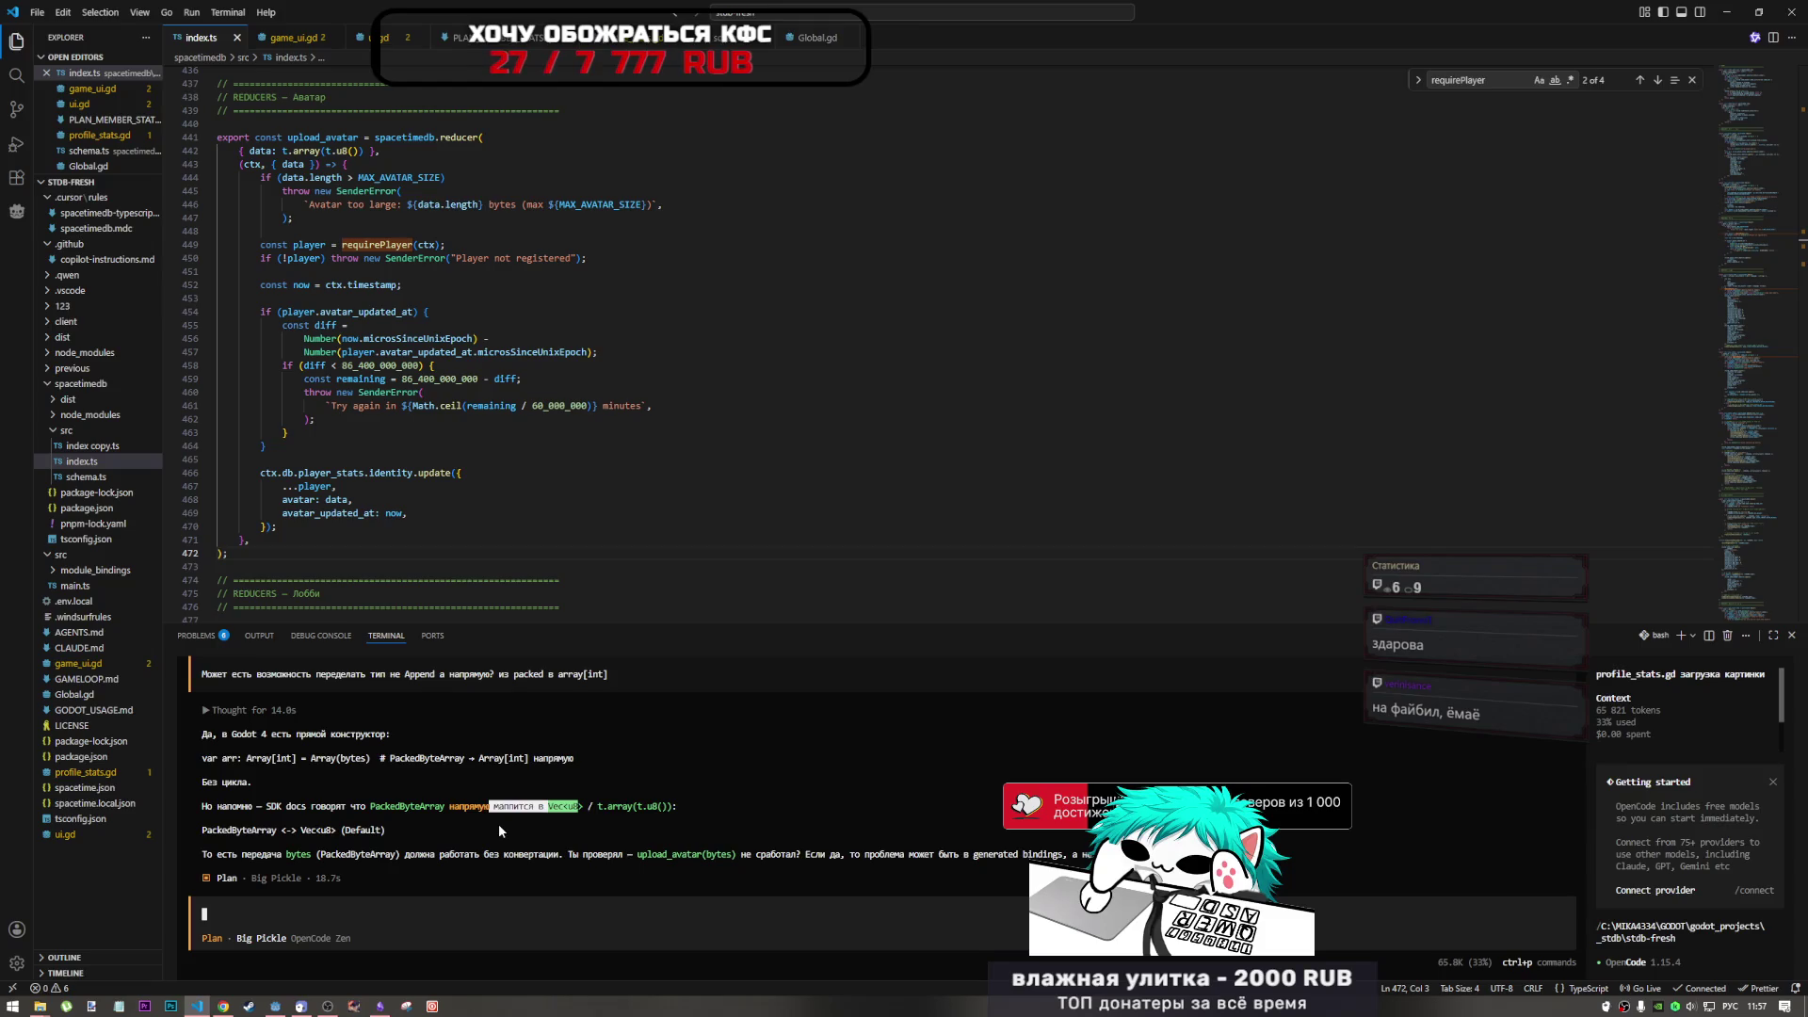
left_click(332, 837)
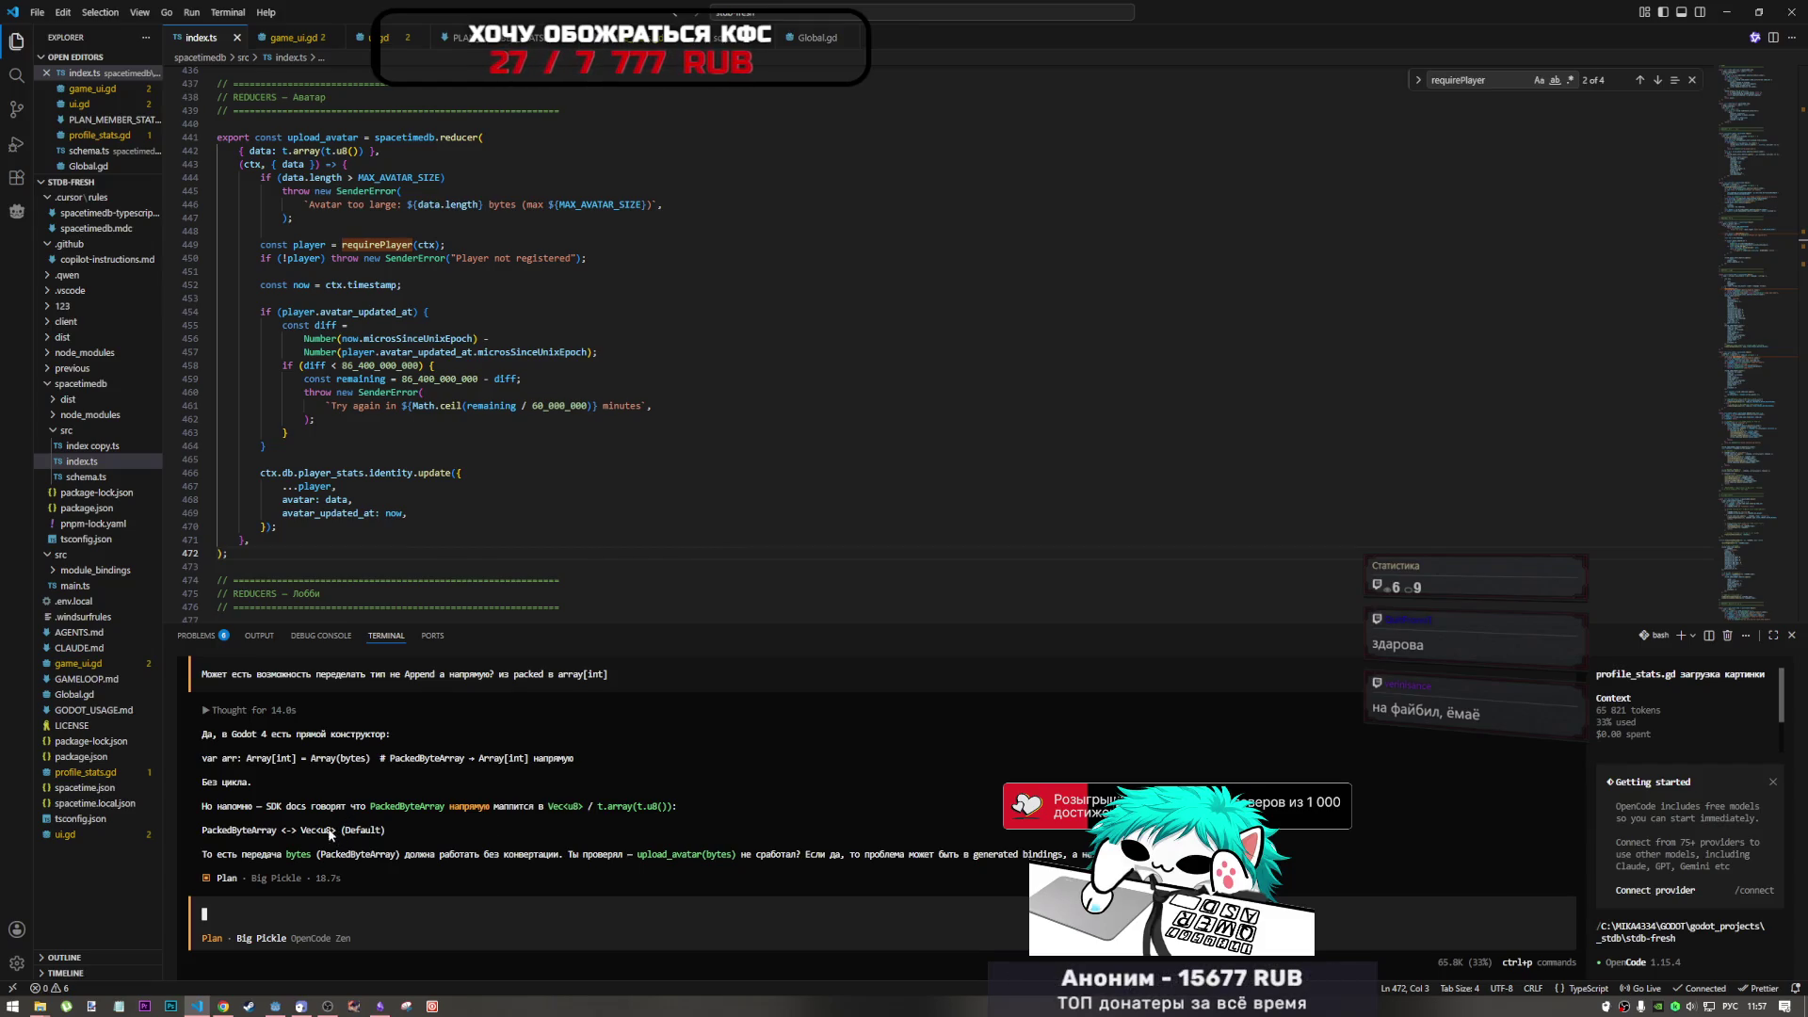
left_click_drag(333, 835, 200, 831)
left_click(222, 1006)
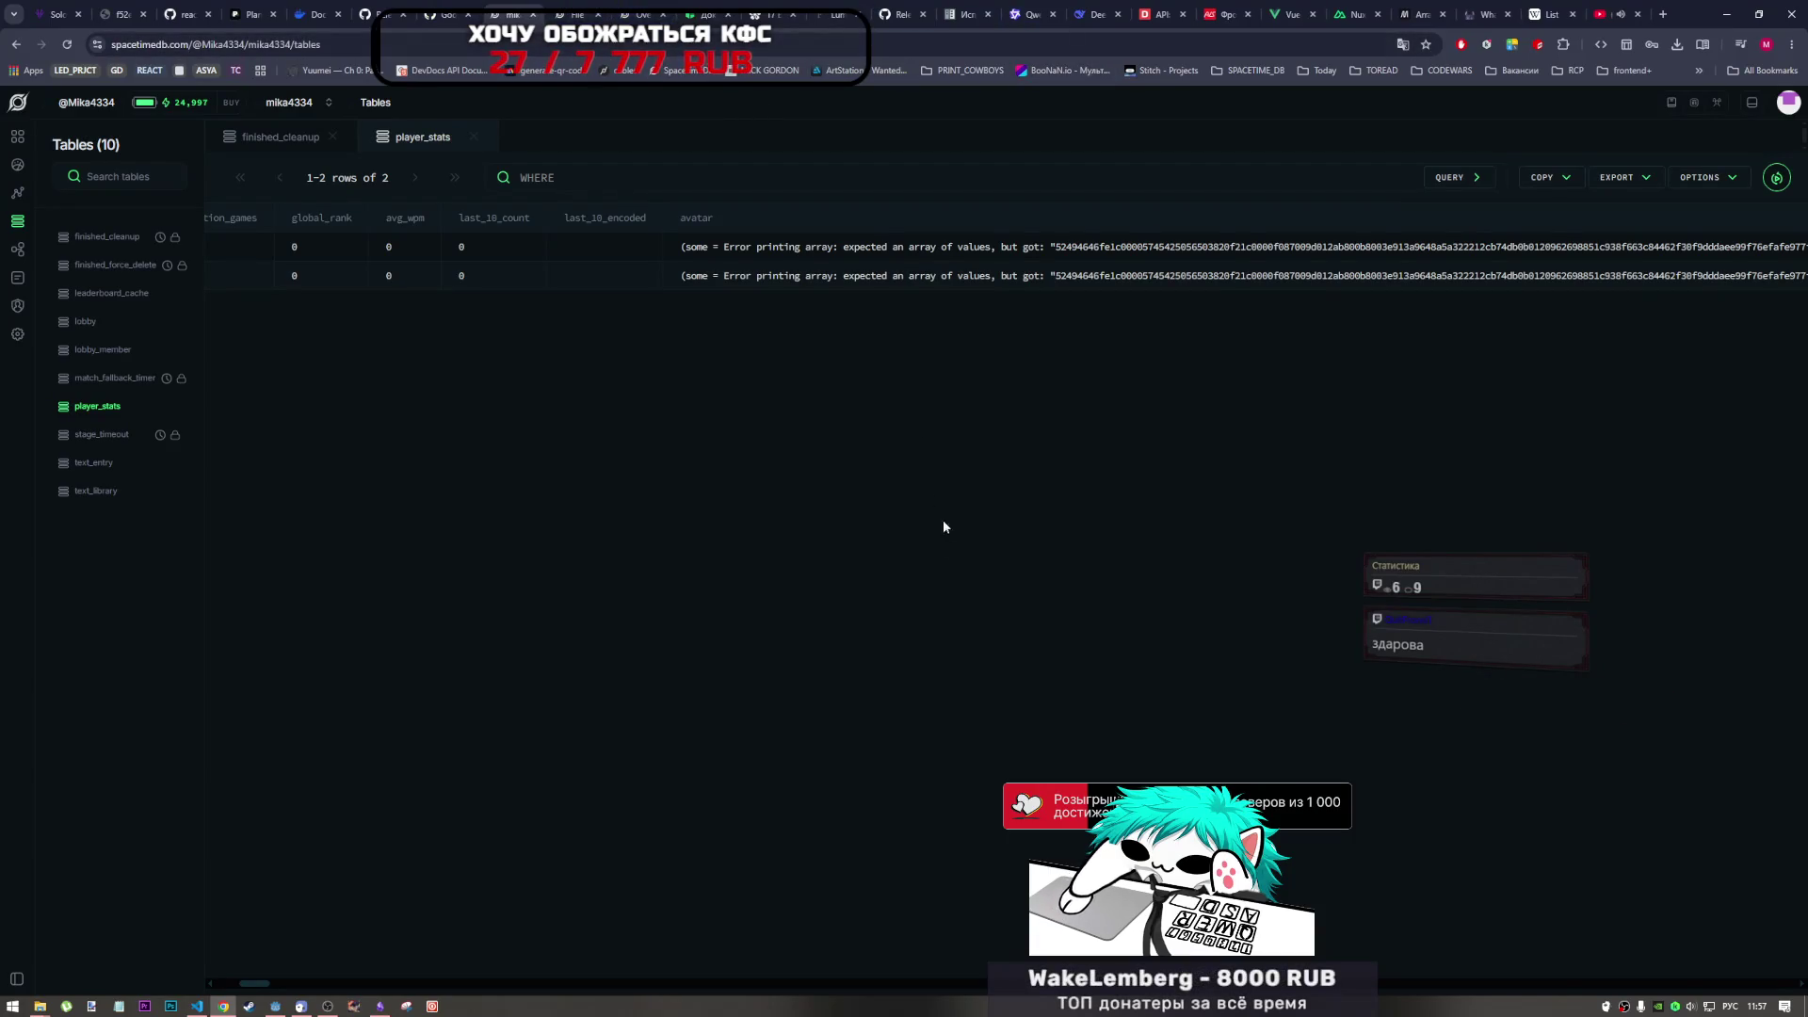
- Leave the player_stats table and bring up the GitHub Release v0.3 tab in Chrome
left_click(328, 1006)
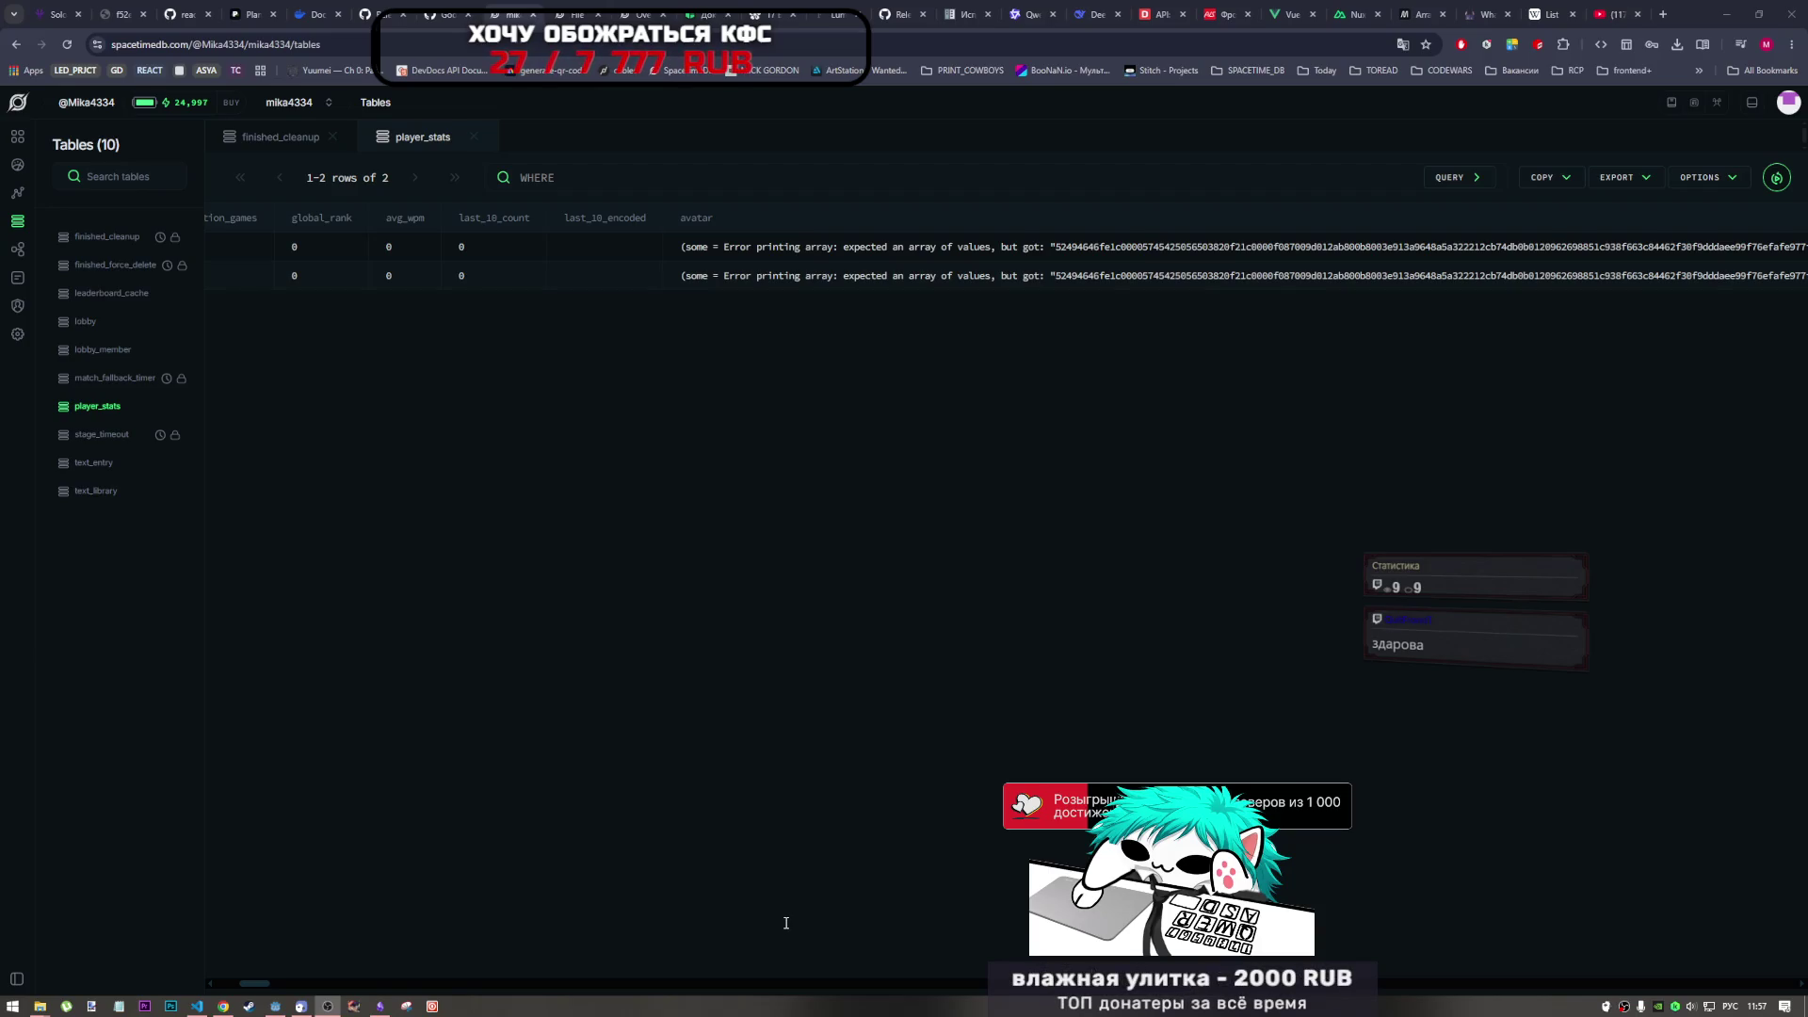
left_click(790, 919)
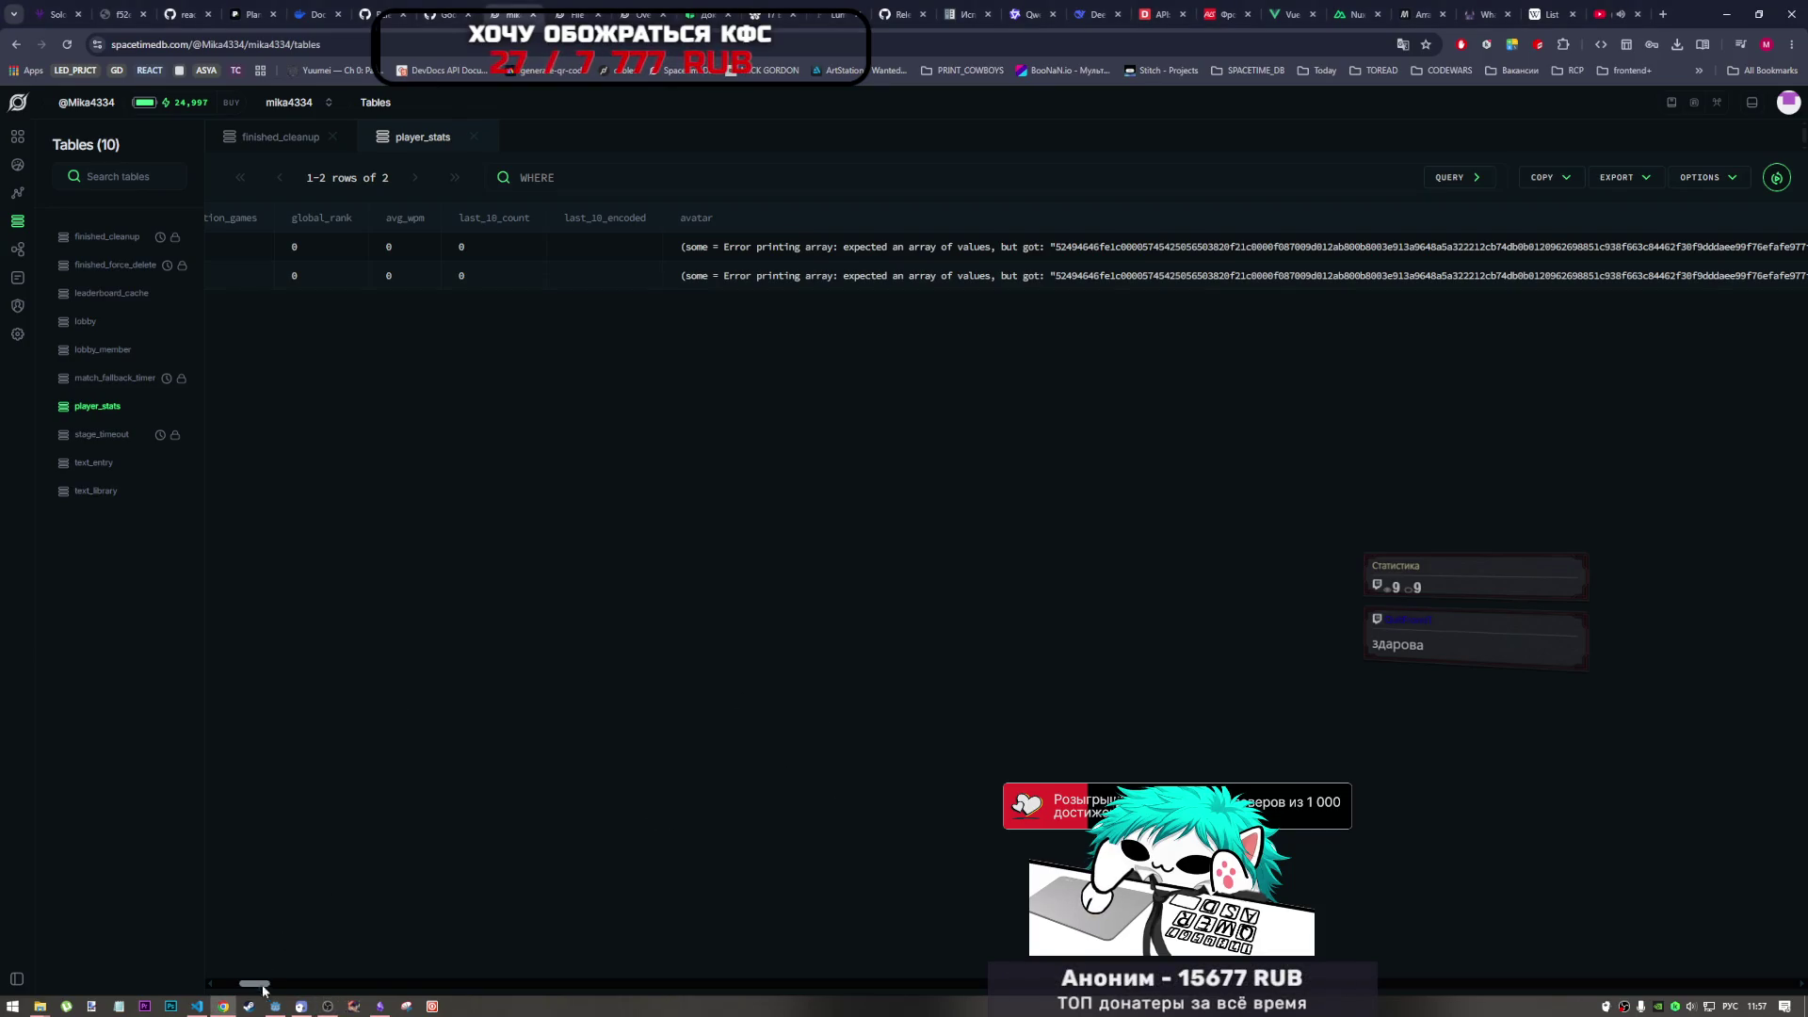
mouse_move(328, 1006)
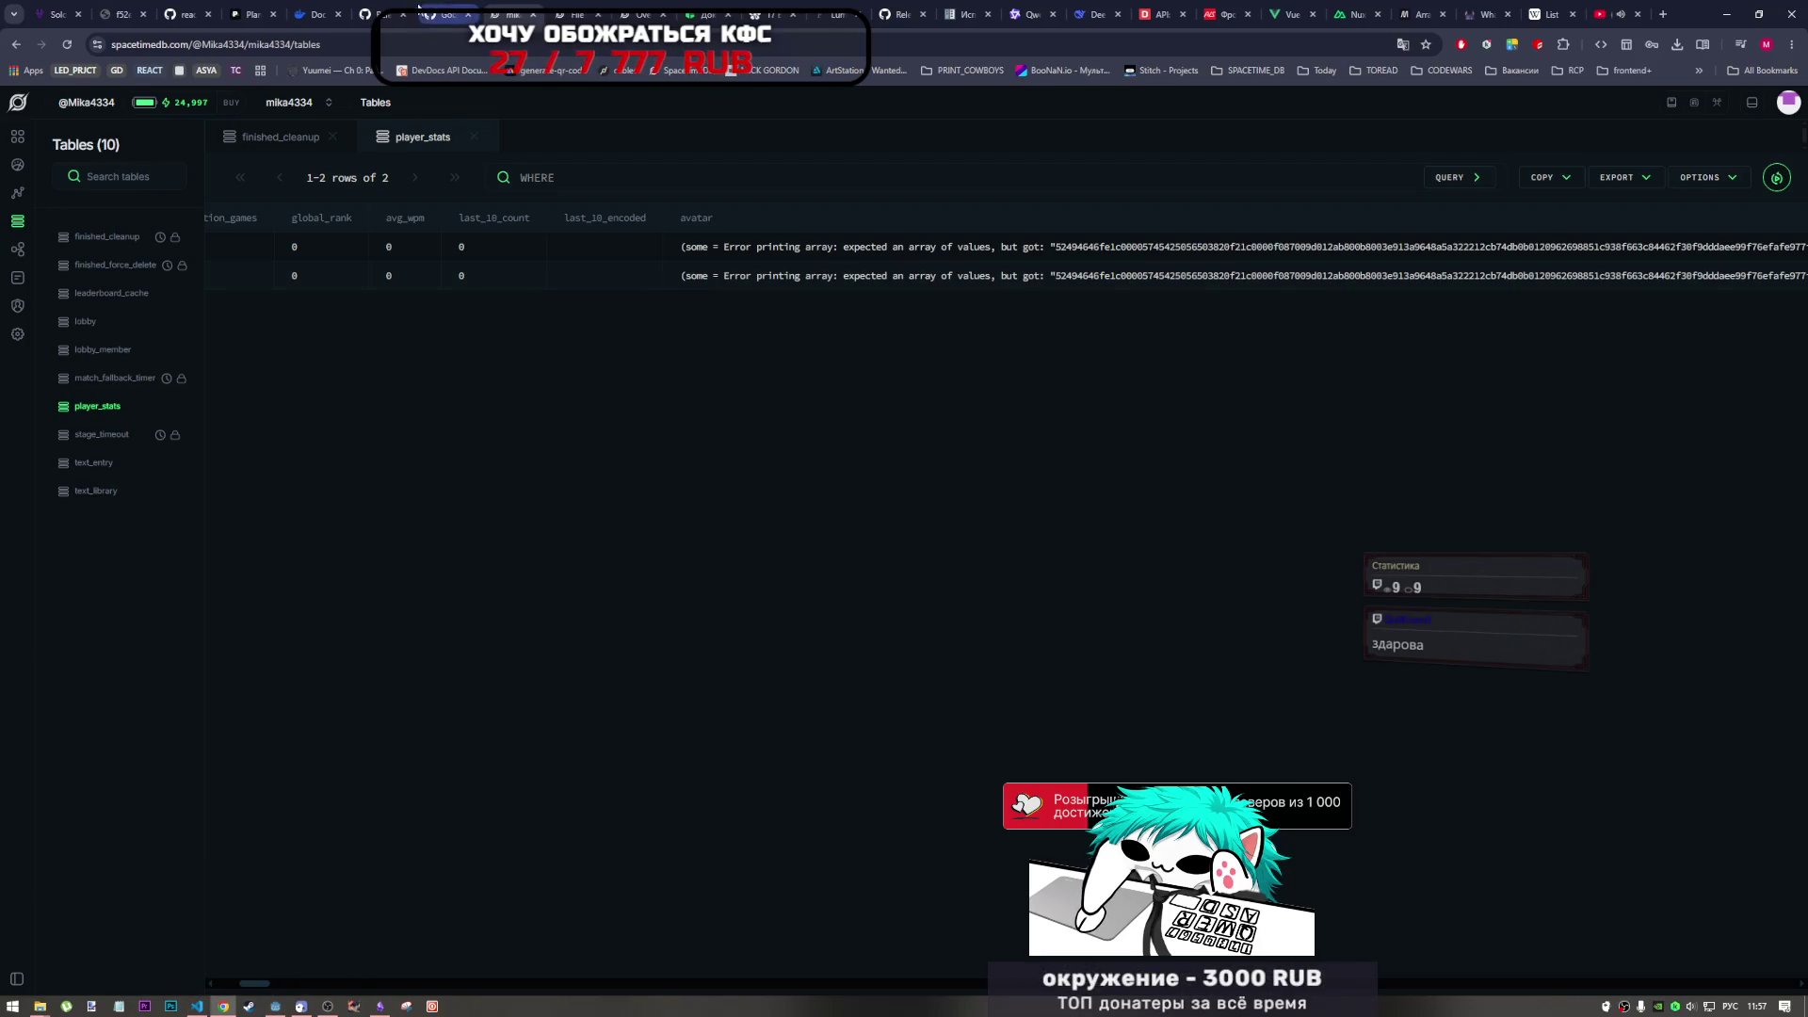
left_click(365, 5)
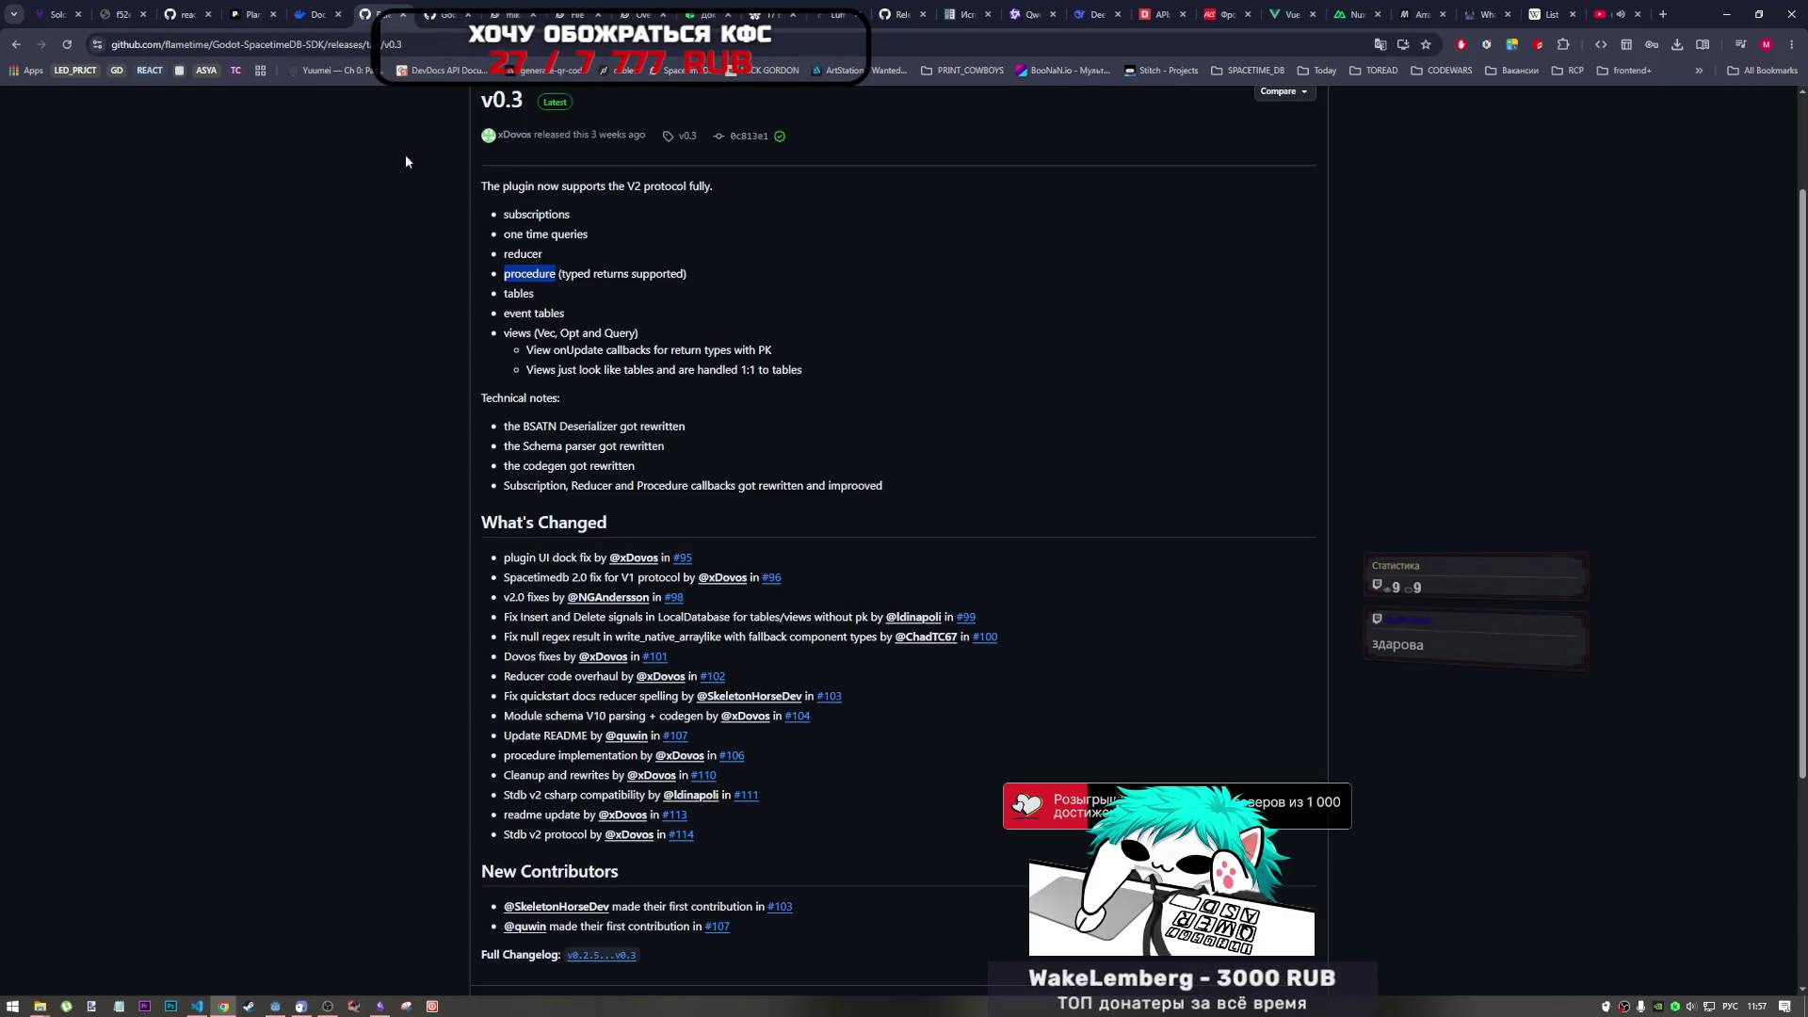
- Search the docs/api.md page for the copied question text, which finds no matches, then return to VS Code
scroll(542, 435, "up", 2)
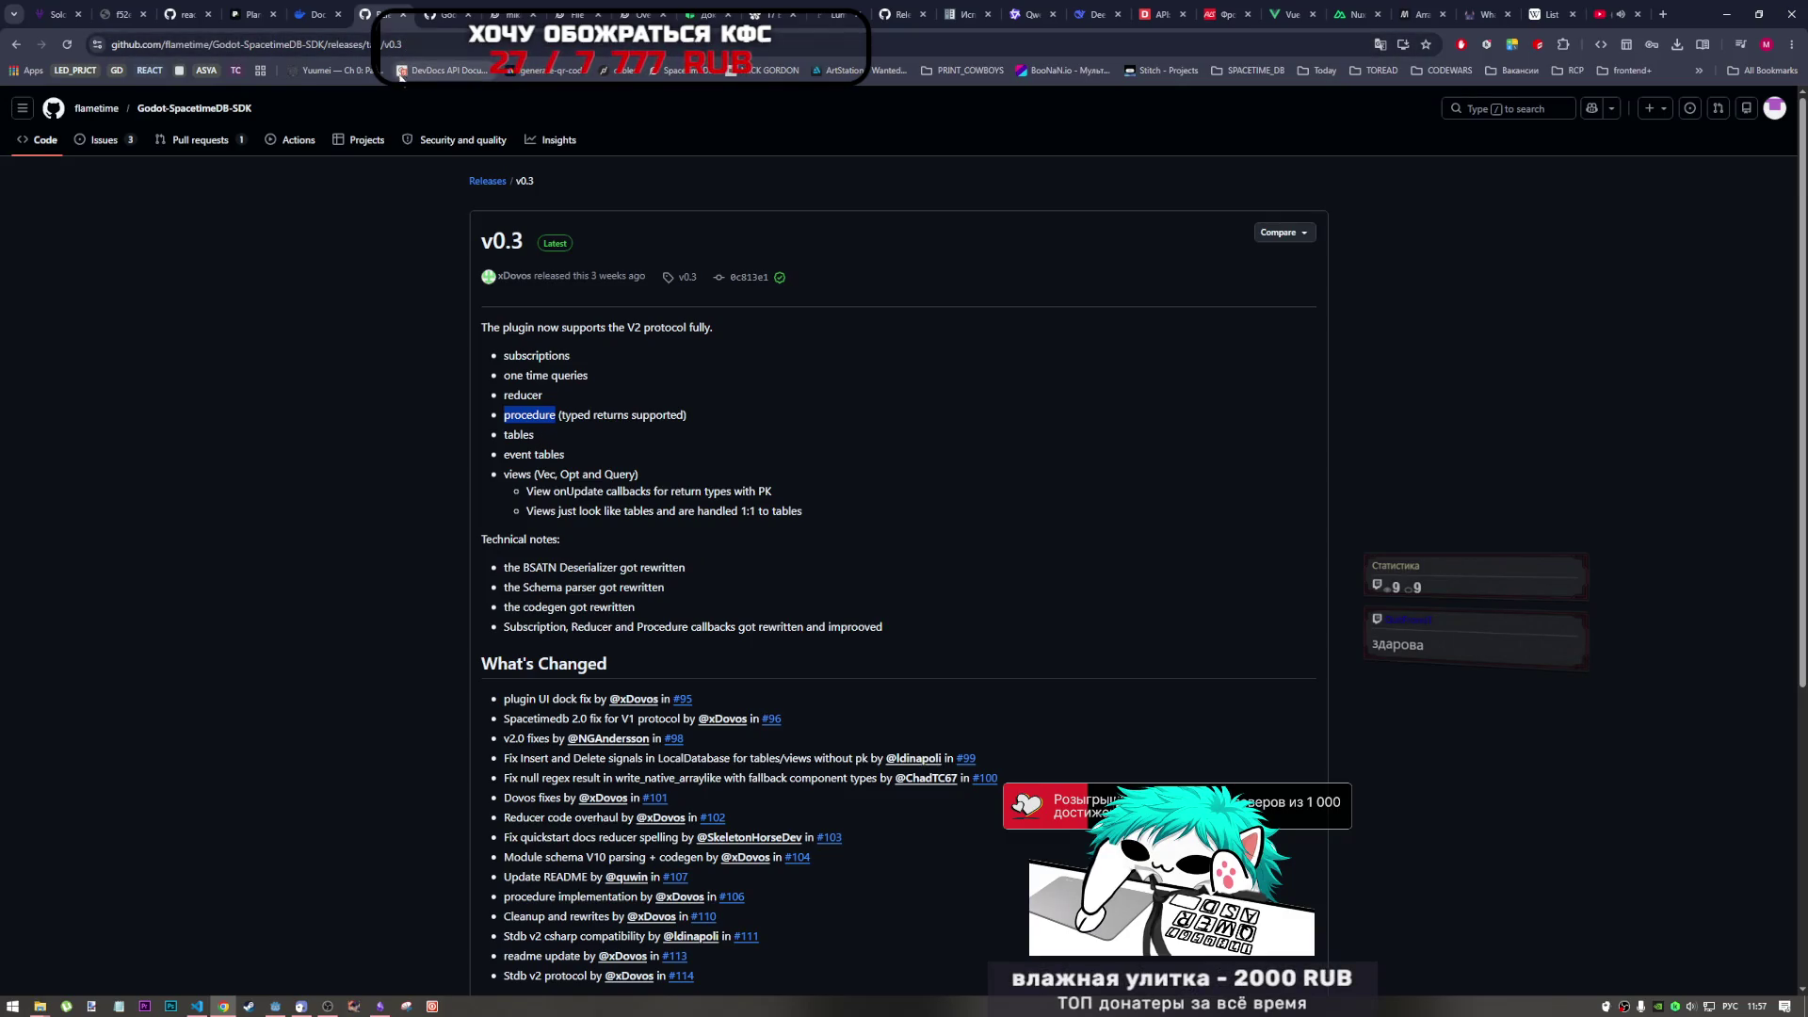
key("ctrl+Tab")
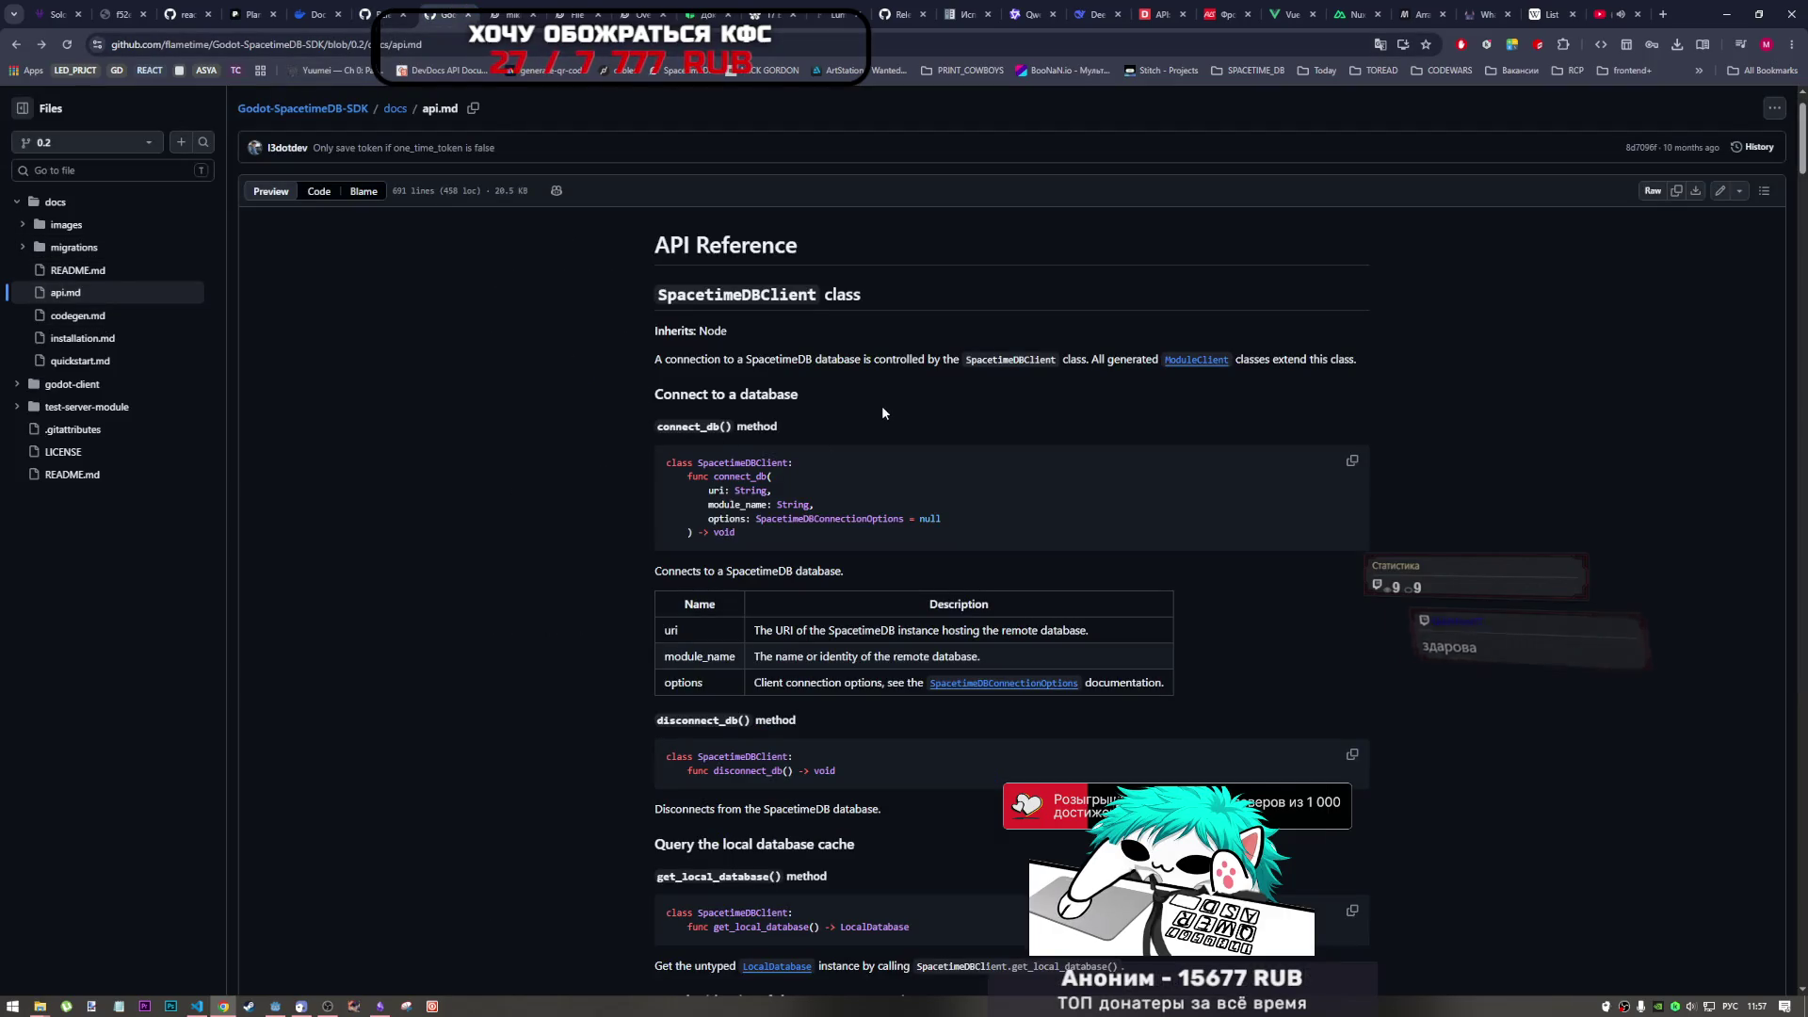
key("ctrl+f")
type("stor")
key("ctrl+v")
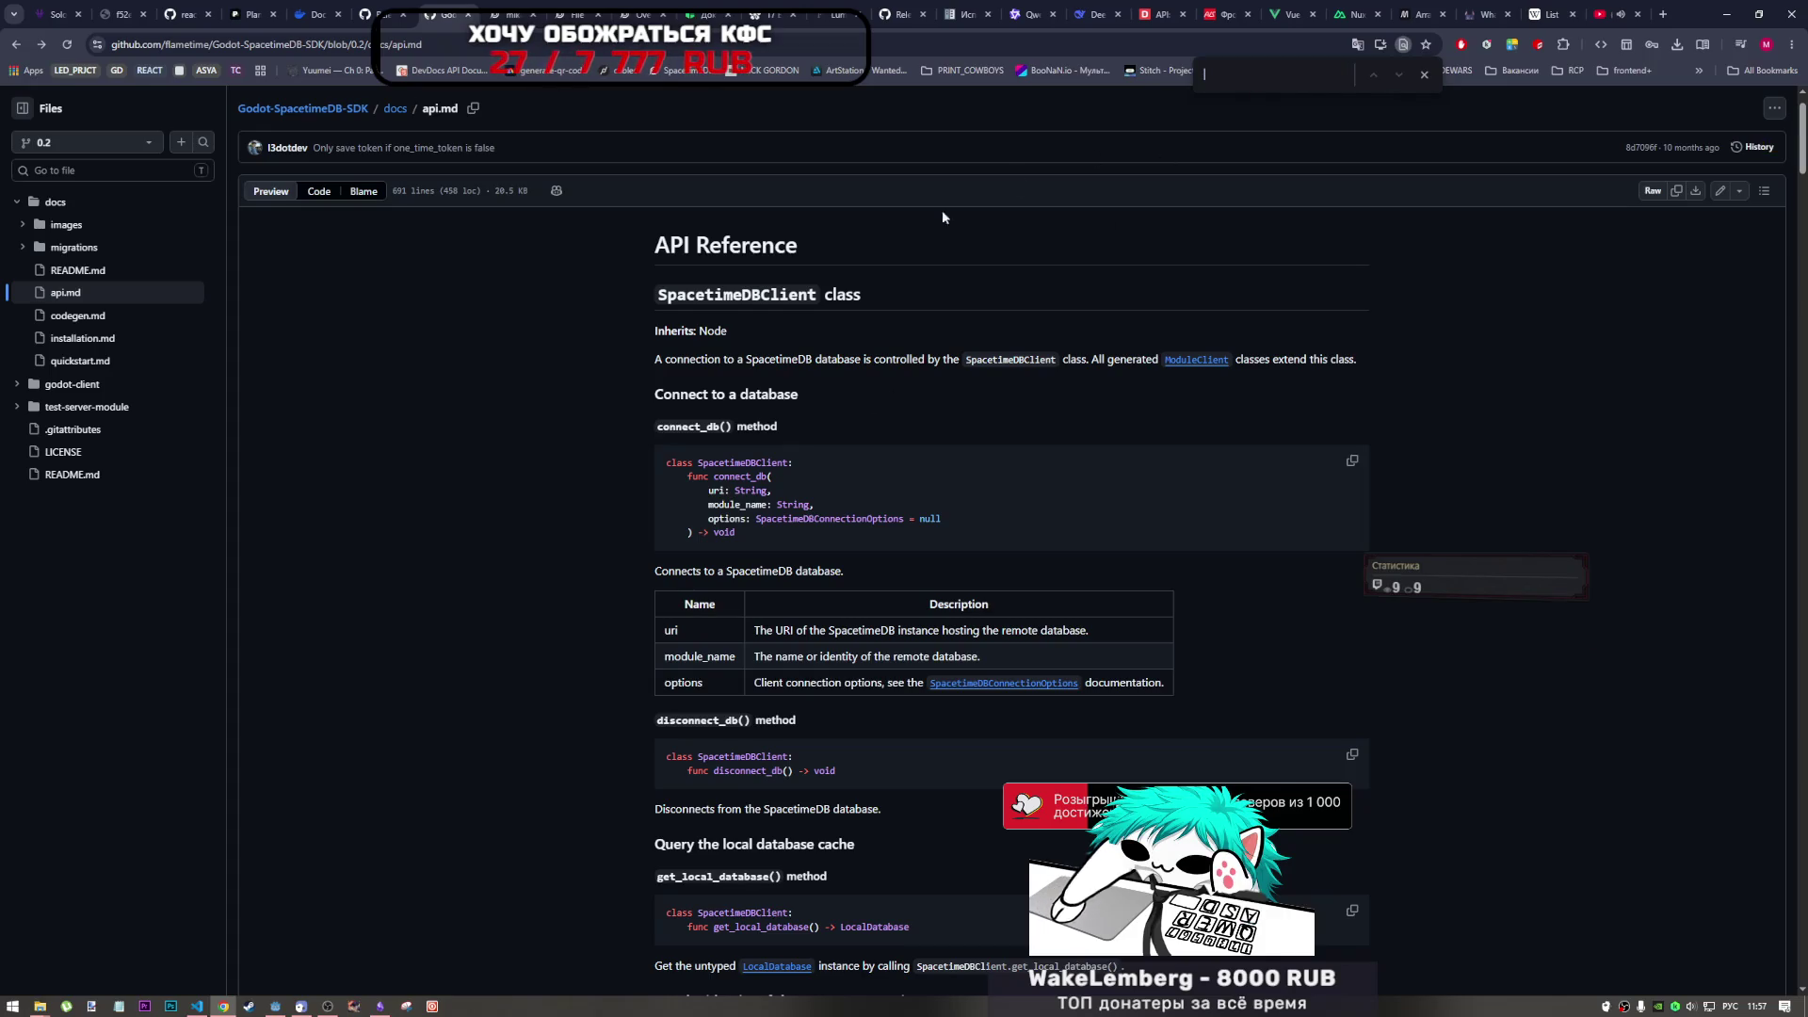
key("alt+Tab")
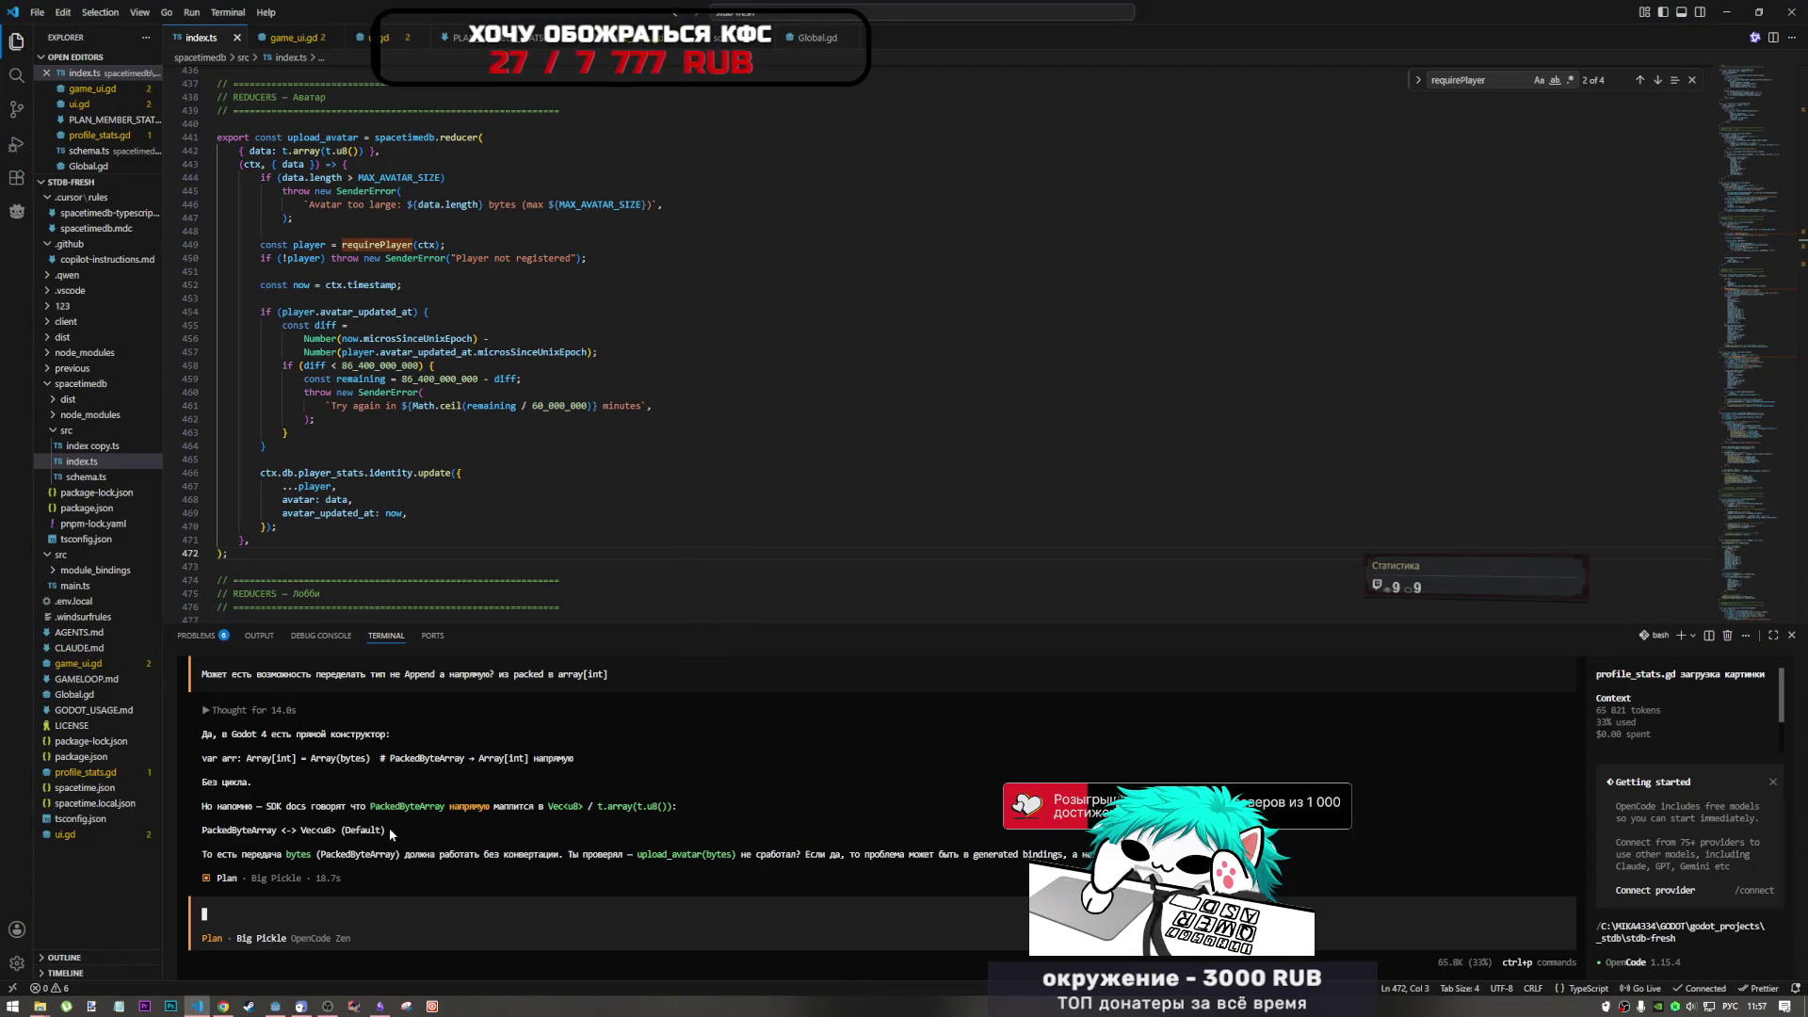
- Copy the 'PackedByteArray <-> Vec<u8>' mapping from the reply into the chat question
left_click_drag(339, 831, 209, 834)
type("PackedByteArray <-> Vec<u8>")
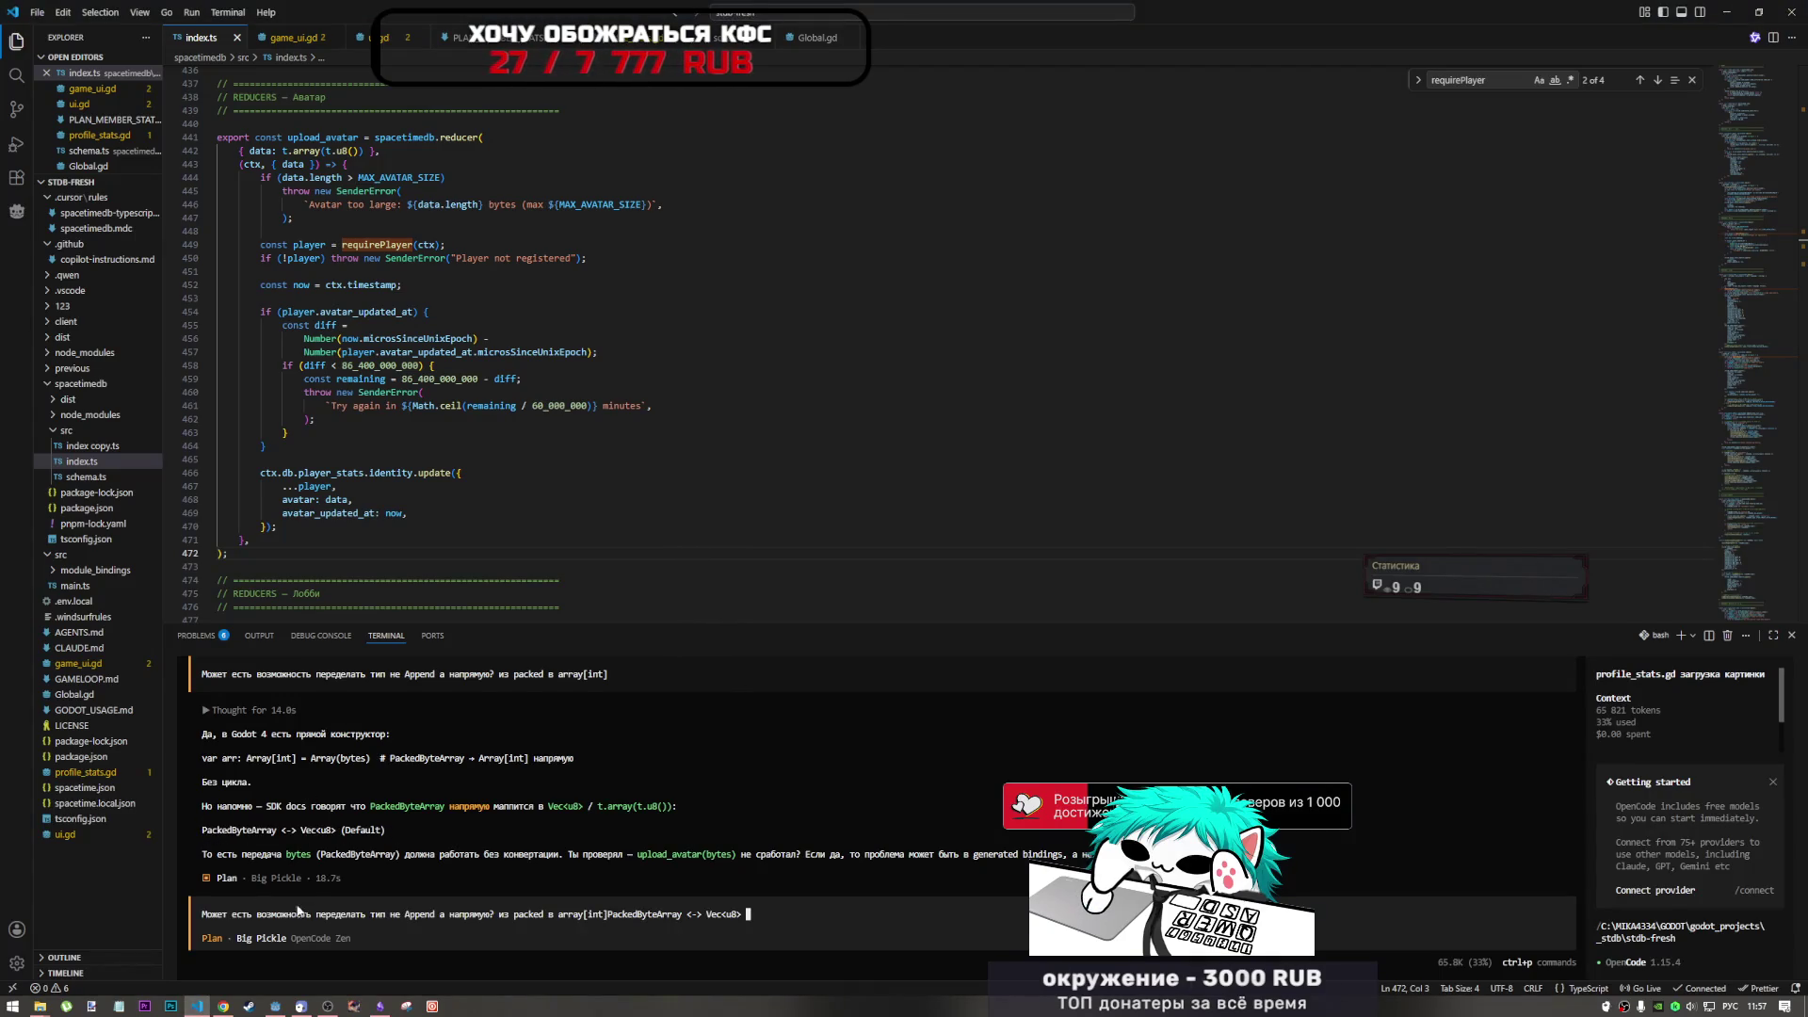
left_click_drag(678, 916, 613, 915)
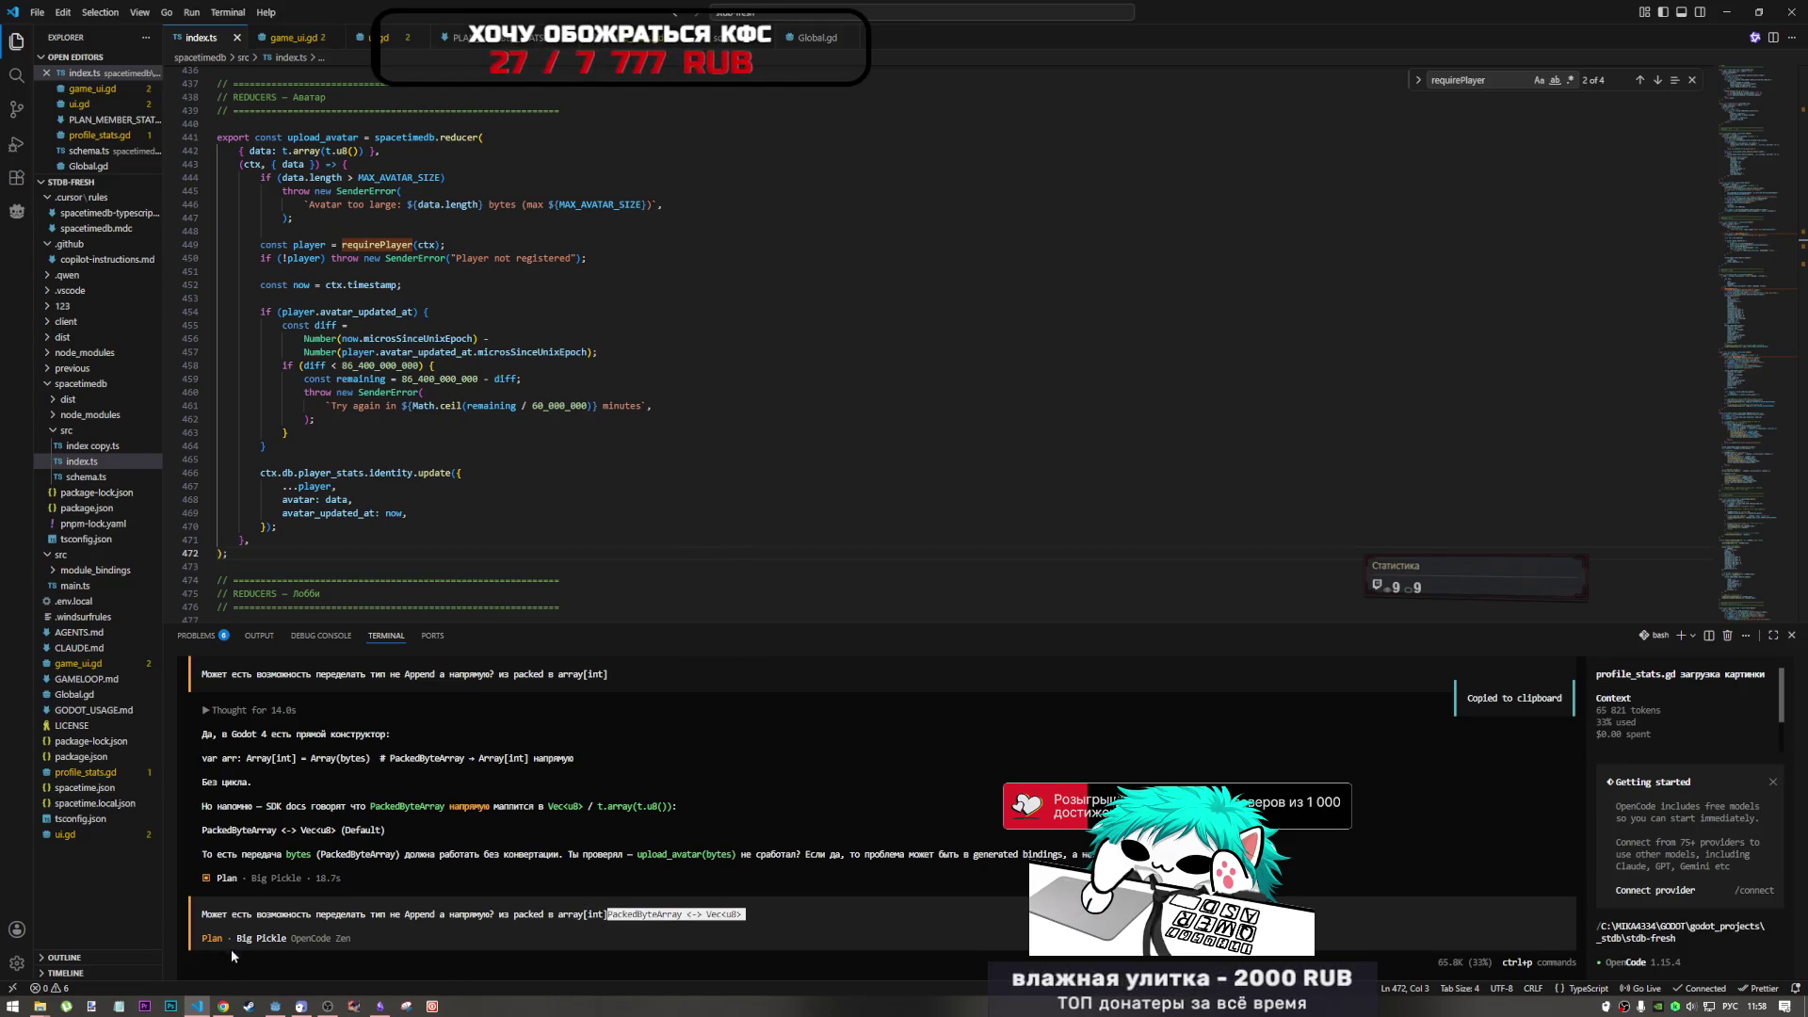
- Search the api.md docs for 'PackedByteArray <-> Vec<u8>', finding one match
left_click(222, 1007)
key("ctrl+f")
key("ctrl+v")
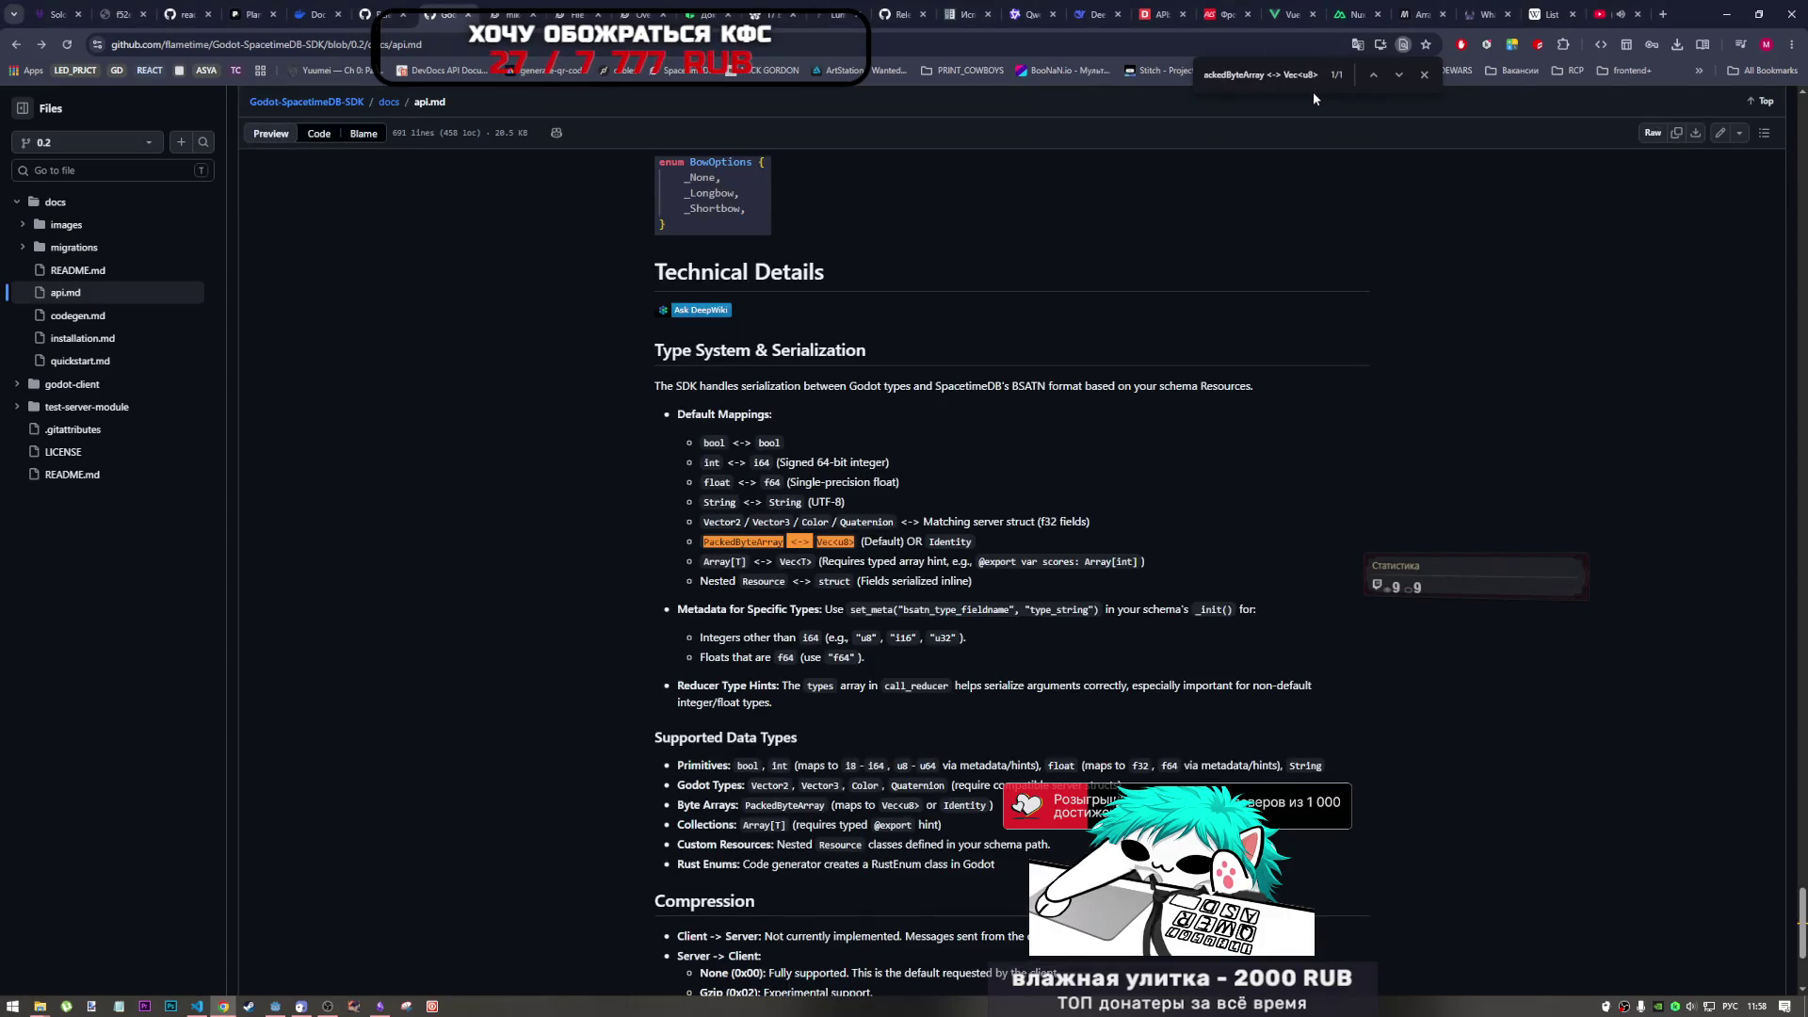
- Highlight the Vec<u8> default mapping and the serialization paragraph in api.md
left_click_drag(974, 545, 702, 544)
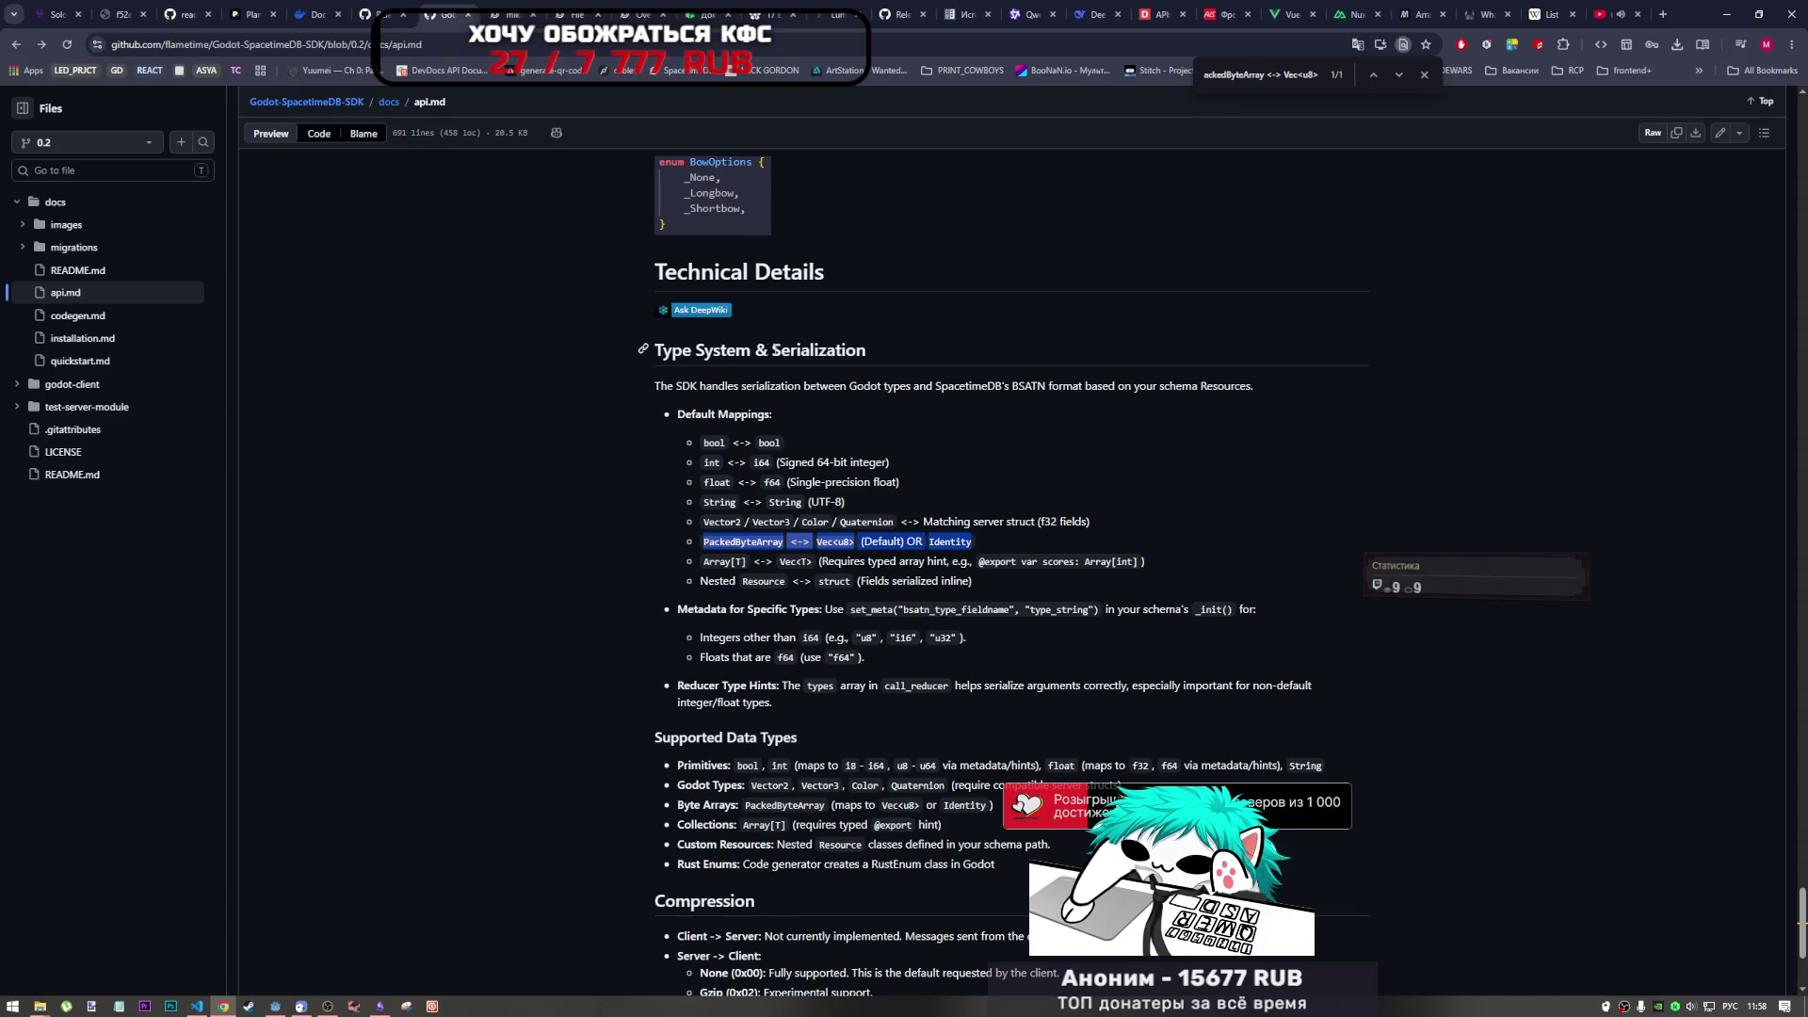
left_click(1086, 558)
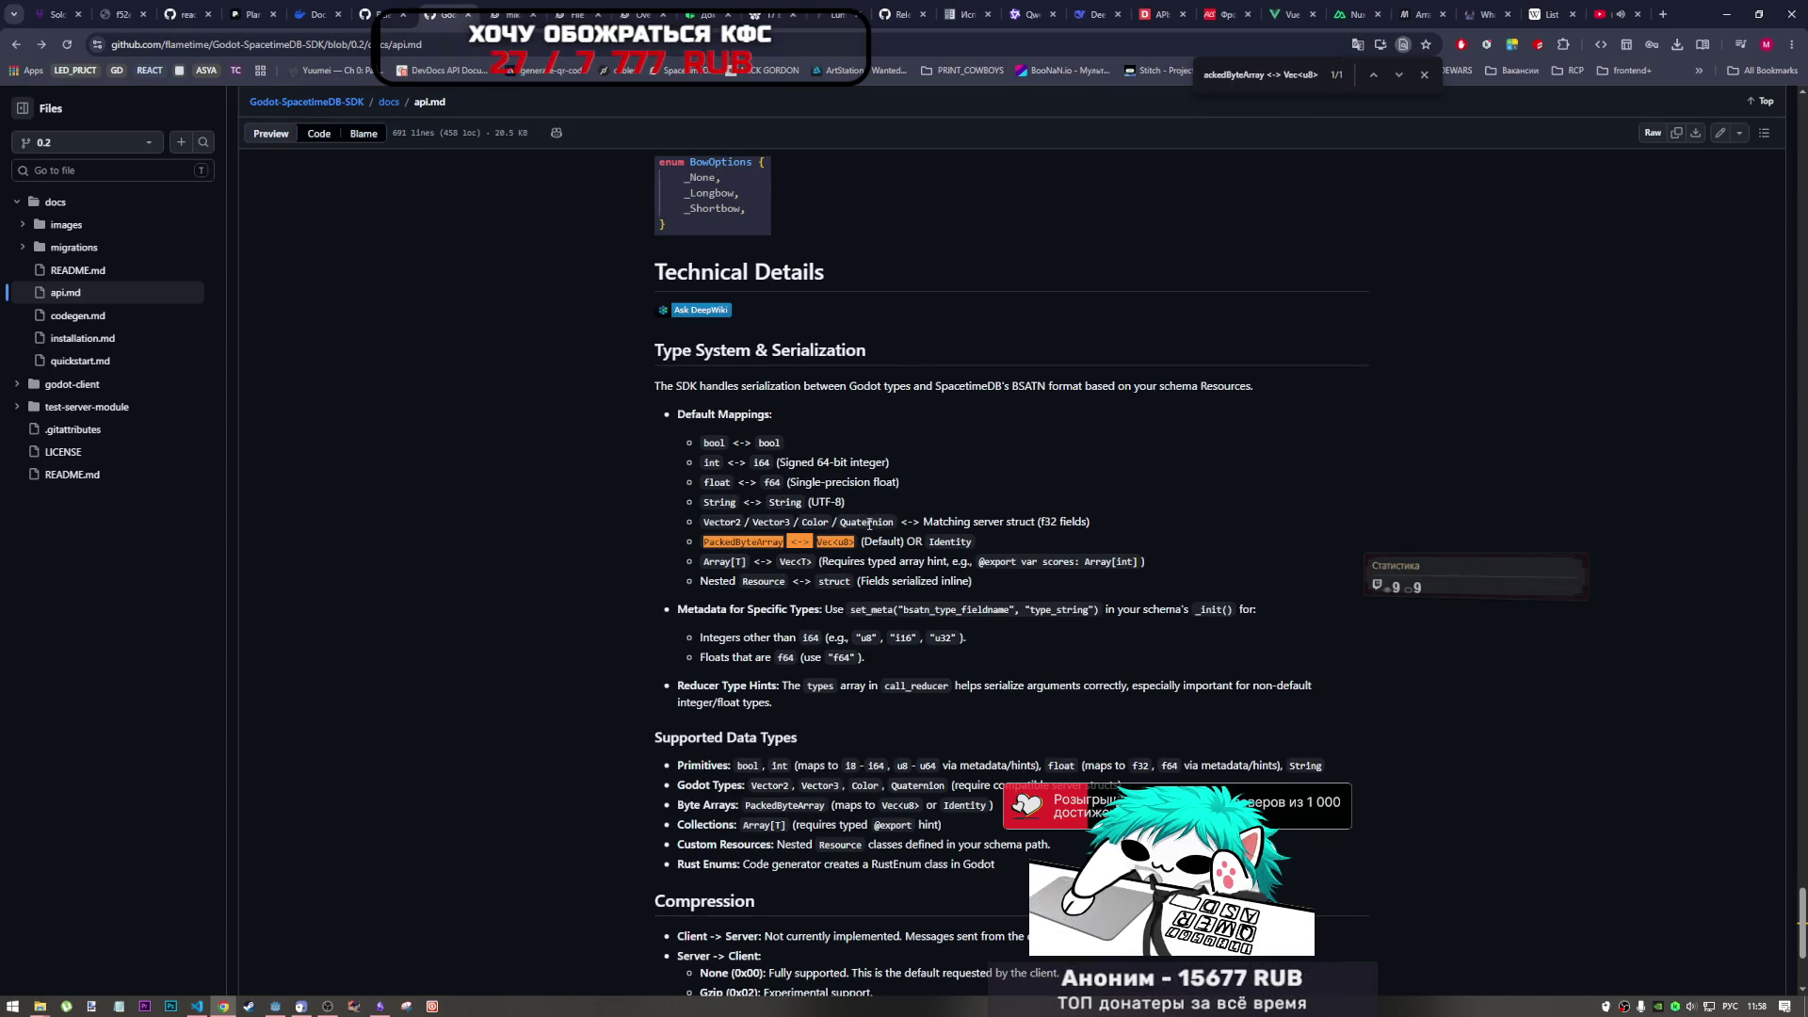
left_click_drag(676, 386, 819, 387)
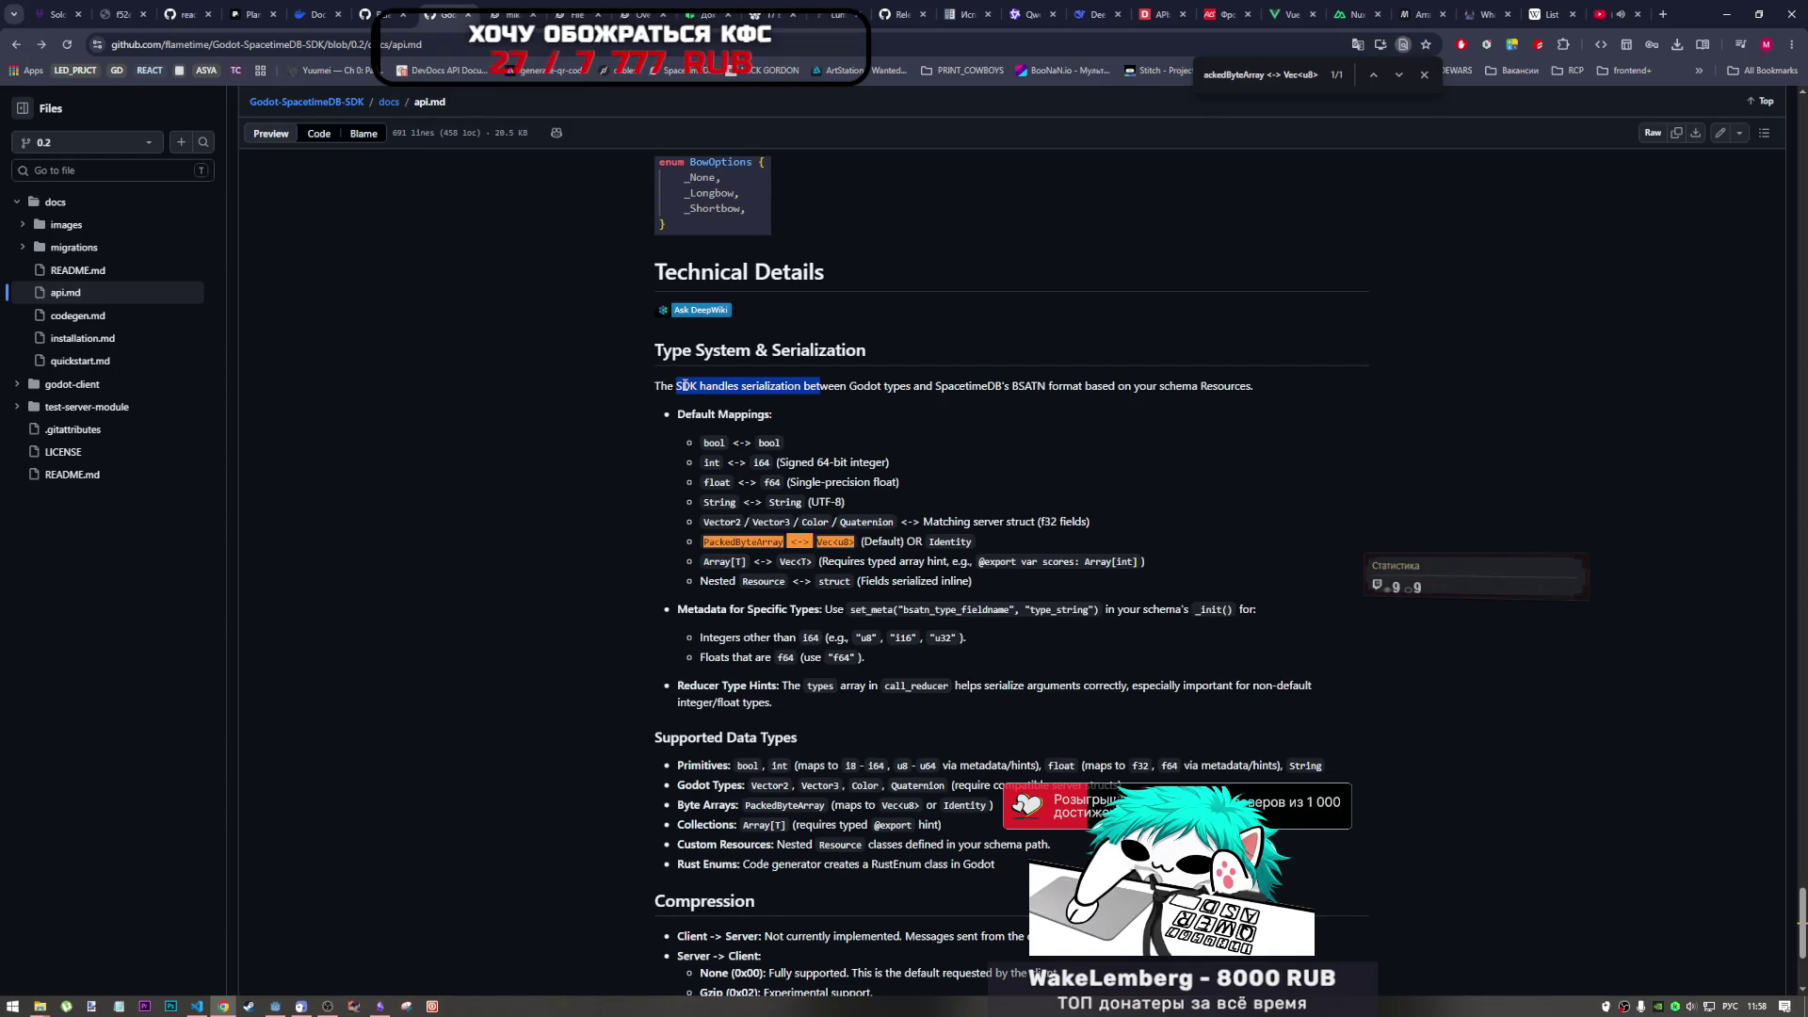
left_click_drag(726, 388, 1330, 394)
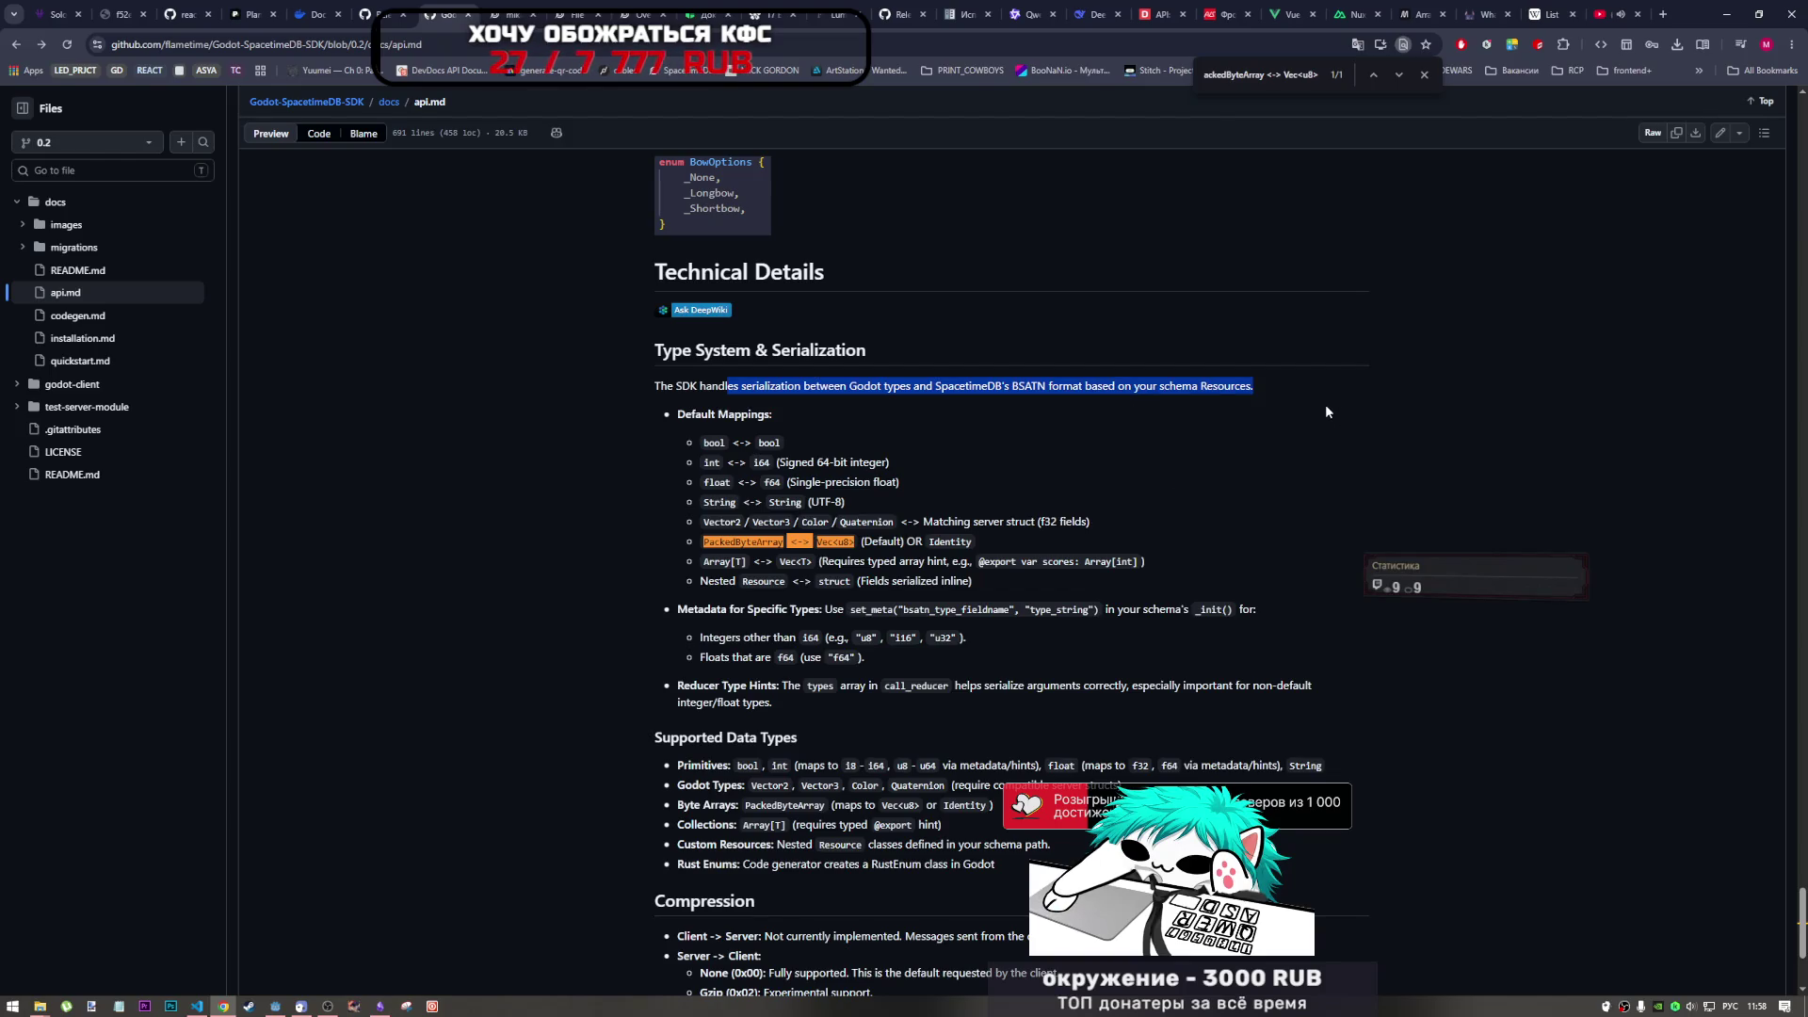
left_click(1326, 411)
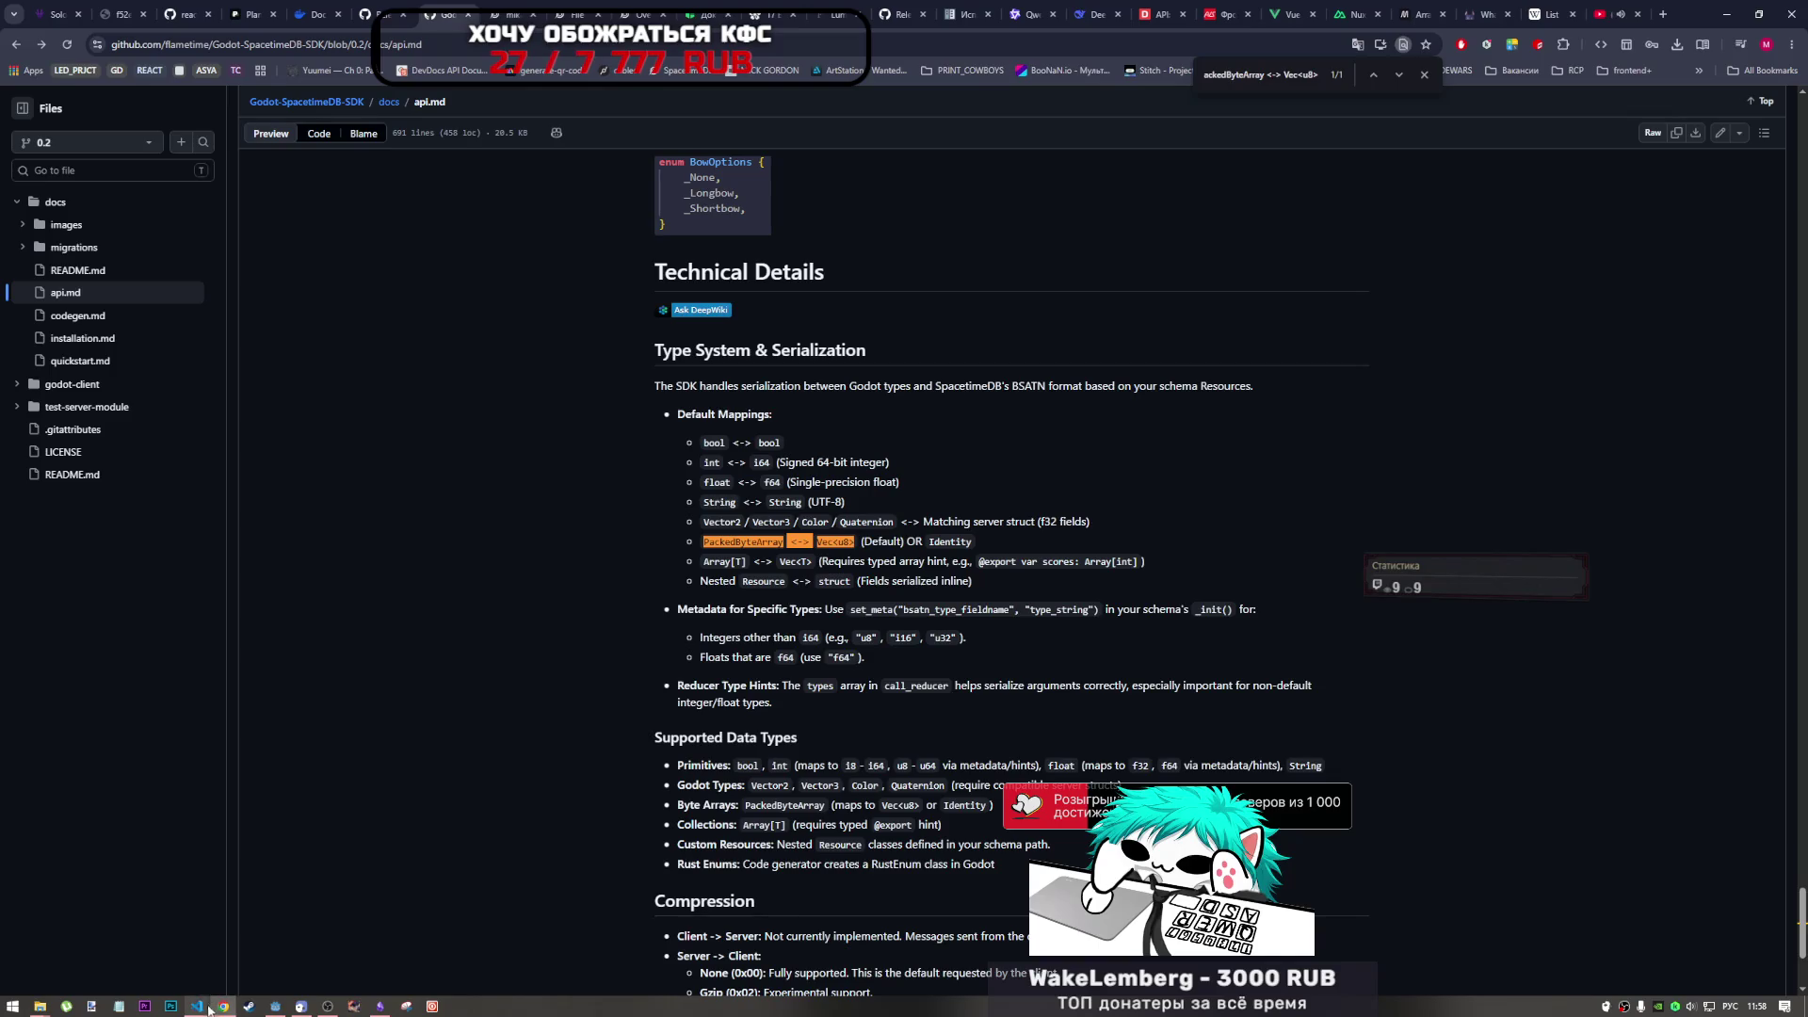
- Select the reducer's t.array(t.u8()) data type on line 442 in VS Code, then return to the browser
left_click(209, 1008)
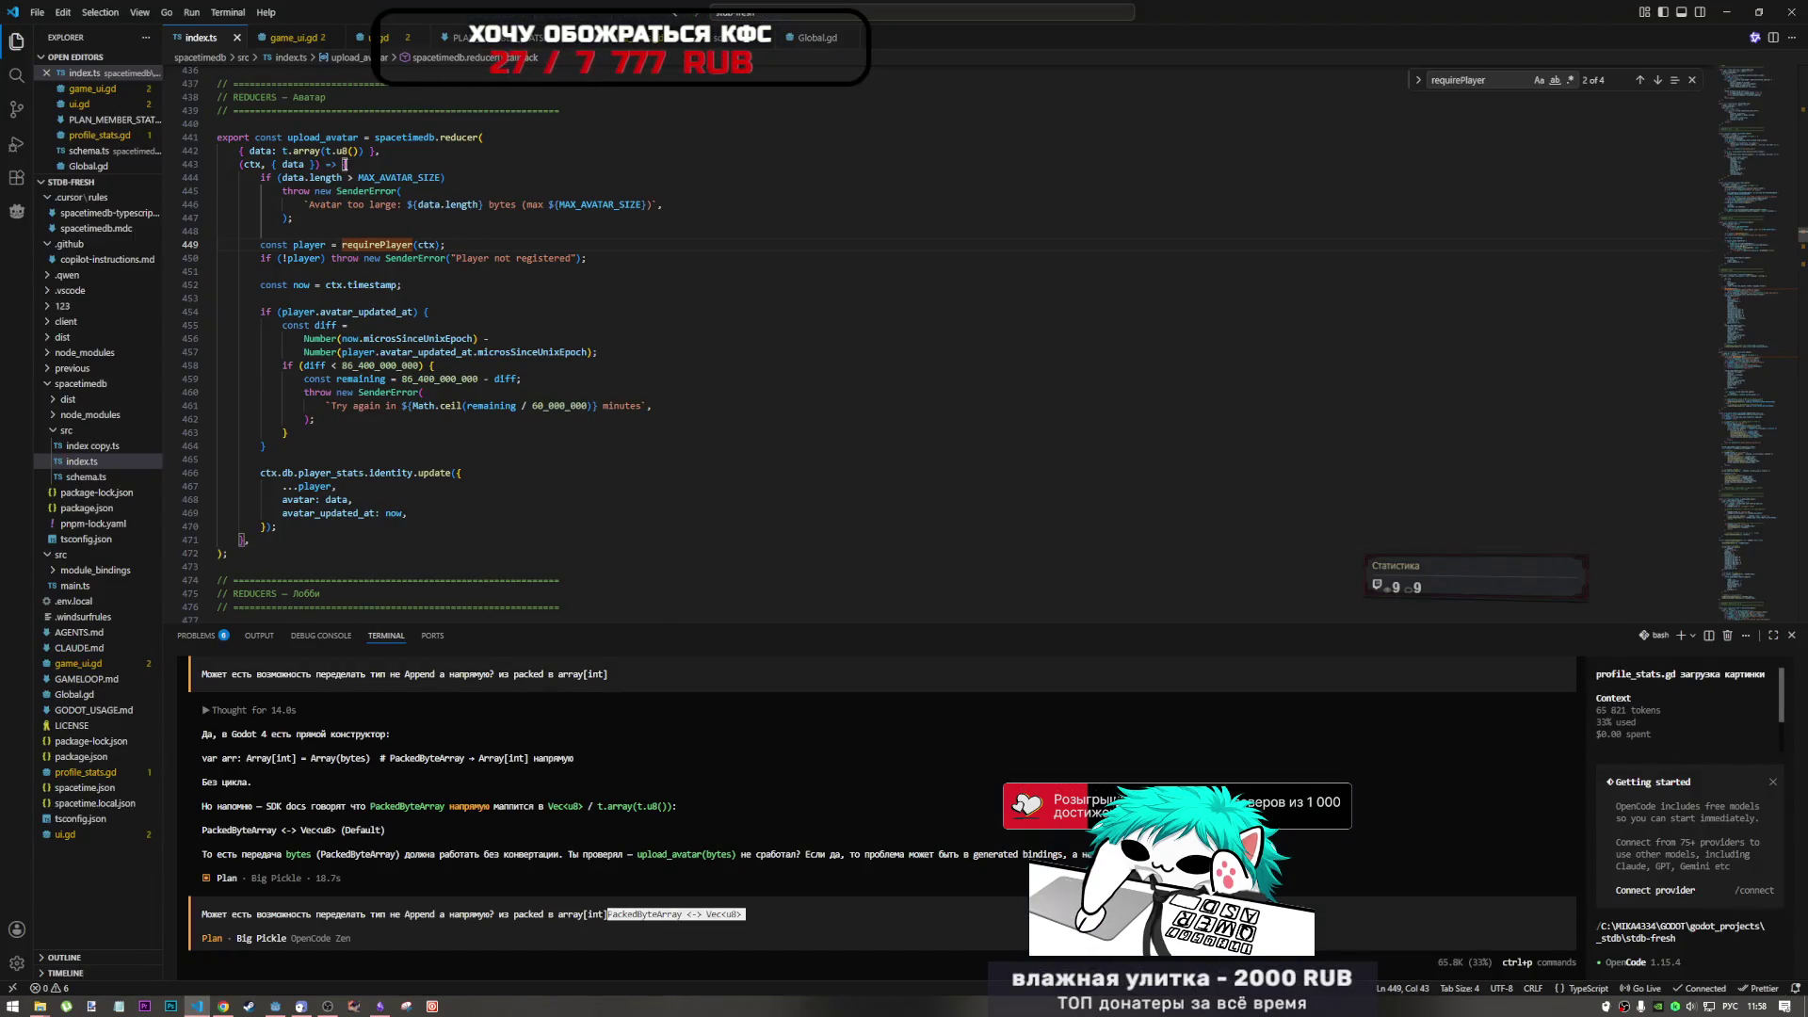
left_click(278, 151)
left_click_drag(281, 151, 355, 151)
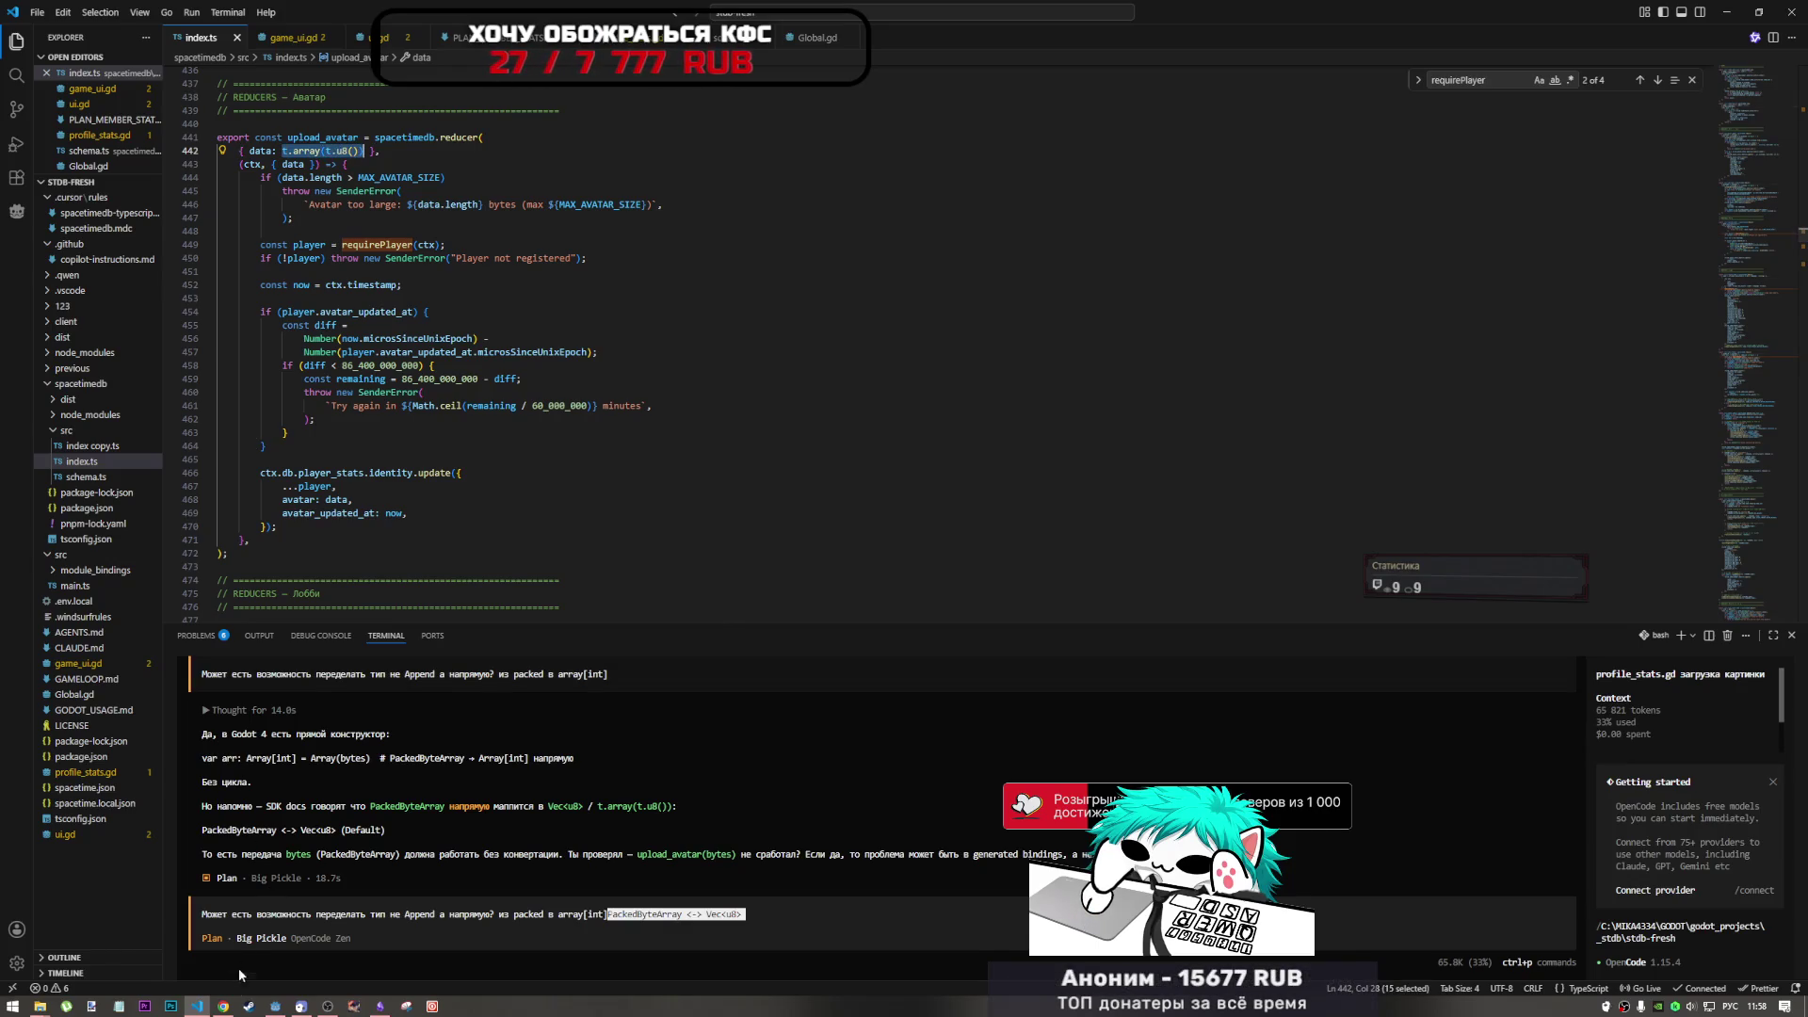
key("alt+Tab")
- Mark the avatar table's t.array(t.u8()) type and scroll through the File Storage examples
key("ctrl+Tab")
key("ctrl+Tab")
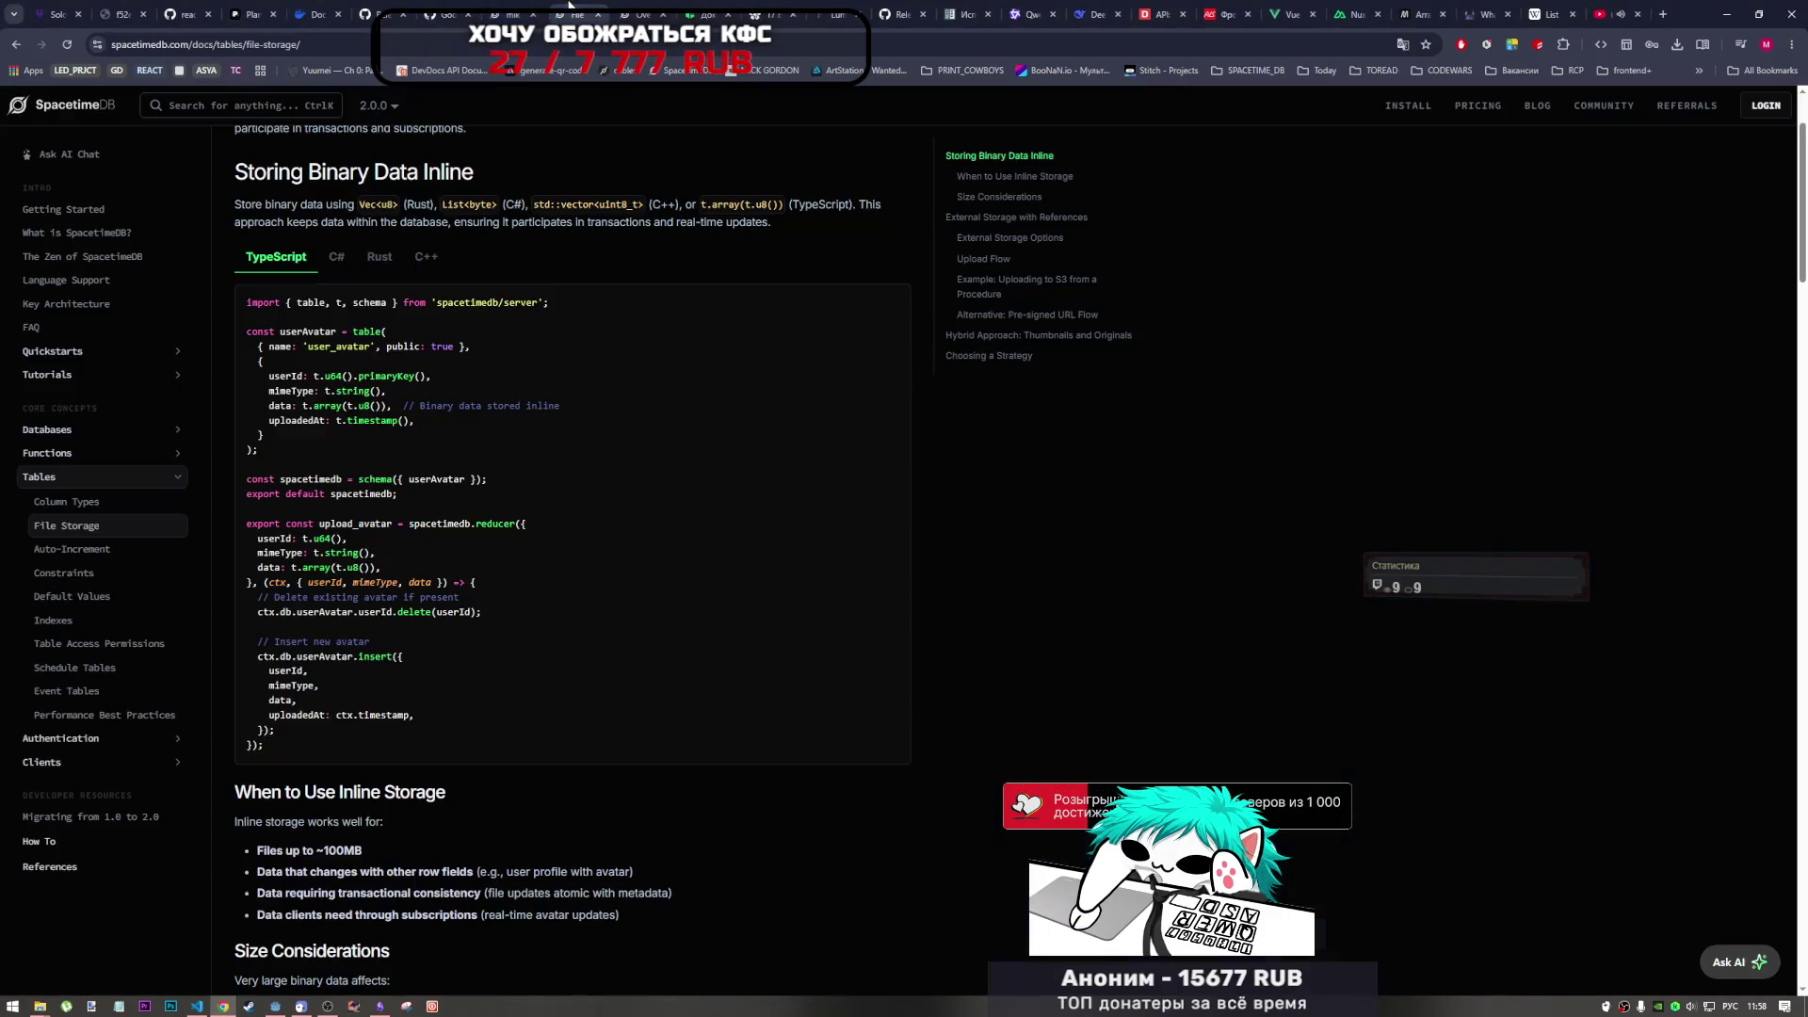
left_click_drag(302, 406, 381, 406)
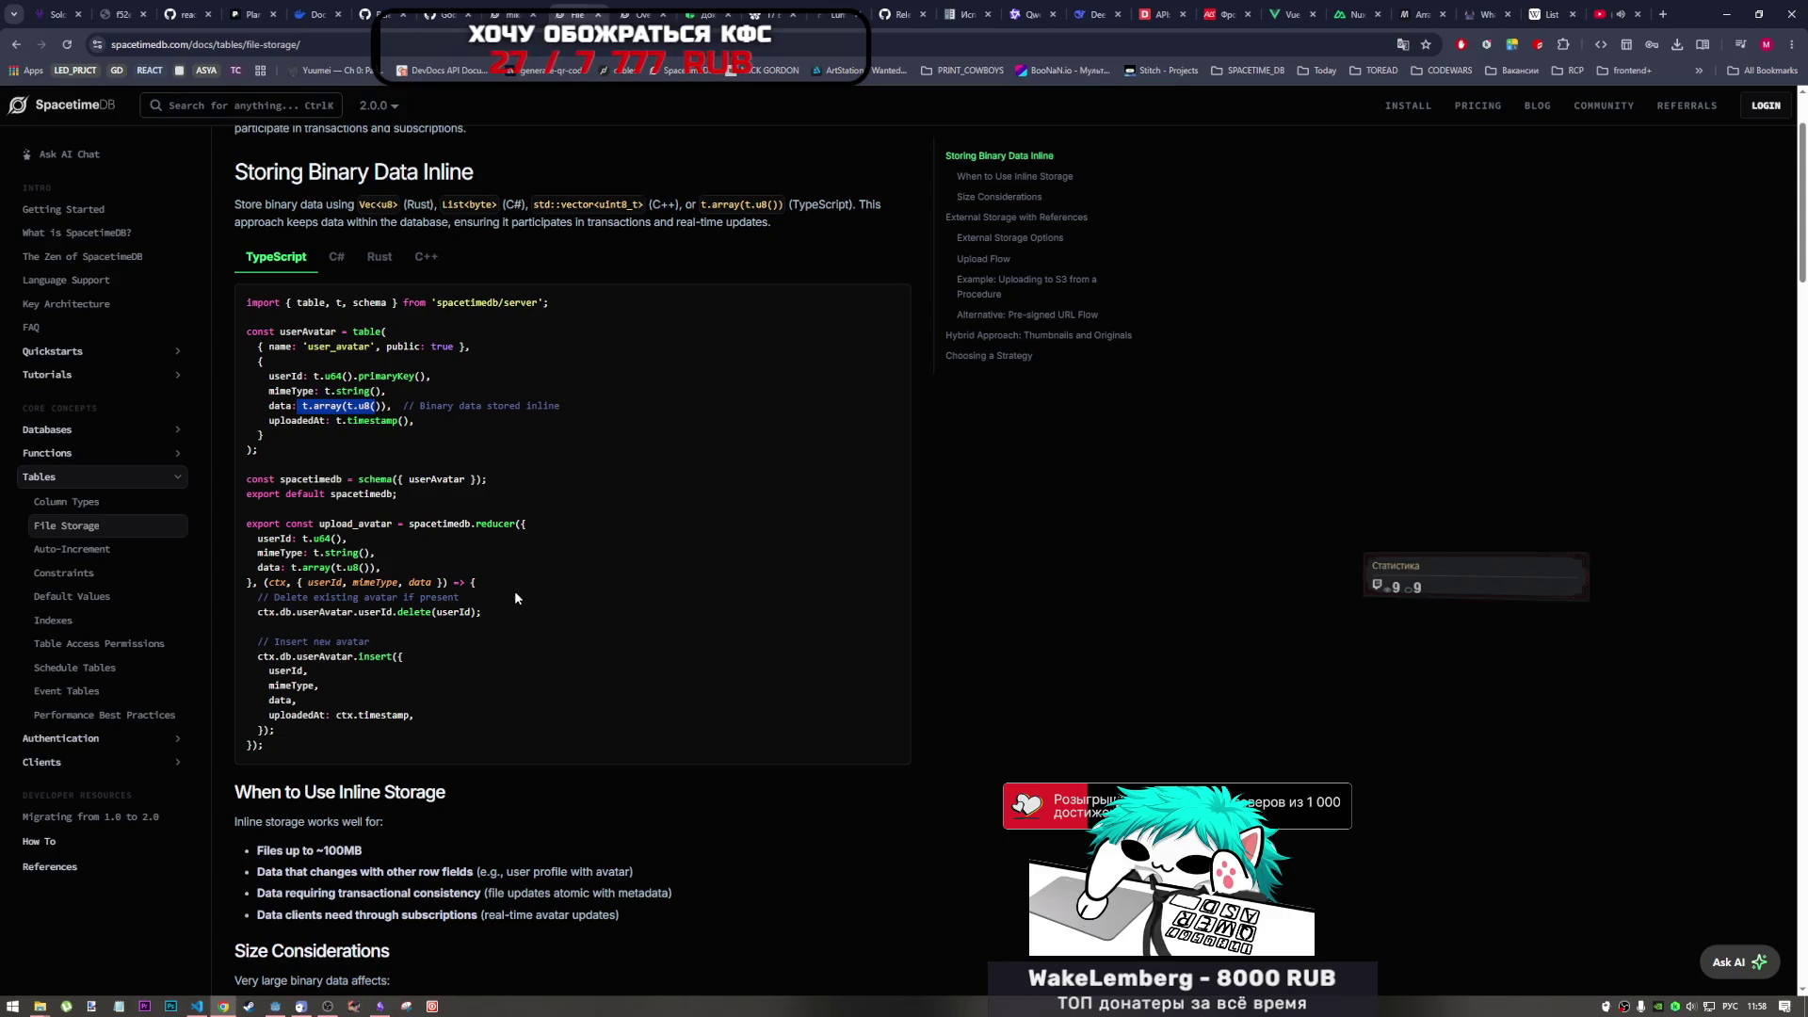
scroll(514, 594, "down", 4)
scroll(509, 594, "down", 3)
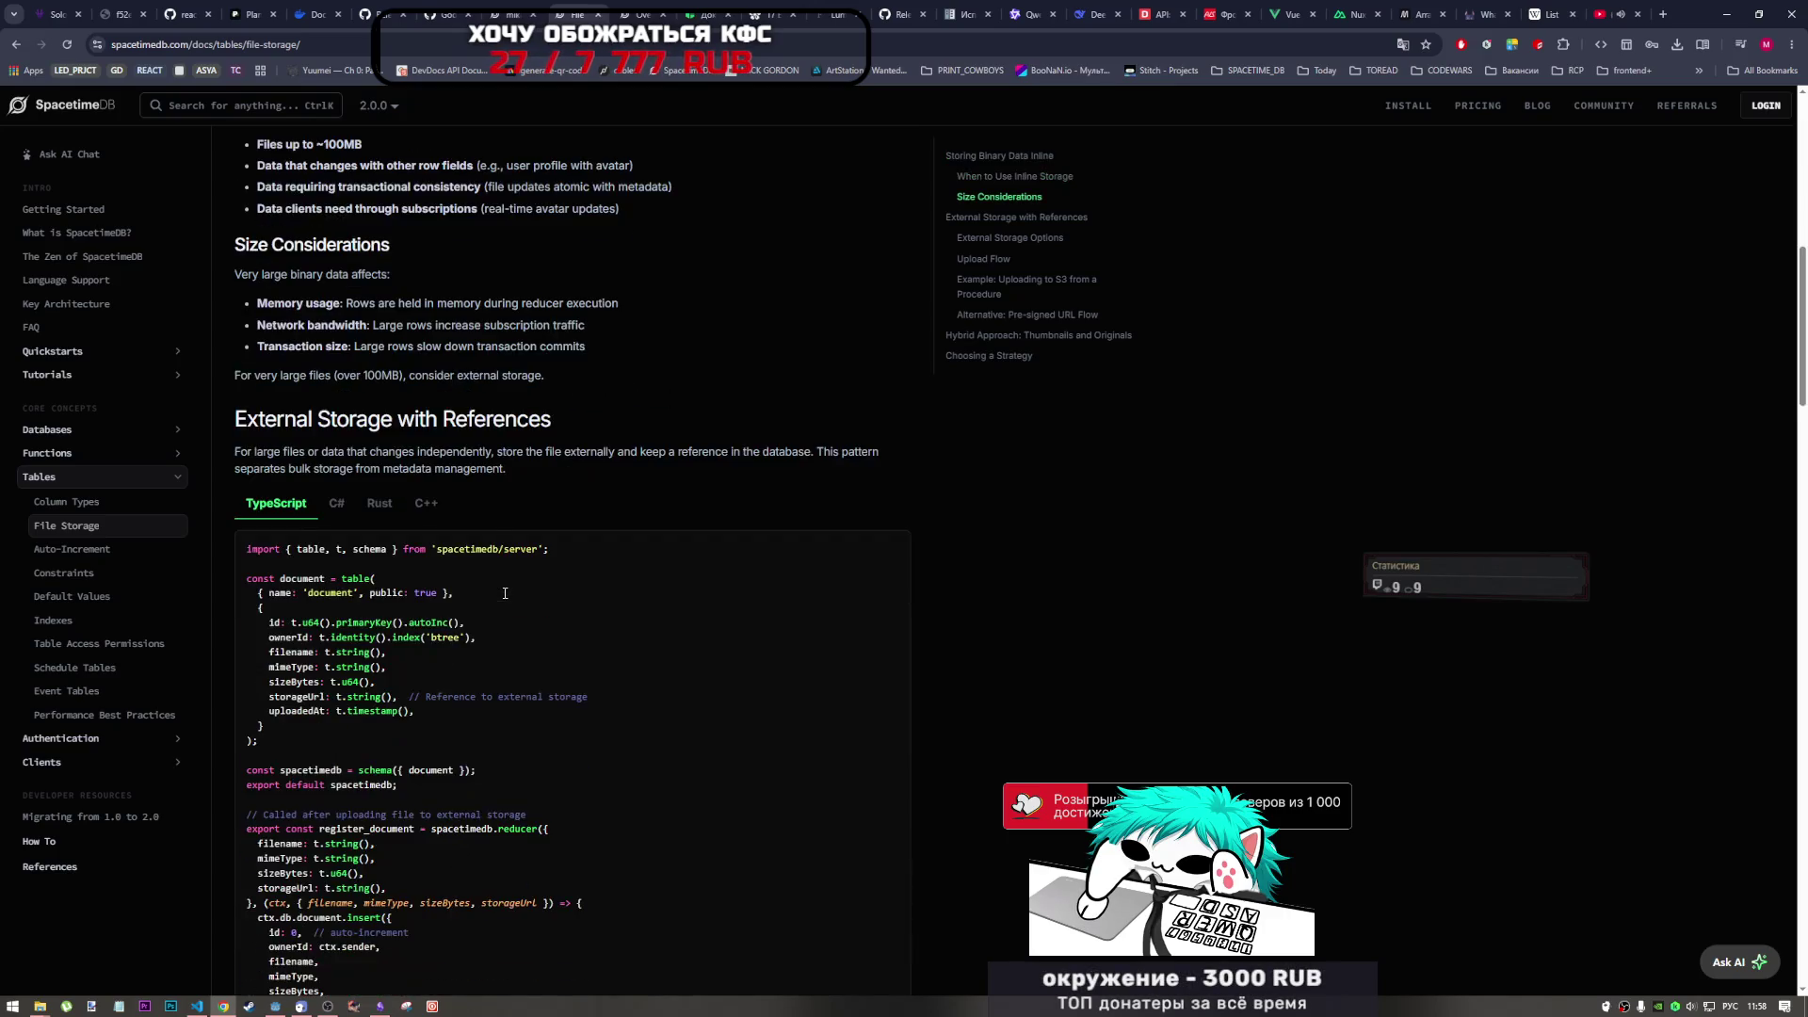
scroll(503, 598, "down", 8)
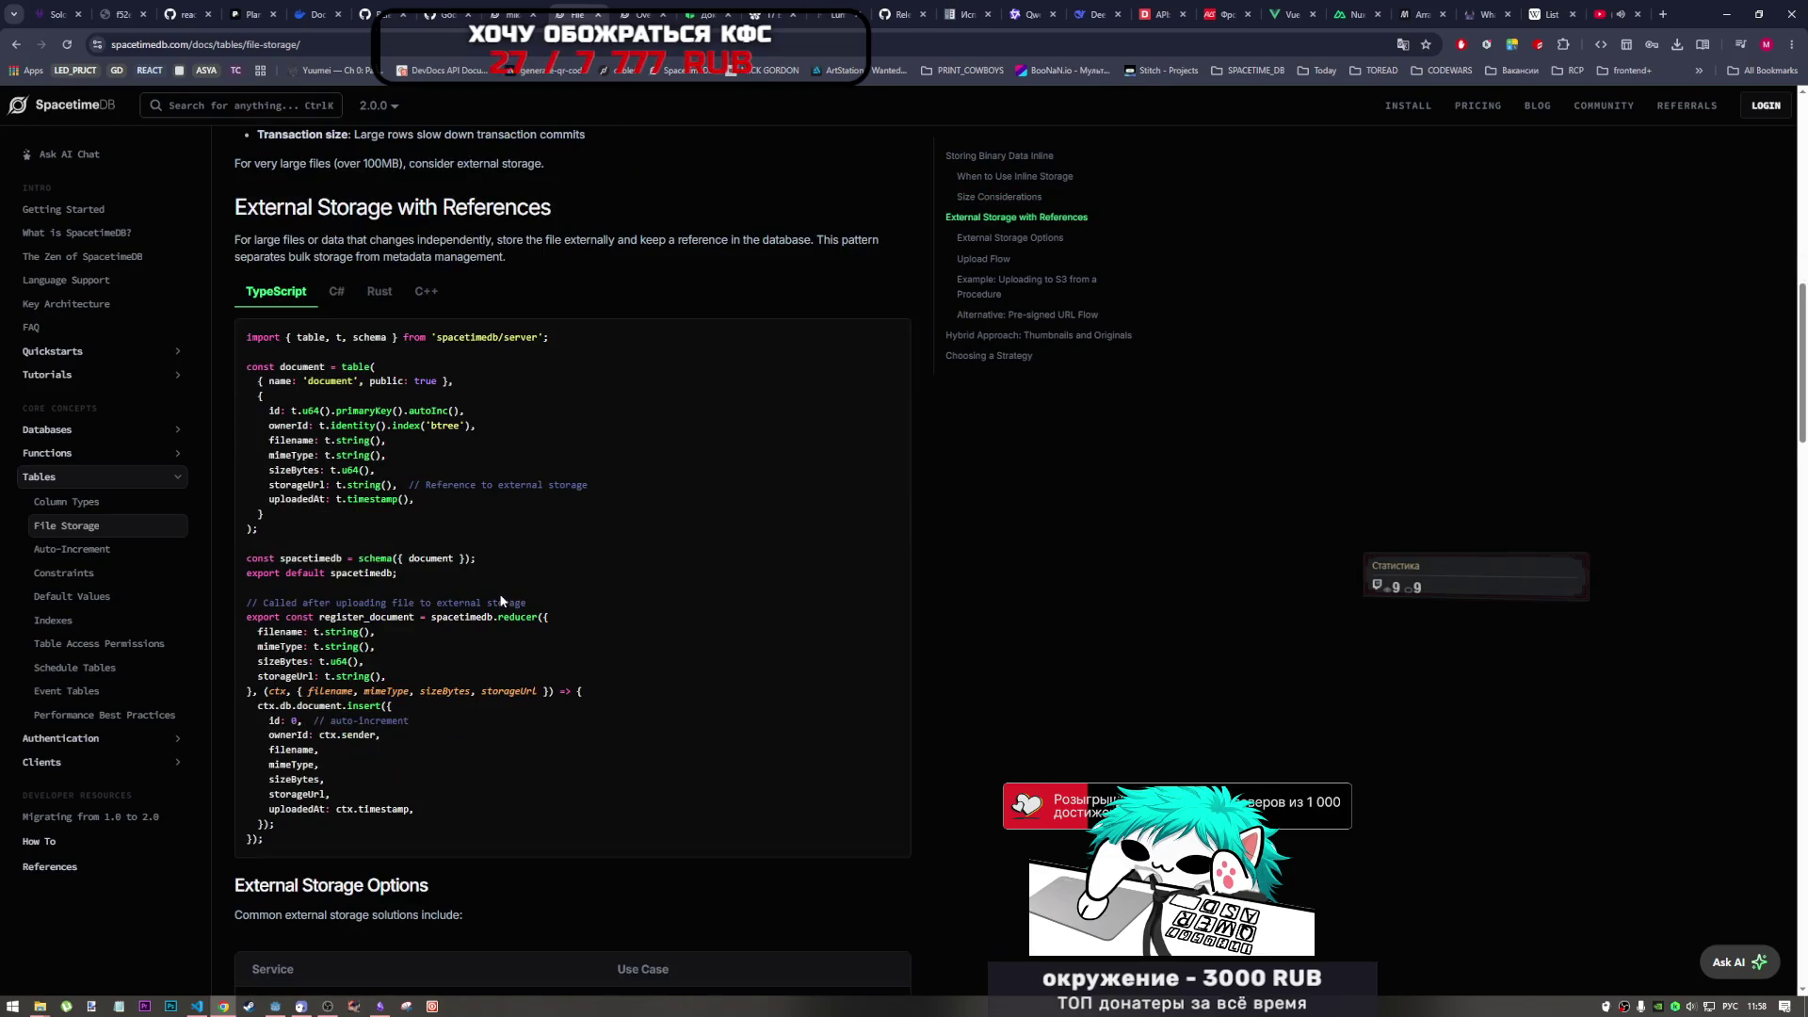
scroll(498, 604, "down", 4)
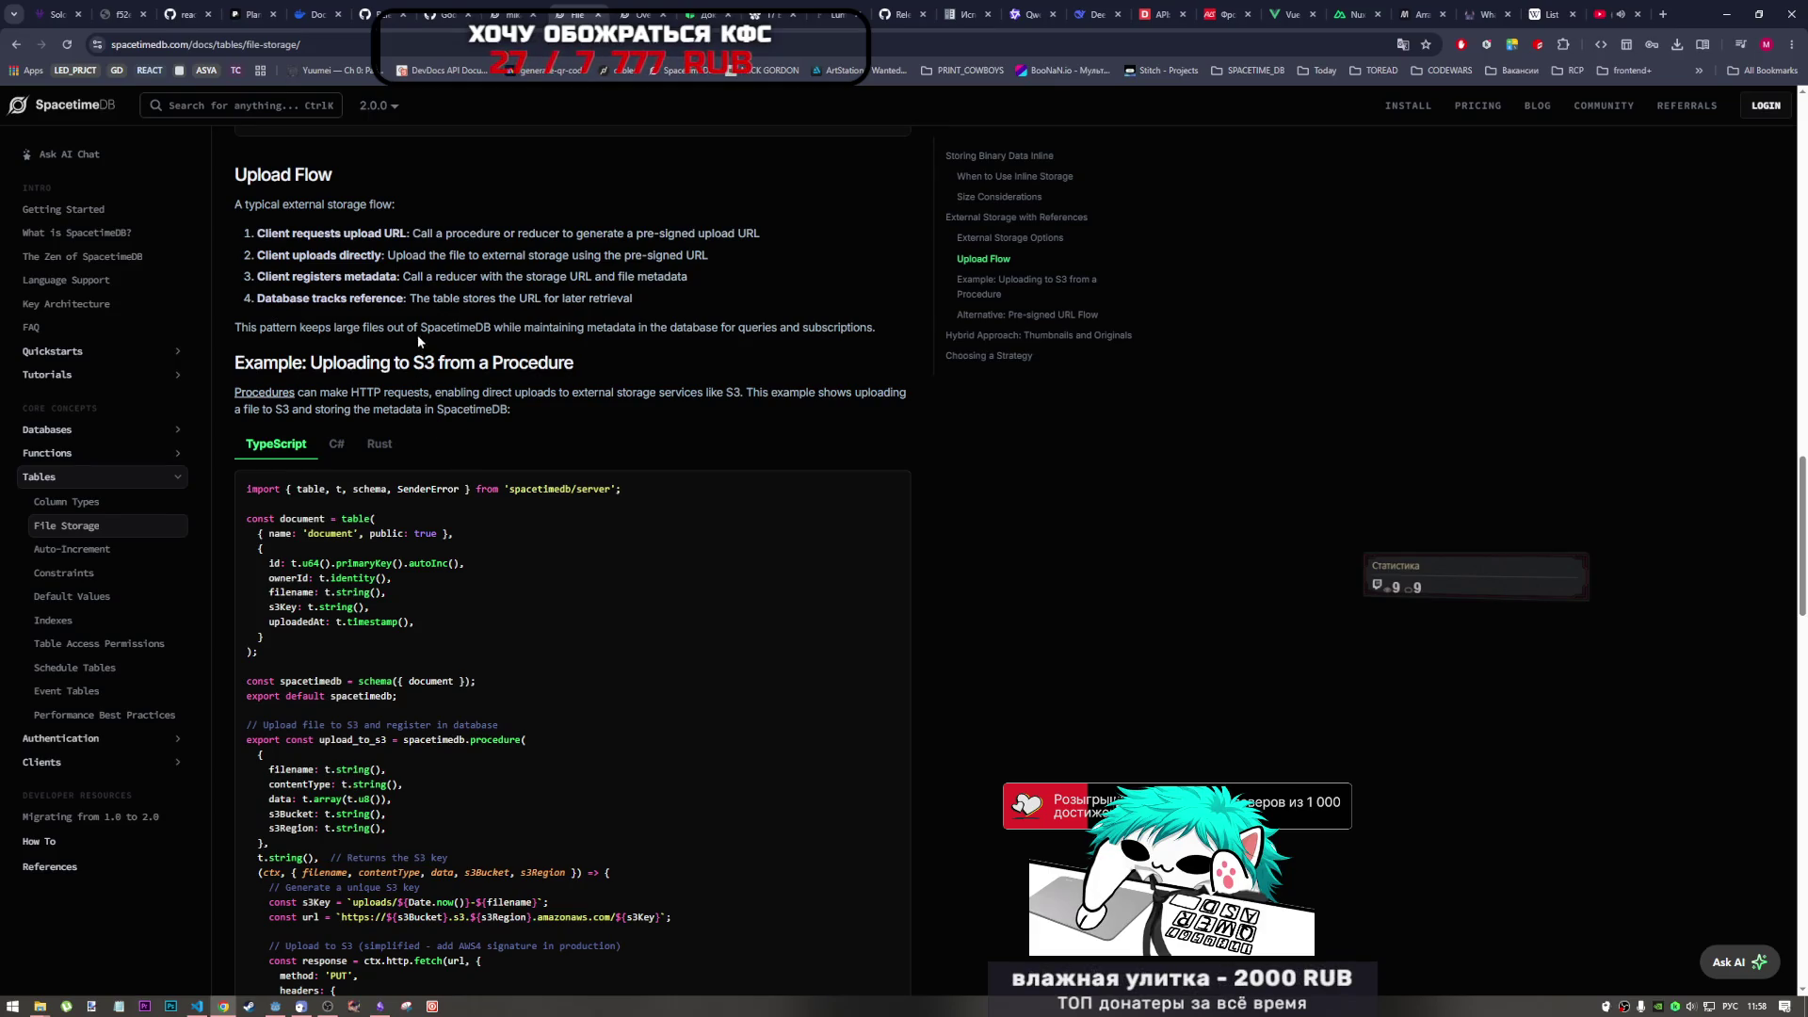
scroll(428, 331, "down", 4)
scroll(430, 353, "down", 2)
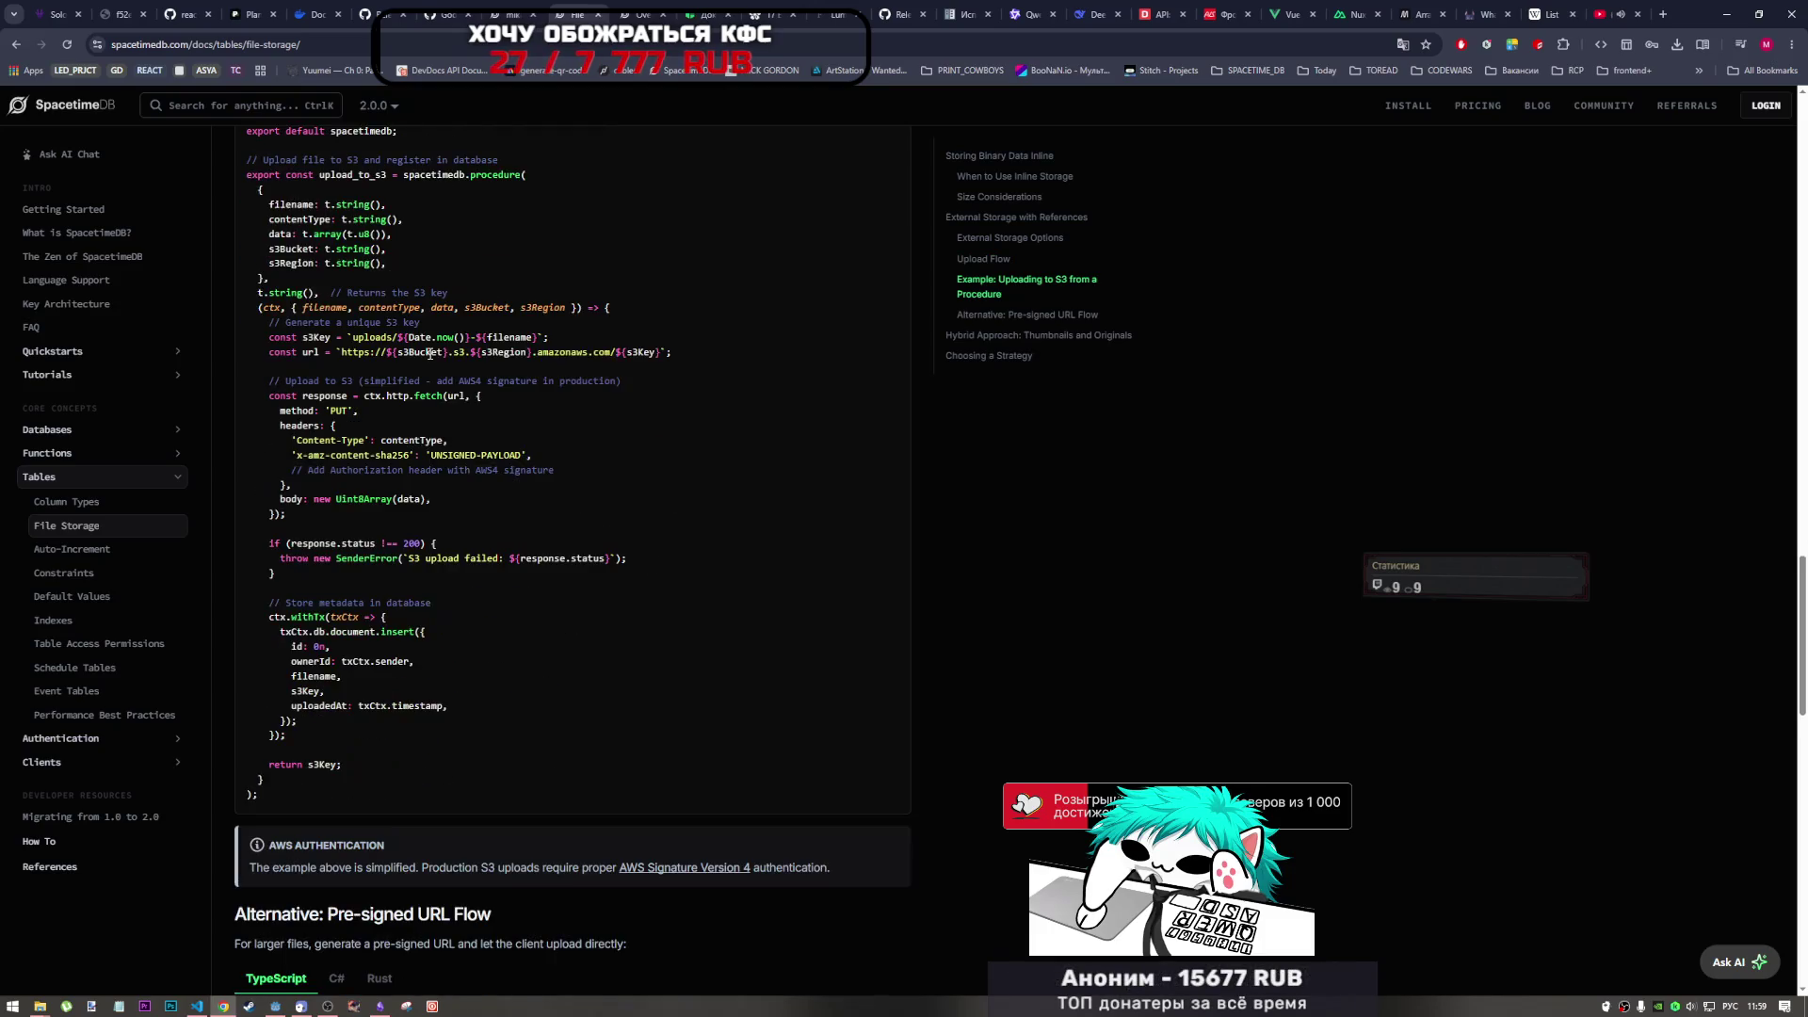
scroll(430, 353, "down", 2)
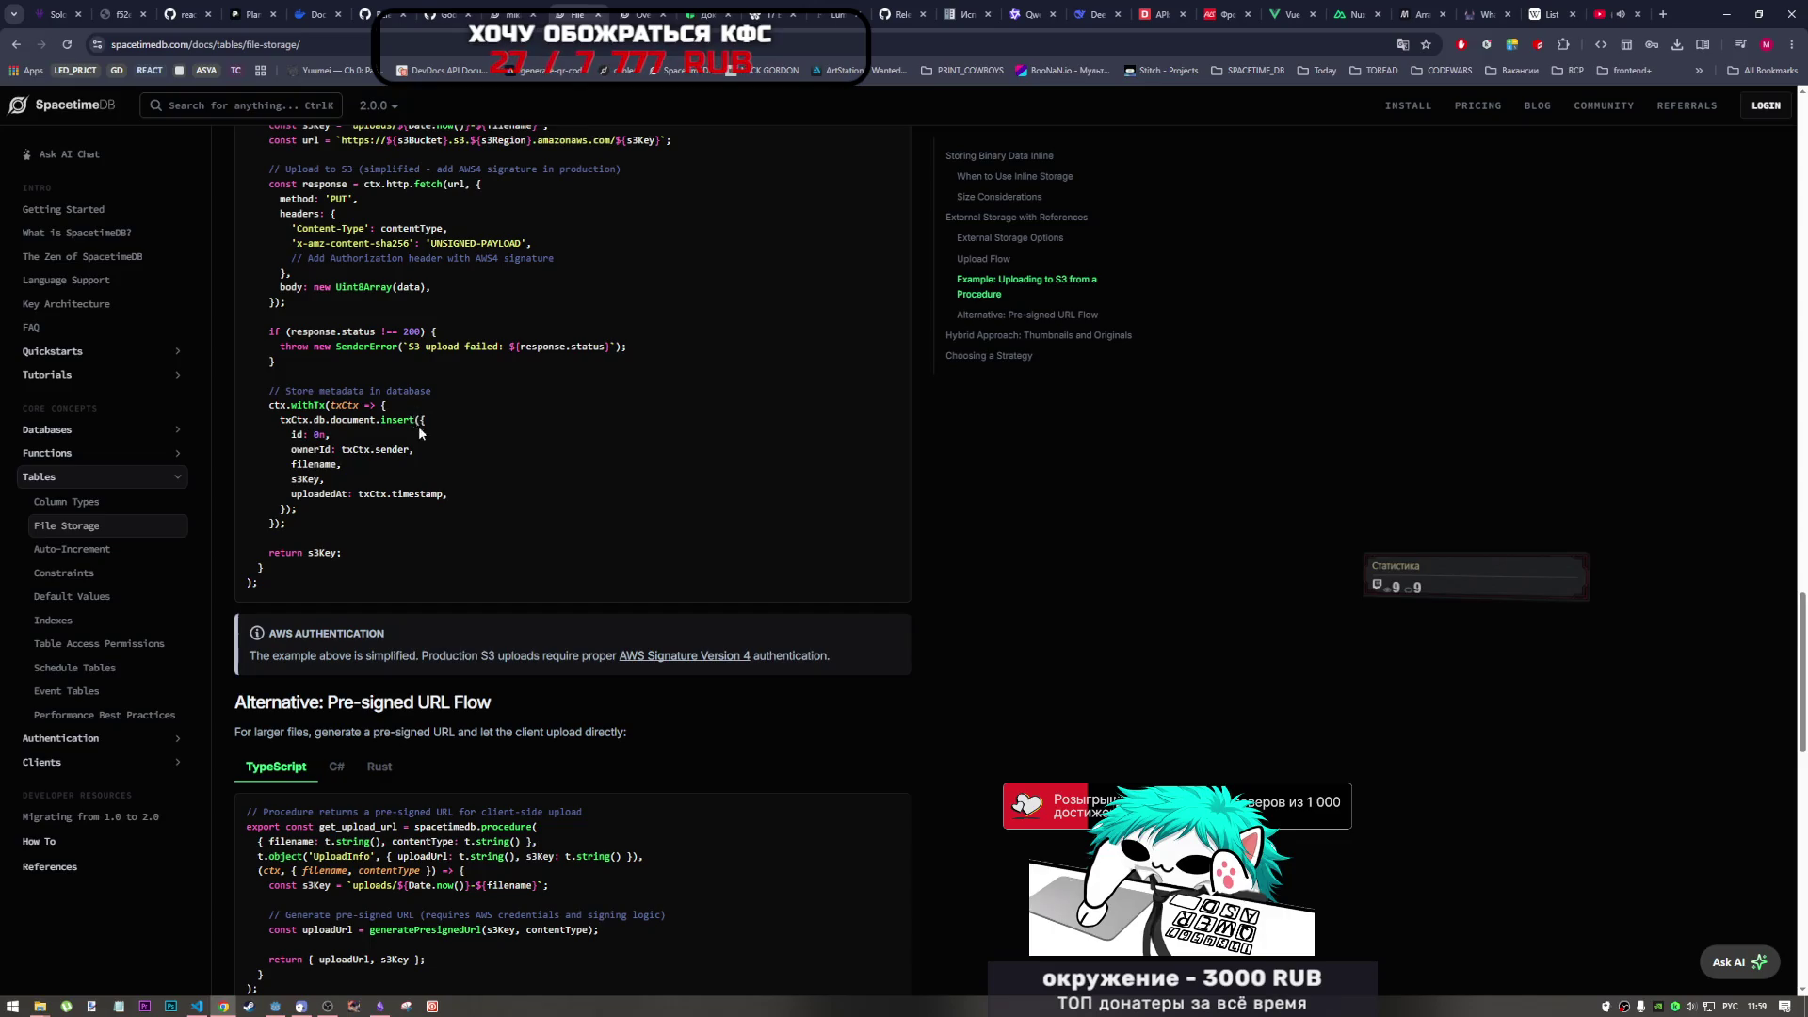
scroll(420, 425, "up", 5)
scroll(422, 437, "down", 10)
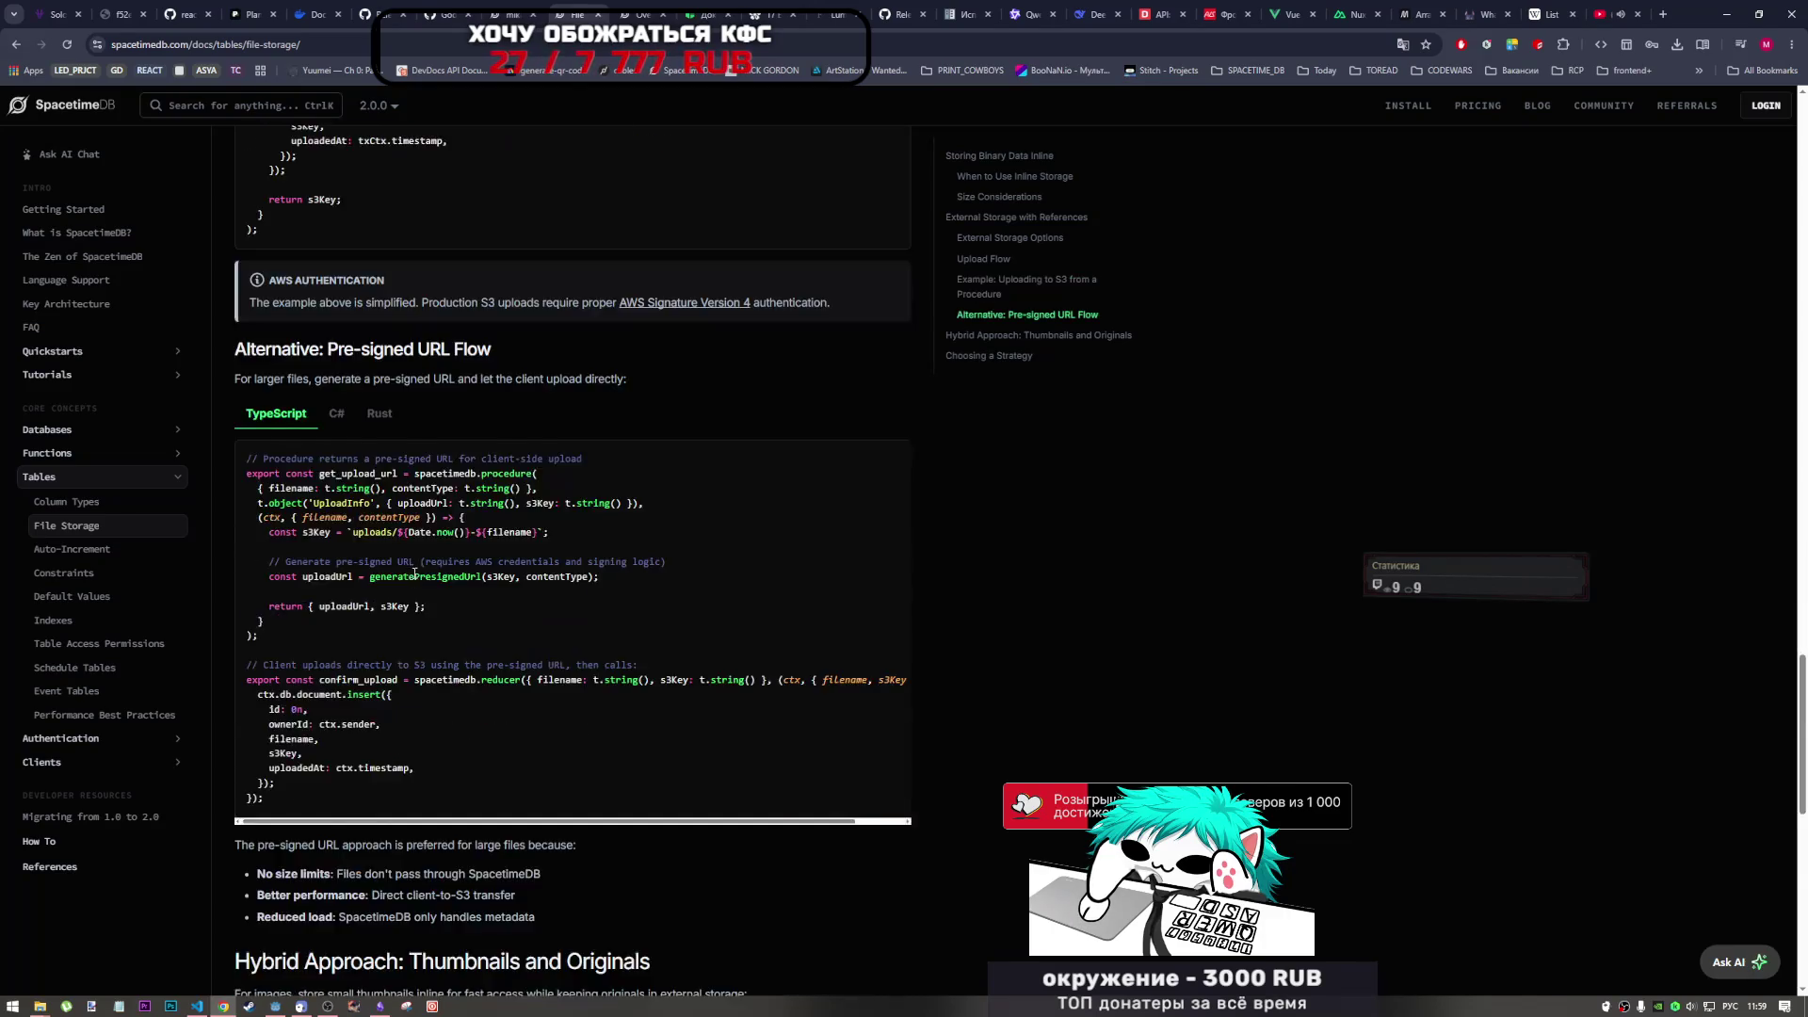
scroll(413, 577, "down", 4)
scroll(465, 670, "down", 3)
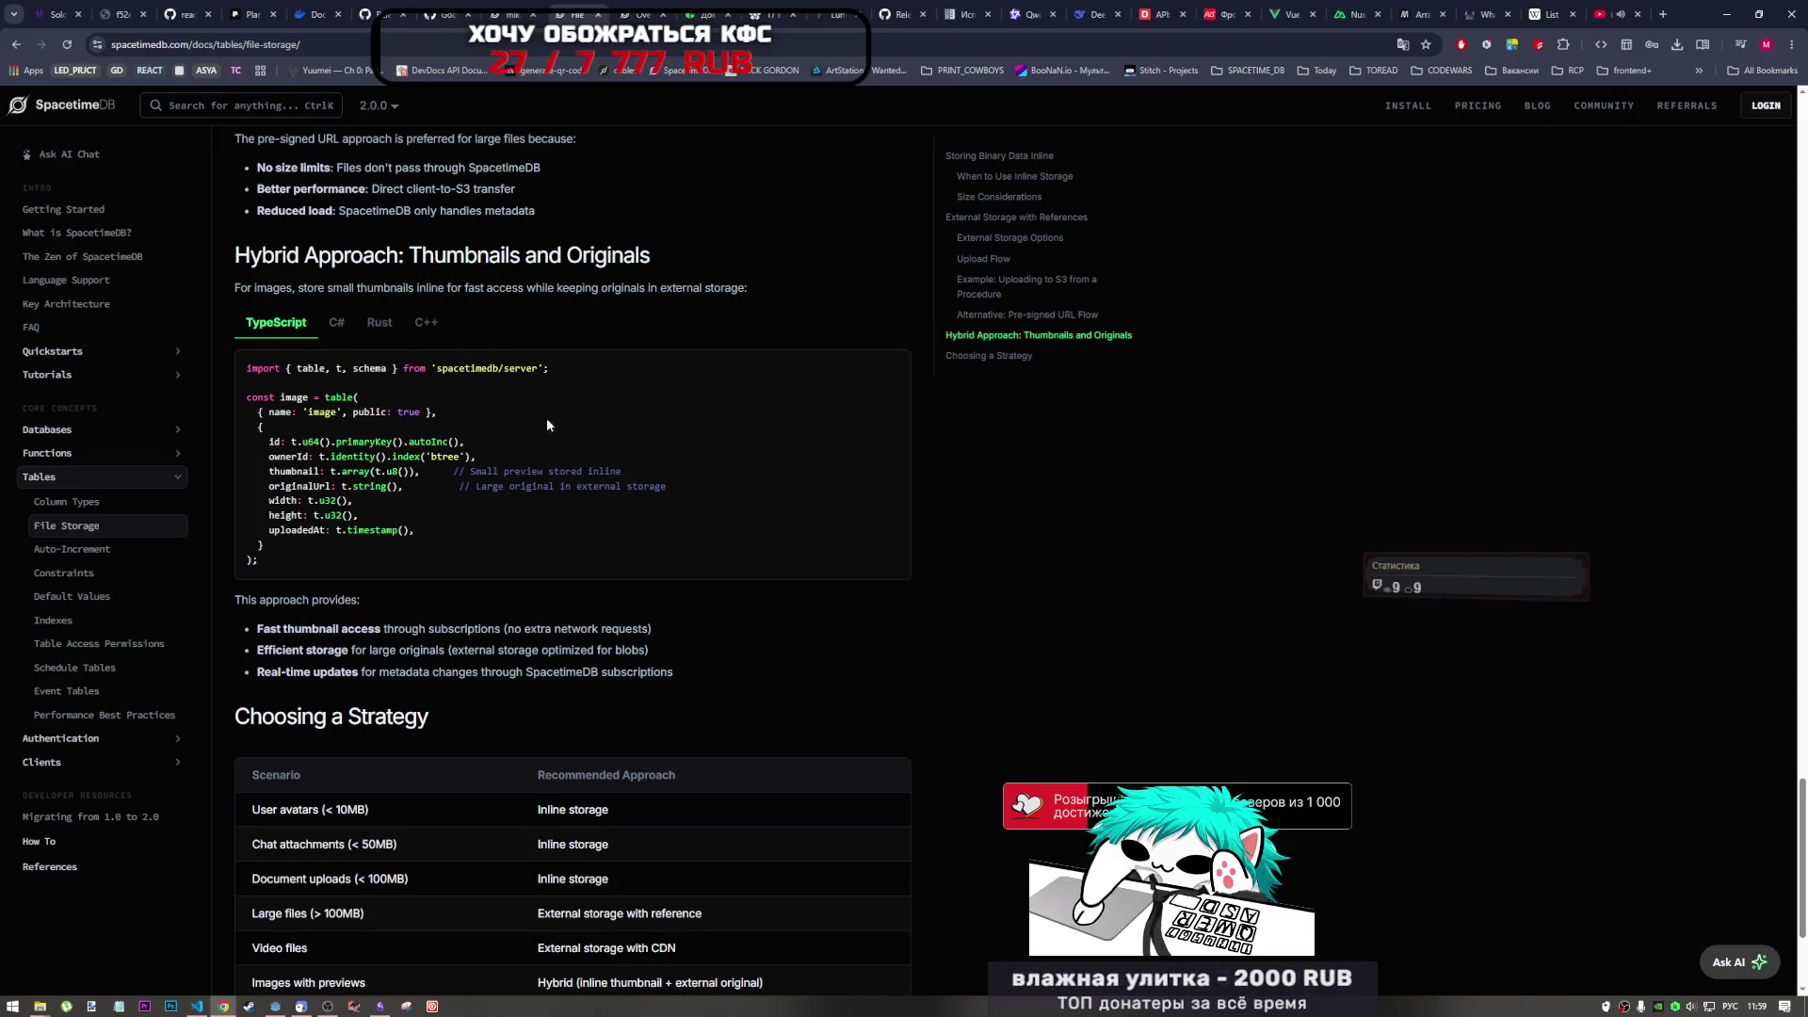
- Mark the thumbnail column's t.array(t.u8()) type, then go back to the api.md tab
mouse_move(420, 471)
left_mouse_down()
mouse_move(282, 471)
mouse_move(324, 471)
left_mouse_up()
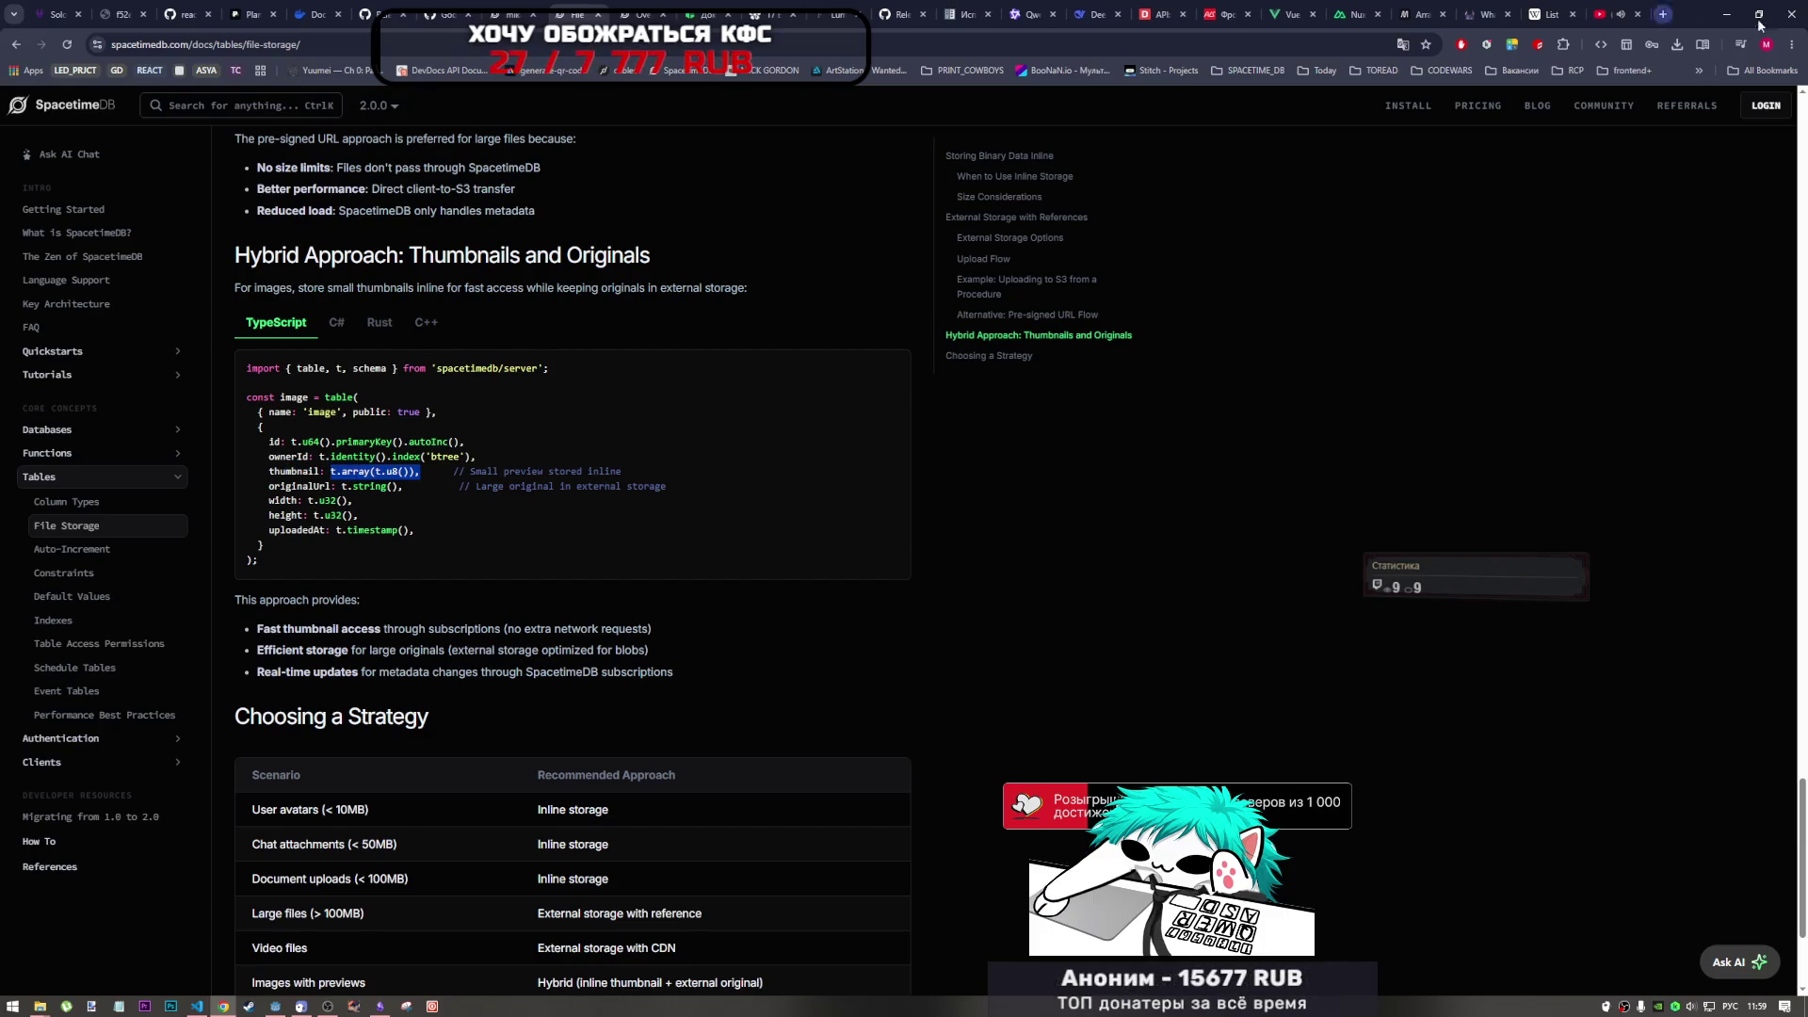
left_click_drag(1804, 857, 1803, 167)
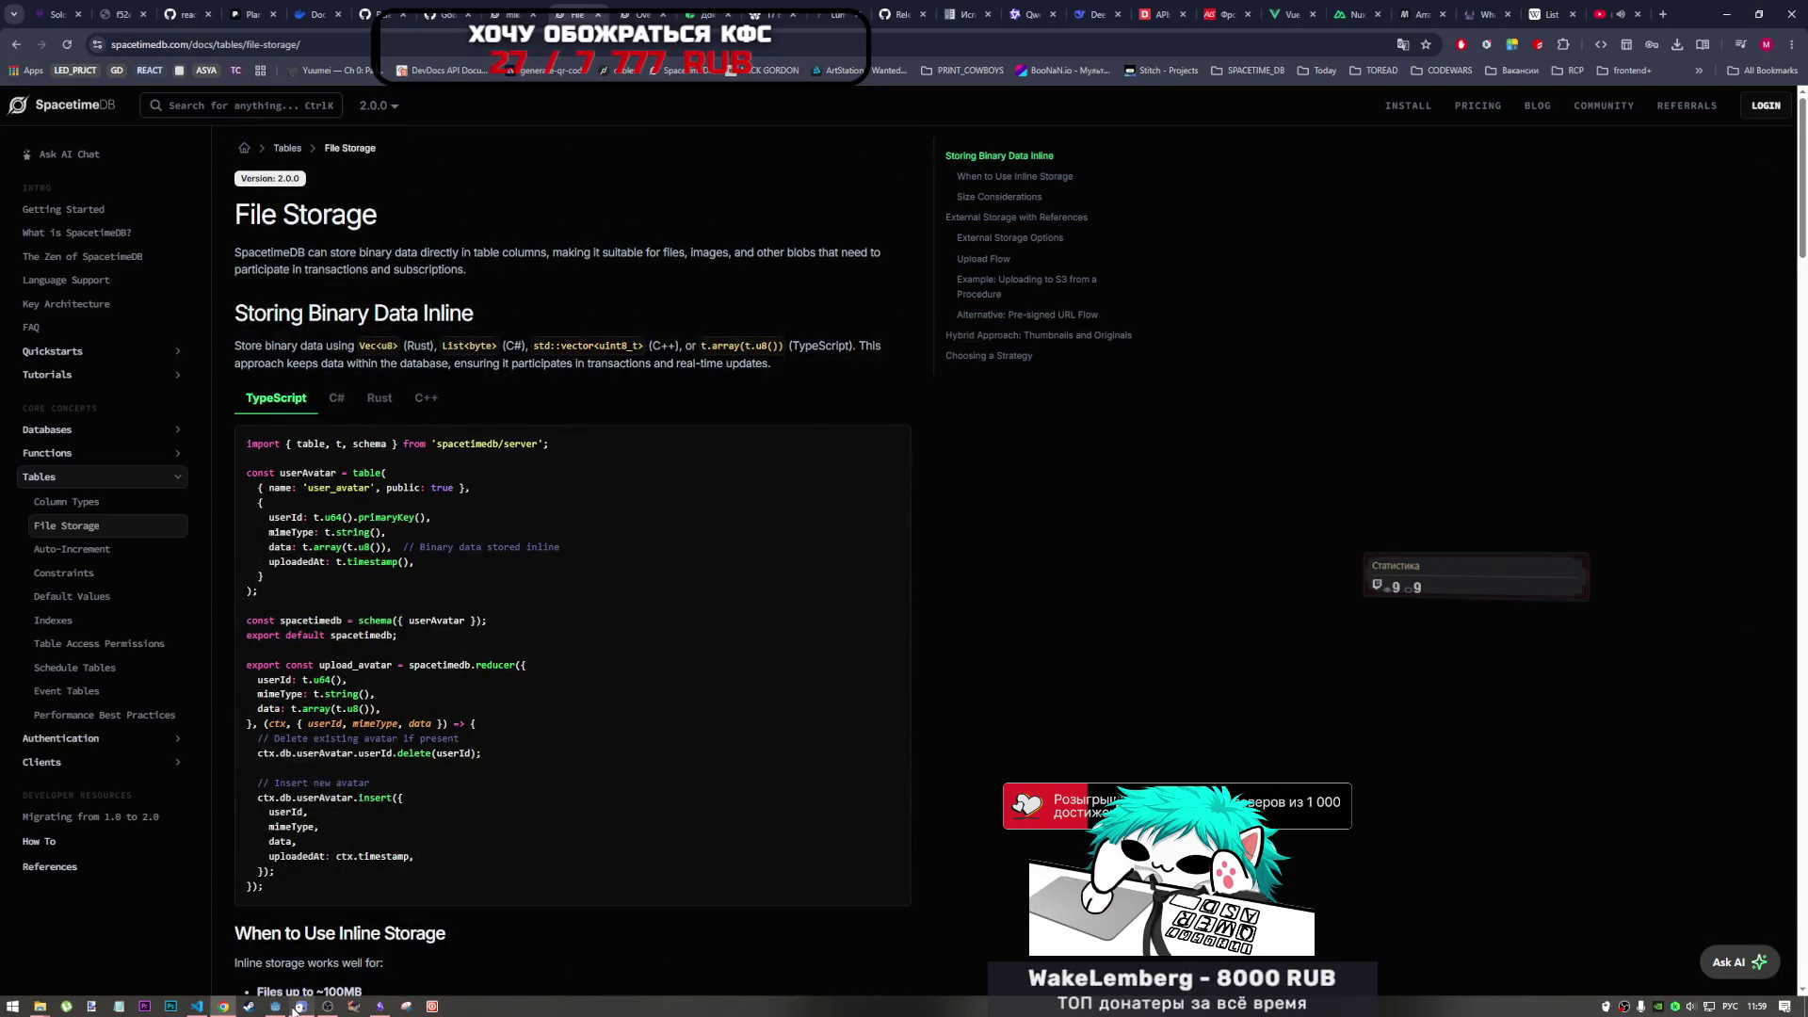
mouse_move(280, 1012)
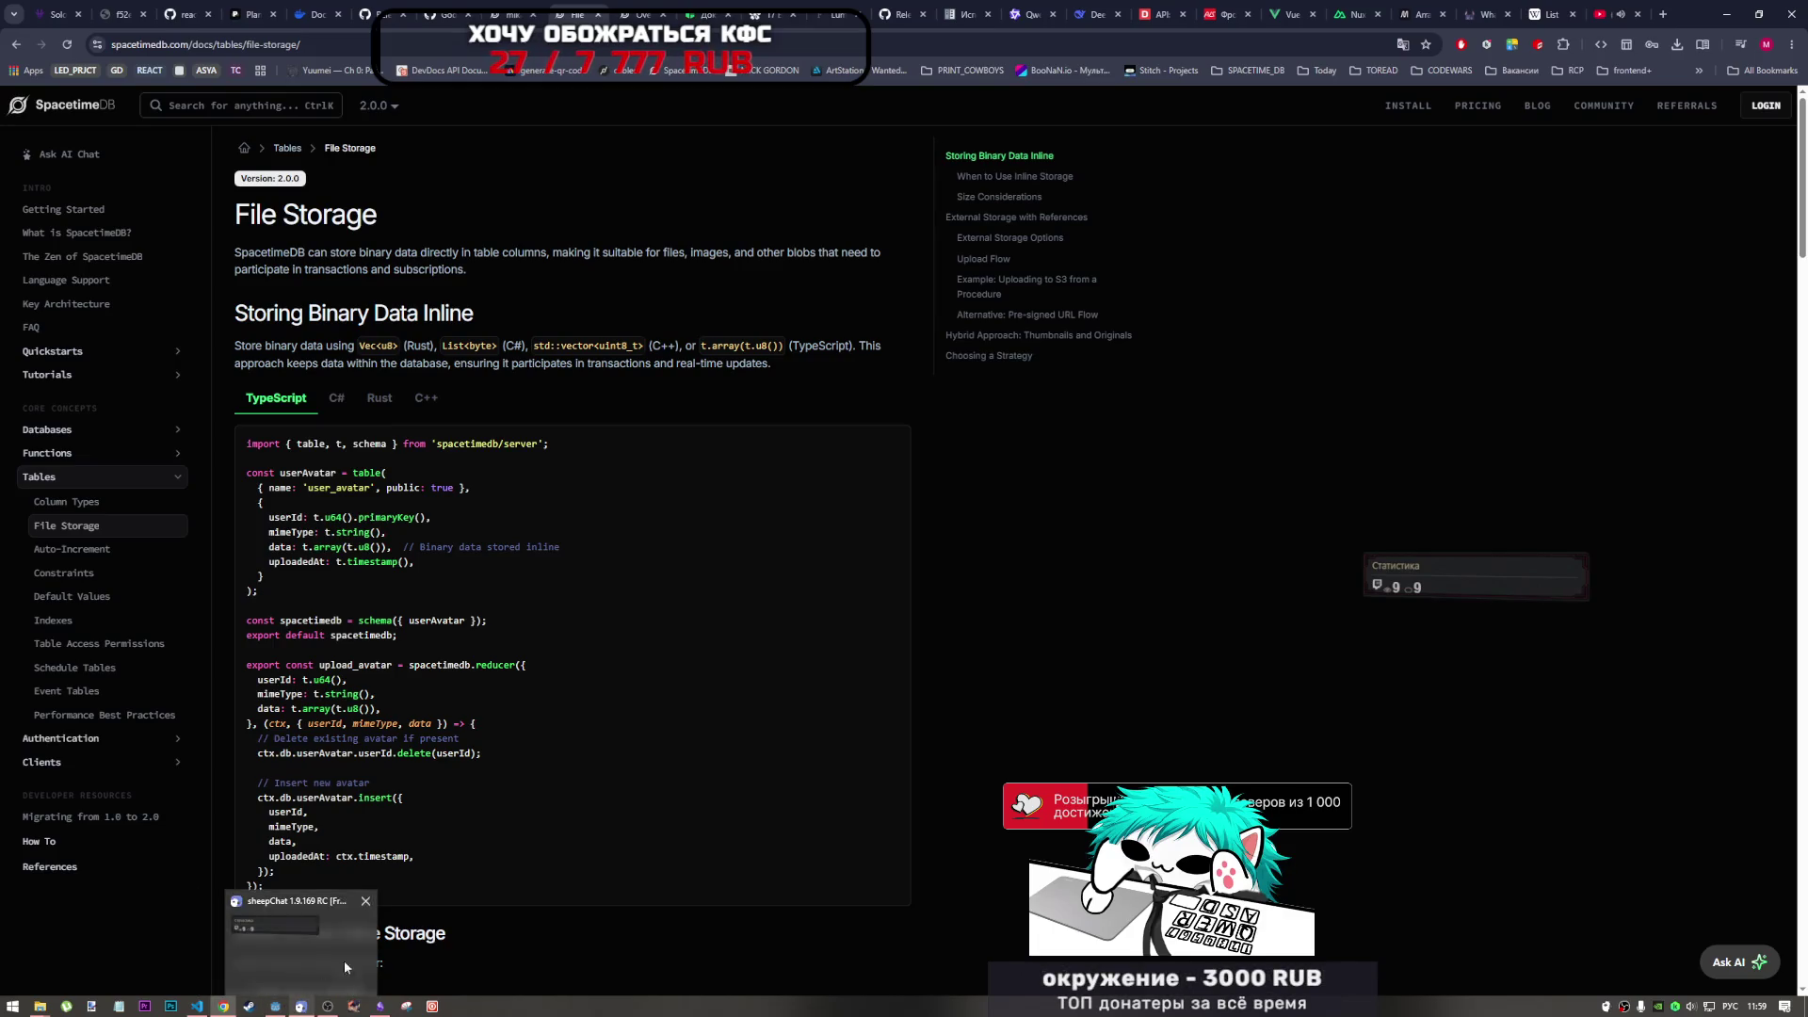
left_click(439, 7)
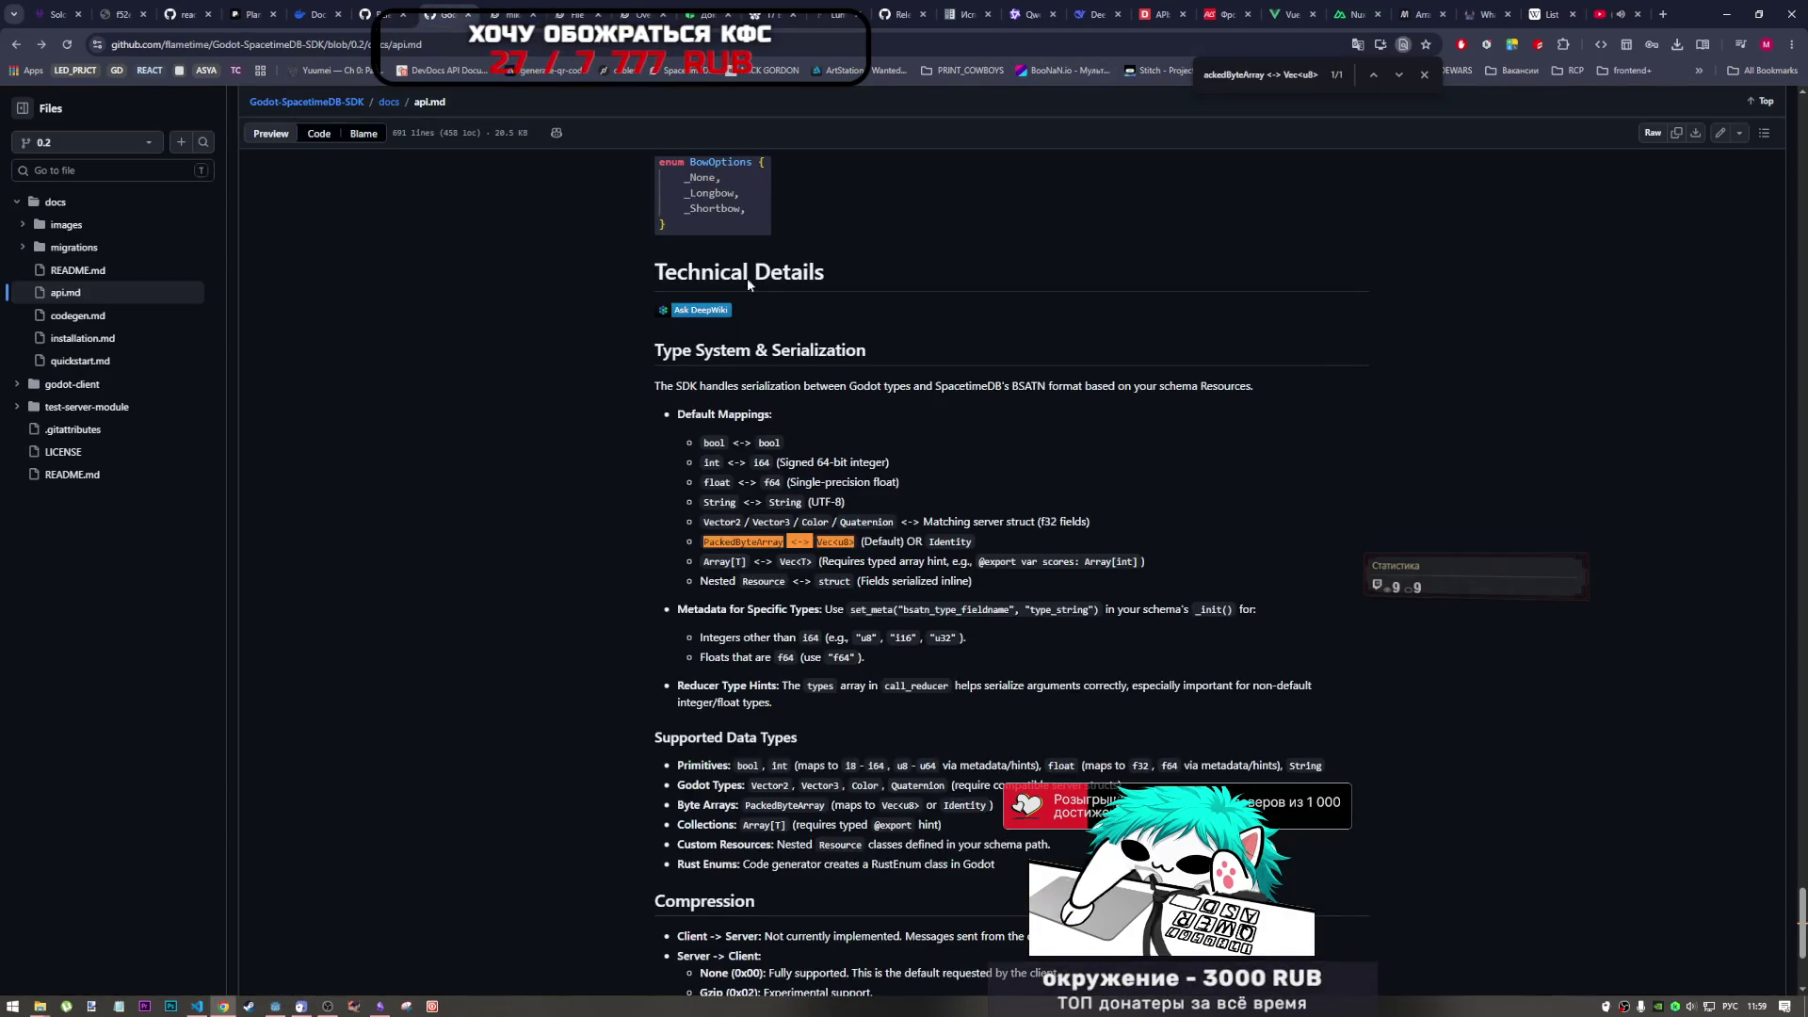
- Copy t.array(t.u8()) from the File Storage avatar example and search api.md for it, finding no matches
left_click(1291, 75)
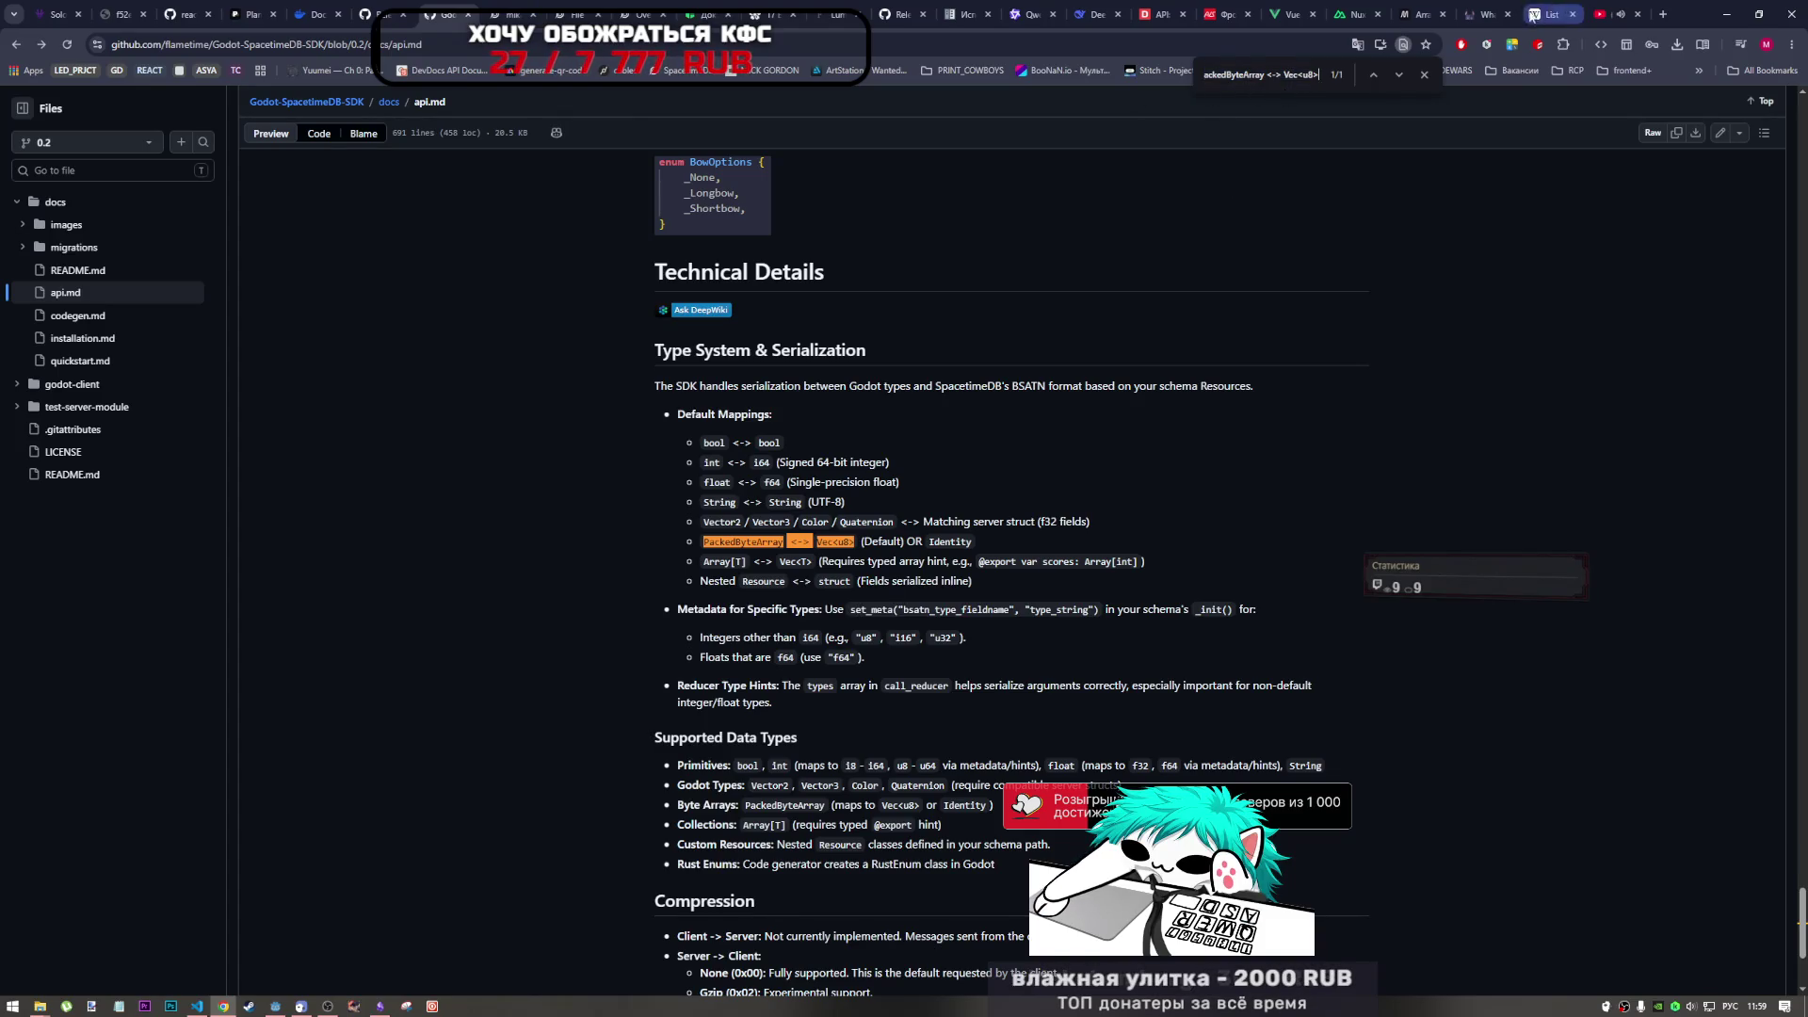
left_click(573, 14)
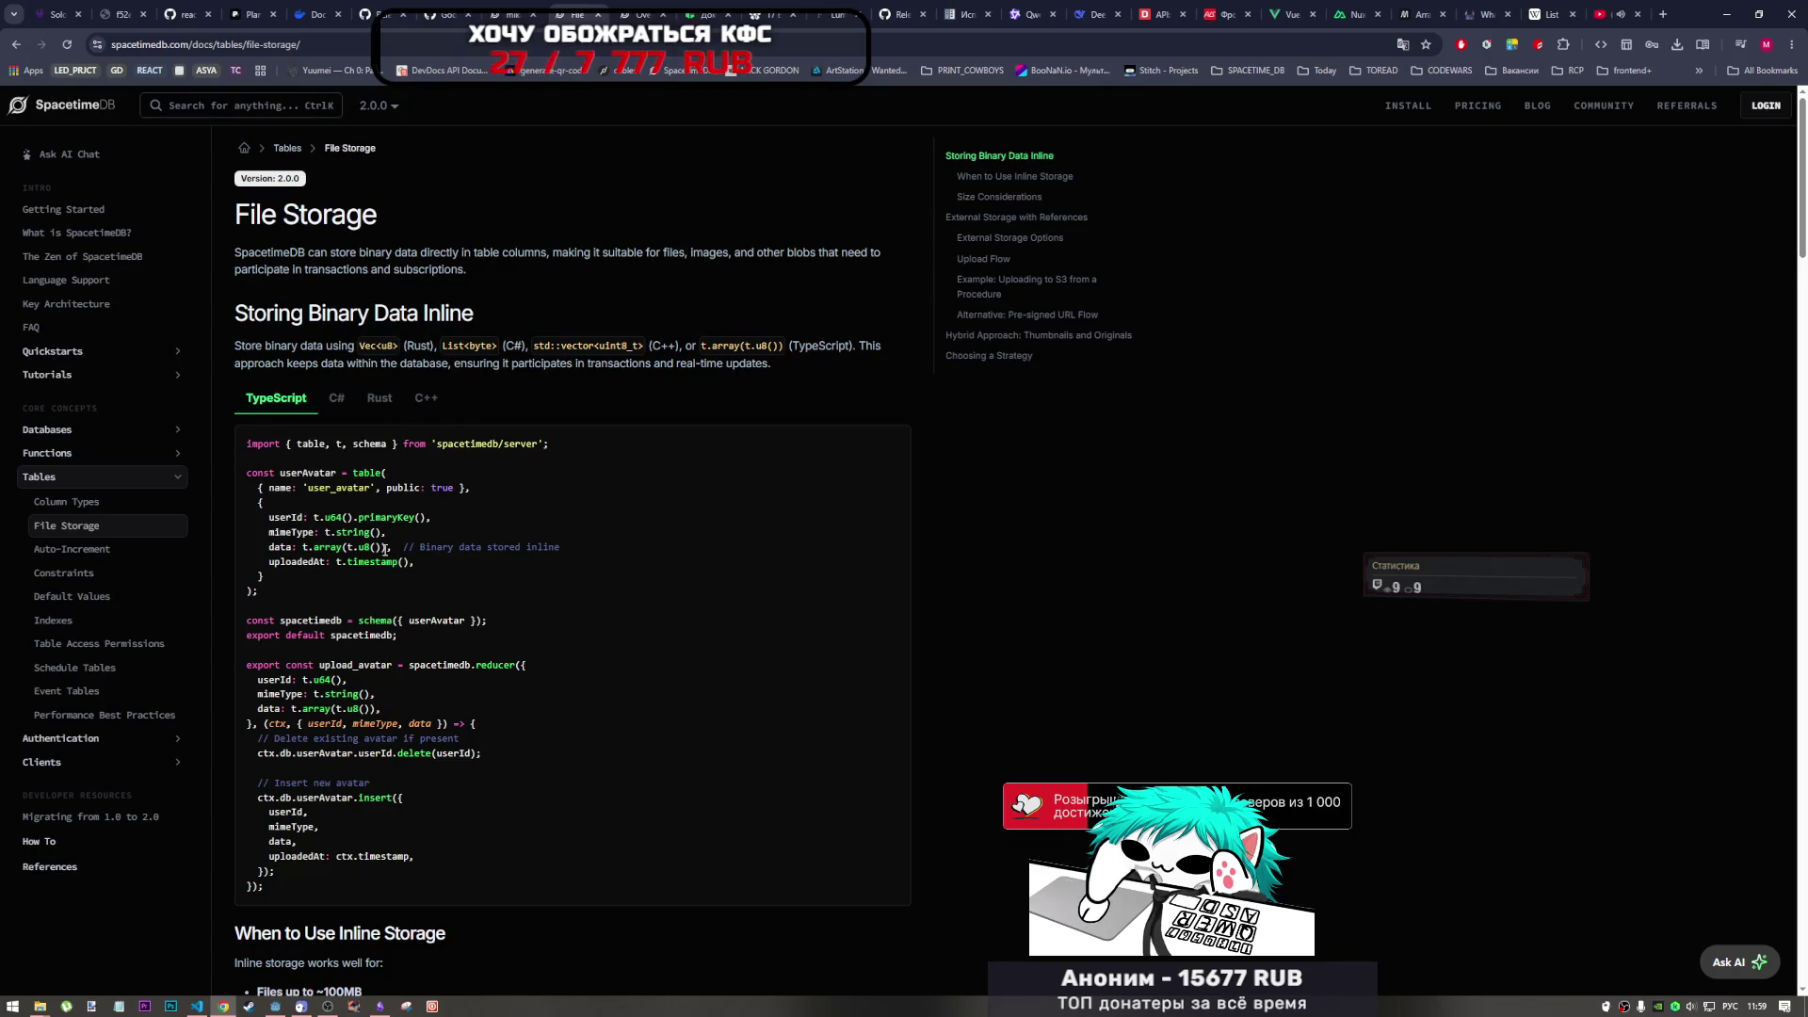
left_click_drag(389, 546, 299, 546)
key("ctrl+c")
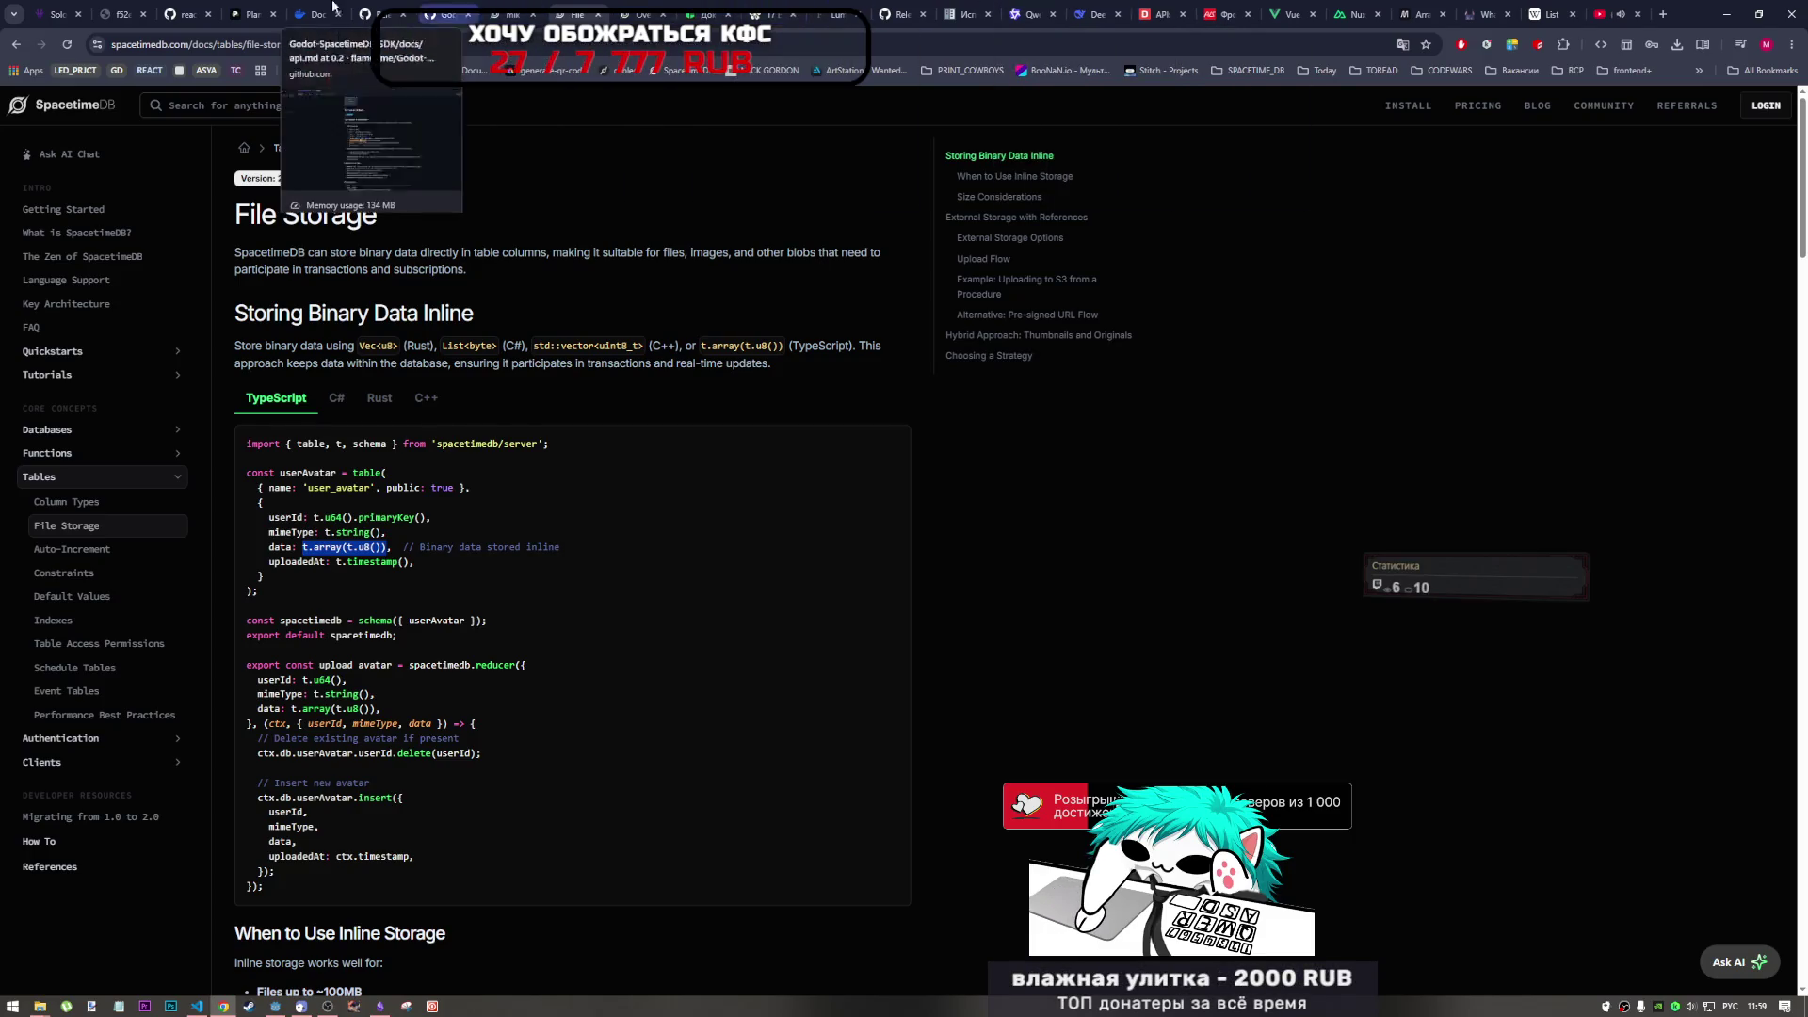
left_click(444, 13)
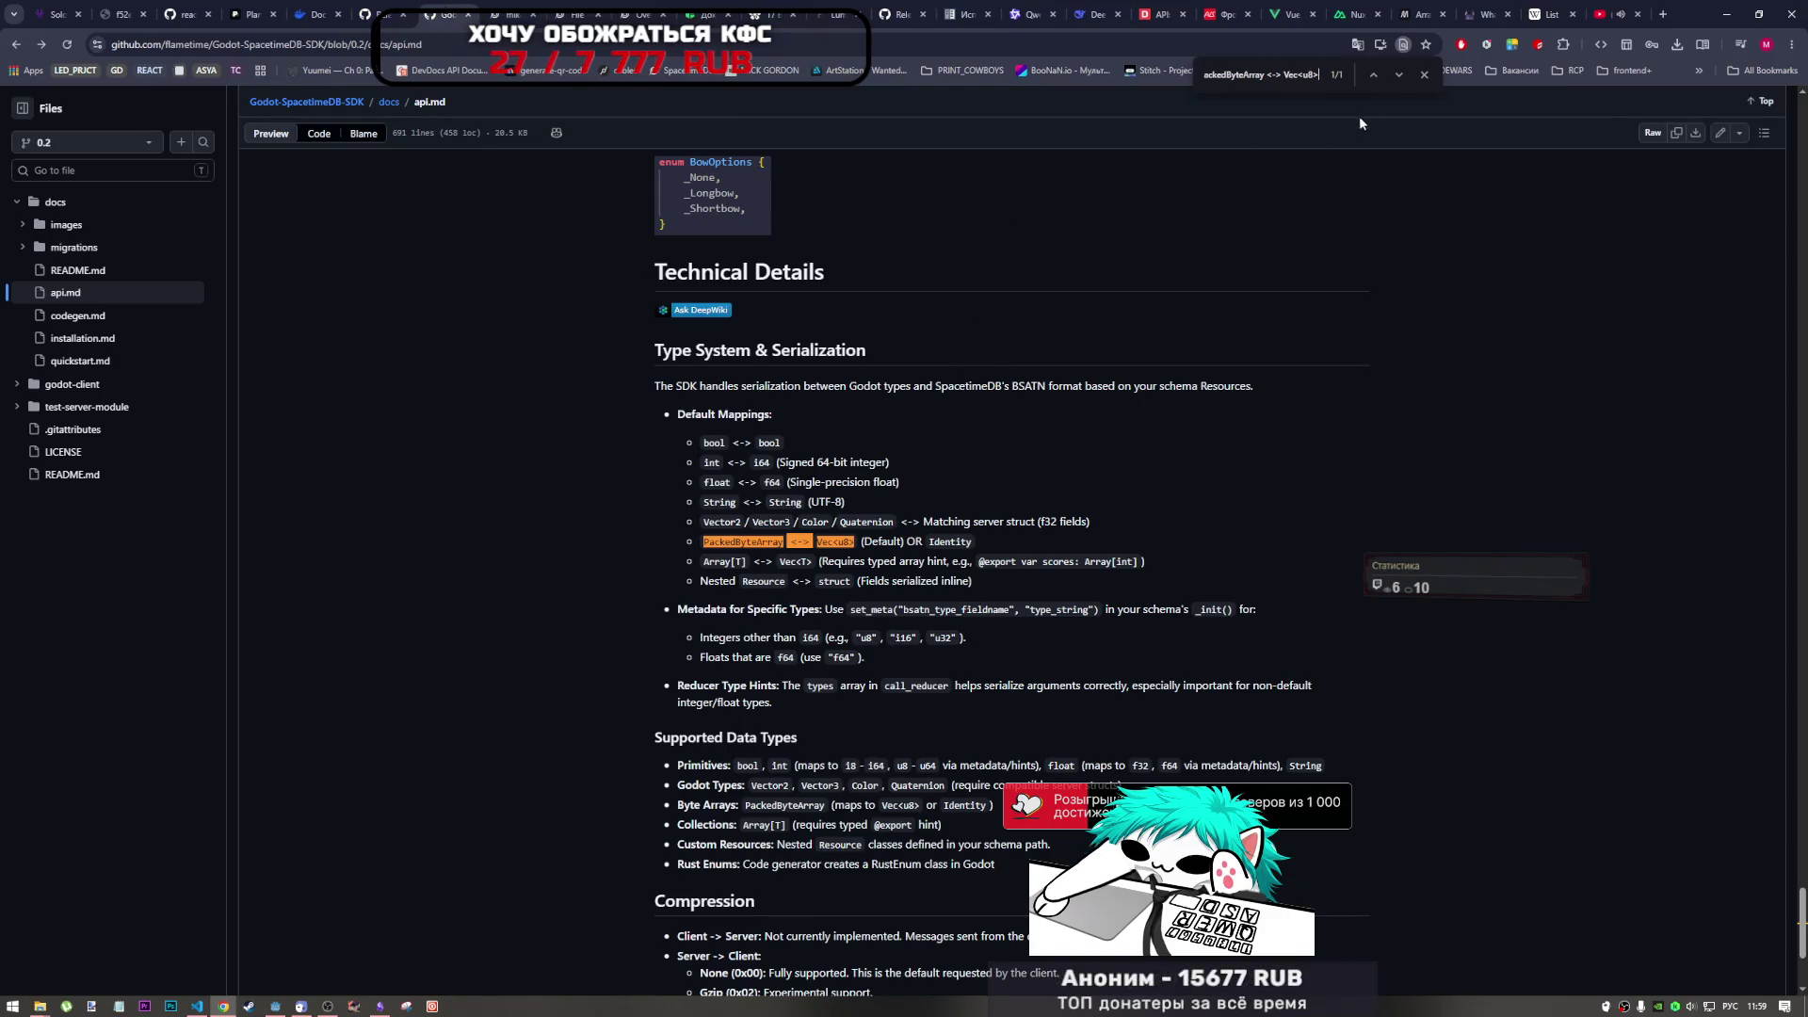
triple_click(1308, 79)
key("ctrl+v")
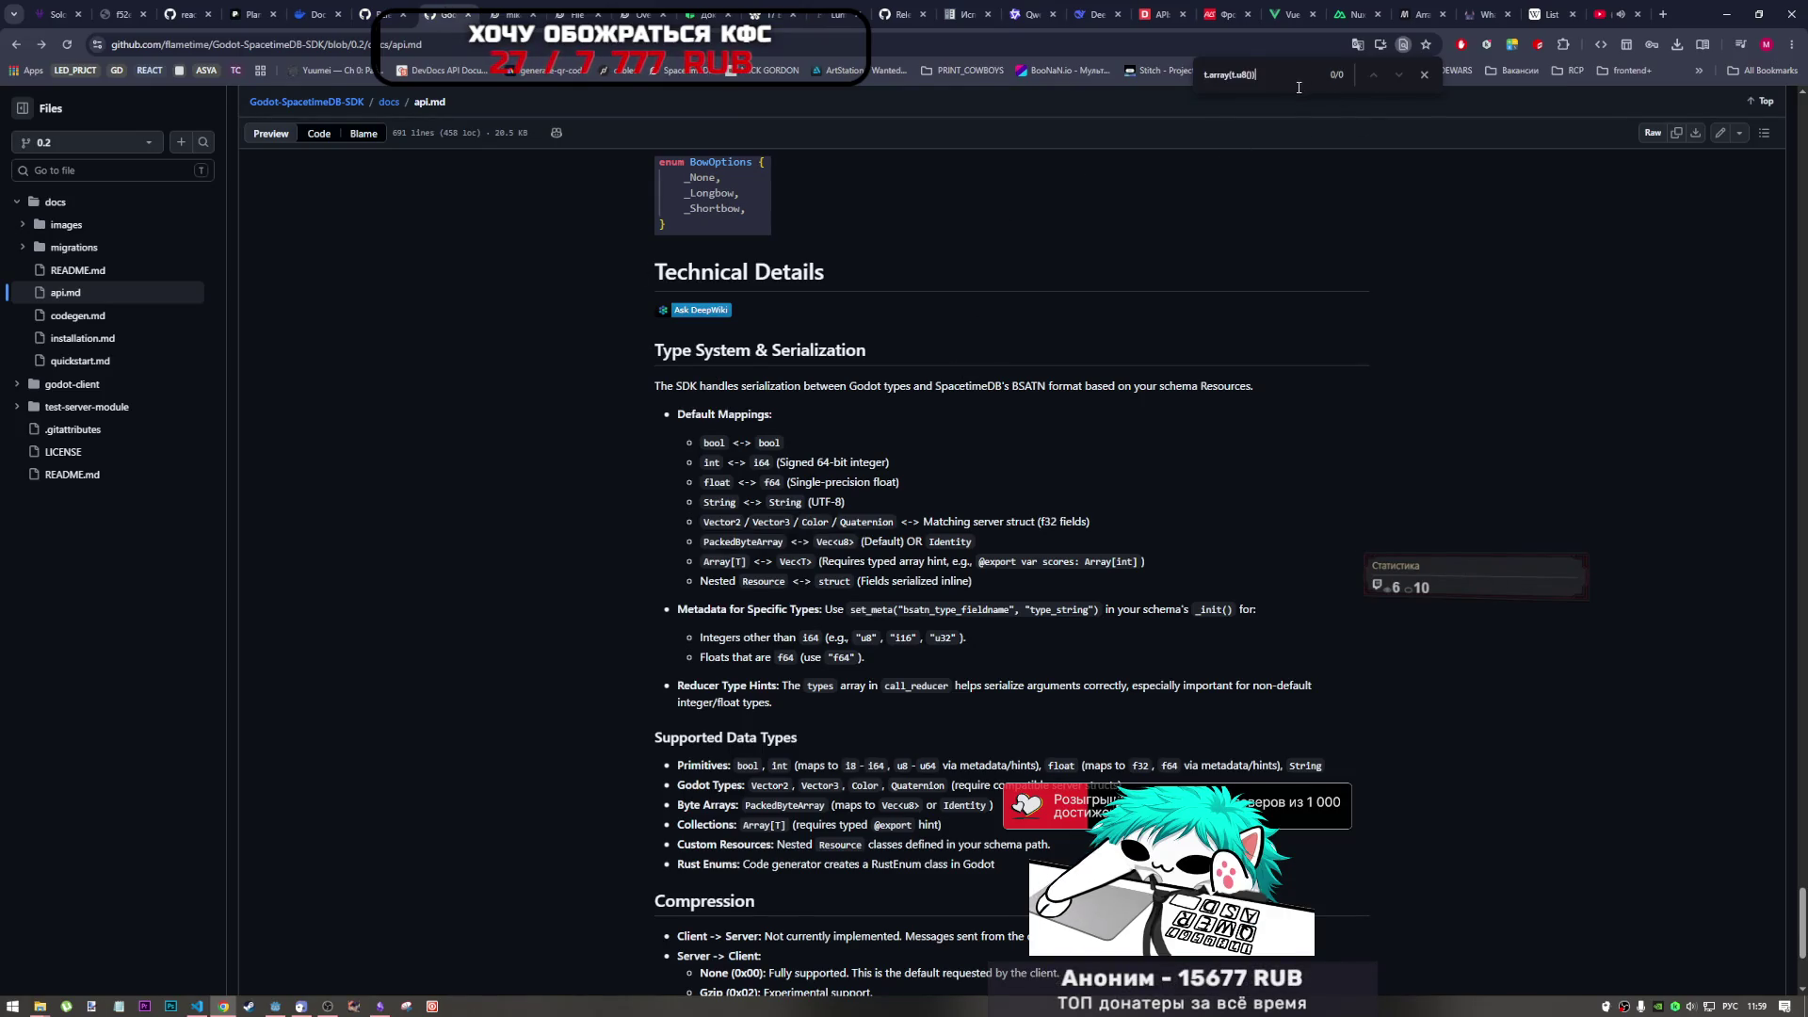
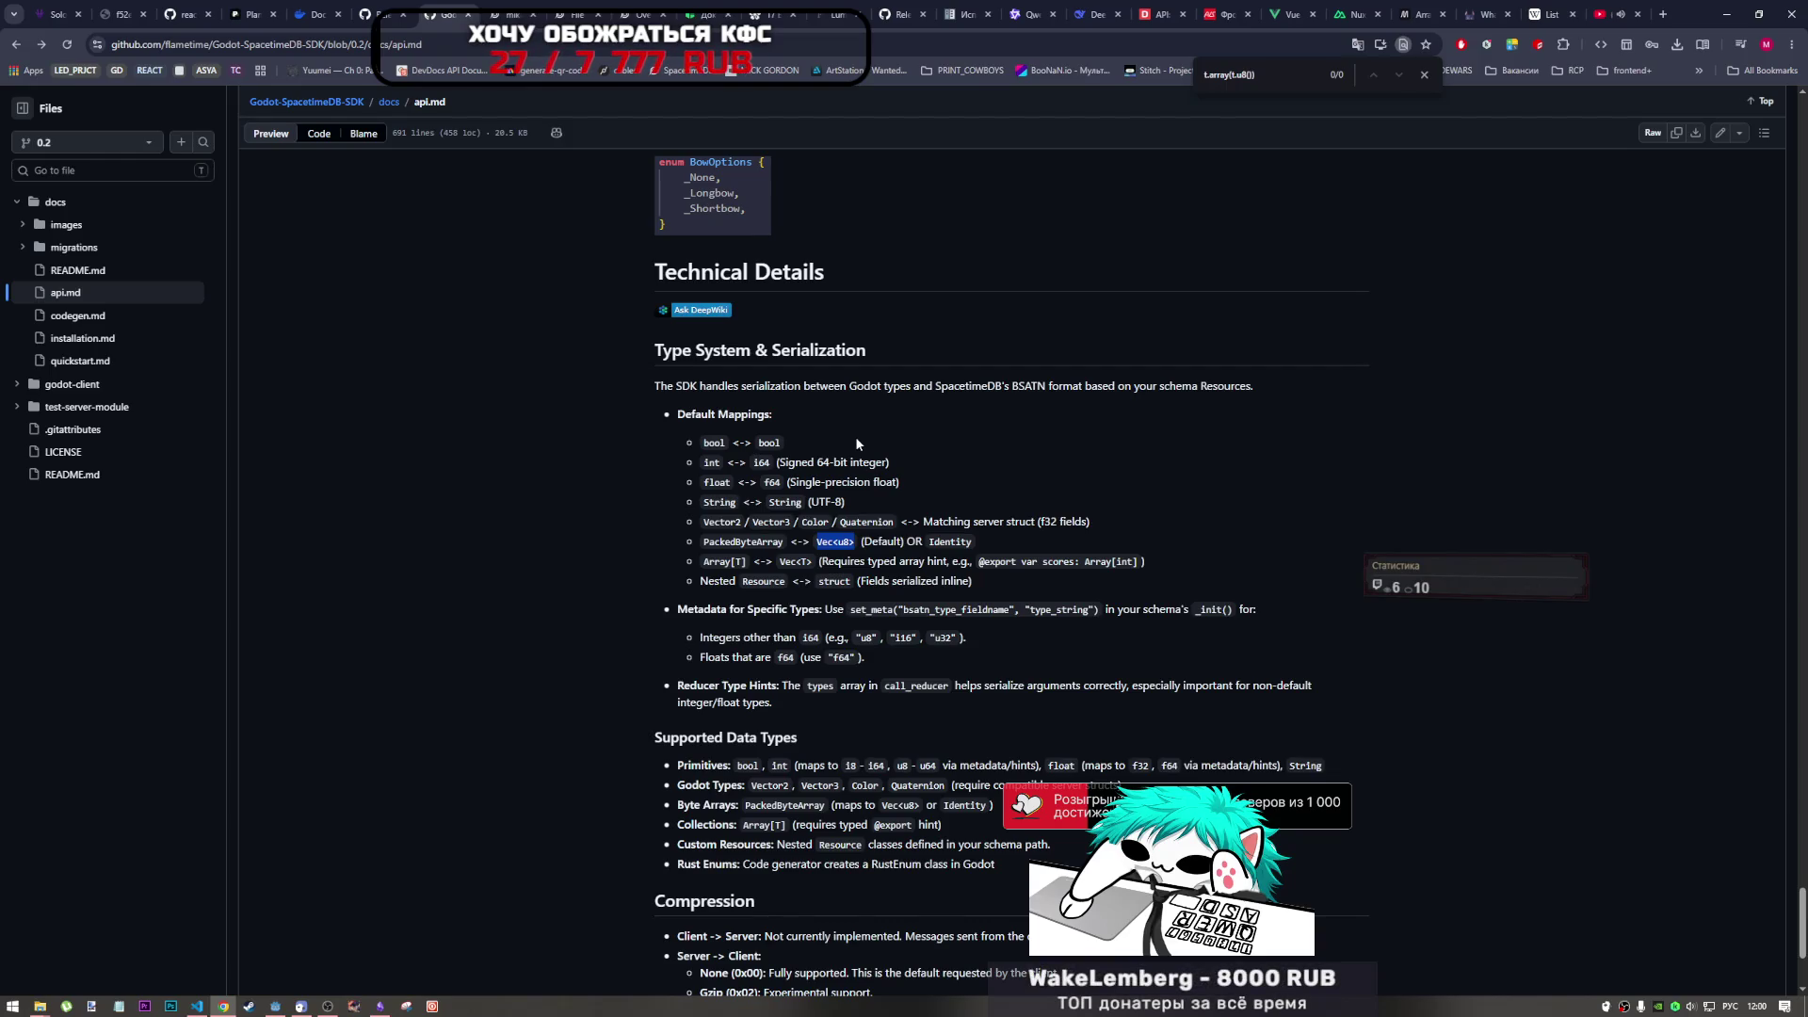
- Stop the running Godot game and go back to the SDK repository's main page
left_click(289, 1007)
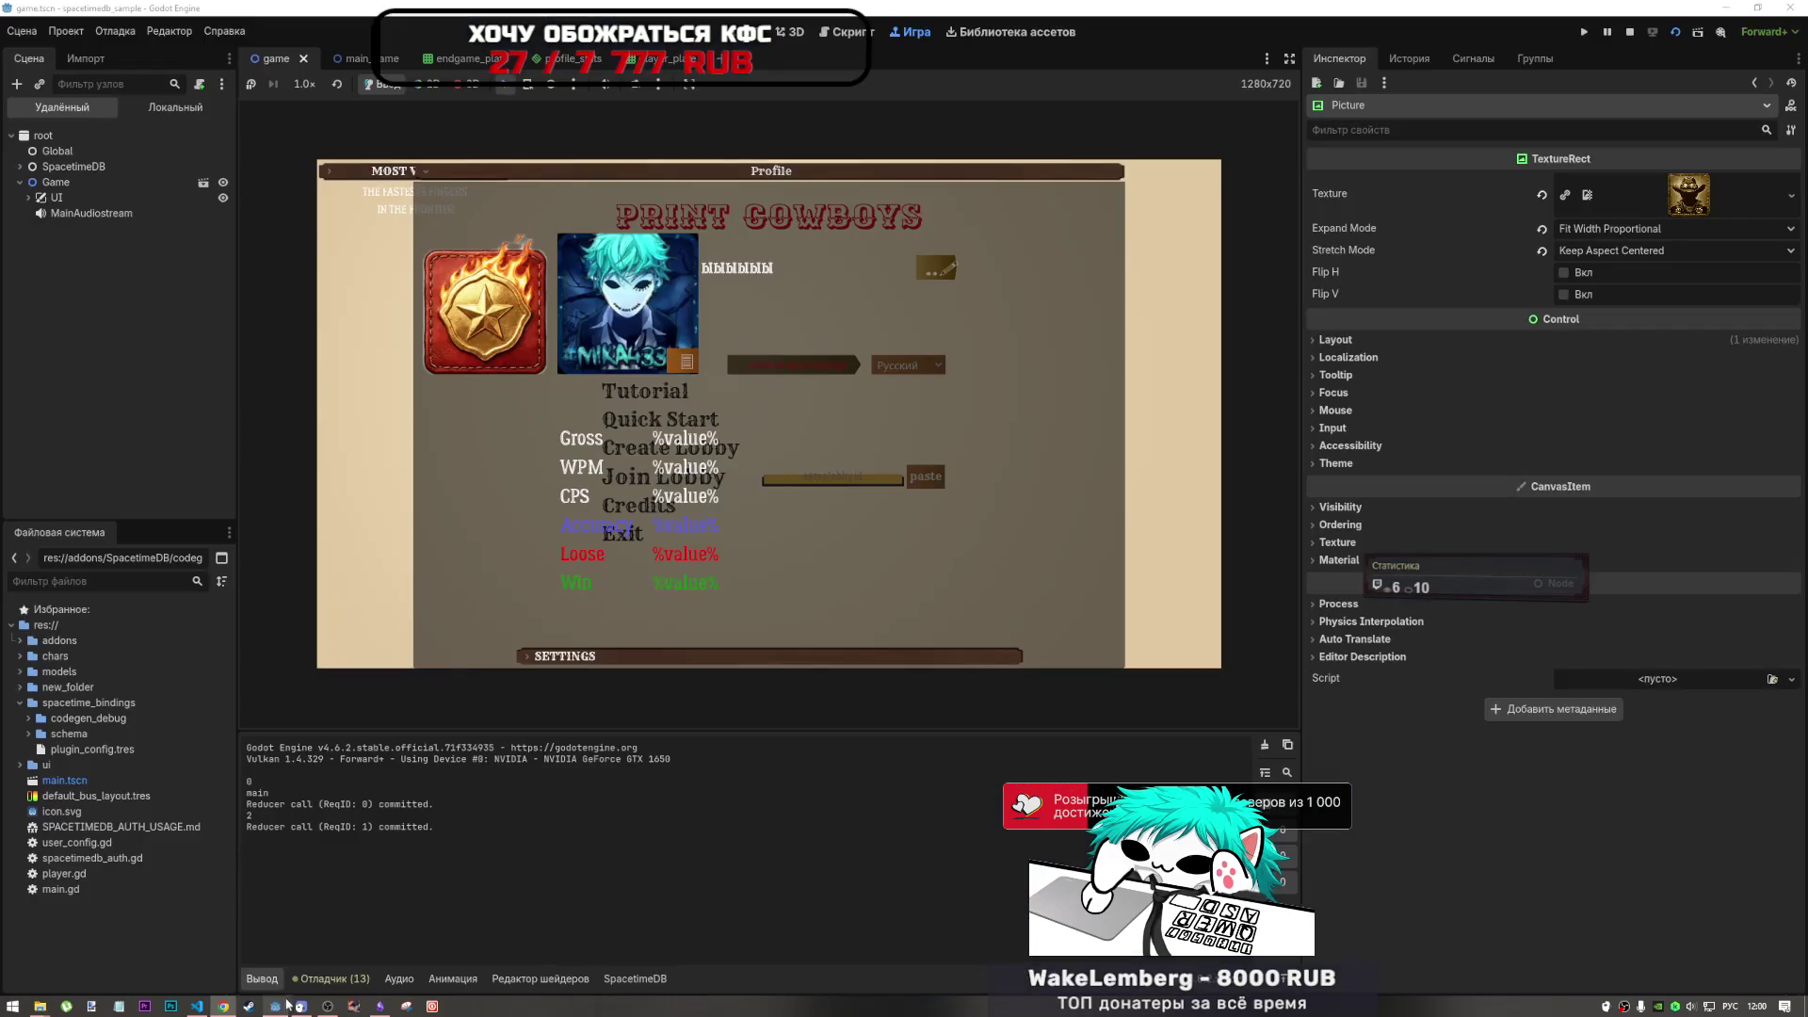
key("F8")
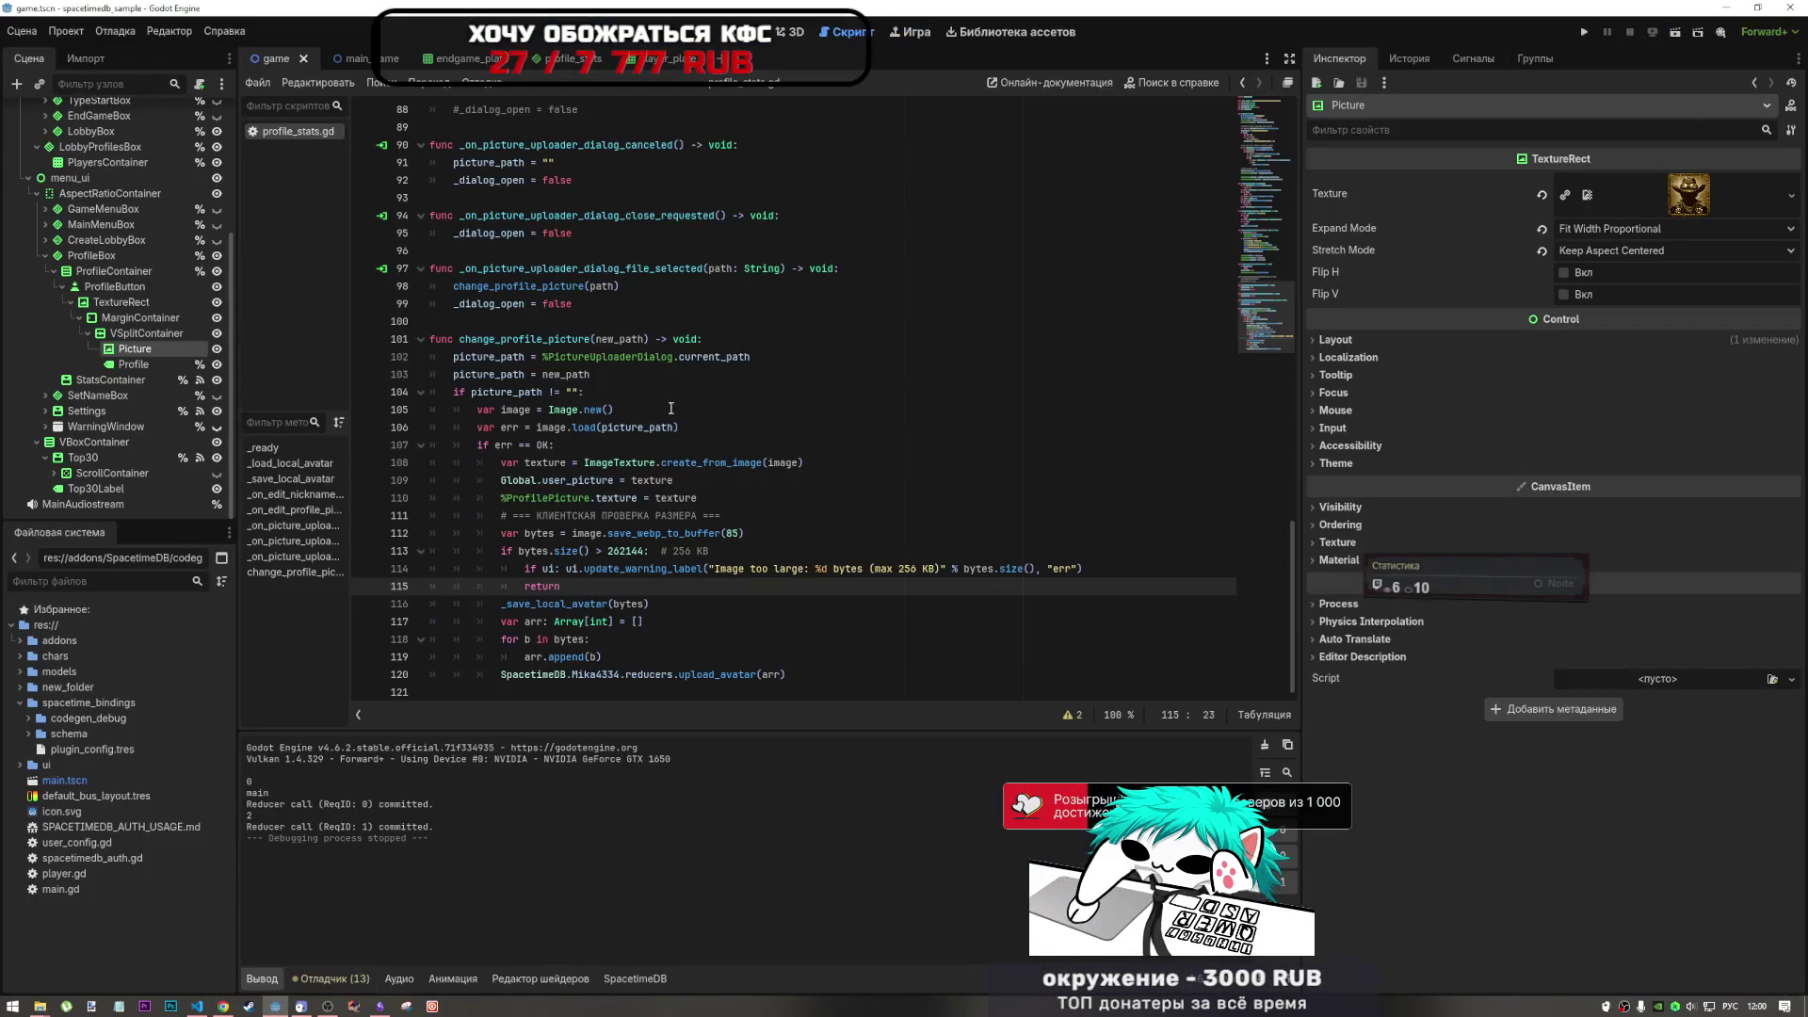
key("alt+Tab")
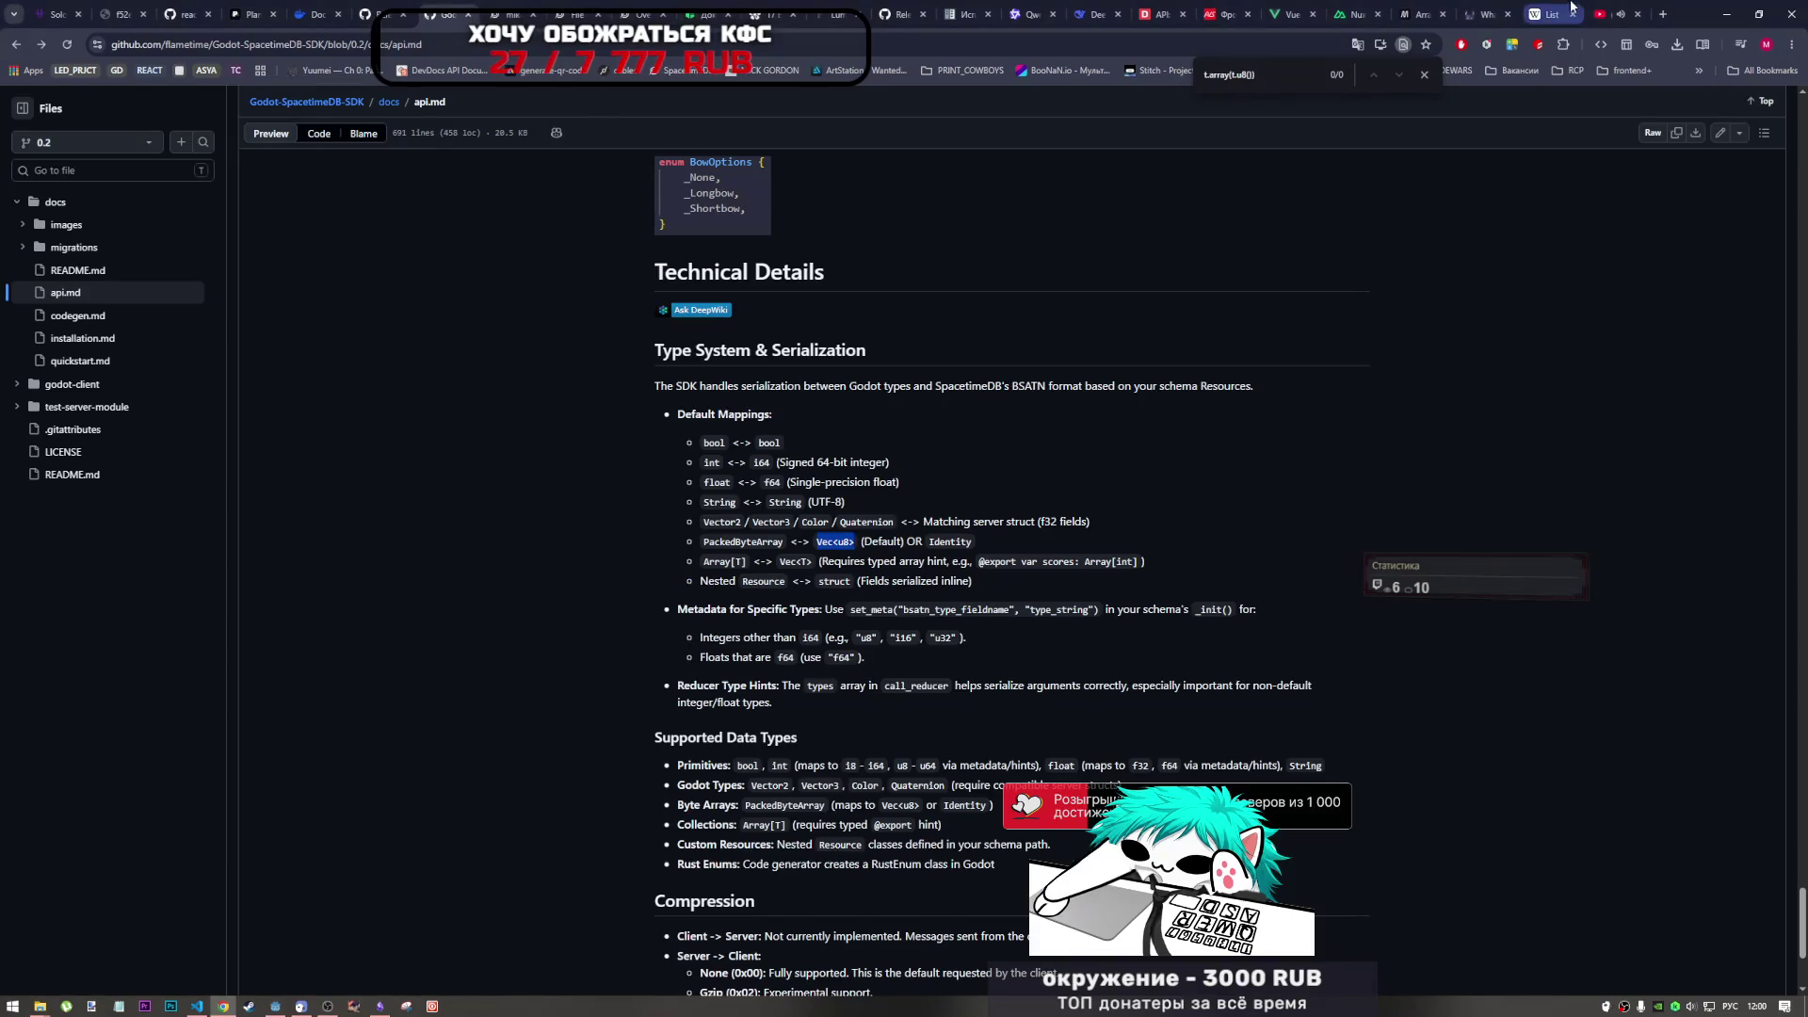
left_click(315, 105)
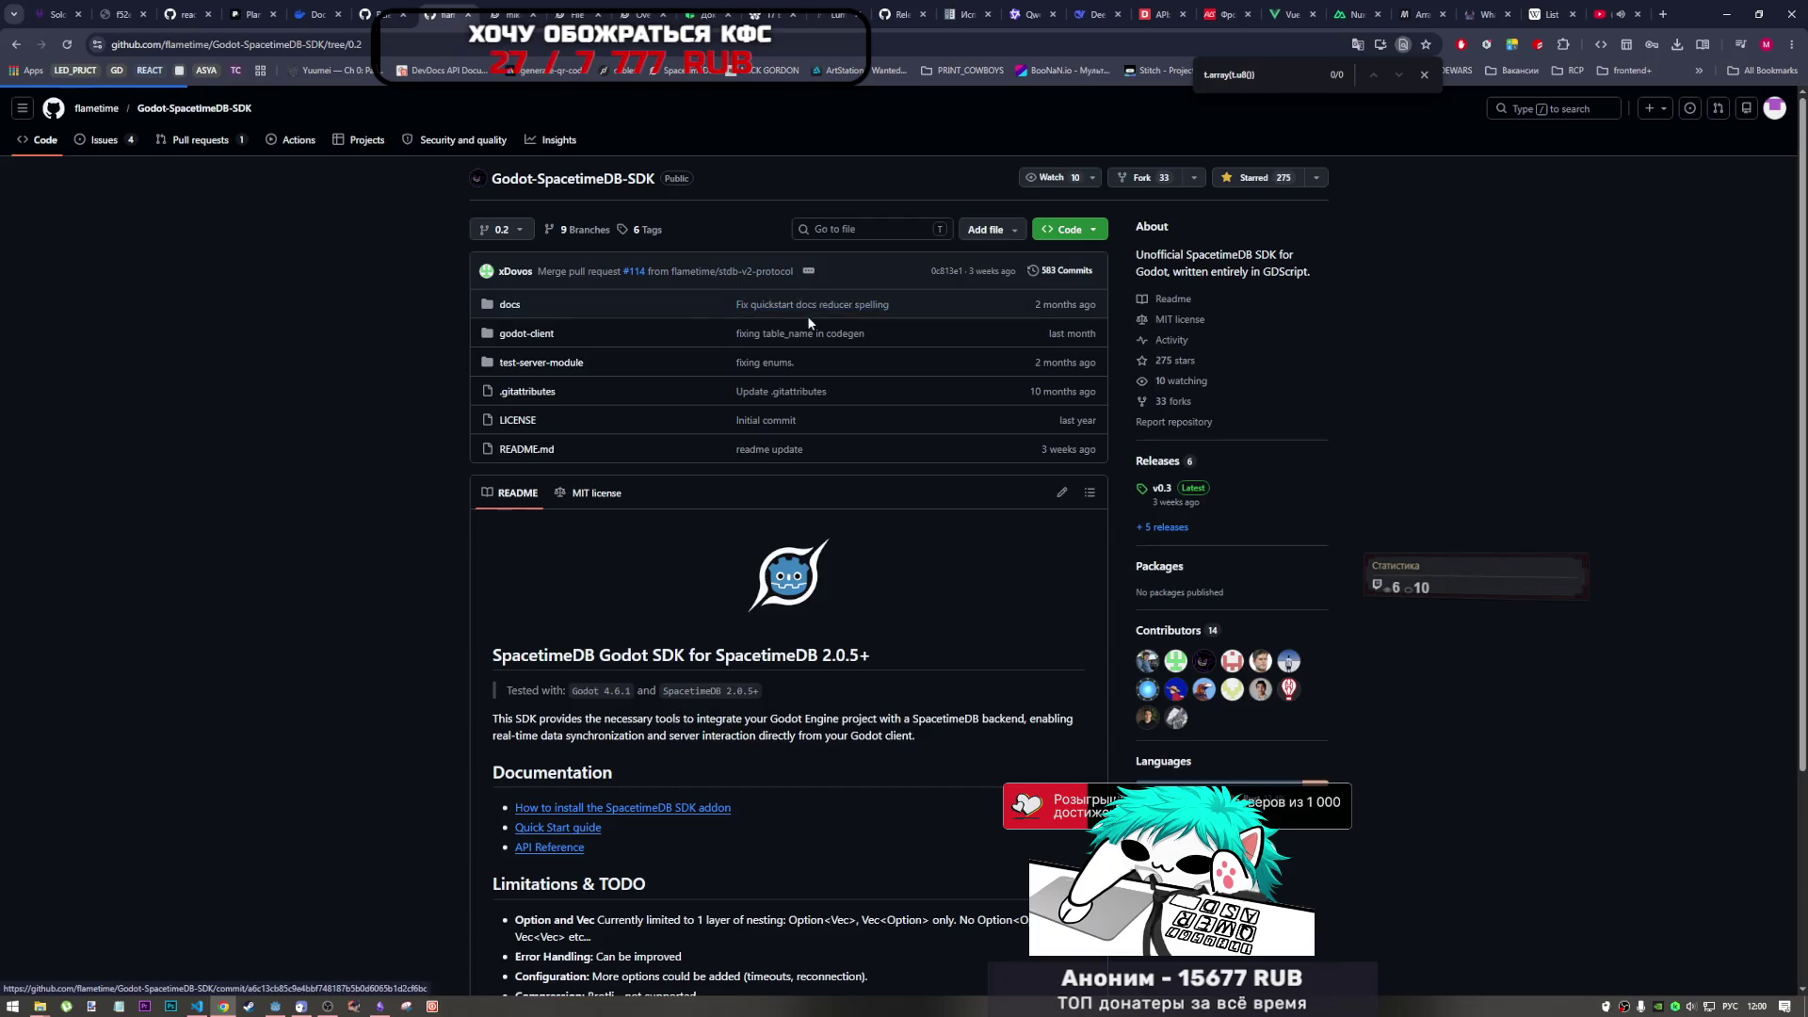
- Open the repository's issues and filter with 'is:issue' to show open and closed ones
key("g")
key("i")
key("slash")
type("is:issue")
key("Return")
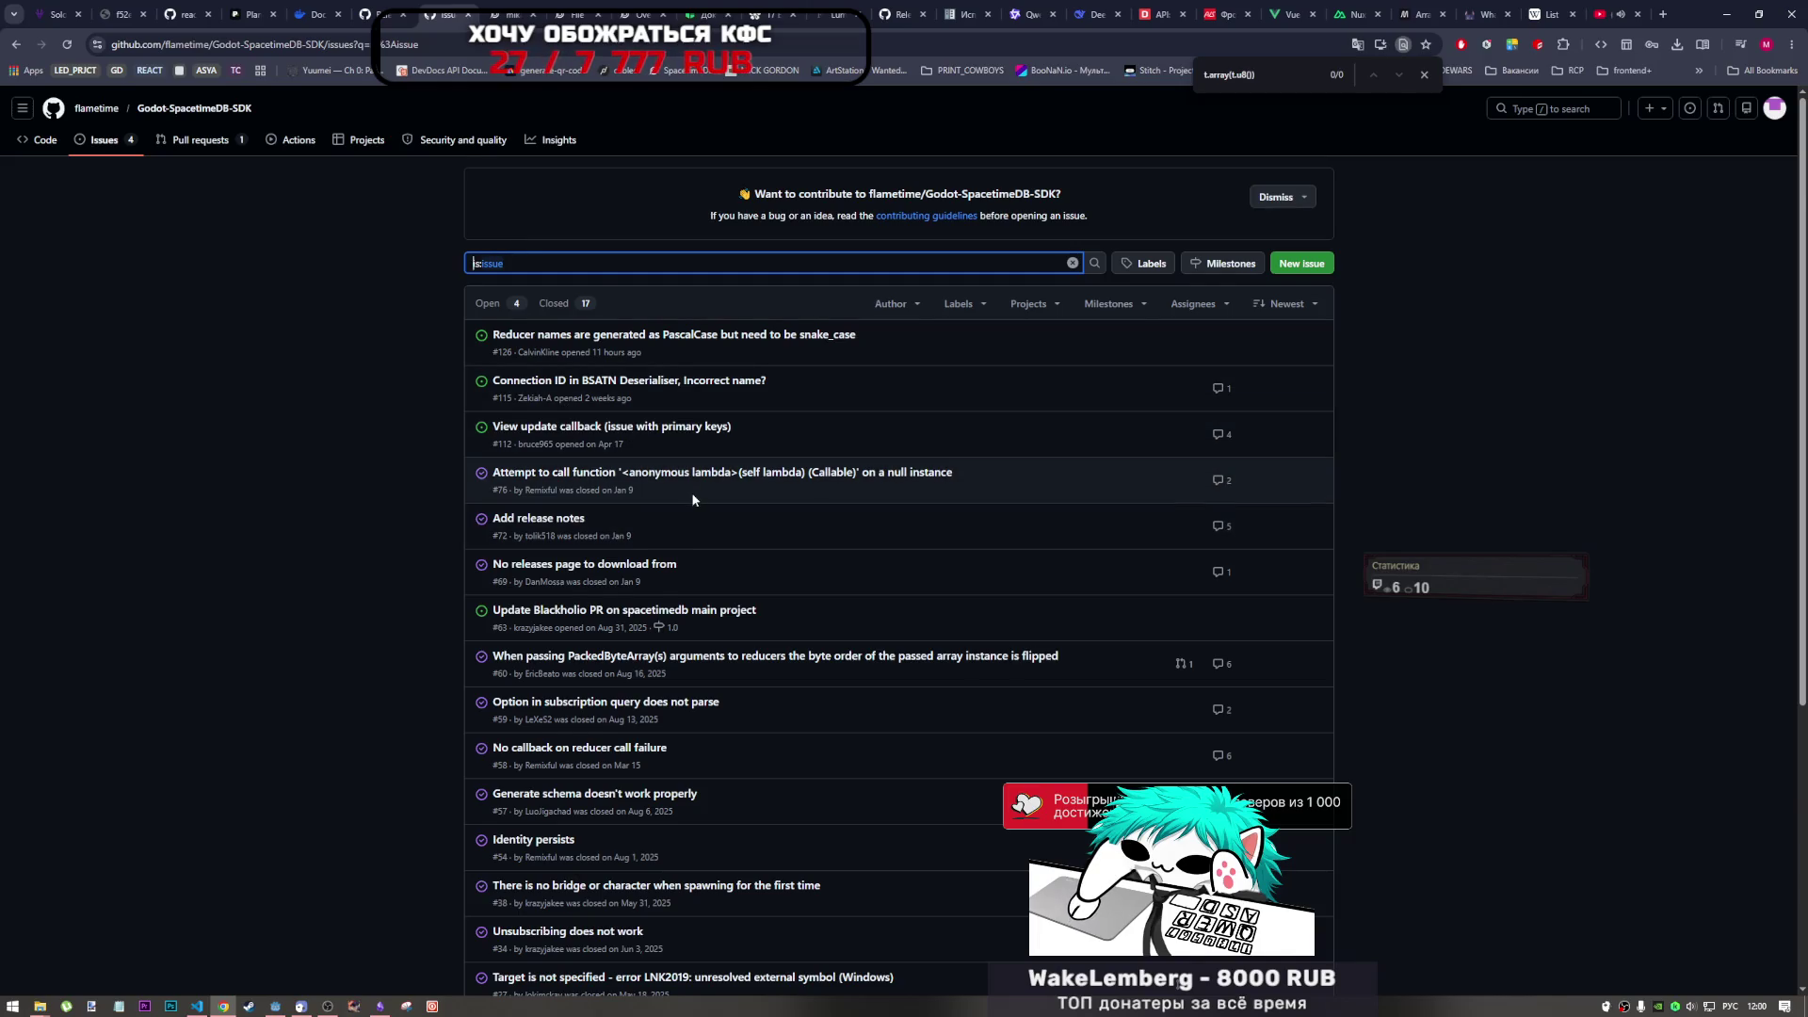
- Scroll through the full issue list, then return to the repository's code page
scroll(693, 499, "down", 2)
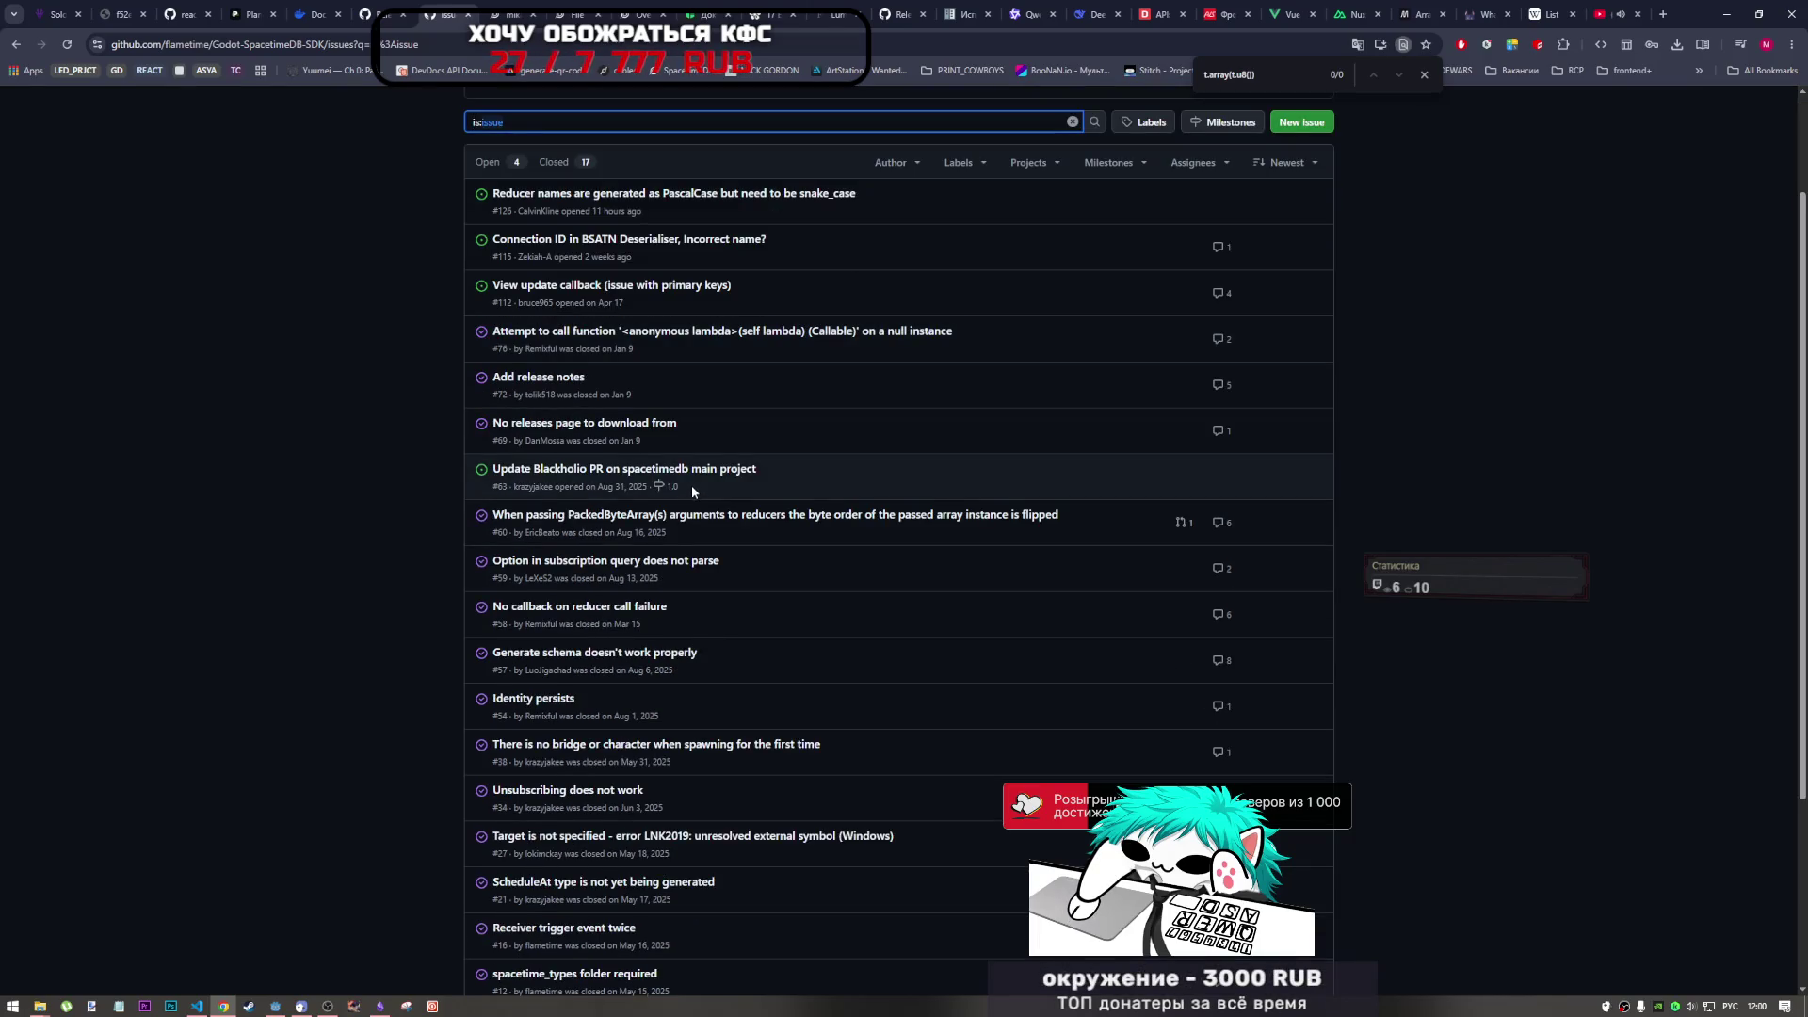
scroll(691, 485, "down", 1)
scroll(691, 490, "down", 2)
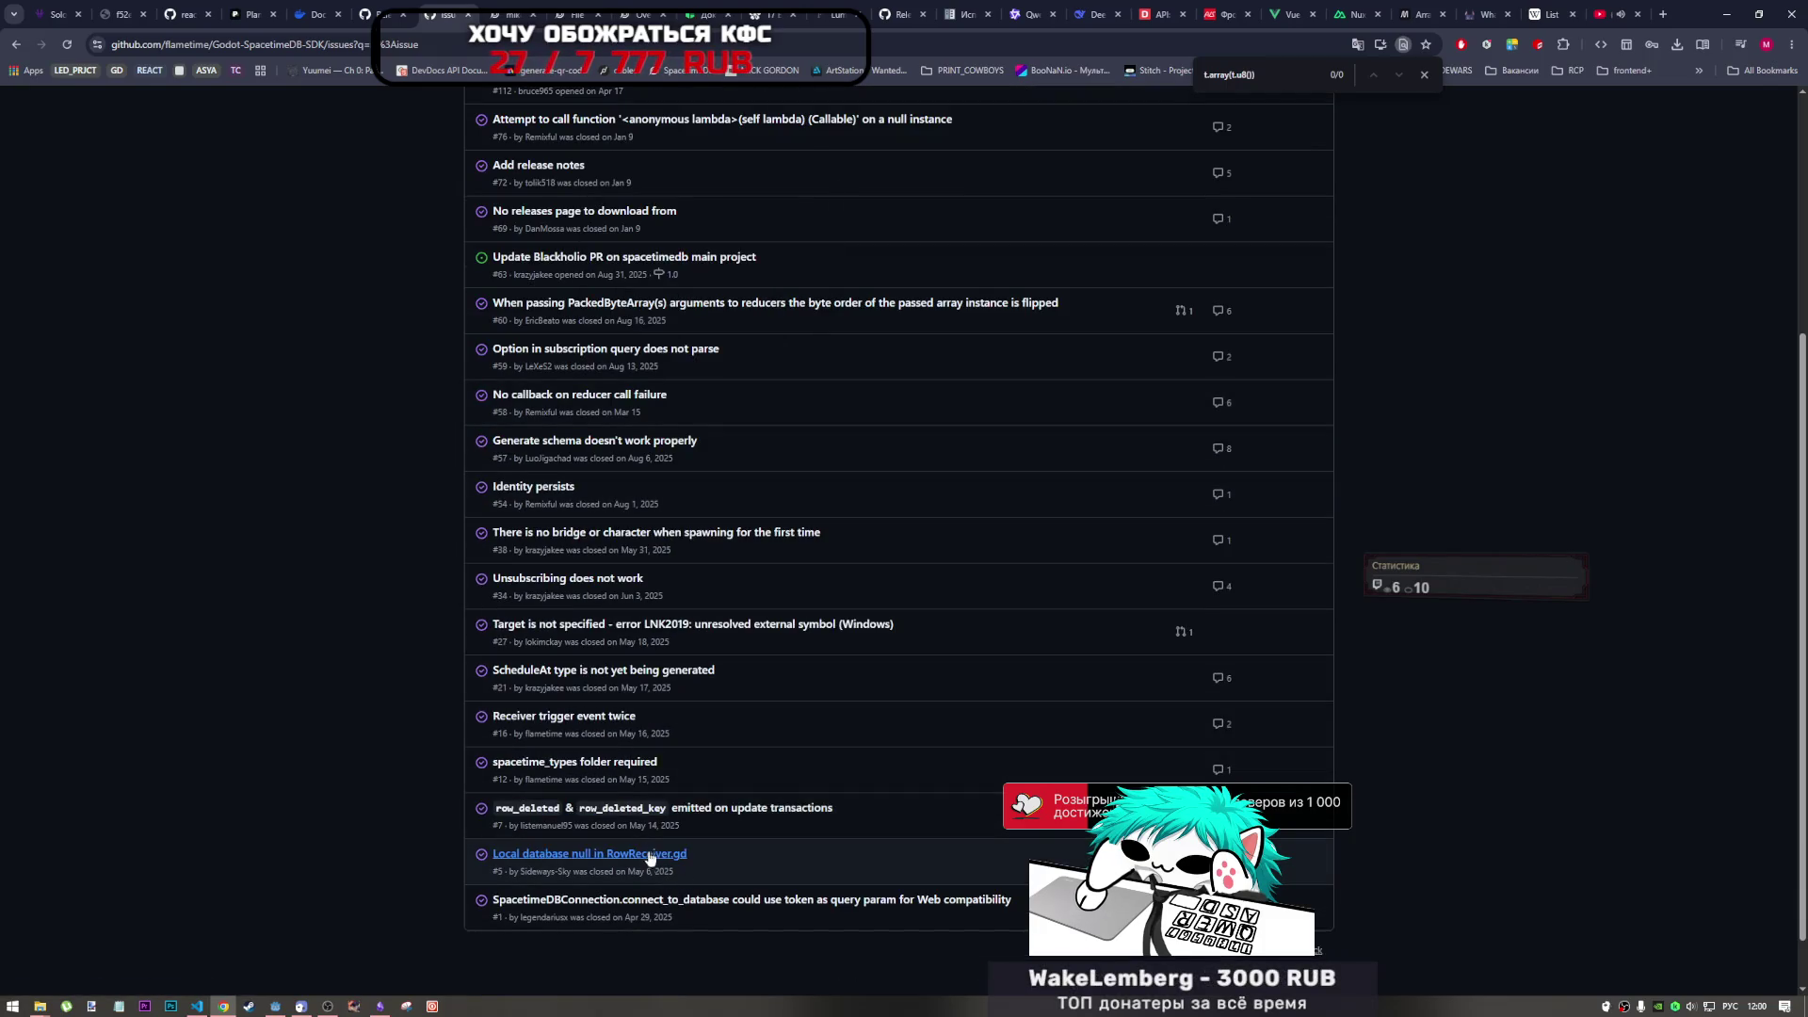
scroll(565, 613, "up", 2)
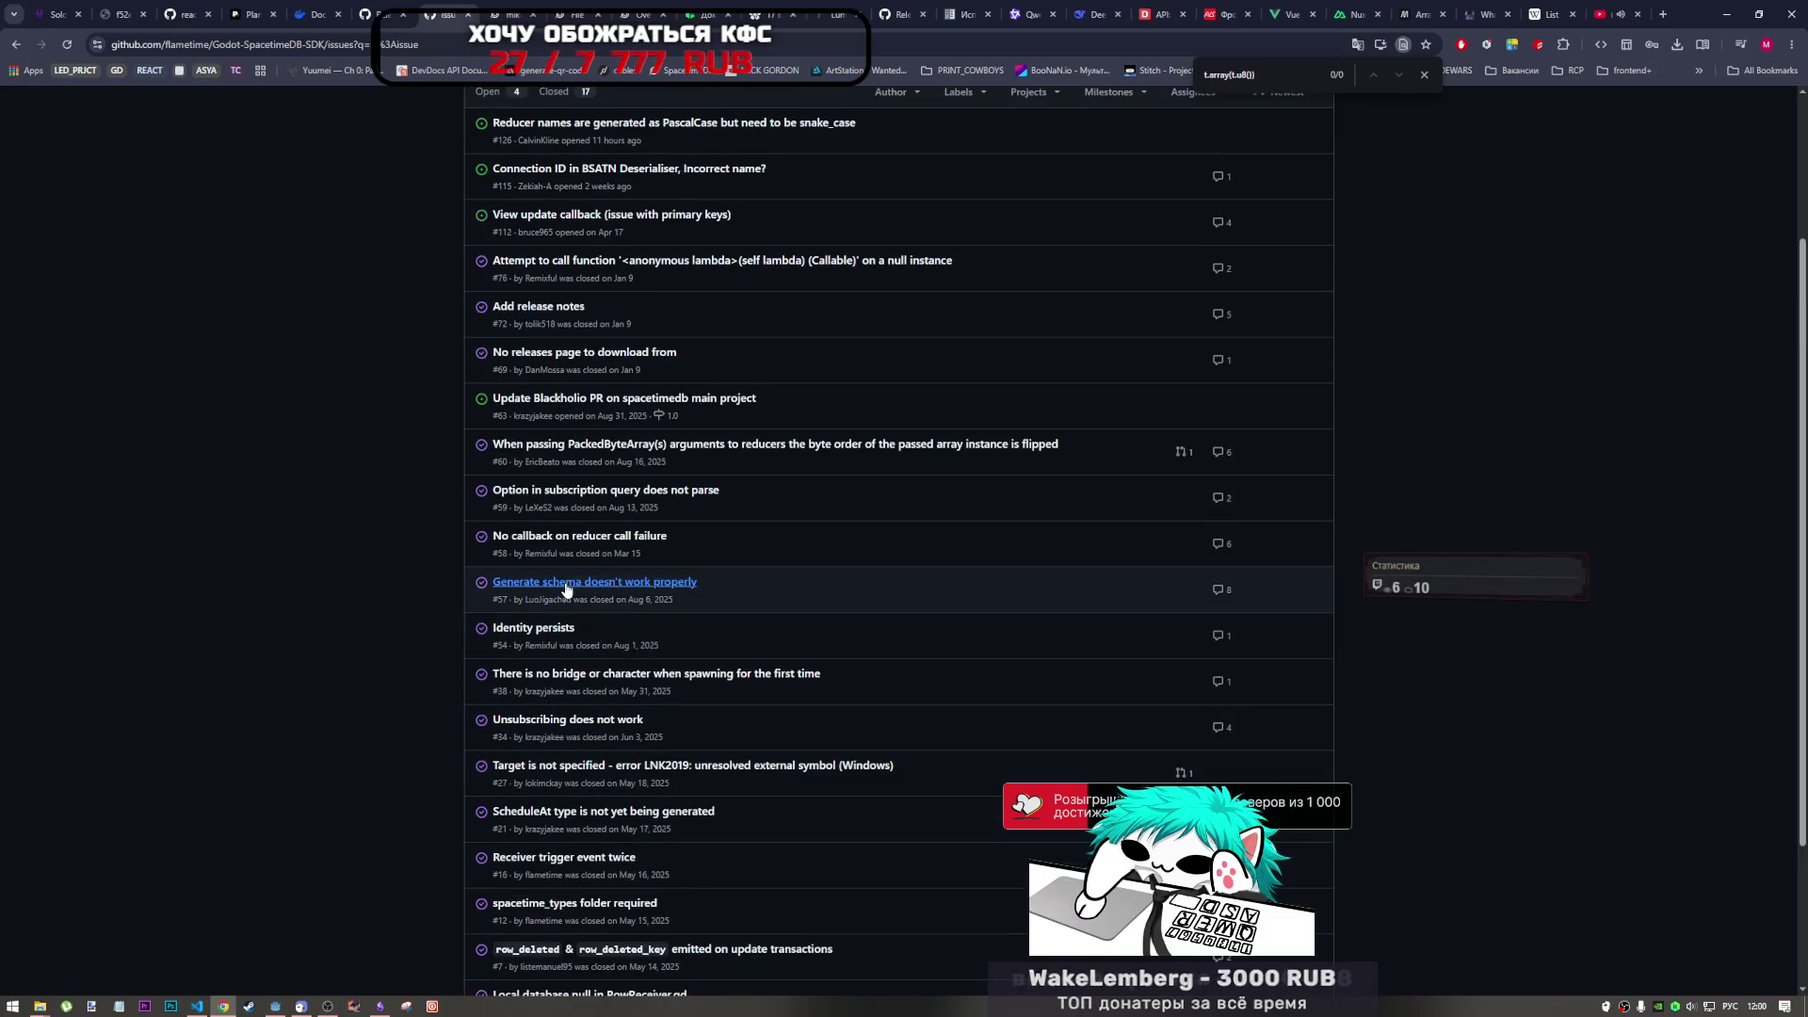
scroll(565, 584, "up", 2)
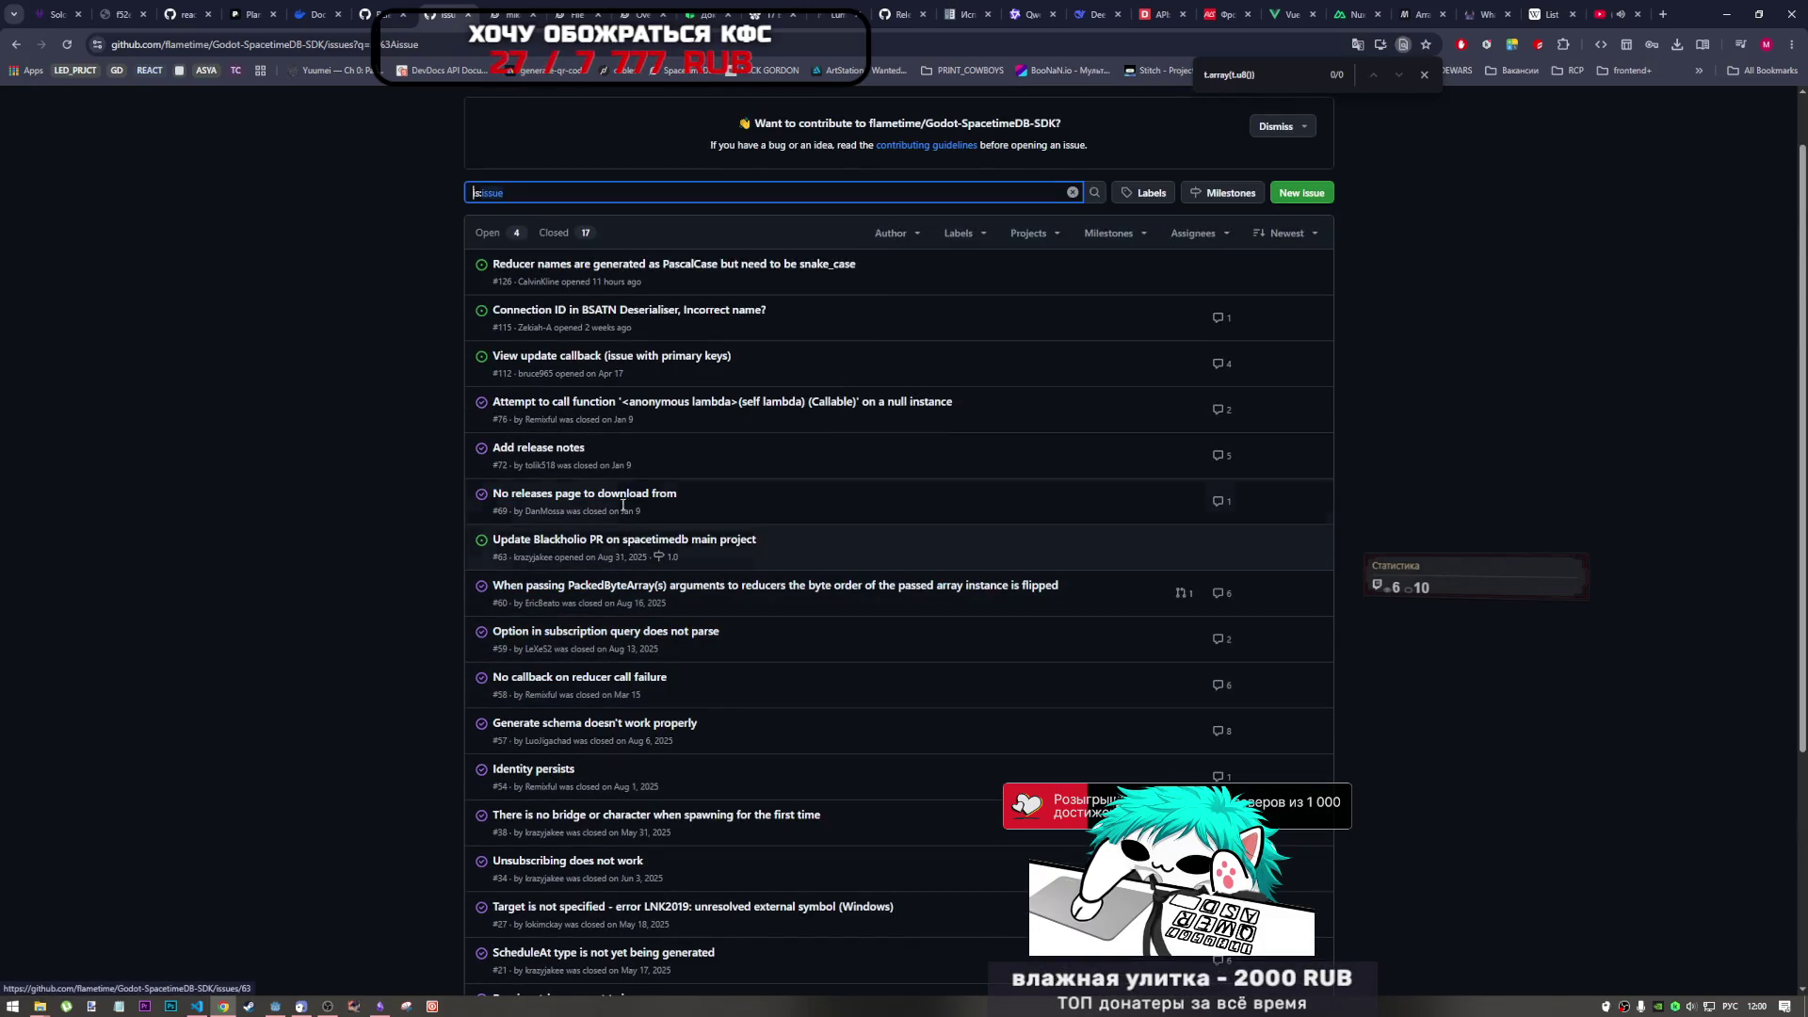
mouse_move(645, 272)
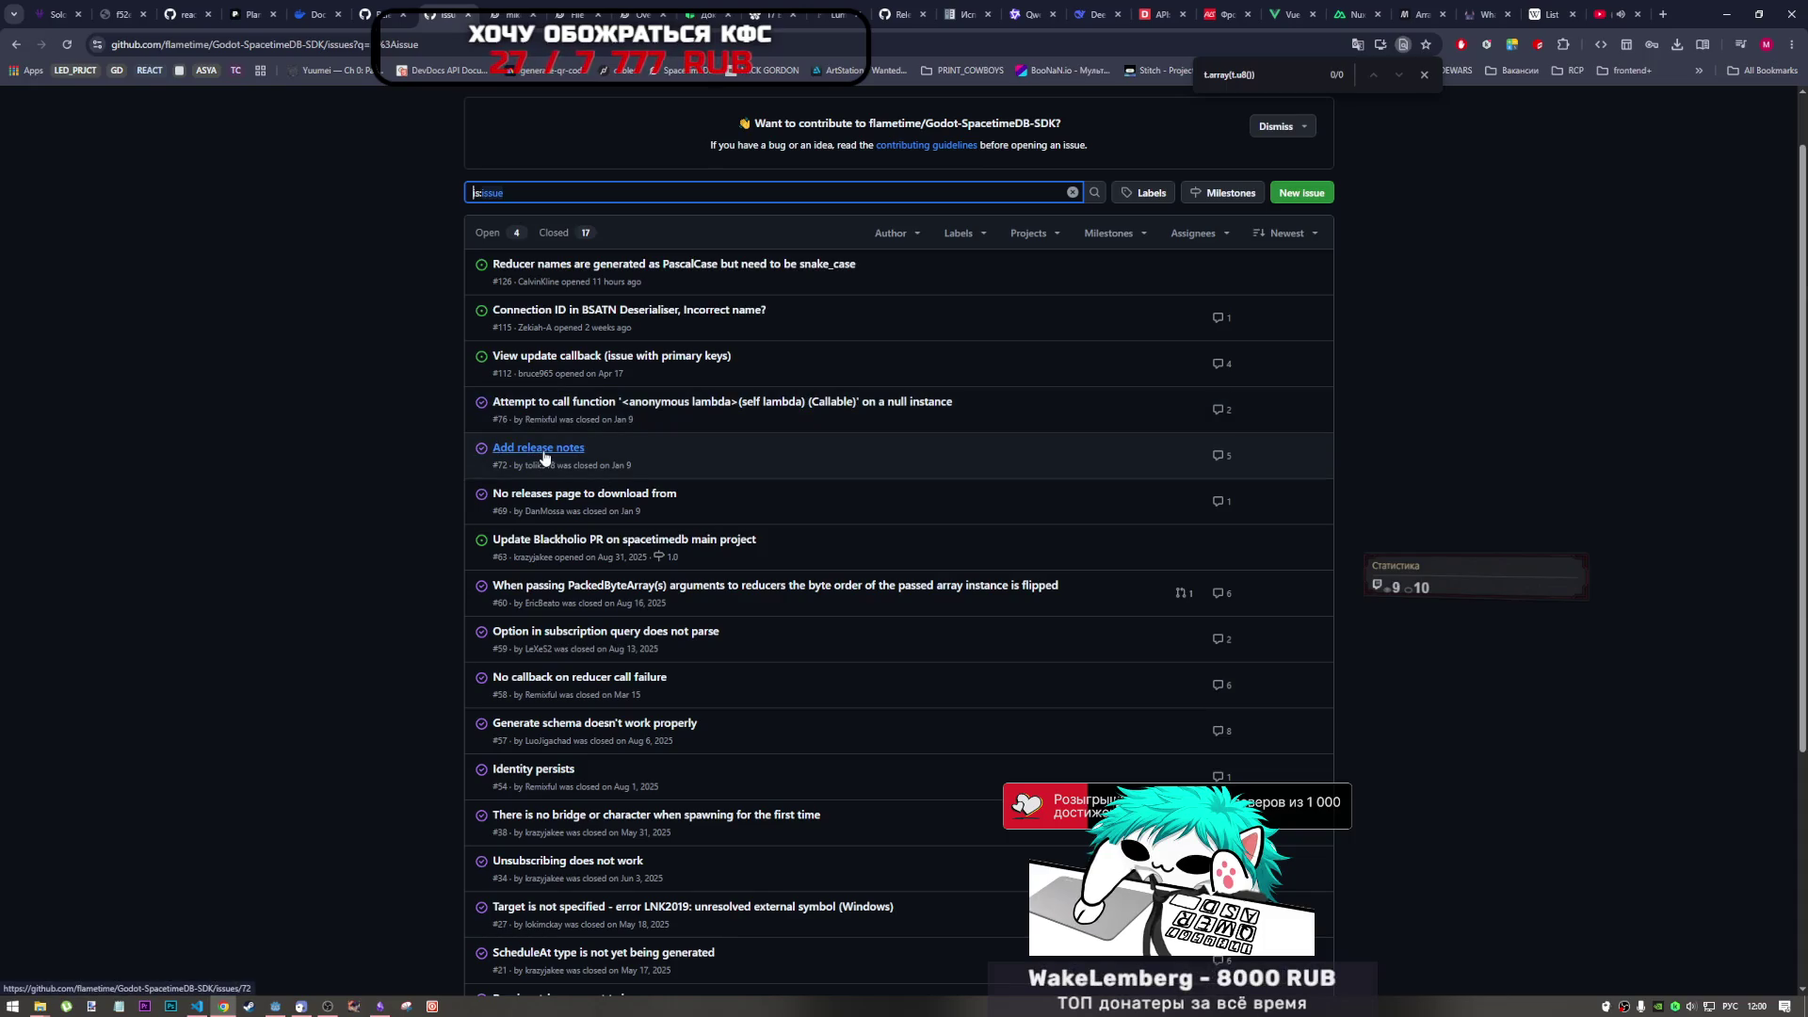
left_click(422, 522)
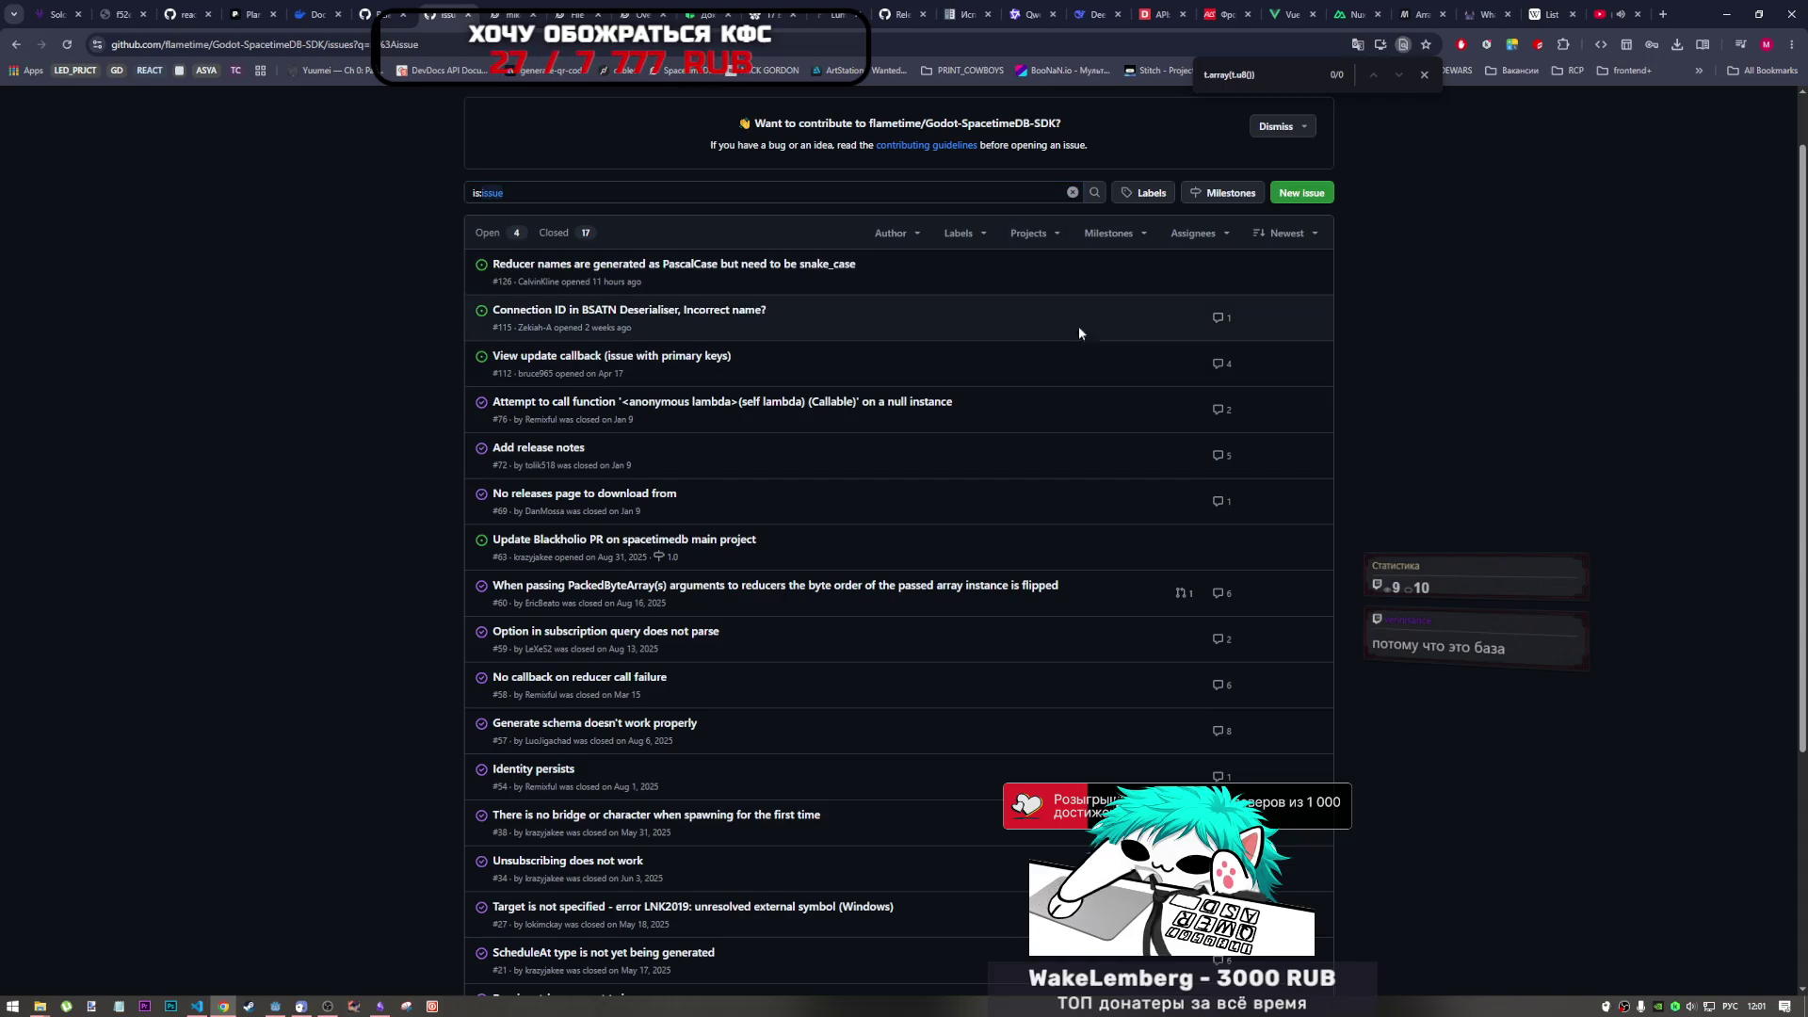
scroll(1115, 334, "up", 1)
left_click(179, 113)
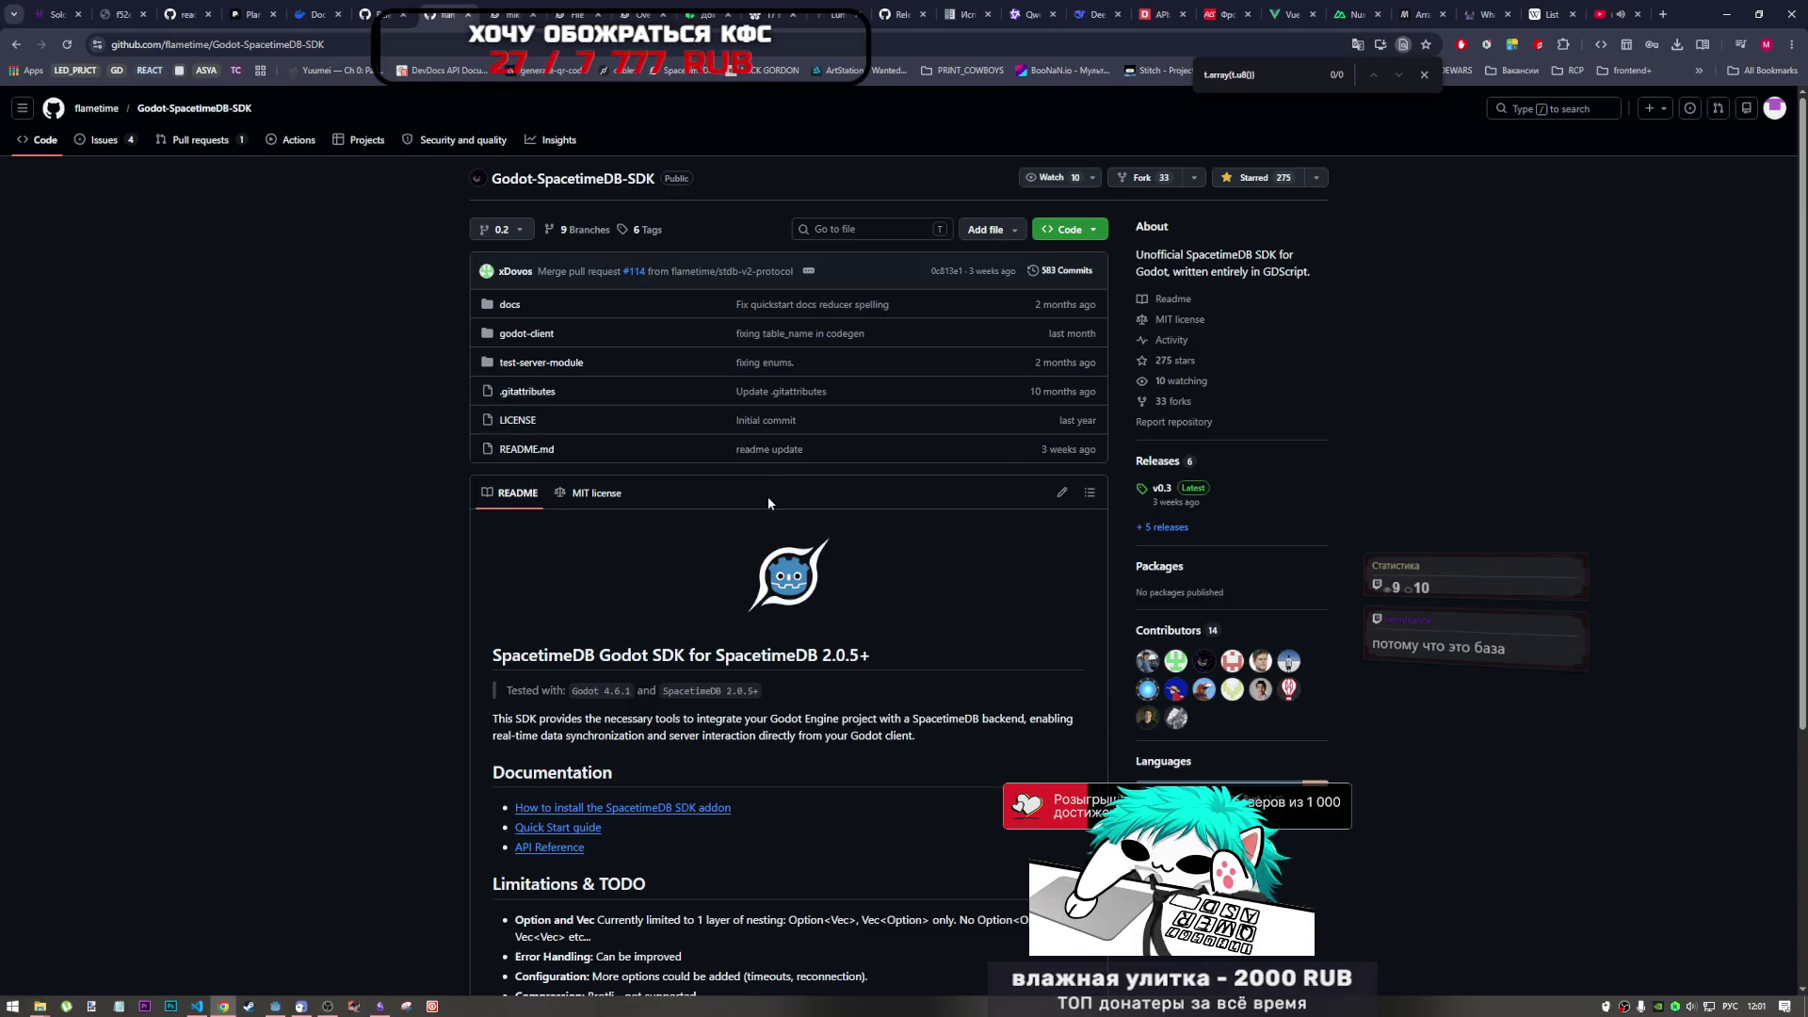
- Check the t.array documentation in index.ts's upload_avatar reducer, then return to Godot
left_click(197, 1007)
left_click(356, 229)
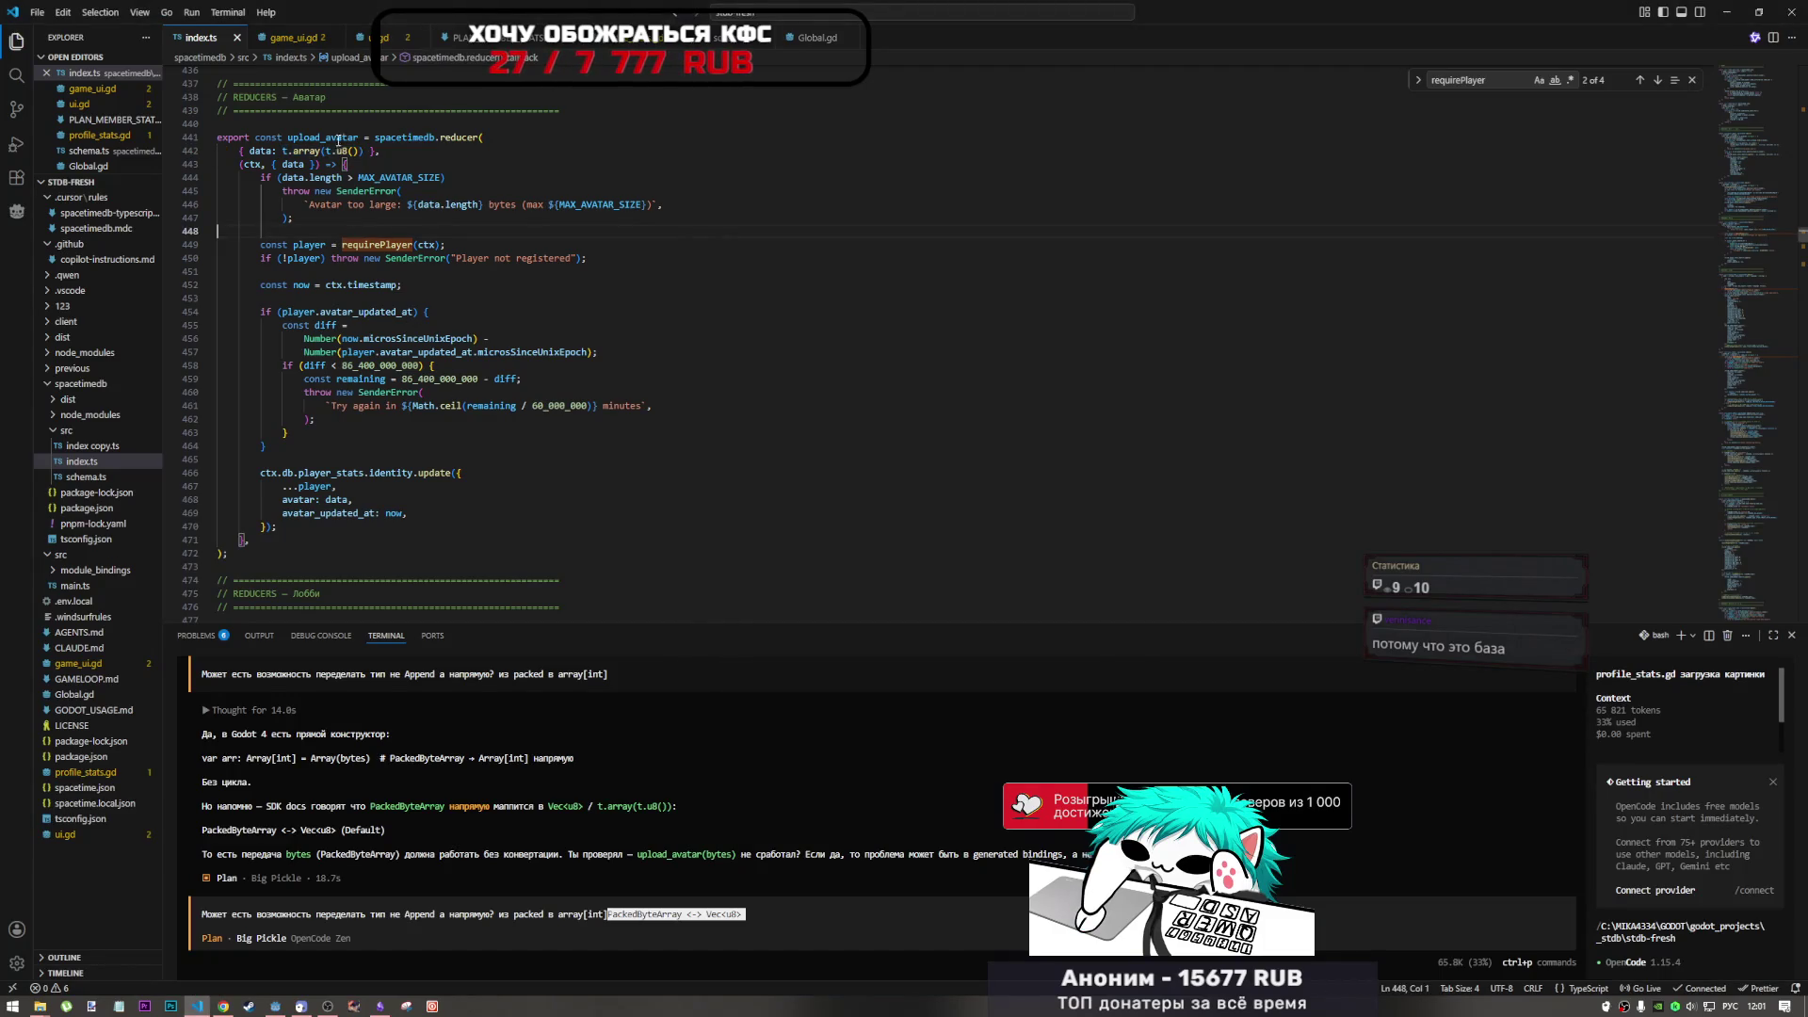
left_click(405, 191)
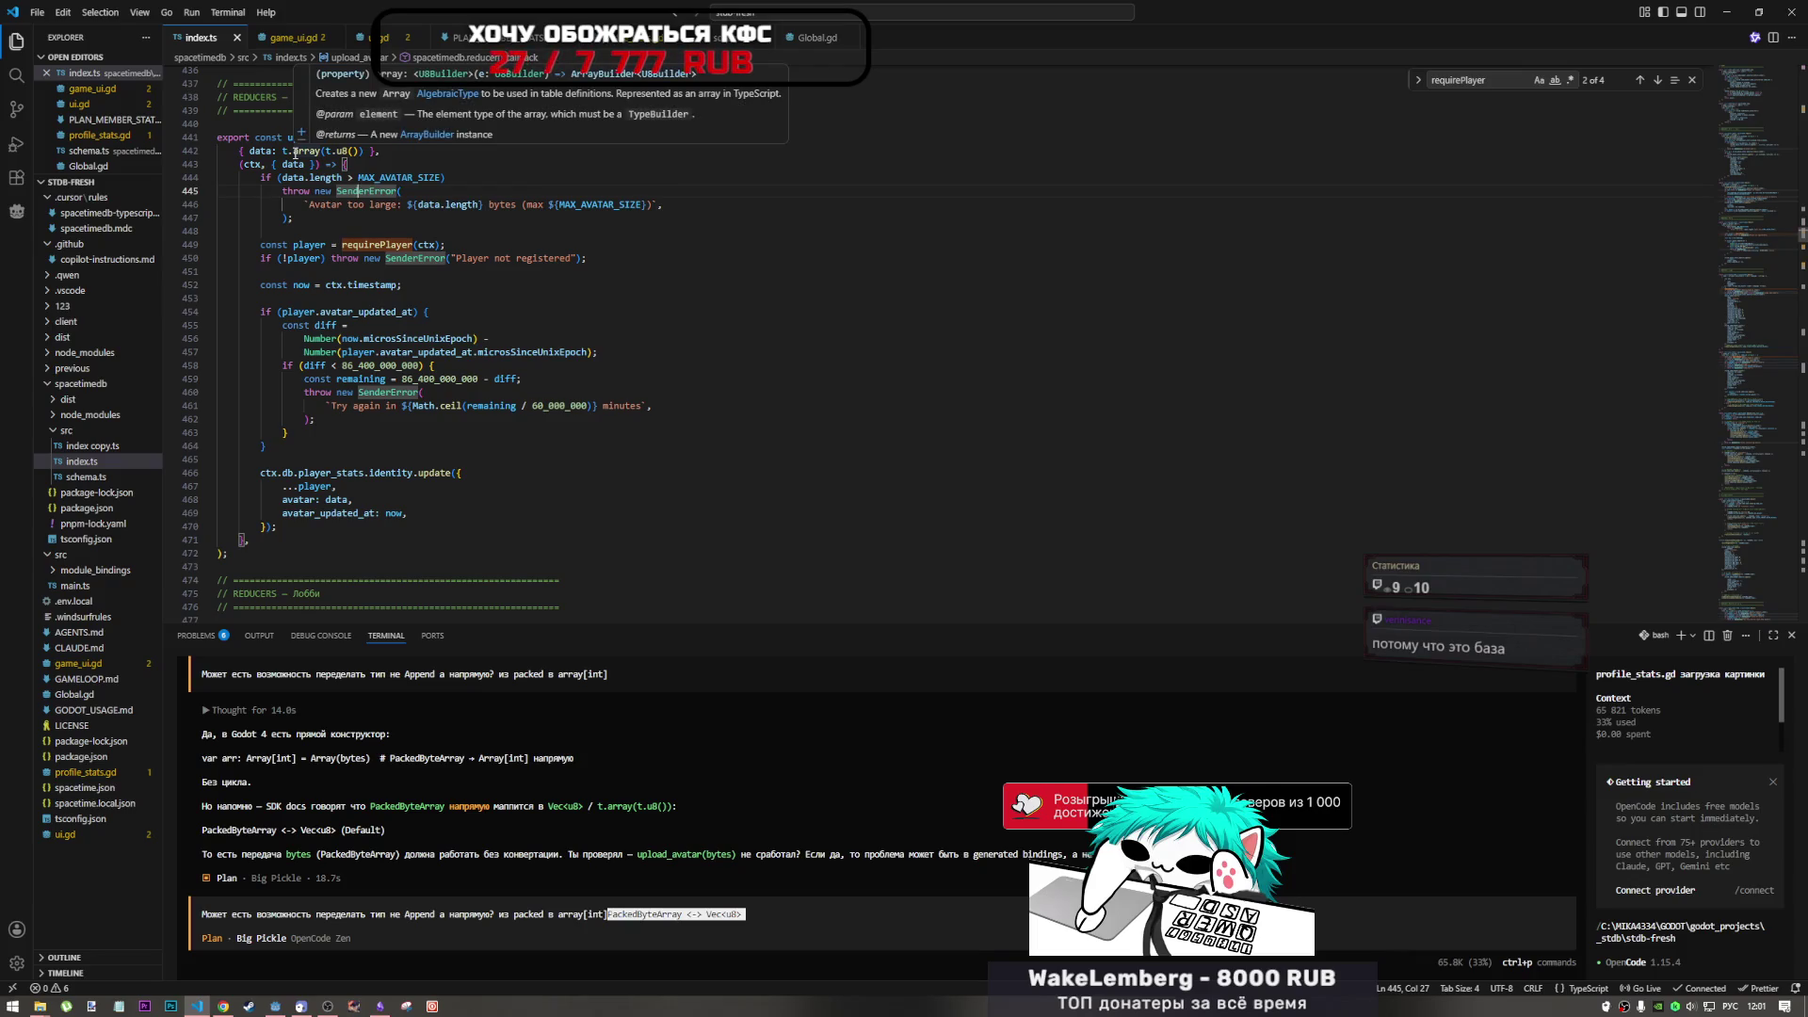
left_click(639, 491)
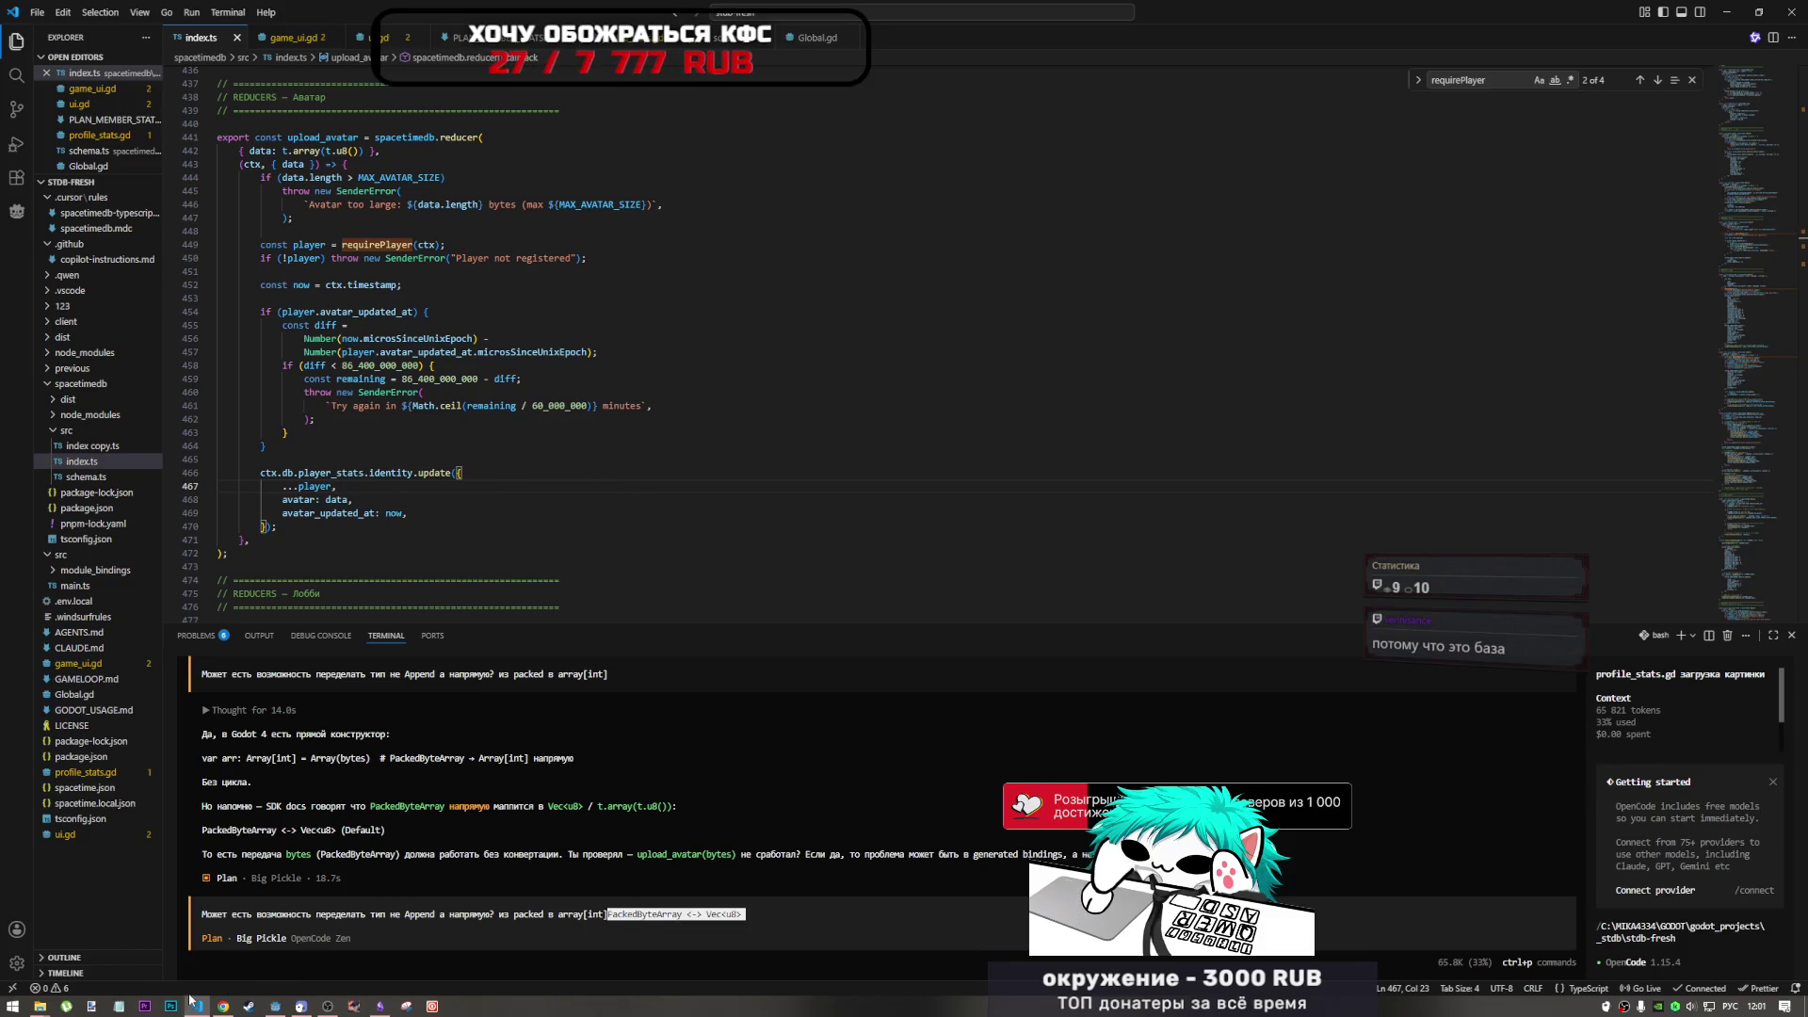
mouse_move(284, 1007)
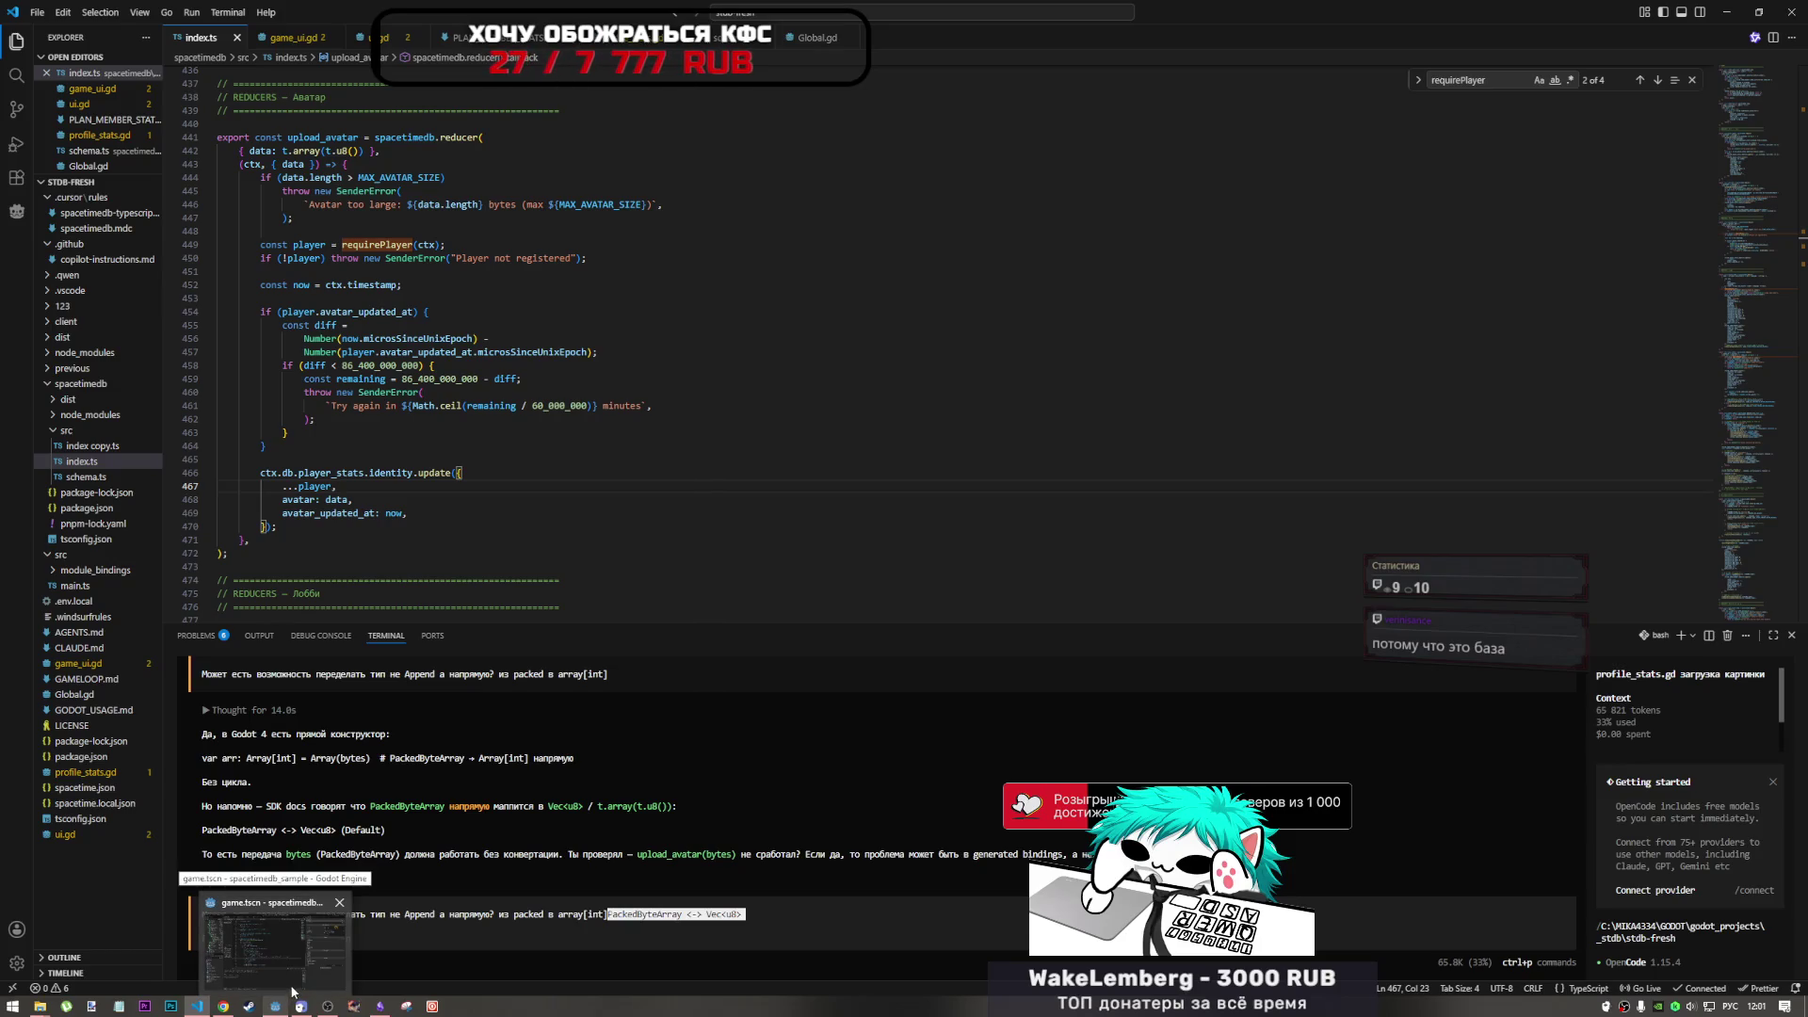
left_click(291, 991)
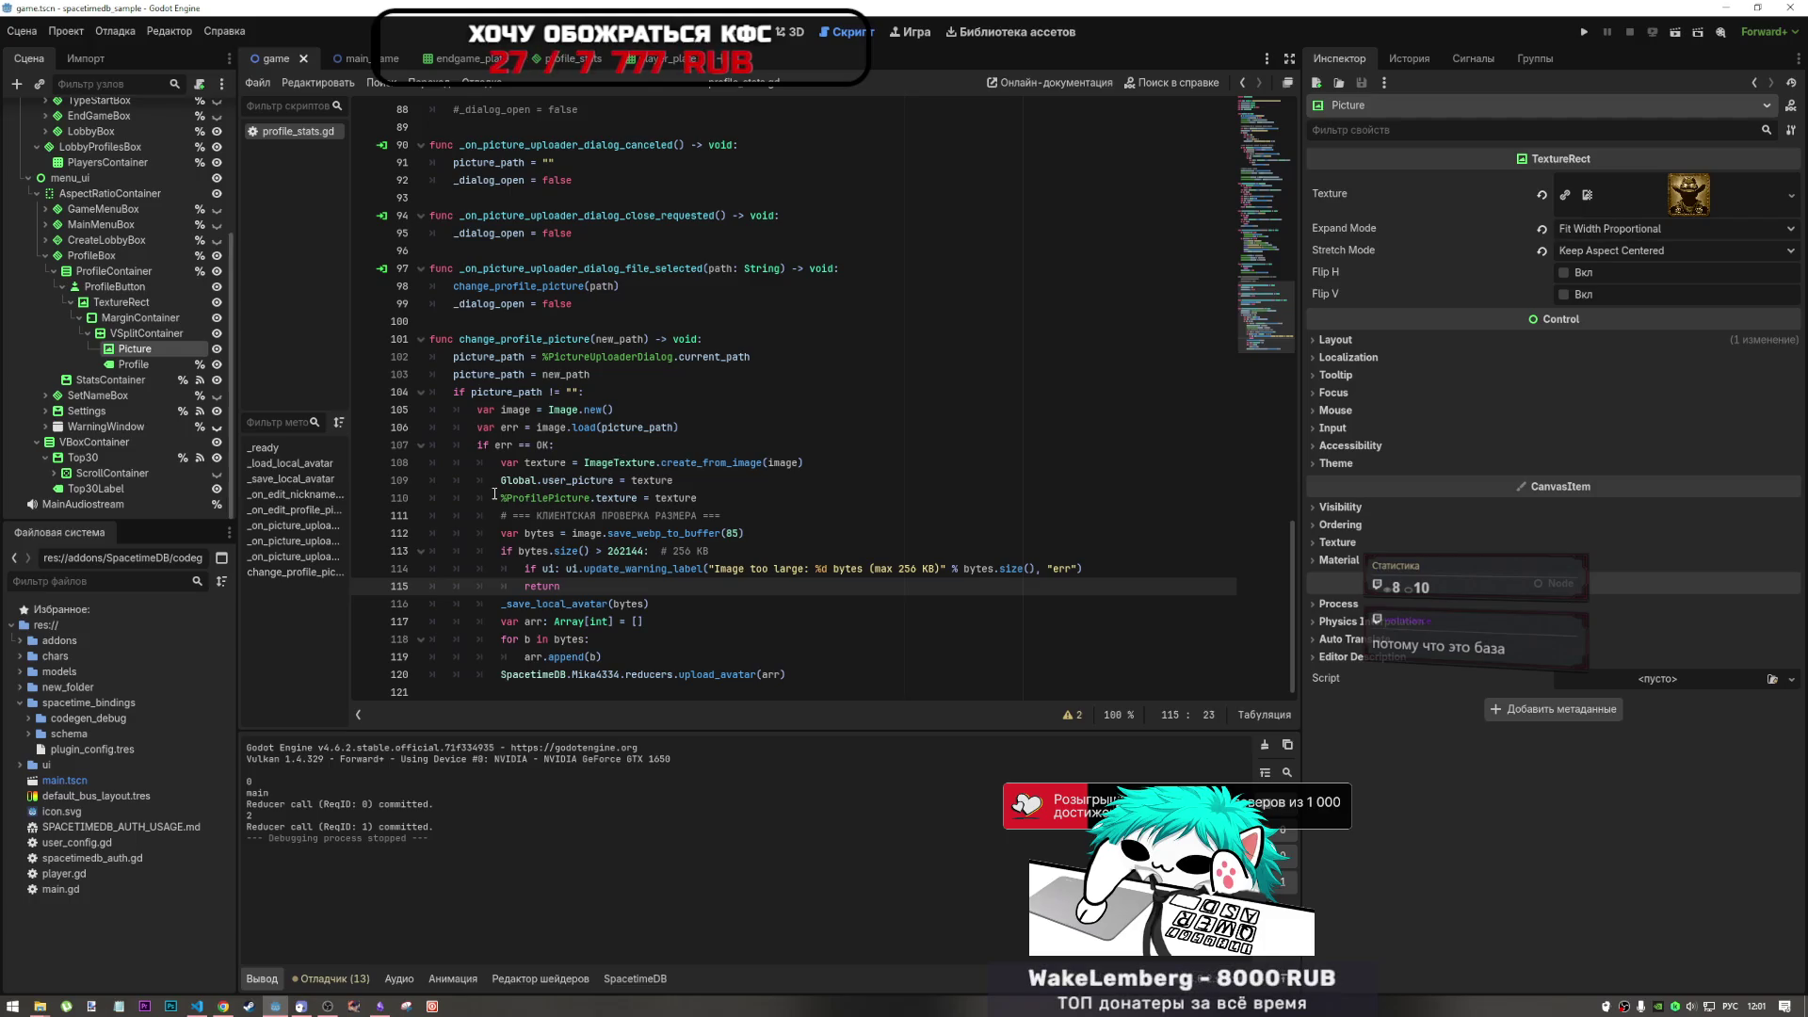
- Collapse codegen_debug and expand res://addons to reveal the SpacetimeDB addon
left_click(42, 718)
left_click(36, 721)
left_click(35, 720)
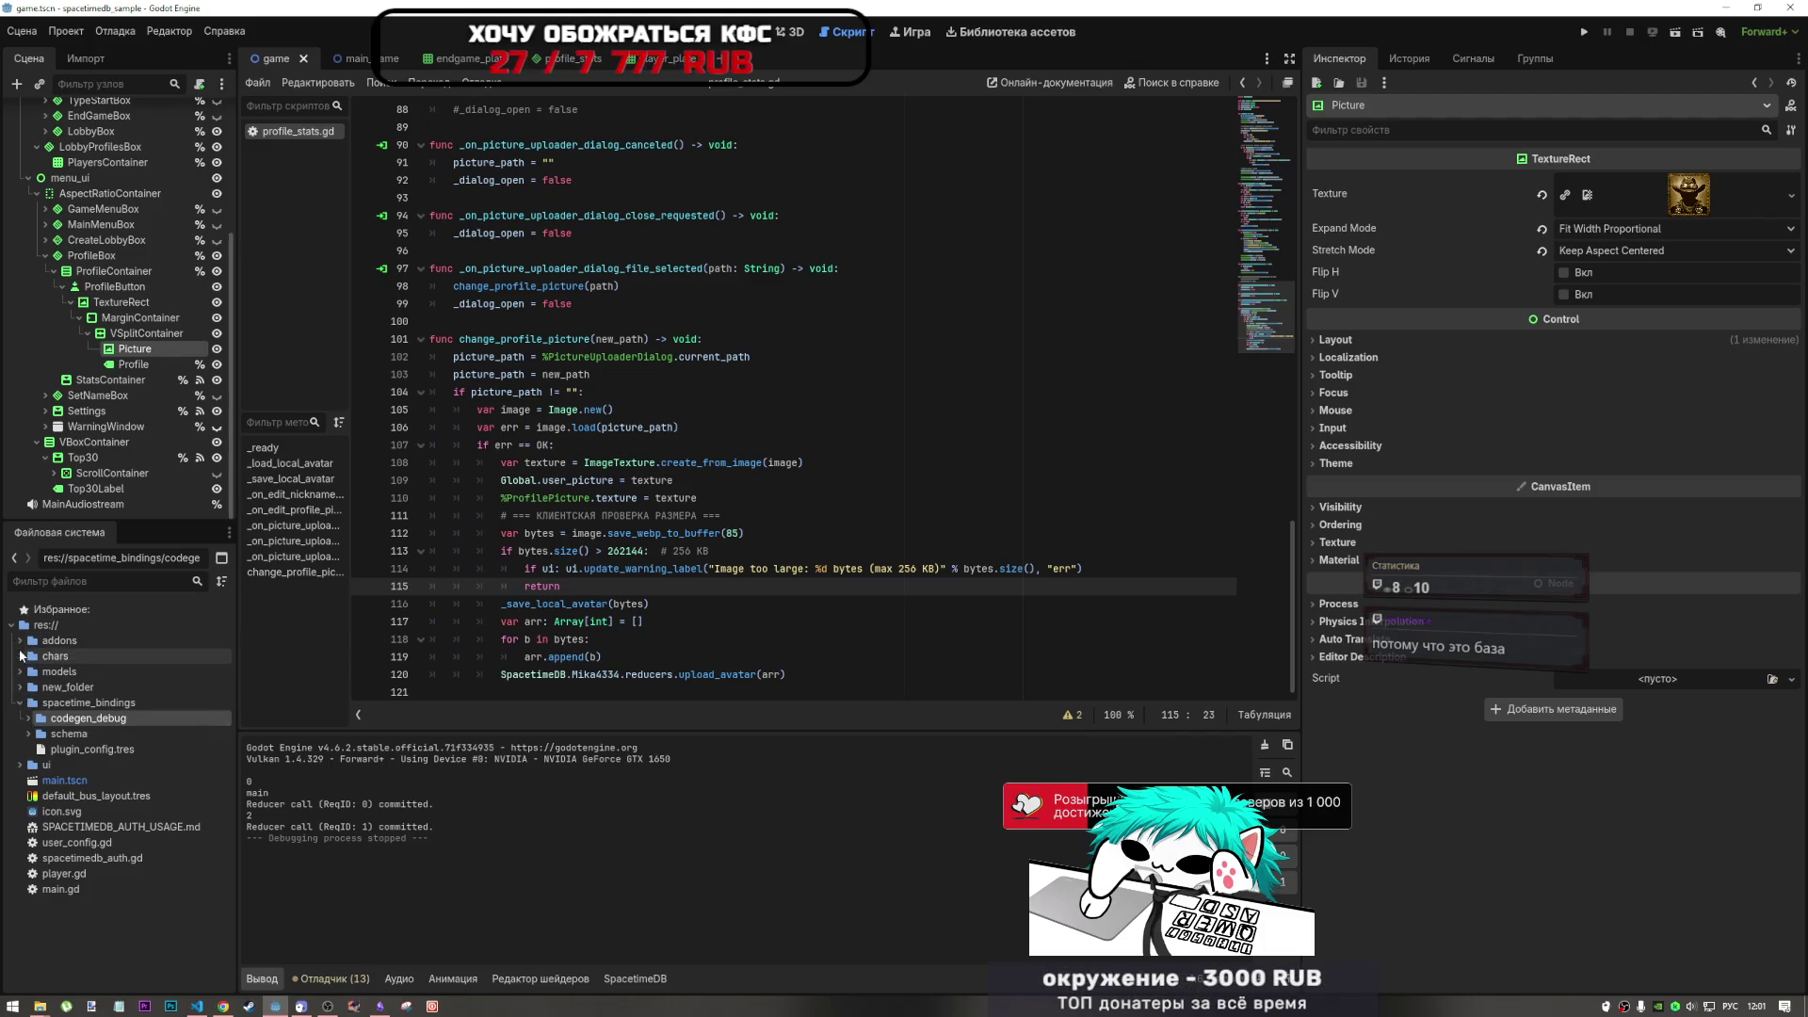
left_click(21, 641)
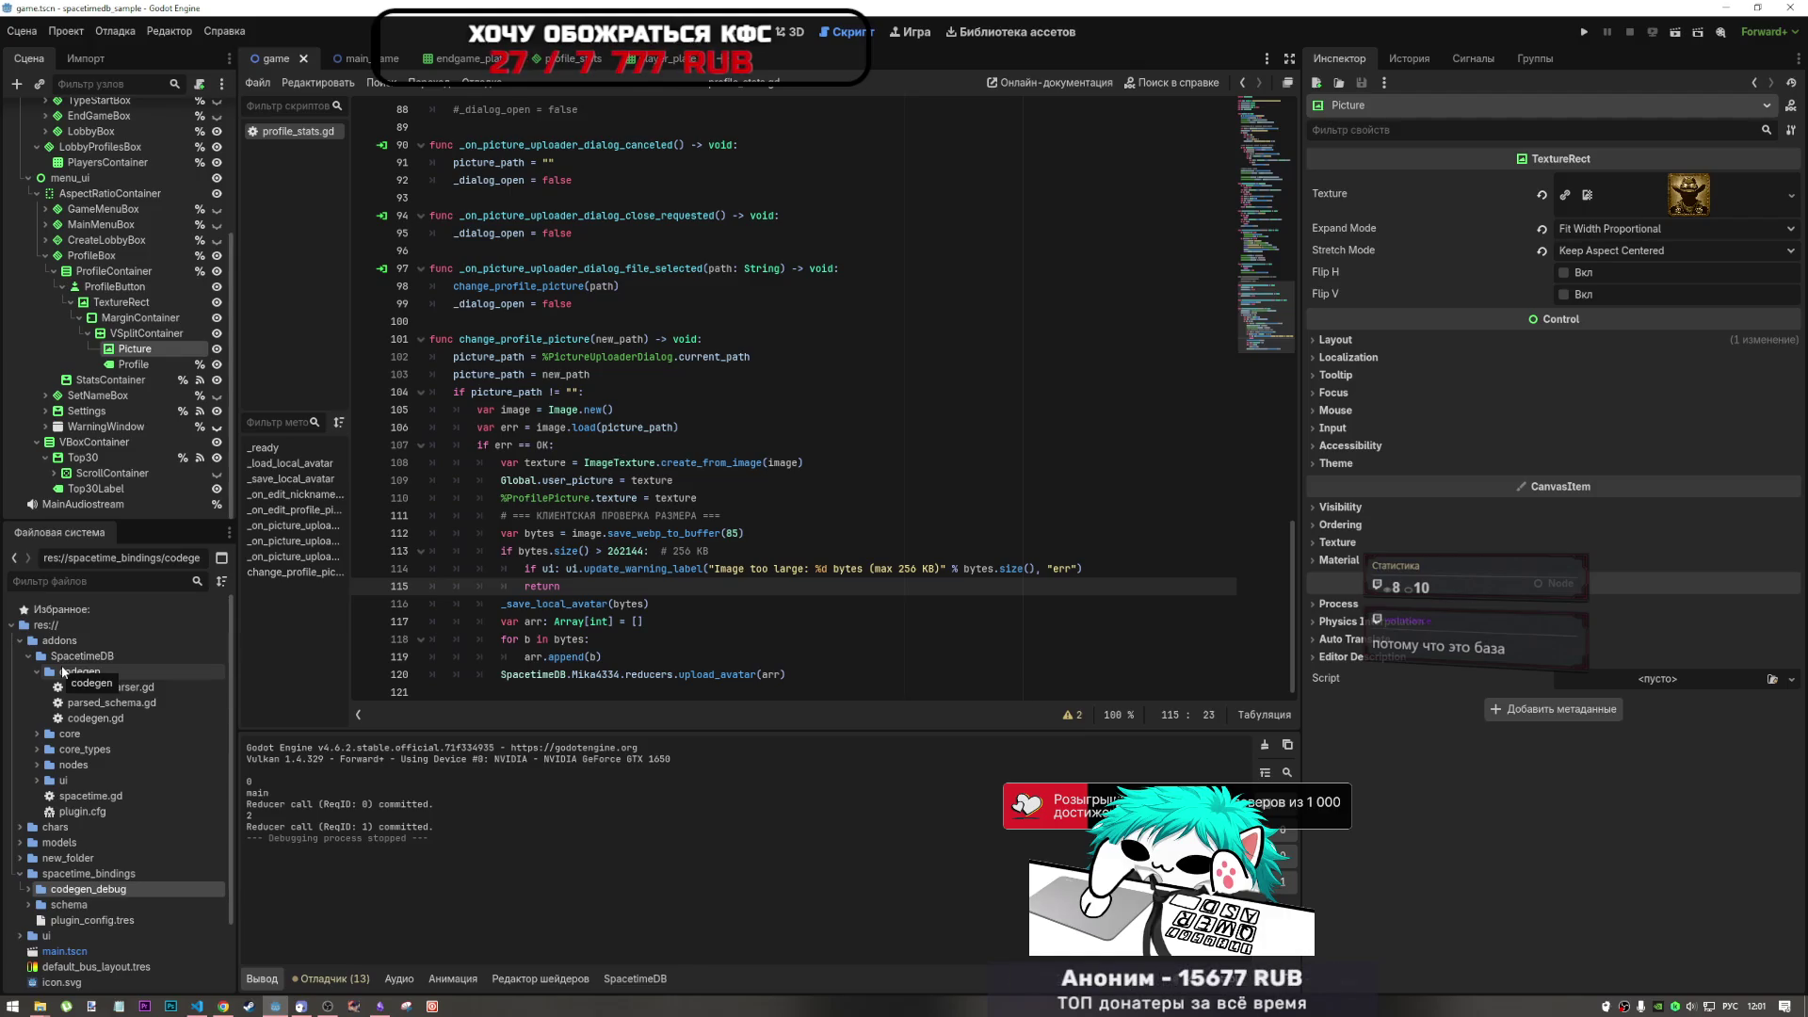
- Inspect the save_webp_to_buffer call on line 112, then switch to the browser
left_click(654, 535)
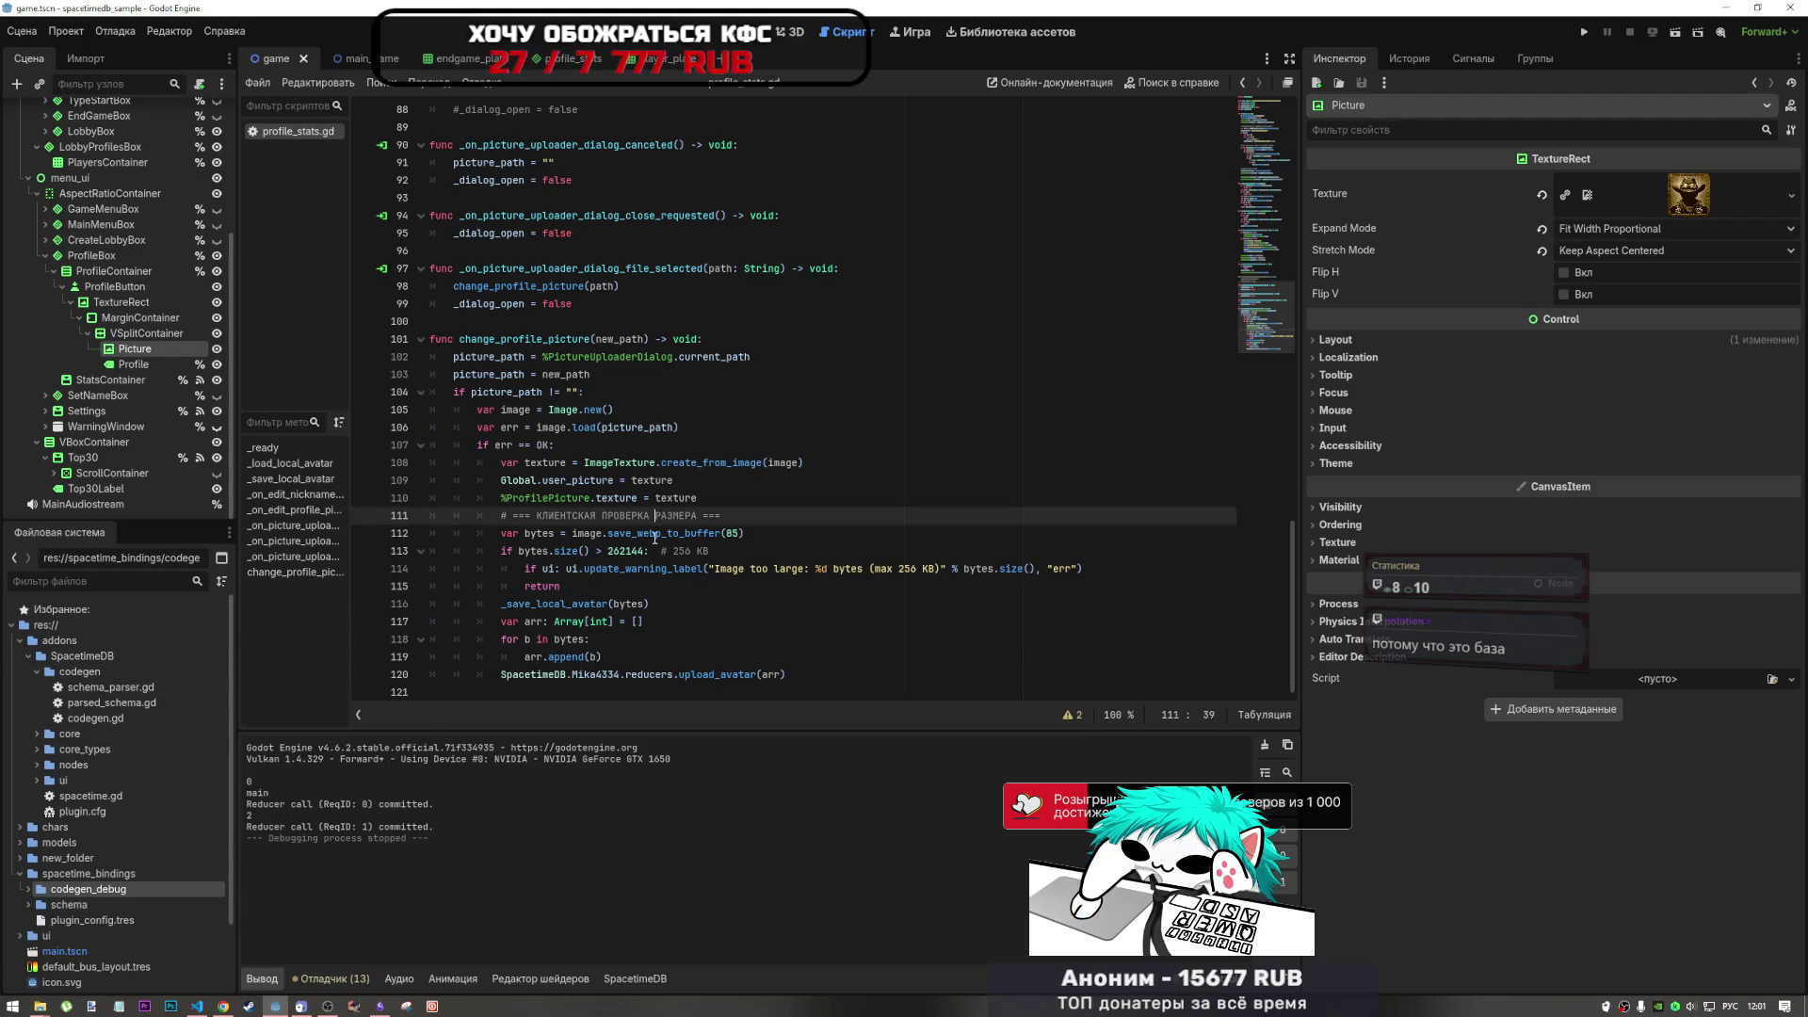
mouse_move(654, 542)
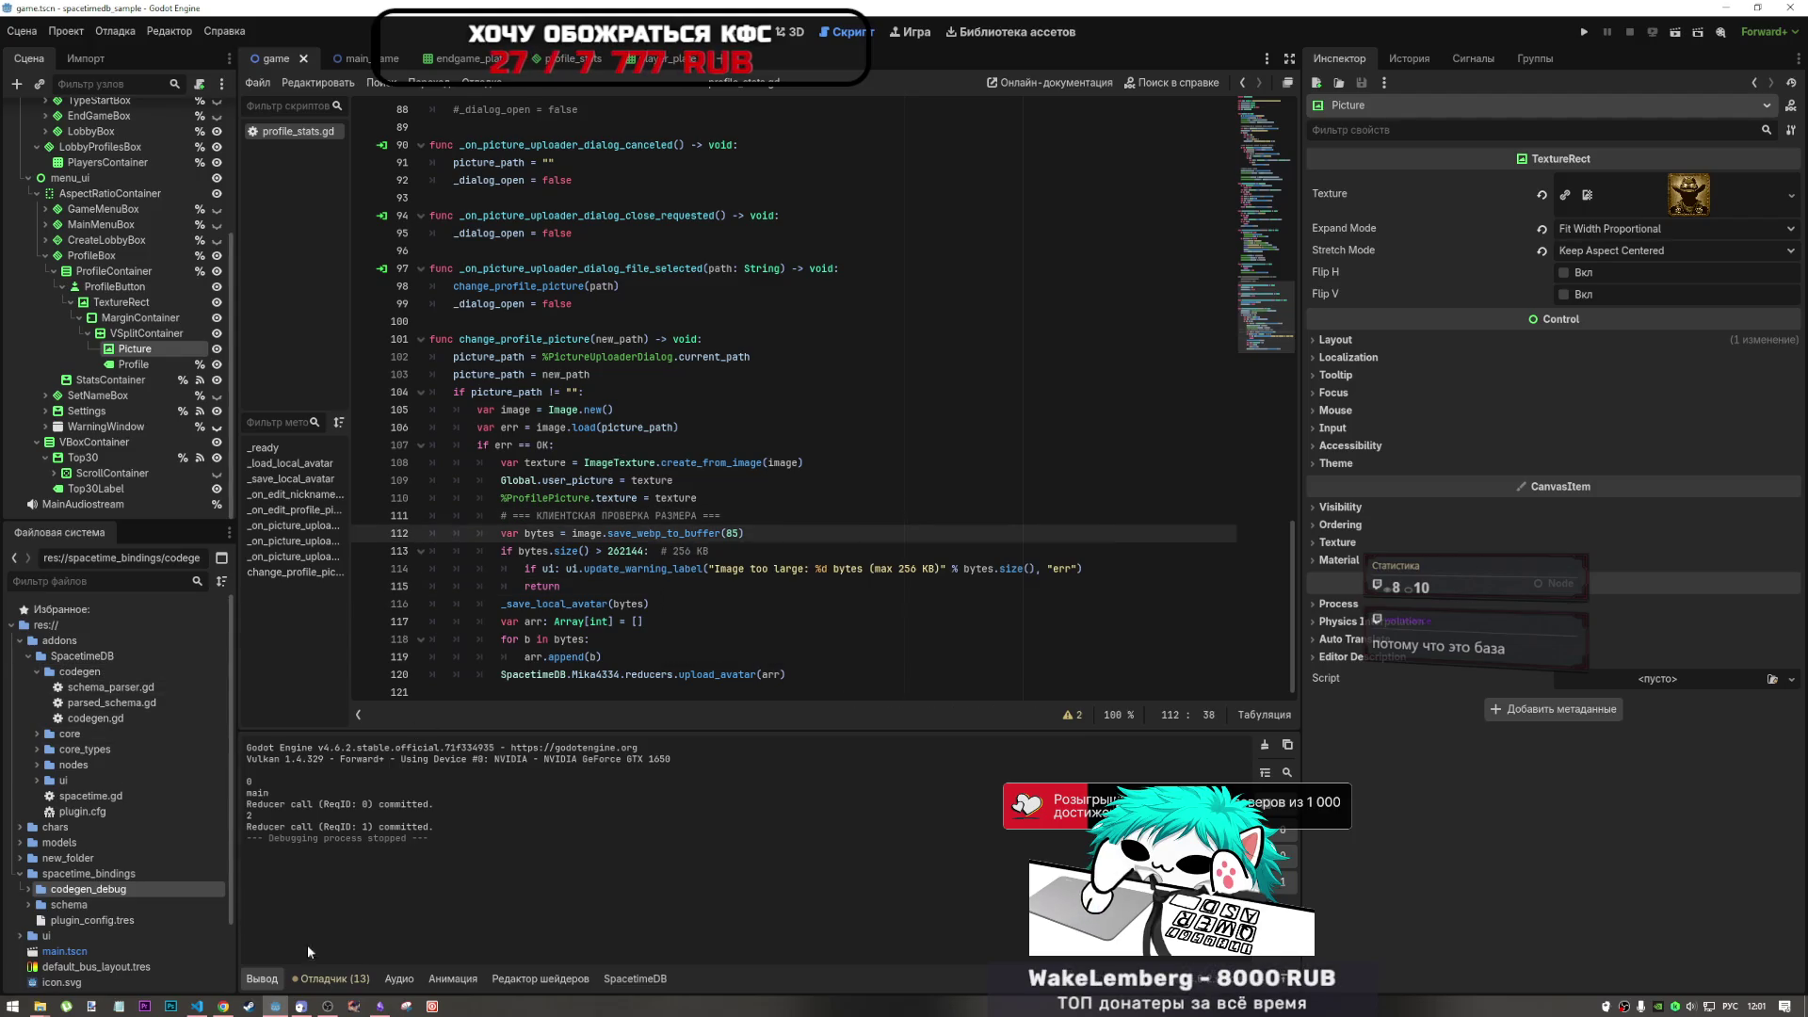
left_click(223, 1005)
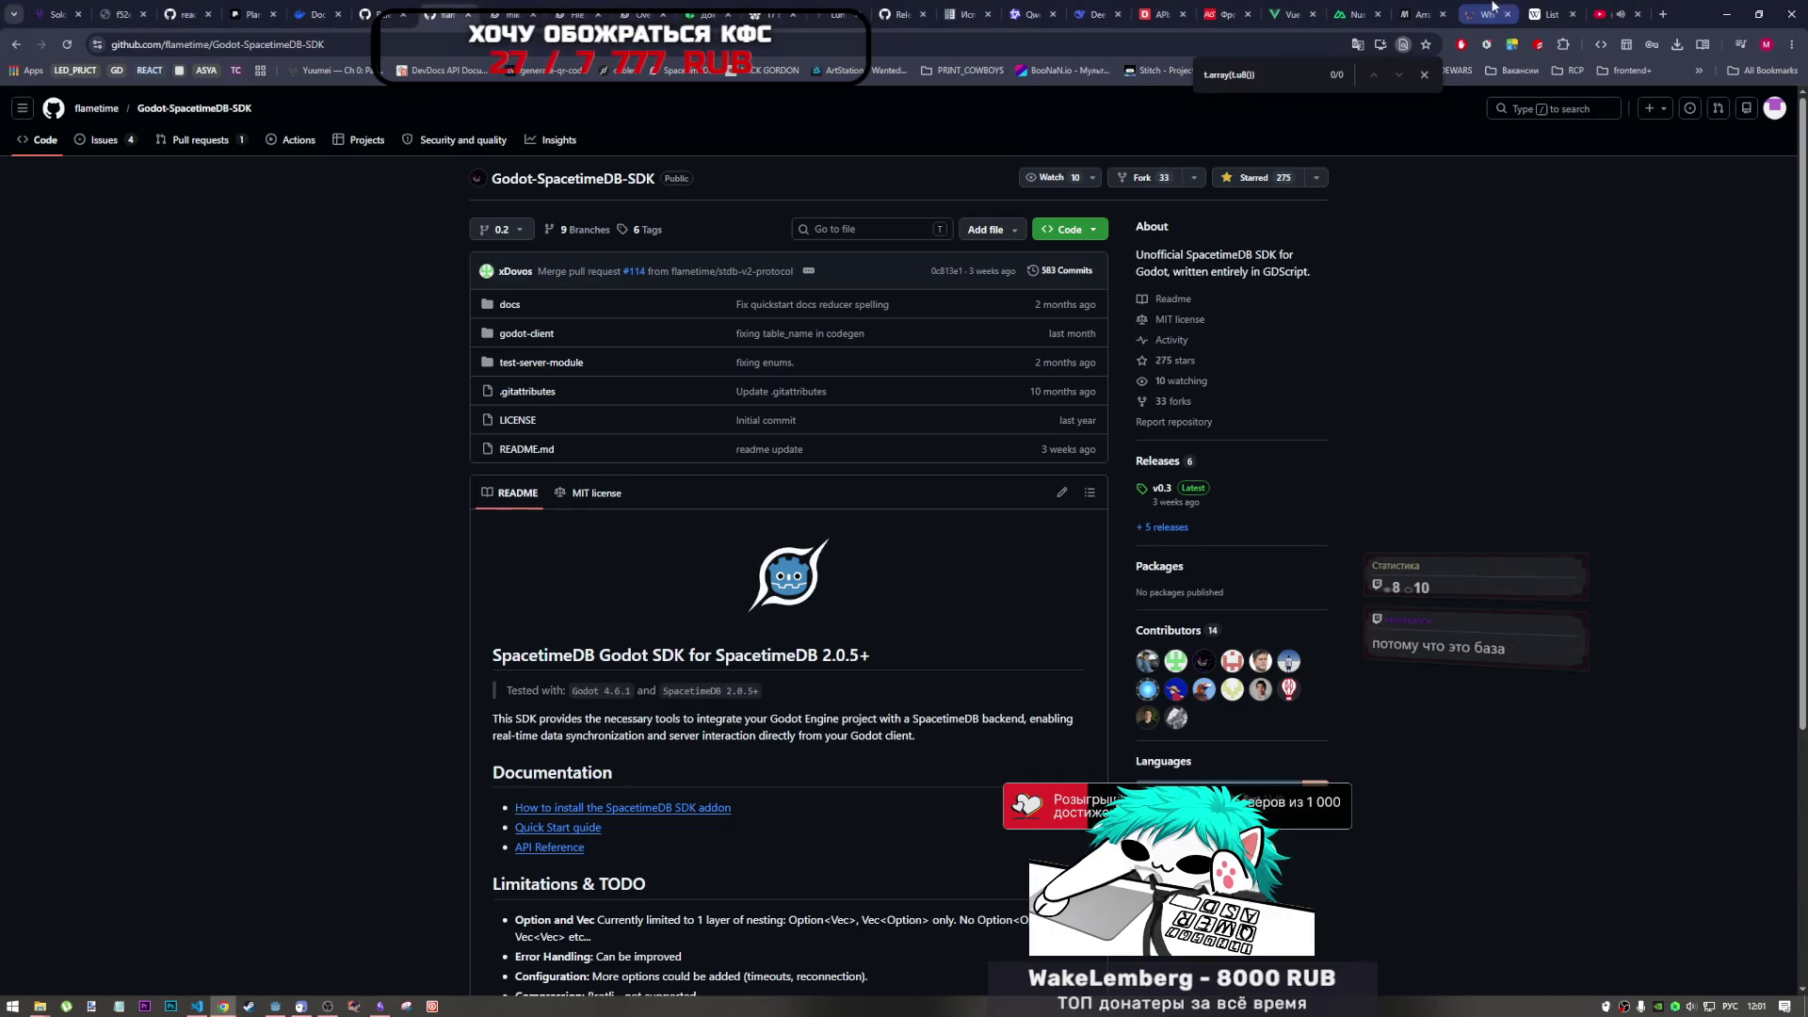
- Go to the MGMT video tab, browse its page, and switch to theater mode
left_click(1601, 8)
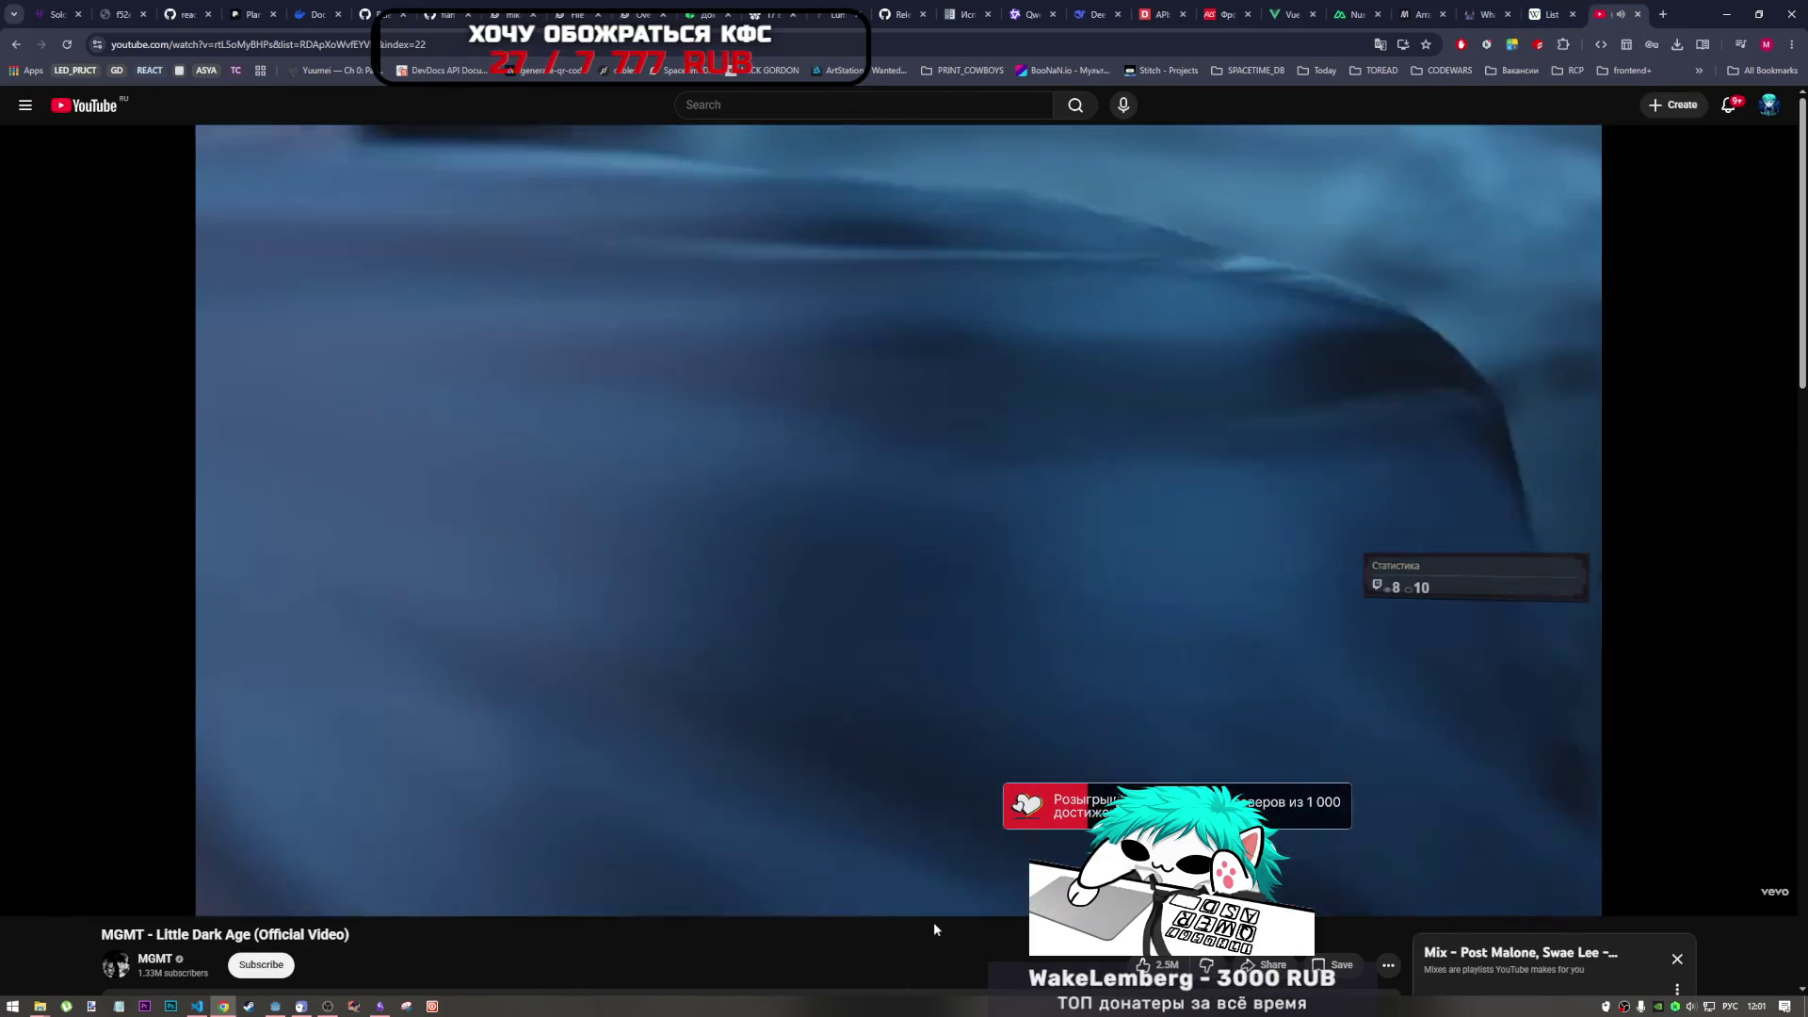
scroll(910, 886, "down", 4)
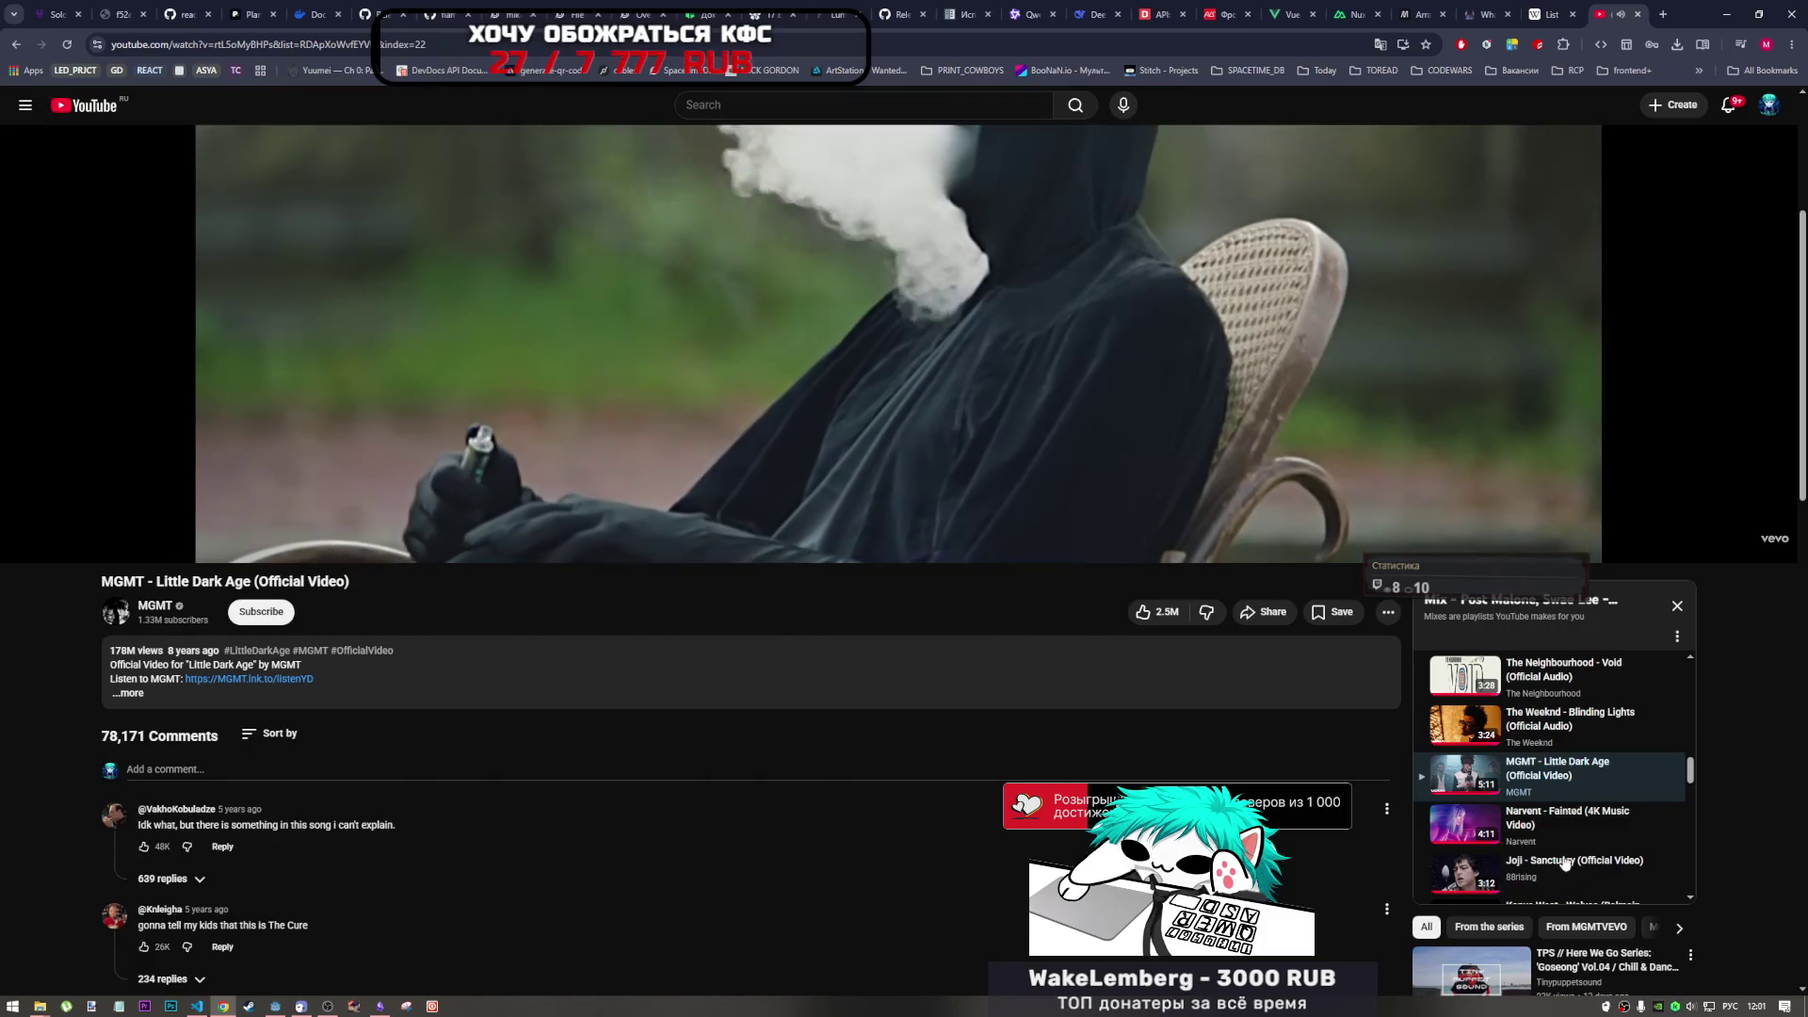
scroll(1507, 848, "down", 1)
scroll(1504, 851, "down", 2)
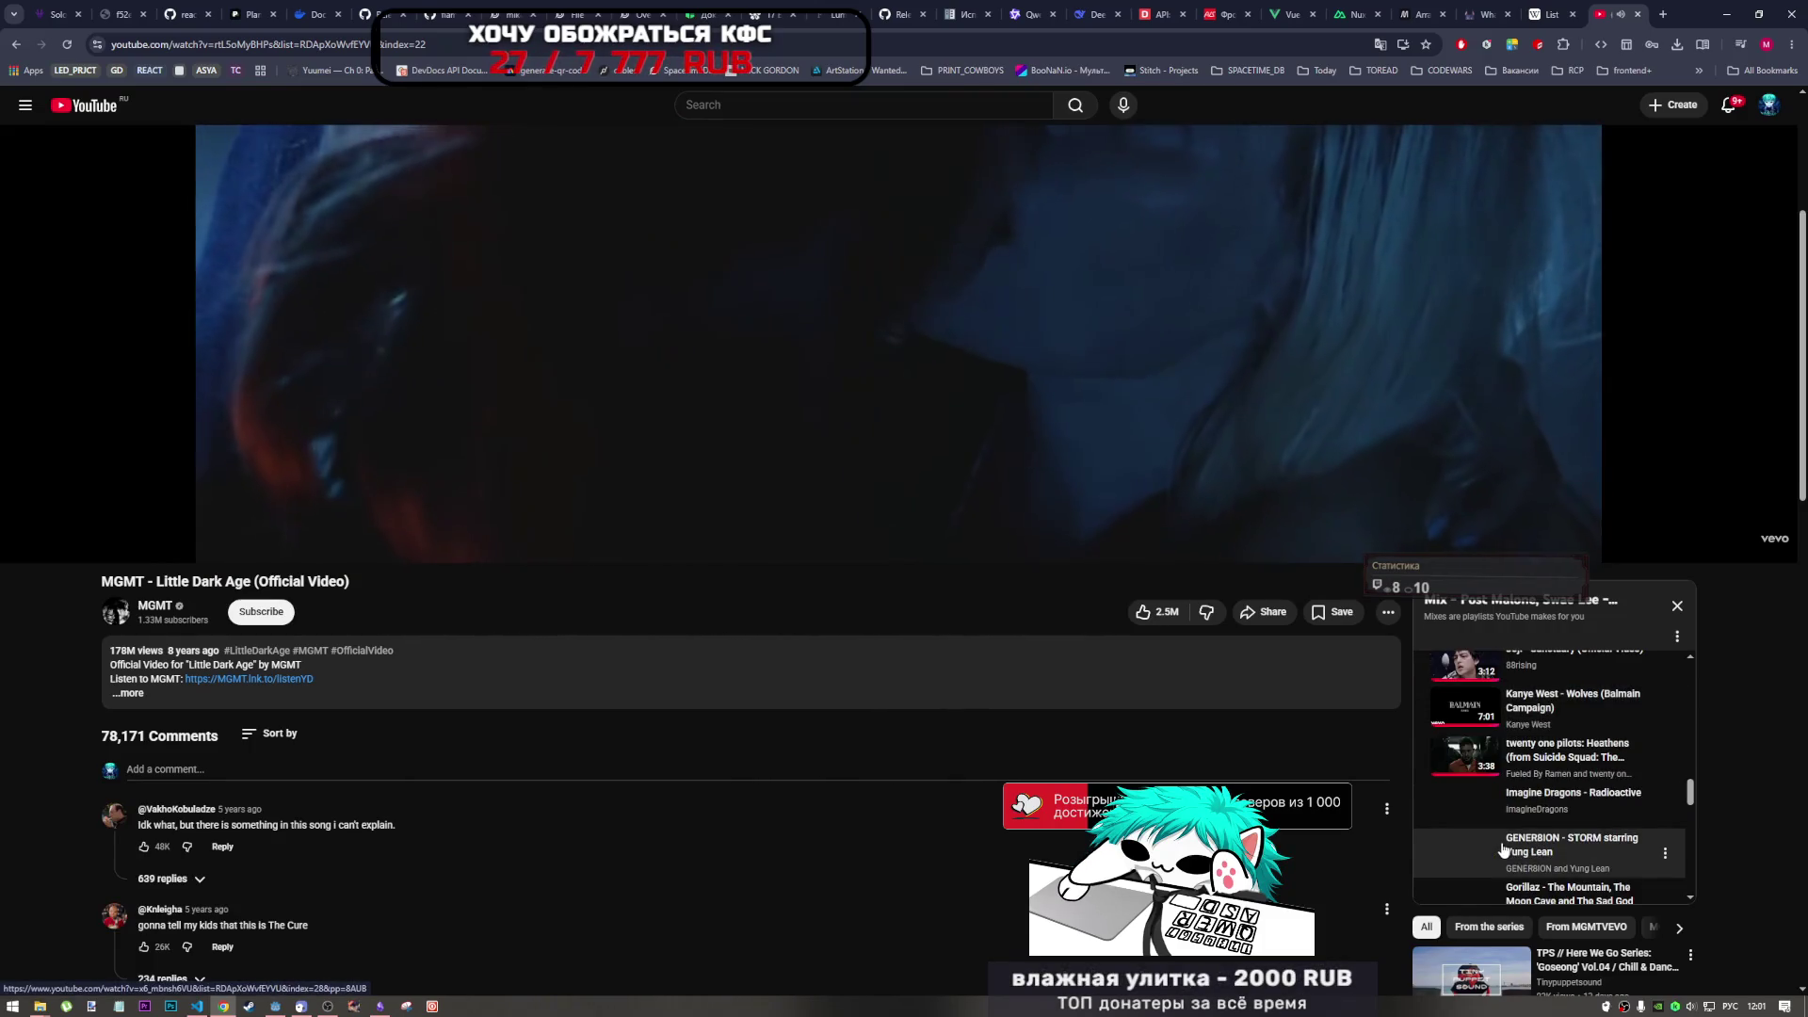
scroll(1491, 871, "down", 2)
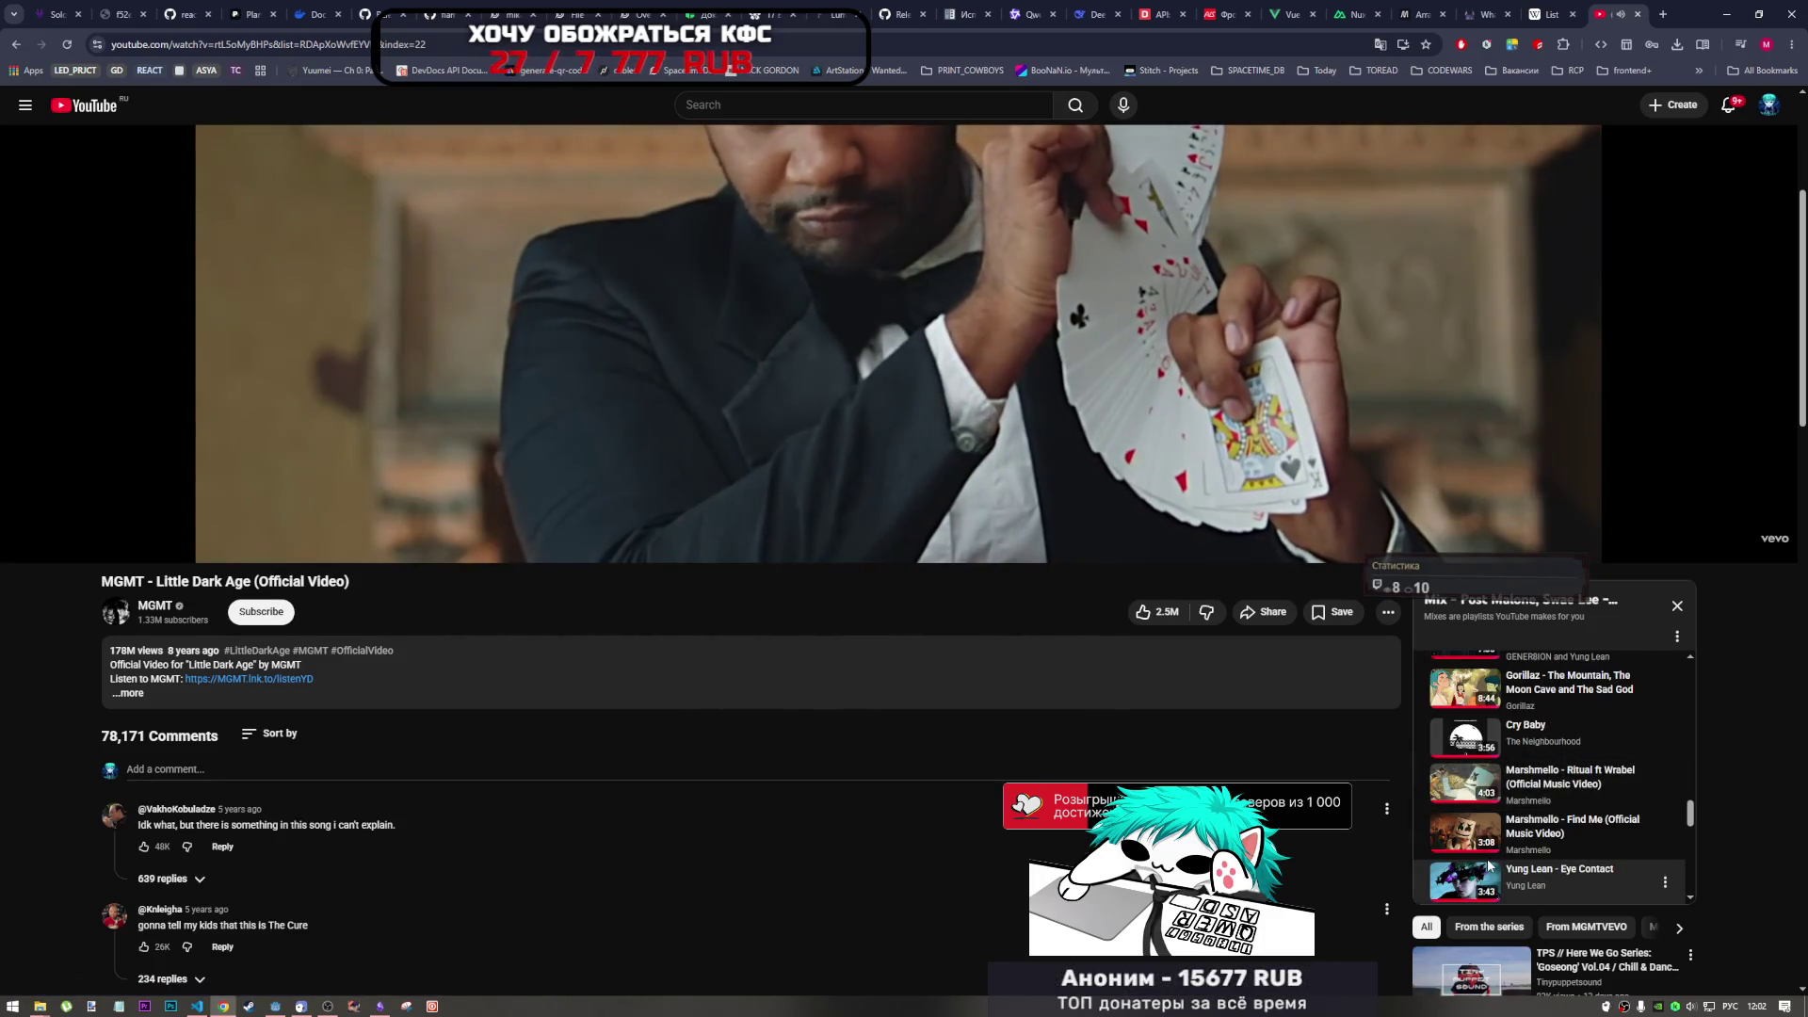
scroll(1486, 871, "down", 2)
scroll(1483, 876, "down", 3)
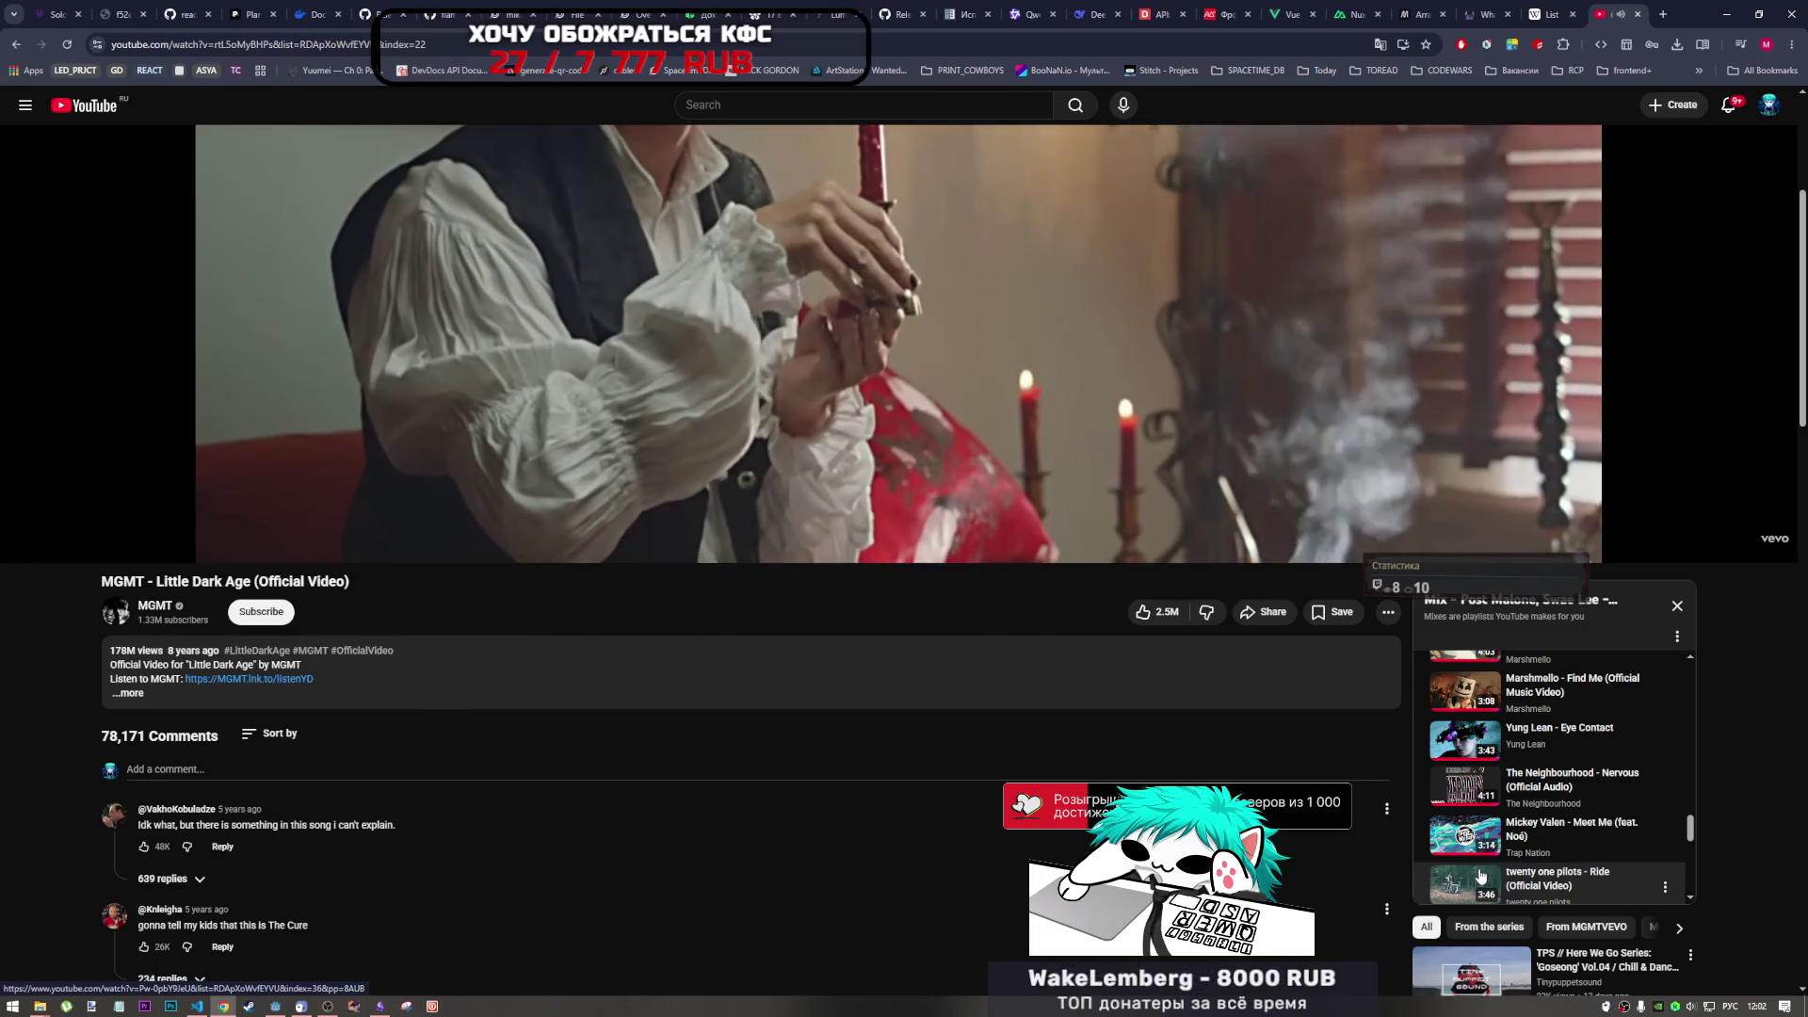
scroll(1477, 876, "down", 5)
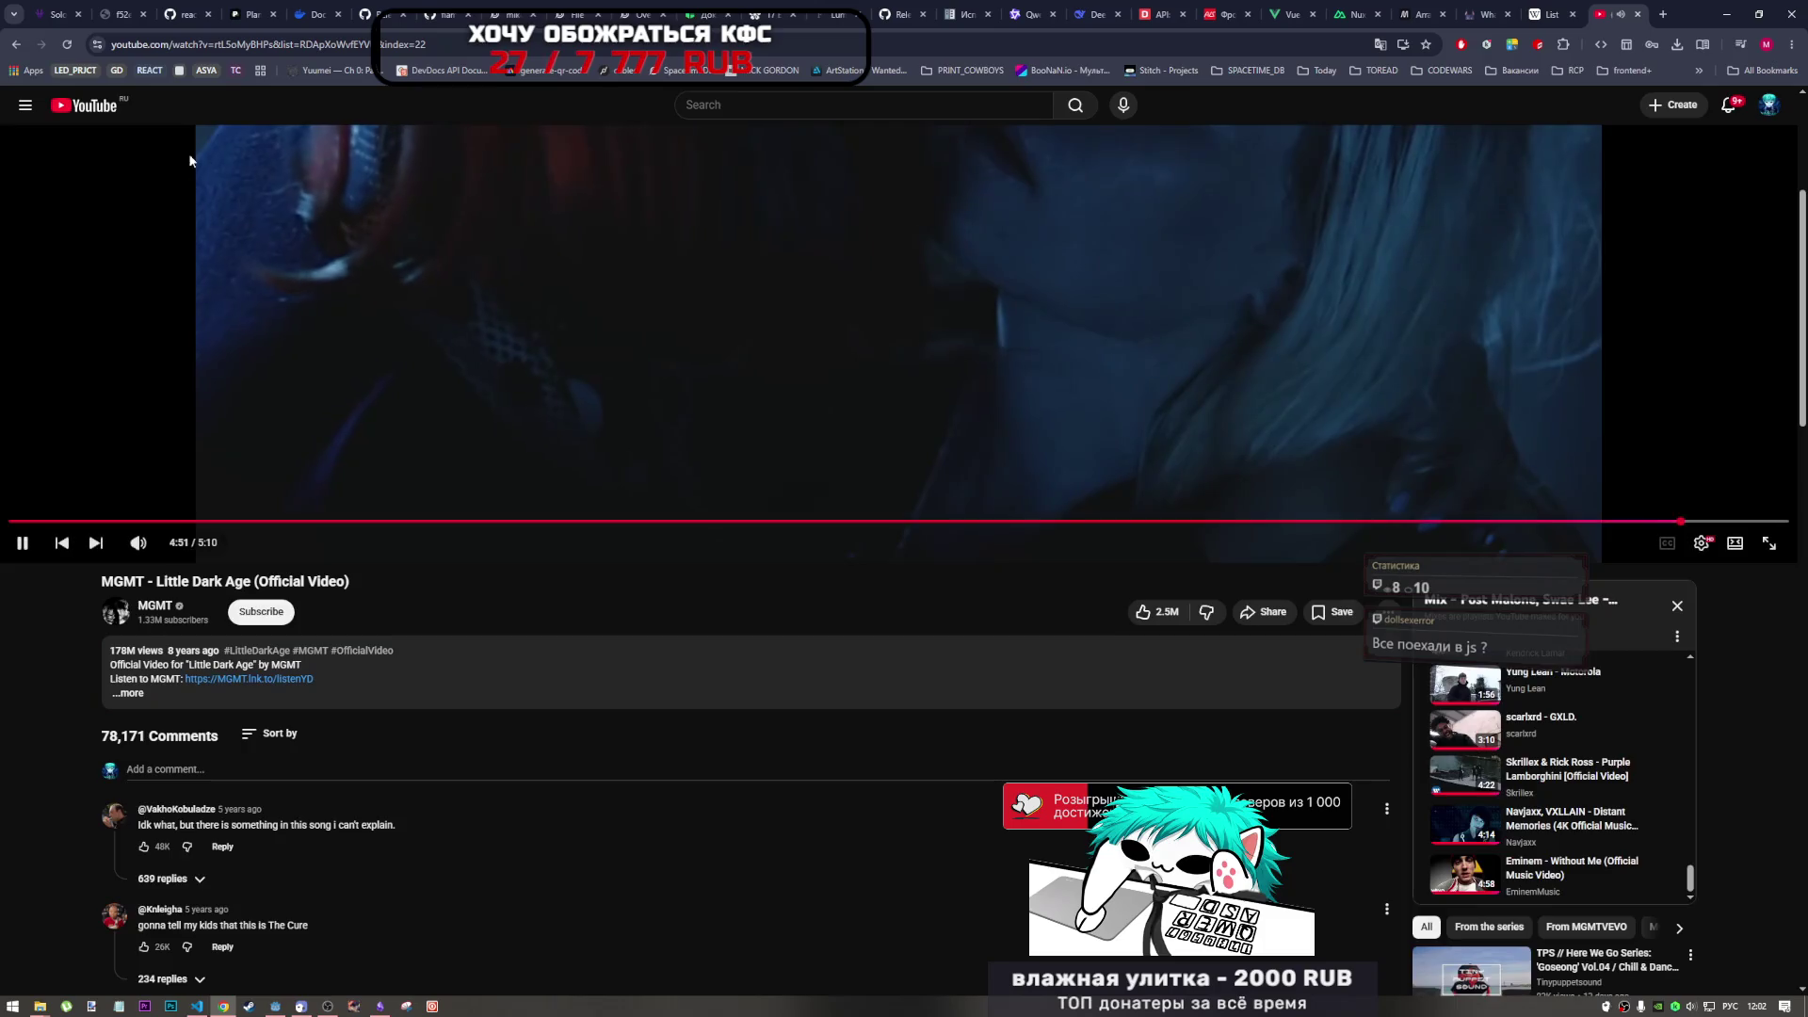
key("t")
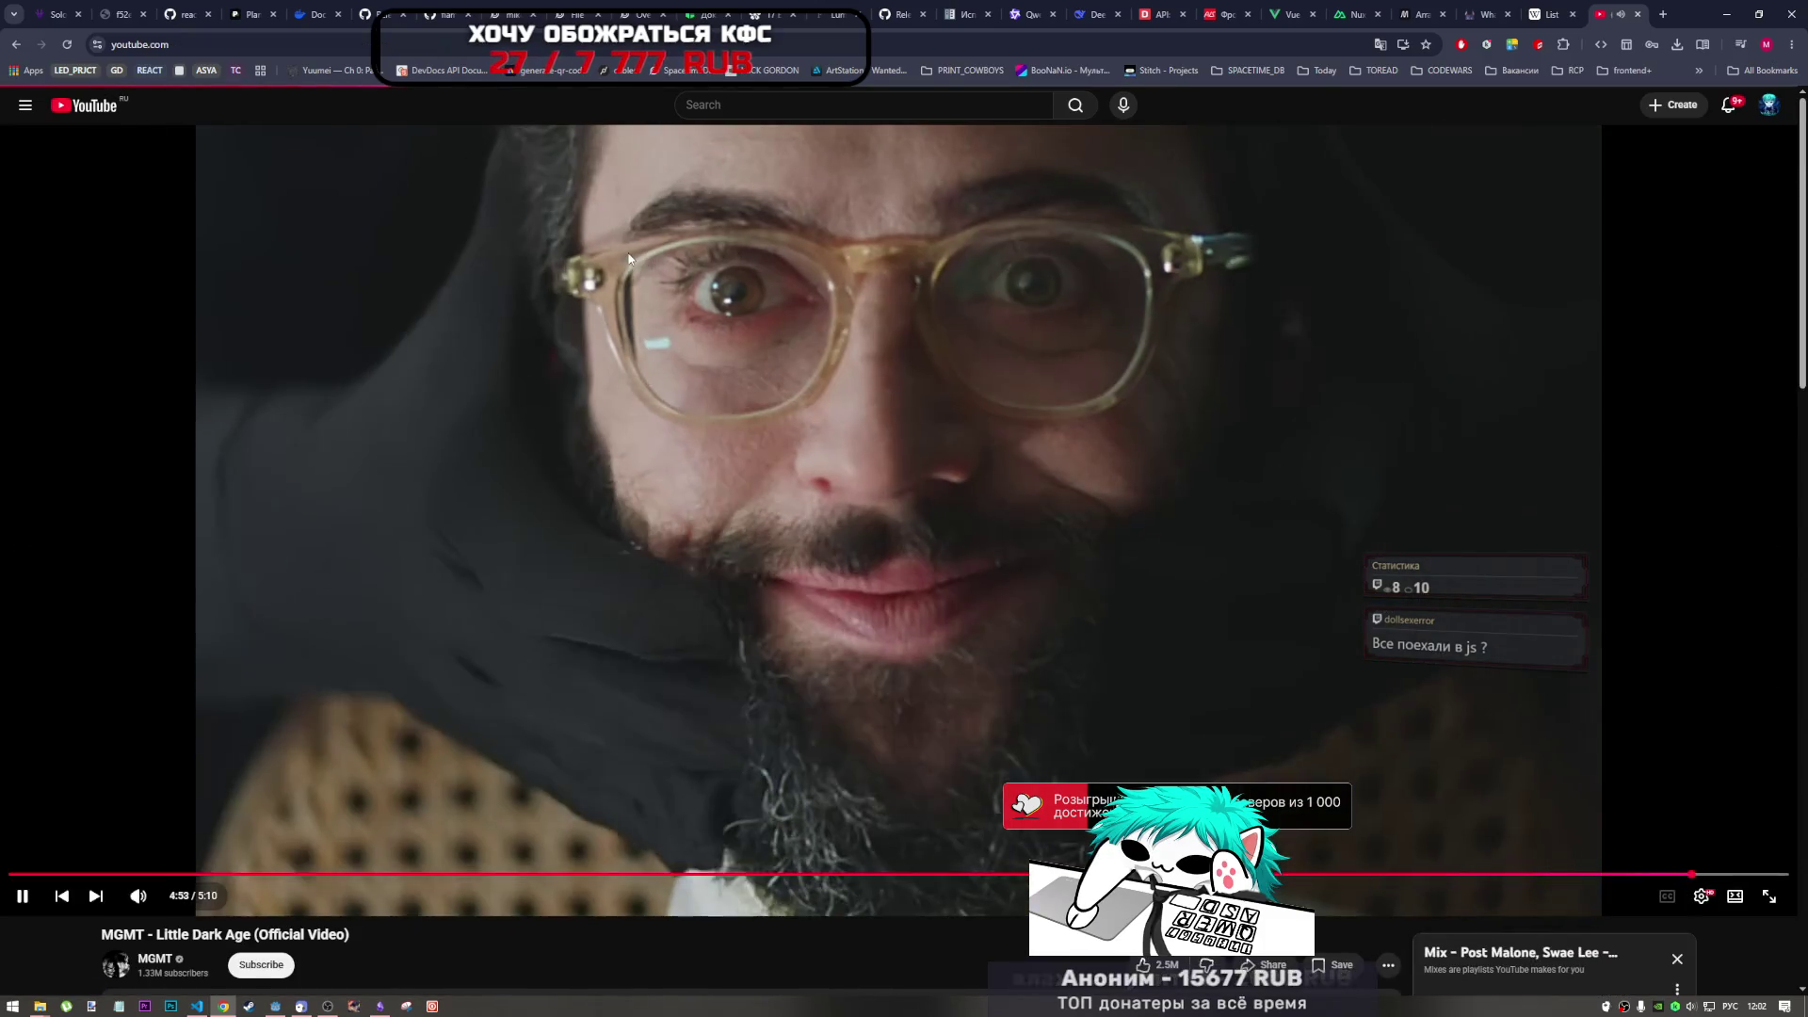
- Start the I Knead Dem Biscuits mix from the home feed and play 'You Make Me Wait'
key("i")
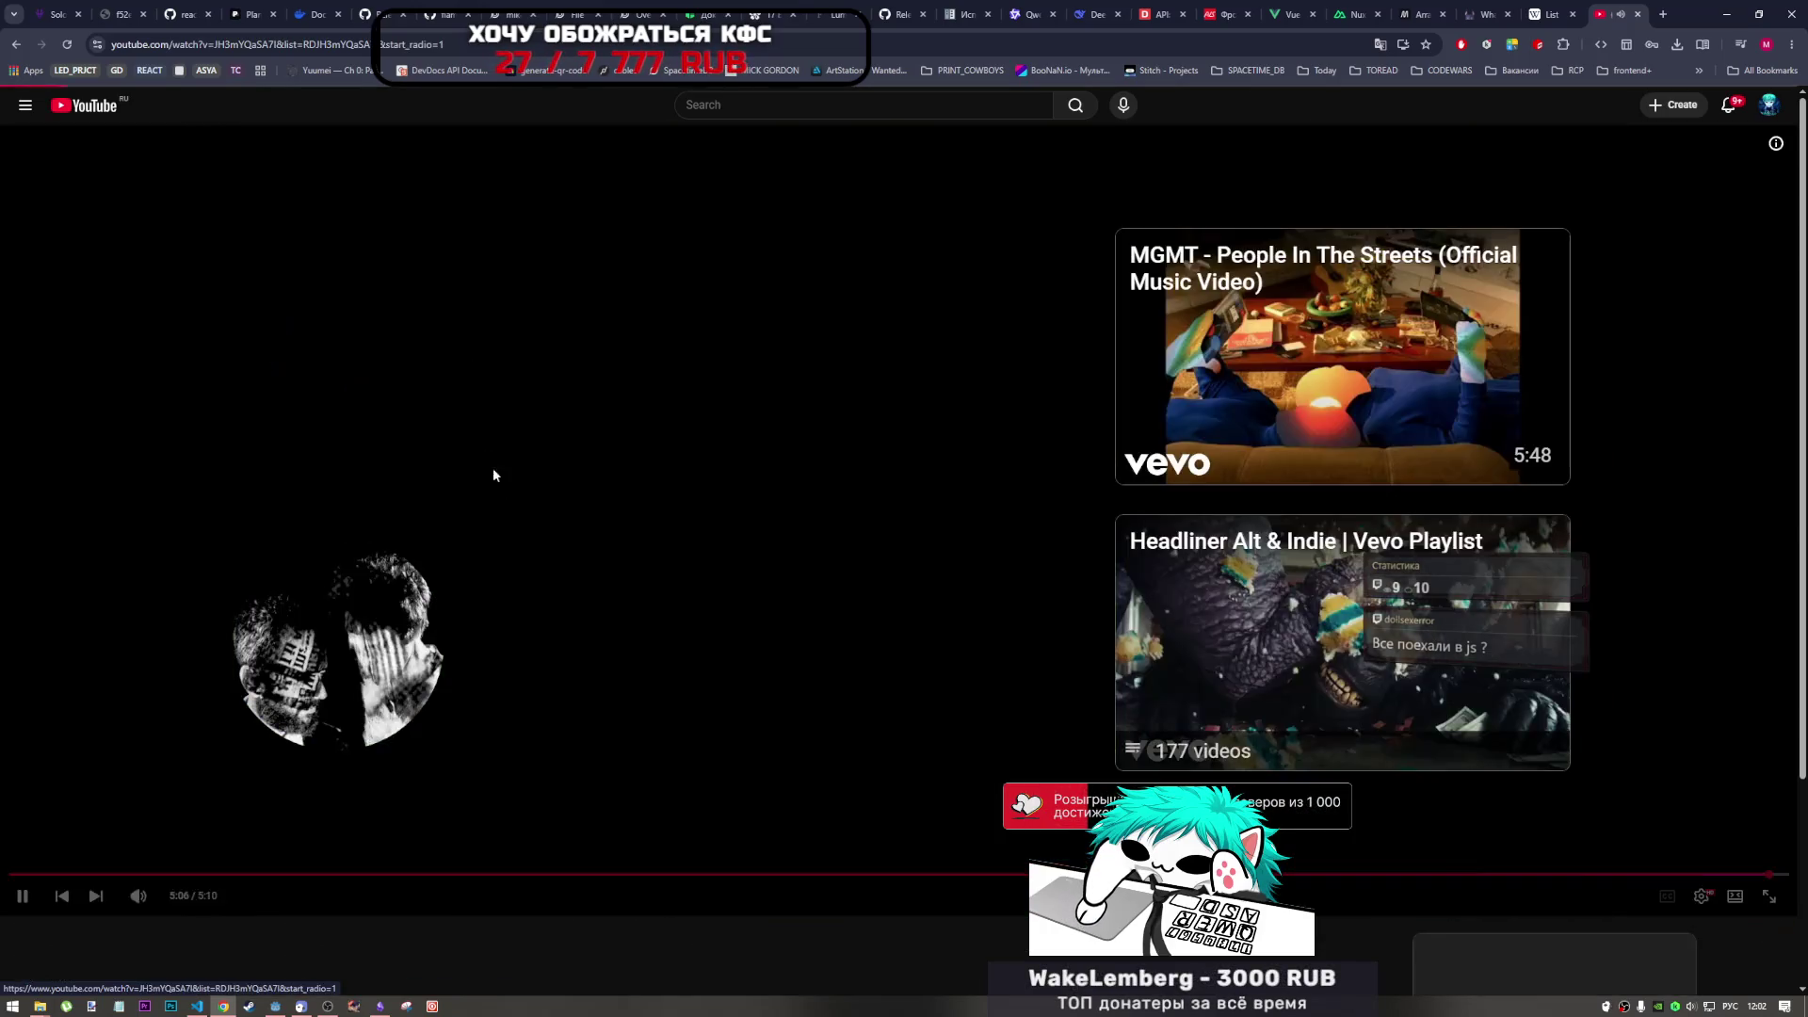
left_click(476, 369)
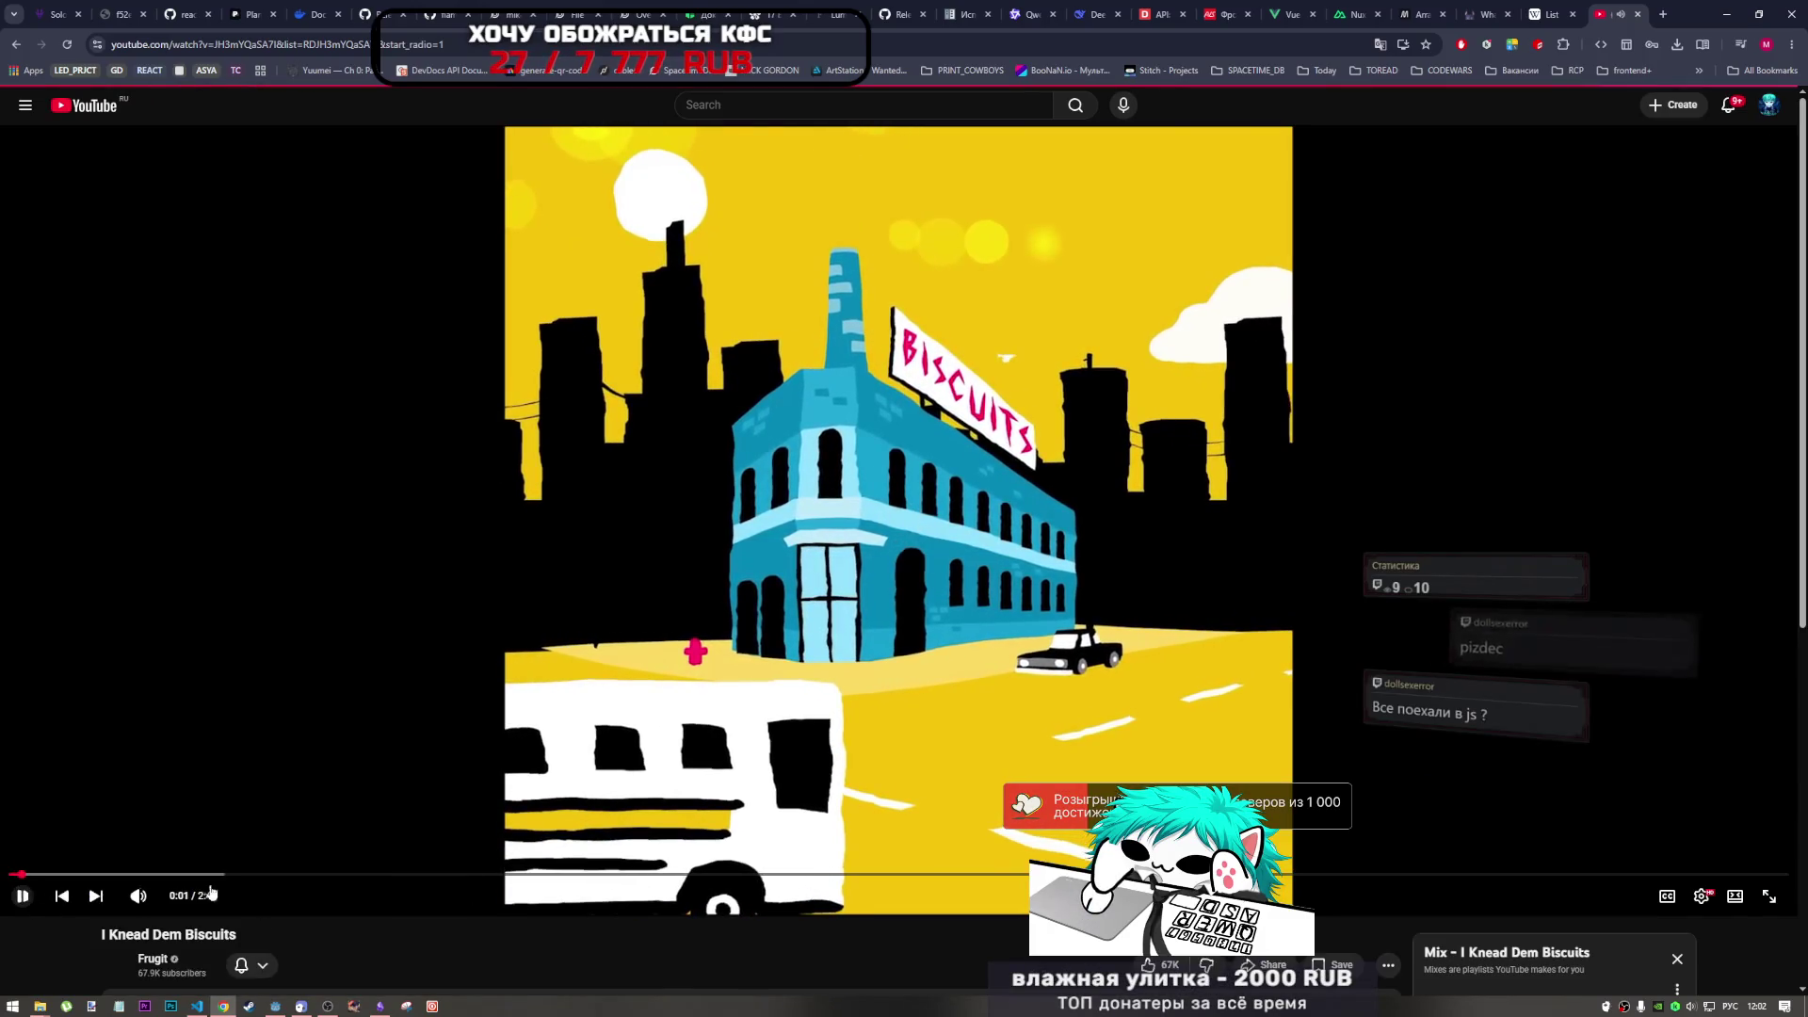
scroll(1587, 663, "down", 5)
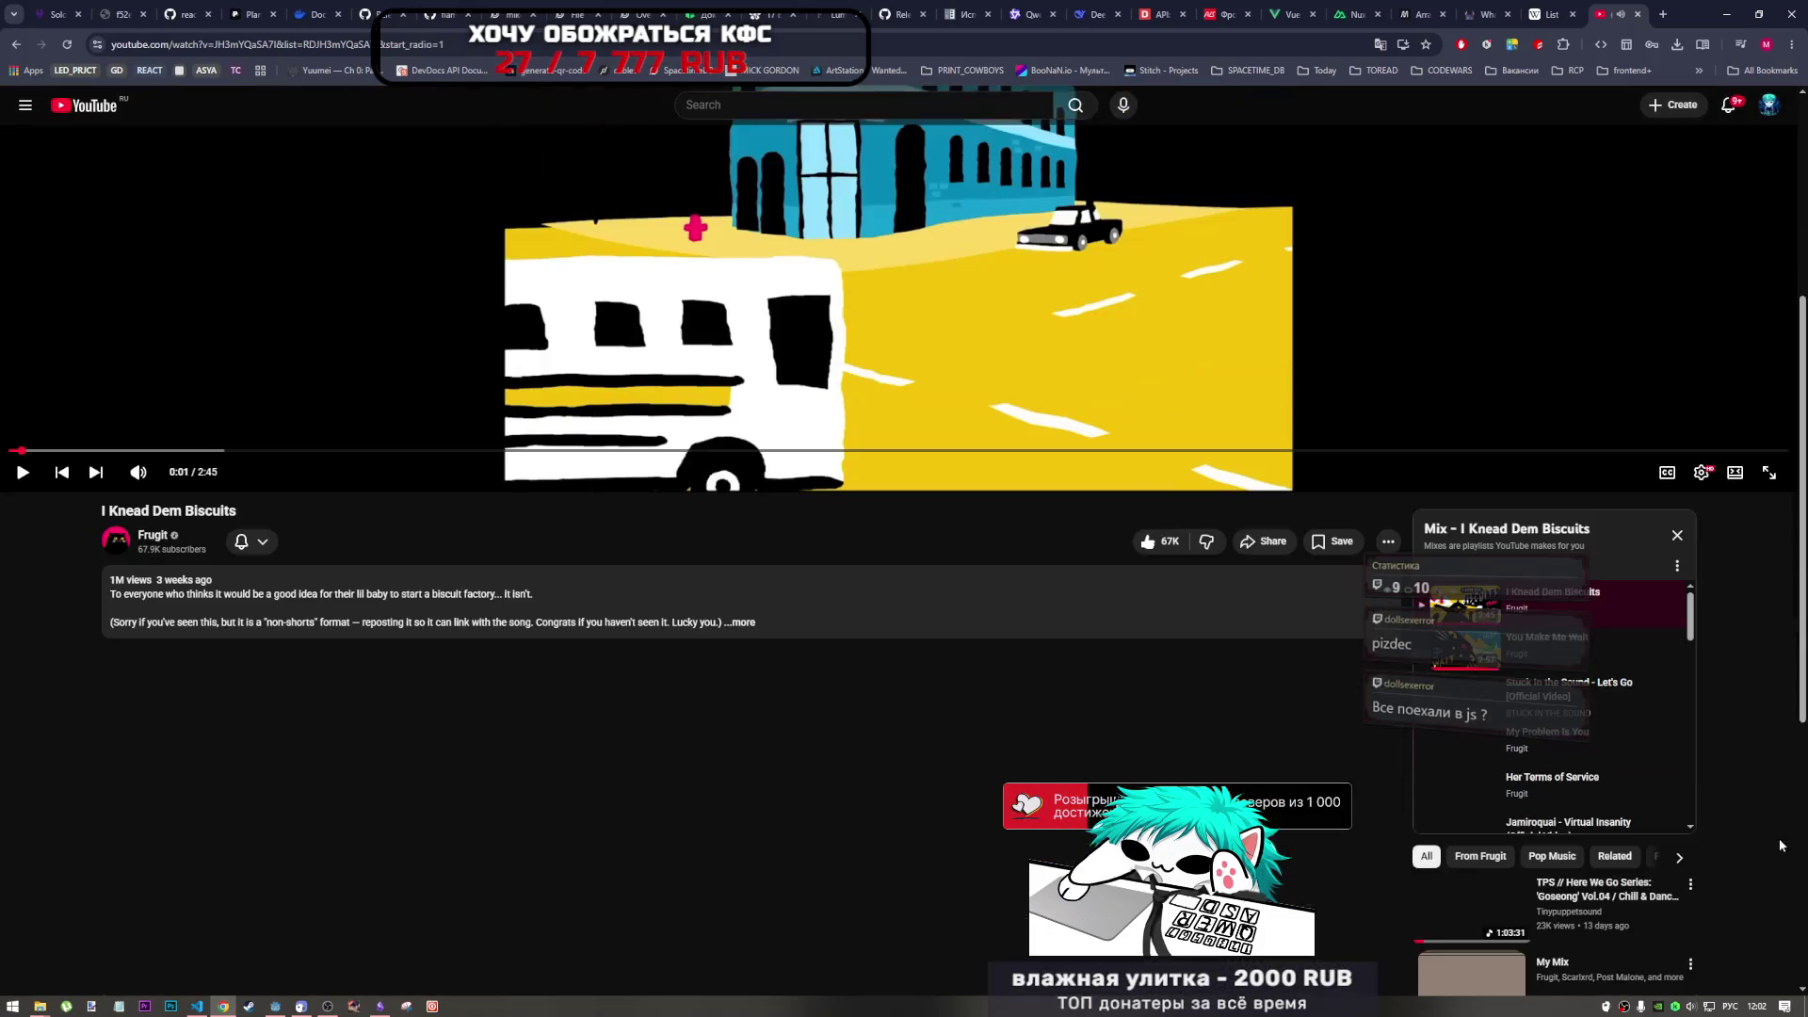
left_click(1600, 657)
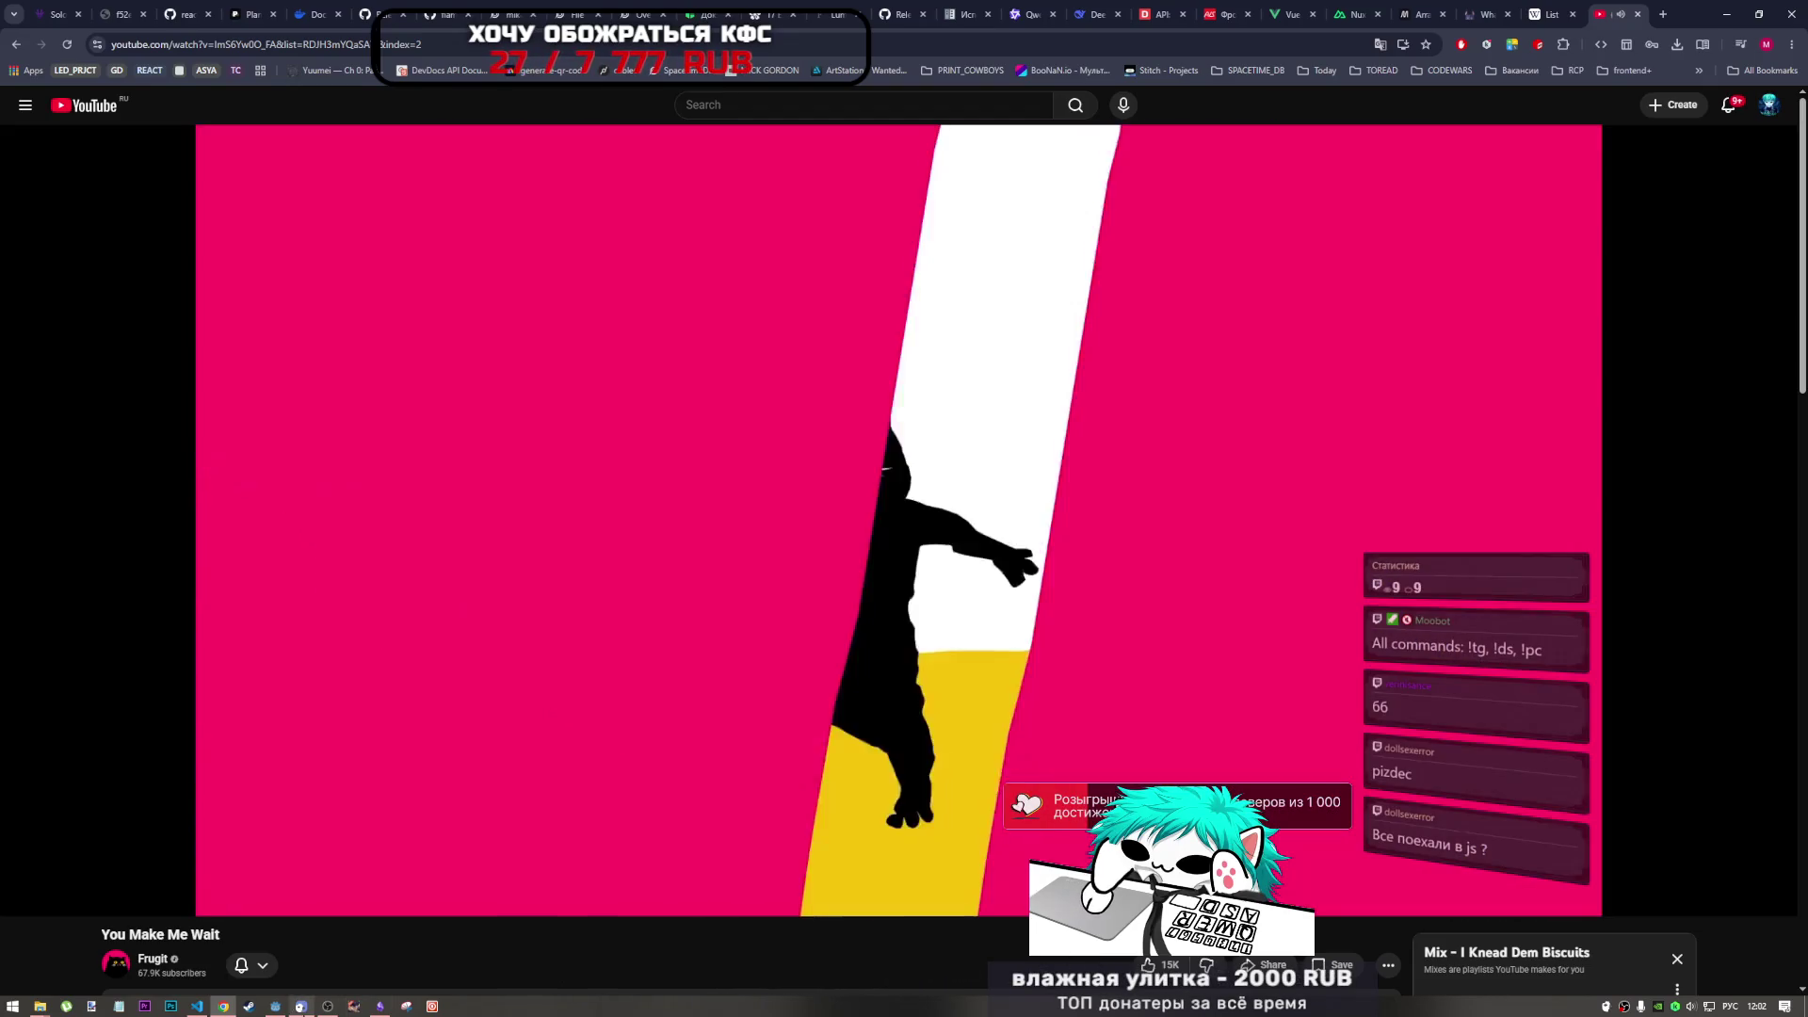
left_click(328, 1008)
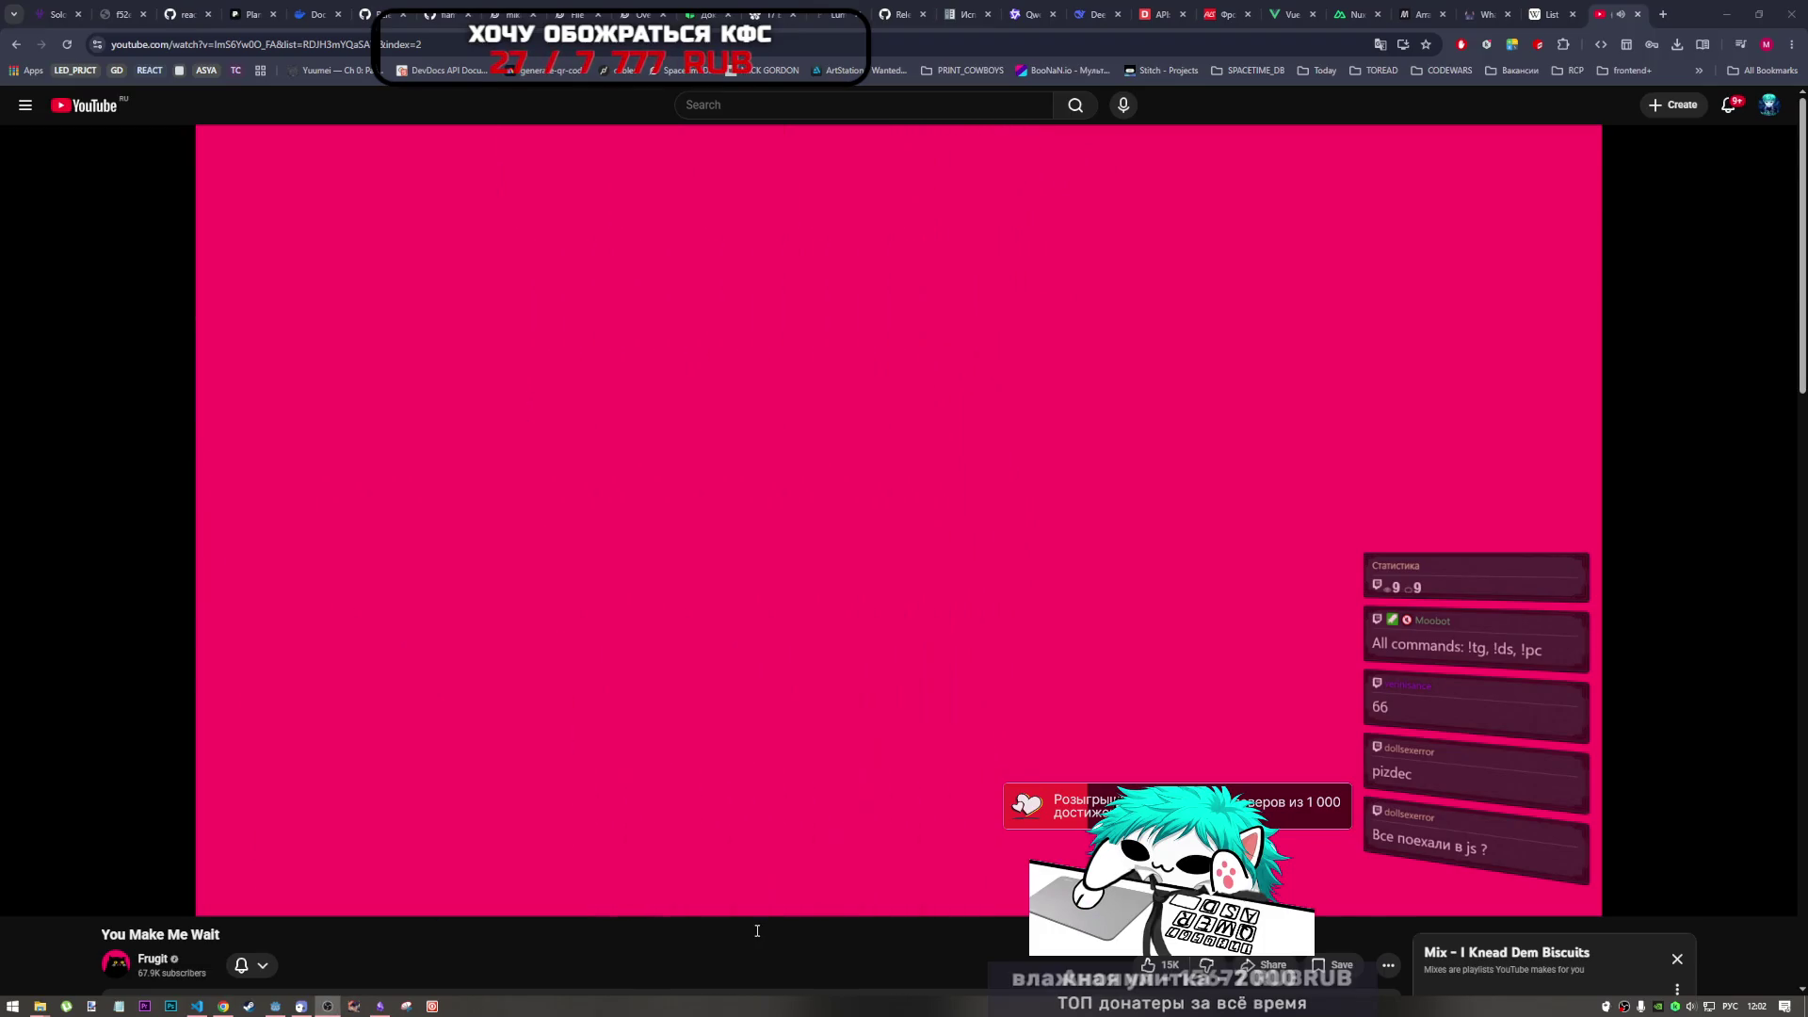